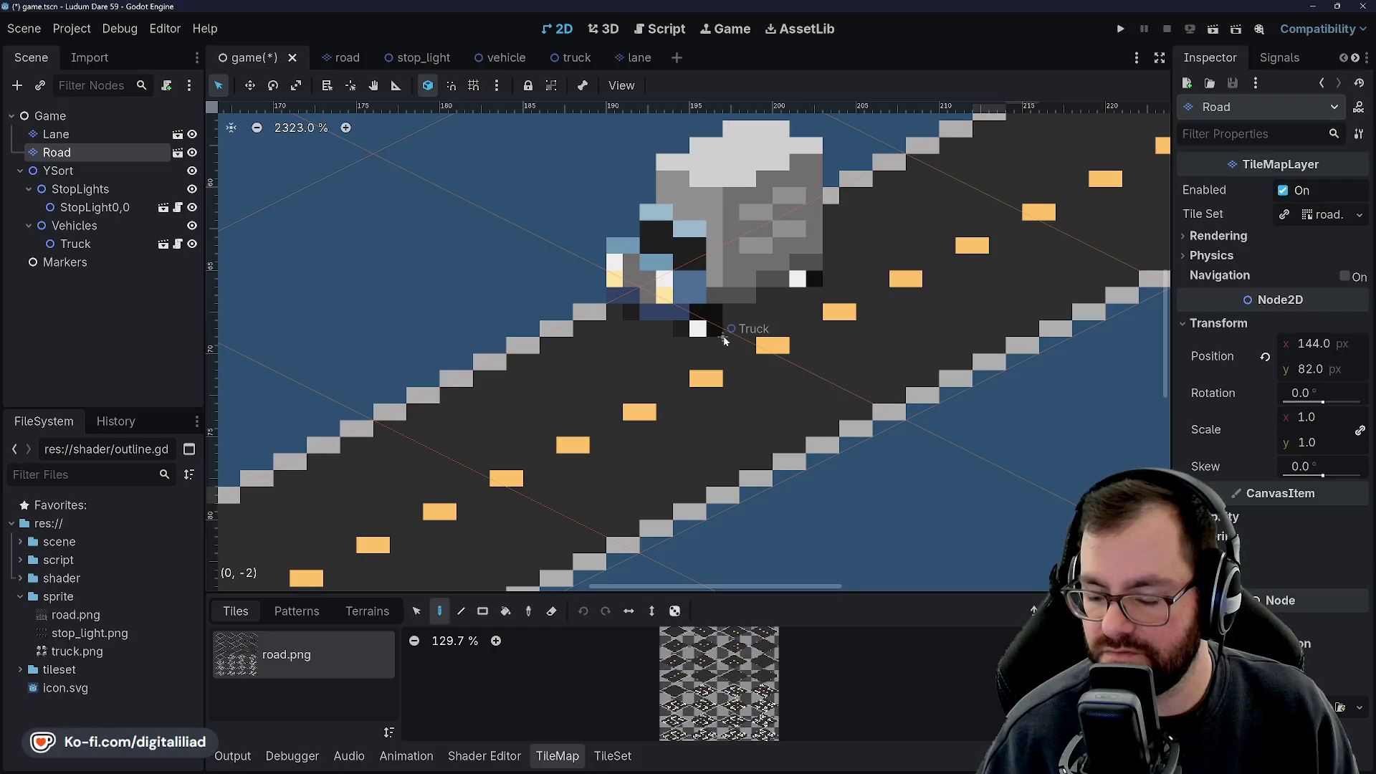
# Inspect the Lane and Road TileMapLayers of the crossroad.
pyautogui.click(117, 136)
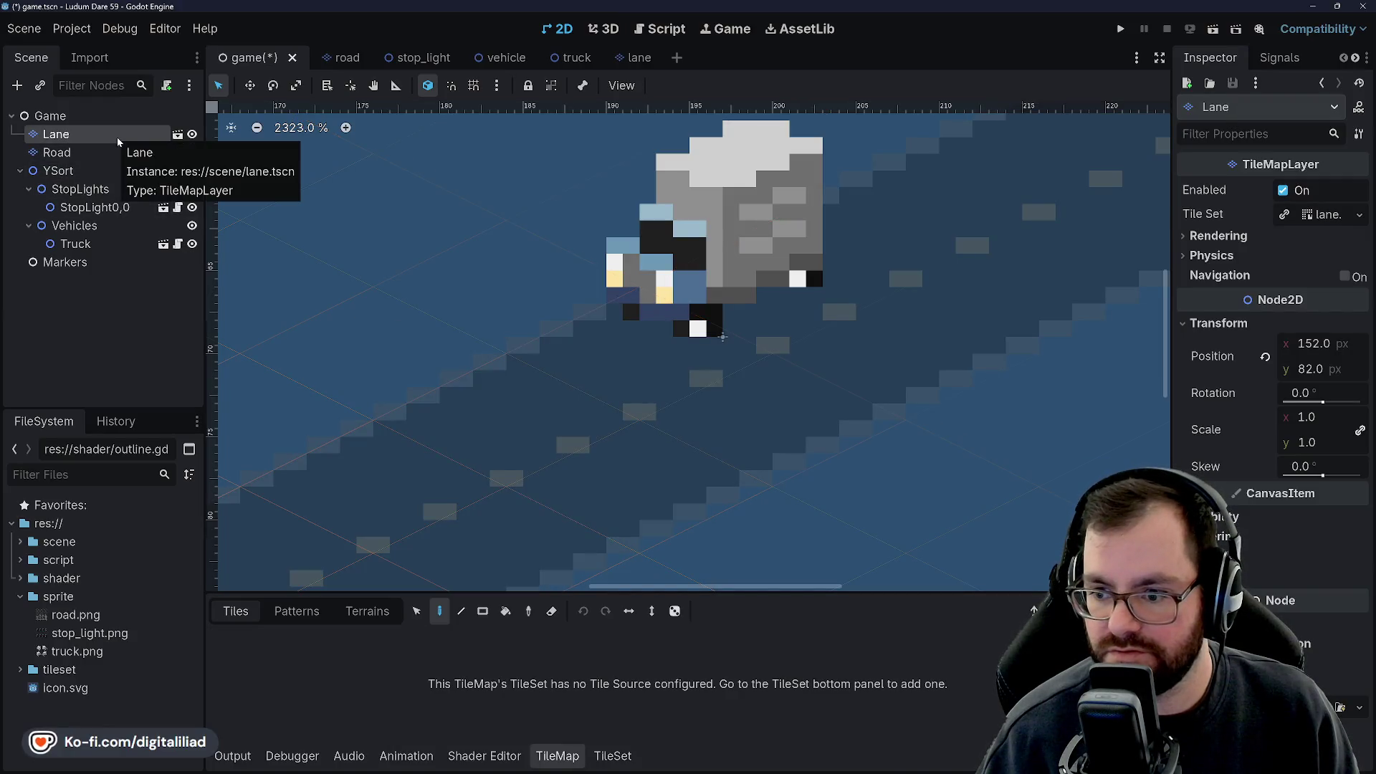
pyautogui.scroll(-3, 719, 347)
pyautogui.scroll(1, 660, 348)
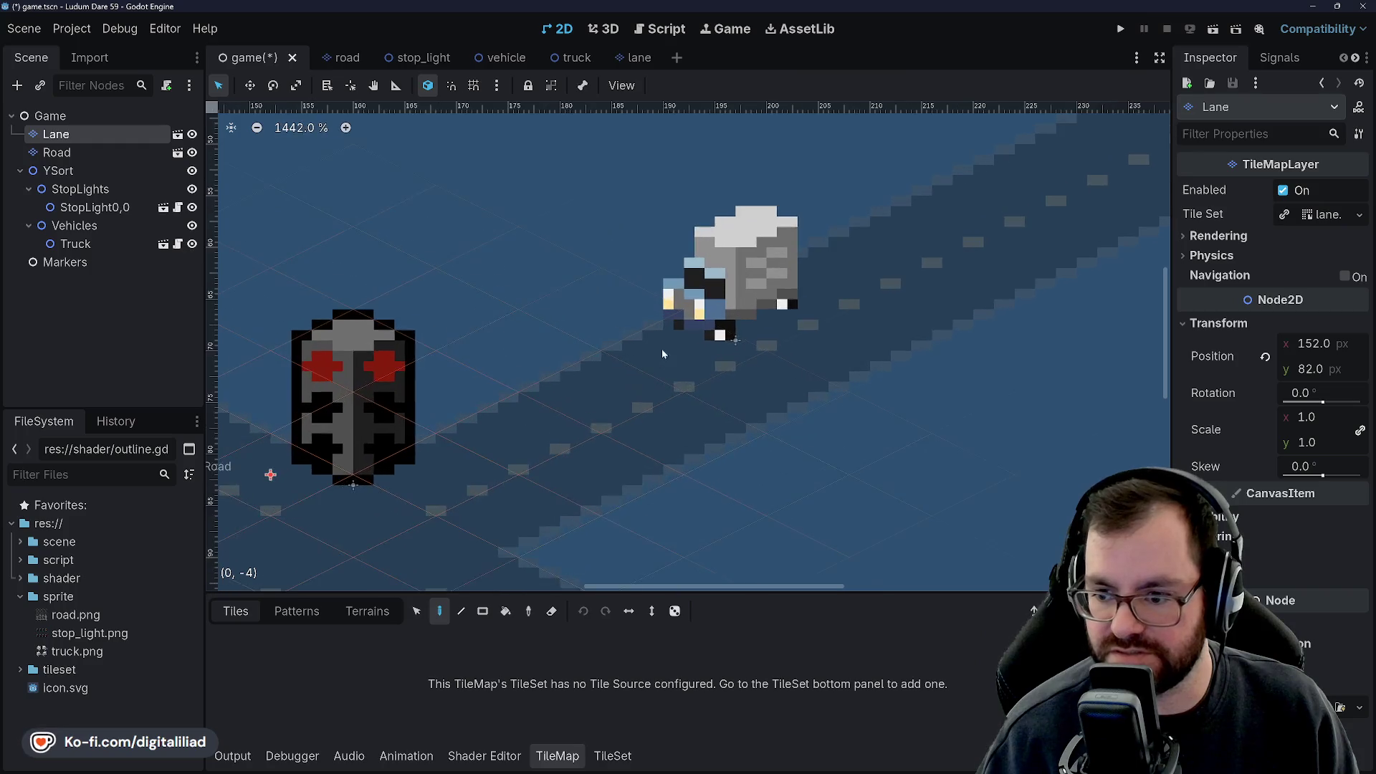
pyautogui.scroll(3, 732, 354)
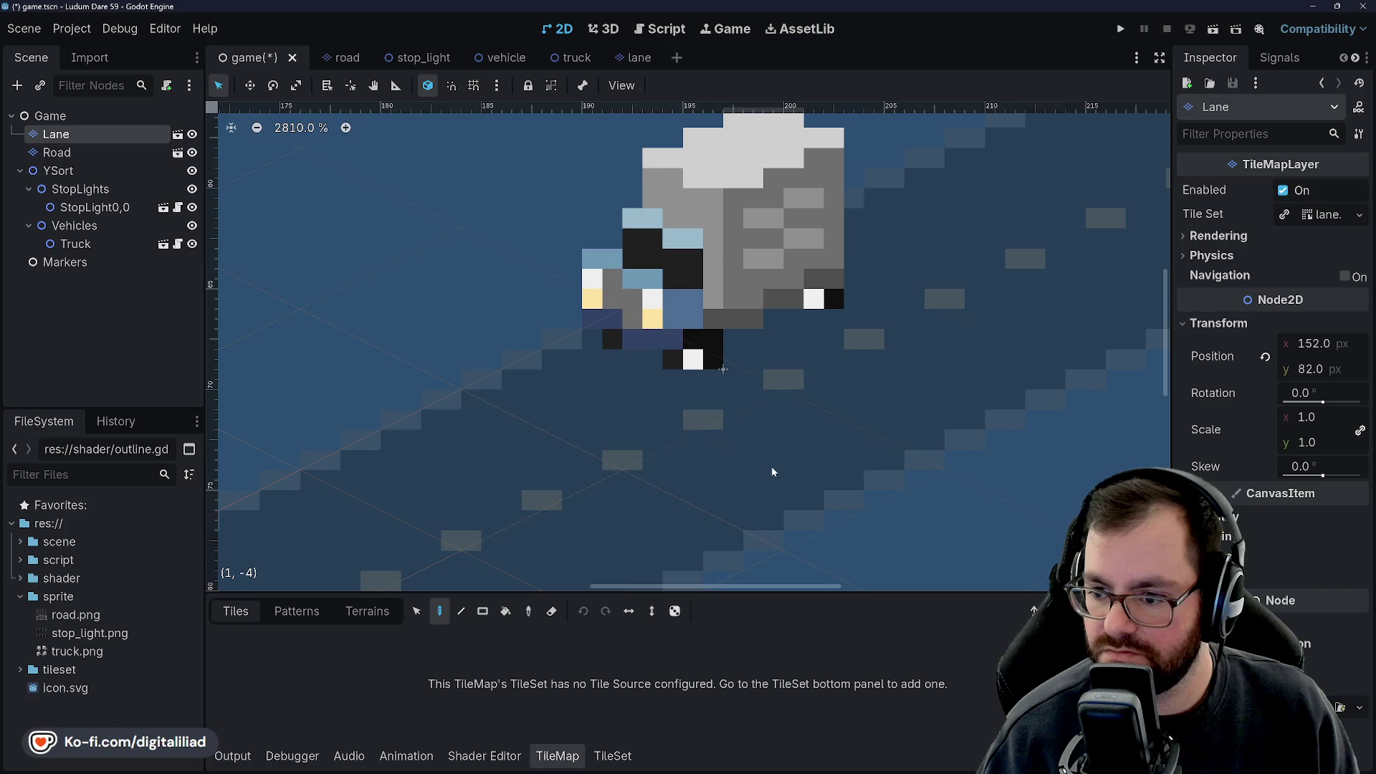
pyautogui.scroll(-6, 691, 370)
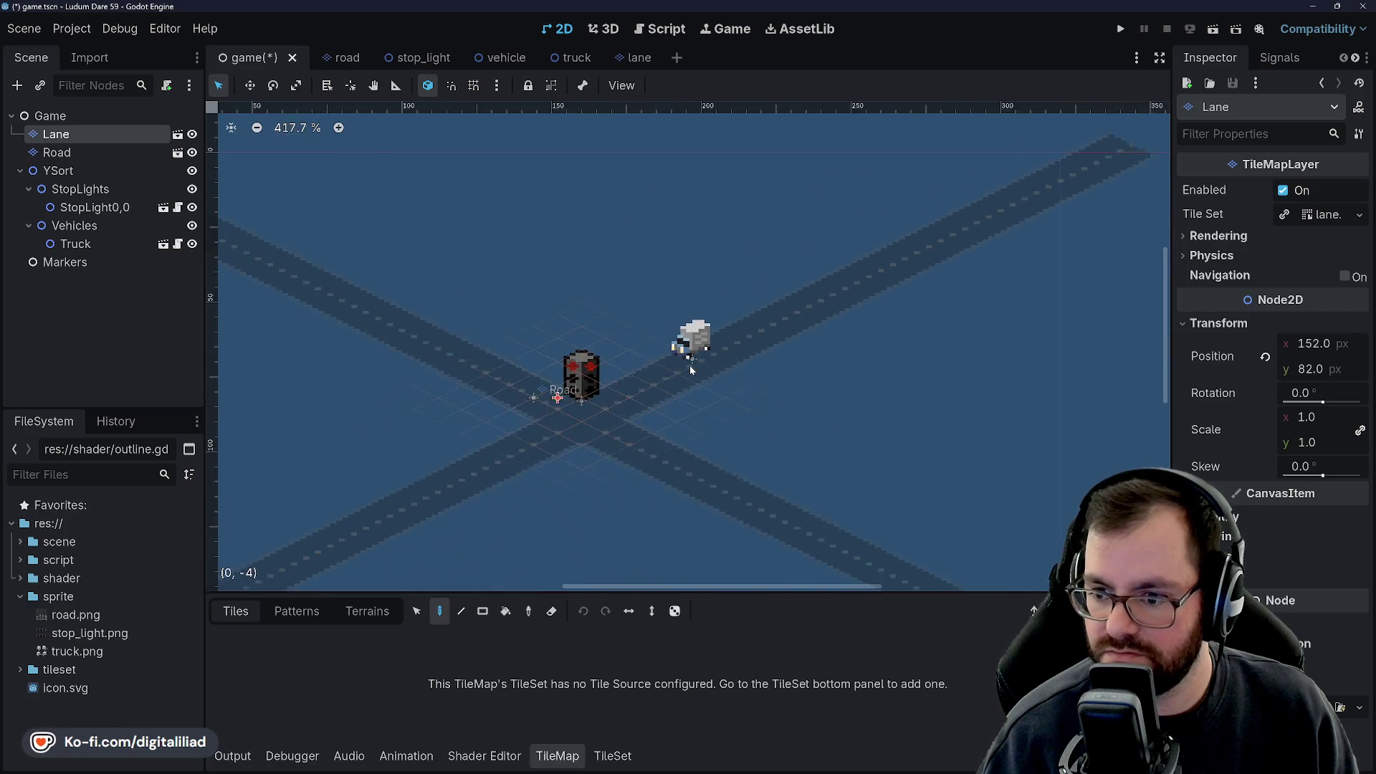
pyautogui.scroll(3, 654, 363)
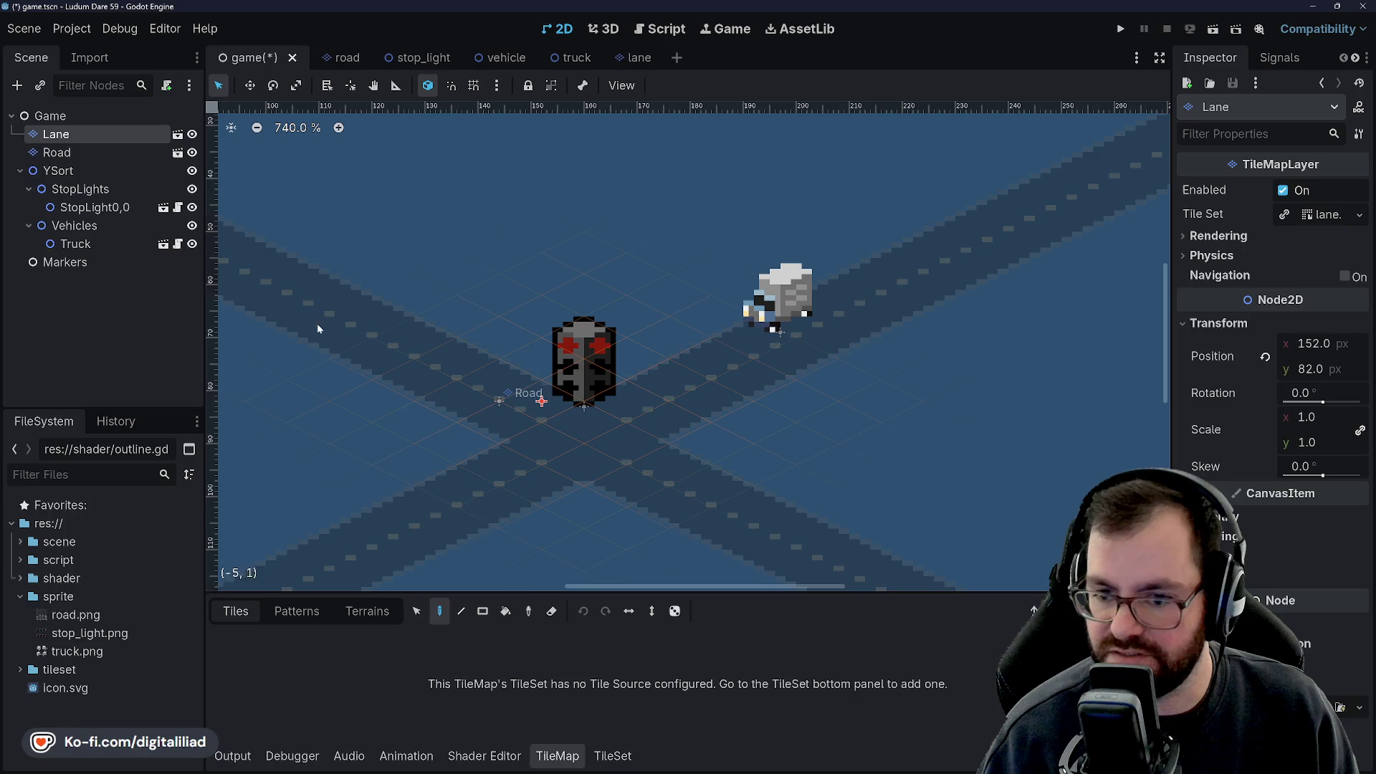
pyautogui.click(106, 152)
pyautogui.scroll(2, 718, 341)
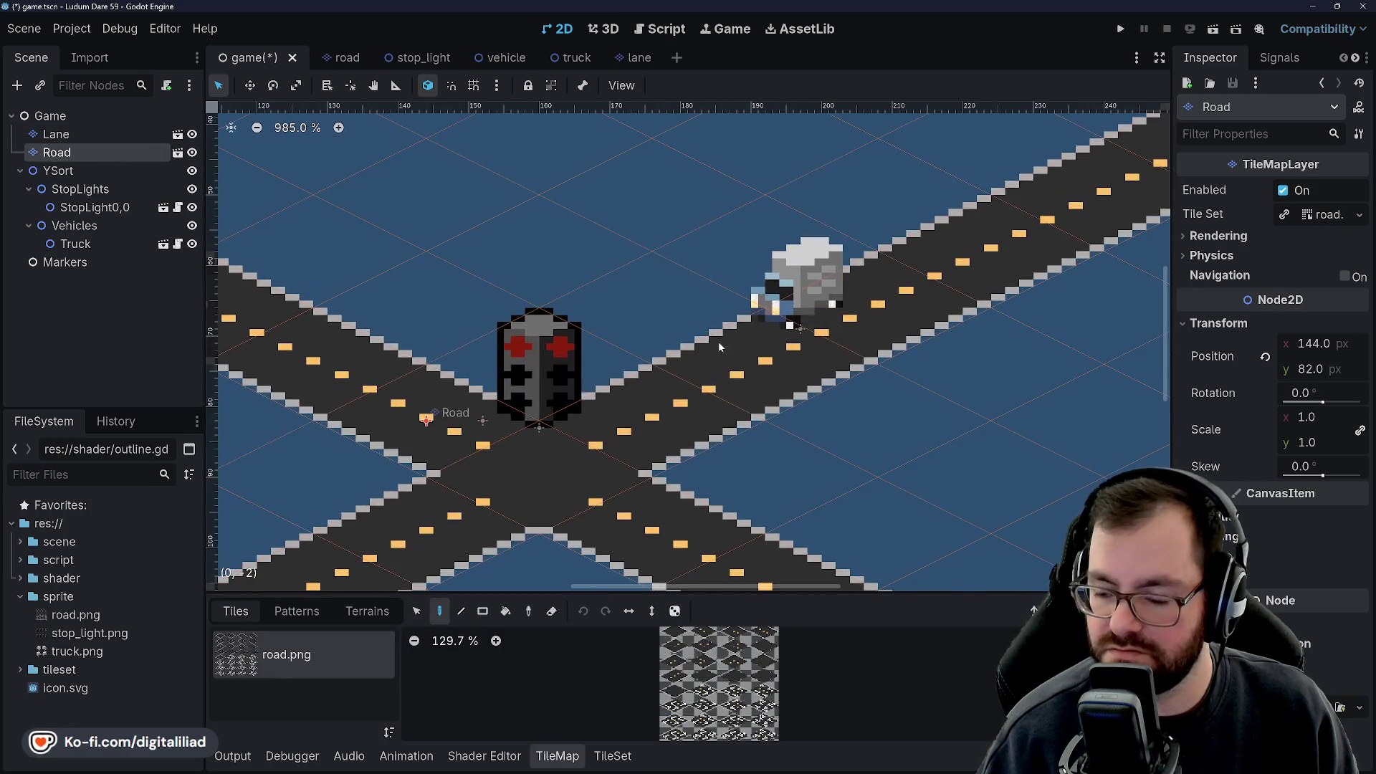
# Save game.tscn, pan across the intersection, deselect, and run the game.
pyautogui.hotkey('ctrl', 's')
pyautogui.scroll(1, 693, 307)
pyautogui.moveTo(669, 385)
pyautogui.mouseDown()
pyautogui.moveTo(700, 285)
pyautogui.moveTo(678, 360)
pyautogui.moveTo(622, 367)
pyautogui.mouseUp()
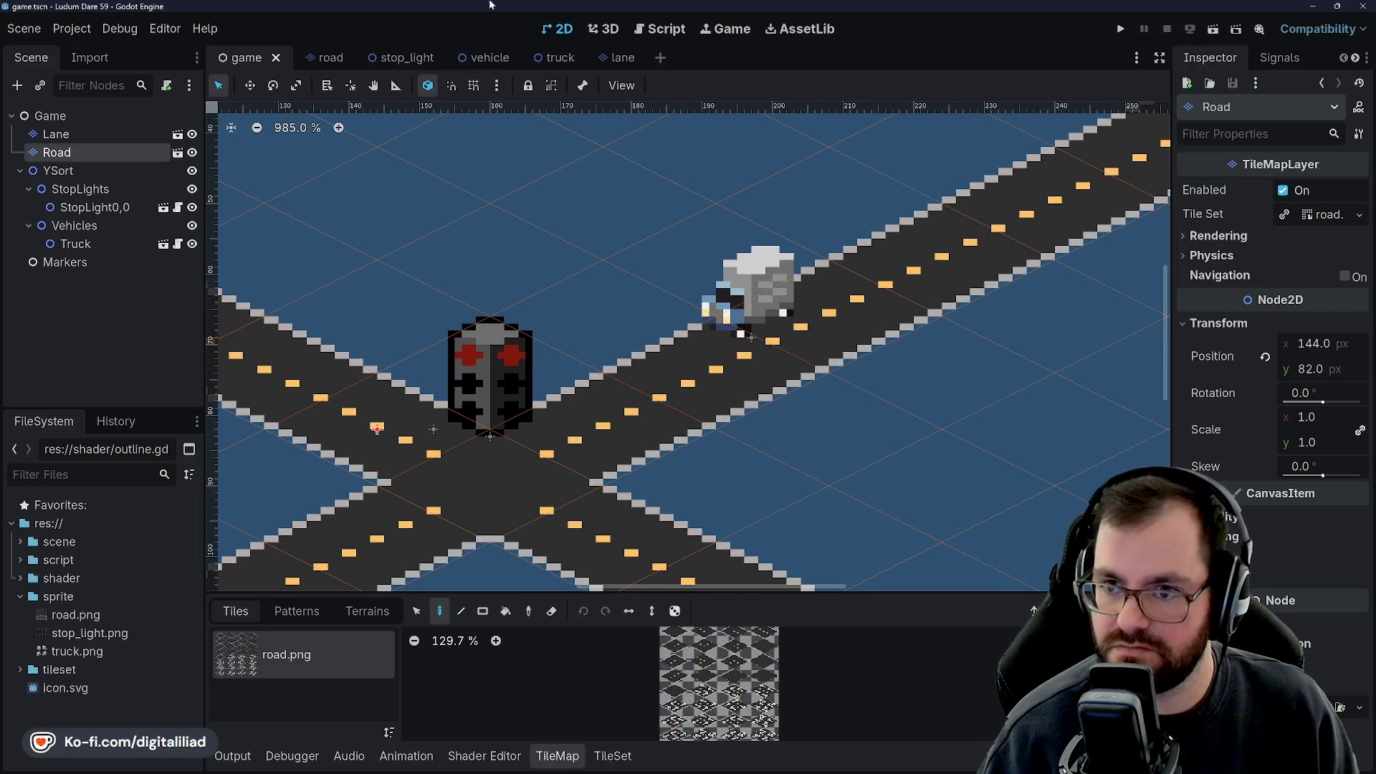
pyautogui.click(106, 310)
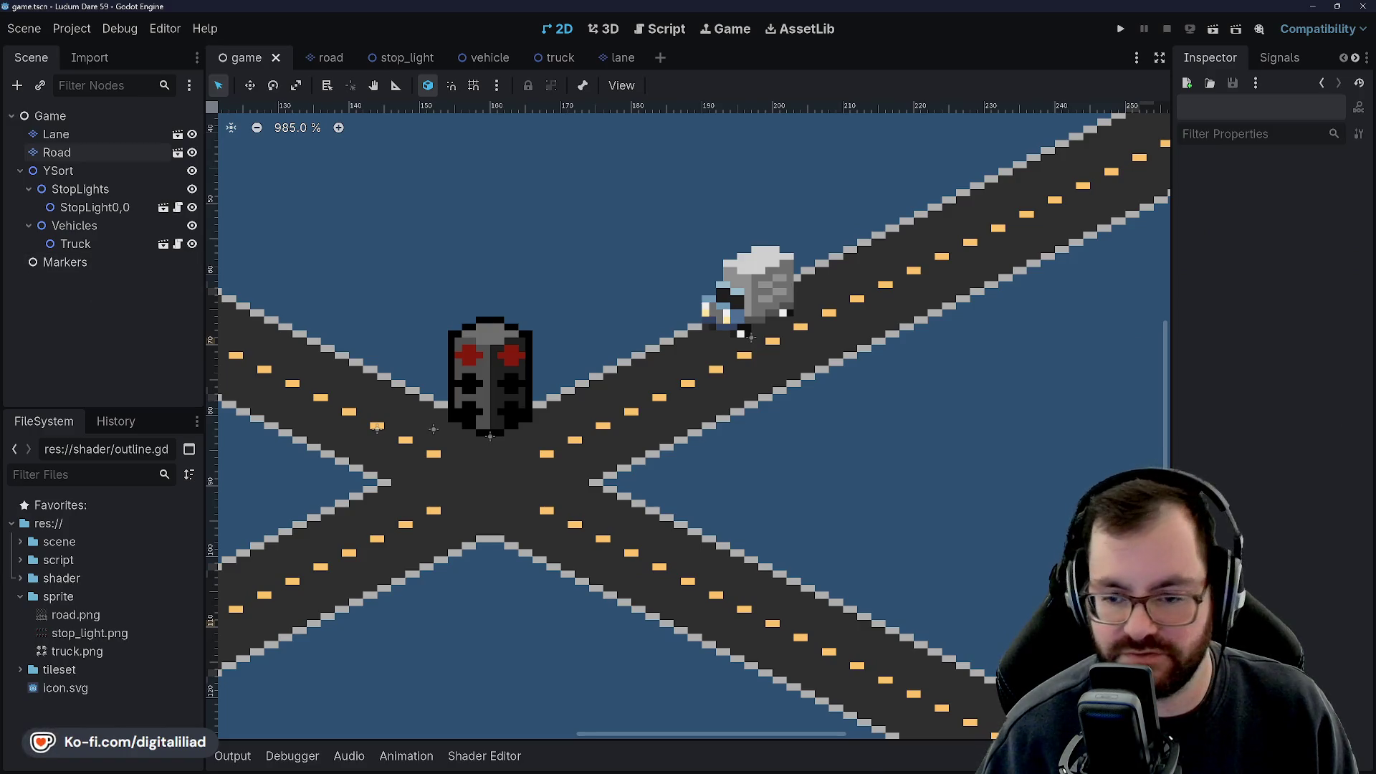
pyautogui.scroll(-1, 611, 320)
pyautogui.hscroll(-2, 562, 283)
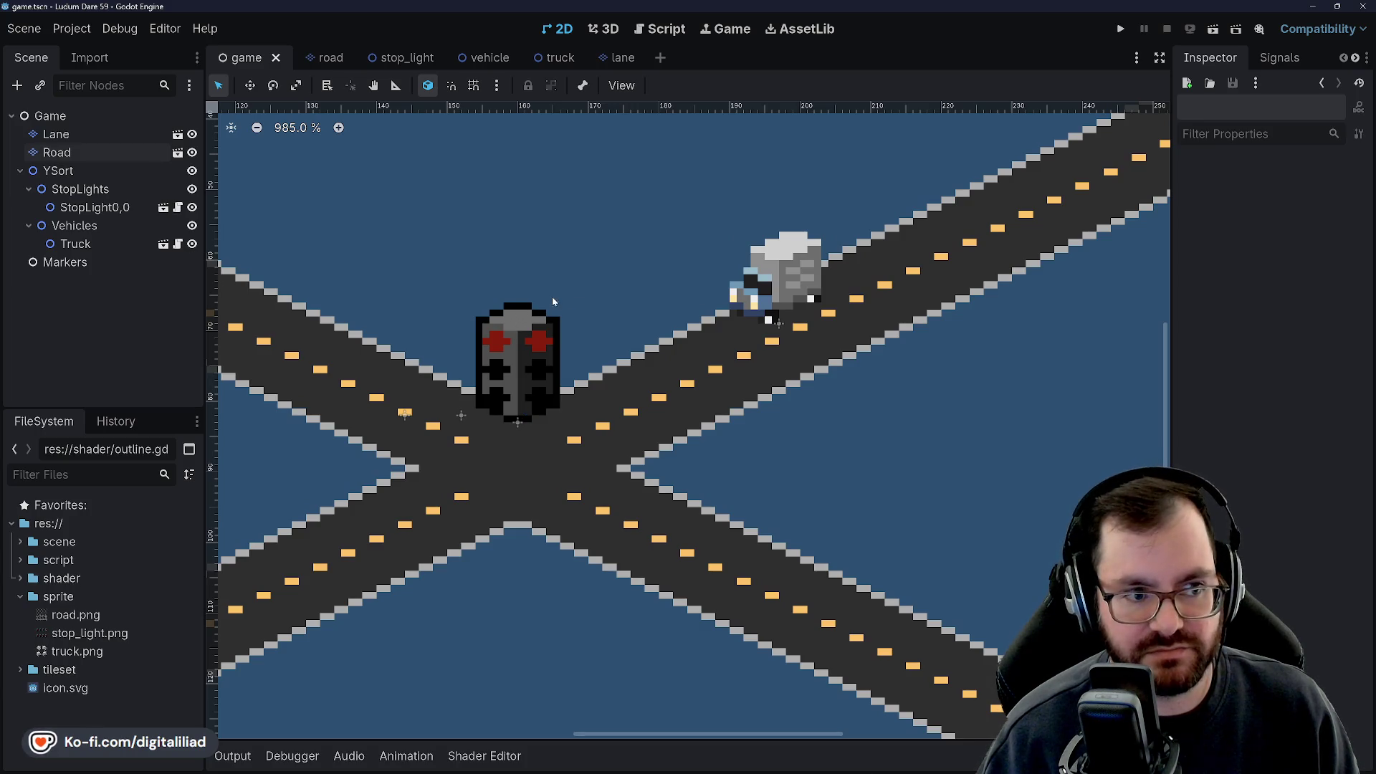
pyautogui.scroll(1, 563, 280)
pyautogui.hscroll(-1, 567, 276)
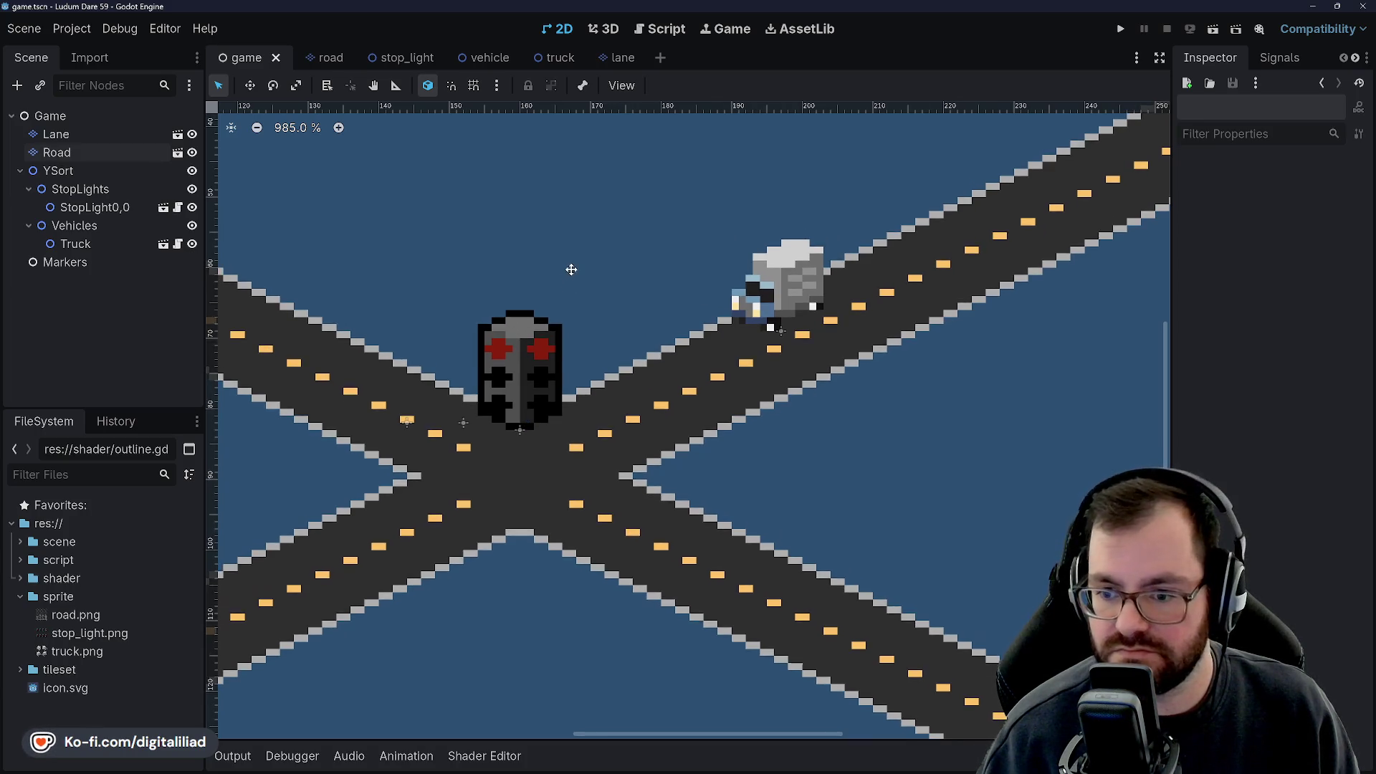
pyautogui.scroll(1, 590, 279)
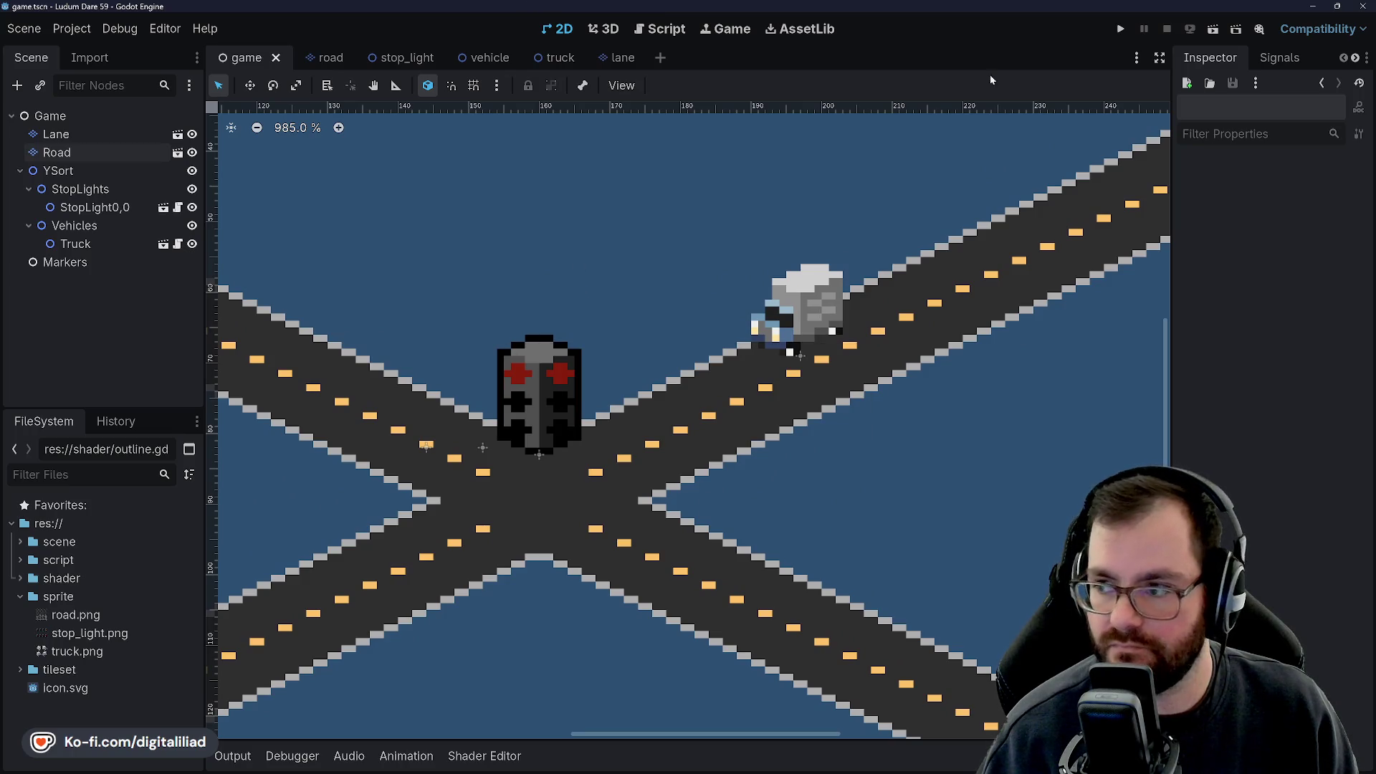
pyautogui.click(1121, 29)
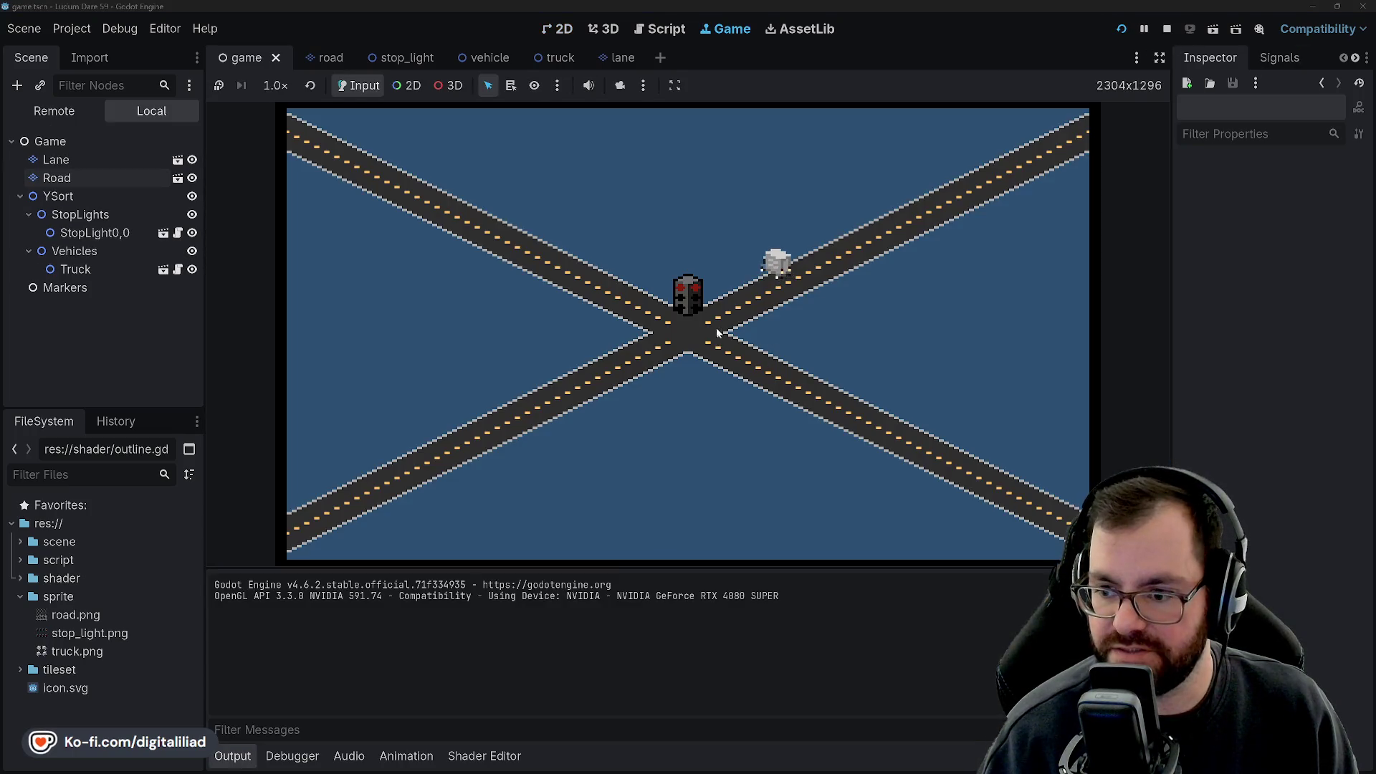
# Stop the game and set the truck scene root's Direction y value to 1.
pyautogui.click(1167, 30)
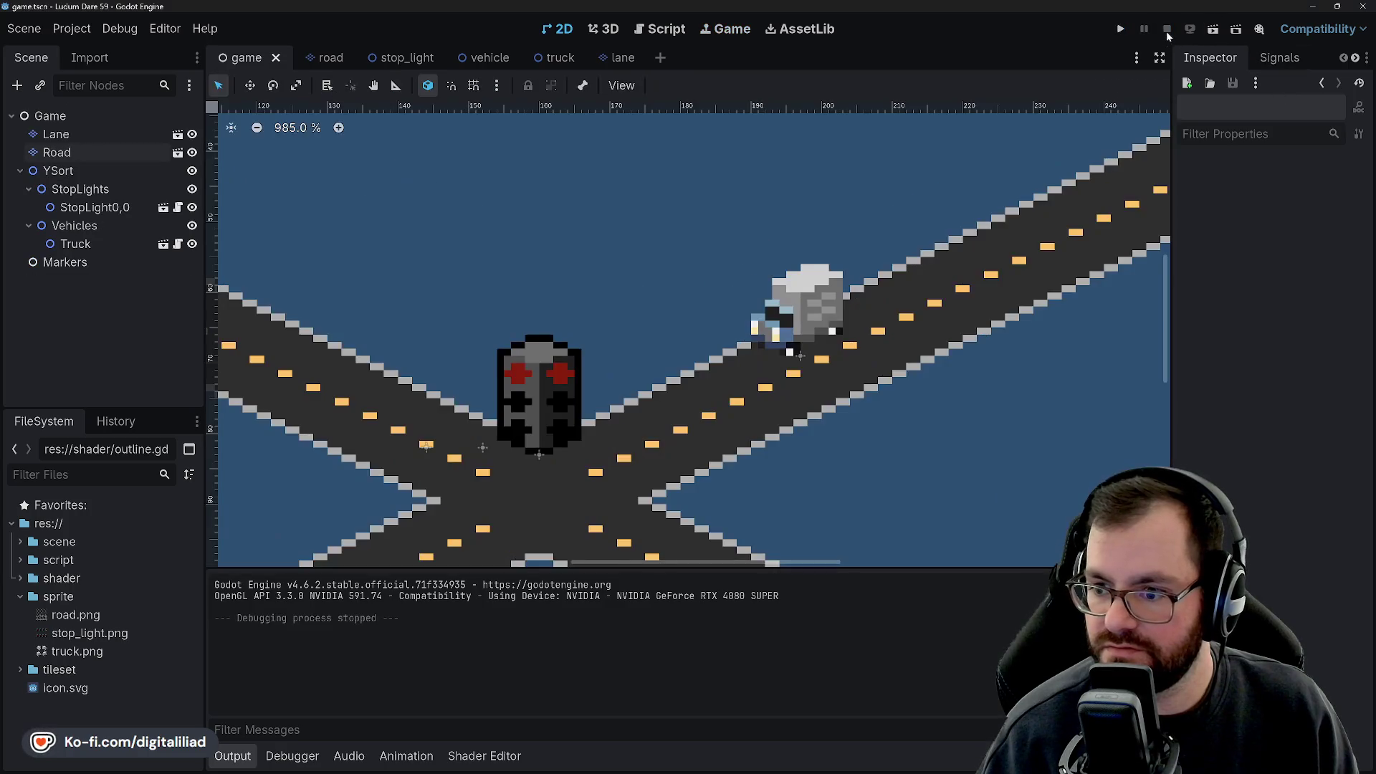
pyautogui.click(75, 243)
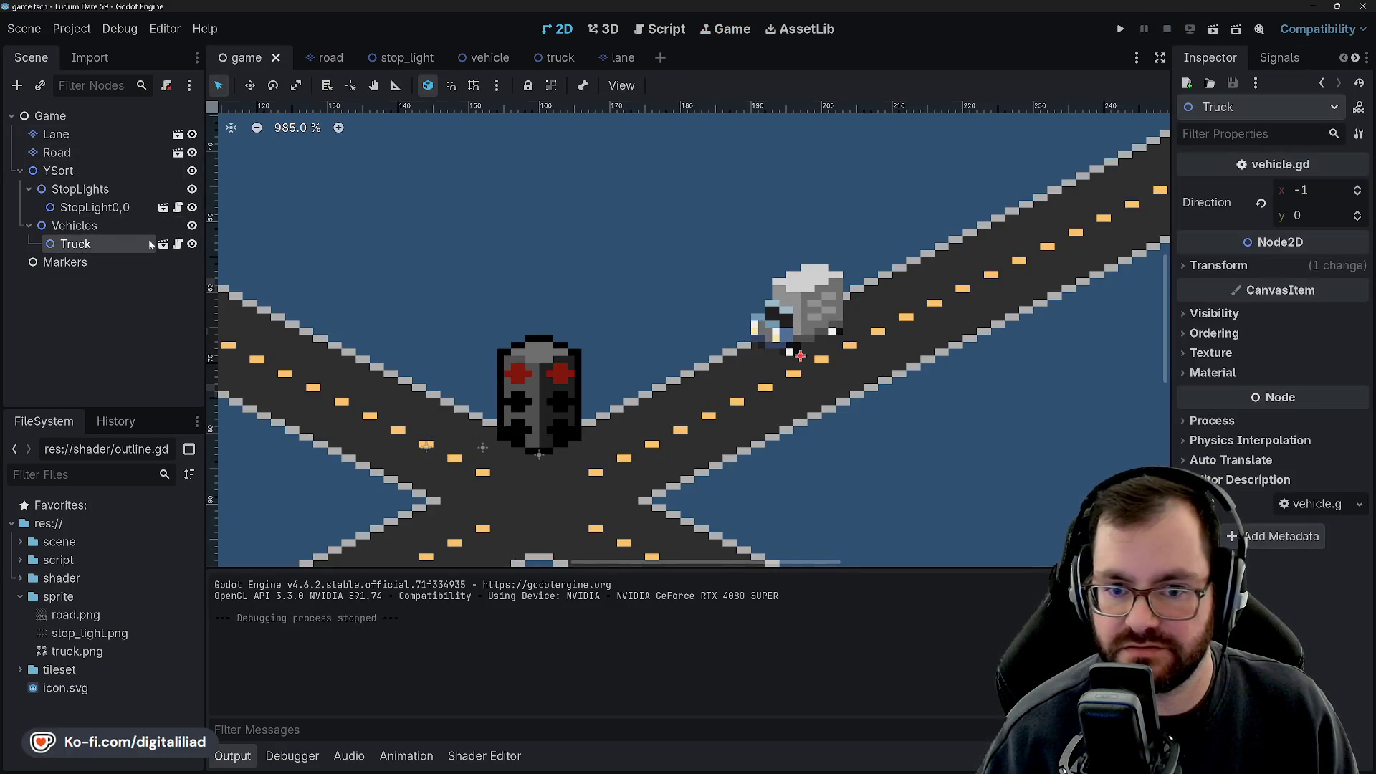
pyautogui.click(560, 60)
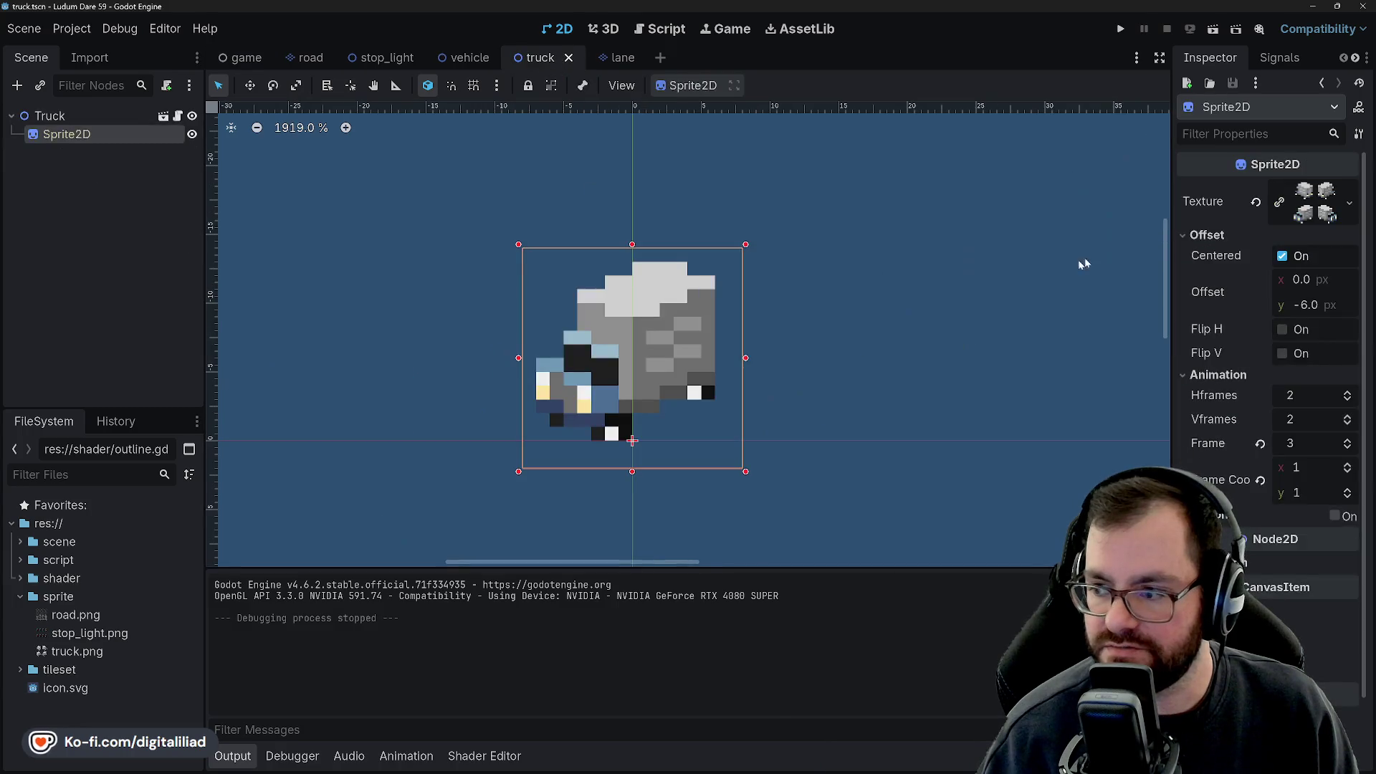
pyautogui.click(84, 117)
pyautogui.click(1319, 216)
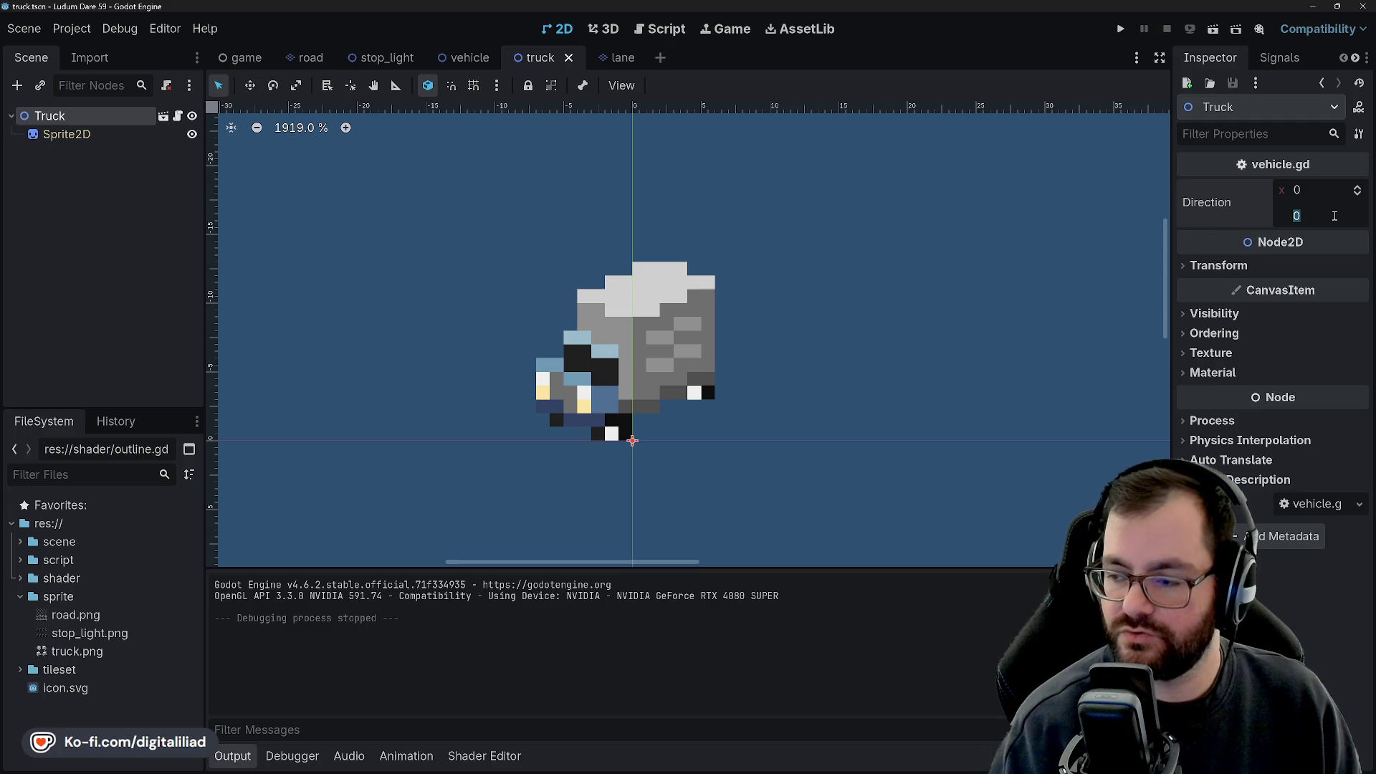
pyautogui.write('1')
pyautogui.press('Return')
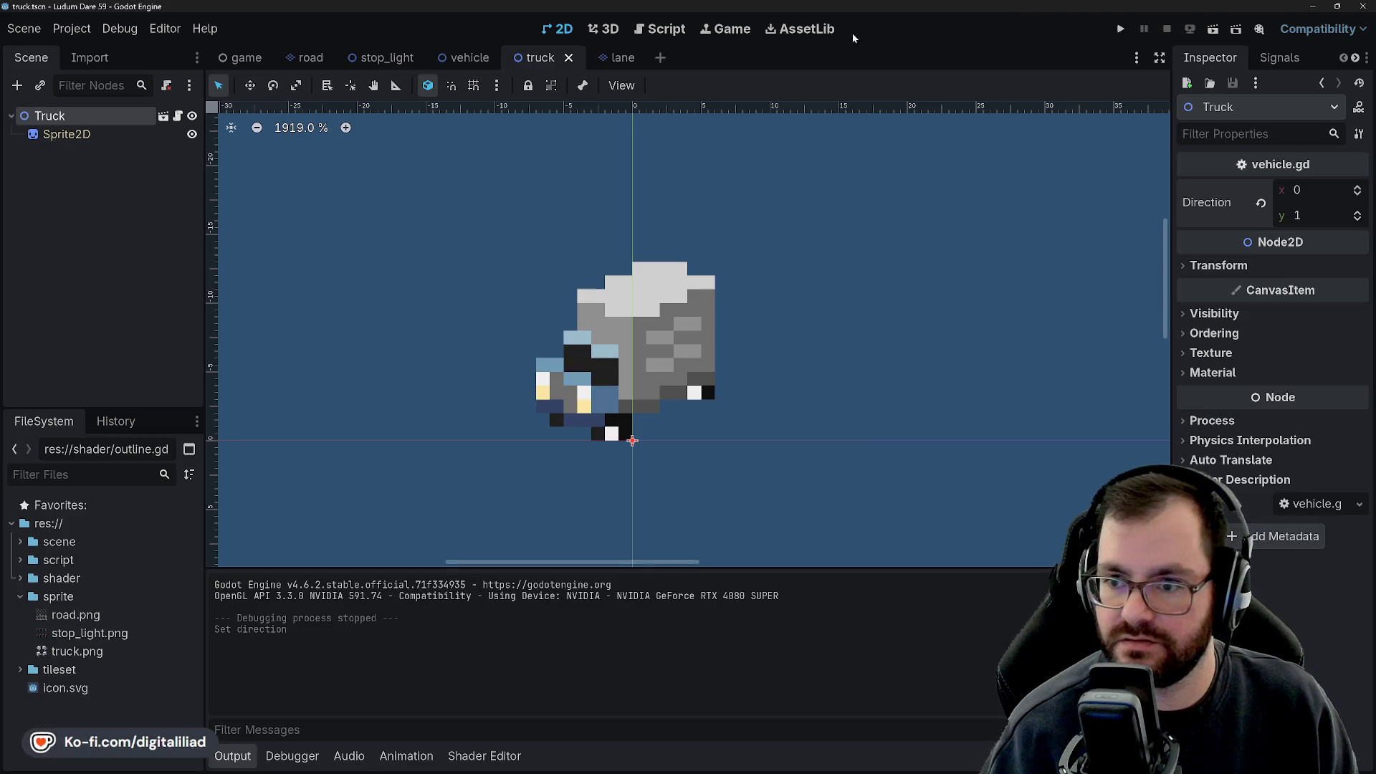
# Check the Vehicle root's direction, then revert truck.tscn's Direction to default and save.
pyautogui.click(466, 57)
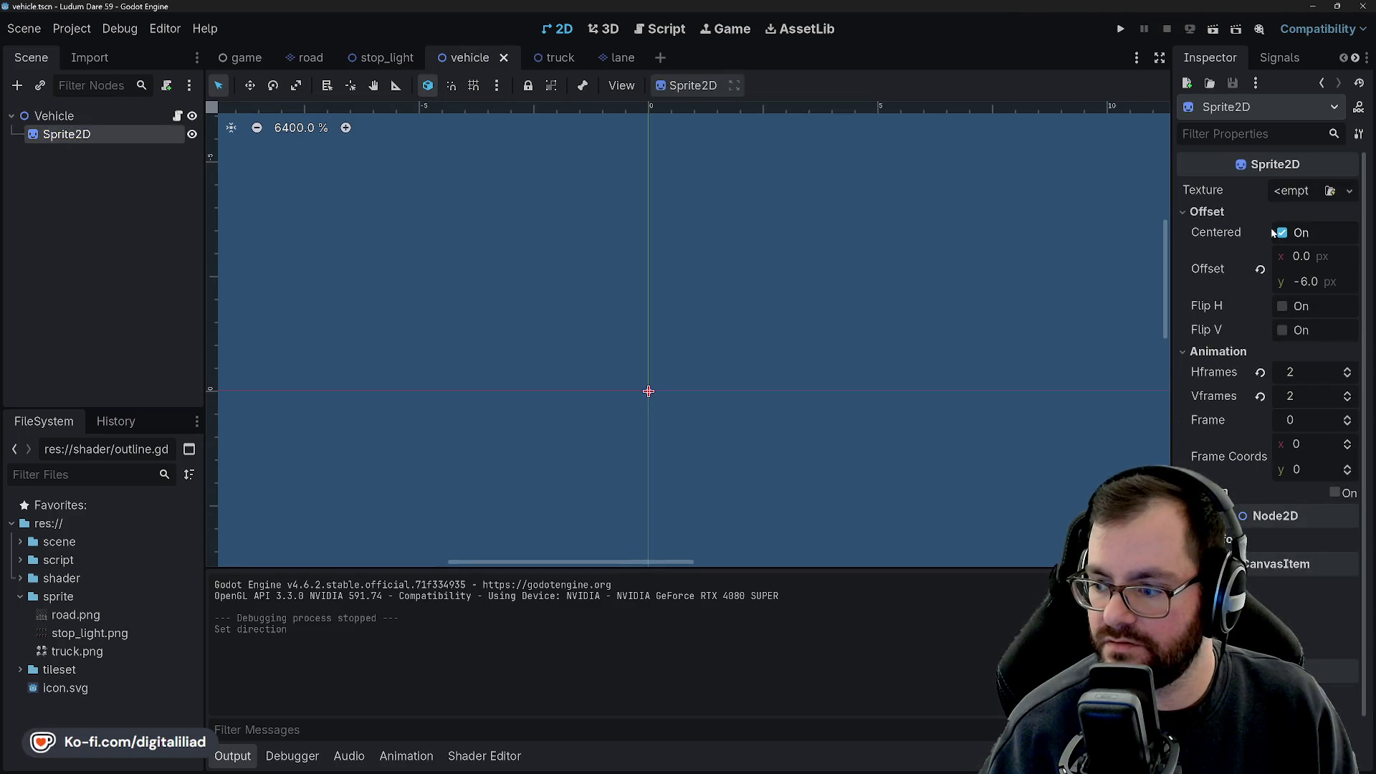
pyautogui.click(86, 115)
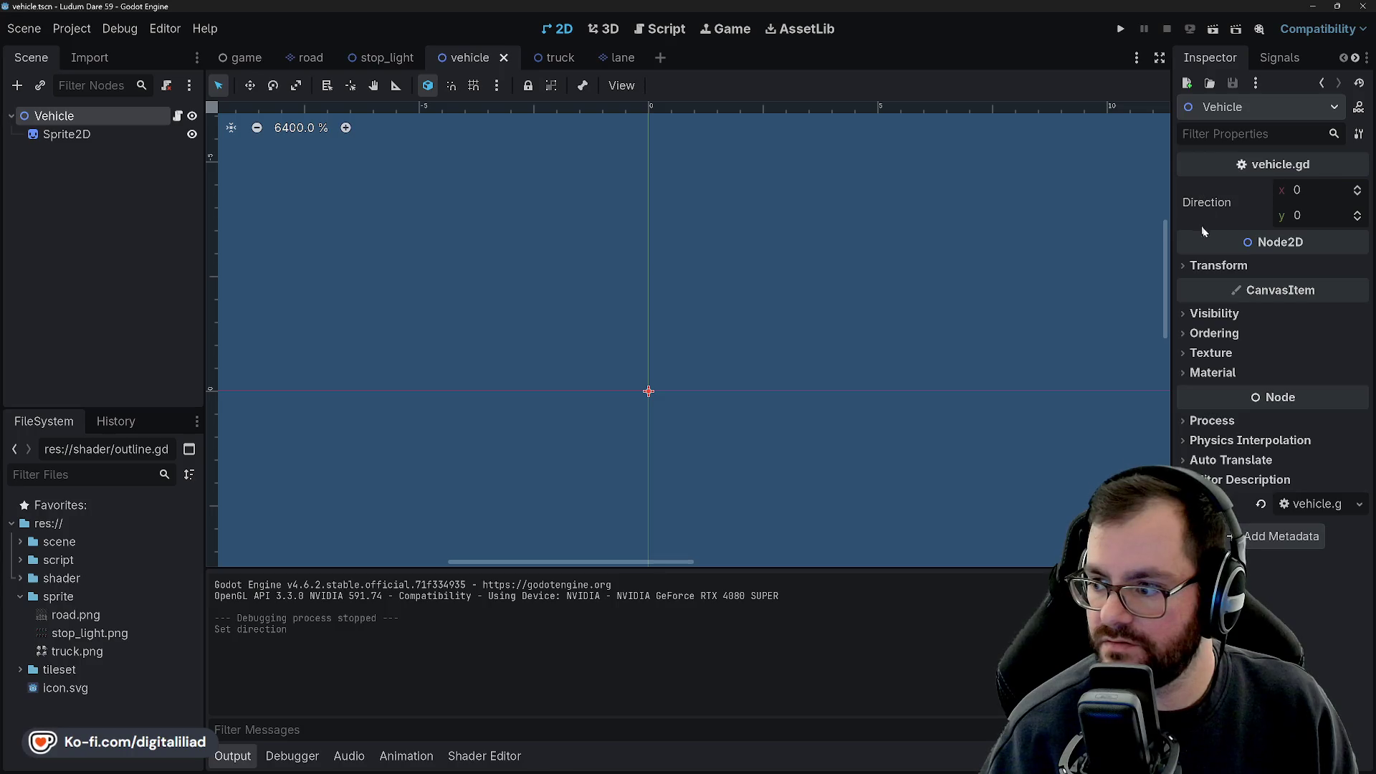
pyautogui.click(243, 58)
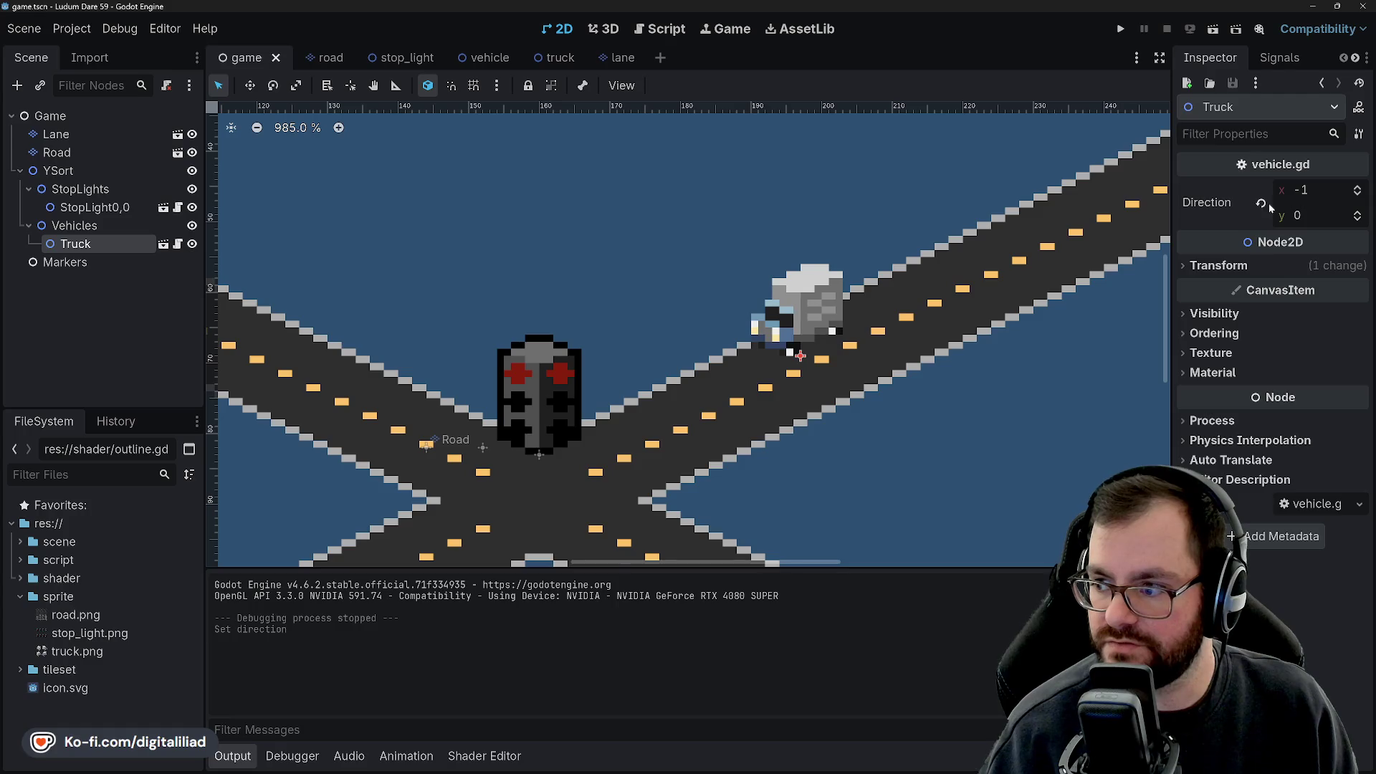
pyautogui.click(561, 58)
pyautogui.click(1260, 204)
pyautogui.hotkey('ctrl', 's')
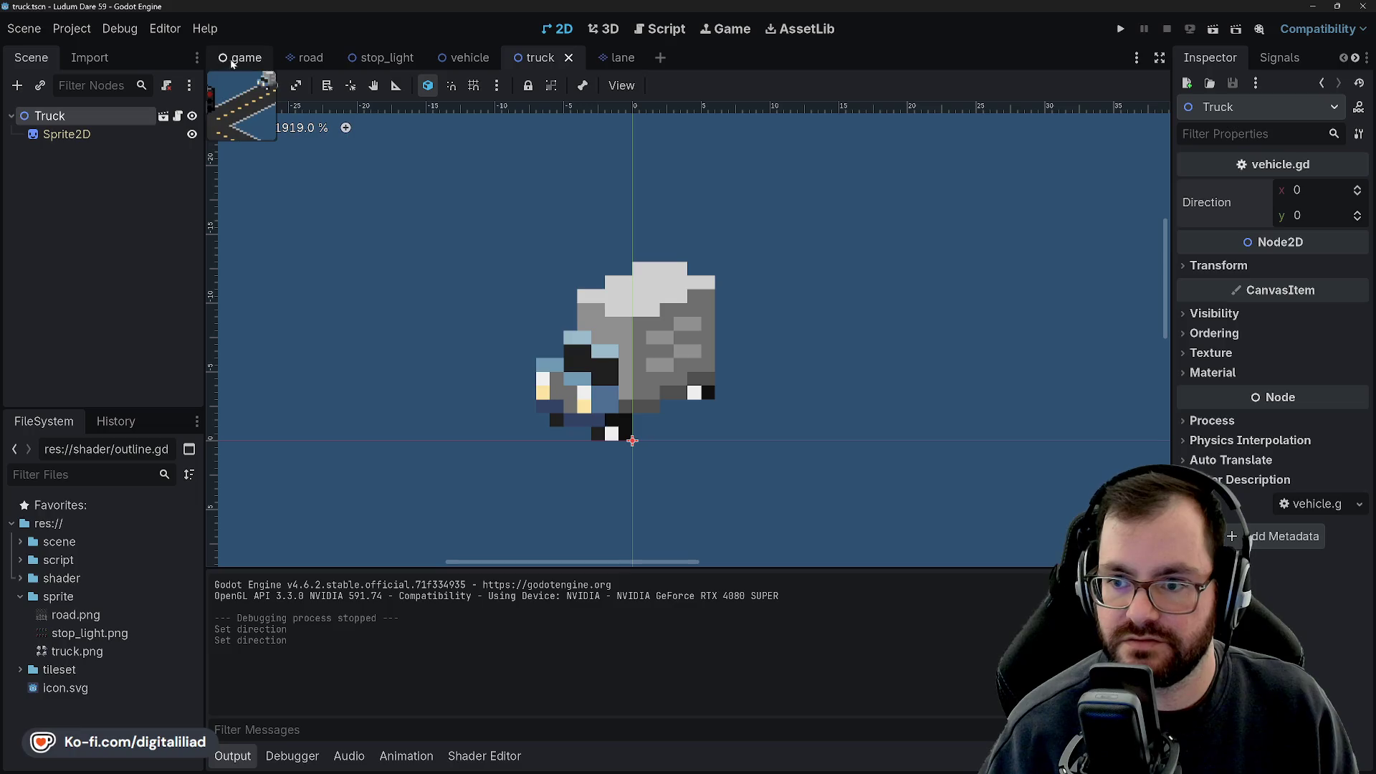
# Set the placed truck's Direction x to 0, making it (0, 1), and save game.tscn.
pyautogui.click(237, 59)
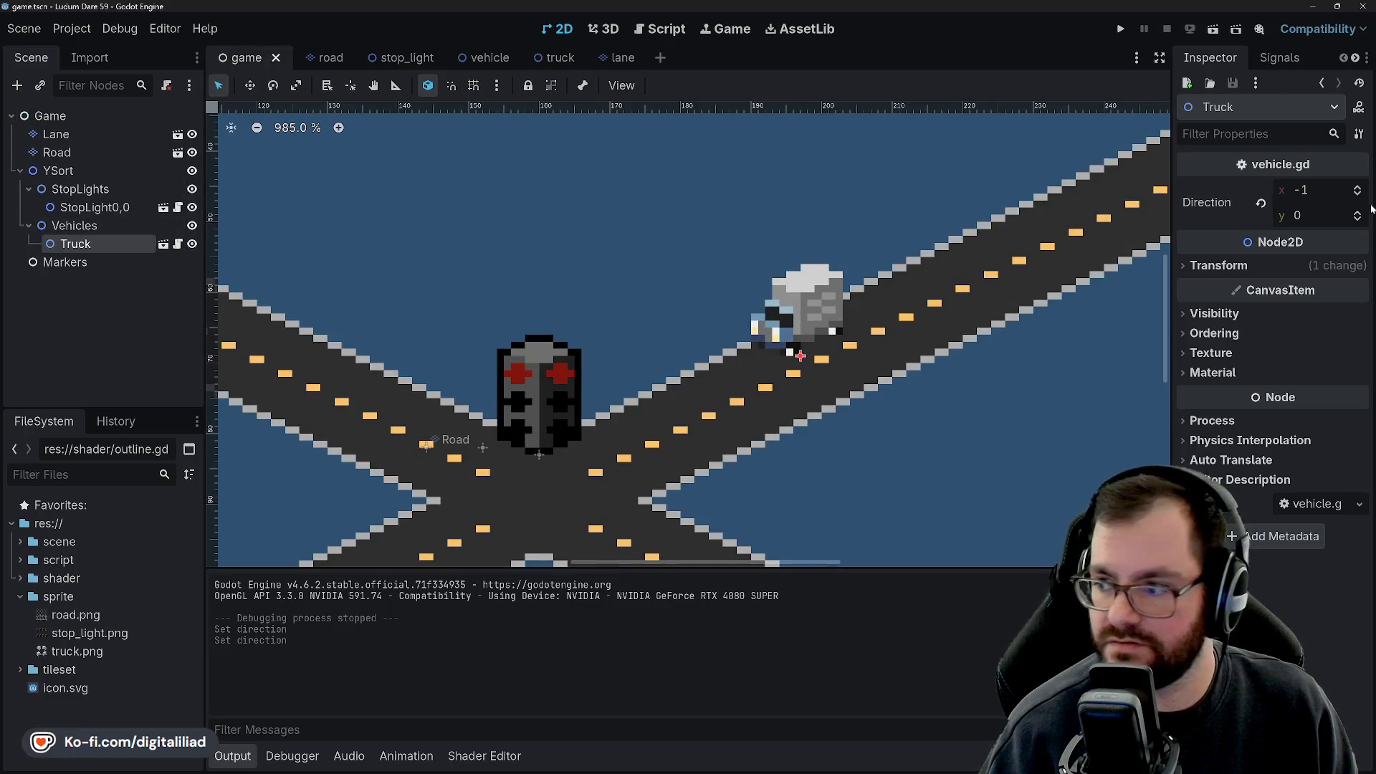
pyautogui.click(1316, 190)
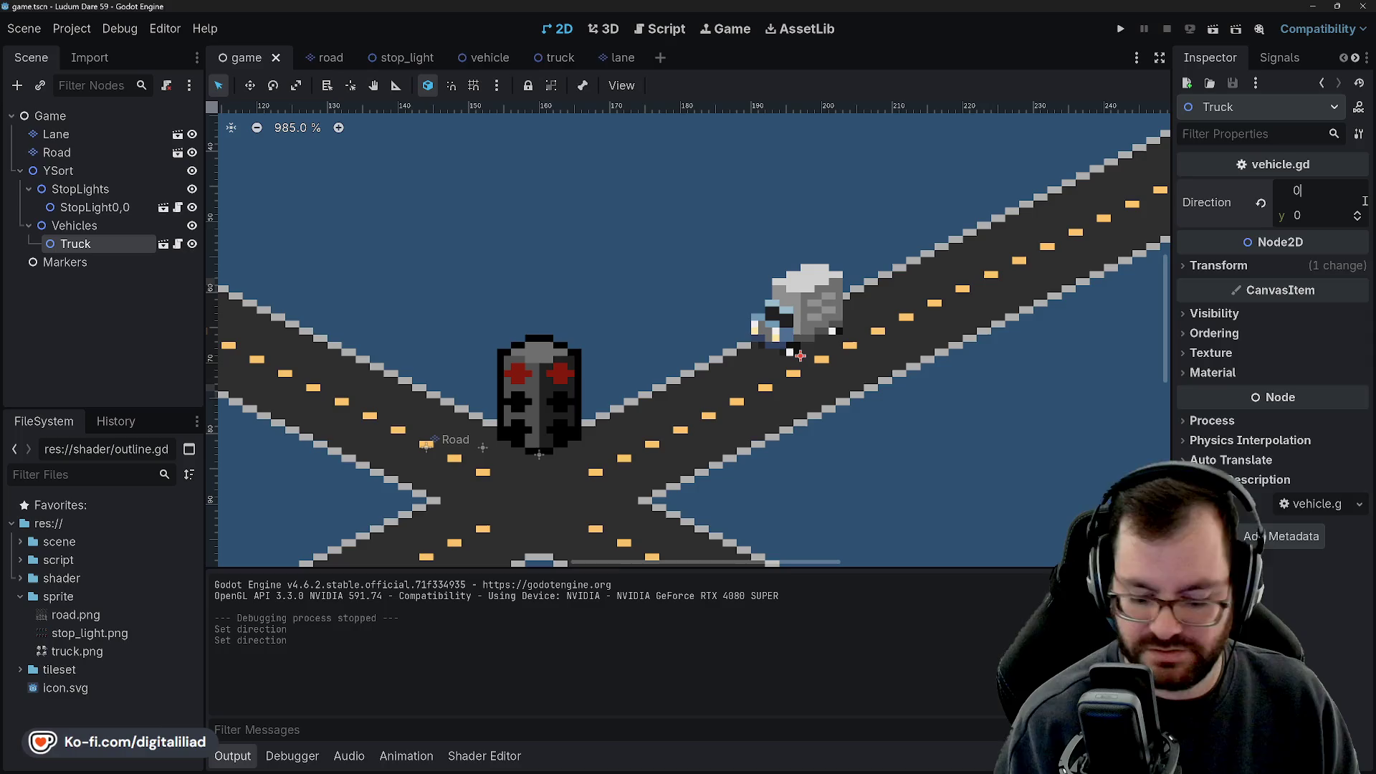
pyautogui.write('0')
pyautogui.press('Tab')
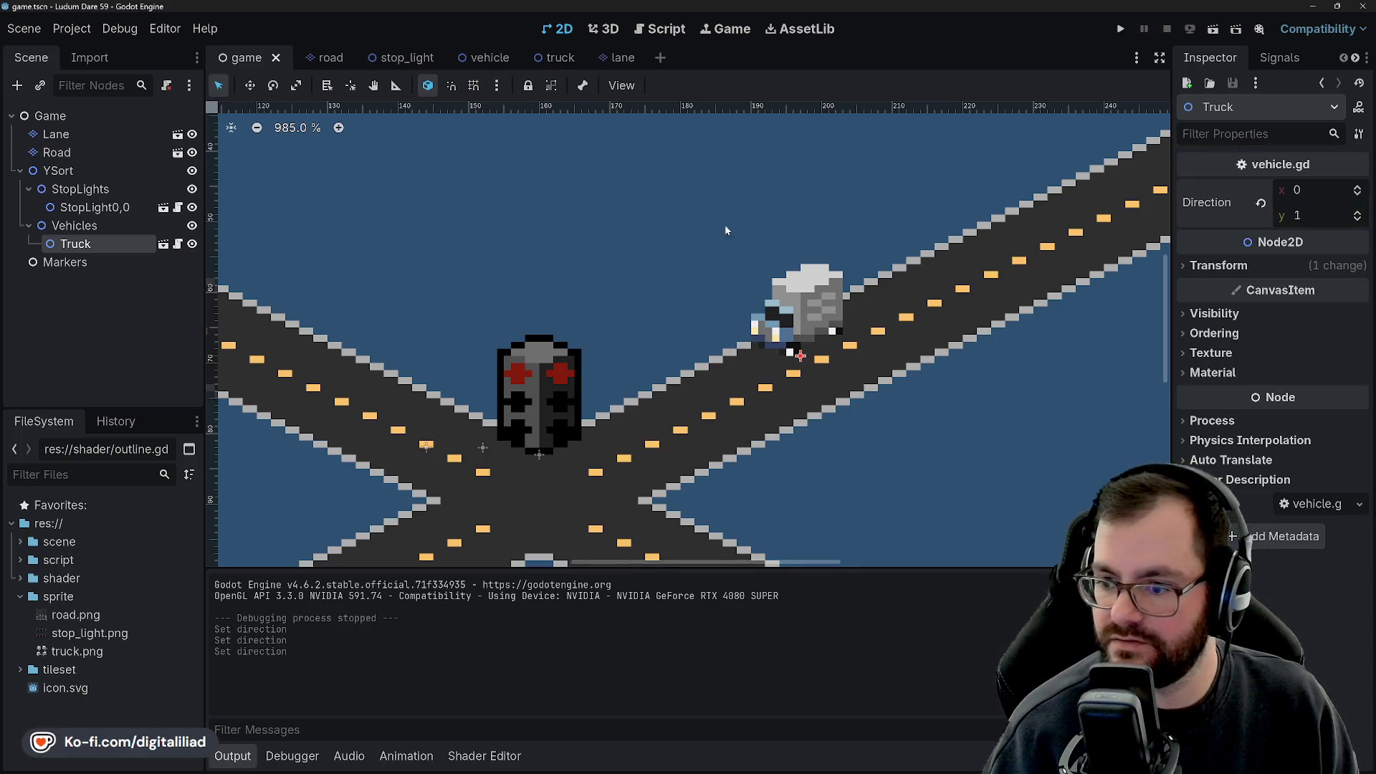
pyautogui.click(729, 349)
pyautogui.hotkey('ctrl', 's')
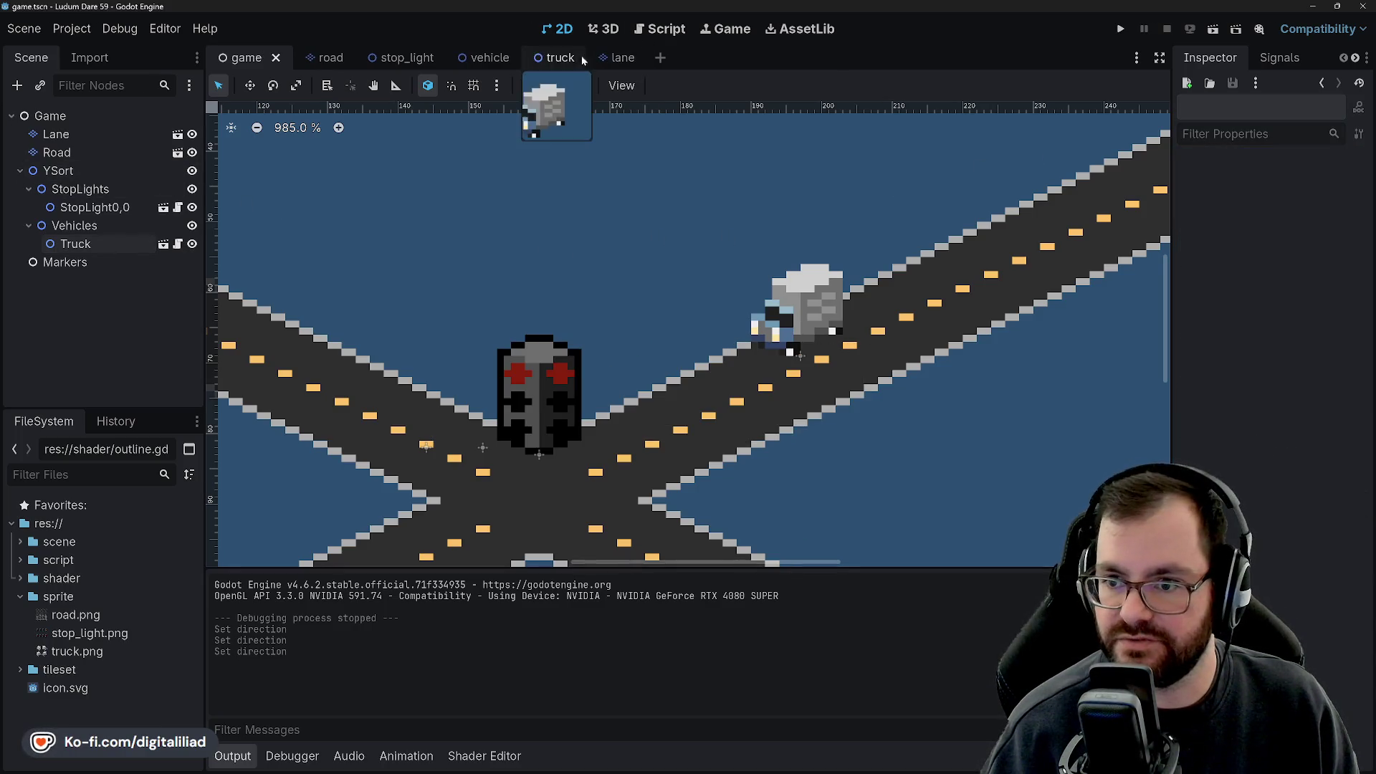
# Reset the truck's Sprite2D Frame to 0, save truck.tscn, and return to the game scene.
pyautogui.click(556, 58)
pyautogui.click(66, 134)
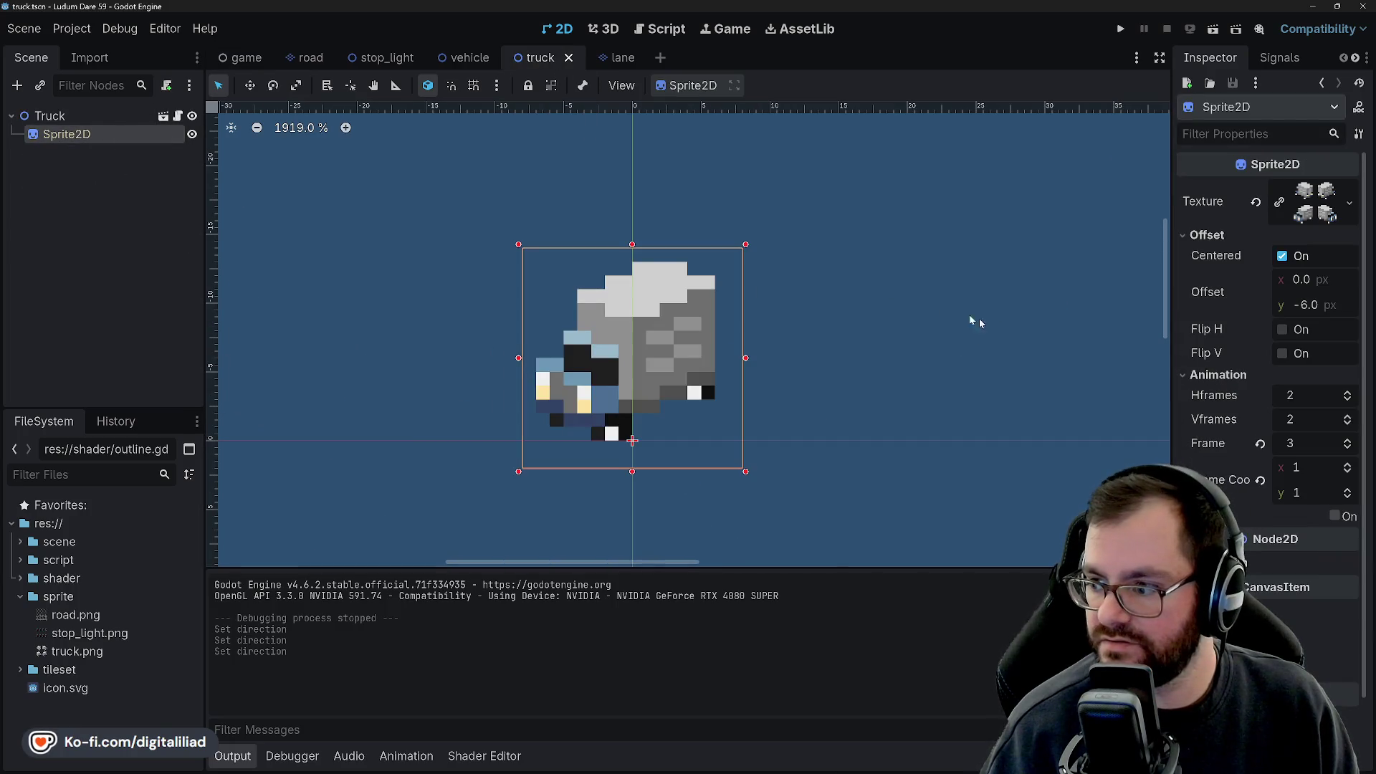
pyautogui.click(1260, 443)
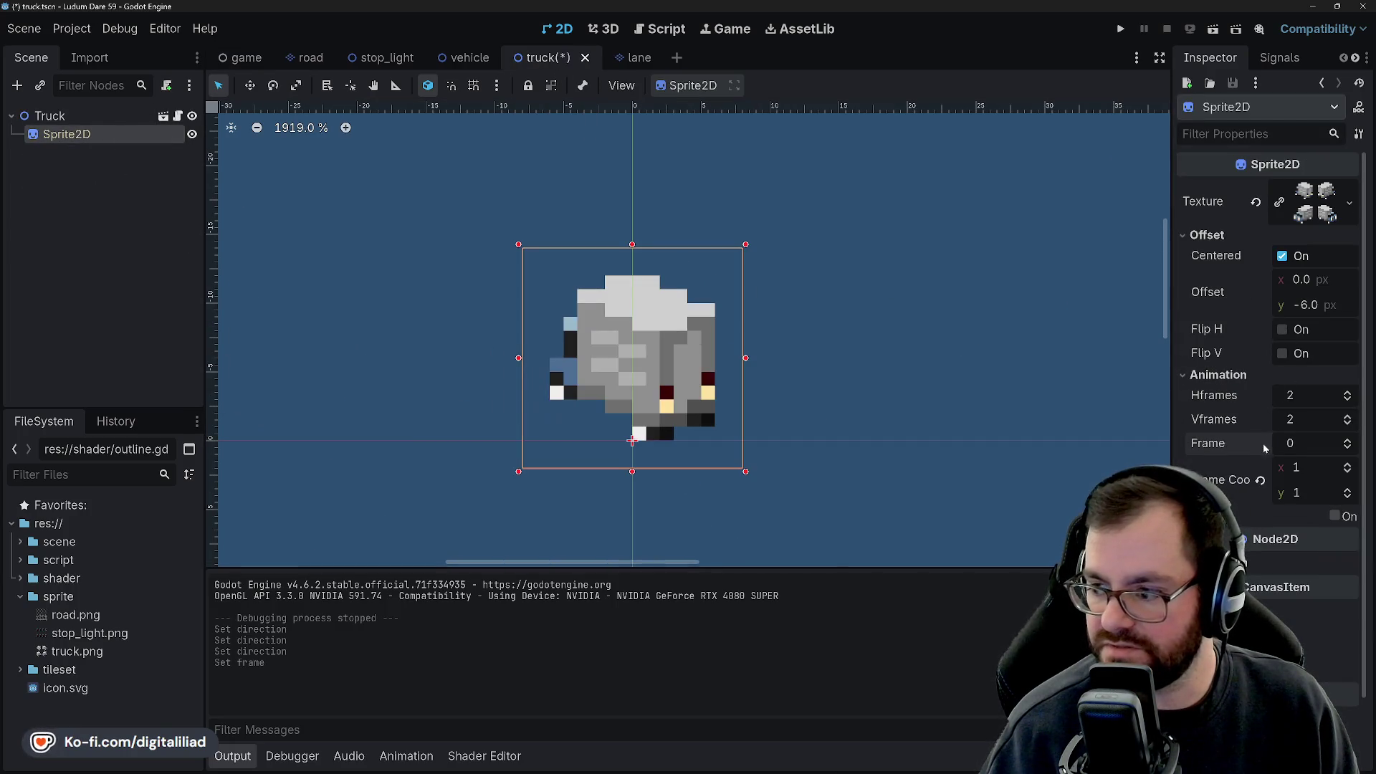
pyautogui.hotkey('ctrl', 's')
pyautogui.click(667, 215)
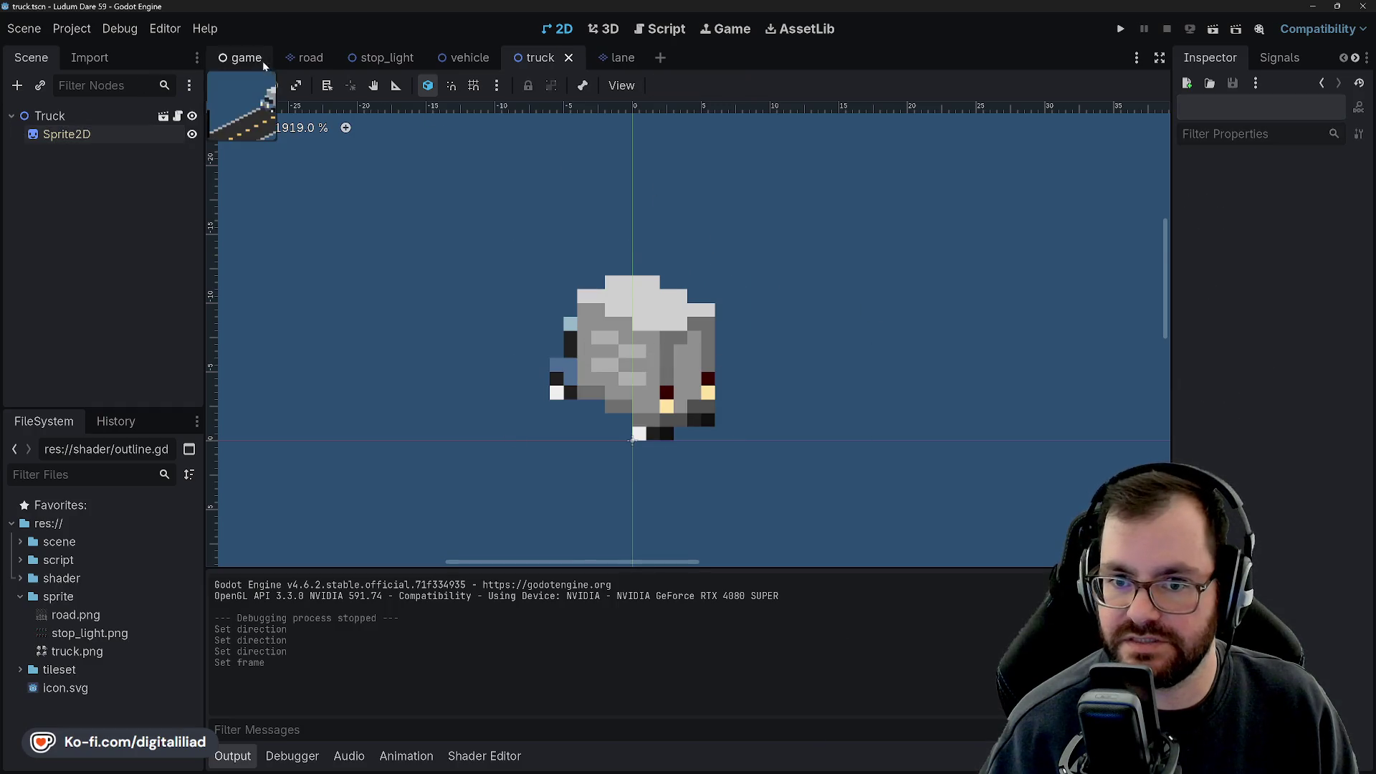
pyautogui.click(247, 57)
pyautogui.scroll(-2, 642, 203)
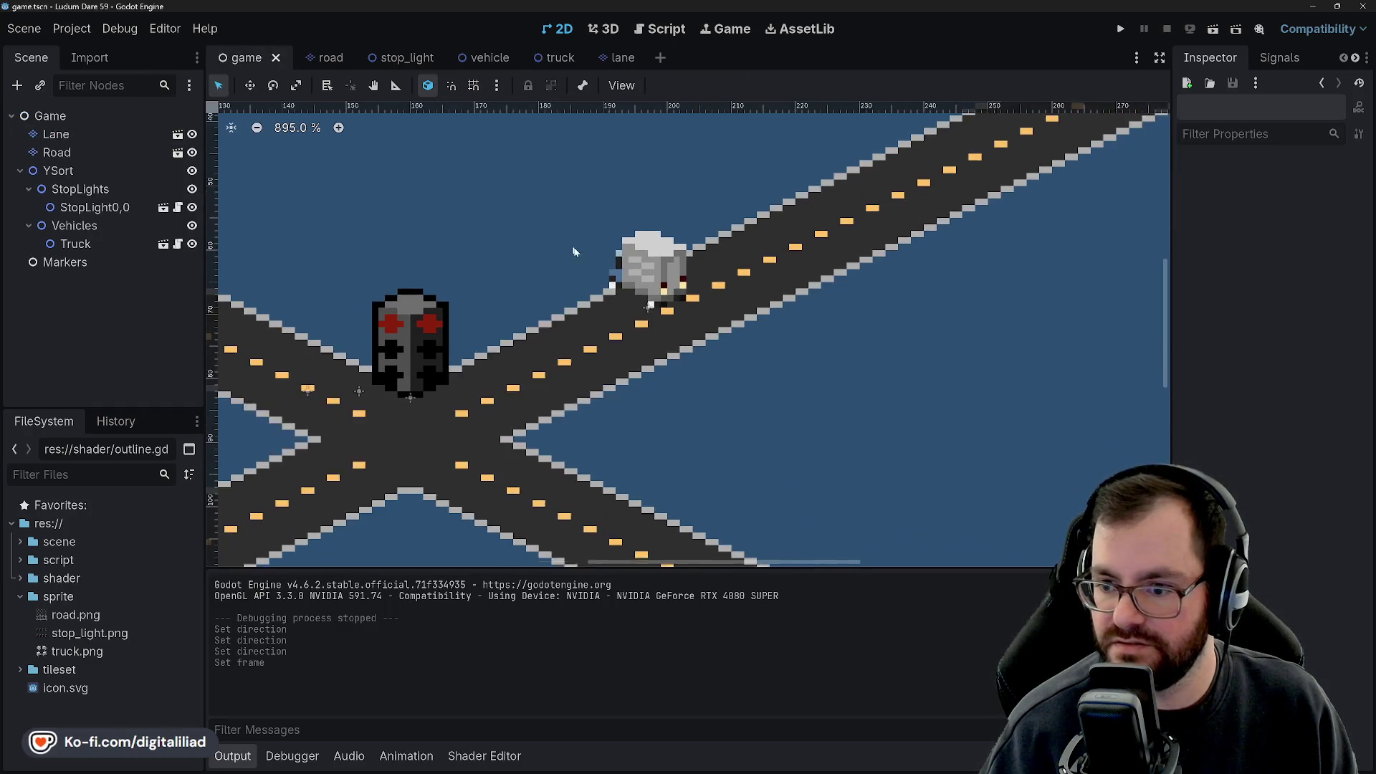
pyautogui.hscroll(-3, 677, 279)
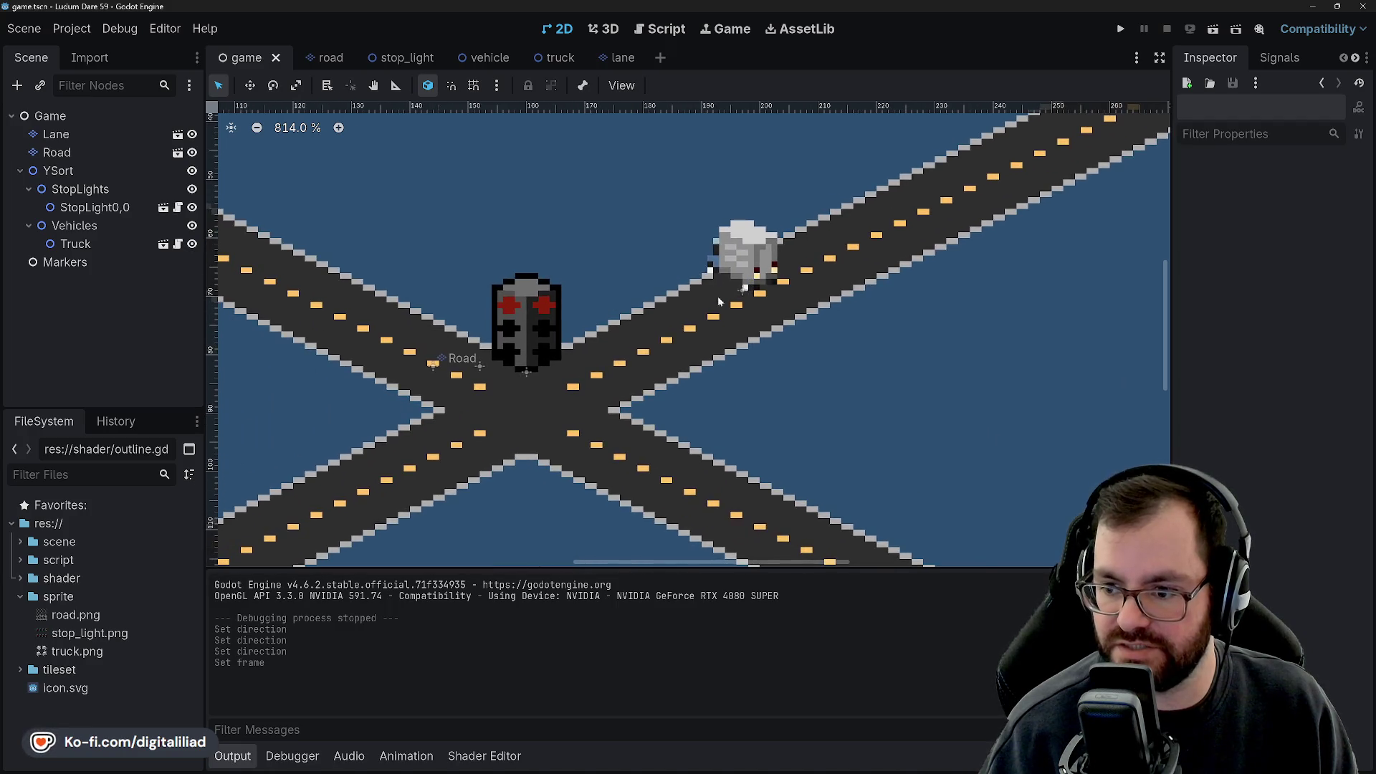
pyautogui.hscroll(-1, 649, 247)
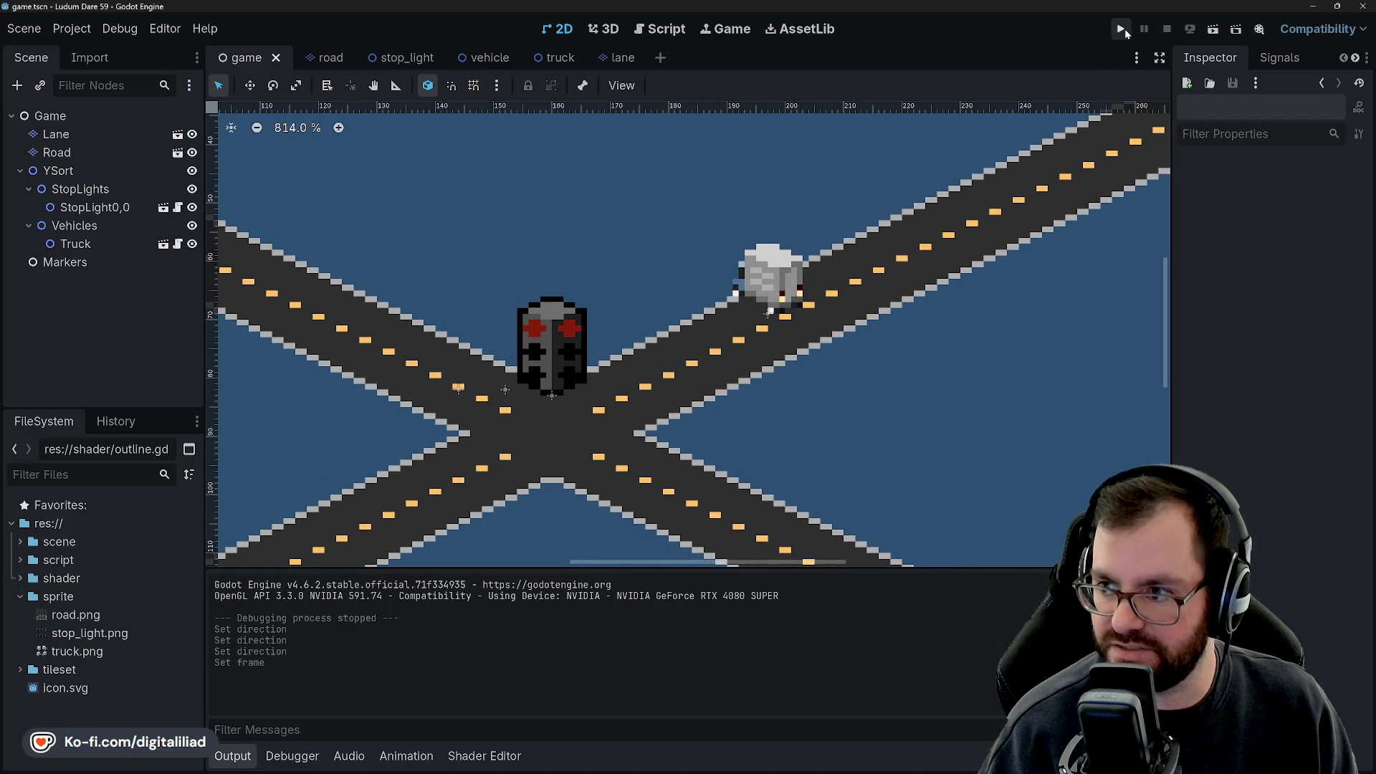
# Test-run the game to watch the truck drive, stop it, and return to truck.tscn.
pyautogui.click(1120, 29)
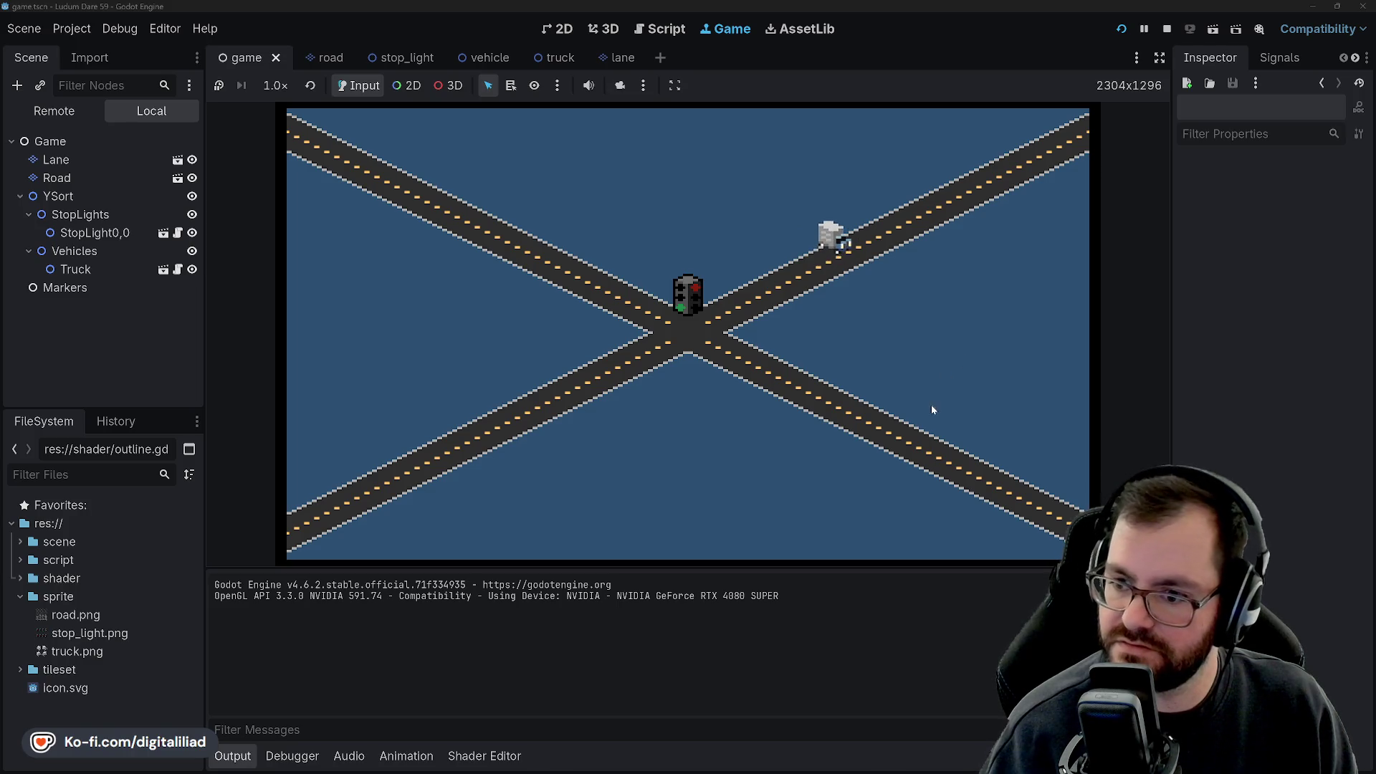
pyautogui.click(1167, 29)
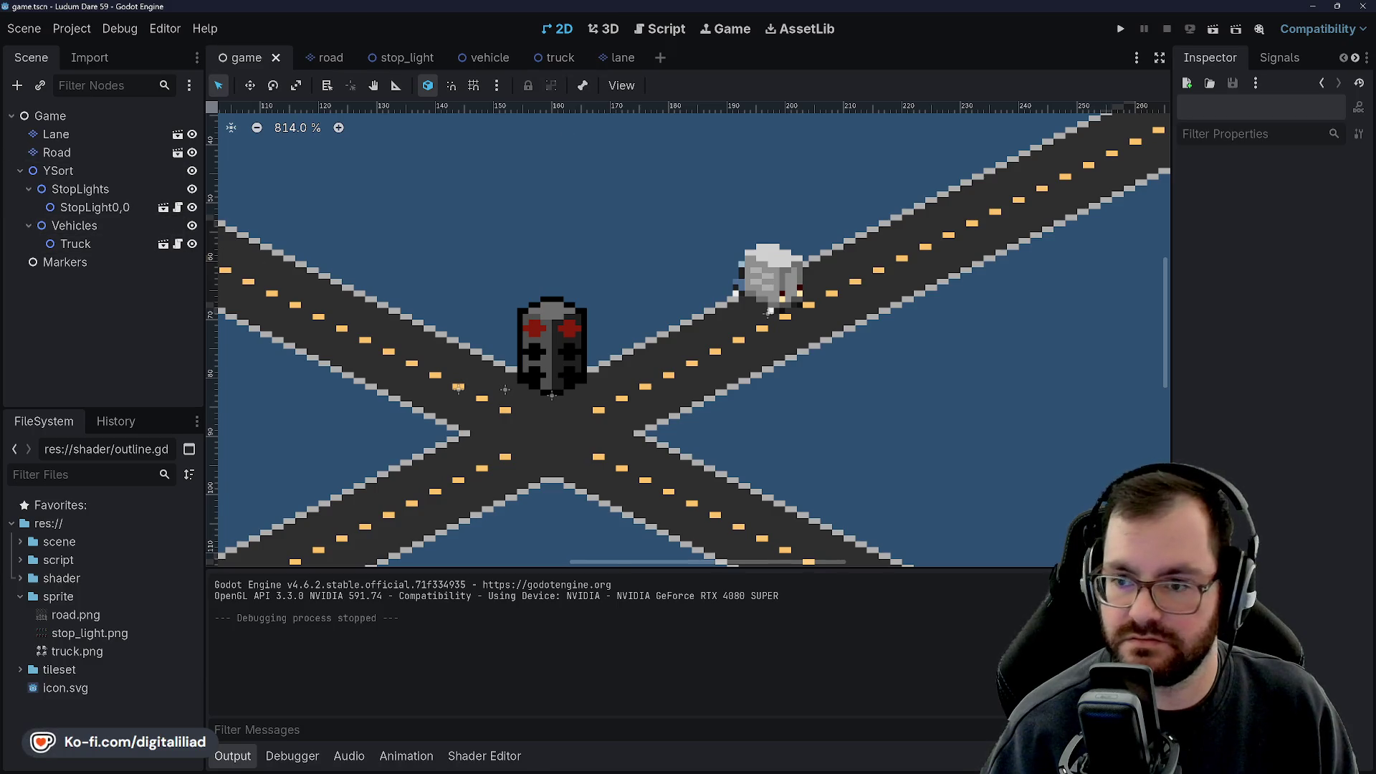
pyautogui.click(555, 59)
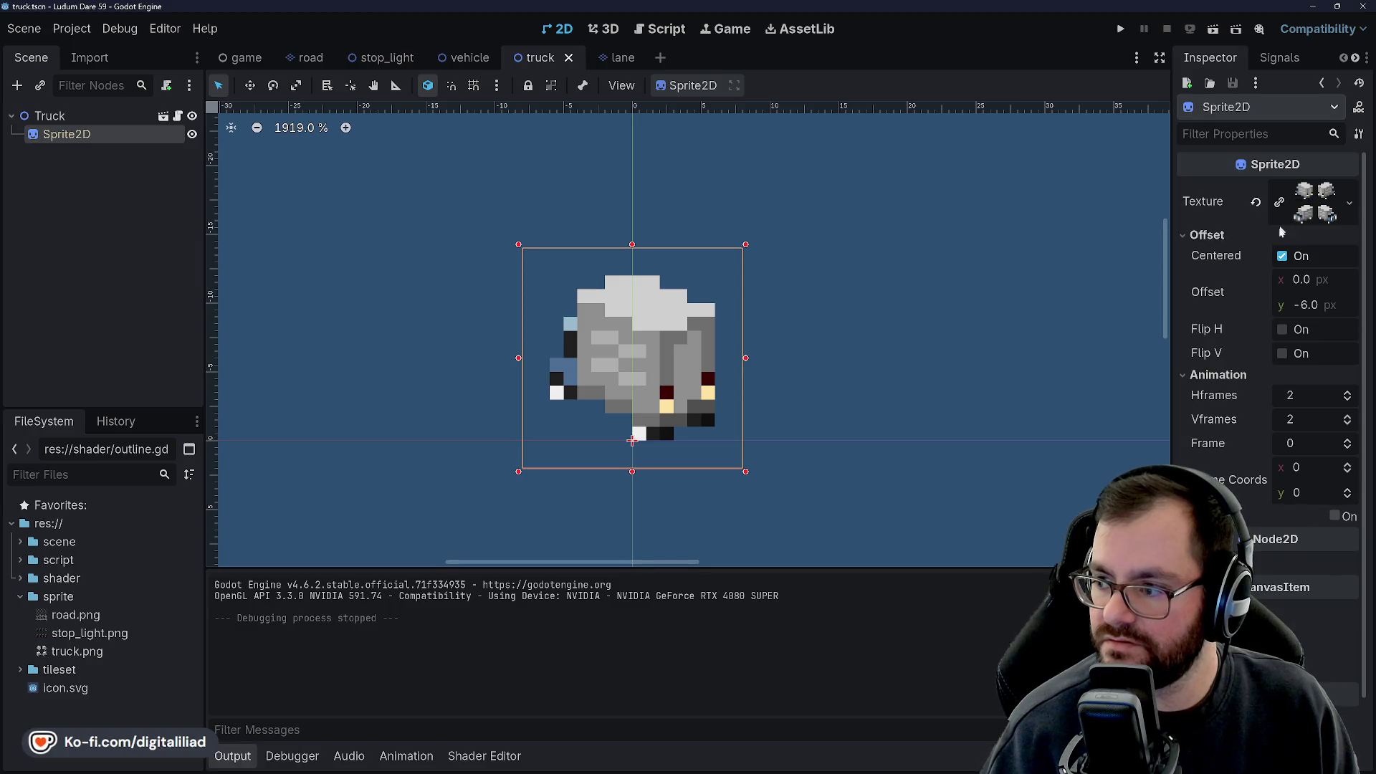
# Expand the Sprite2D texture to view the 32×32 four-frame truck sheet, then bring up vehicle.gd.
pyautogui.click(1350, 202)
pyautogui.click(1323, 207)
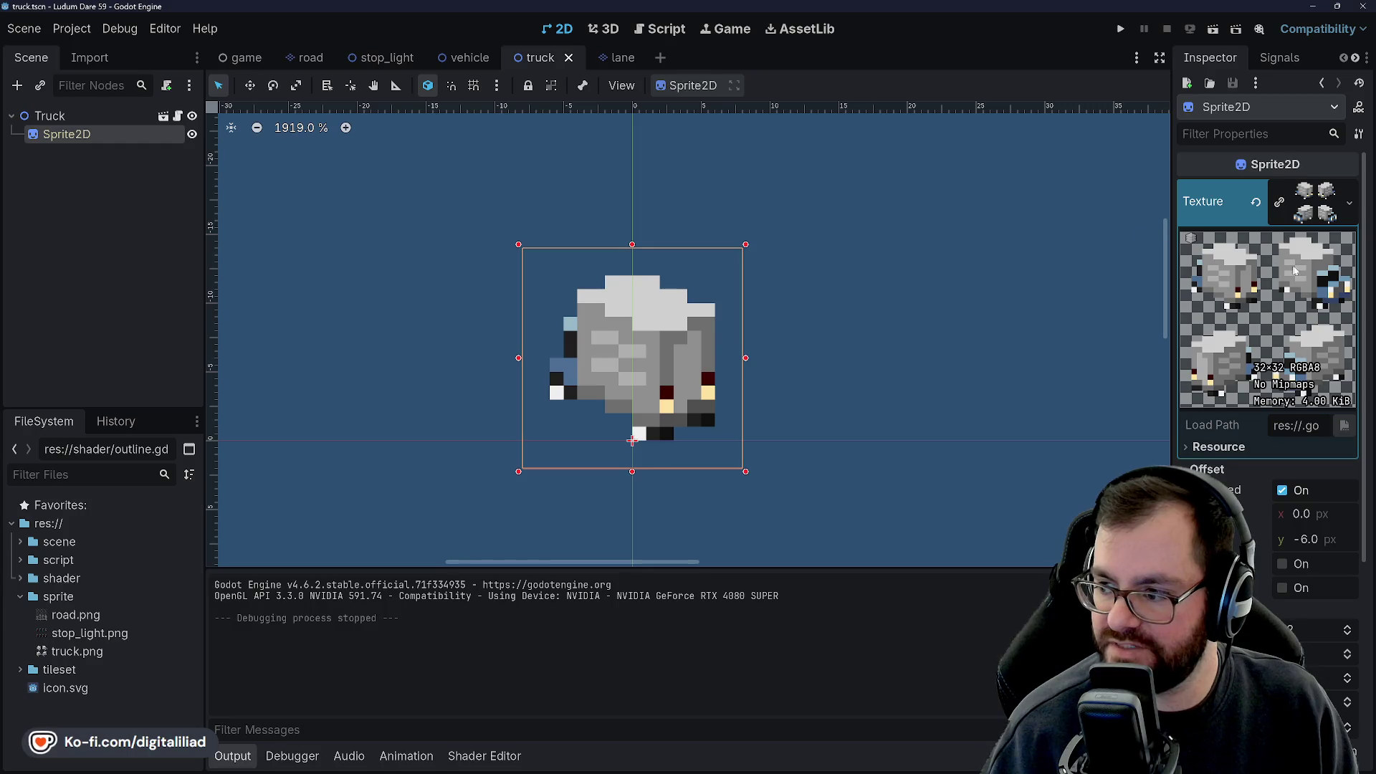
pyautogui.moveTo(760, 764)
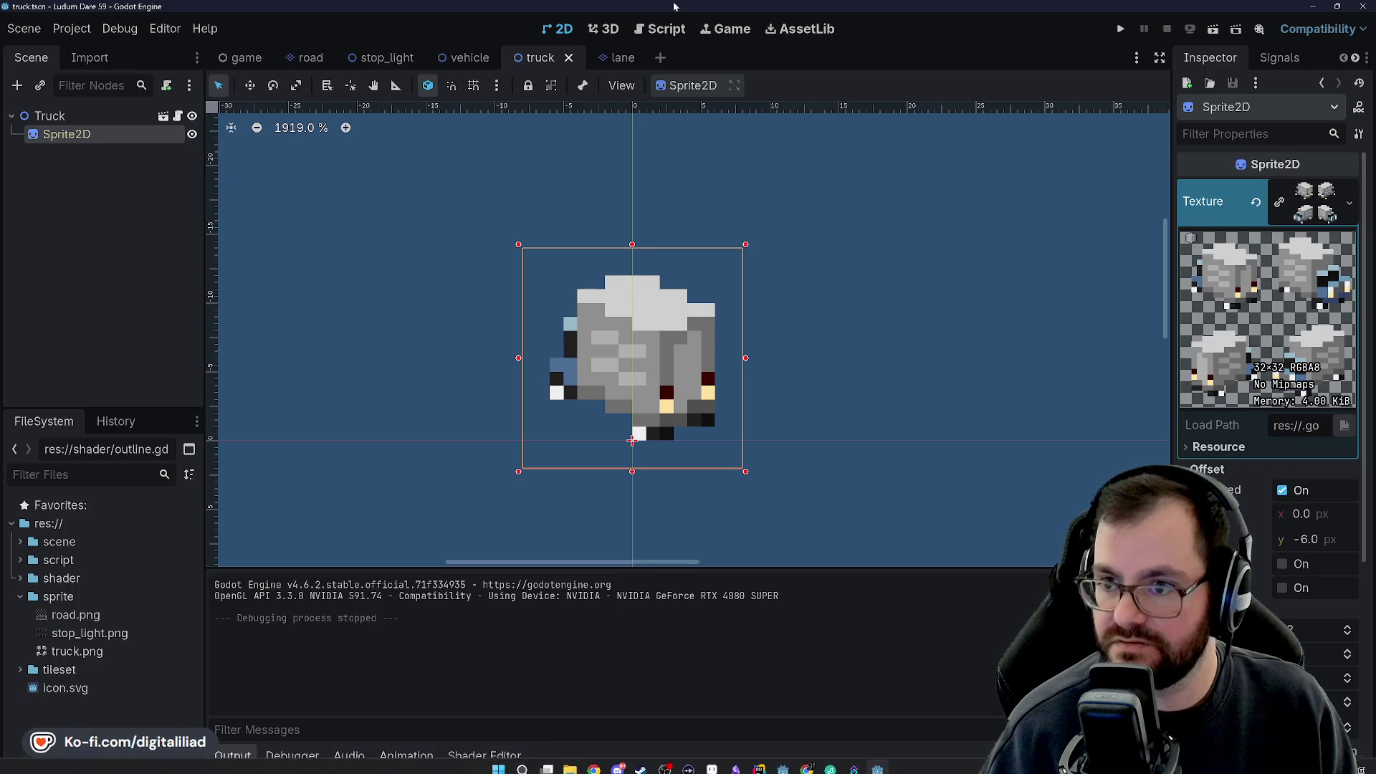
pyautogui.click(668, 29)
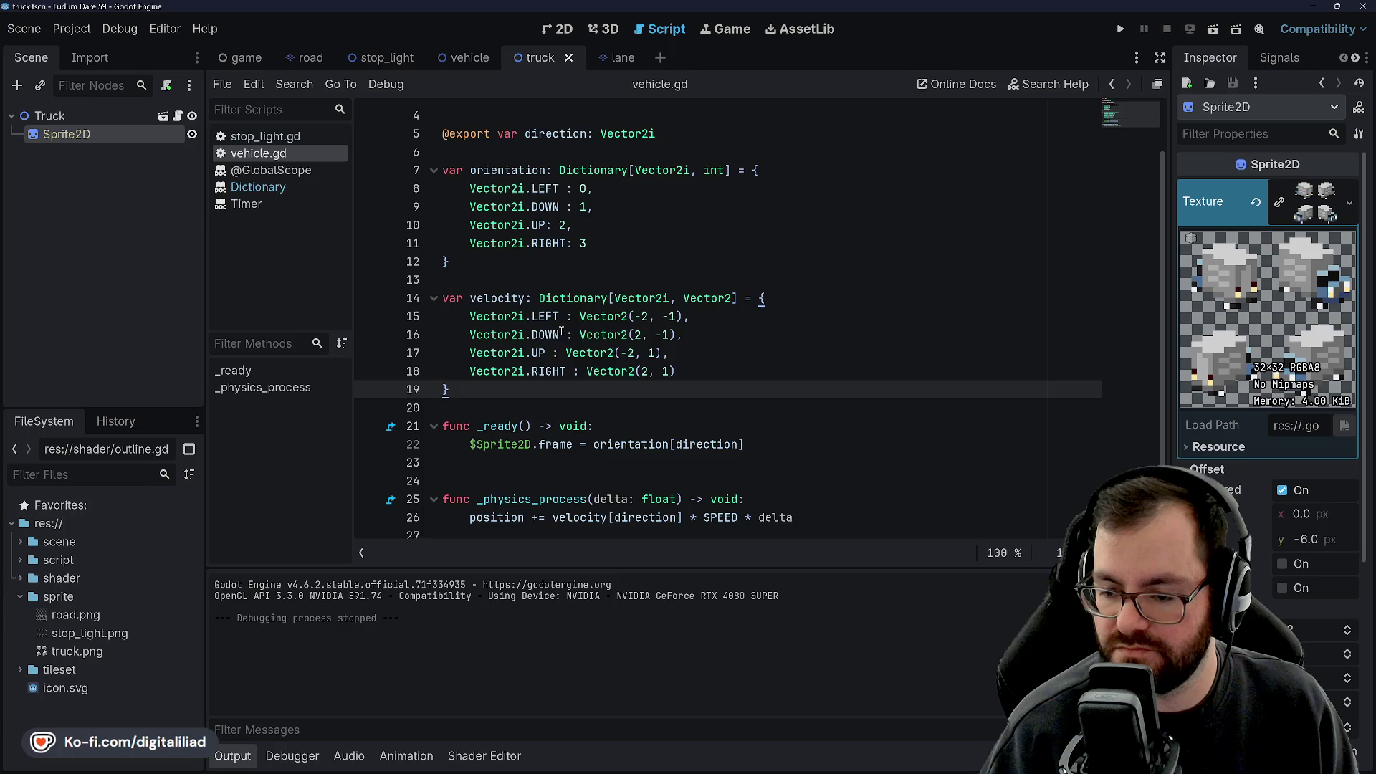
# Copy the RIGHT orientation entry and paste it directly below LEFT.
pyautogui.click(621, 316)
pyautogui.click(592, 243)
pyautogui.doubleClick(583, 243)
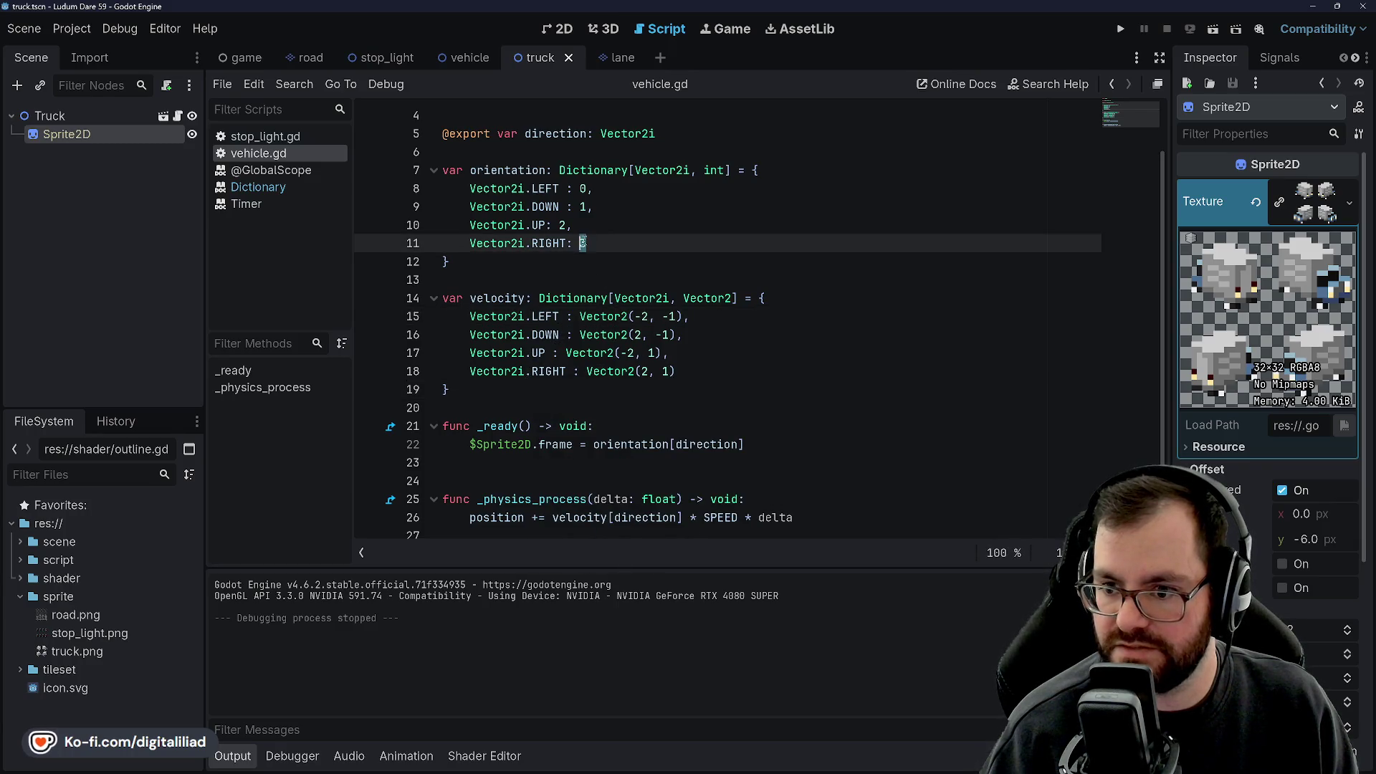
pyautogui.write('1')
pyautogui.click(601, 225)
pyautogui.click(613, 208)
pyautogui.moveTo(587, 243); pyautogui.dragTo(470, 243)
pyautogui.hotkey('ctrl', 'c')
pyautogui.click(598, 189)
pyautogui.press('Return')
pyautogui.hotkey('ctrl', 'v')
pyautogui.write(',')
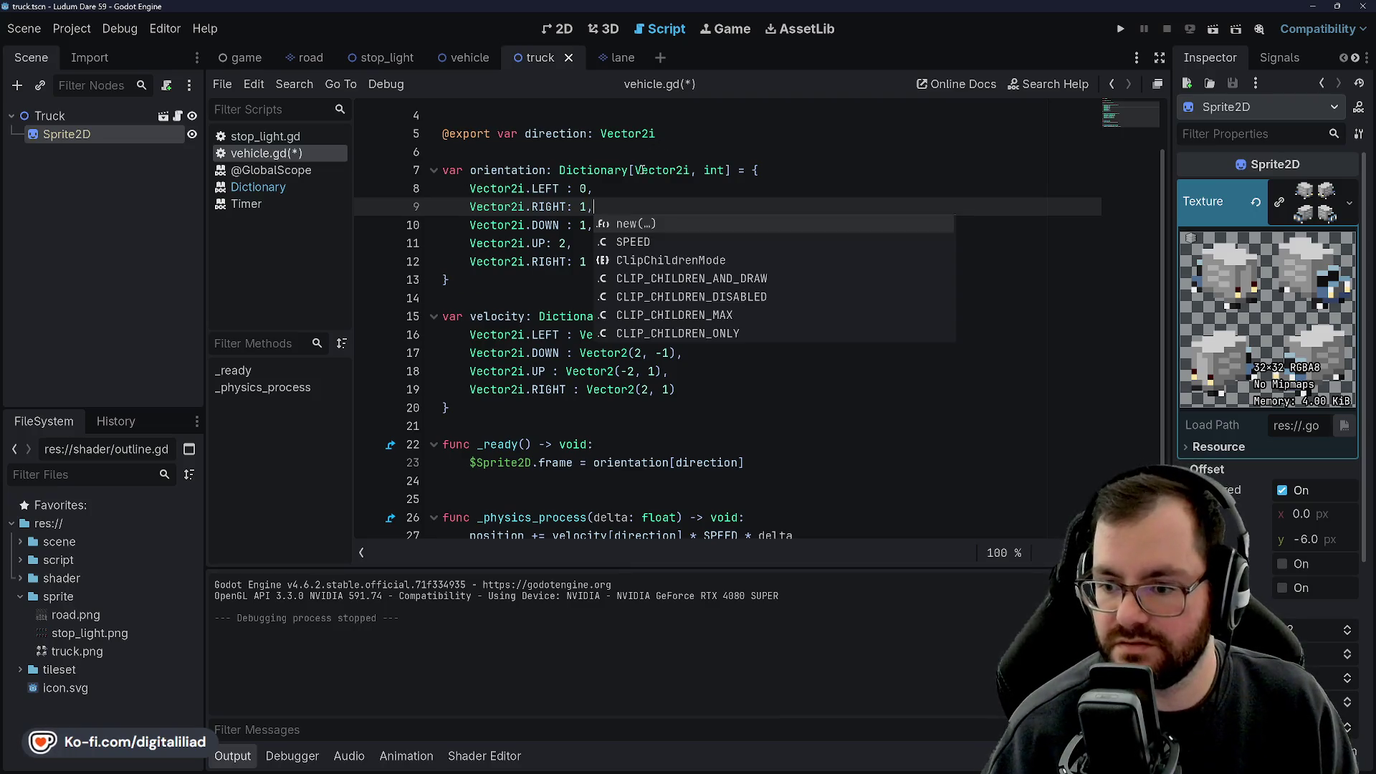
pyautogui.press('Escape')
# Delete the leftover duplicate RIGHT line, set DOWN to frame 2, and save vehicle.gd.
pyautogui.click(604, 244)
pyautogui.click(602, 277)
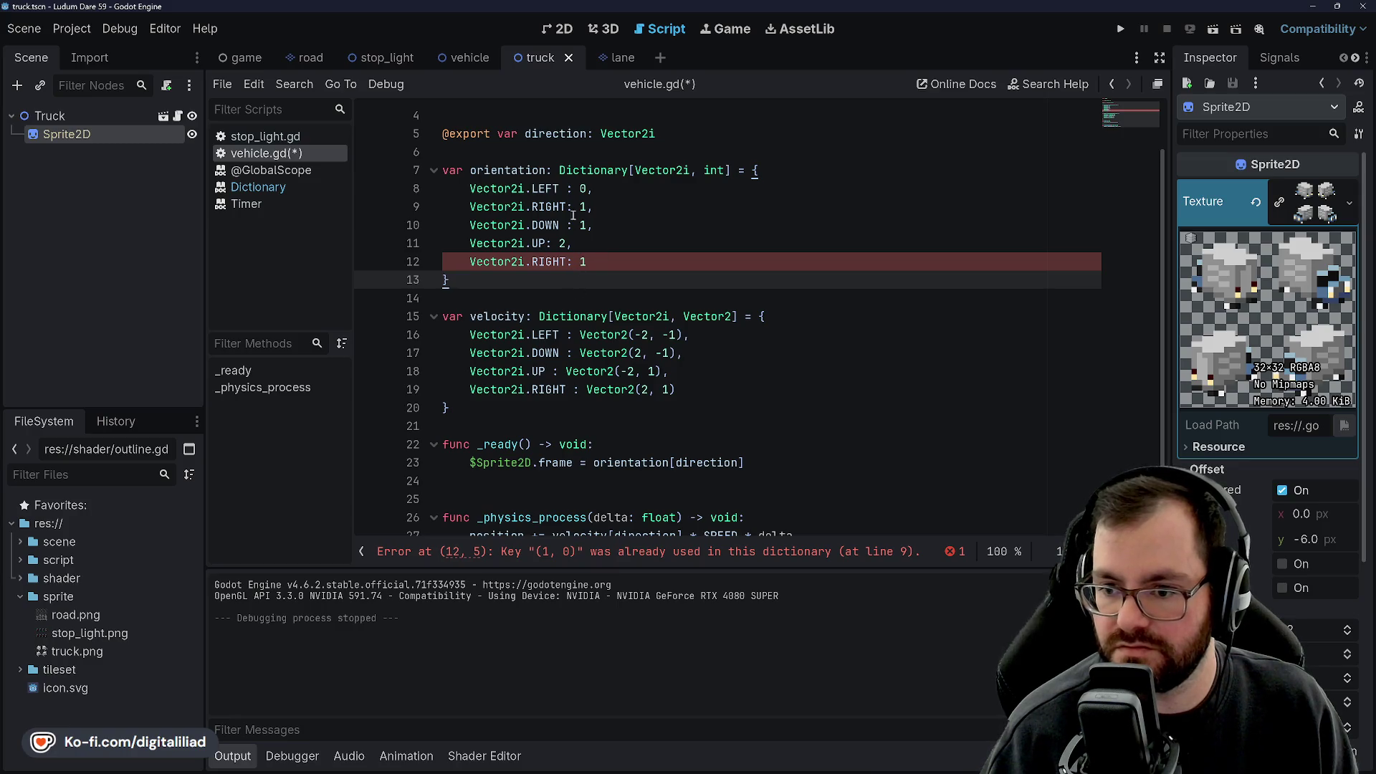
pyautogui.moveTo(586, 262); pyautogui.dragTo(565, 243)
pyautogui.press('BackSpace')
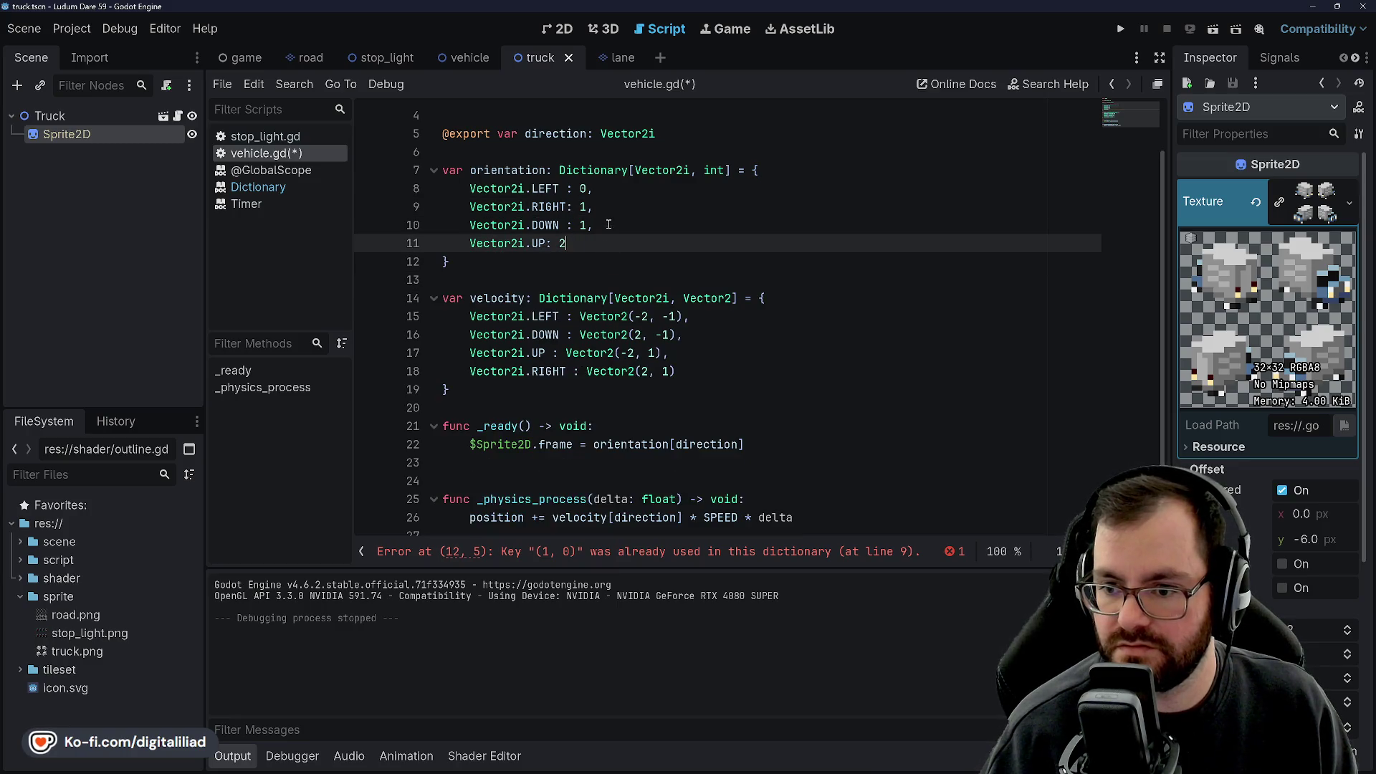
pyautogui.click(608, 225)
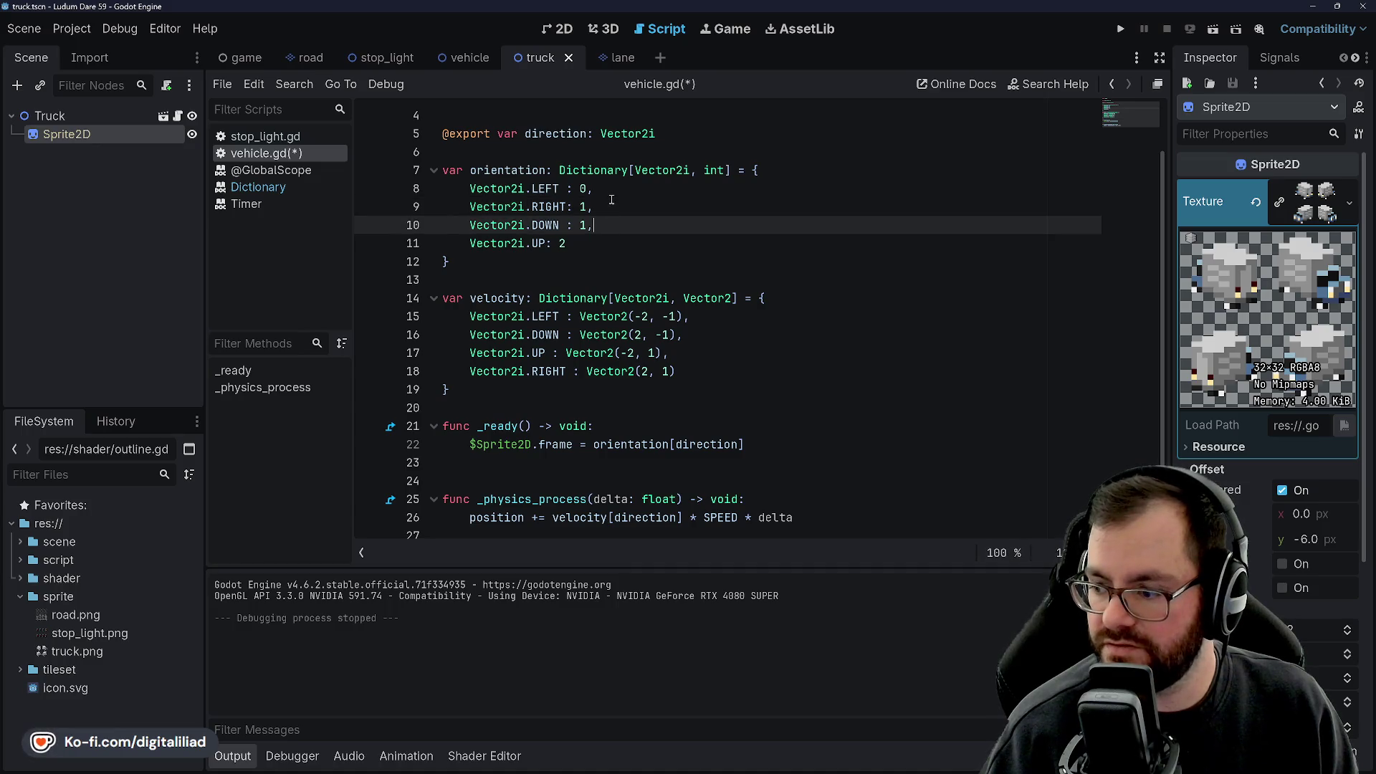
pyautogui.press('BackSpace')
pyautogui.write('2')
pyautogui.click(586, 243)
pyautogui.click(602, 206)
pyautogui.hotkey('ctrl', 's')
# Save the LEFT 0, RIGHT 1, DOWN 2, UP 3 map, test-run, then return to game.tscn.
pyautogui.press('Down')
pyautogui.press('Down')
pyautogui.press('Up')
pyautogui.press('Up')
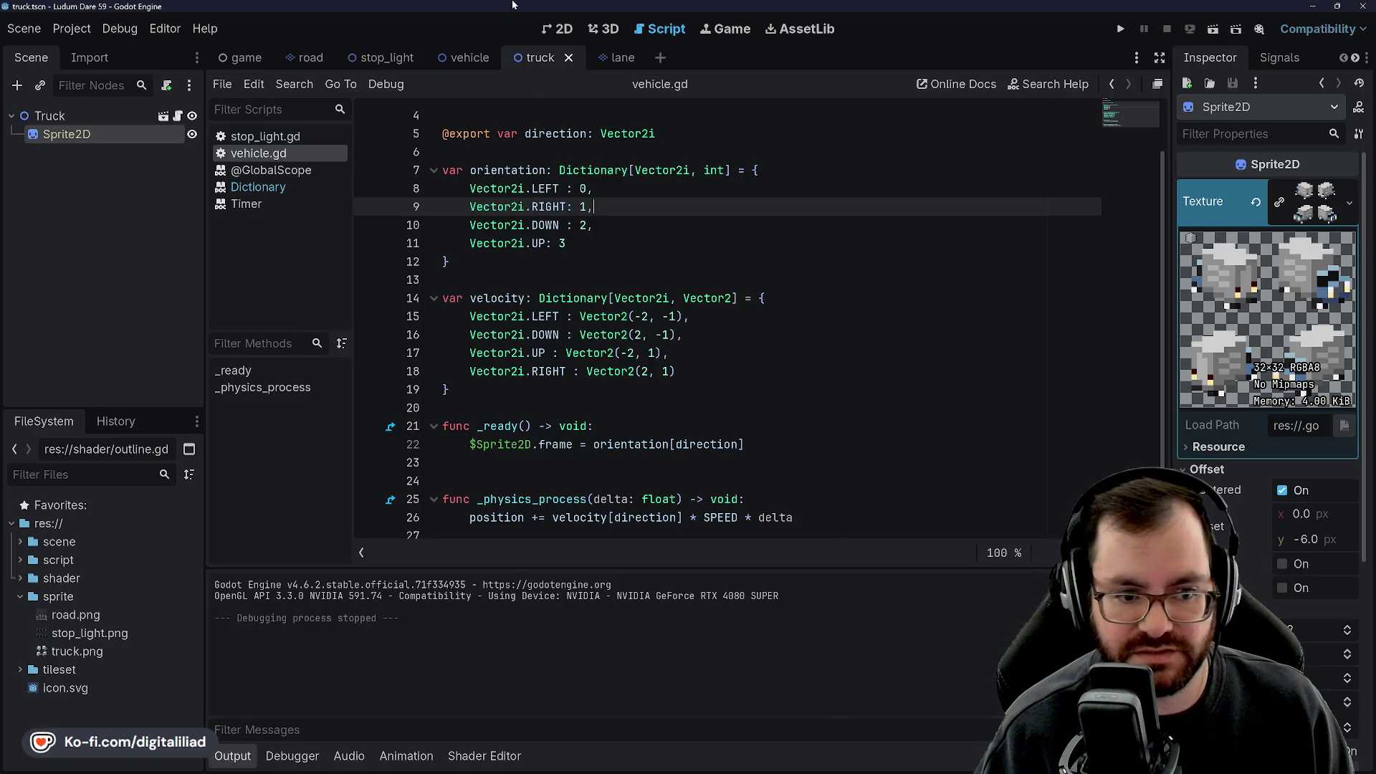
pyautogui.press('Down')
pyautogui.press('Down')
pyautogui.press('Down')
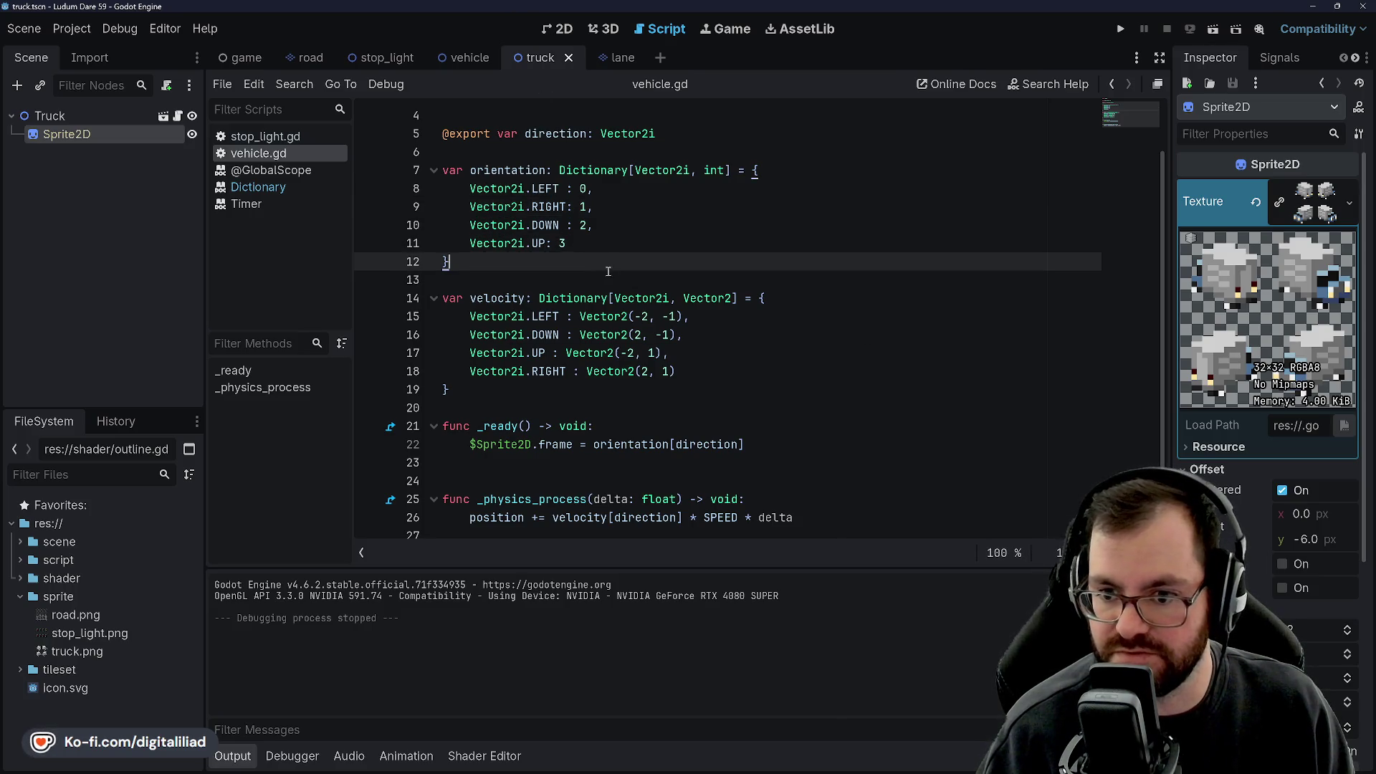
pyautogui.press('Up')
pyautogui.press('Up')
pyautogui.press('Up')
pyautogui.press('Up')
pyautogui.press('Down')
pyautogui.press('Down')
pyautogui.press('Down')
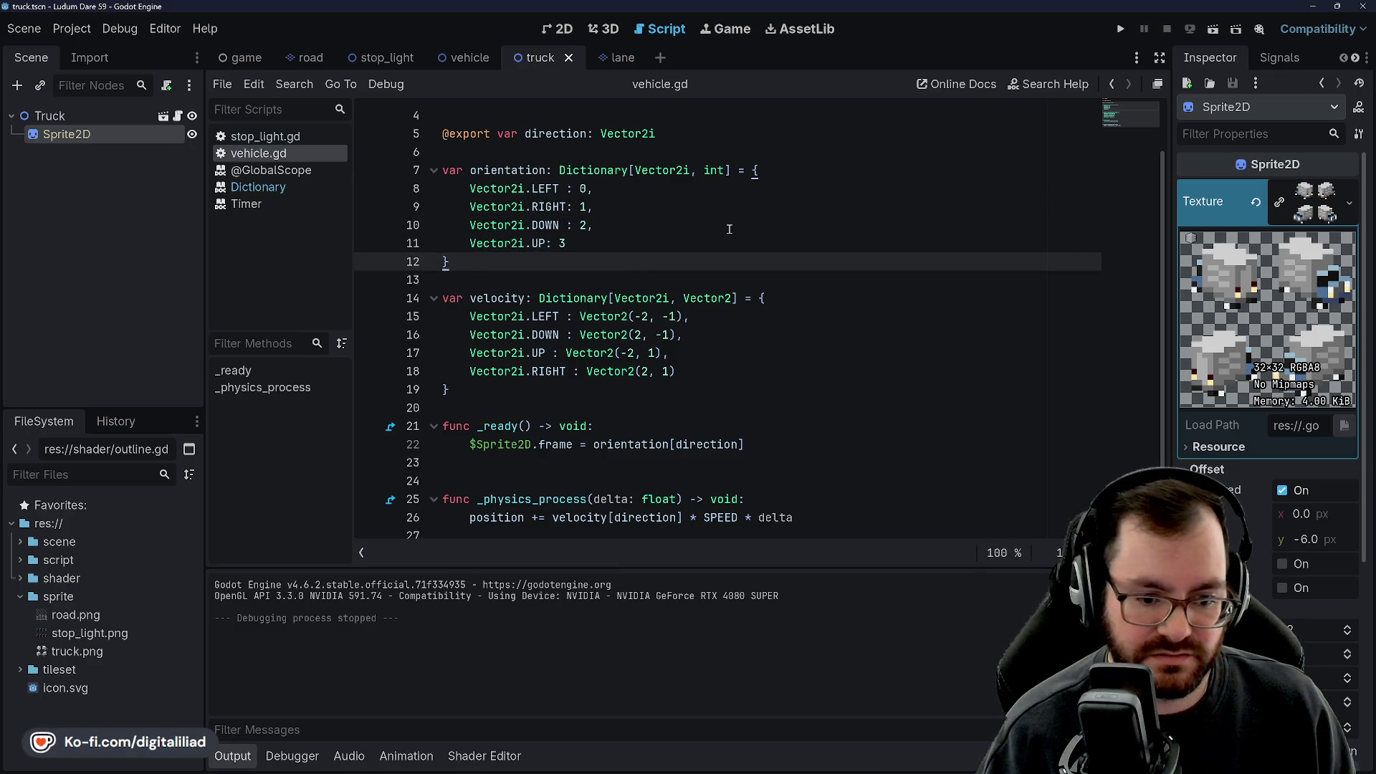
pyautogui.hotkey('ctrl', 's')
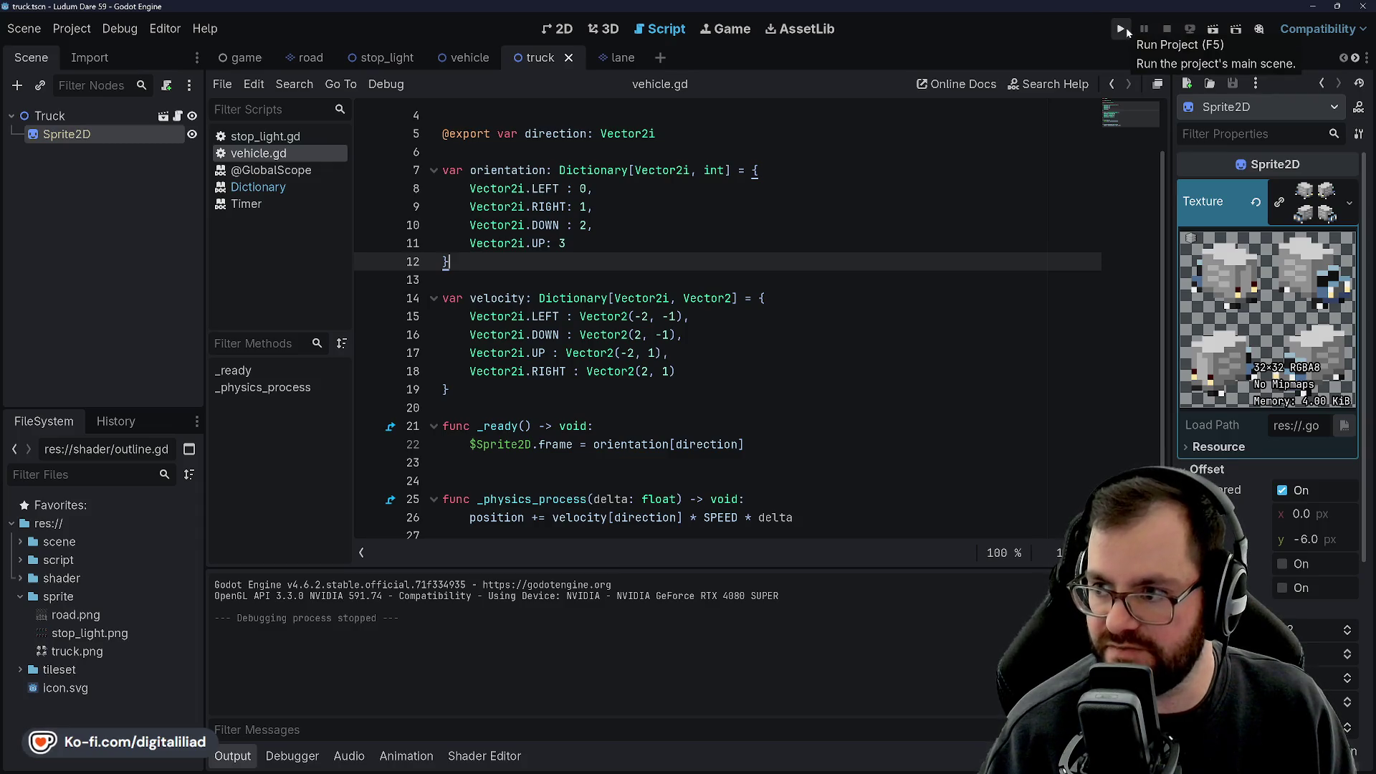
pyautogui.click(1124, 28)
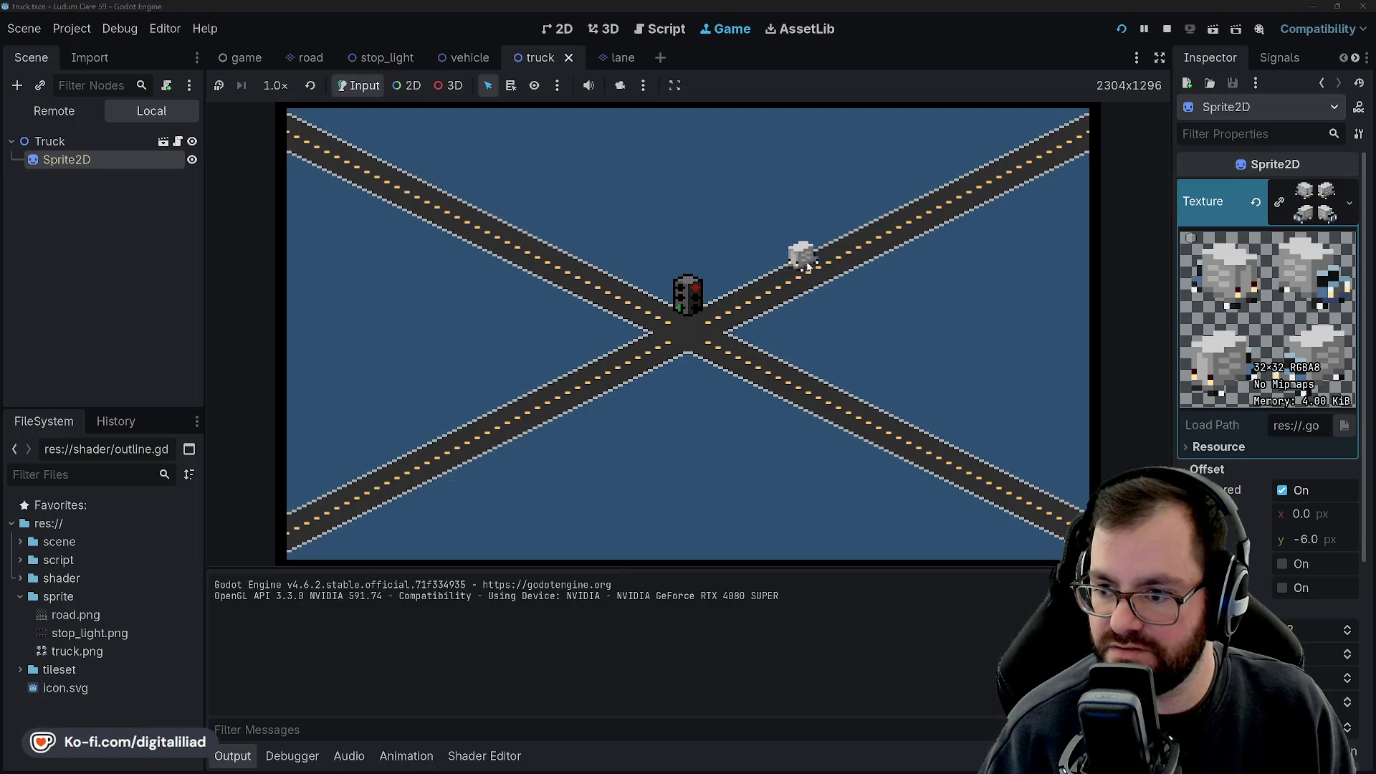
pyautogui.click(1166, 31)
pyautogui.click(238, 57)
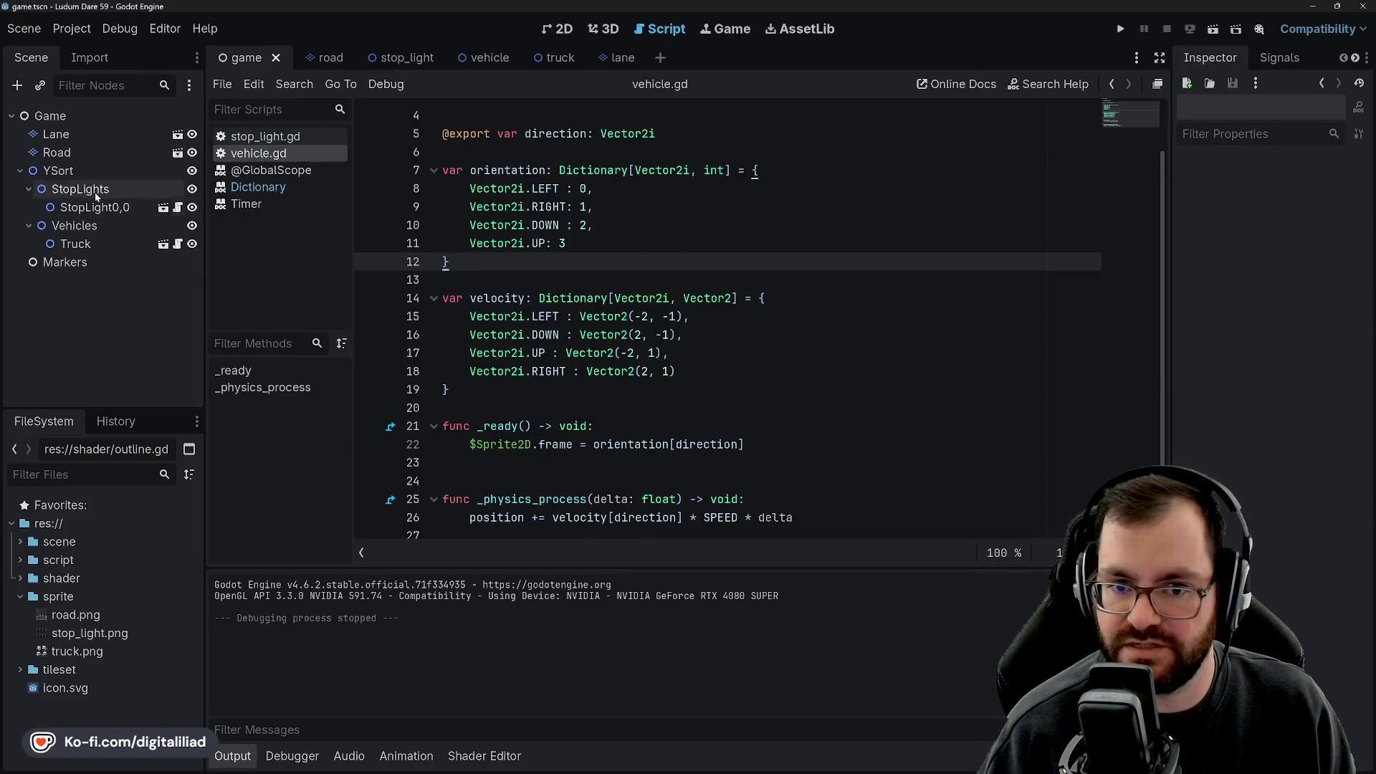
# Select the Truck node and change the line 10 key from DOWN to UP.
pyautogui.click(111, 243)
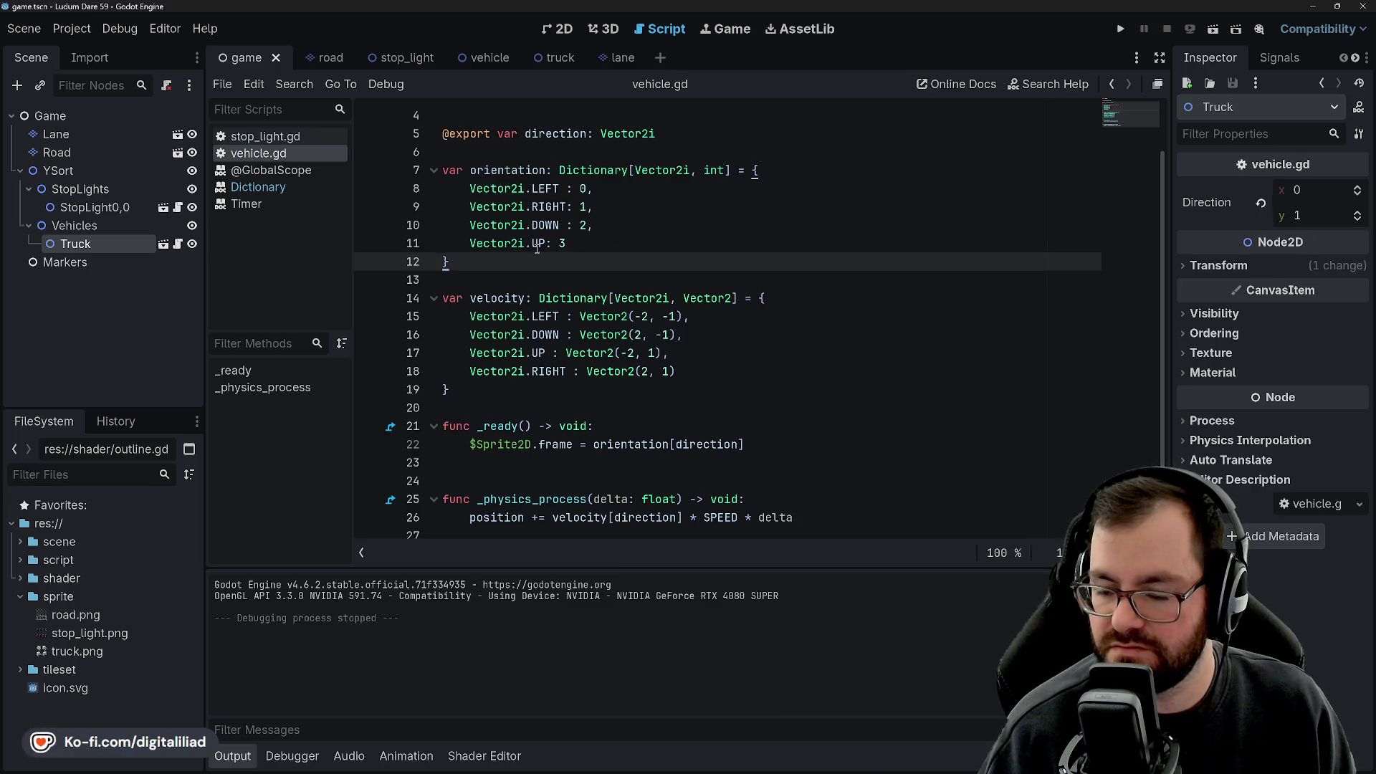
pyautogui.moveTo(538, 246)
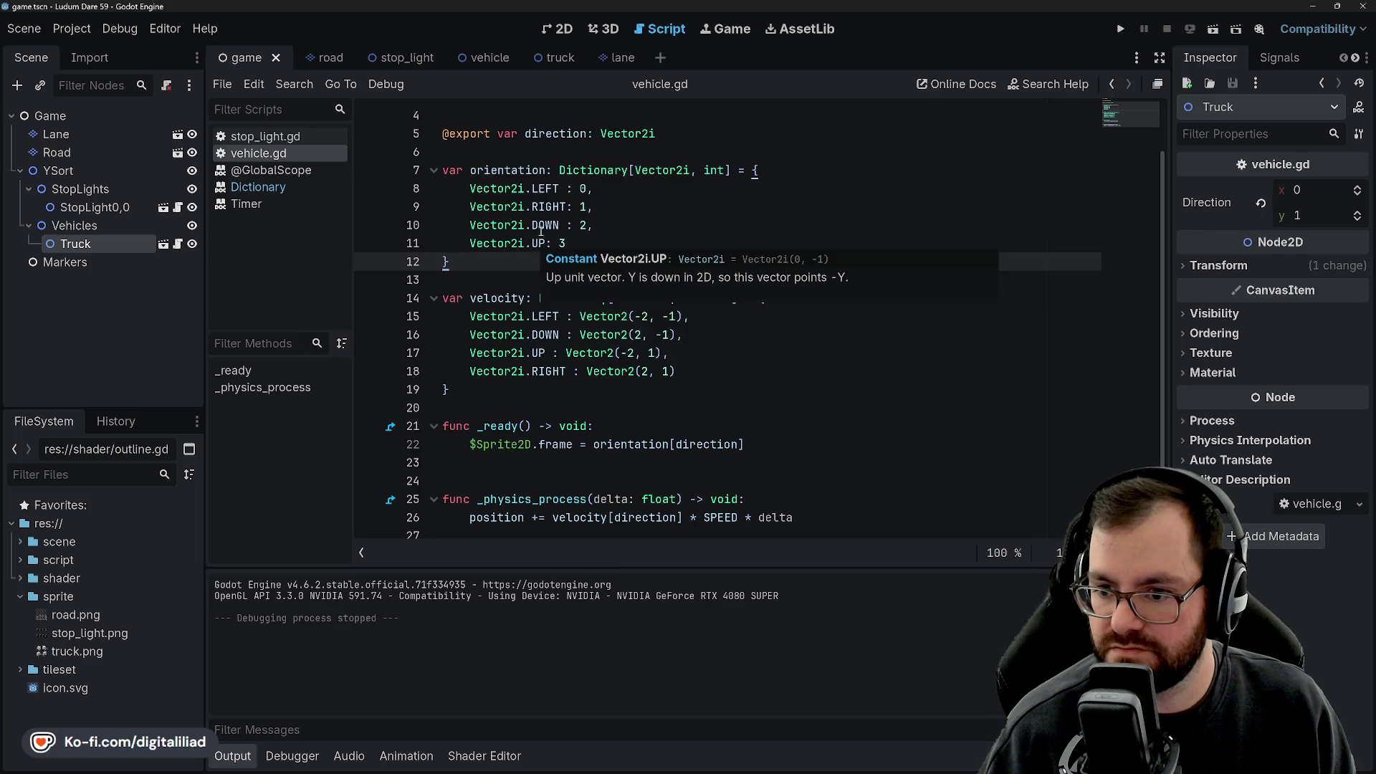
pyautogui.doubleClick(544, 225)
pyautogui.write('UP')
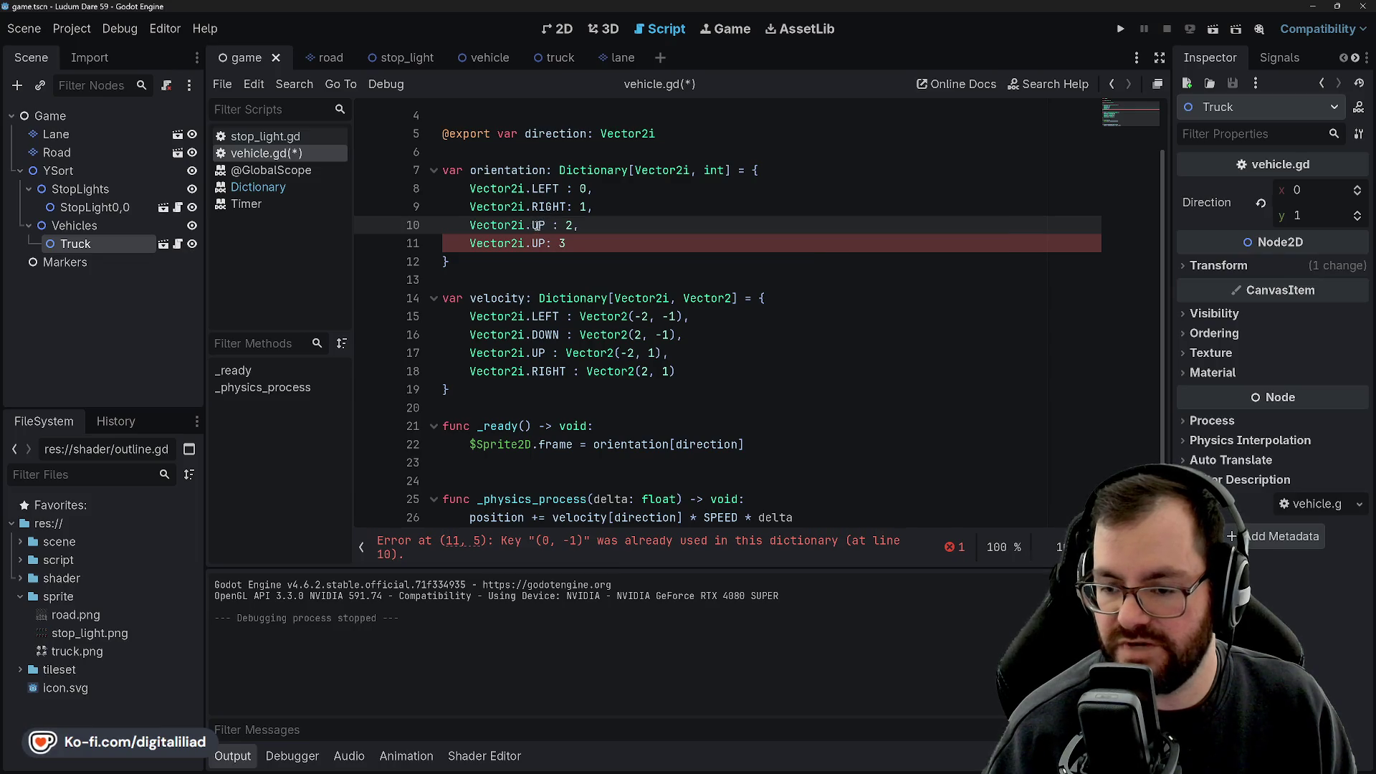
# Rewrite the line 8 and 9 keys as Vector2i(-1, 0) and Vector2i(1, 0), then save.
pyautogui.doubleClick(545, 188)
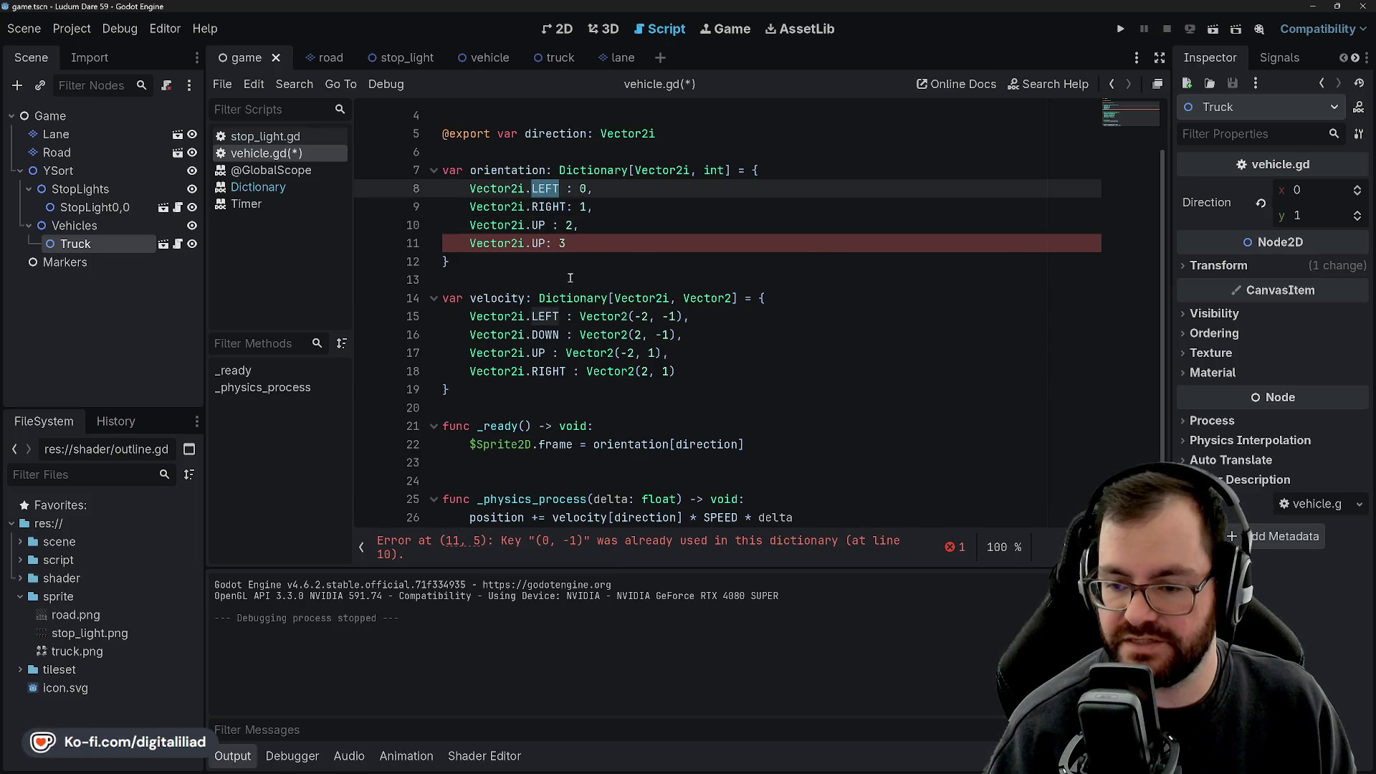
pyautogui.press('BackSpace')
pyautogui.press('BackSpace')
pyautogui.write('(1, 0')
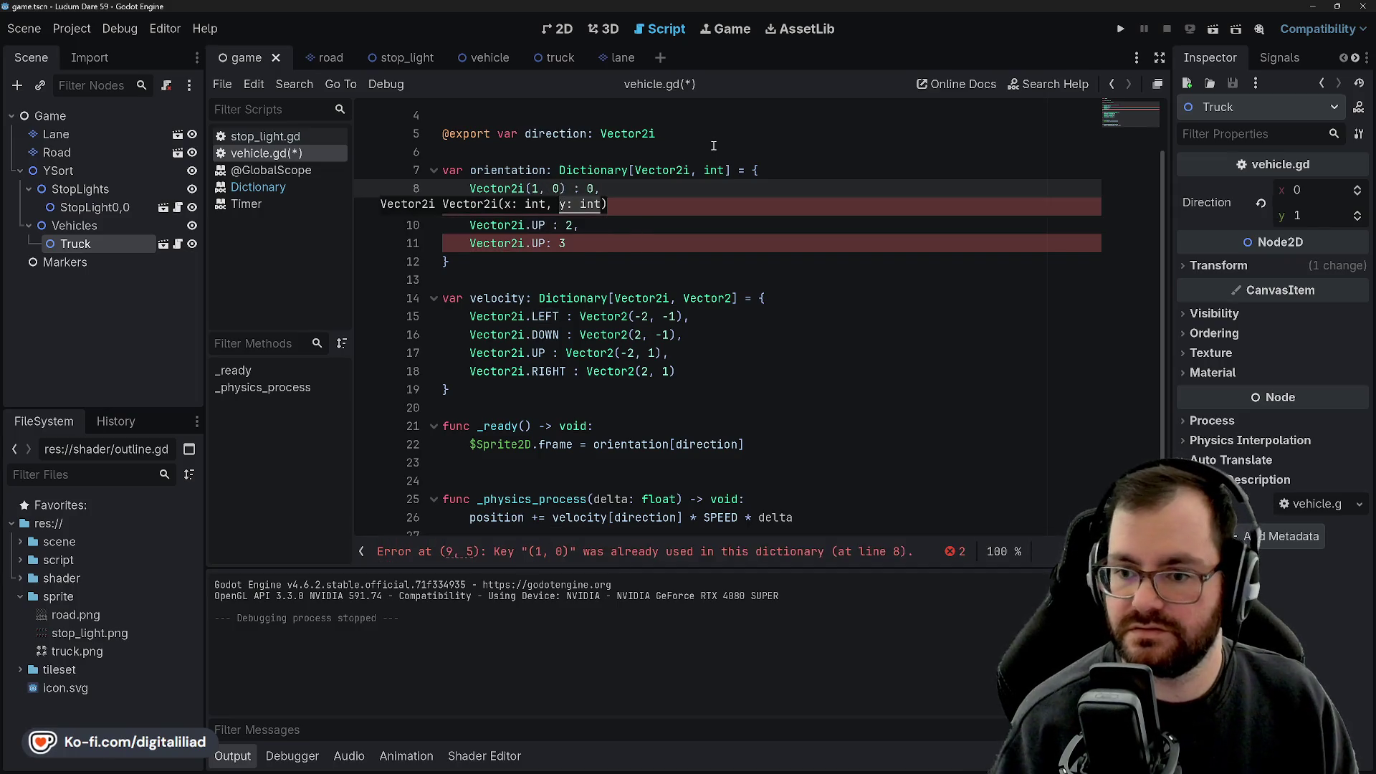
pyautogui.doubleClick(548, 206)
pyautogui.press('BackSpace')
pyautogui.press('BackSpace')
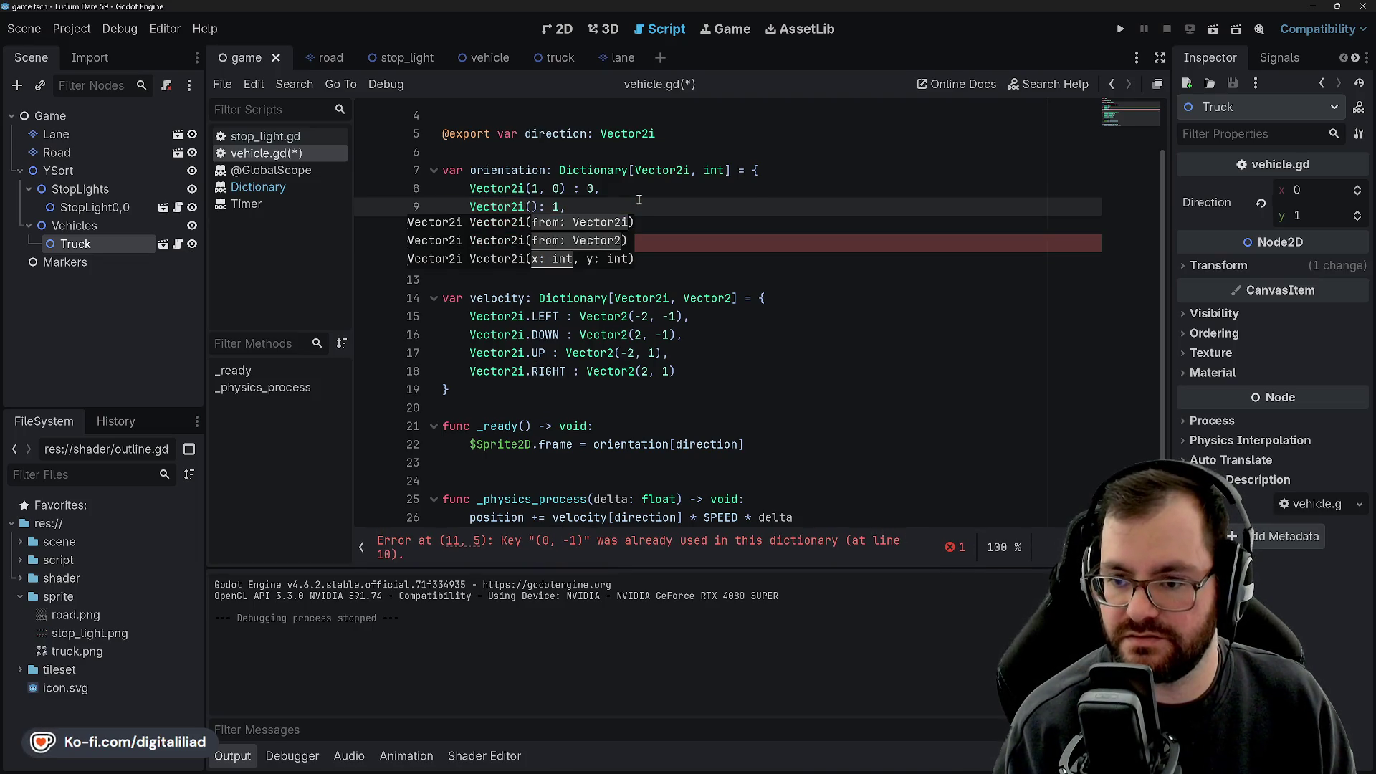
pyautogui.press('Up')
pyautogui.write('-')
pyautogui.press('Down')
pyautogui.write(', 0)')
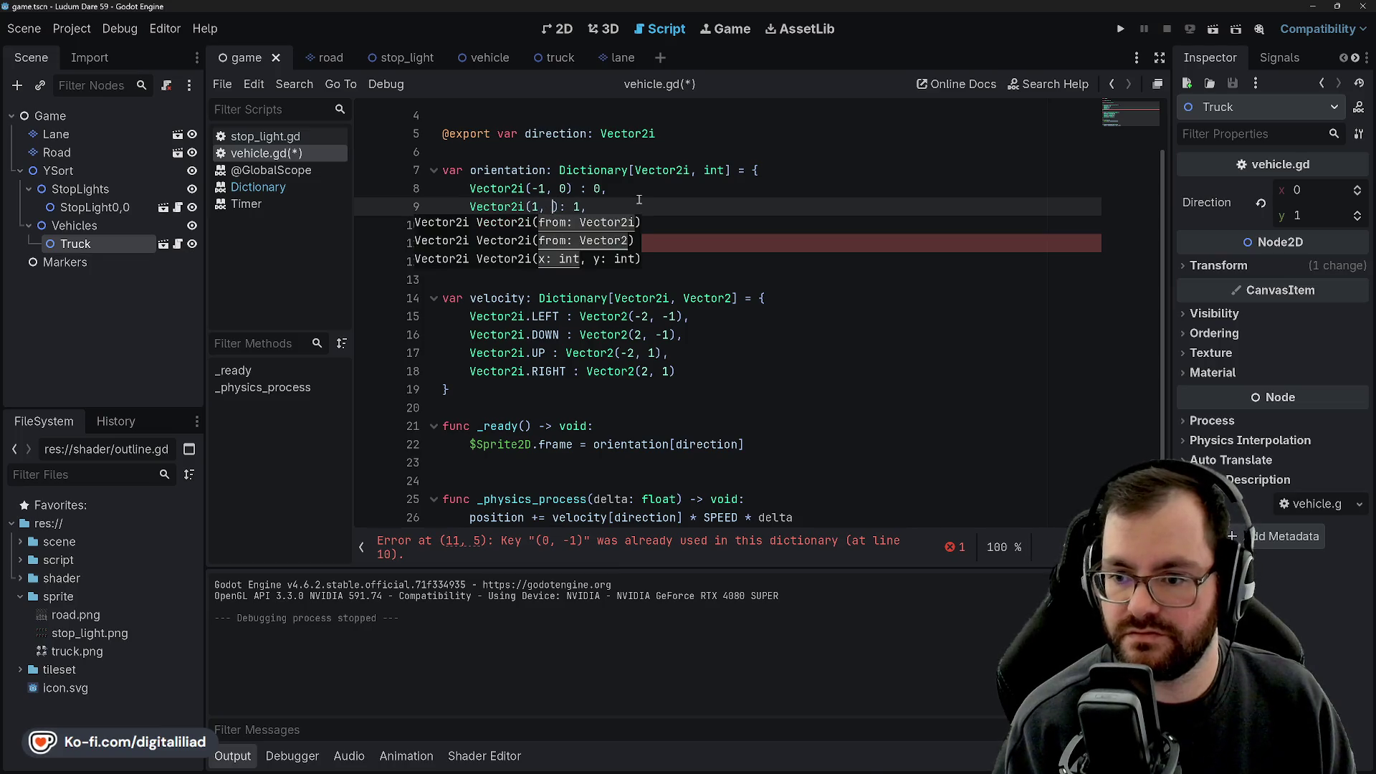
pyautogui.click(537, 225)
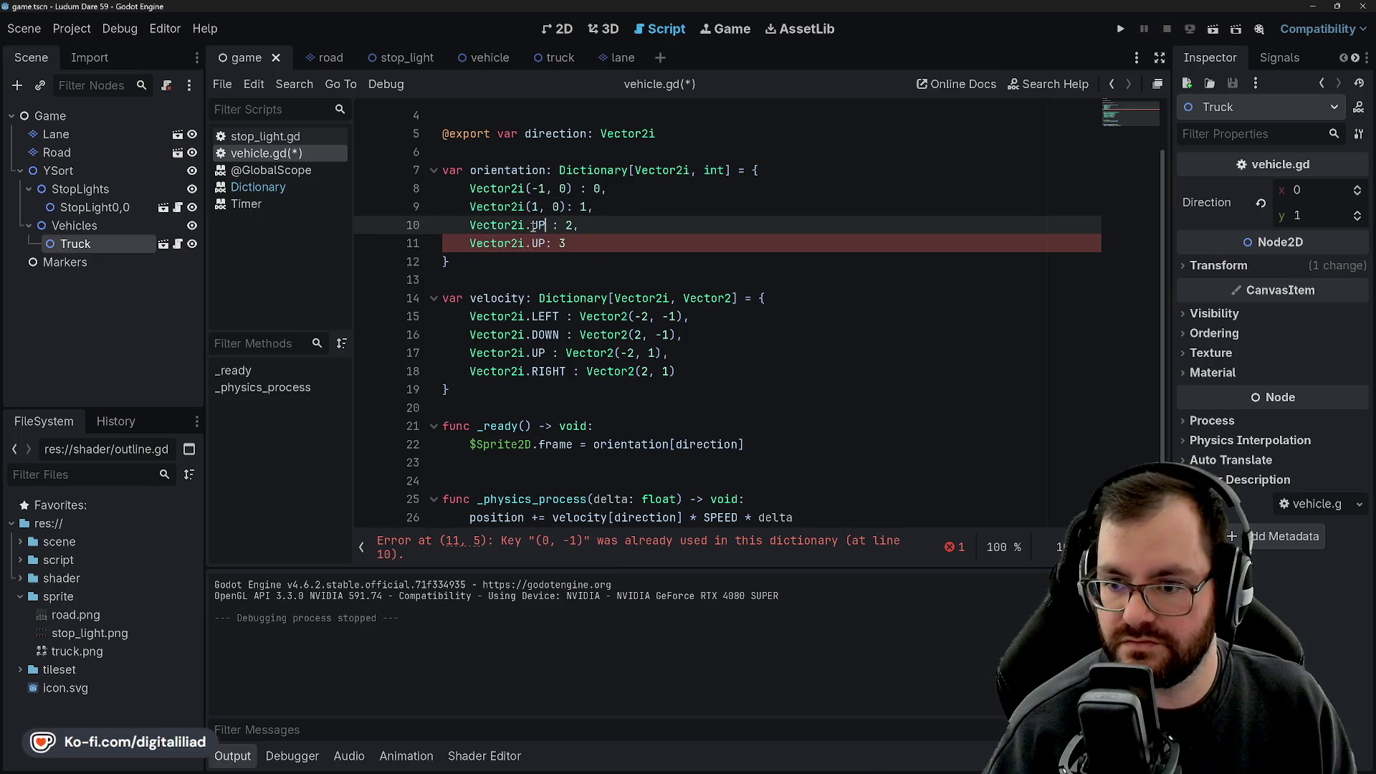
pyautogui.click(569, 213)
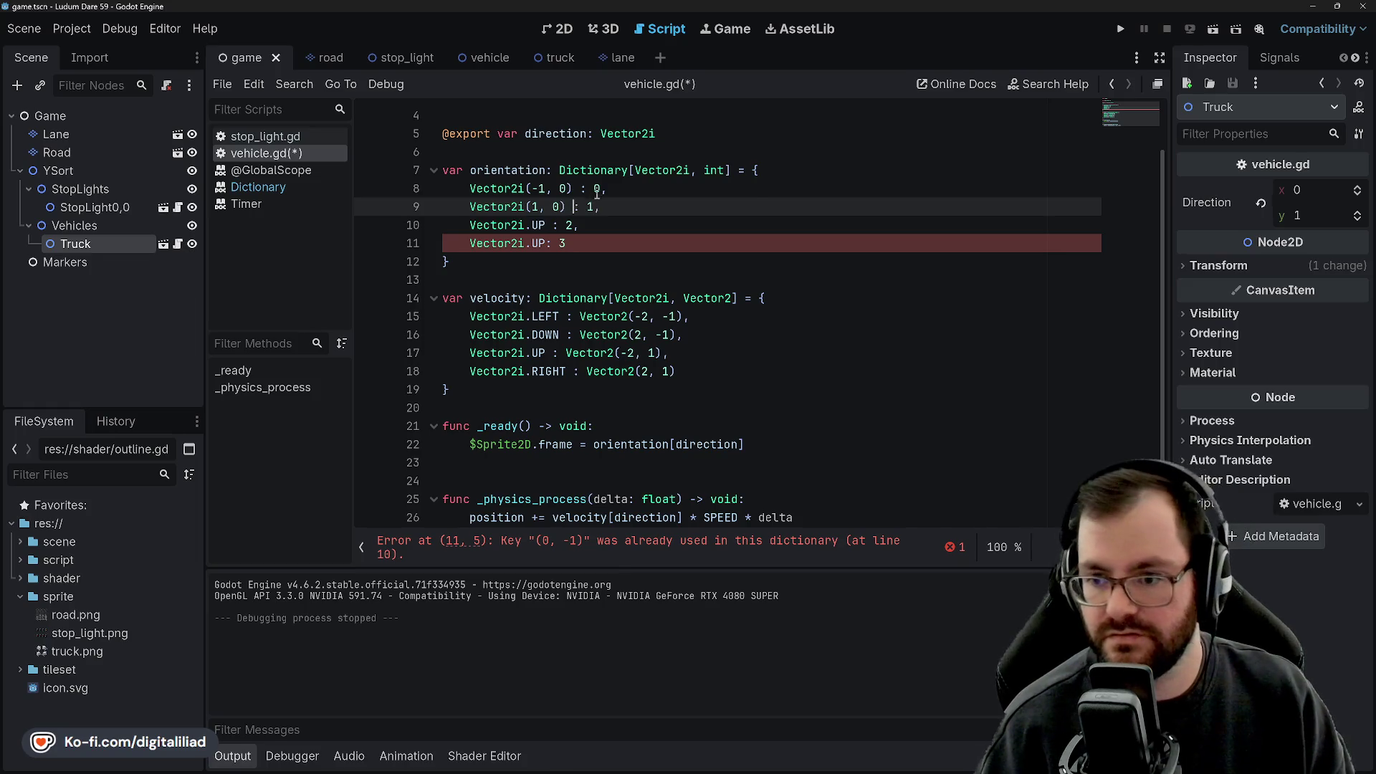
pyautogui.hotkey('ctrl', 's')
# Change the line 10 and 11 keys to Vector2i(0, -1) and Vector2i(0, 1), and save.
pyautogui.doubleClick(538, 225)
pyautogui.press('BackSpace')
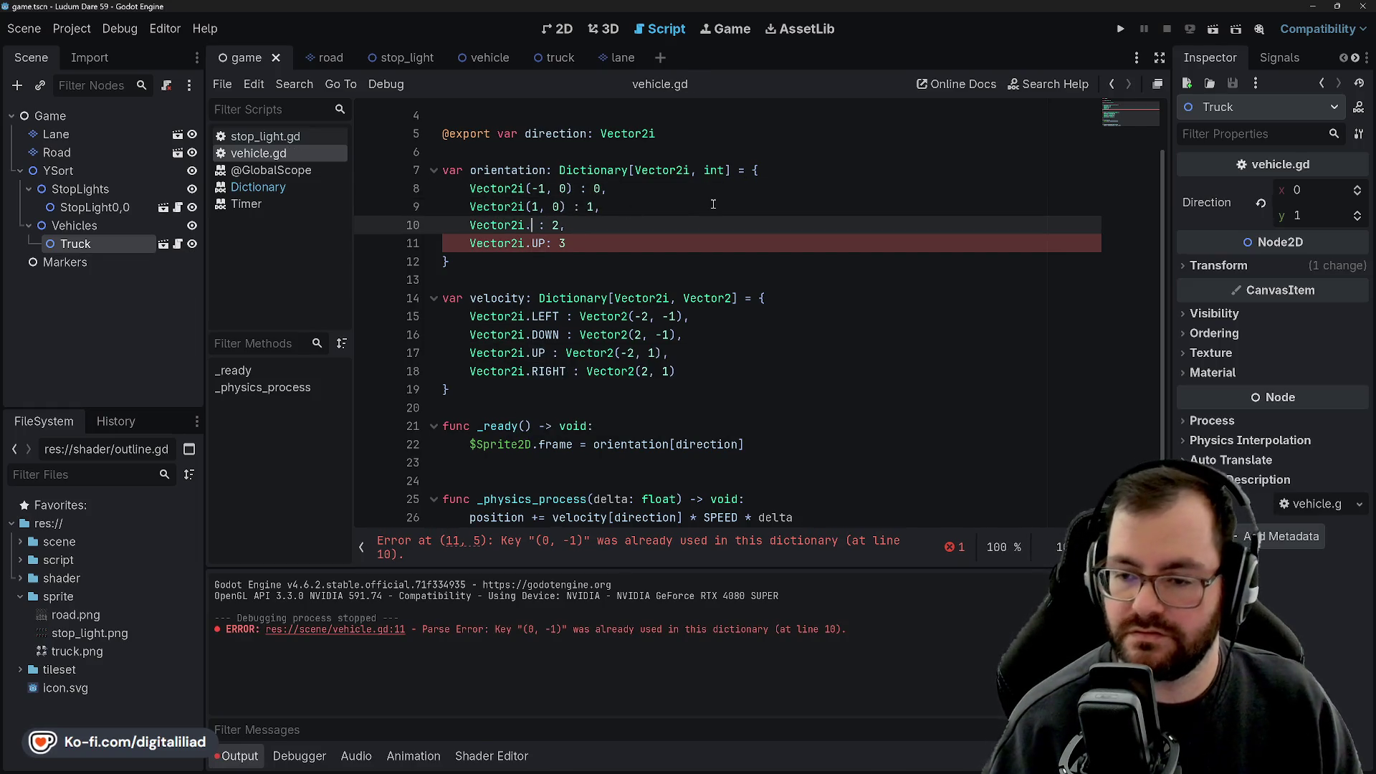
pyautogui.press('BackSpace')
pyautogui.write('(')
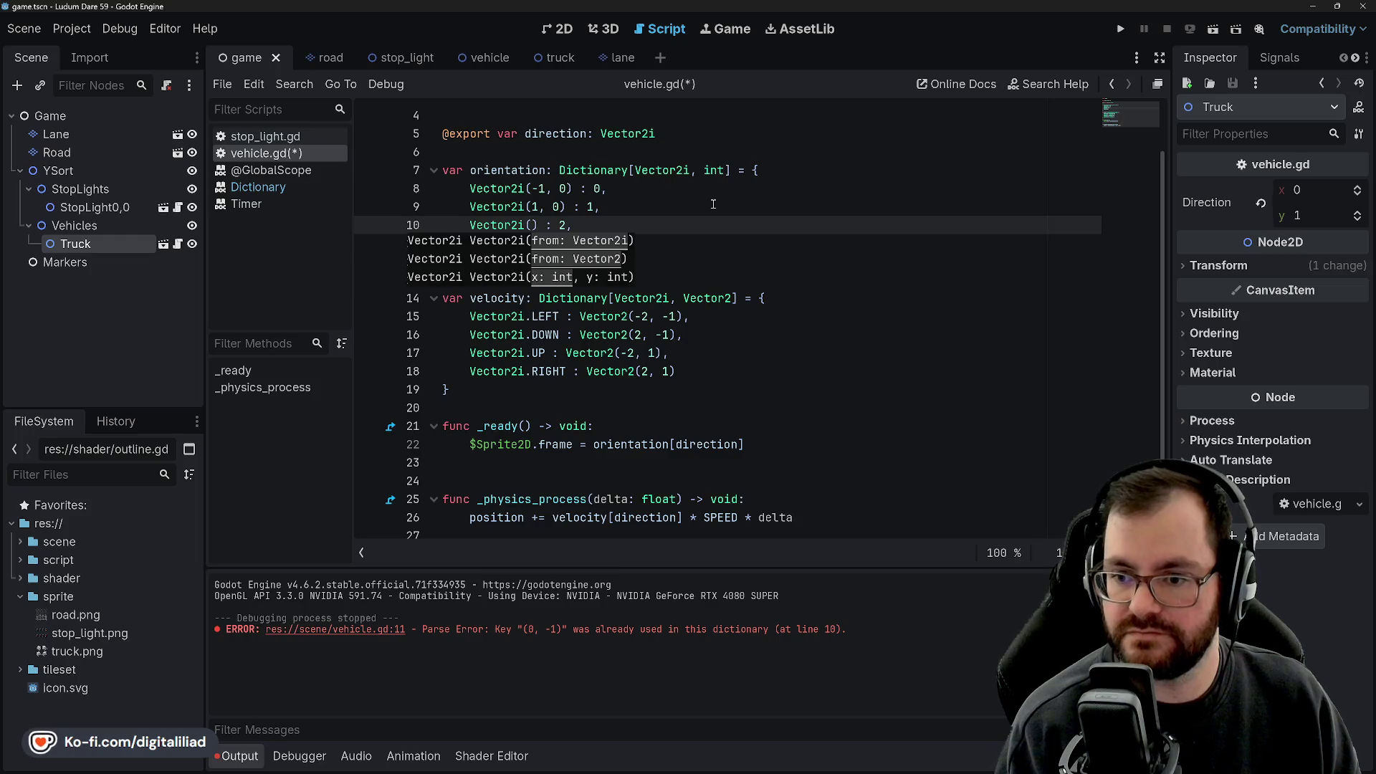
pyautogui.write(', -1')
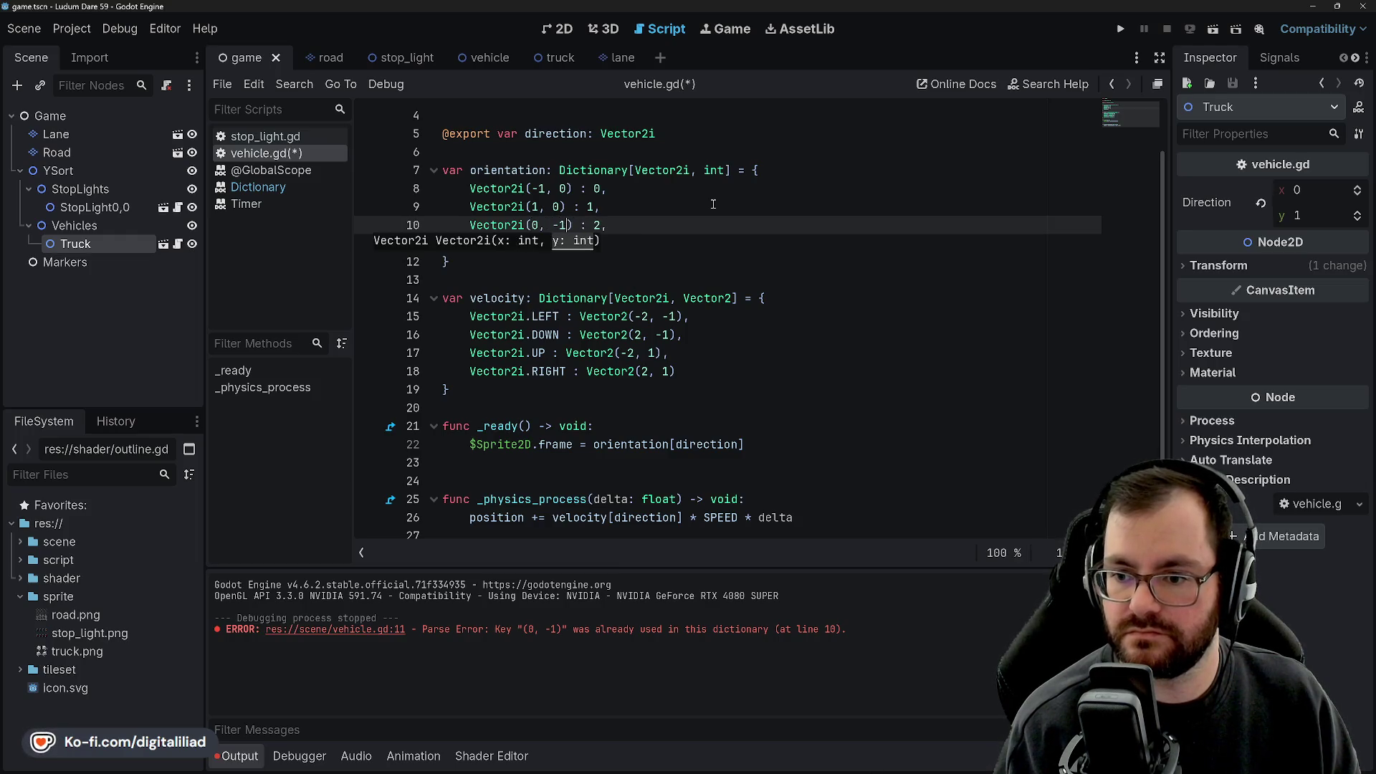
pyautogui.click(711, 206)
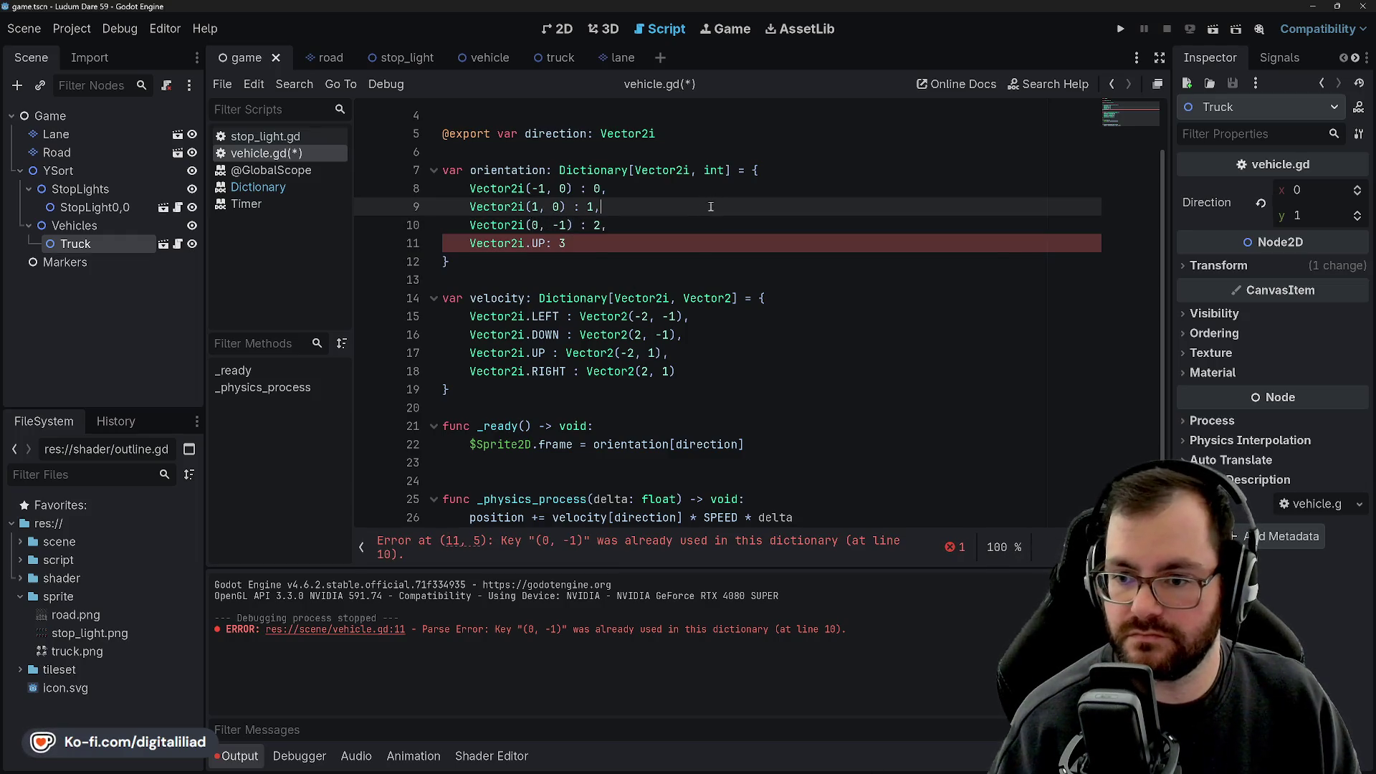
pyautogui.click(528, 244)
pyautogui.press('Delete')
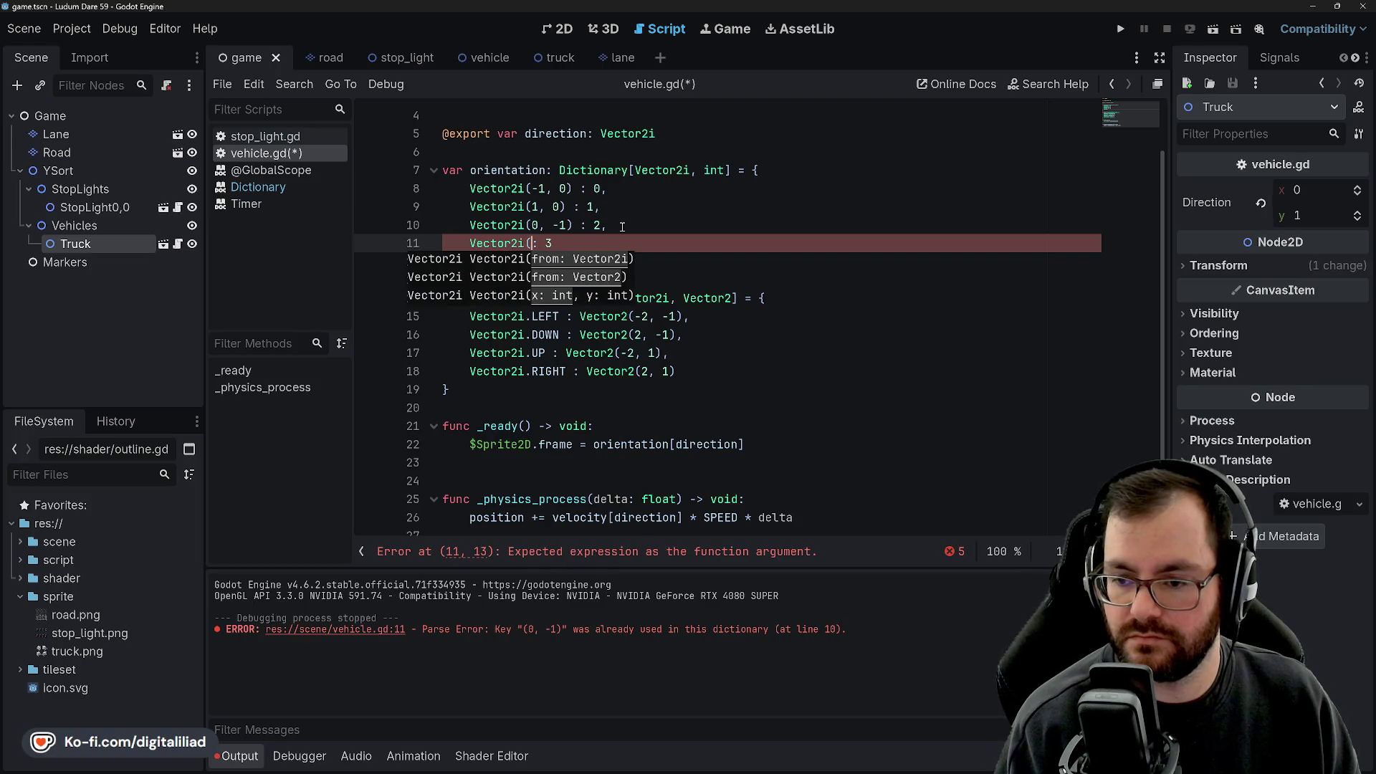
pyautogui.write('0, 1')
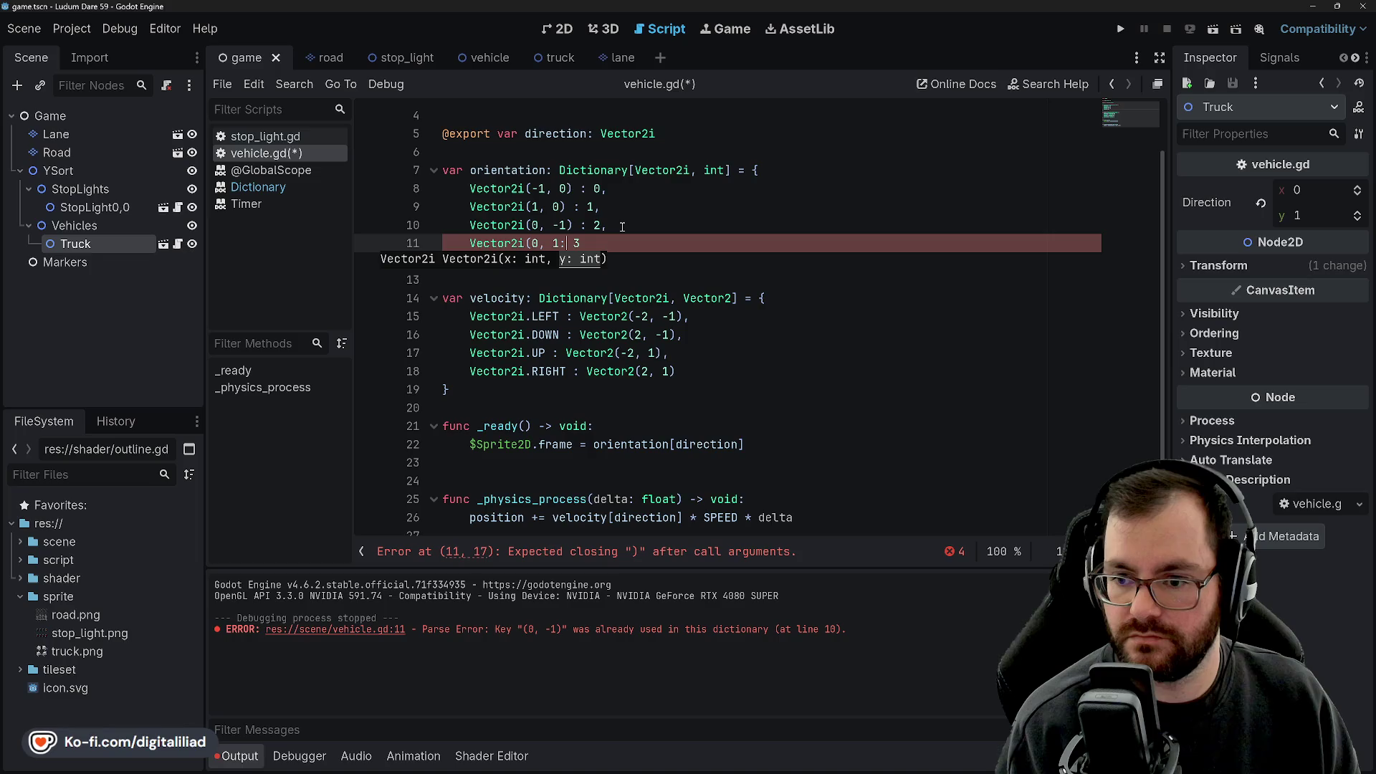
pyautogui.hotkey('ctrl', 's')
pyautogui.click(647, 227)
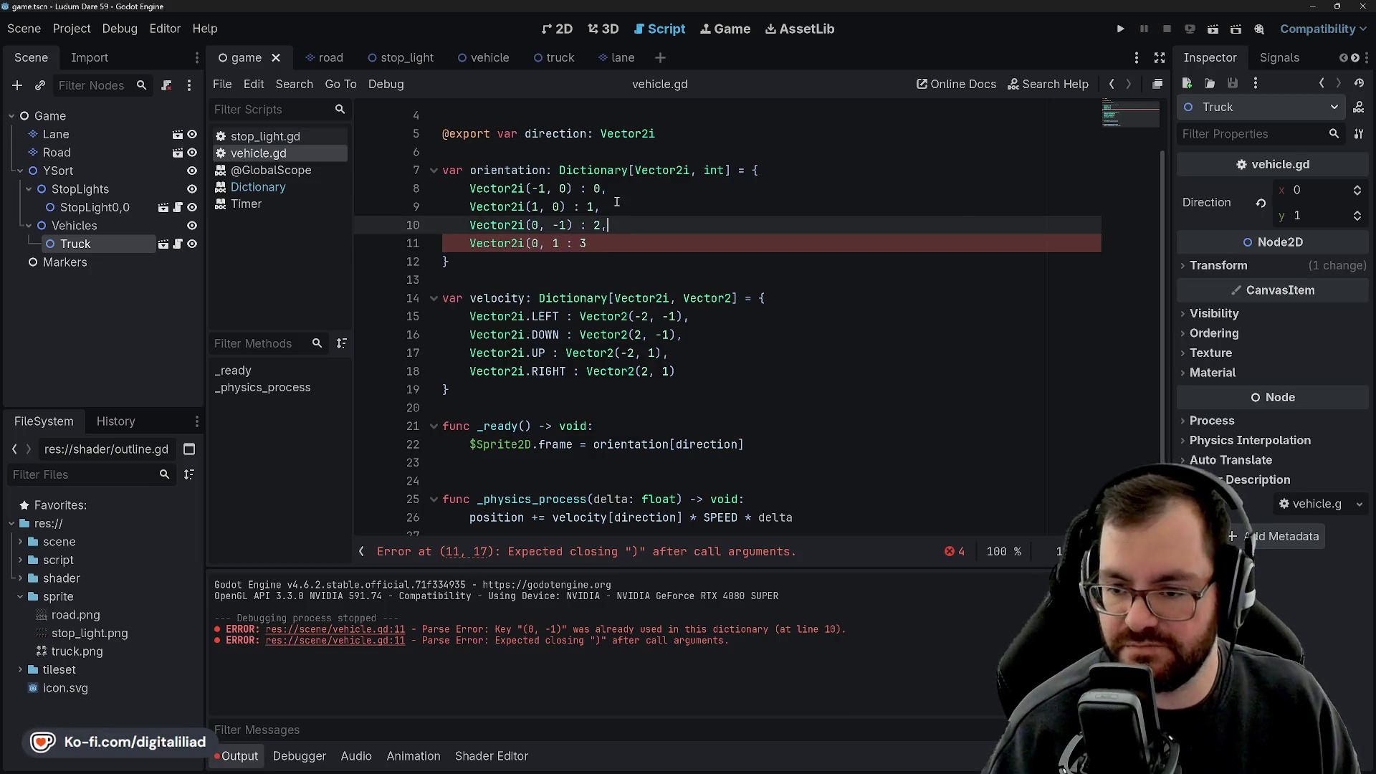
pyautogui.click(622, 241)
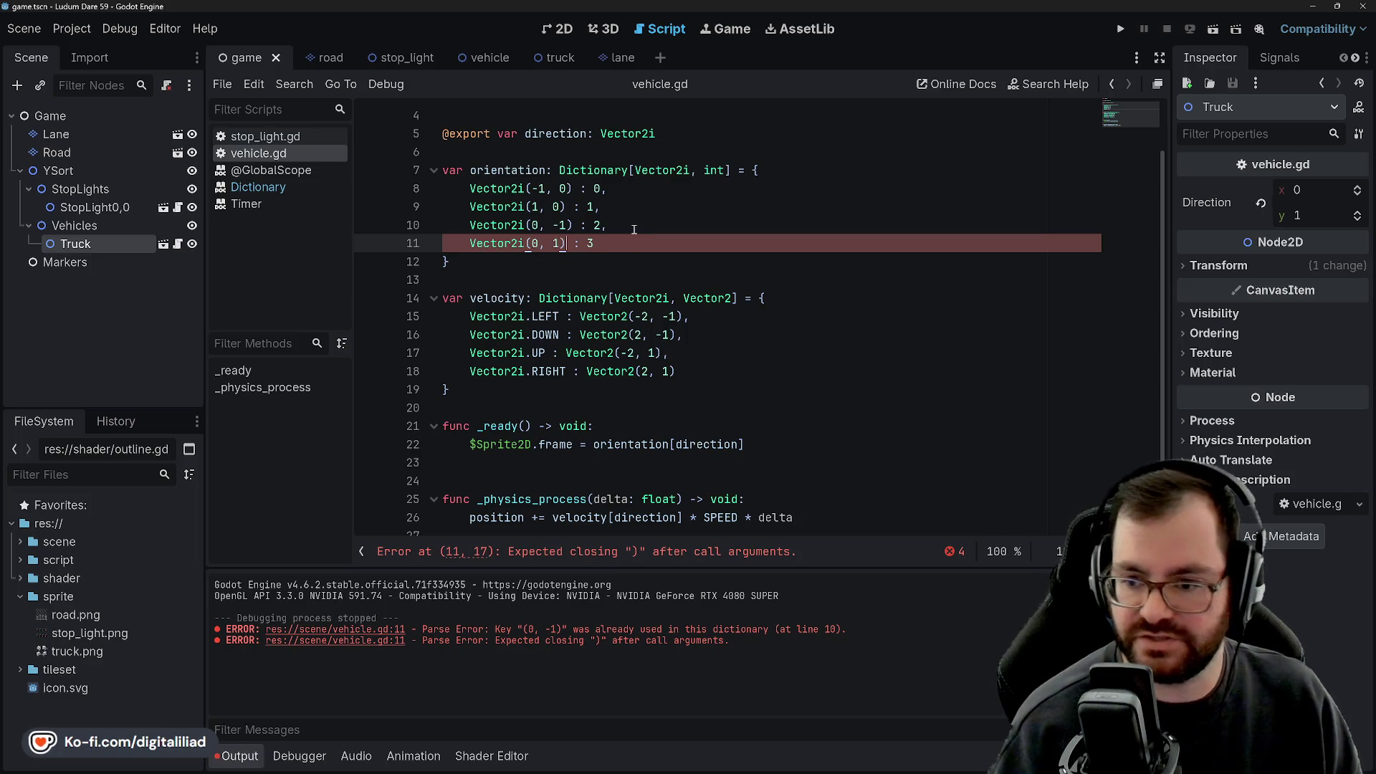
# Add the missing ')' on line 11 and replace Vector2i.LEFT with Vector2i(-1, 0) in the velocity map.
pyautogui.write(')')
pyautogui.click(606, 207)
pyautogui.moveTo(470, 187); pyautogui.dragTo(566, 187)
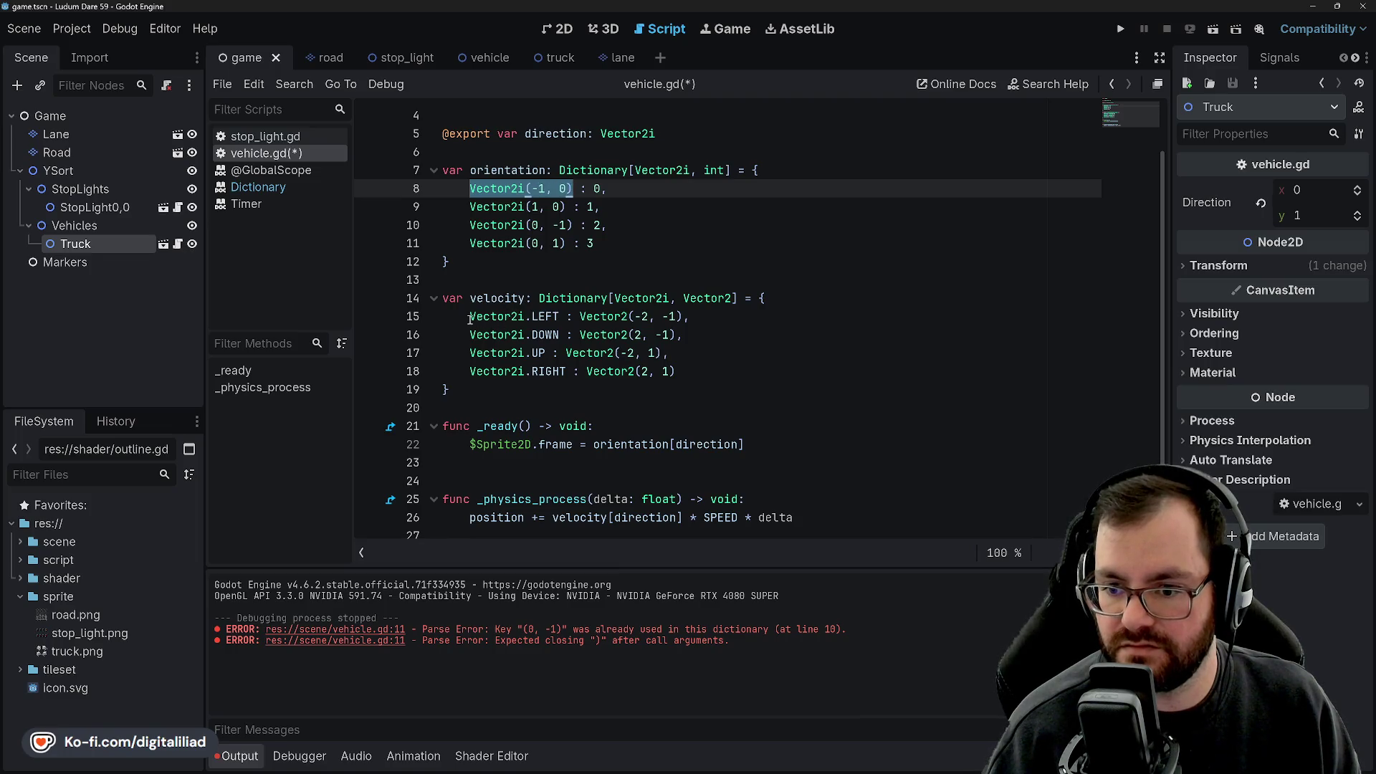
pyautogui.moveTo(470, 318); pyautogui.dragTo(563, 316)
pyautogui.write('Vector2i(-1, 0)')
# Replace Vector2i.DOWN in the velocity dictionary with Vector2i(0, -1).
pyautogui.click(516, 244)
pyautogui.moveTo(470, 207); pyautogui.dragTo(541, 208)
pyautogui.click(459, 262)
pyautogui.click(456, 192)
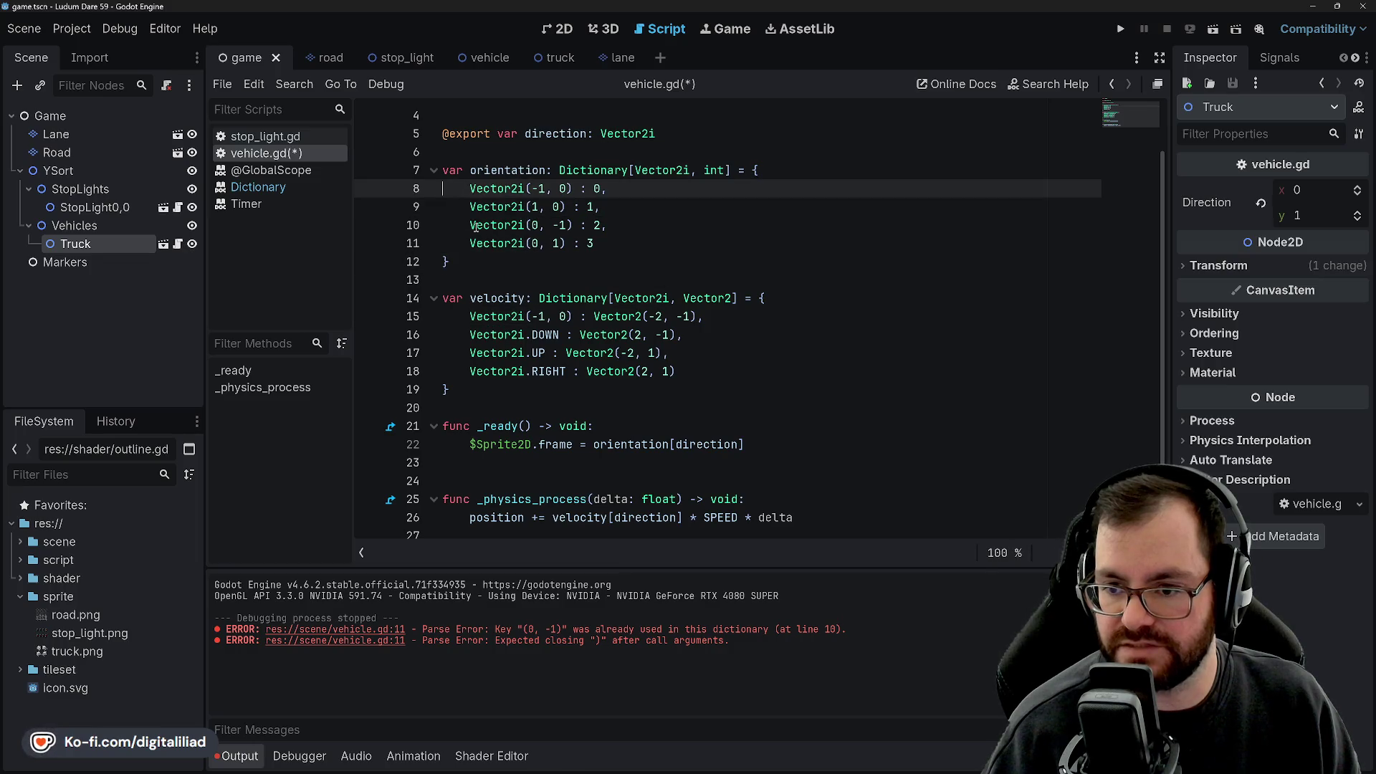
pyautogui.doubleClick(525, 226)
pyautogui.moveTo(526, 225); pyautogui.dragTo(574, 225)
pyautogui.hotkey('ctrl', 'c')
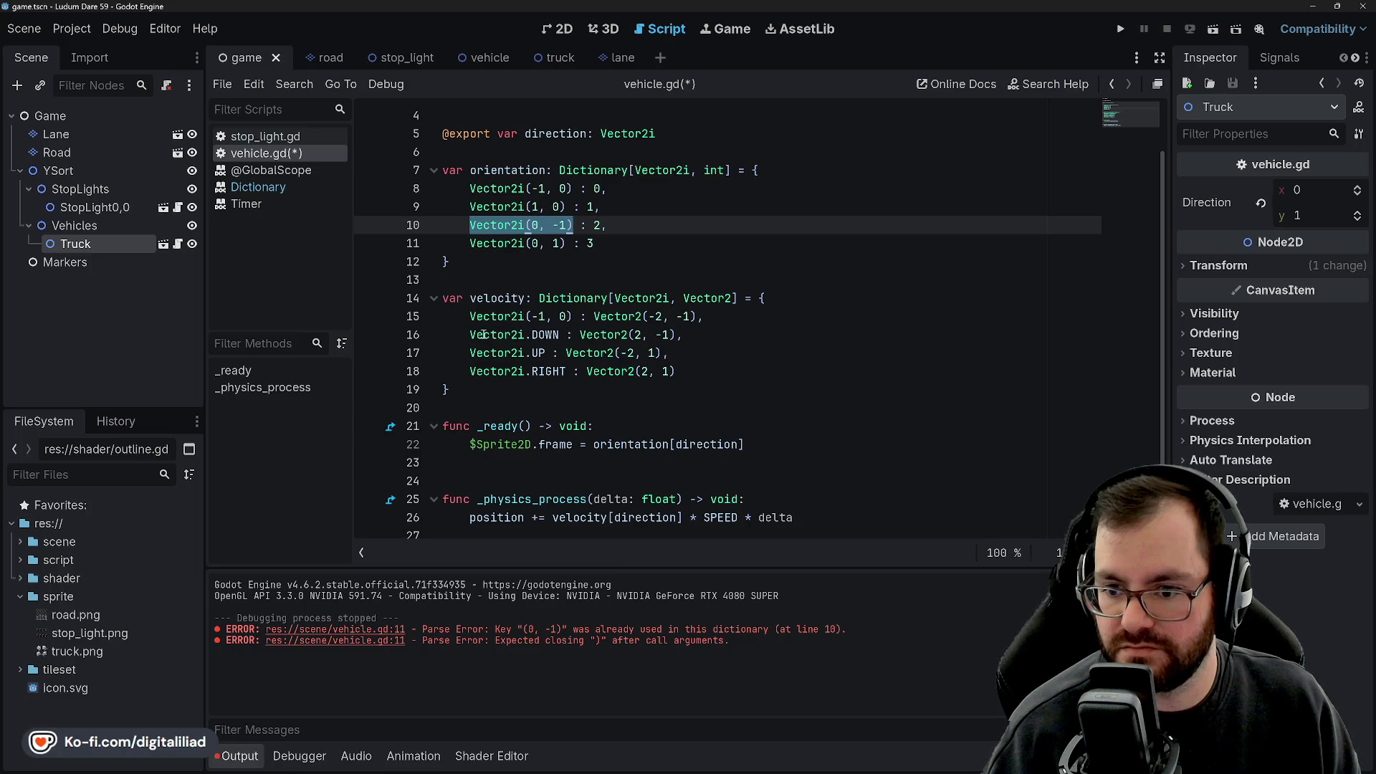
pyautogui.click(484, 335)
pyautogui.moveTo(484, 335); pyautogui.dragTo(562, 335)
pyautogui.hotkey('ctrl', 'v')
# Replace Vector2i.RIGHT on line 18 with Vector2i(1, 0).
pyautogui.click(528, 227)
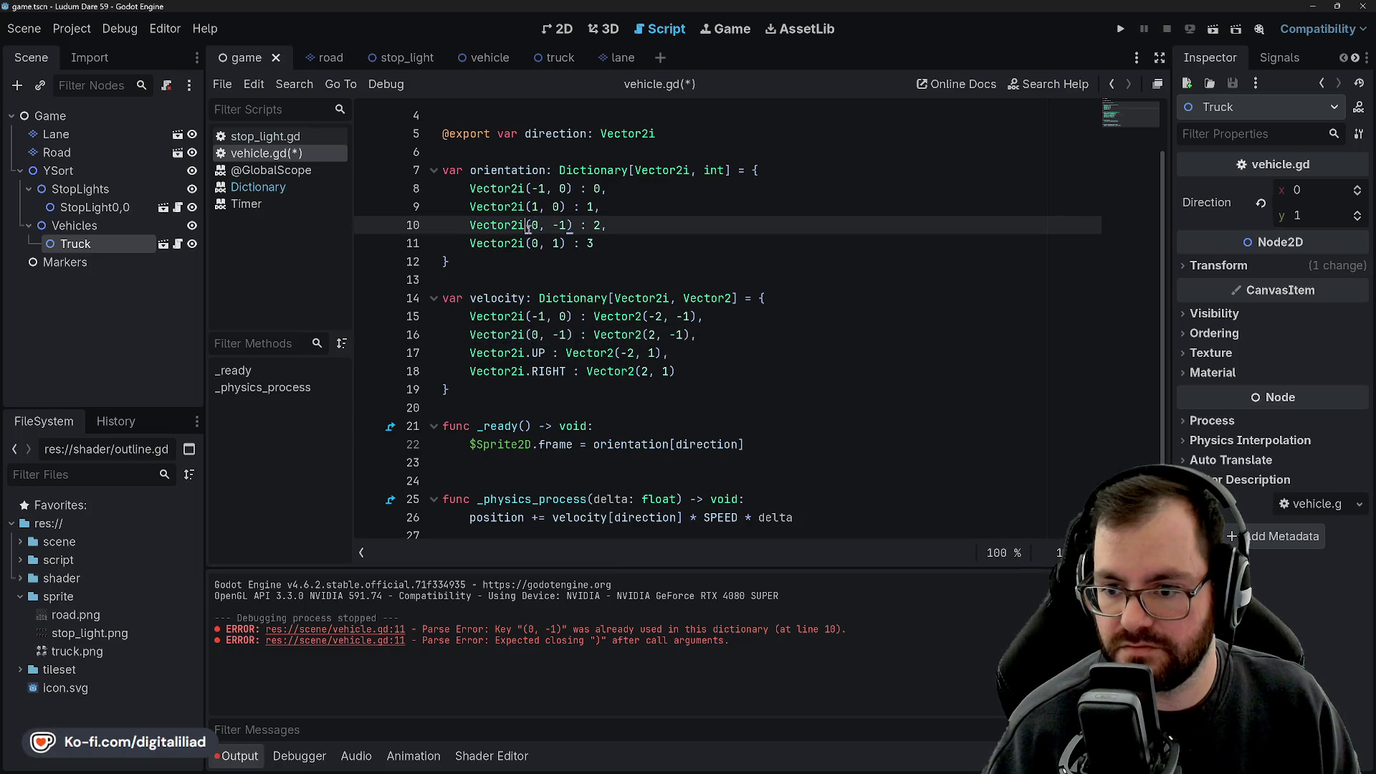
pyautogui.press('Up')
pyautogui.press('Up')
pyautogui.moveTo(472, 206); pyautogui.dragTo(573, 207)
pyautogui.hotkey('ctrl', 'c')
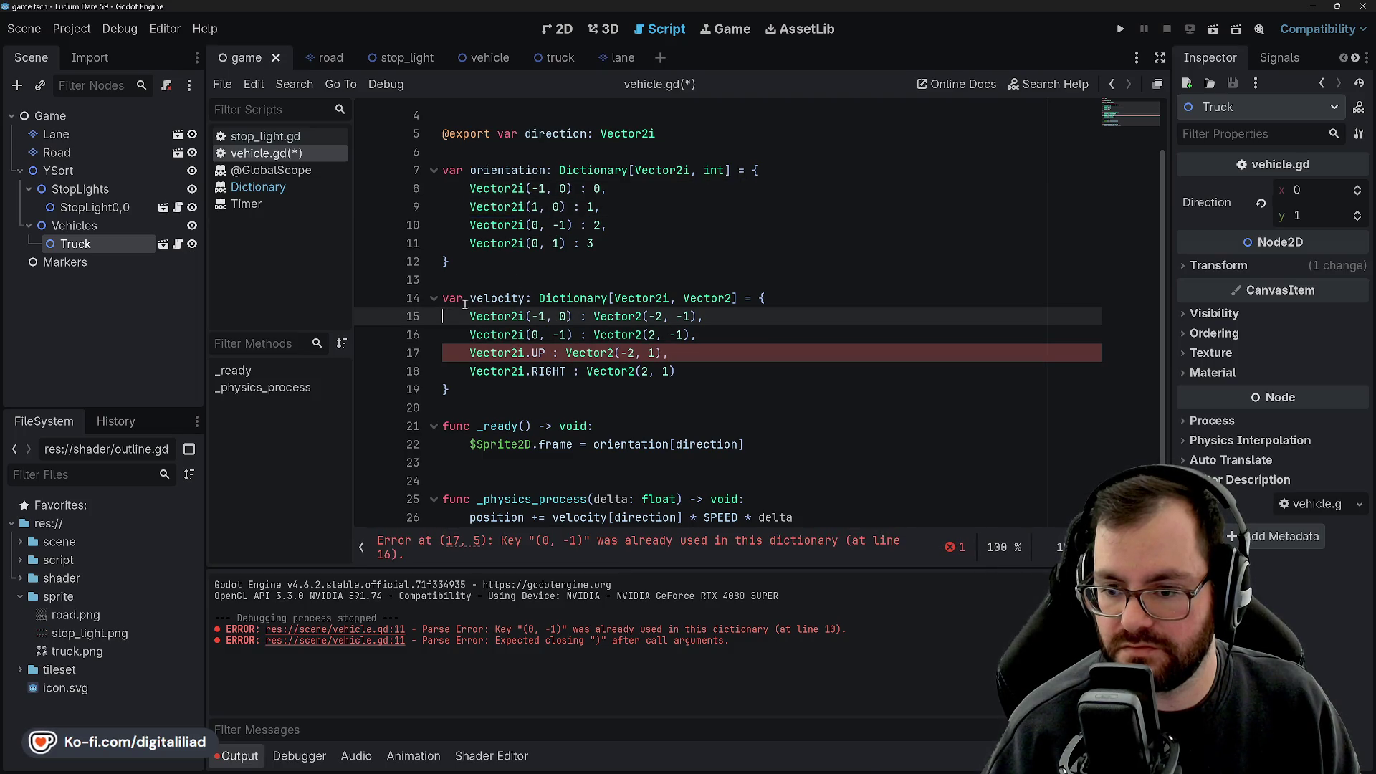
pyautogui.click(566, 260)
pyautogui.click(538, 206)
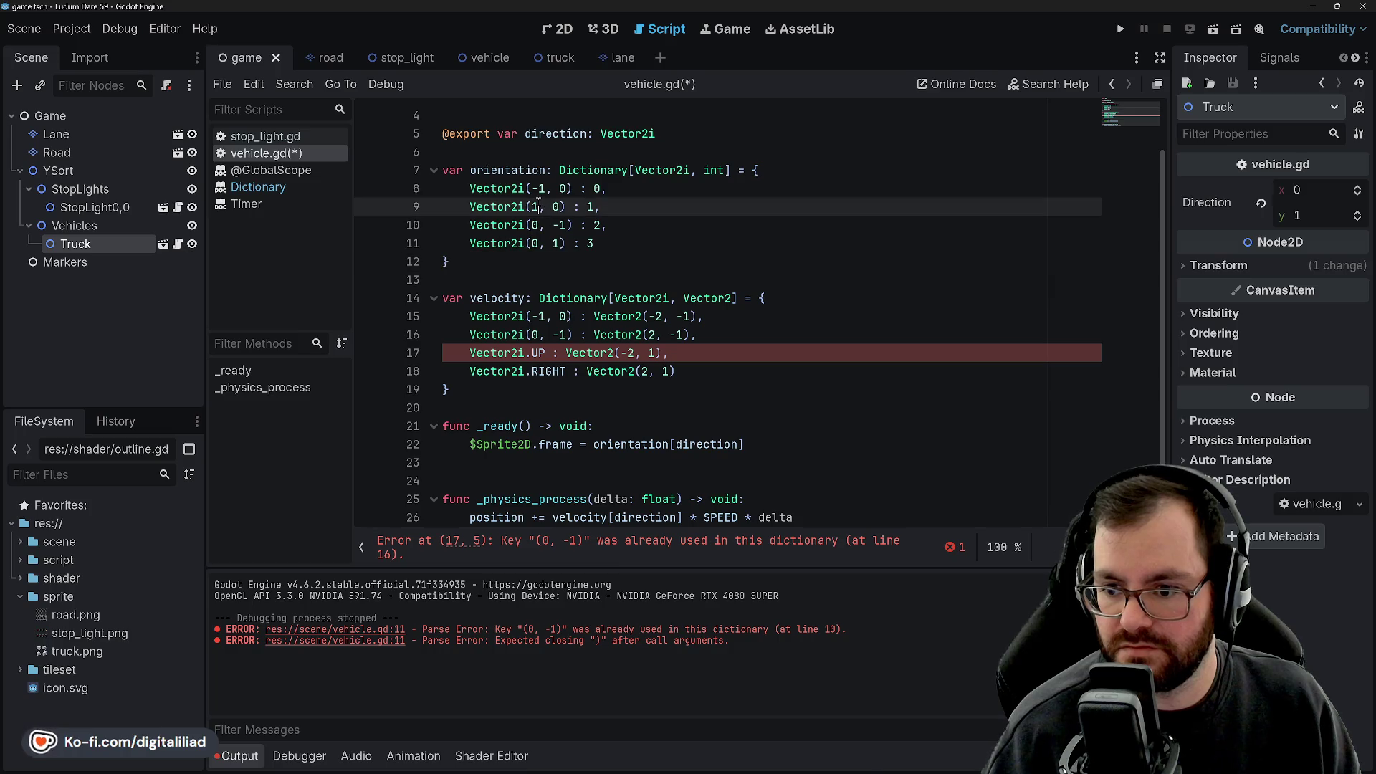
pyautogui.click(505, 243)
pyautogui.moveTo(471, 207); pyautogui.dragTo(554, 207)
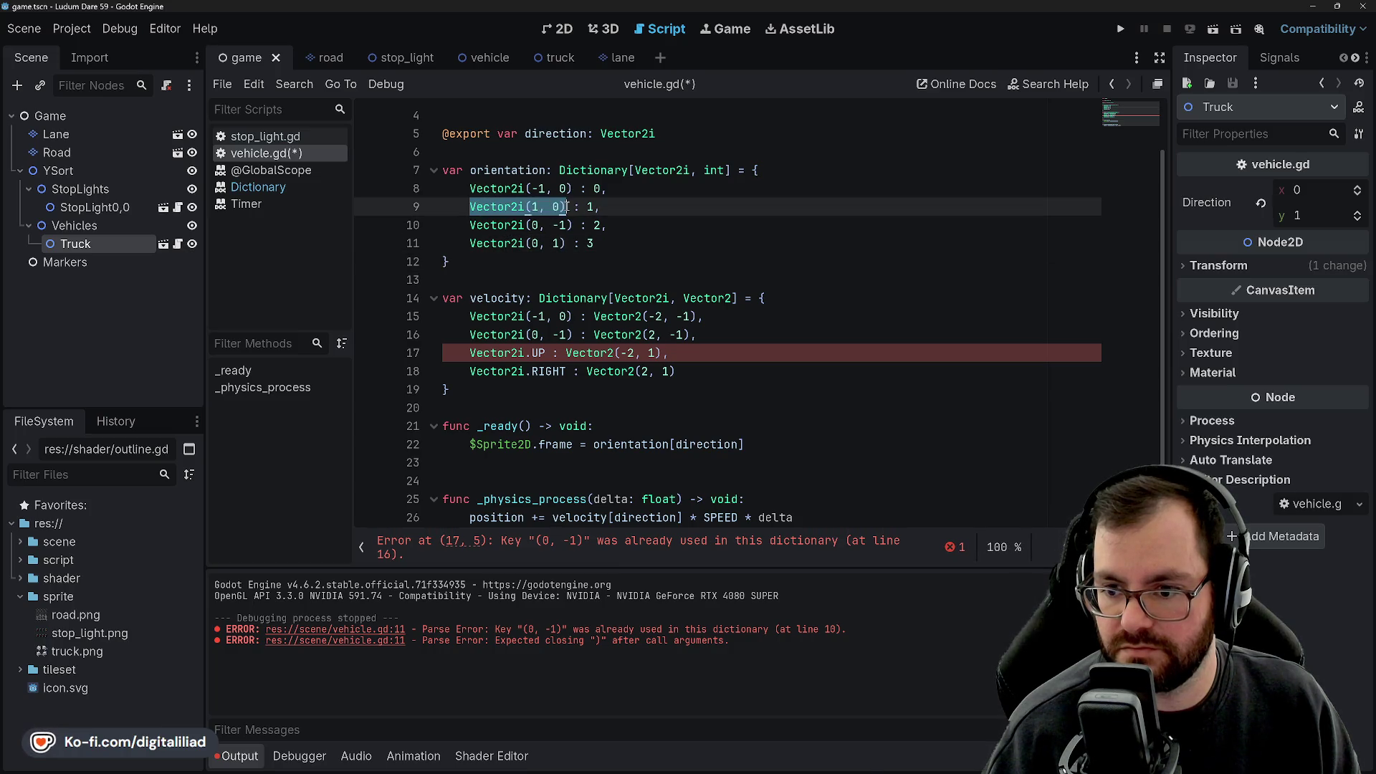
pyautogui.moveTo(470, 371); pyautogui.dragTo(570, 371)
pyautogui.hotkey('ctrl', 'v')
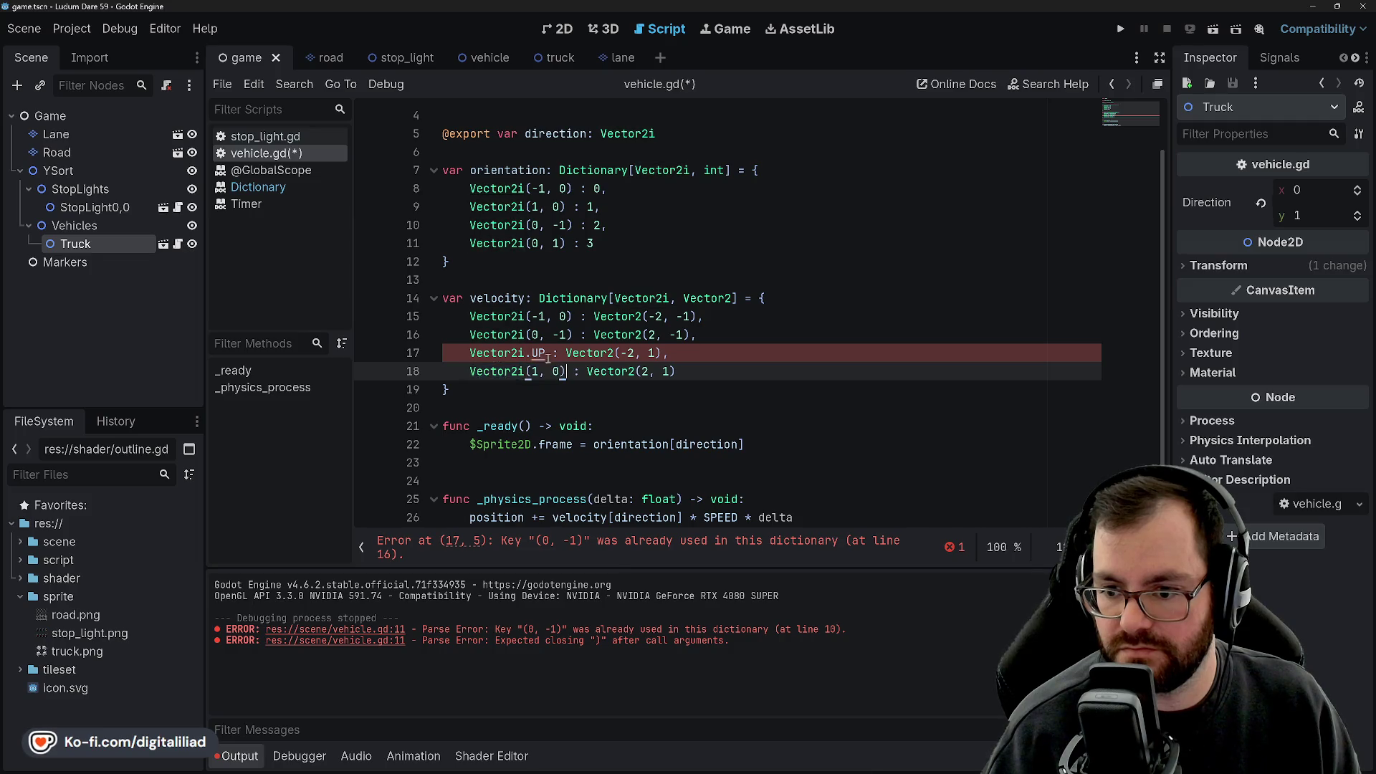
# Check the velocity entries against the orientation keys Vector2i(-1, 0) and Vector2i(0, -1).
pyautogui.click(505, 265)
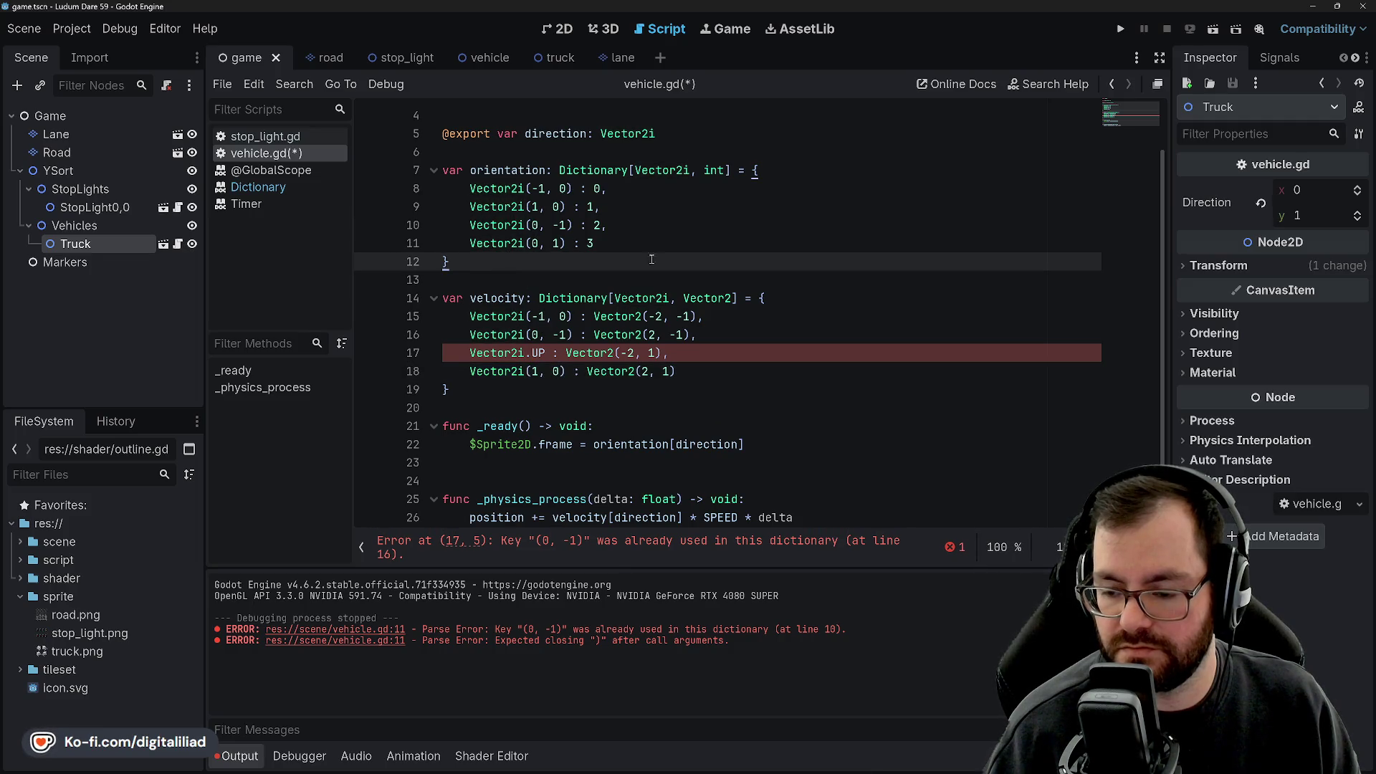
pyautogui.click(593, 335)
pyautogui.click(533, 189)
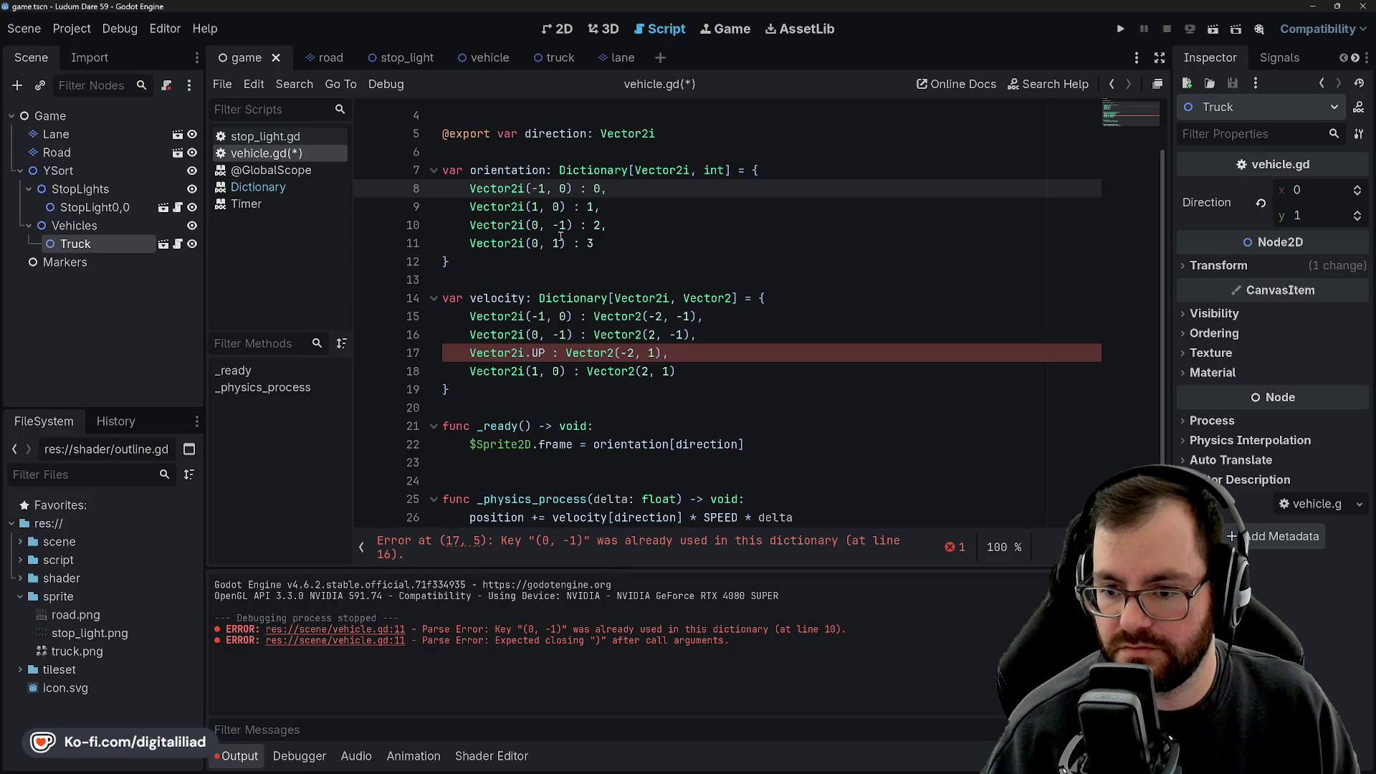
pyautogui.click(493, 227)
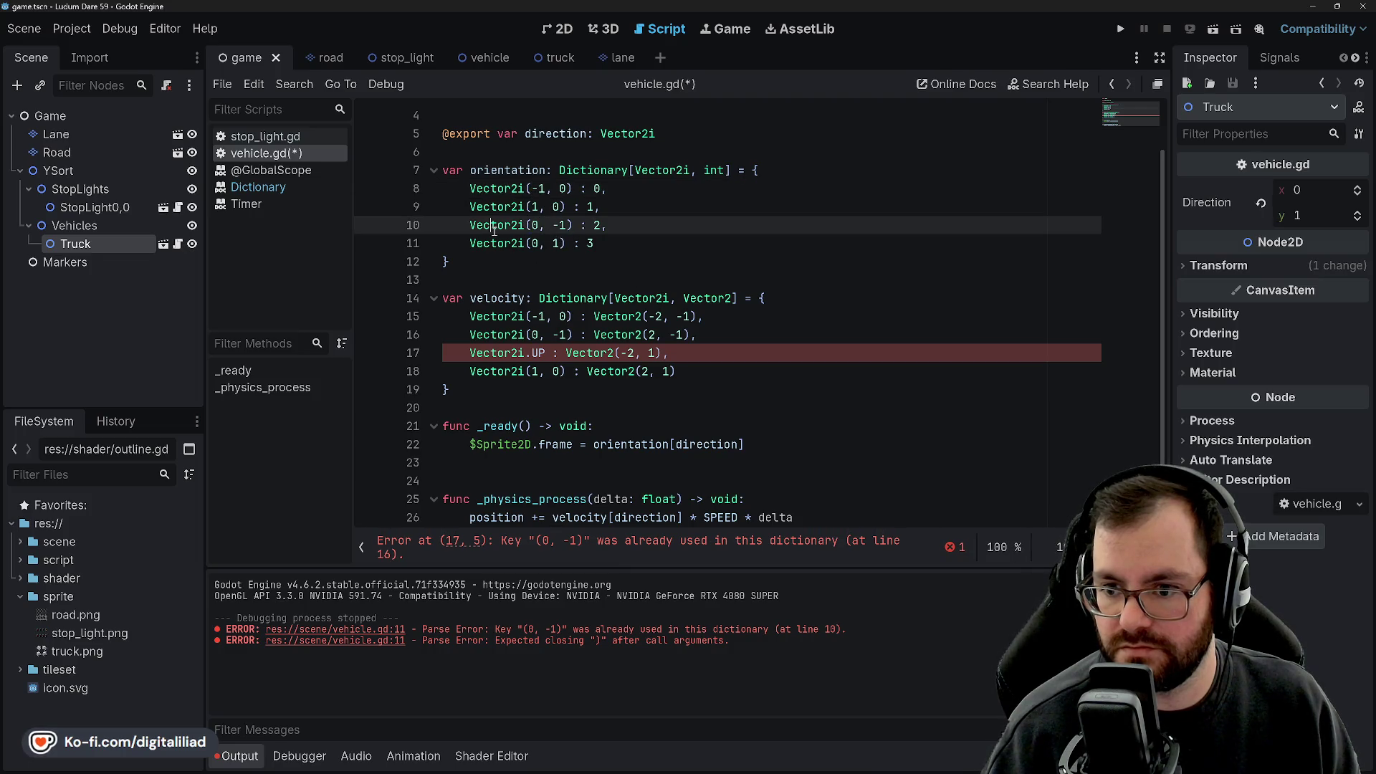
pyautogui.moveTo(470, 226); pyautogui.dragTo(584, 223)
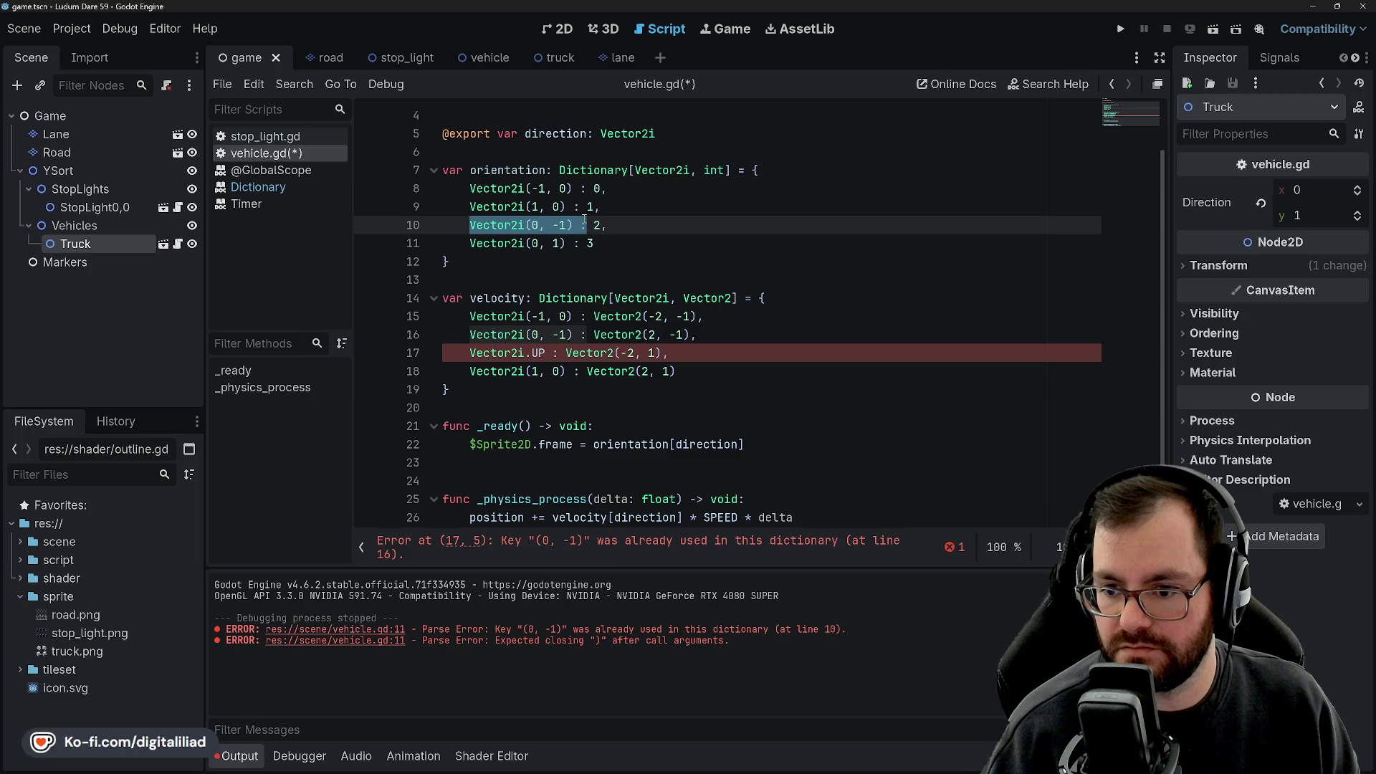
pyautogui.click(554, 189)
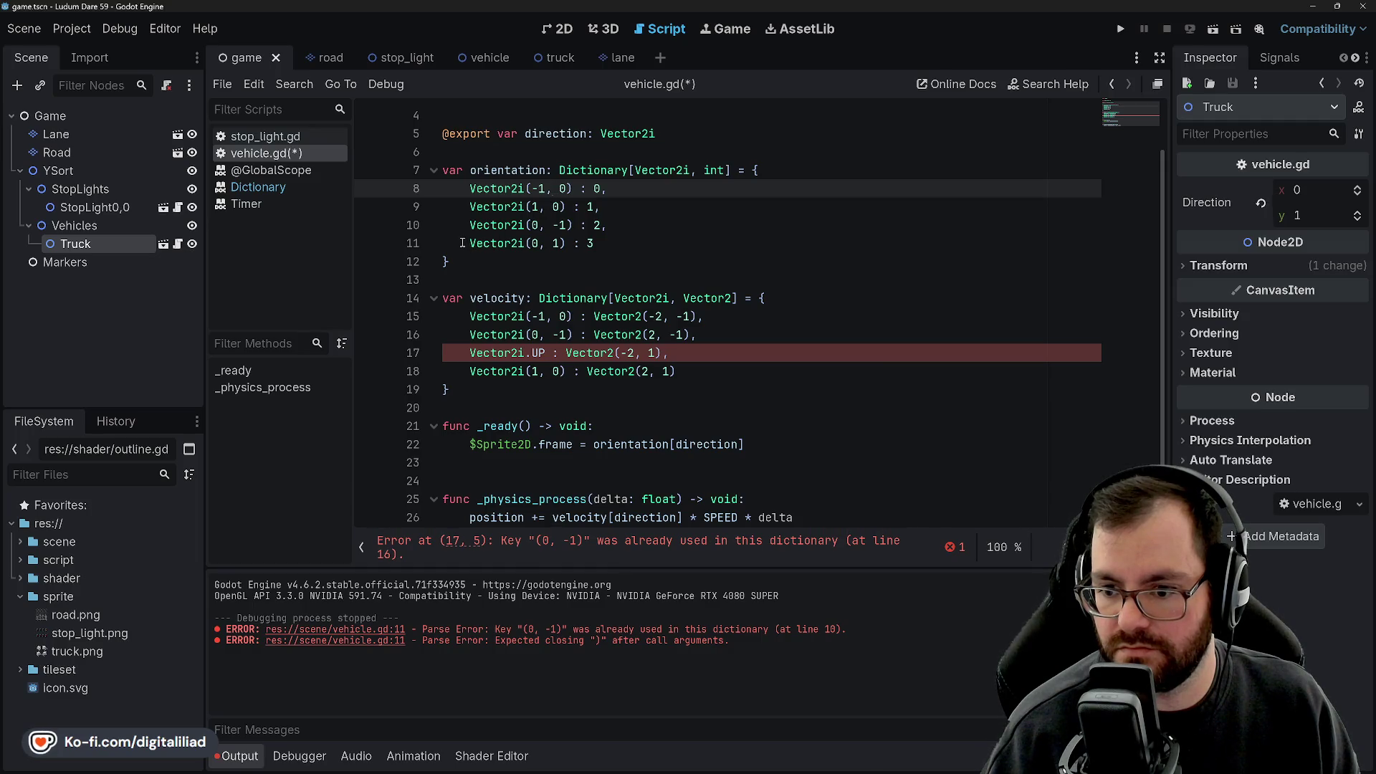
# Copy Vector2i(0, 1) from line 11 over Vector2i.UP on line 17.
pyautogui.moveTo(462, 243)
pyautogui.moveTo(470, 243); pyautogui.dragTo(566, 243)
pyautogui.hotkey('ctrl', 'c')
pyautogui.moveTo(469, 353); pyautogui.dragTo(546, 352)
pyautogui.hotkey('ctrl', 'v')
# Save the corrected vehicle.gd script.
pyautogui.click(554, 244)
pyautogui.press('Up')
pyautogui.press('End')
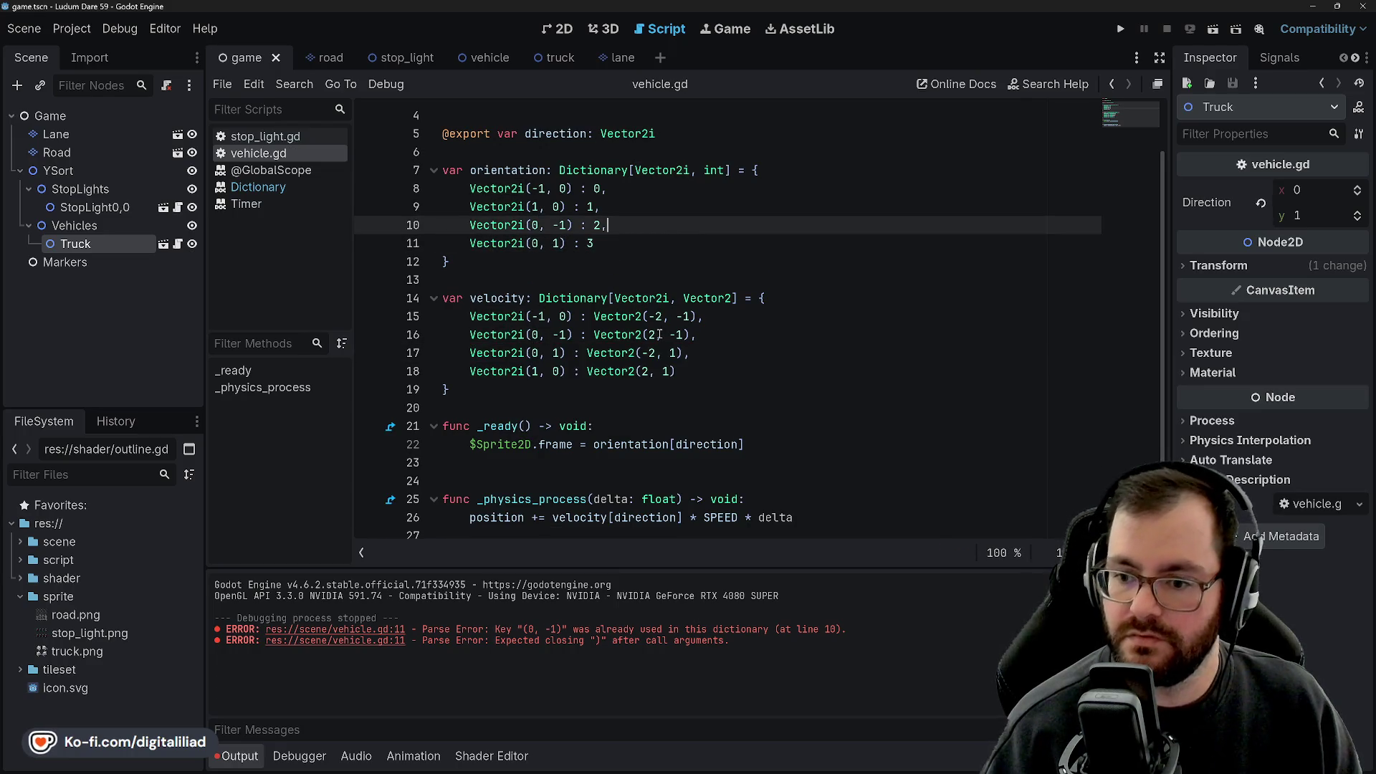
pyautogui.hotkey('ctrl', 's')
pyautogui.press('Down')
pyautogui.press('Up')
pyautogui.press('Down')
pyautogui.press('Down')
pyautogui.press('Down')
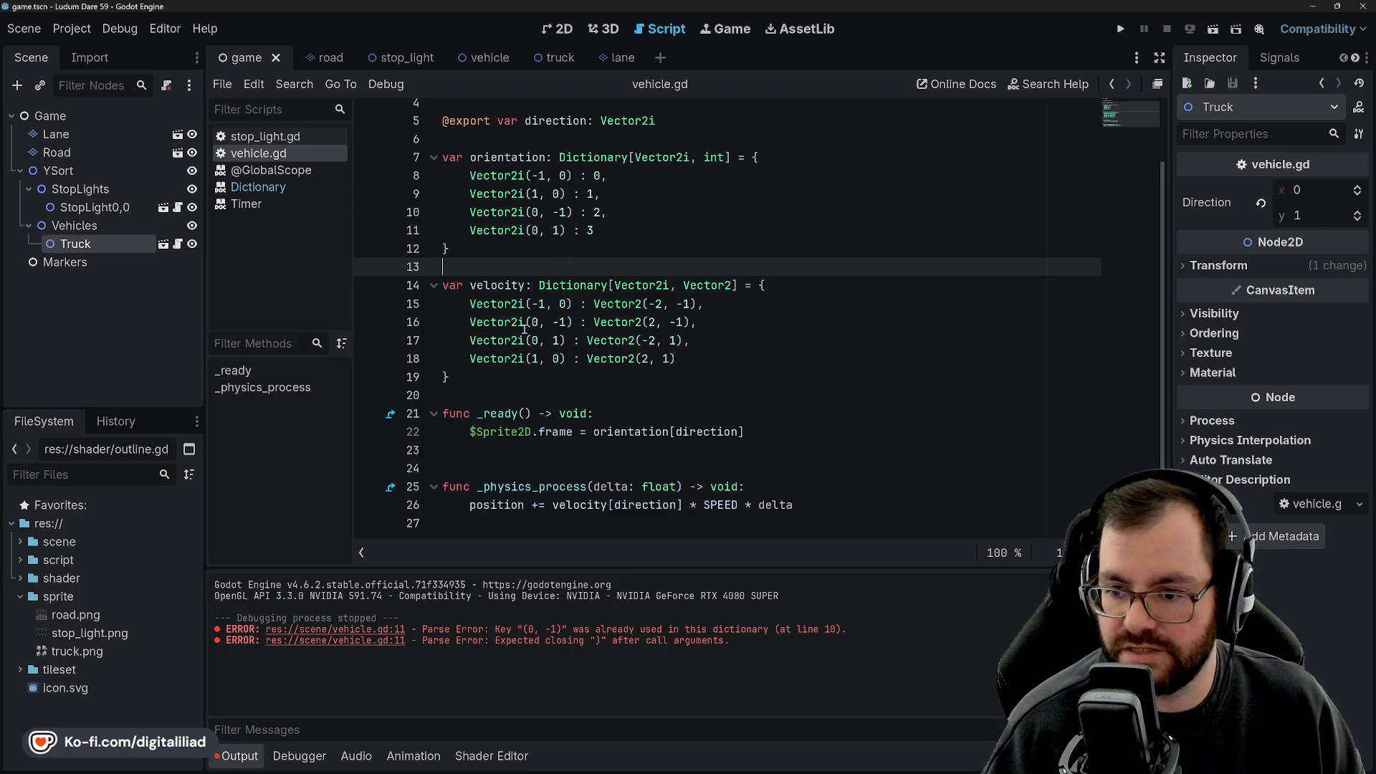
# Move the Vector2i(1, 0) velocity entry up below line 15.
pyautogui.click(744, 304)
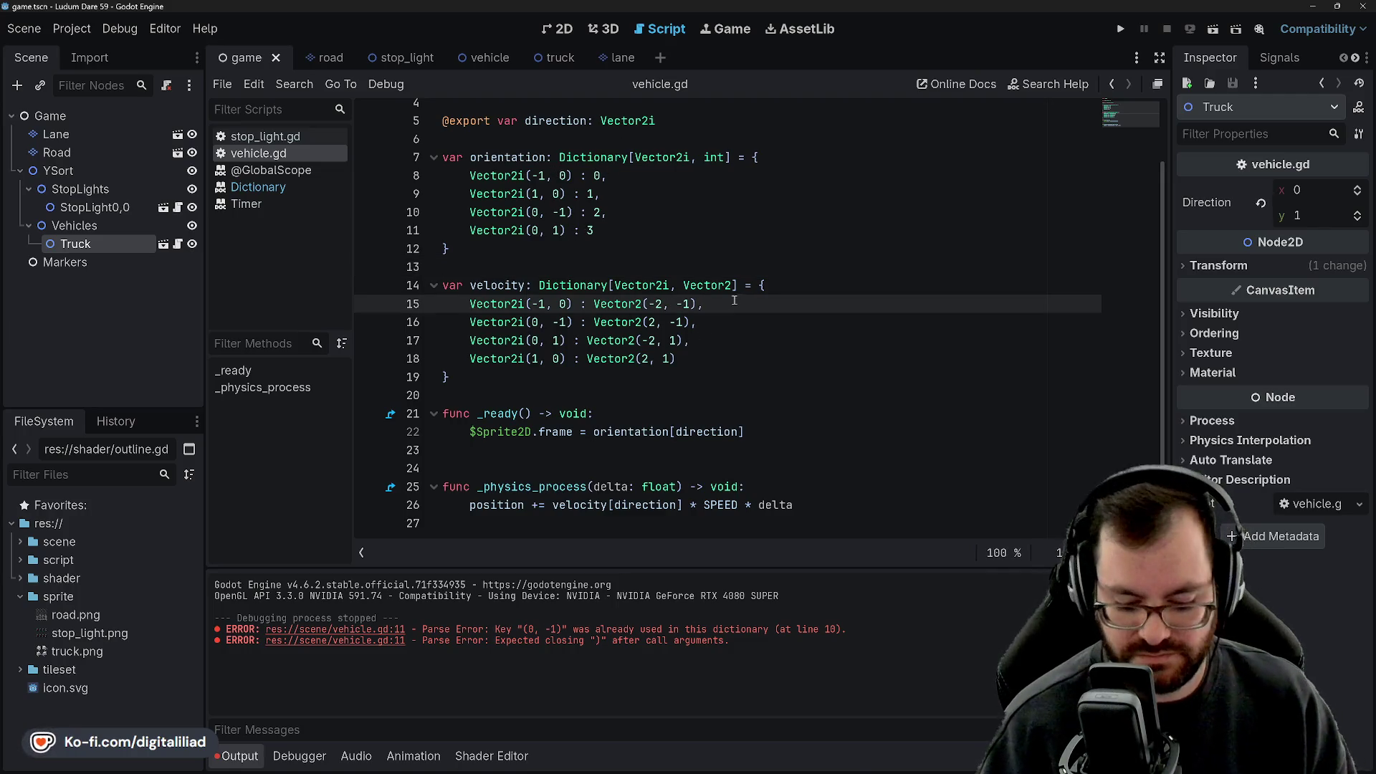
pyautogui.press('Return')
pyautogui.moveTo(686, 377)
pyautogui.mouseDown()
pyautogui.moveTo(470, 376)
pyautogui.moveTo(473, 324)
pyautogui.mouseUp()
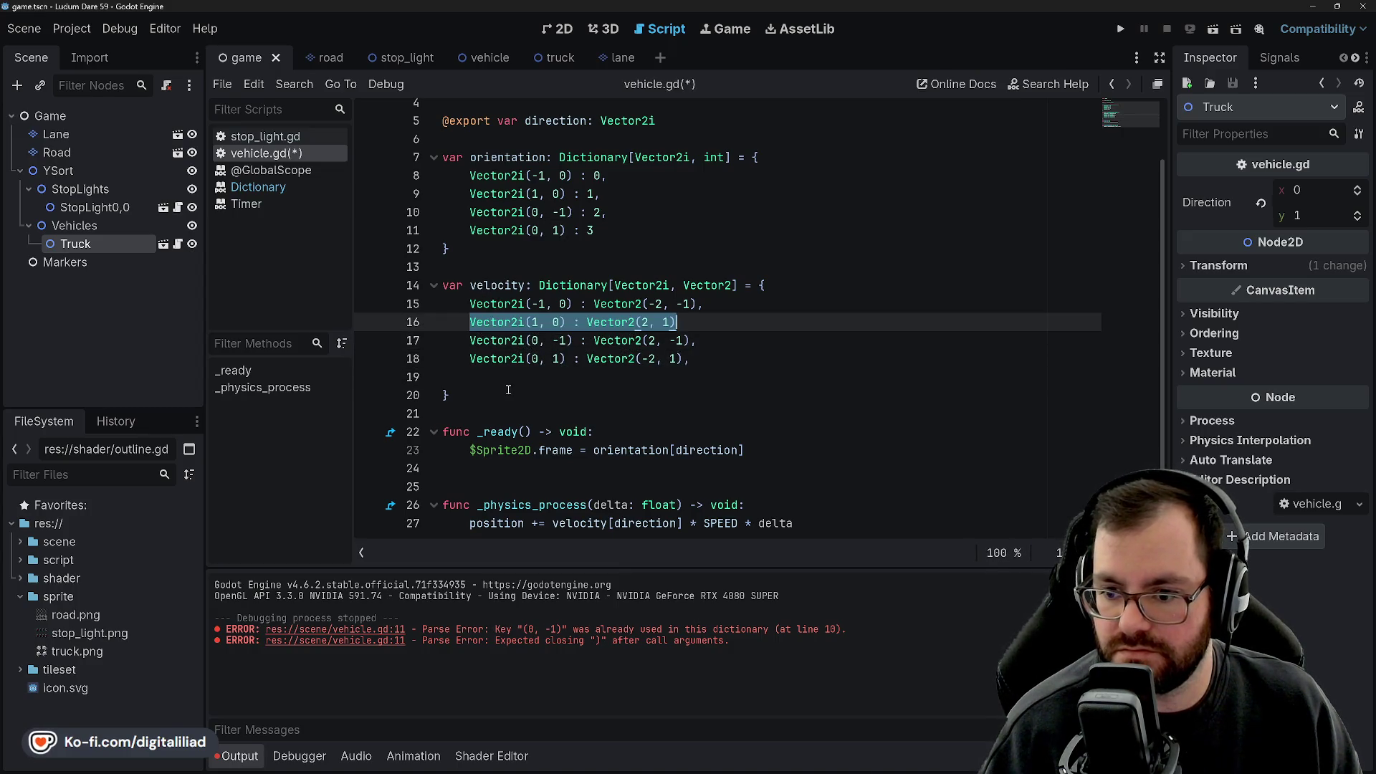
pyautogui.click(504, 382)
pyautogui.moveTo(702, 310); pyautogui.dragTo(703, 322)
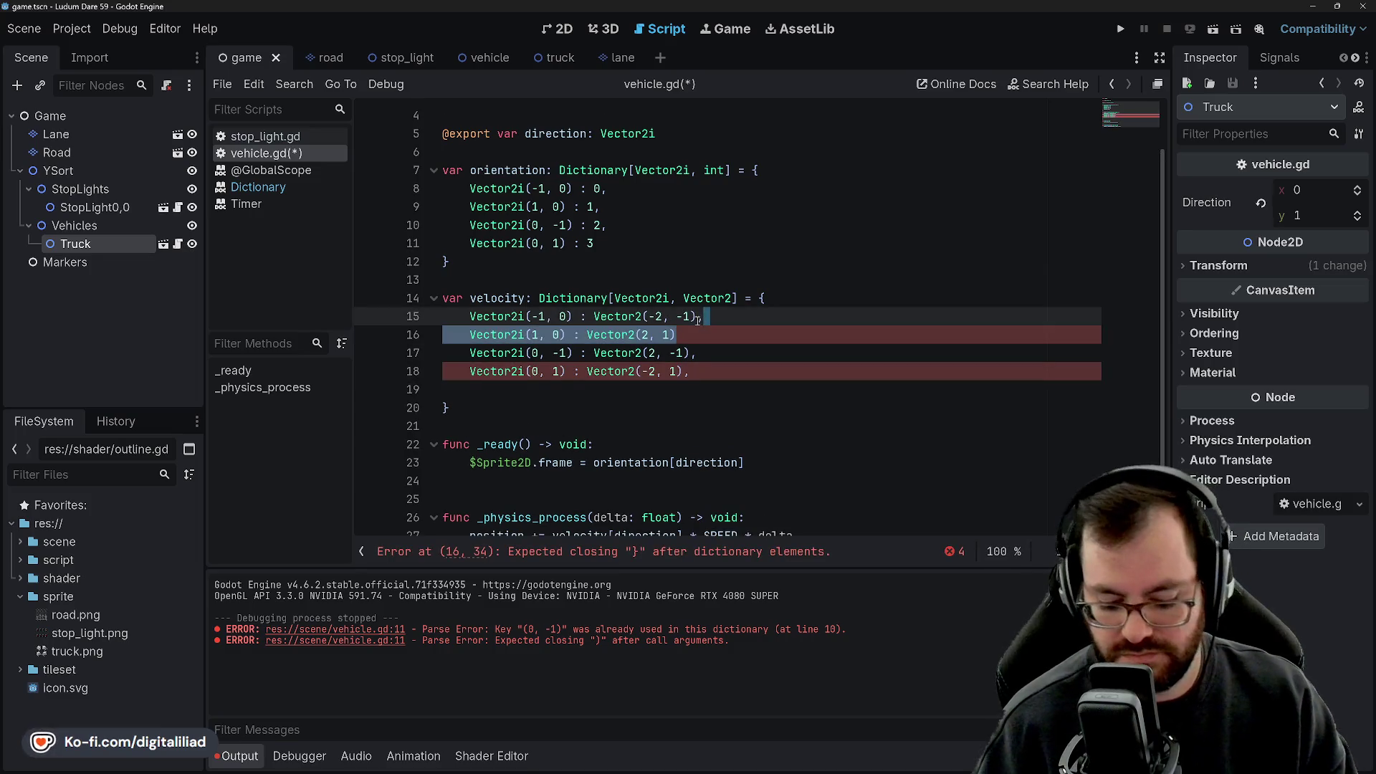
pyautogui.press('BackSpace')
pyautogui.click(658, 285)
pyautogui.hotkey('ctrl', 'z')
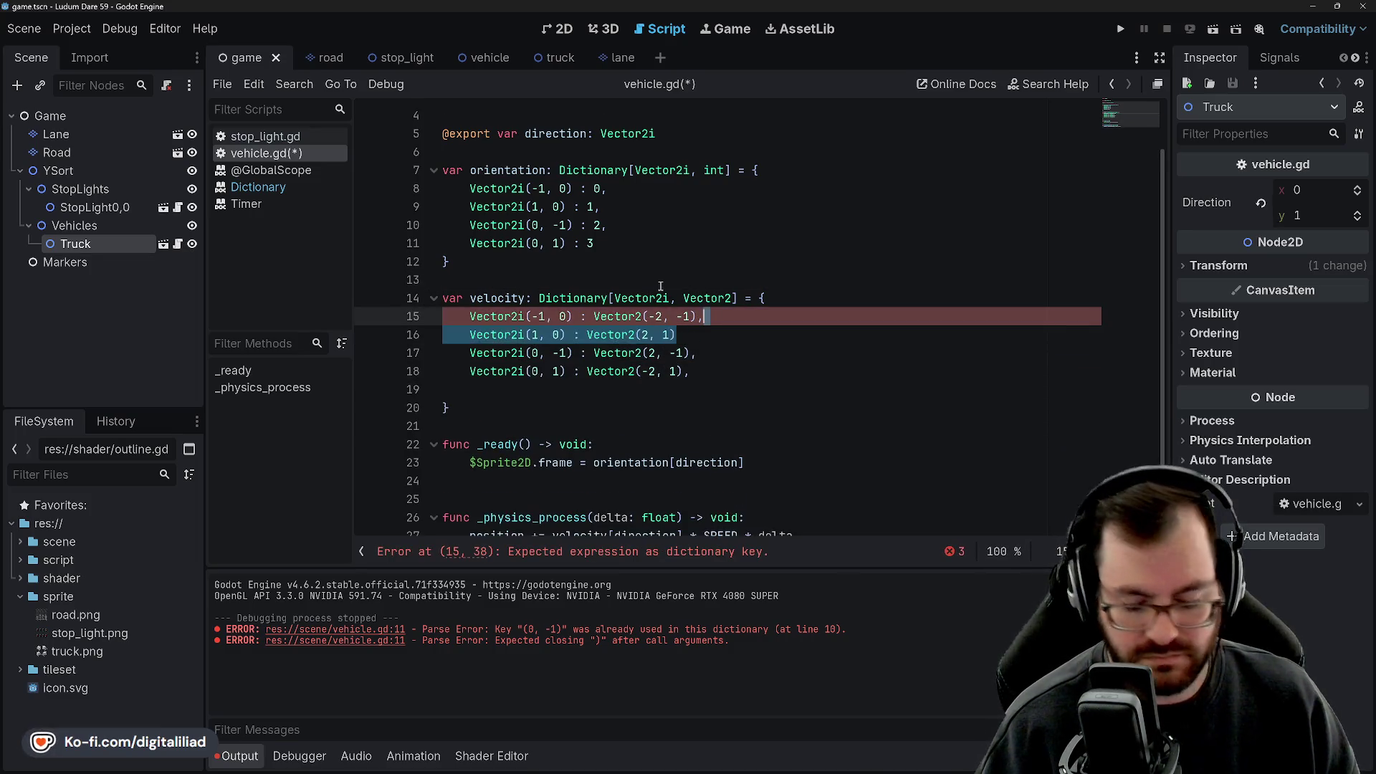
# Add the trailing comma on line 16, delete the leftover empty line, and run the game.
pyautogui.click(687, 335)
pyautogui.write(',')
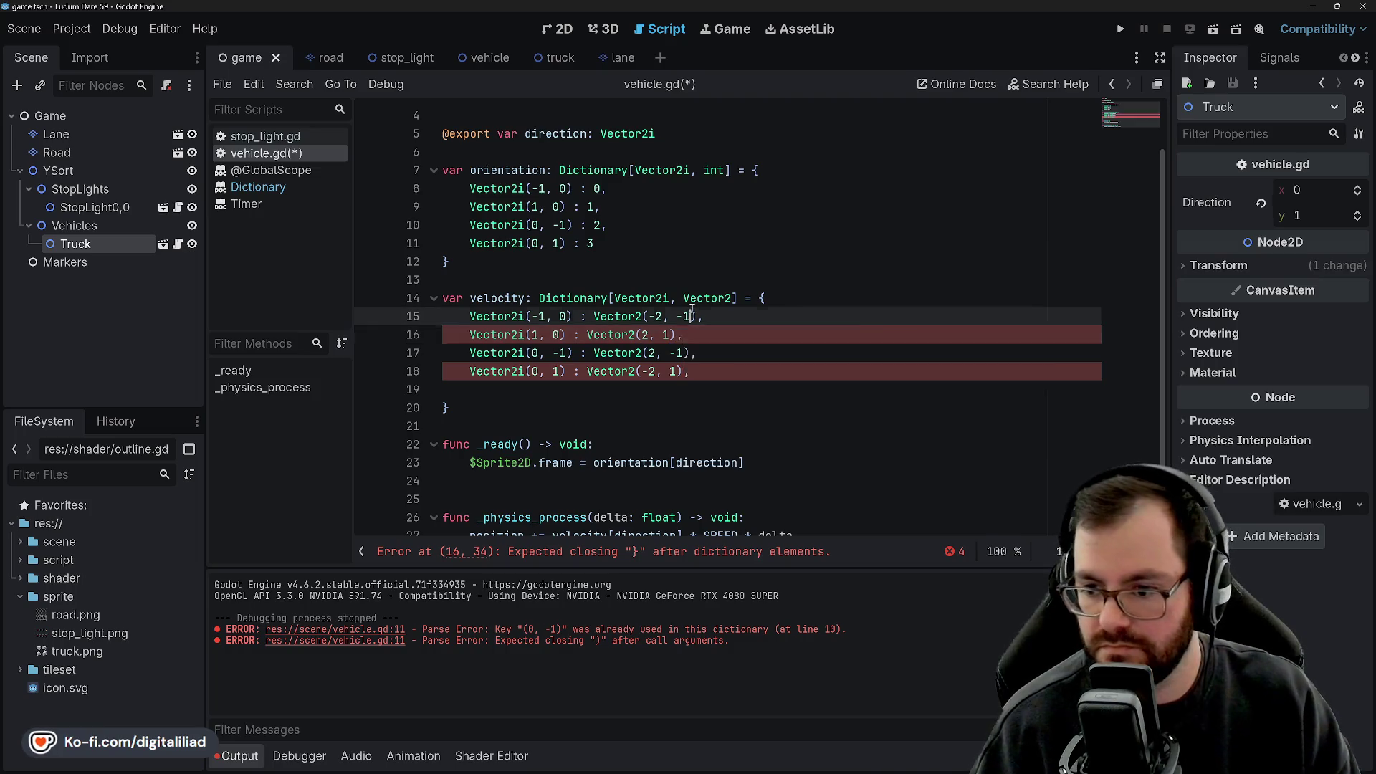
pyautogui.write(')')
pyautogui.click(464, 352)
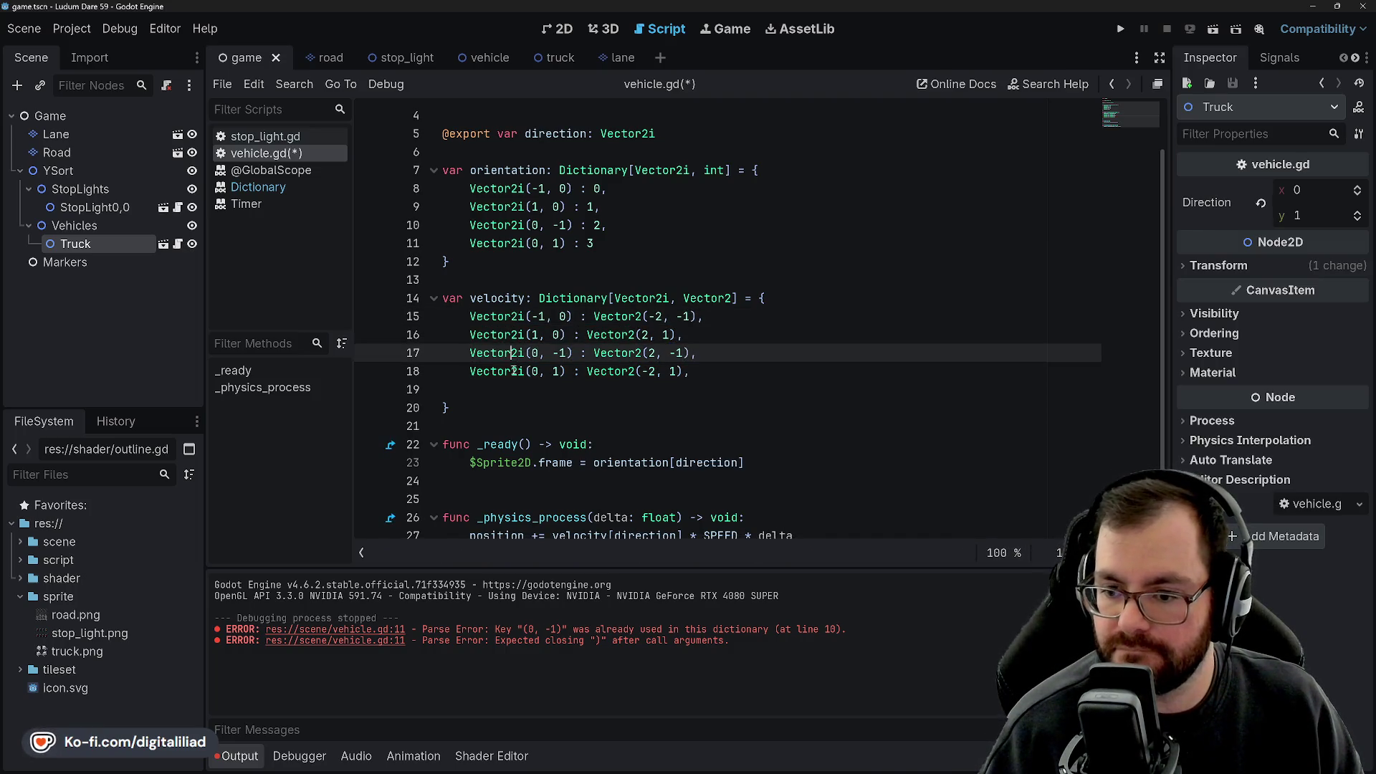
pyautogui.click(511, 388)
pyautogui.press('BackSpace')
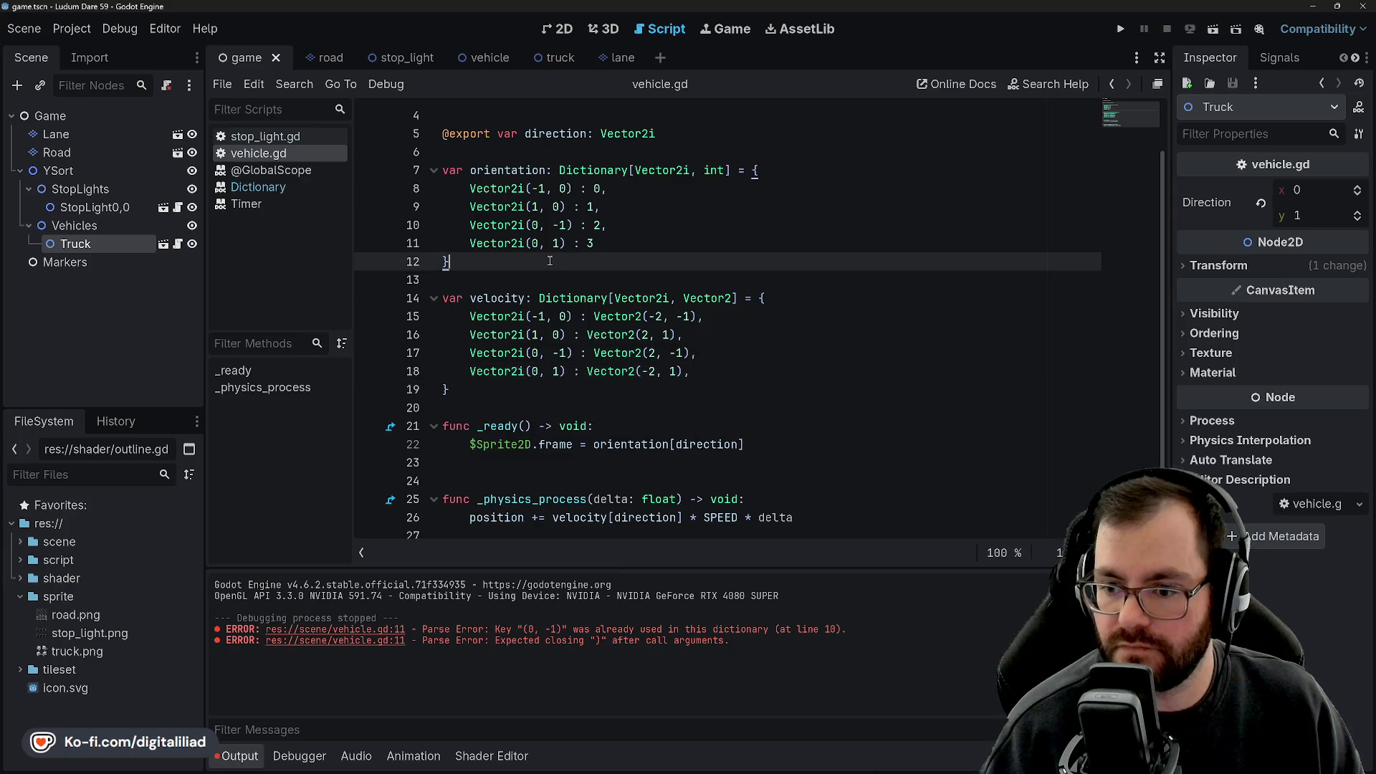
pyautogui.click(1120, 30)
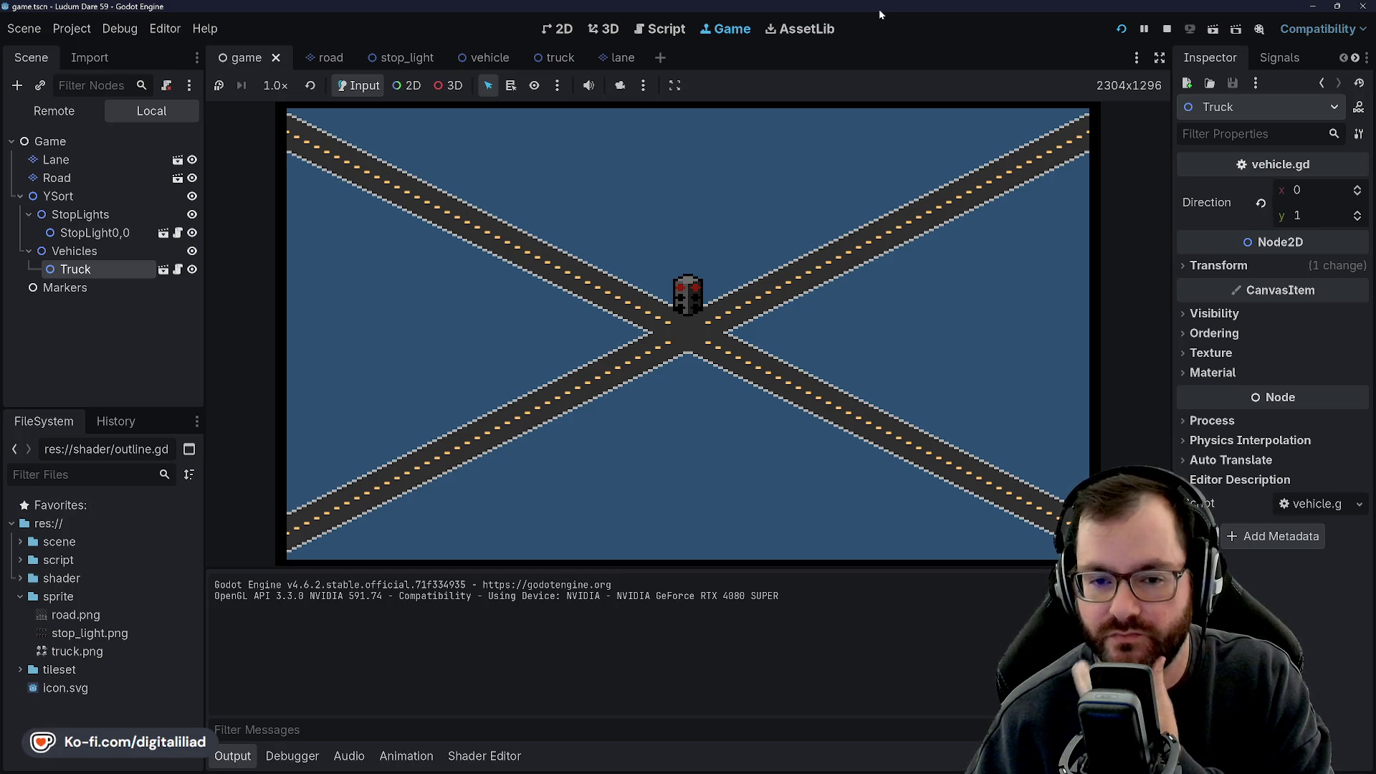
# Stop the running game and select the StopLight0,0 node.
pyautogui.click(1167, 29)
pyautogui.click(124, 208)
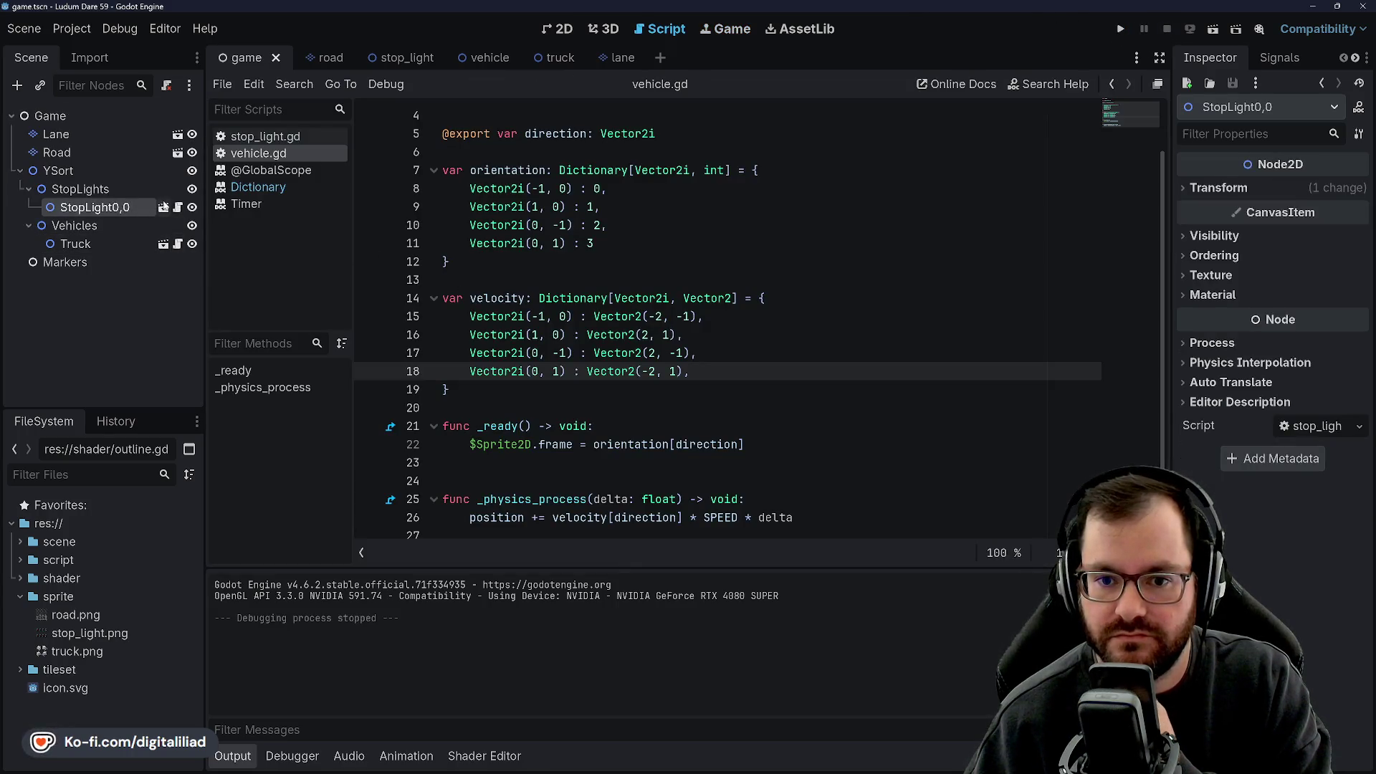
# Open the stop_light scene, return to the game scene, and cancel attaching a script to StopLights.
pyautogui.click(163, 207)
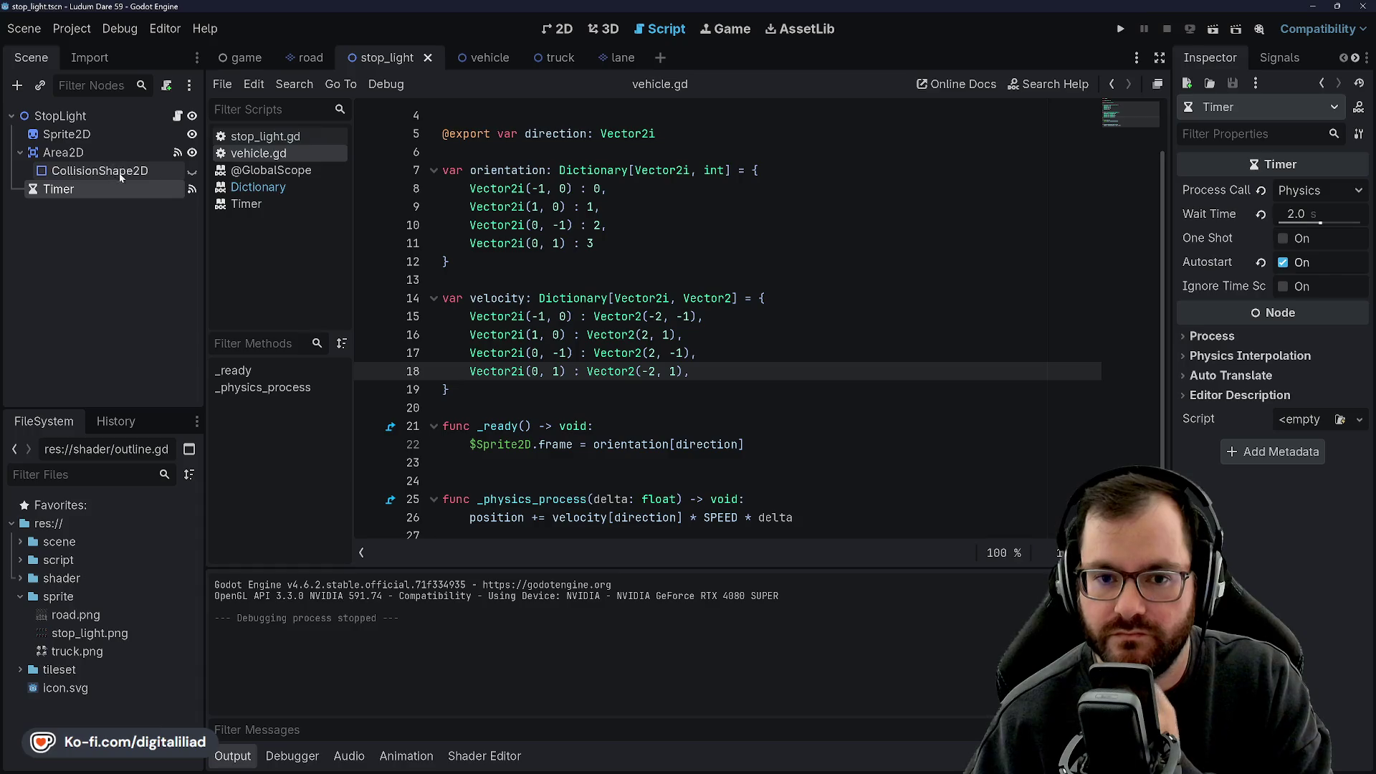
pyautogui.click(243, 57)
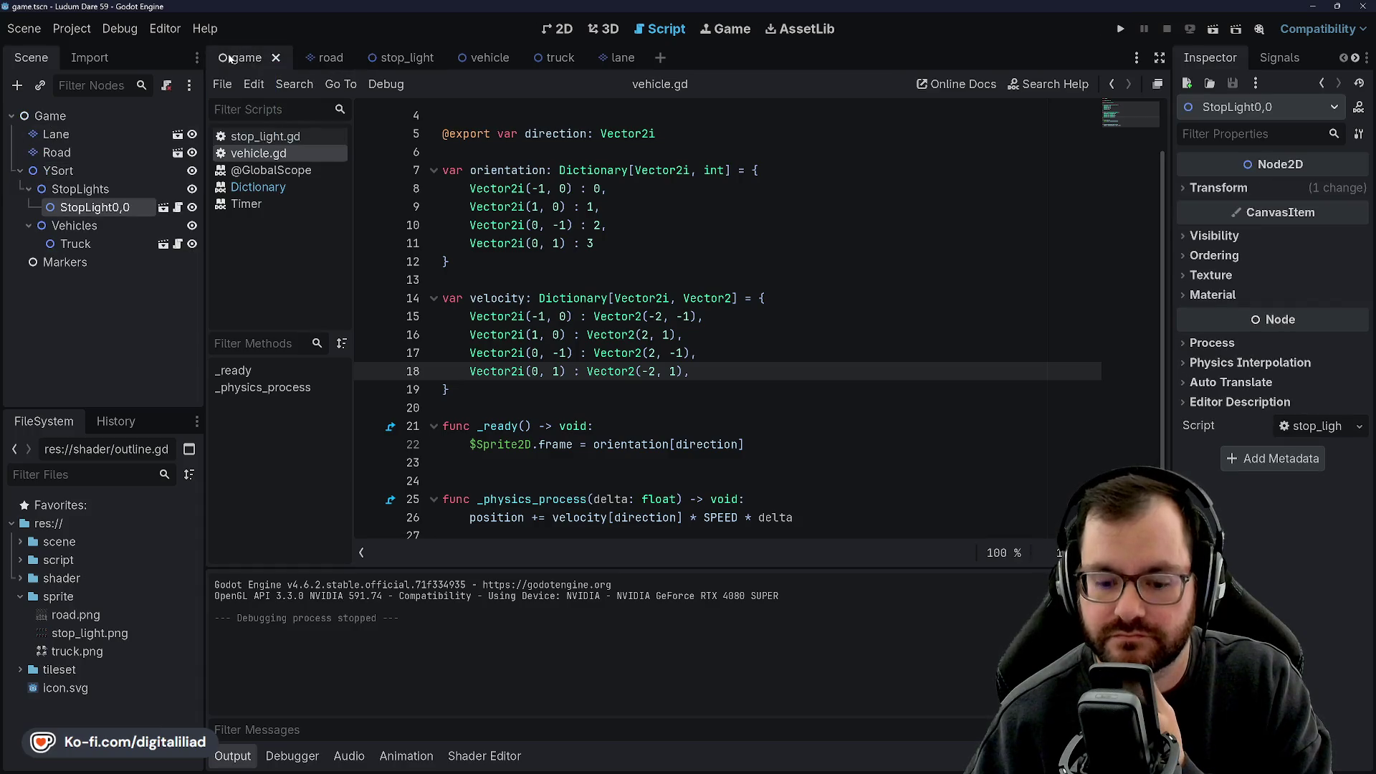
pyautogui.click(85, 190)
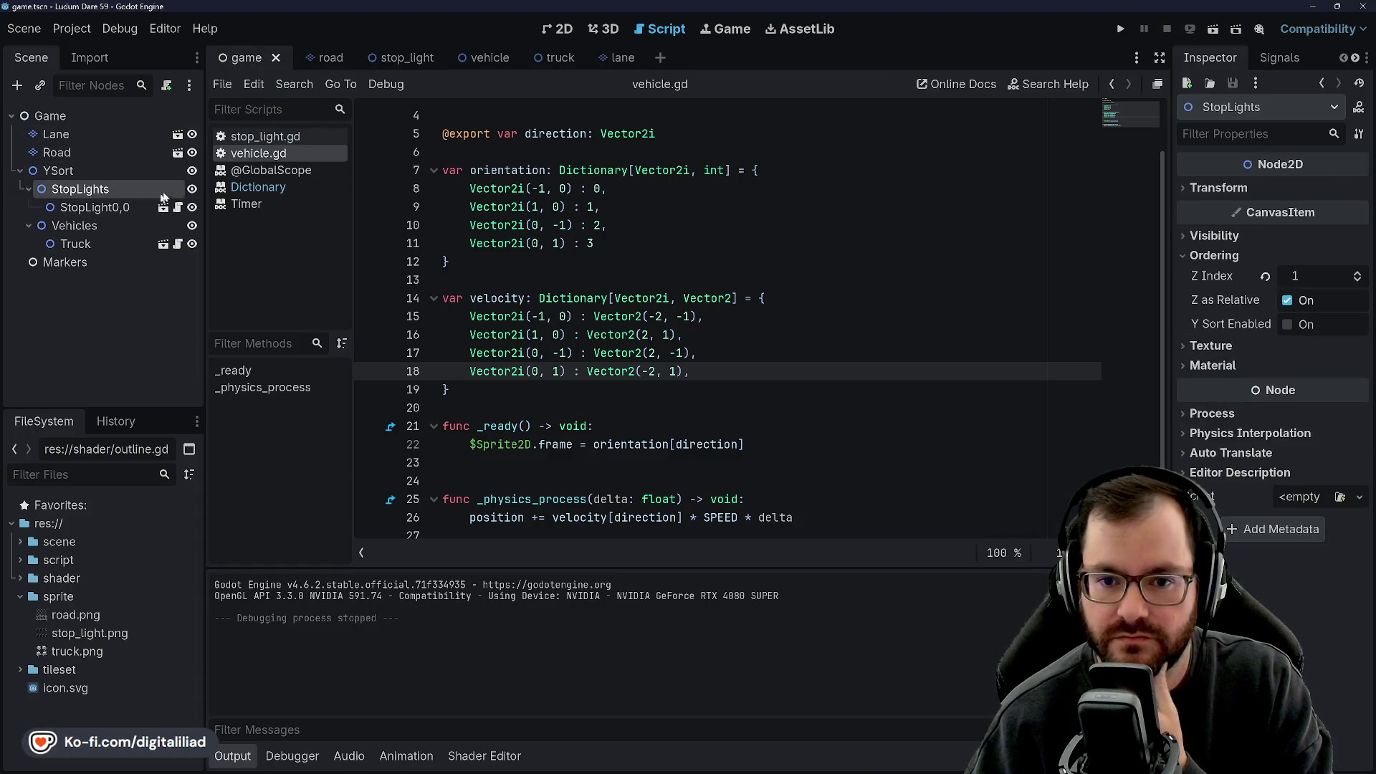
pyautogui.click(168, 87)
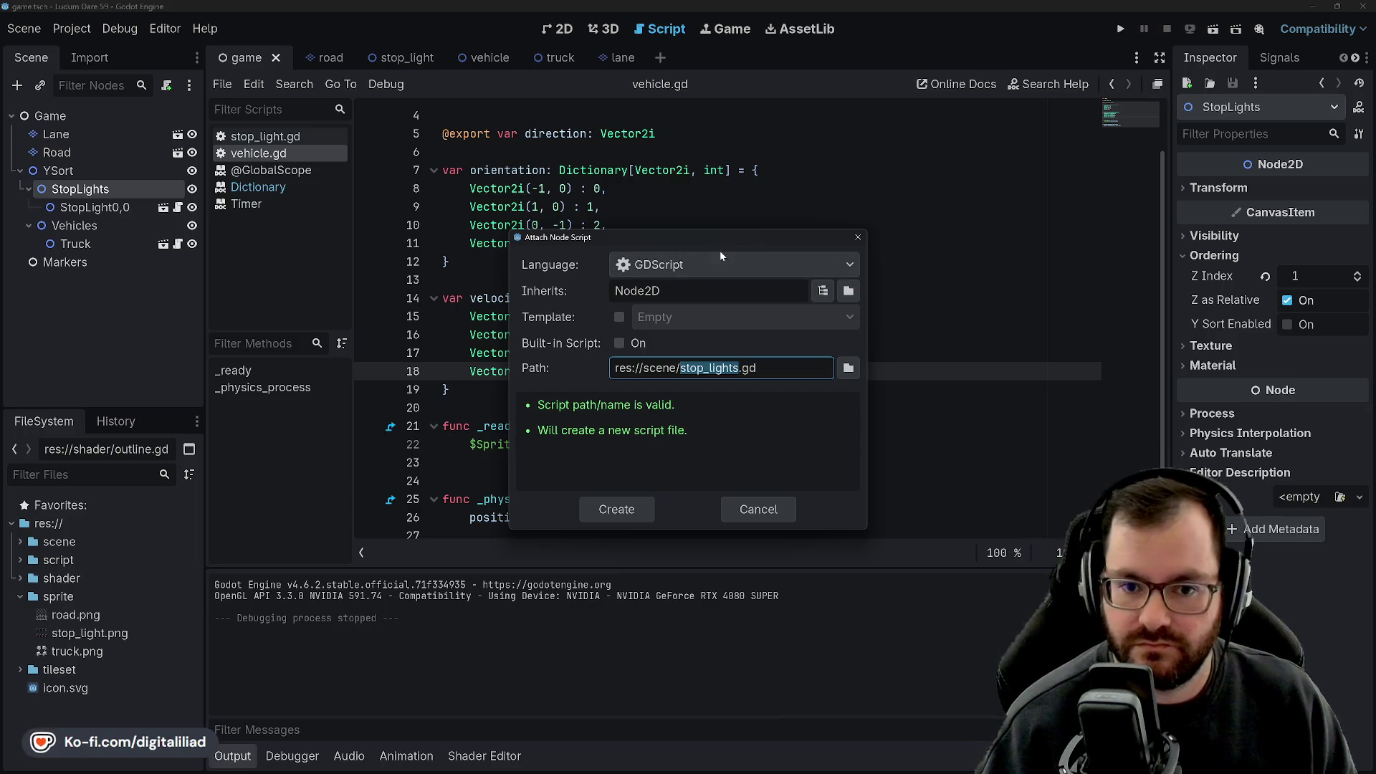
pyautogui.click(759, 509)
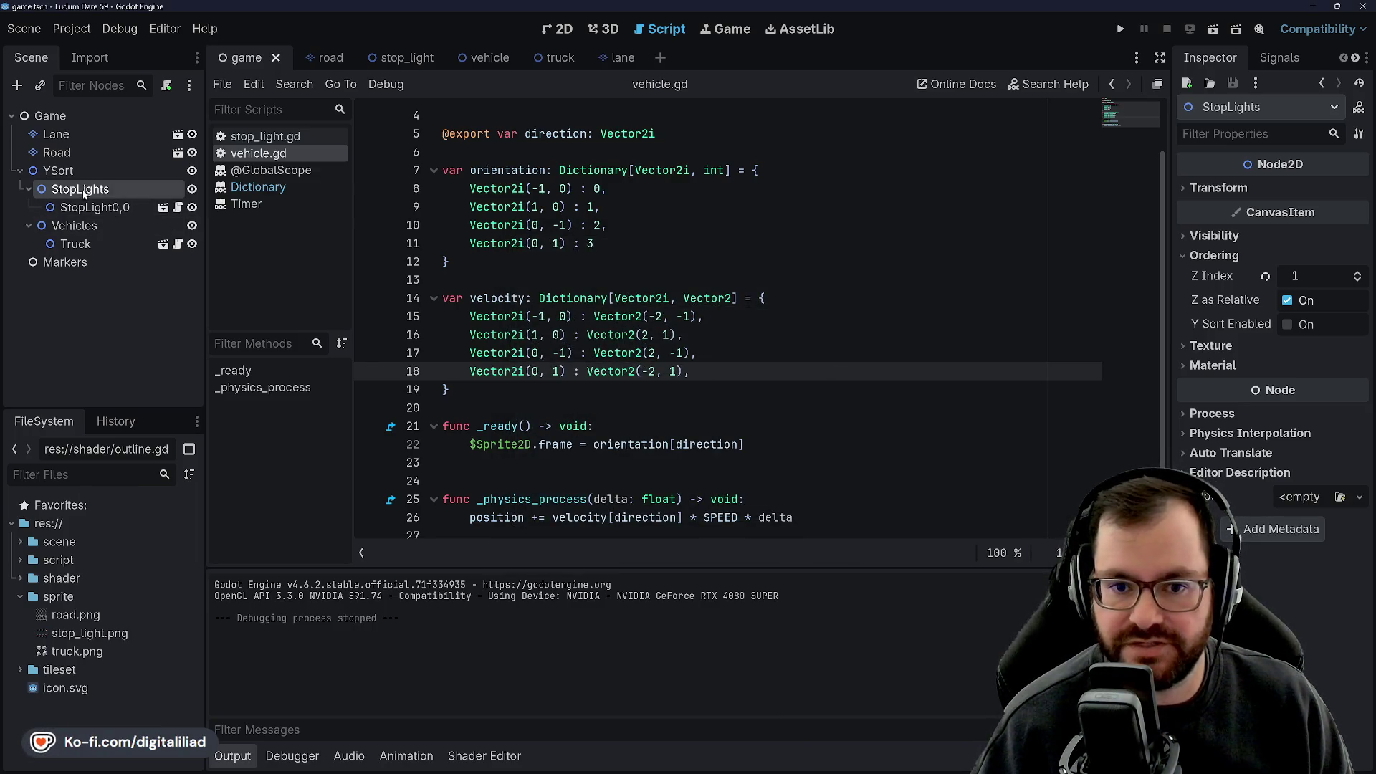
# Rename the StopLights node to TrafficControl.
pyautogui.rightClick(84, 191)
pyautogui.click(170, 365)
pyautogui.write('Tra')
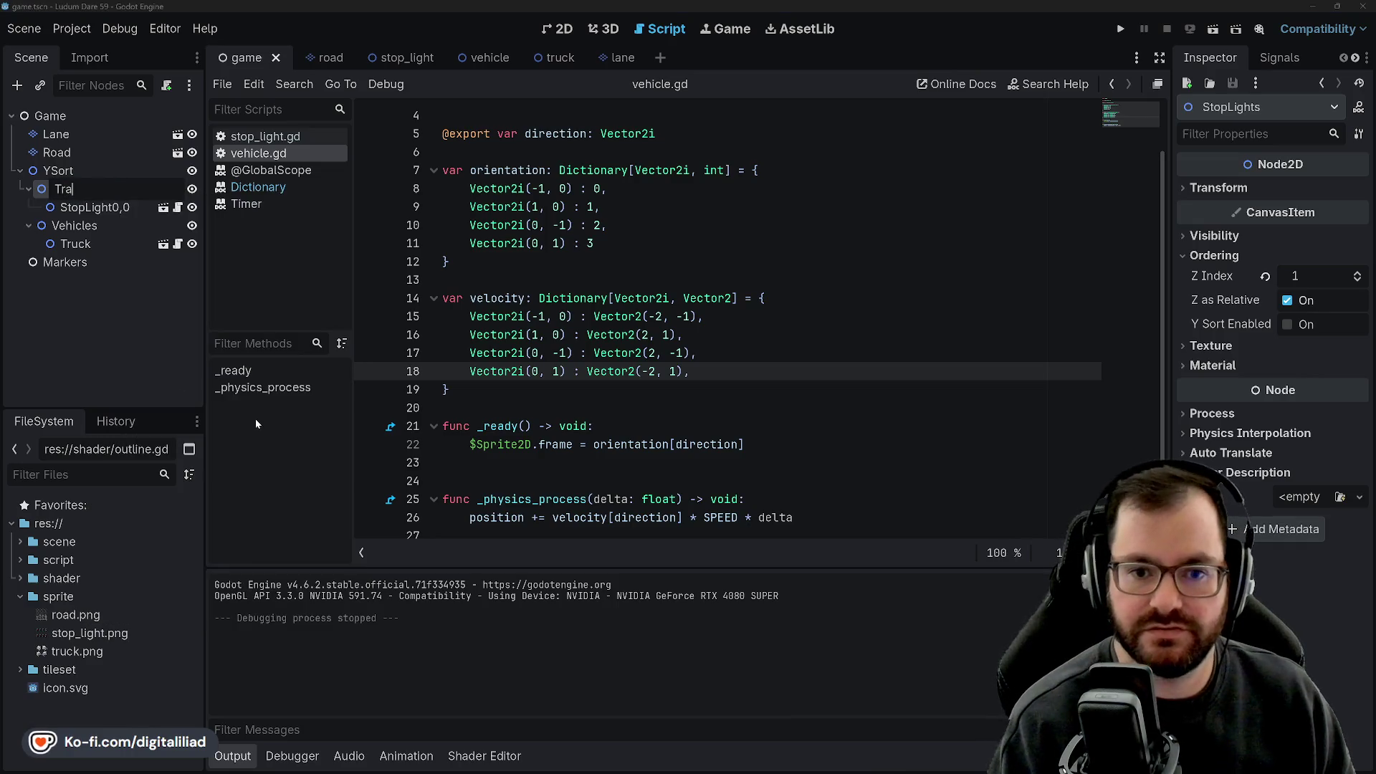
pyautogui.write('fficControl')
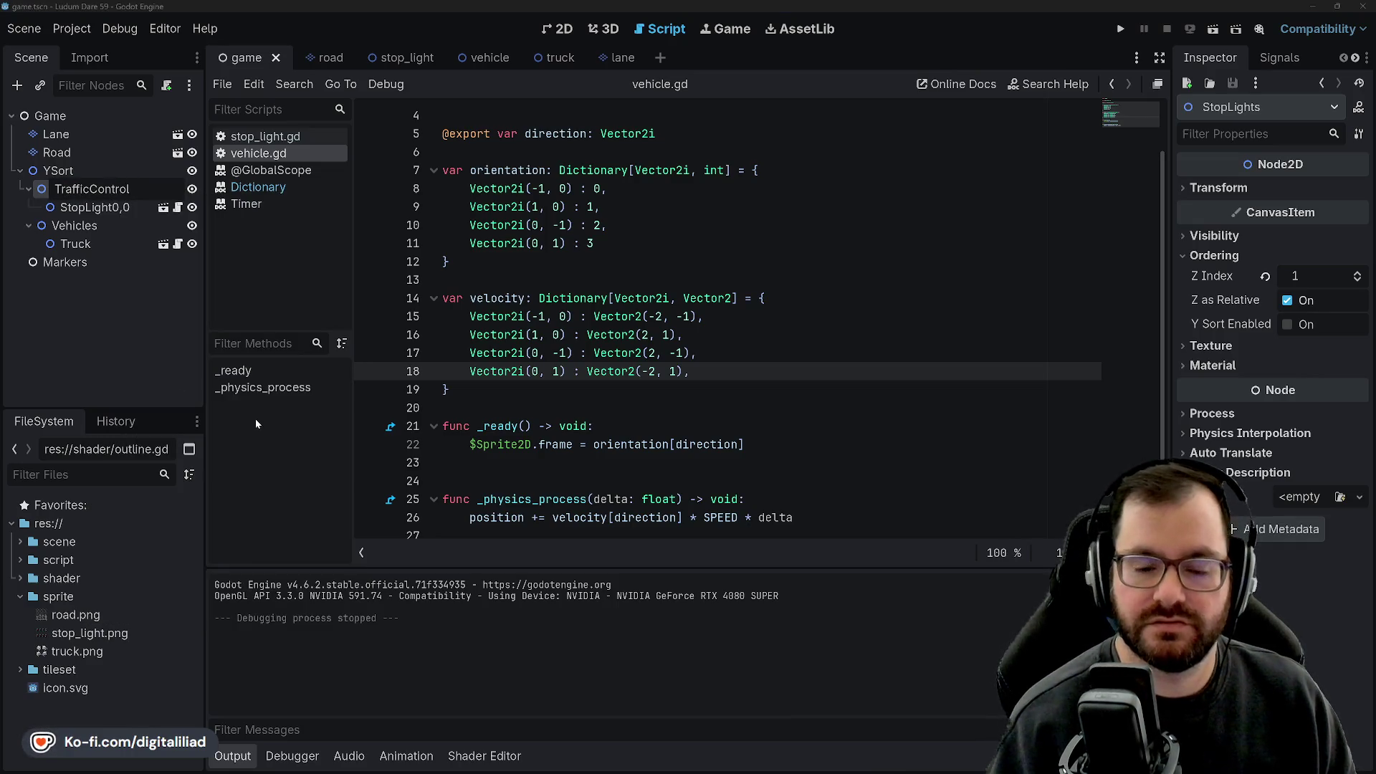
# Confirm the TrafficControl name and select the Vehicles node.
pyautogui.press('Return')
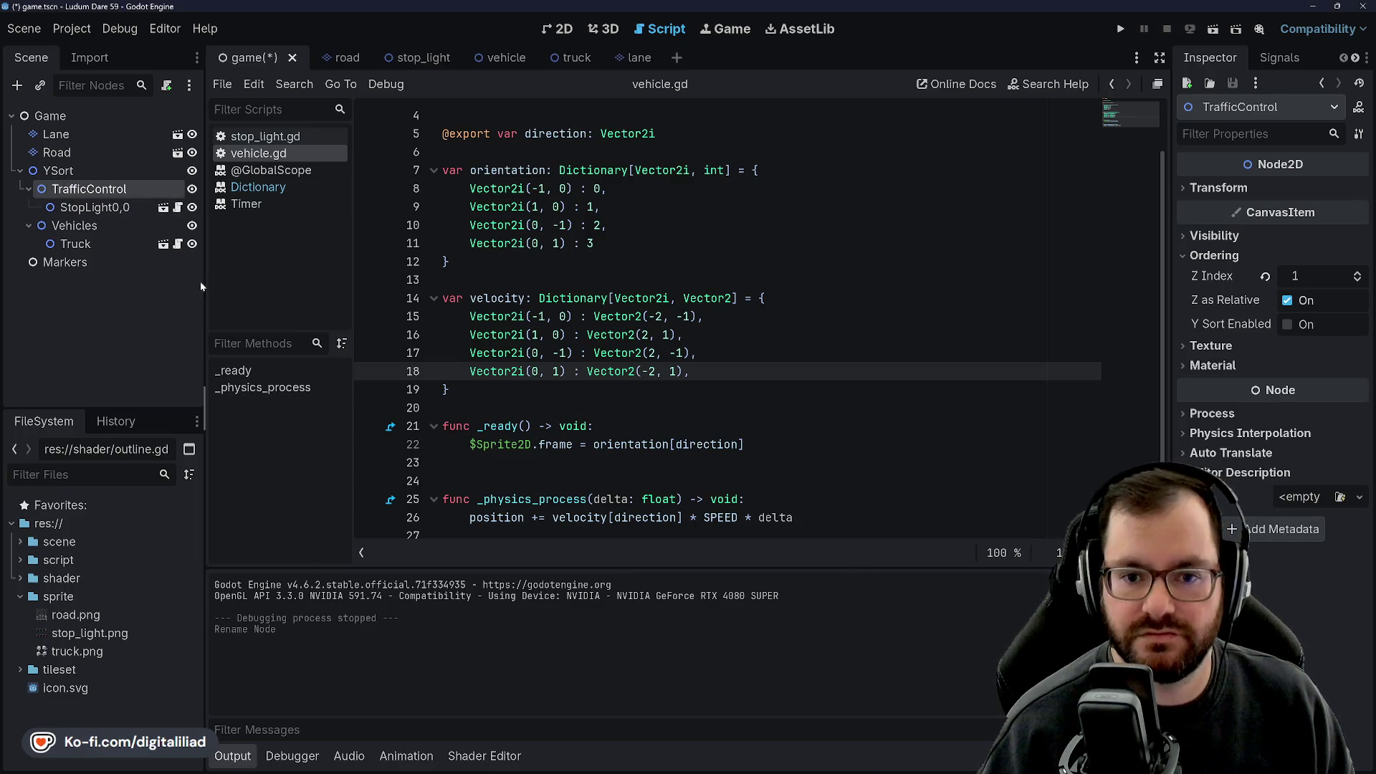
pyautogui.click(91, 207)
pyautogui.click(92, 188)
pyautogui.click(89, 170)
pyautogui.click(89, 188)
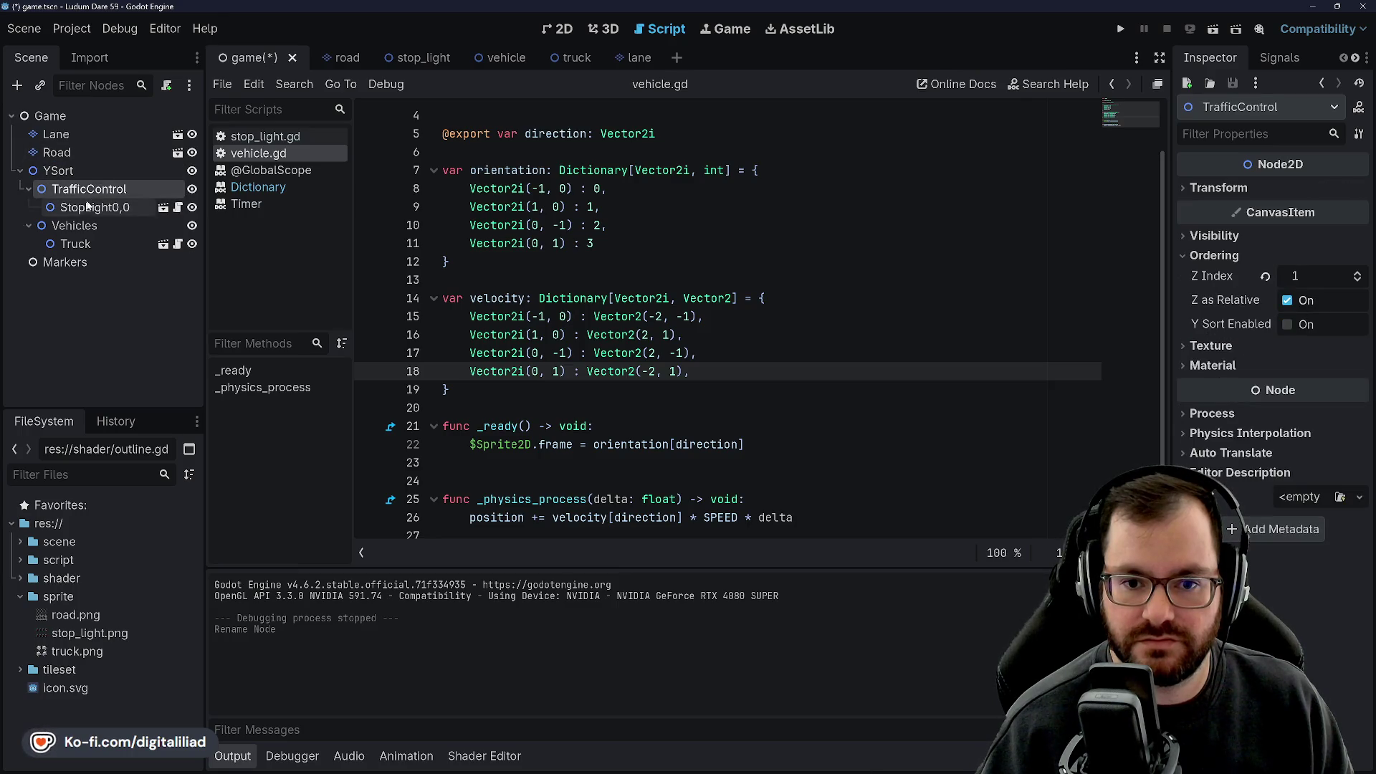
pyautogui.click(80, 226)
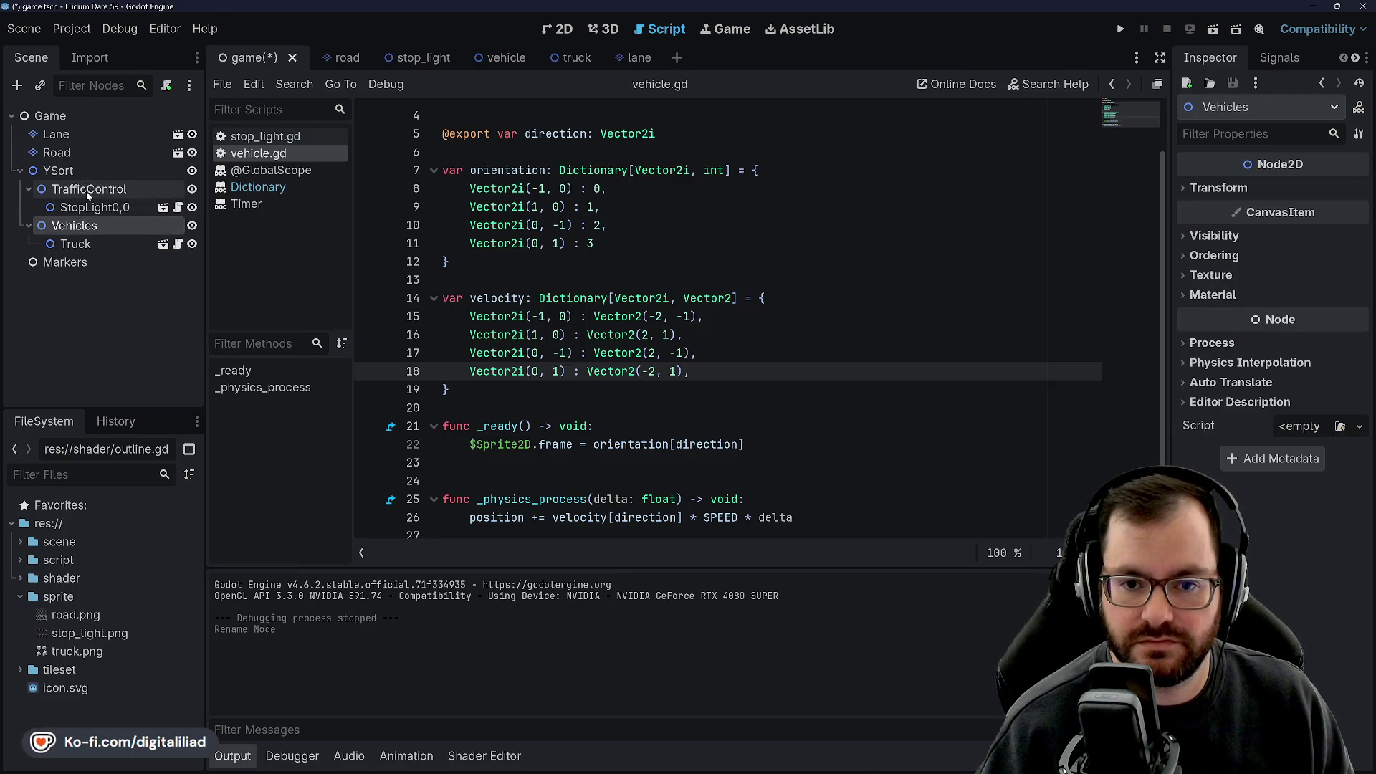
pyautogui.click(87, 189)
# Rename Vehicles to Traffic, then undo it back to Vehicles.
pyautogui.click(75, 226)
pyautogui.press('F2')
pyautogui.write('T')
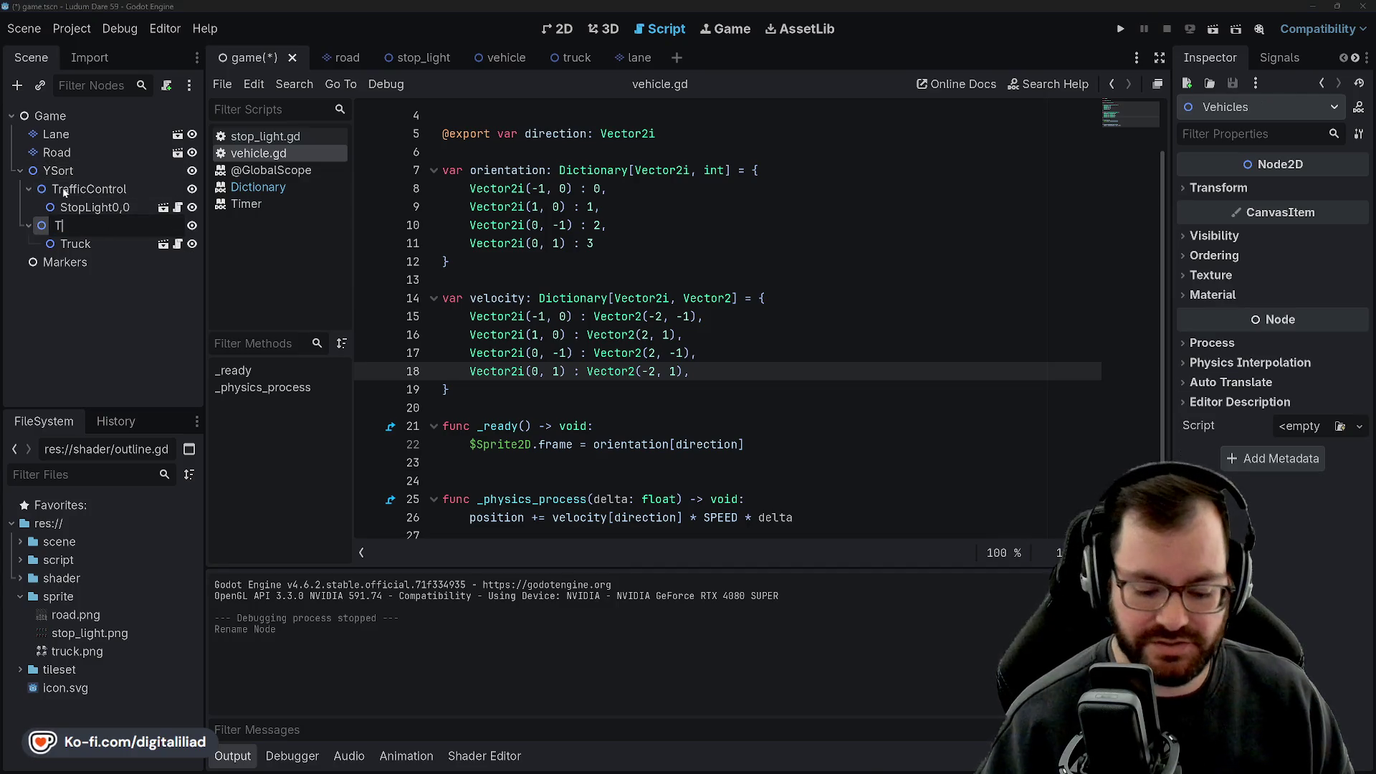
pyautogui.write('raffic')
pyautogui.press('Return')
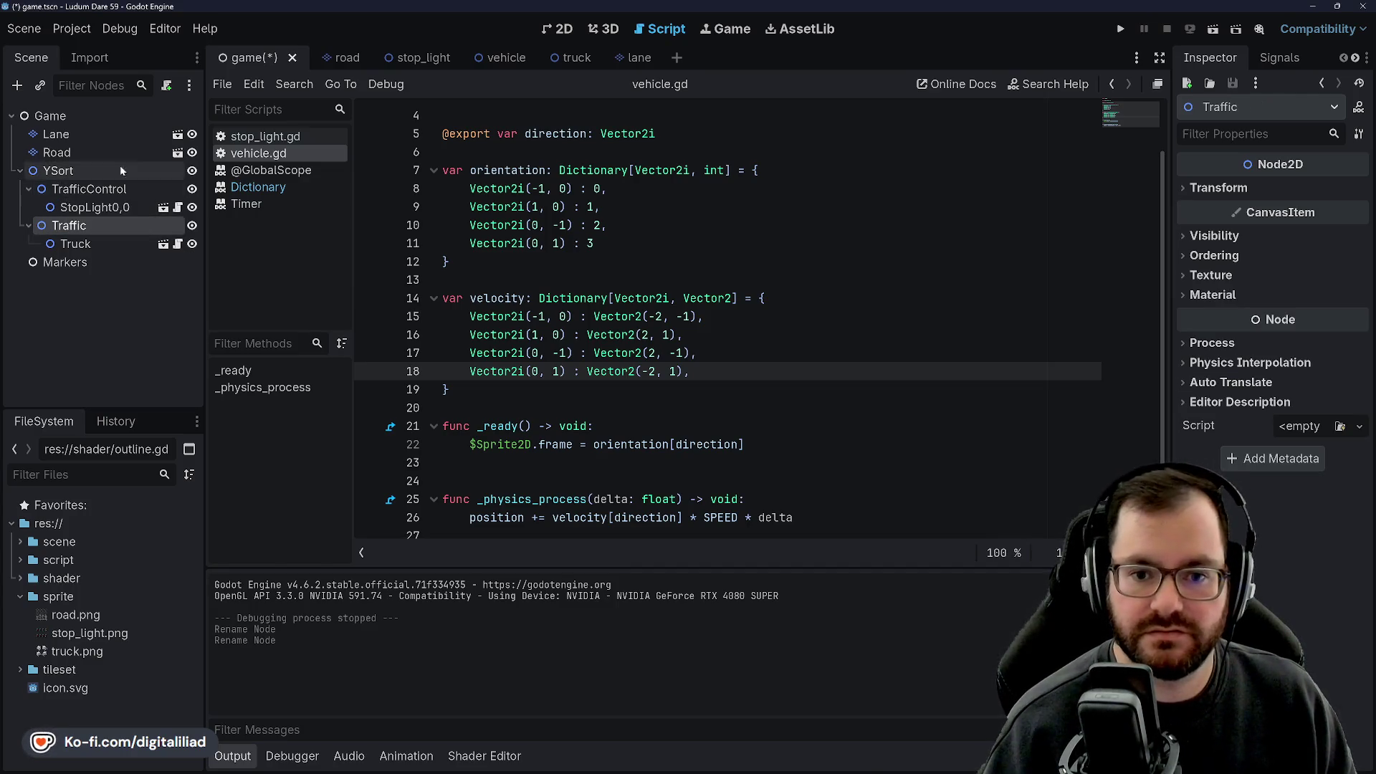
pyautogui.hotkey('ctrl', 'z')
# Select TrafficControl and begin attaching a new script to it.
pyautogui.click(86, 189)
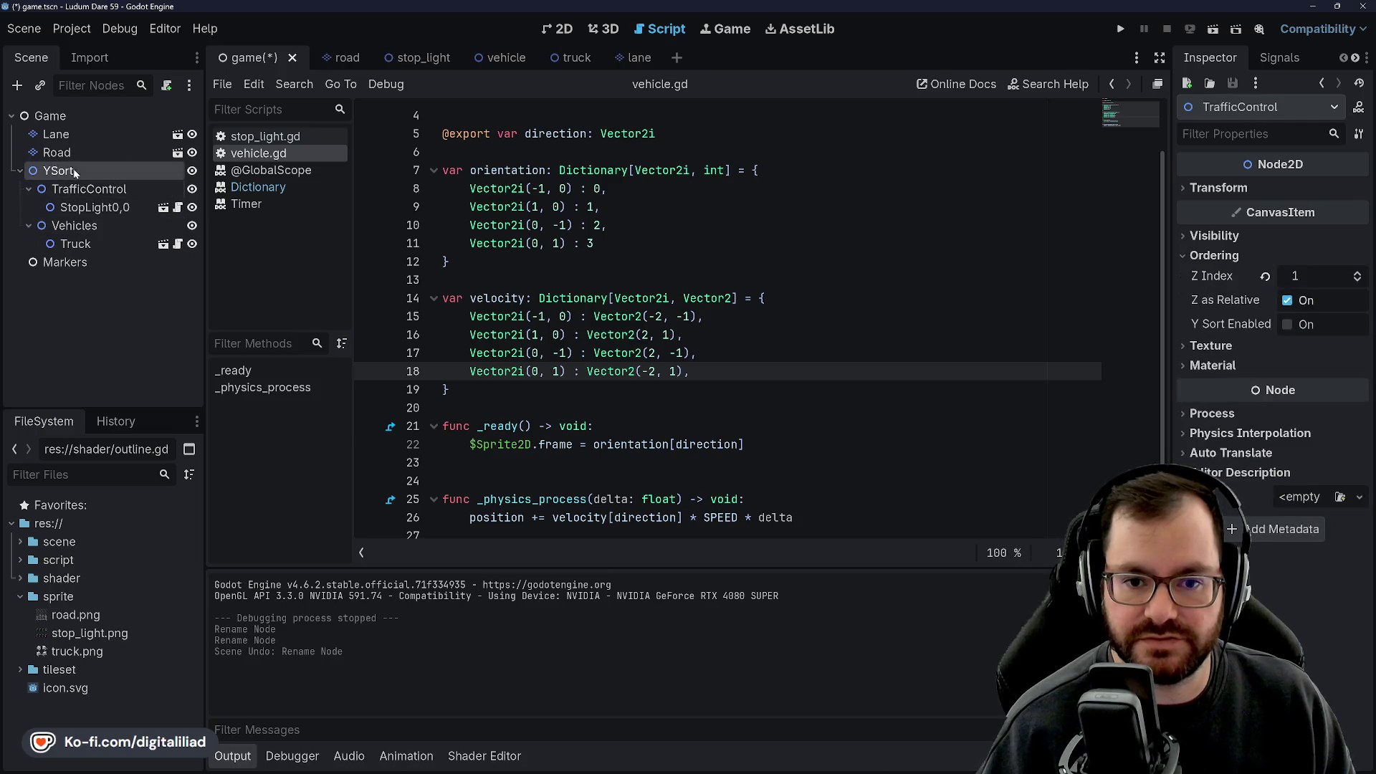
pyautogui.click(74, 226)
pyautogui.click(101, 193)
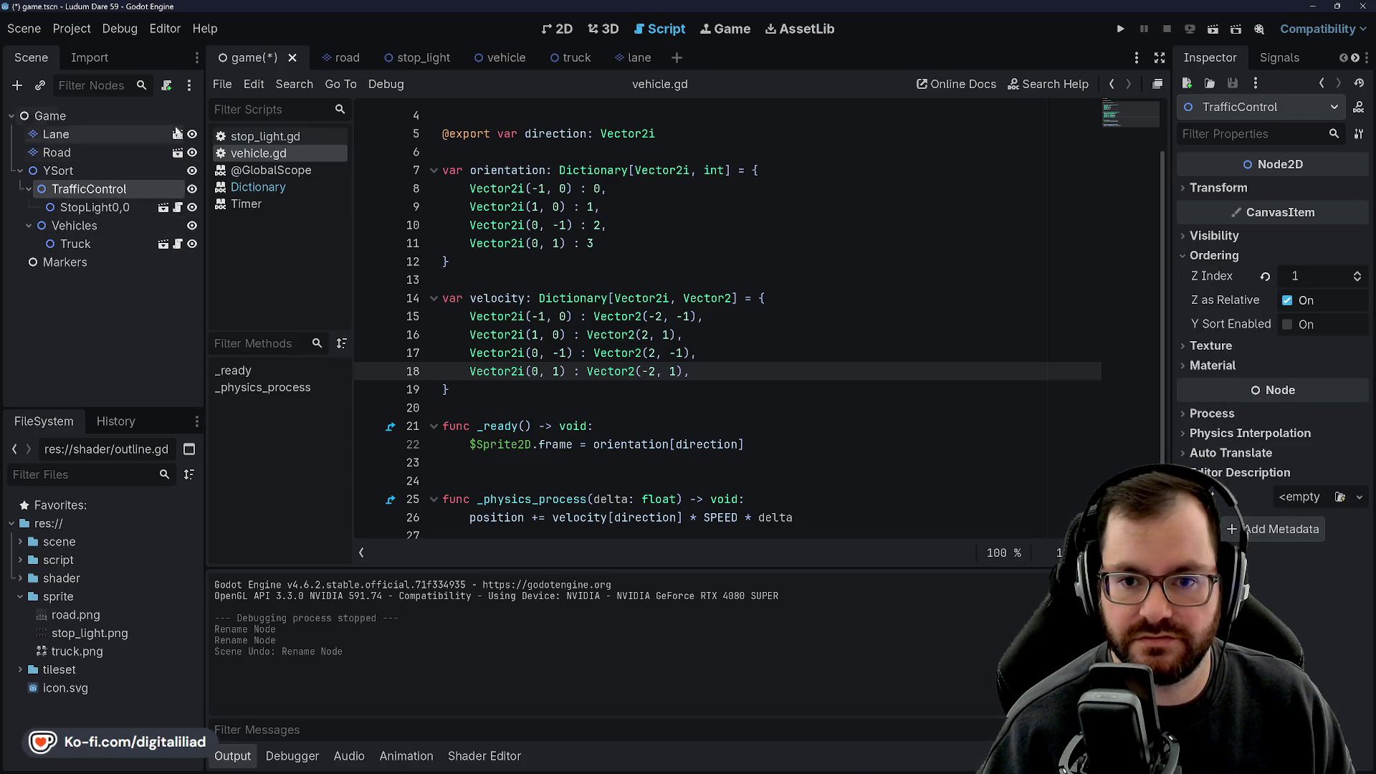
pyautogui.click(166, 87)
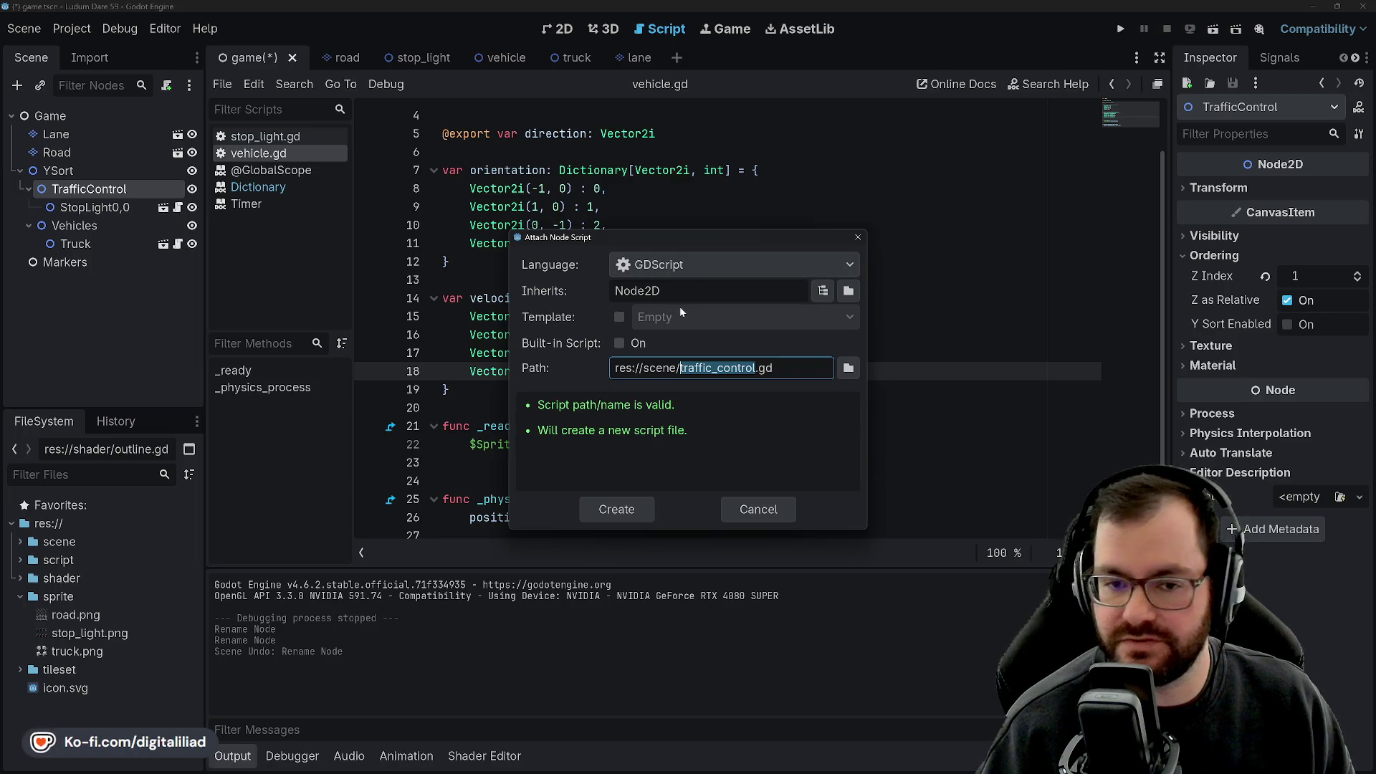
# Create traffic_control.gd in the res://script folder and save the scene.
pyautogui.doubleClick(660, 367)
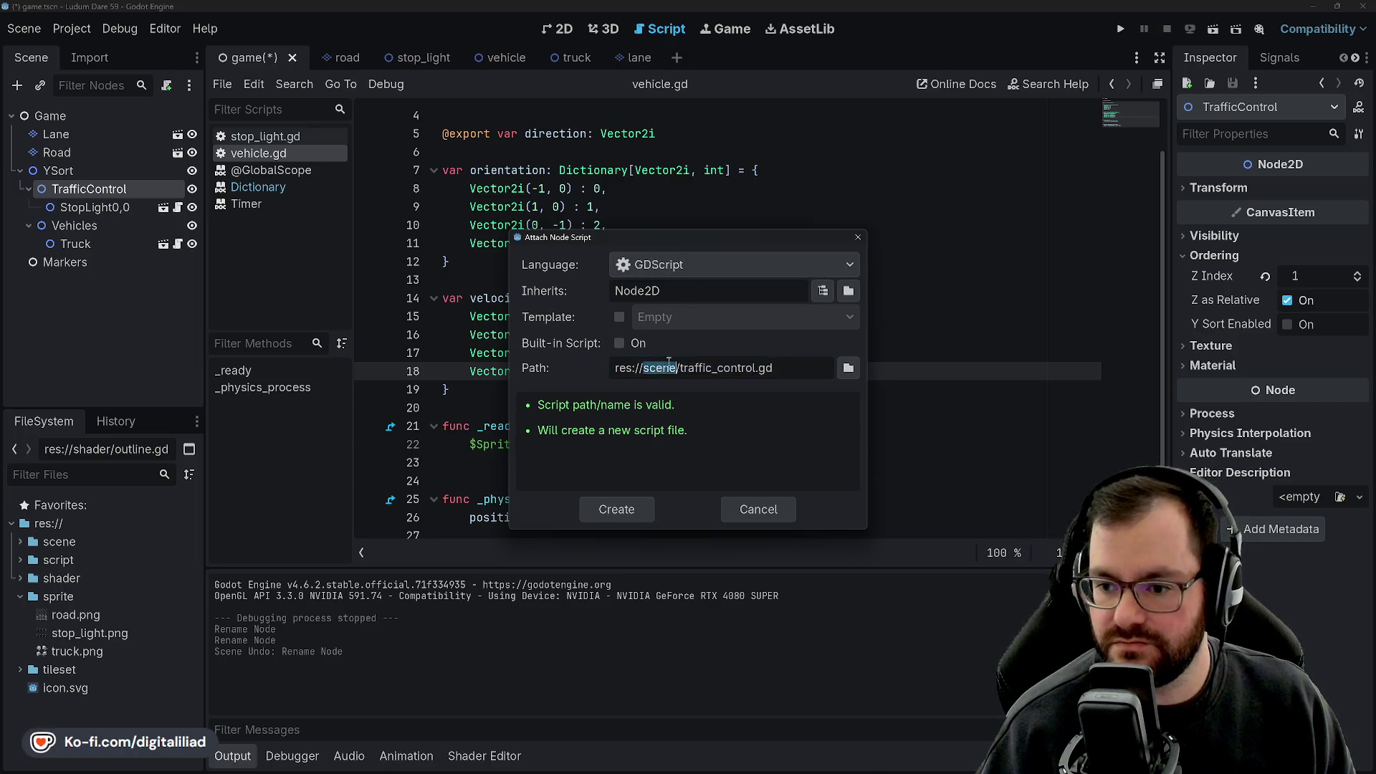
pyautogui.write('script')
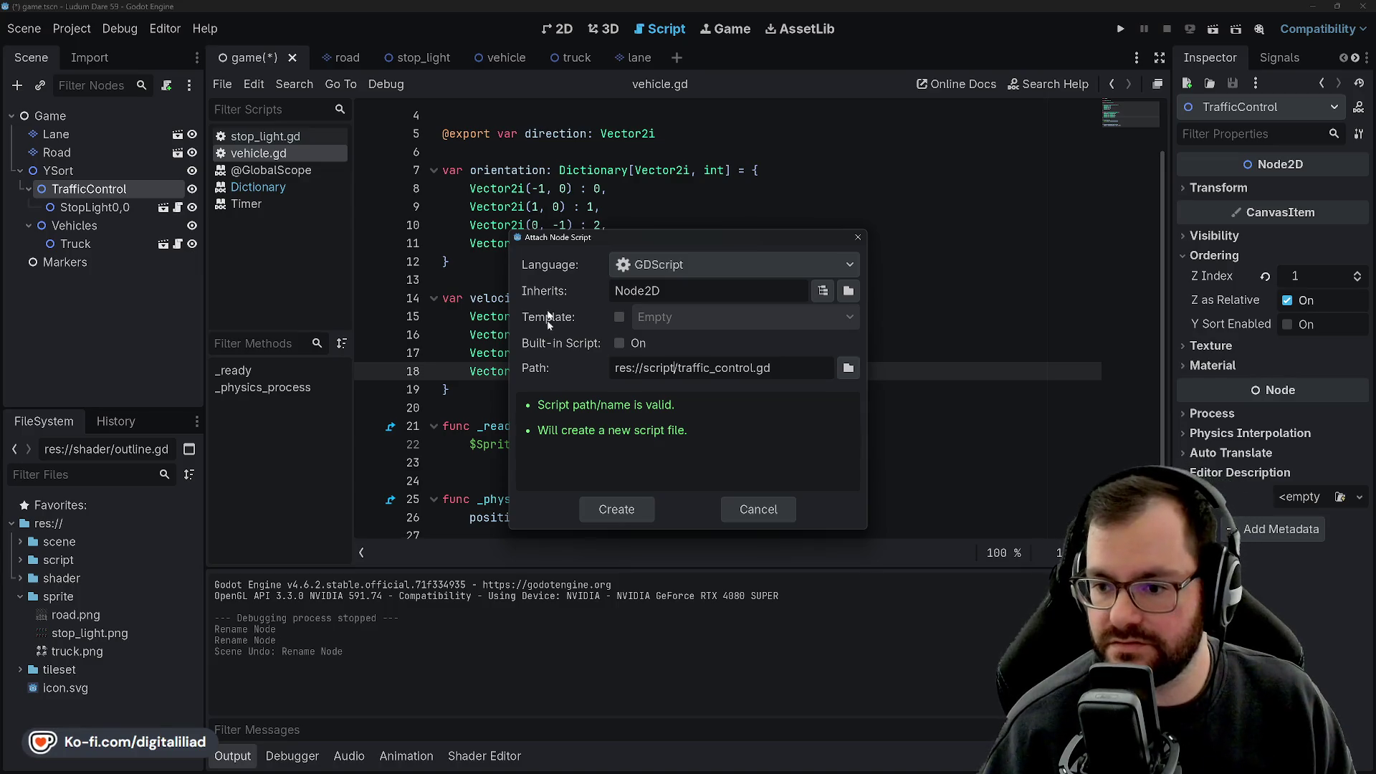
pyautogui.click(619, 510)
pyautogui.hotkey('ctrl', 's')
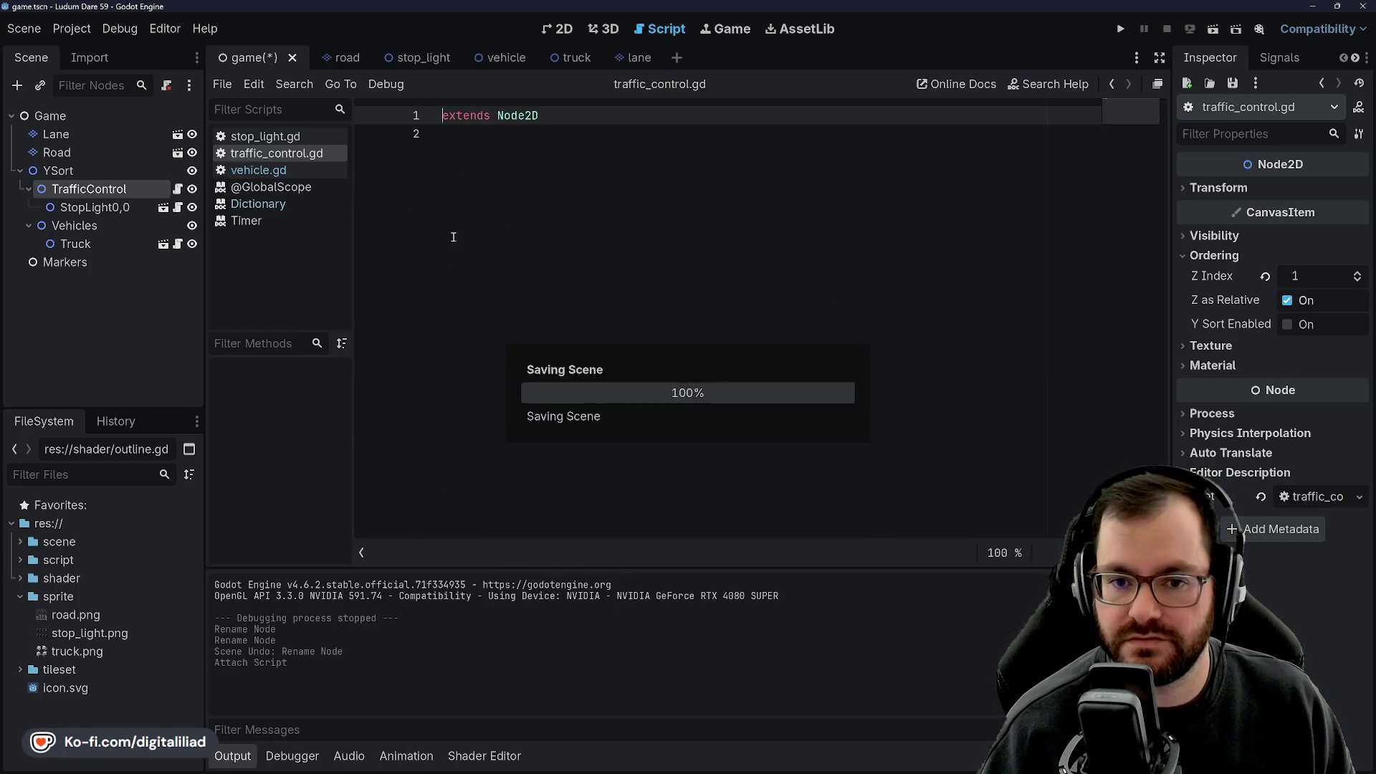
pyautogui.click(95, 206)
pyautogui.click(98, 193)
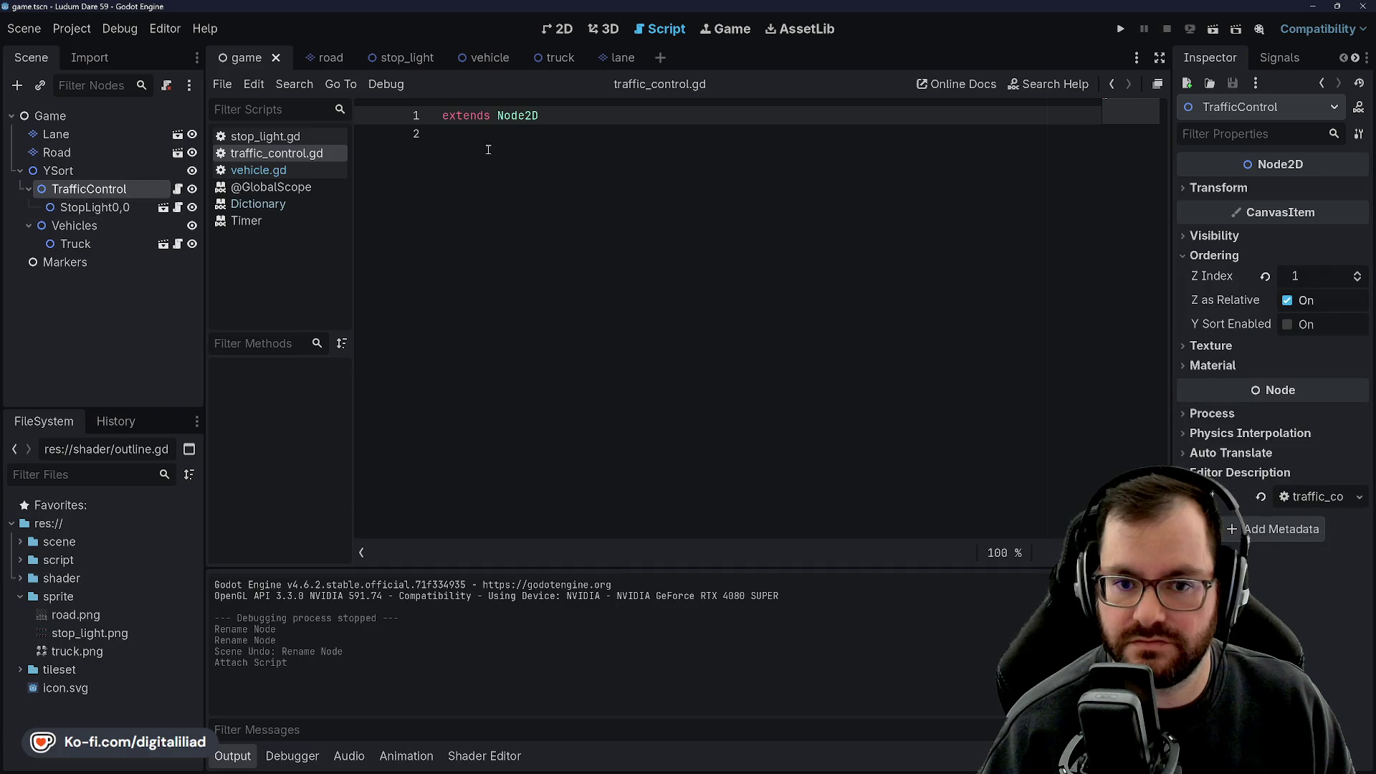
# Declare var stop_lights: Dictionary[Vector2i, Node2D] and save the script.
pyautogui.click(532, 152)
pyautogui.press('Return')
pyautogui.press('Return')
pyautogui.press('Up')
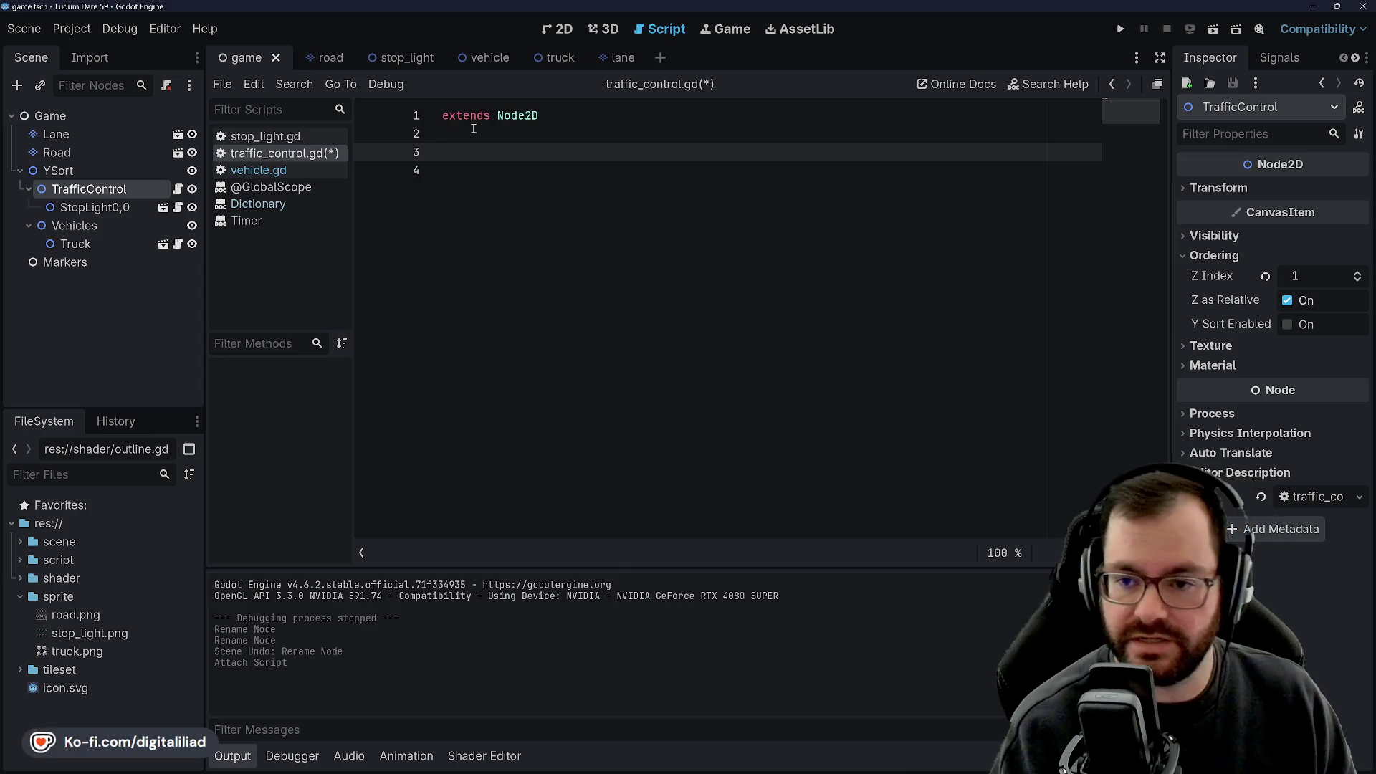
pyautogui.write('var ')
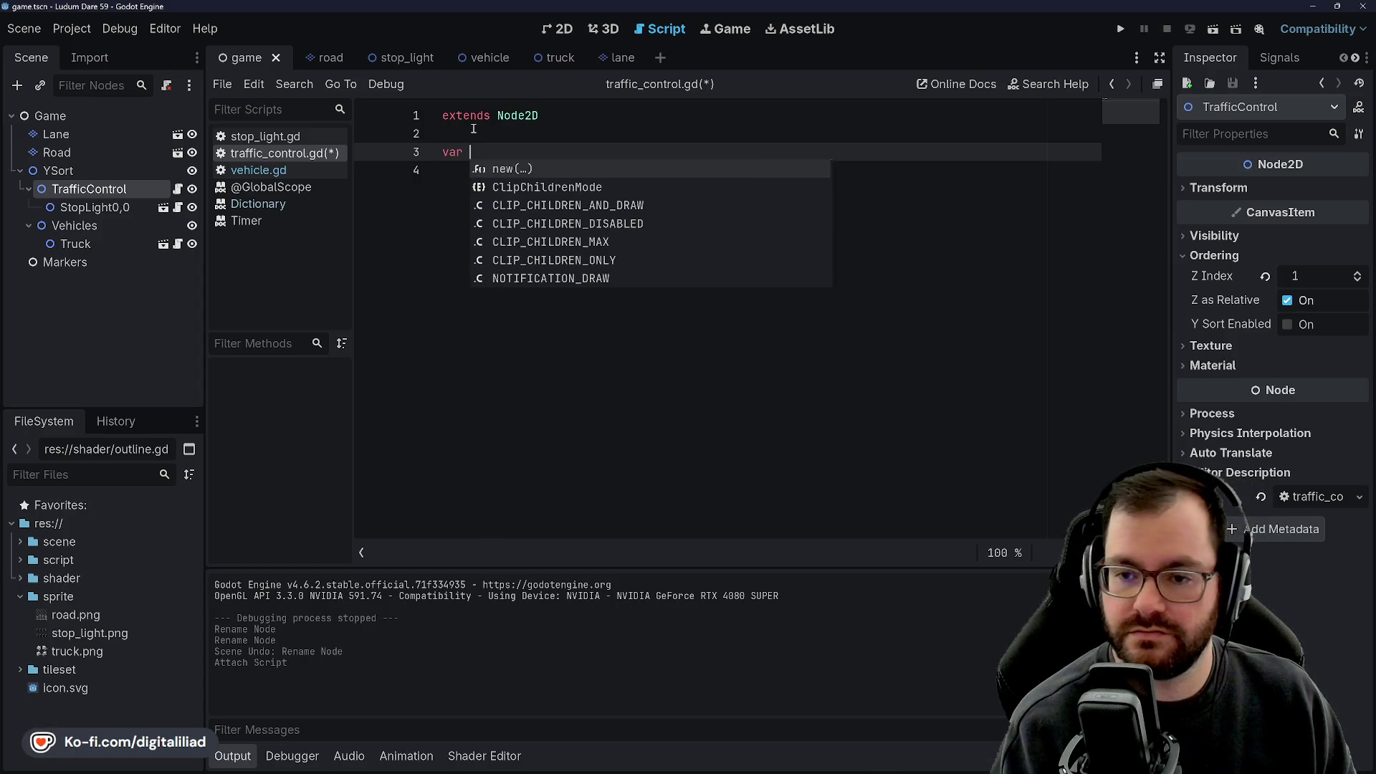
pyautogui.write('stop_lights: Dictionary[')
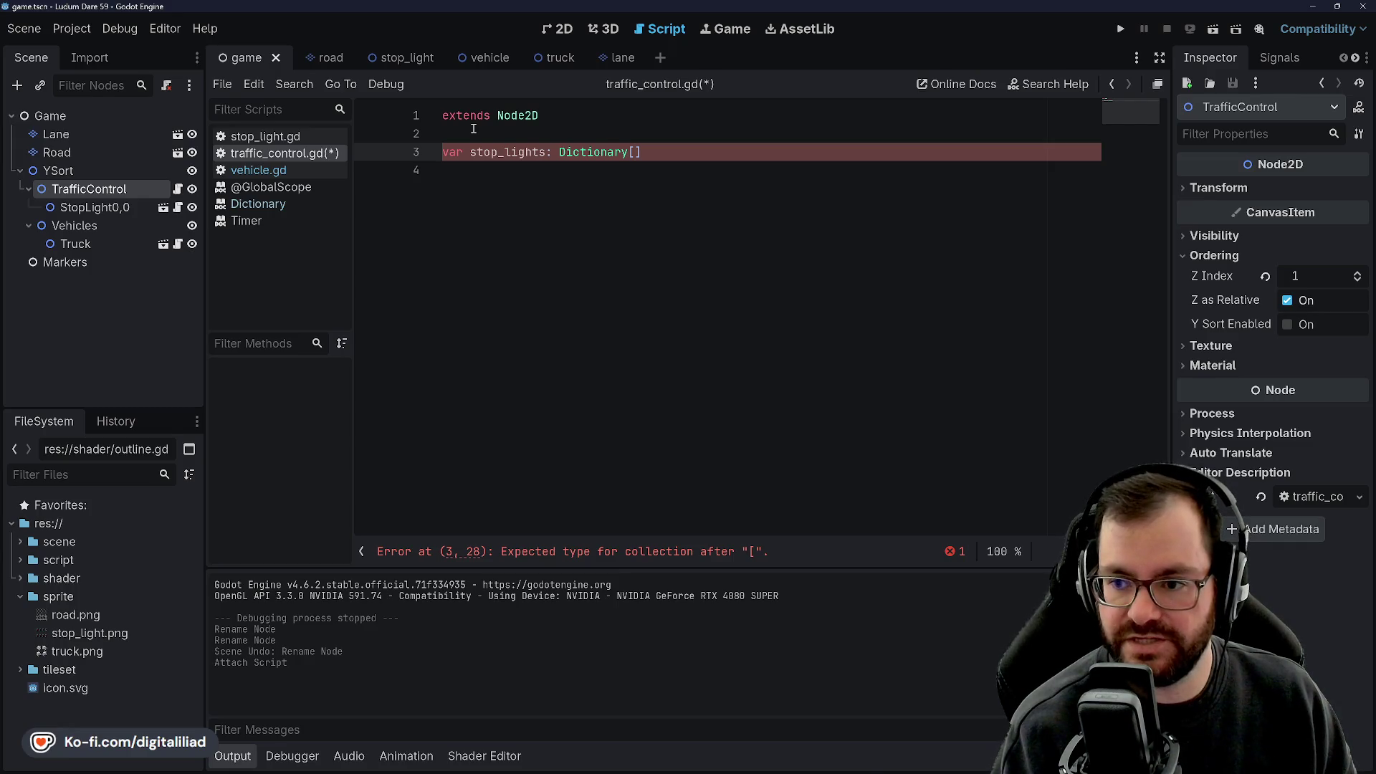
pyautogui.write('Vector2')
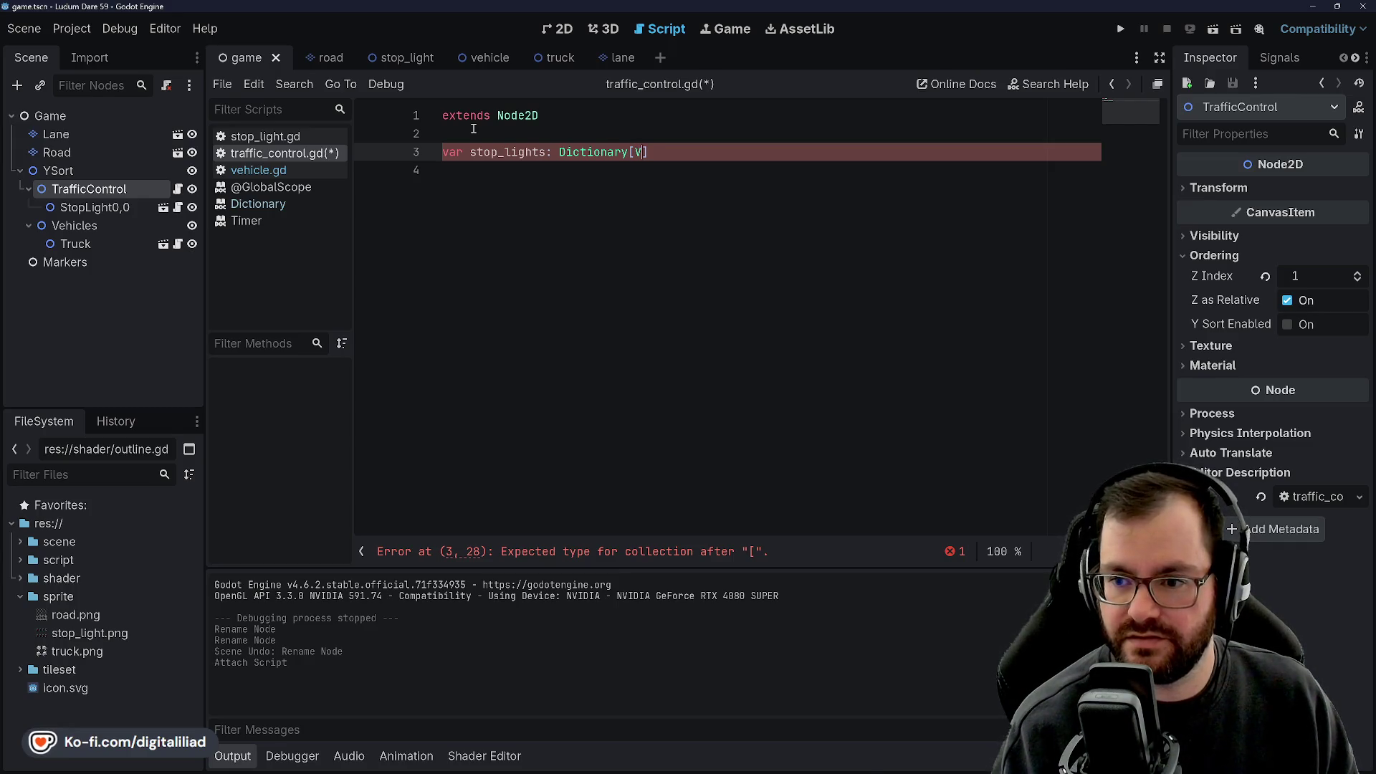
pyautogui.write('i, ')
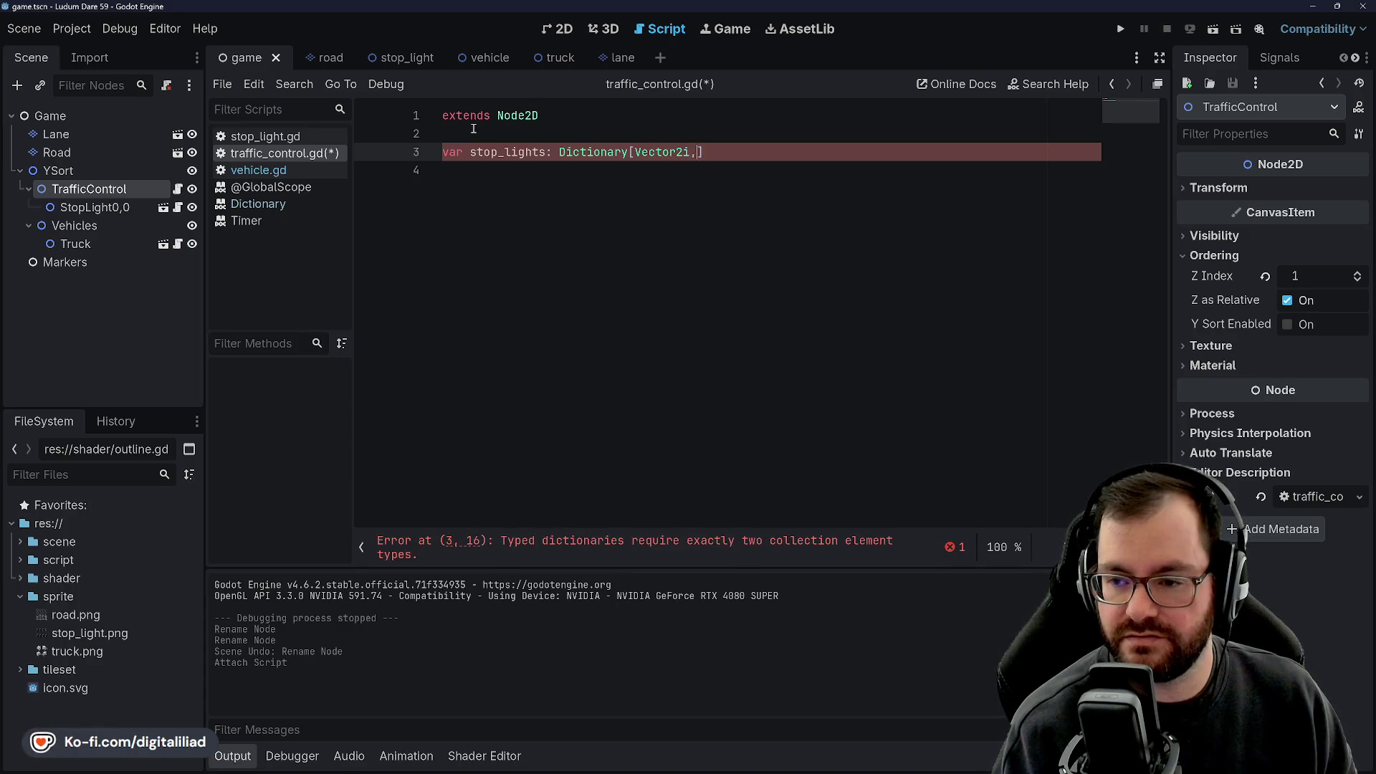
pyautogui.write('Node2D')
pyautogui.press('Return')
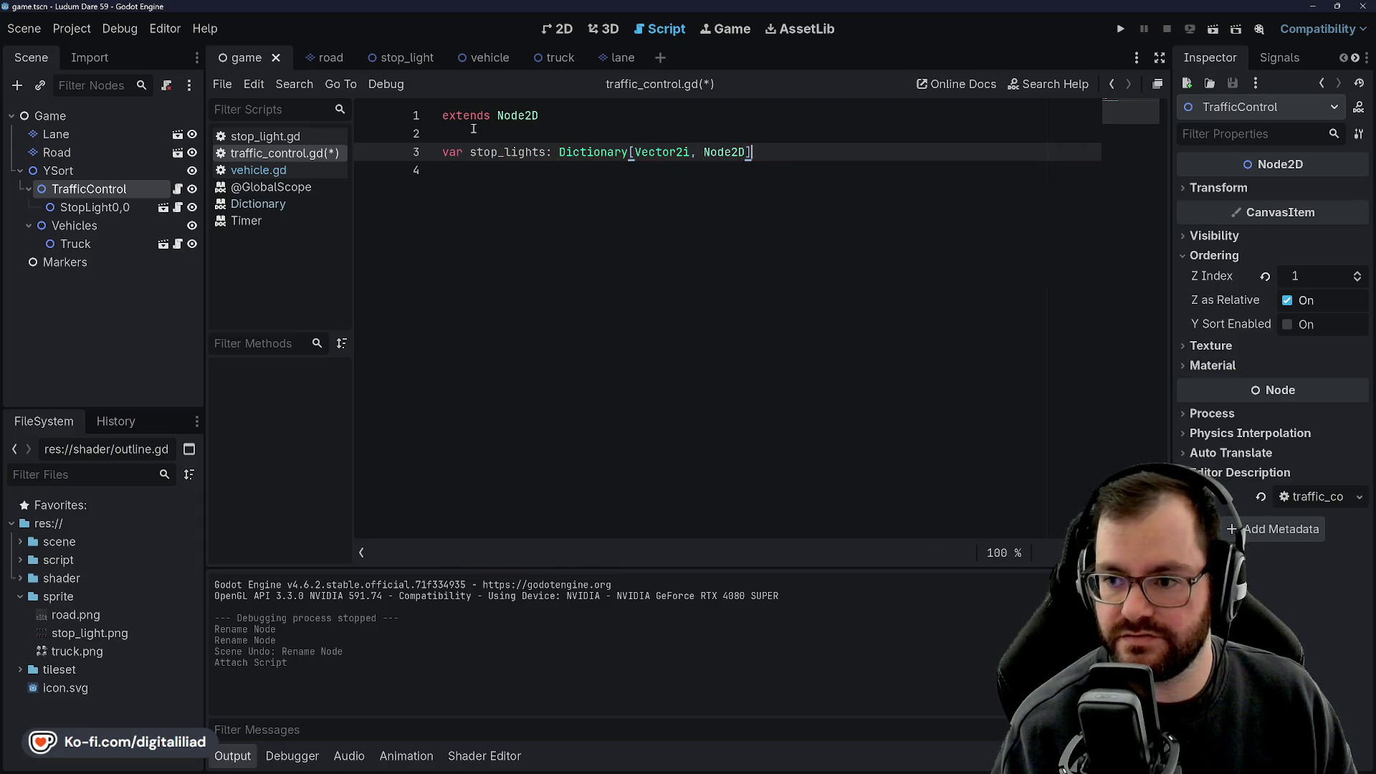
pyautogui.hotkey('ctrl', 's')
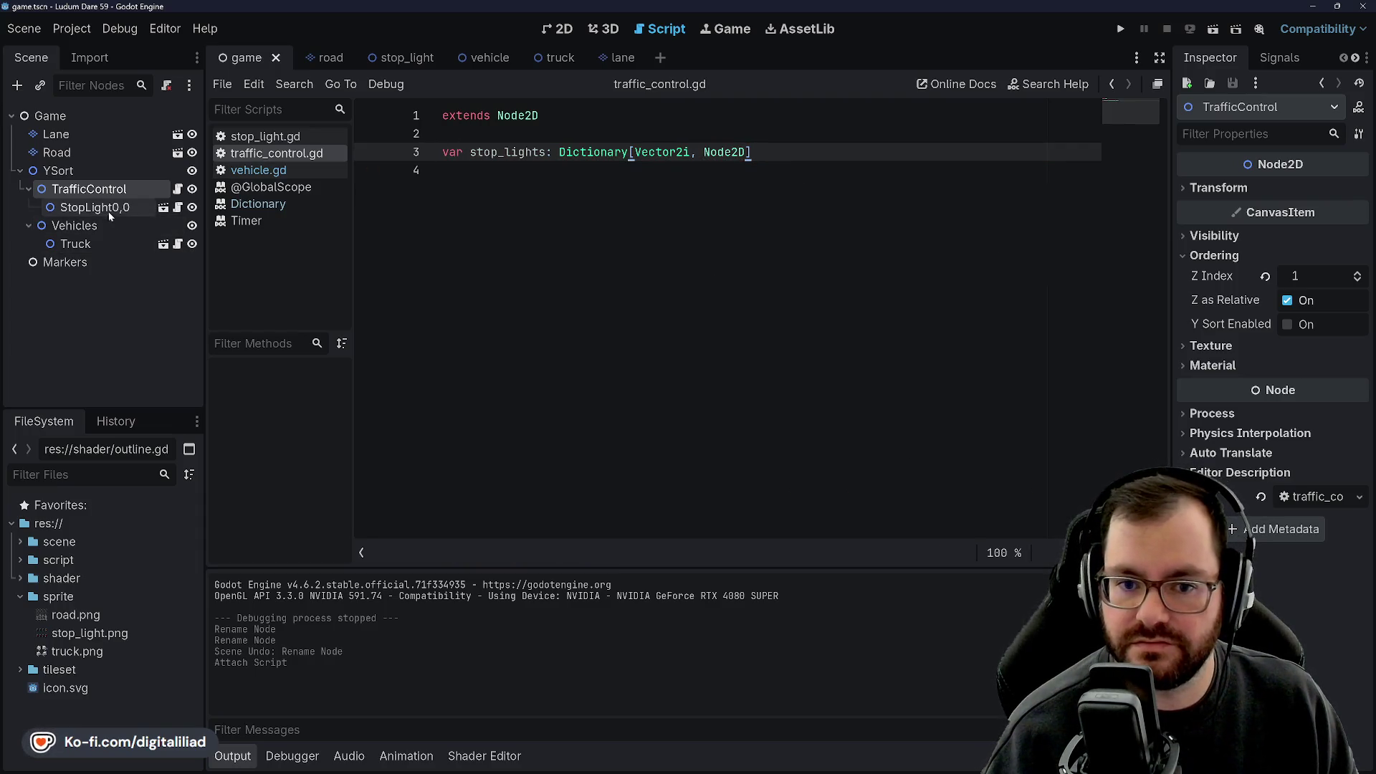
pyautogui.click(549, 172)
# Open stop_light.gd and add a StopLight class declaration line above extends Node2D.
pyautogui.click(178, 208)
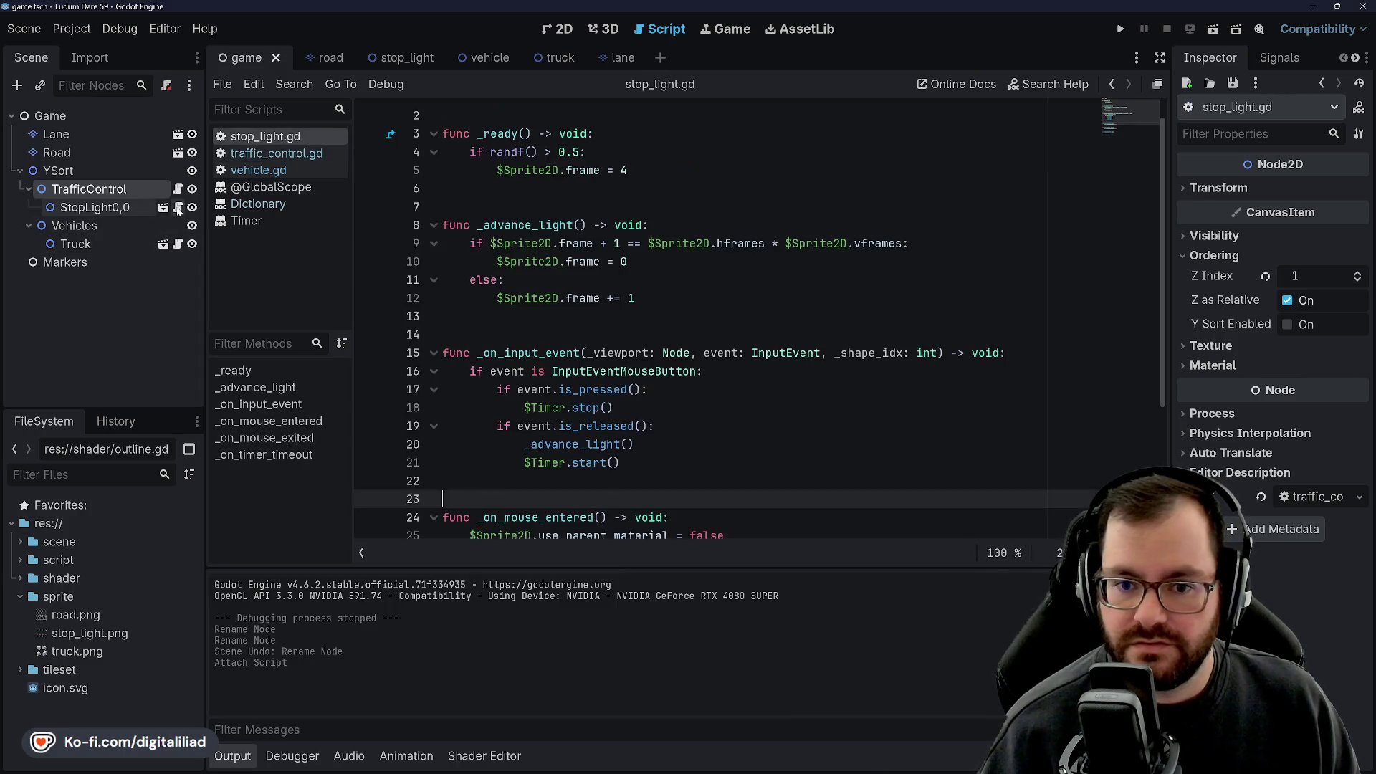
pyautogui.scroll(1, 538, 297)
pyautogui.scroll(-3, 537, 297)
pyautogui.scroll(3, 537, 298)
pyautogui.click(434, 115)
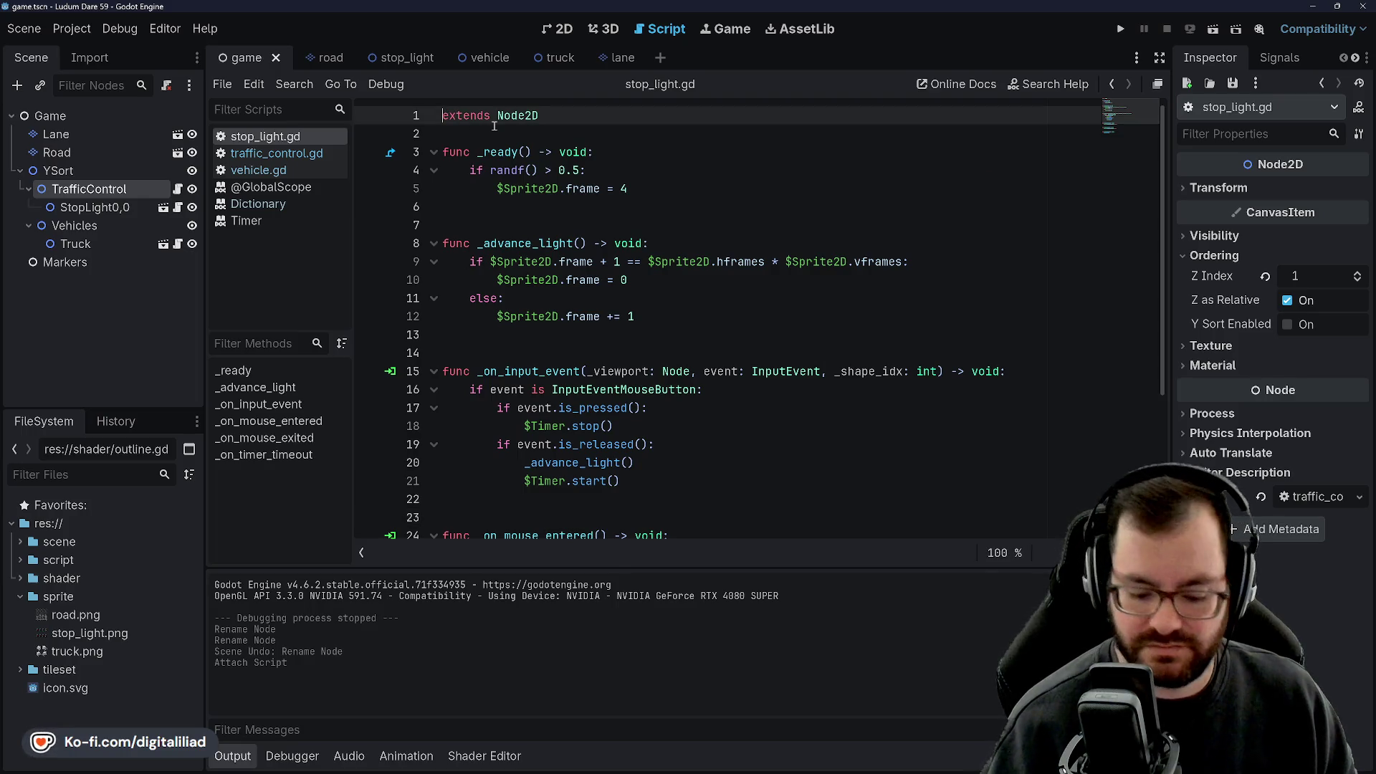
pyautogui.press('Return')
pyautogui.write('calss StopL')
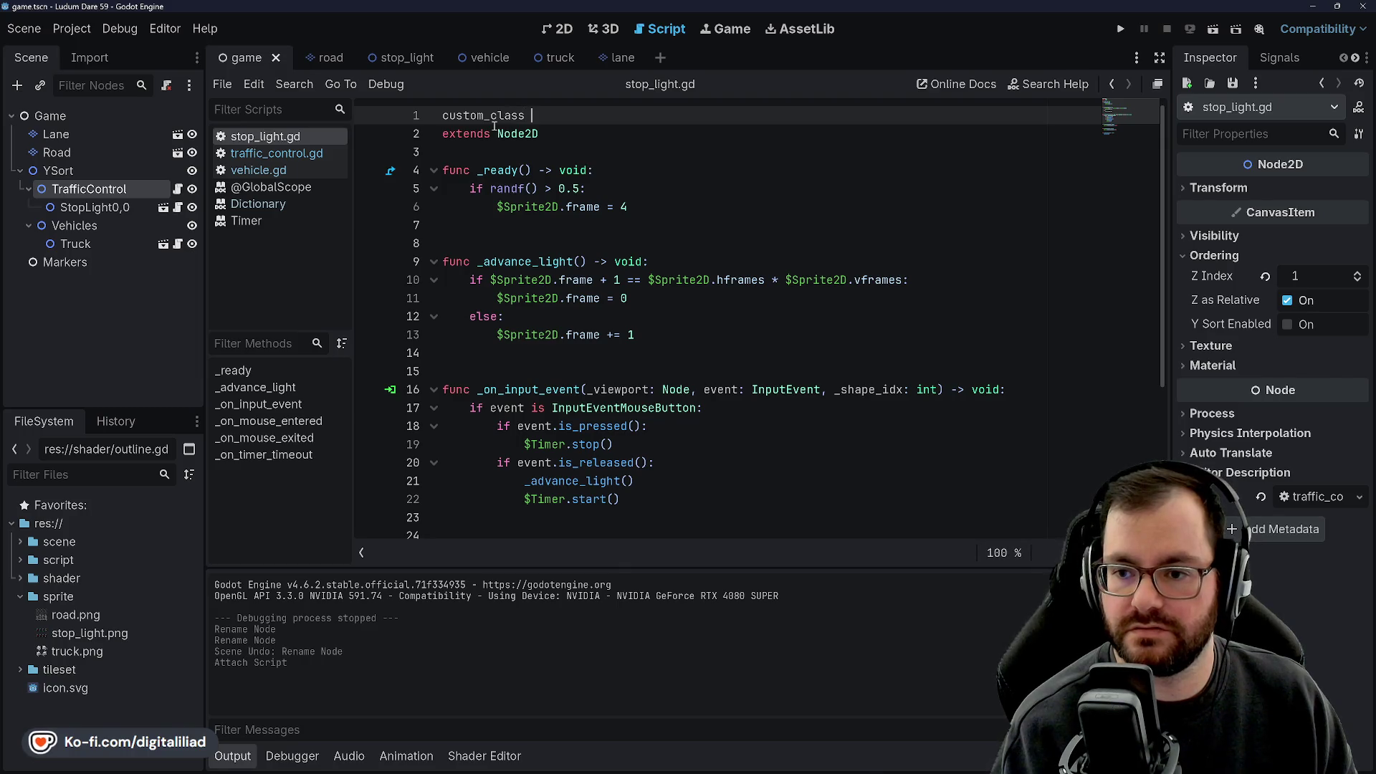
pyautogui.write('ight')
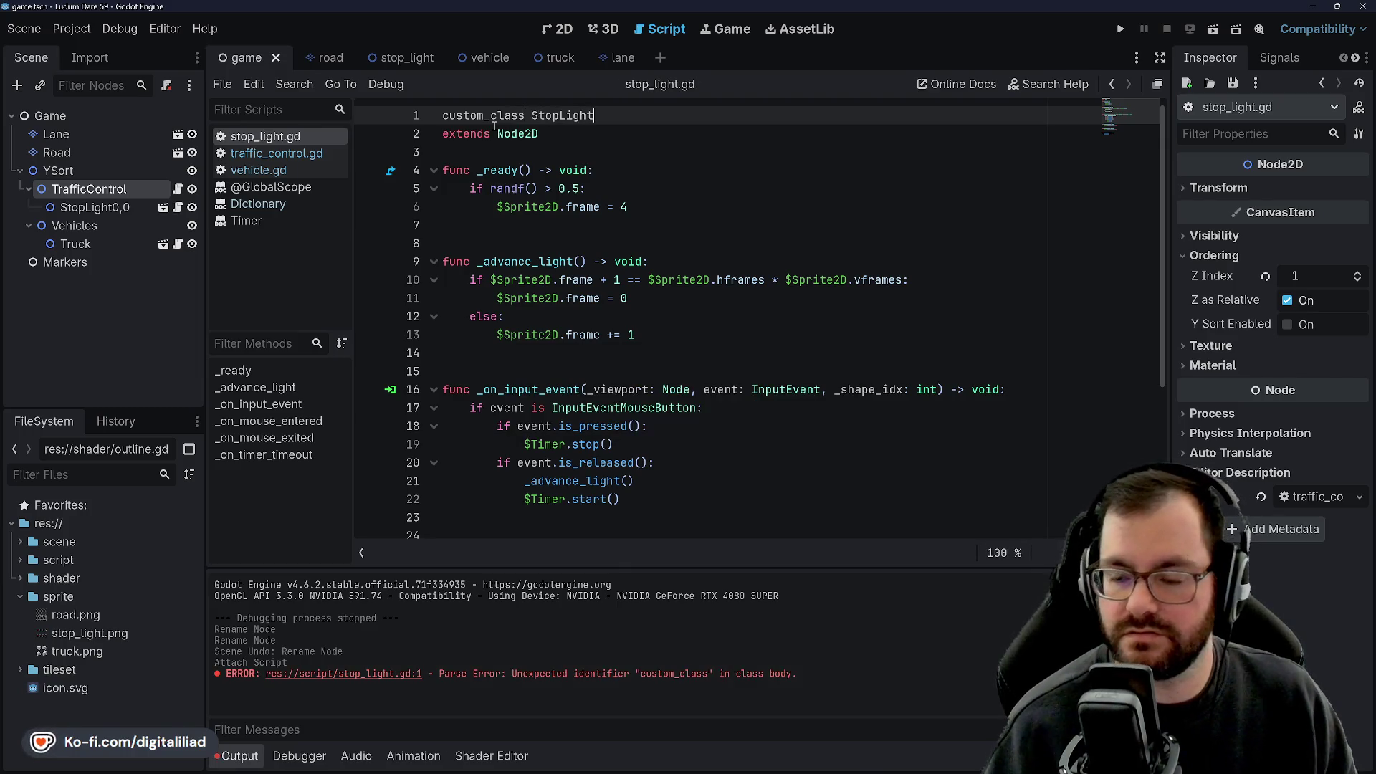
pyautogui.press('Down')
pyautogui.press('Down')
# Correct the keyword to read class_name StopLight and return to traffic_control.gd.
pyautogui.click(491, 116)
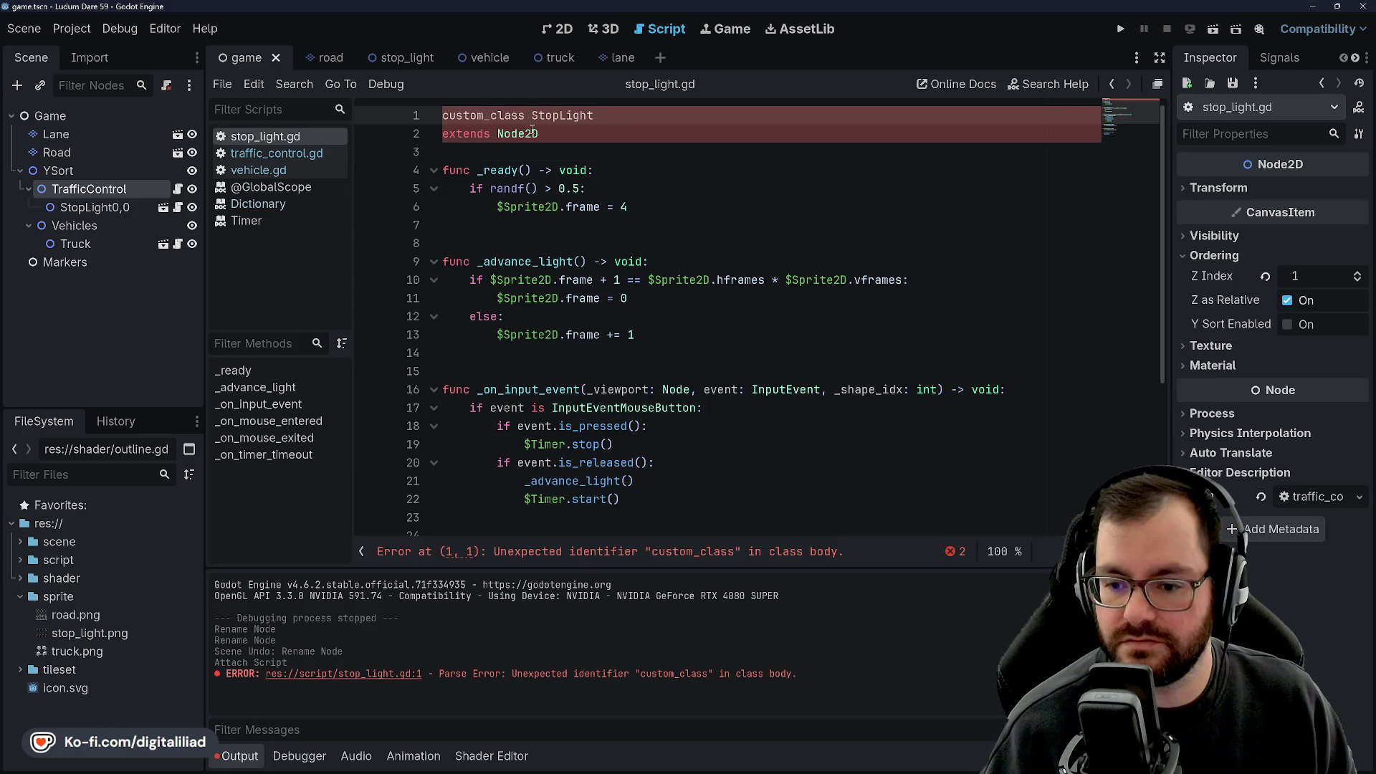
pyautogui.doubleClick(502, 115)
pyautogui.write('class_n')
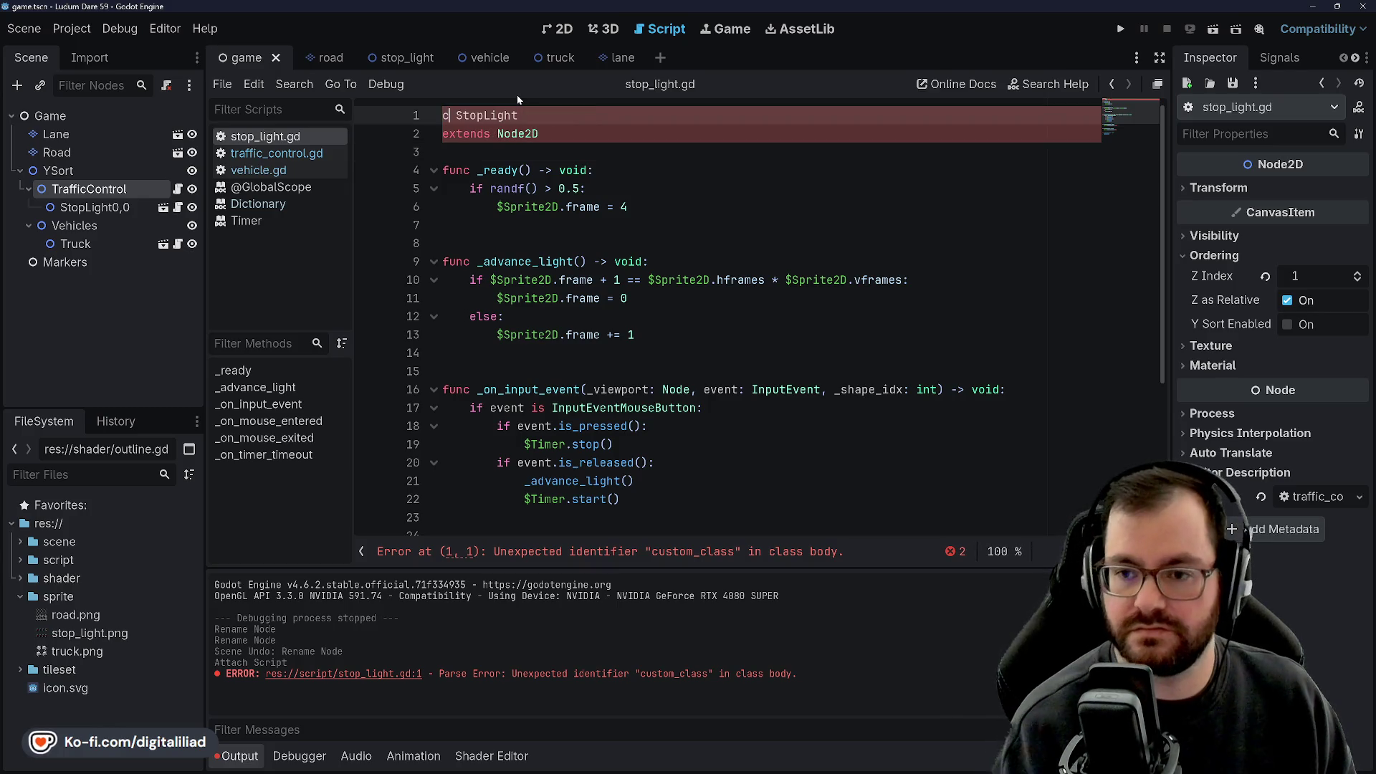
pyautogui.press('Return')
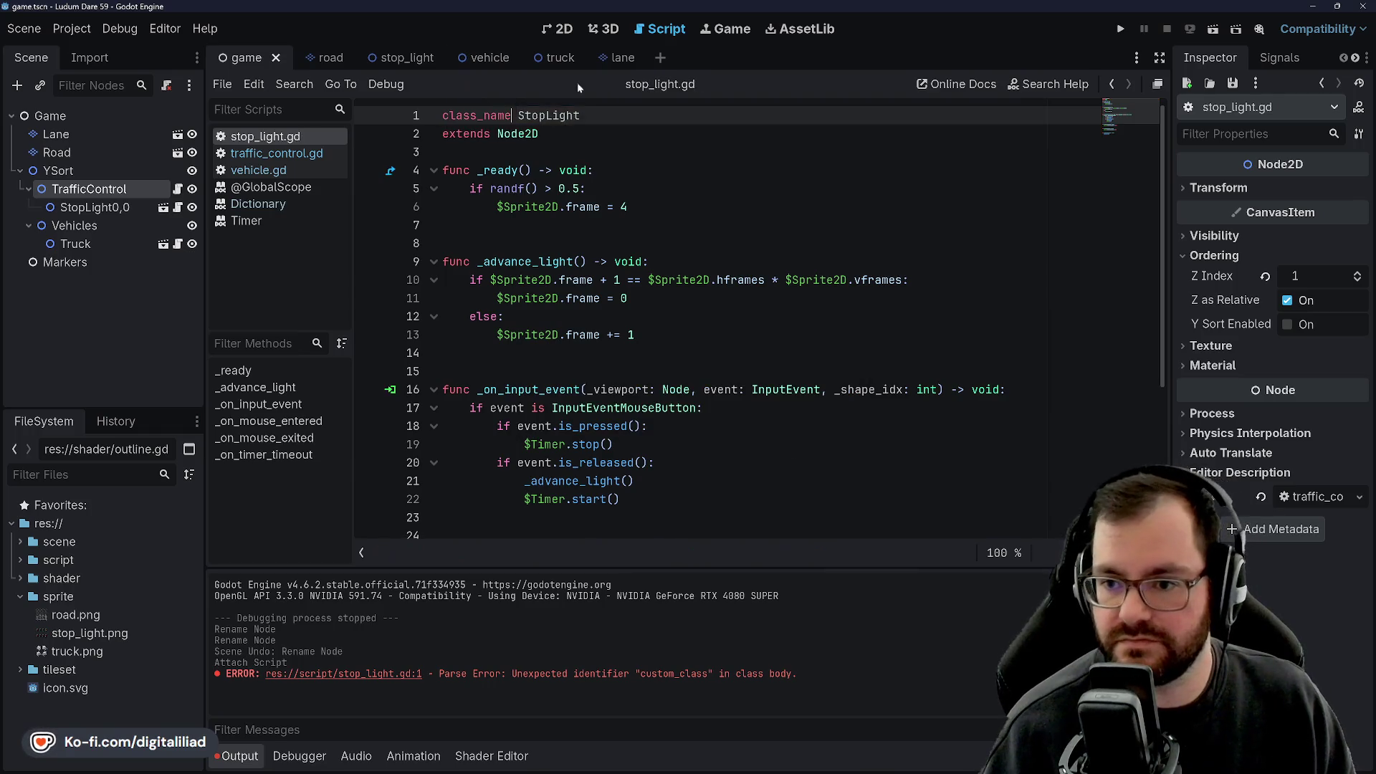
pyautogui.click(592, 157)
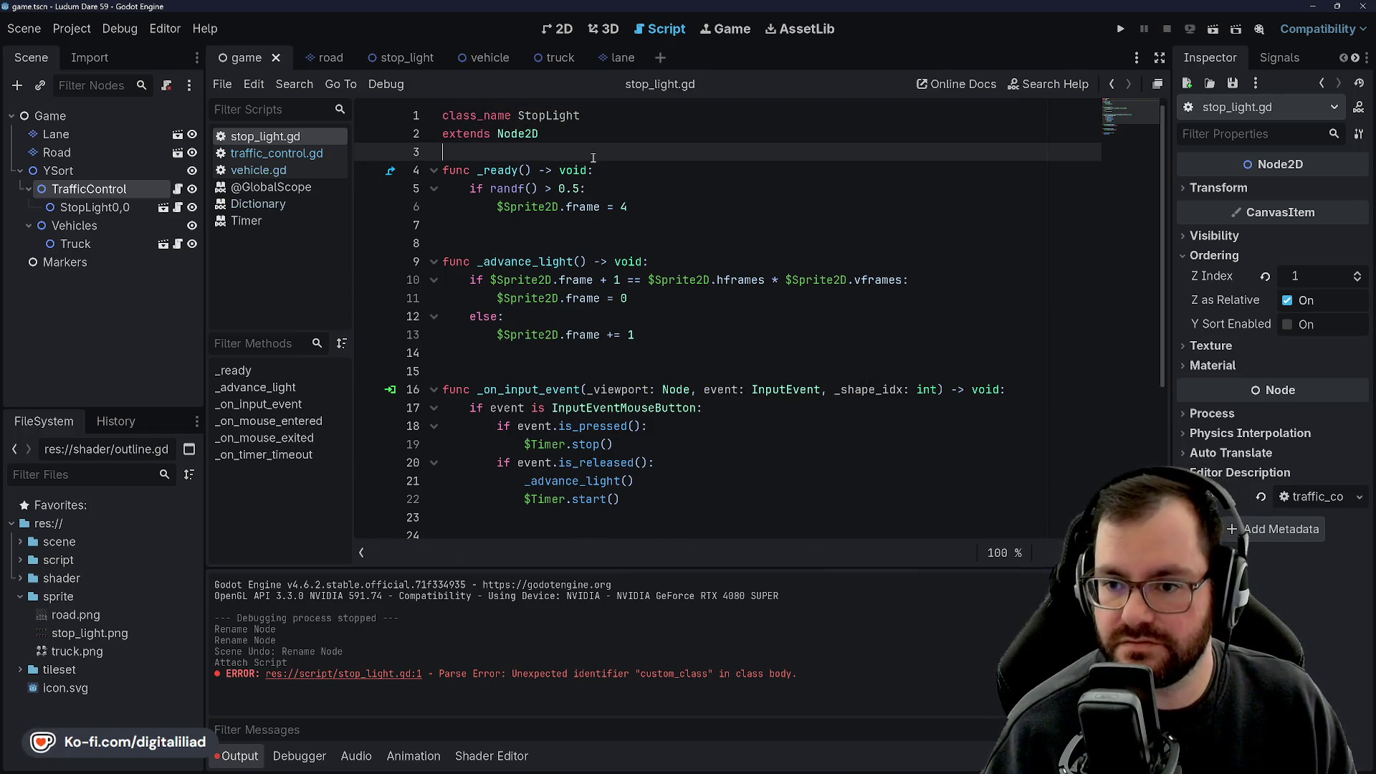
pyautogui.click(286, 154)
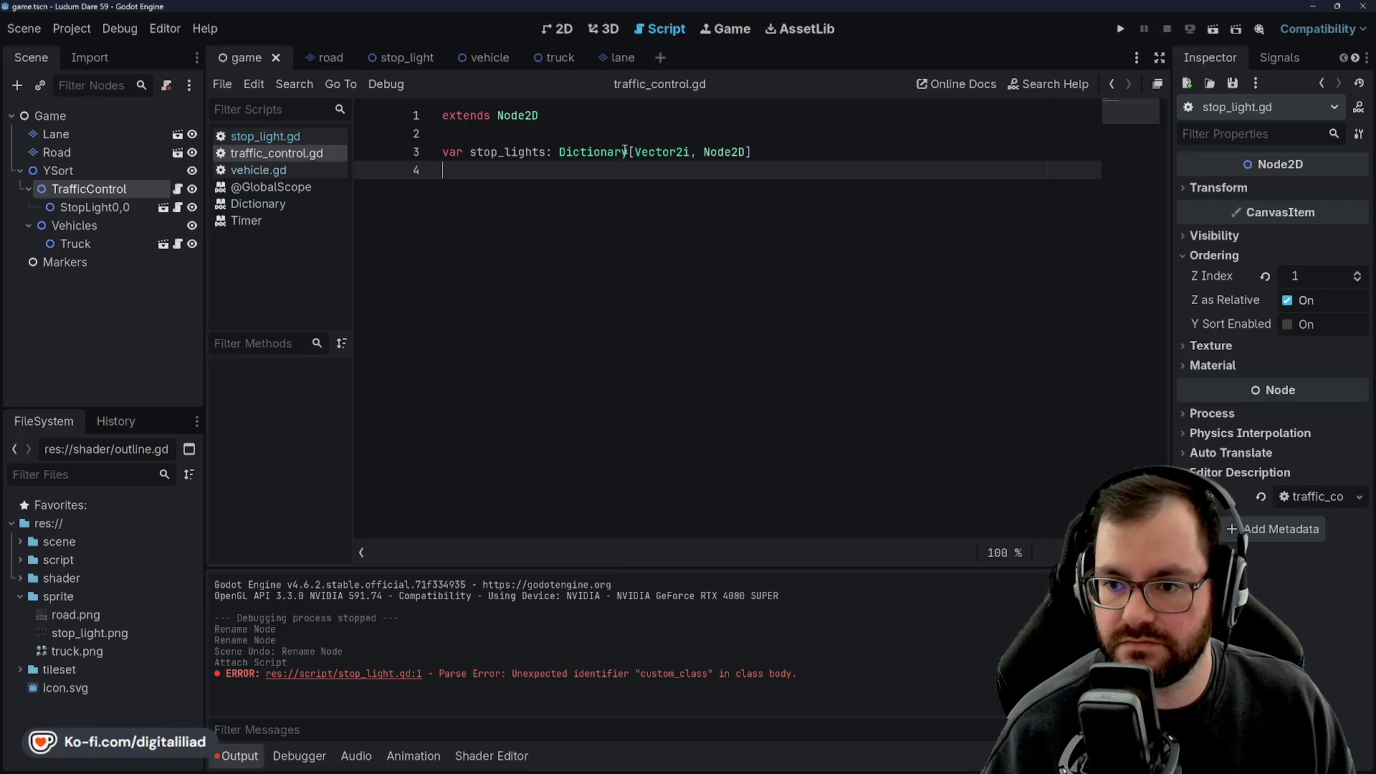
# Change the stop_lights value type from Node2D to StopLight and save.
pyautogui.doubleClick(673, 153)
pyautogui.doubleClick(724, 152)
pyautogui.write('Stop')
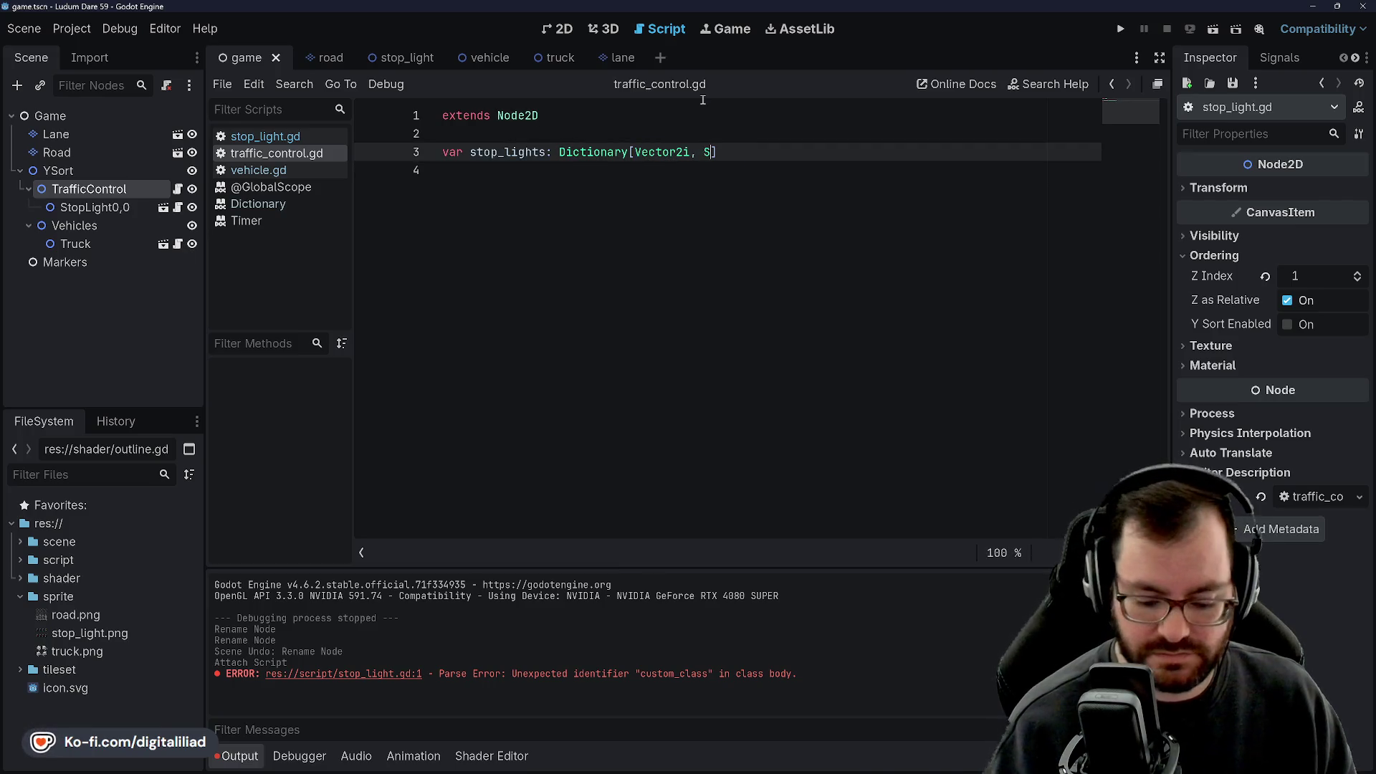
pyautogui.write('Light')
pyautogui.hotkey('ctrl', 's')
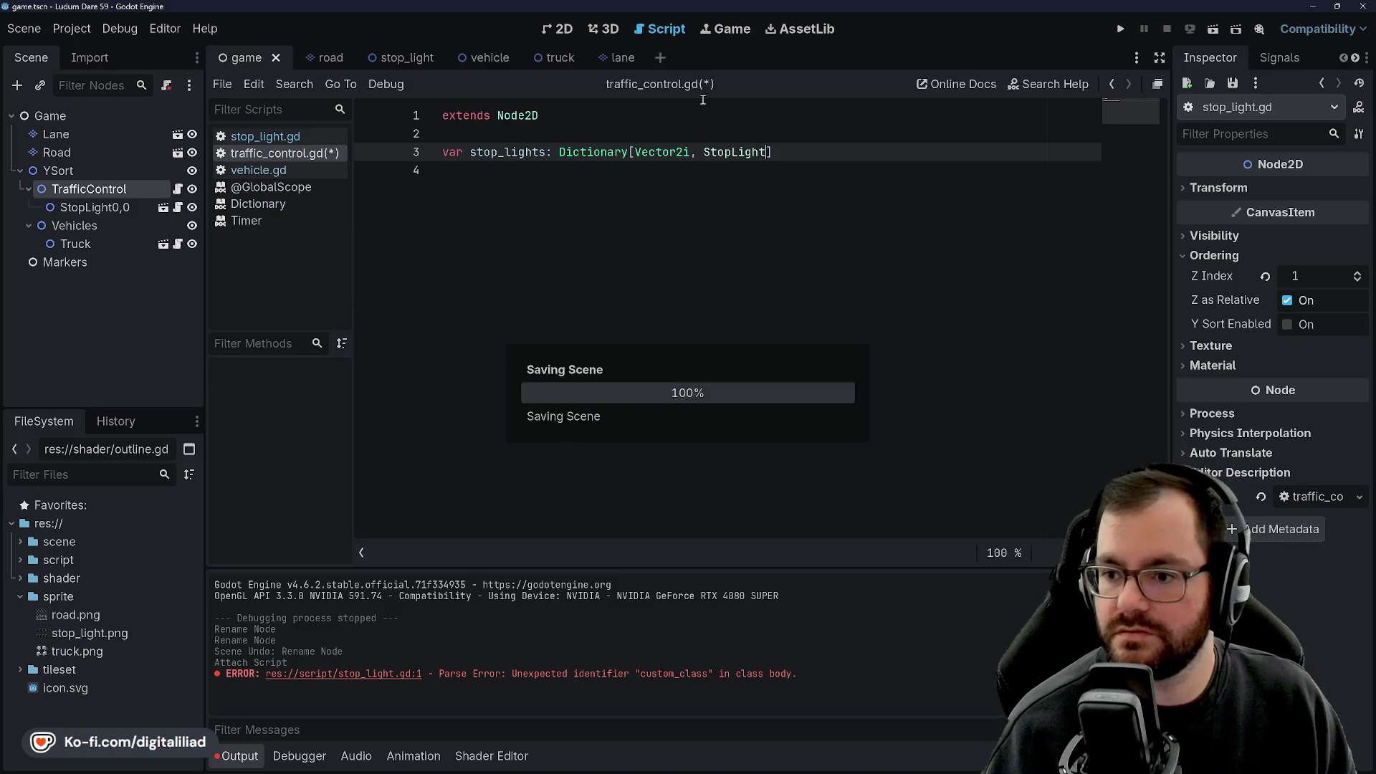
pyautogui.click(578, 172)
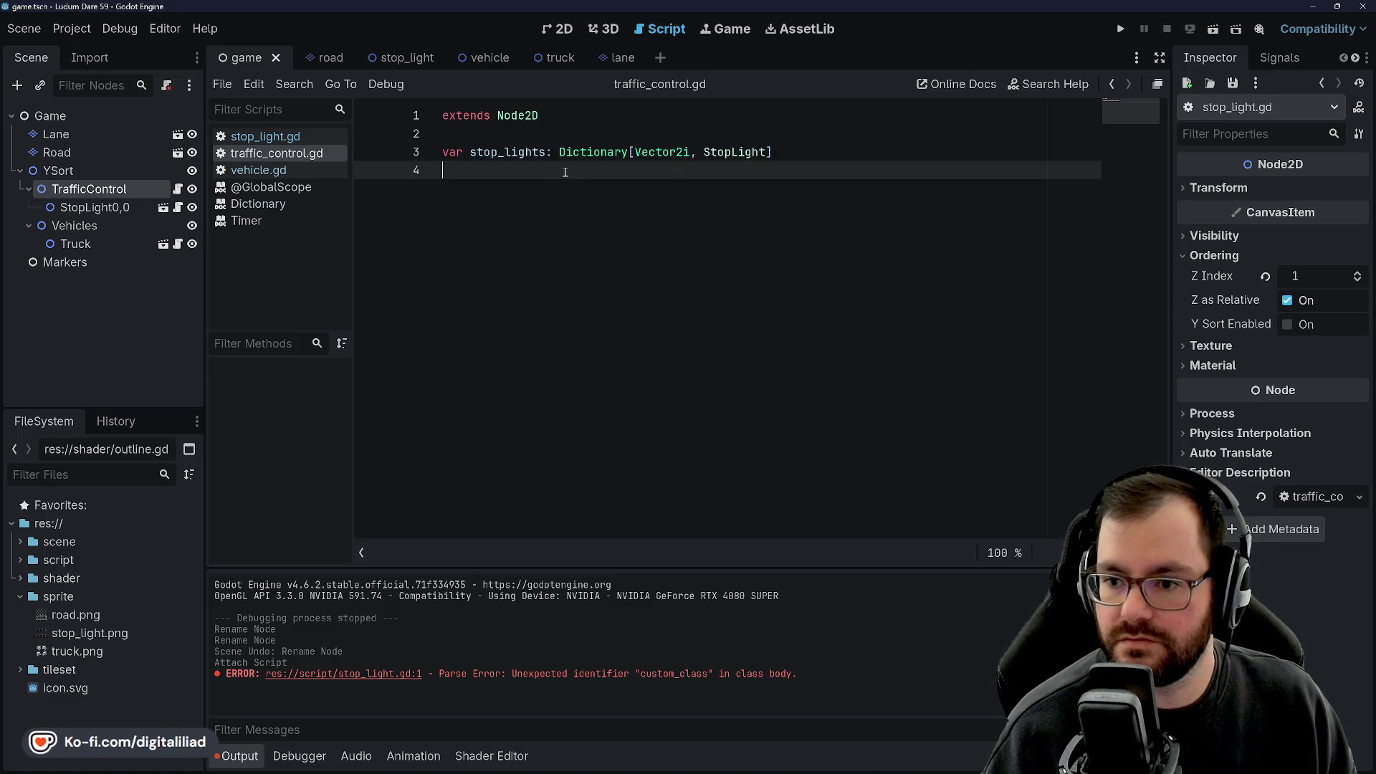
pyautogui.click(794, 158)
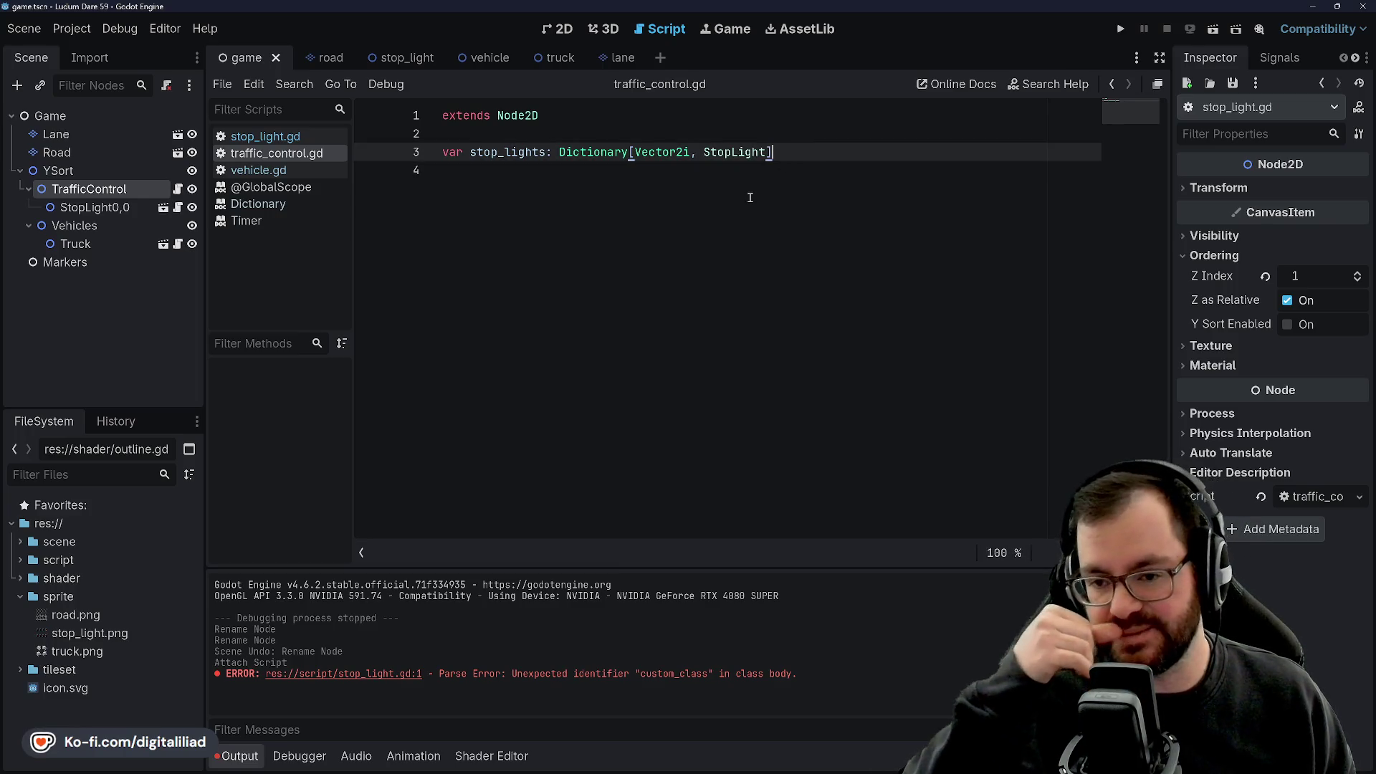
# Add a _ready() -> void function with a for child in get_children() loop.
pyautogui.click(669, 175)
pyautogui.press('Return')
pyautogui.press('Return')
pyautogui.press('Up')
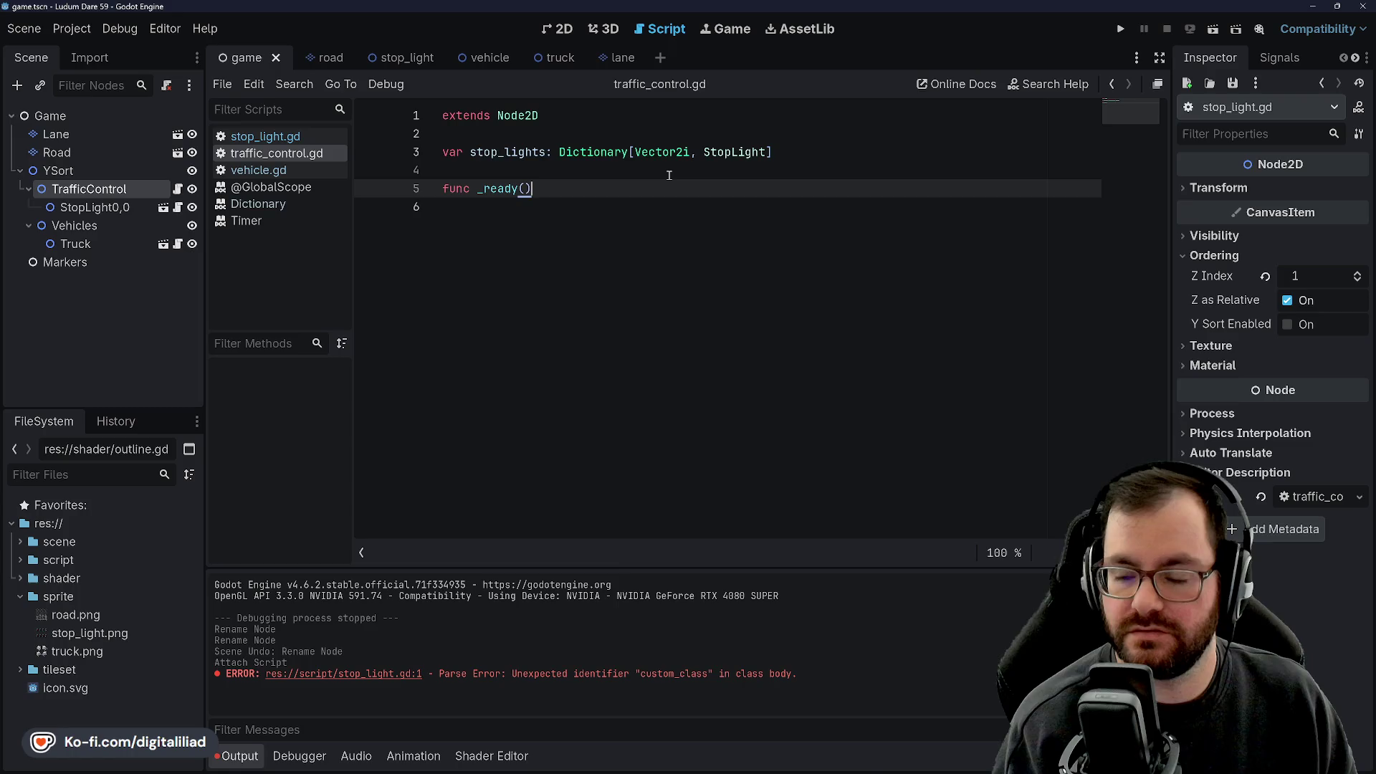
pyautogui.write(' -> void:')
pyautogui.press('Return')
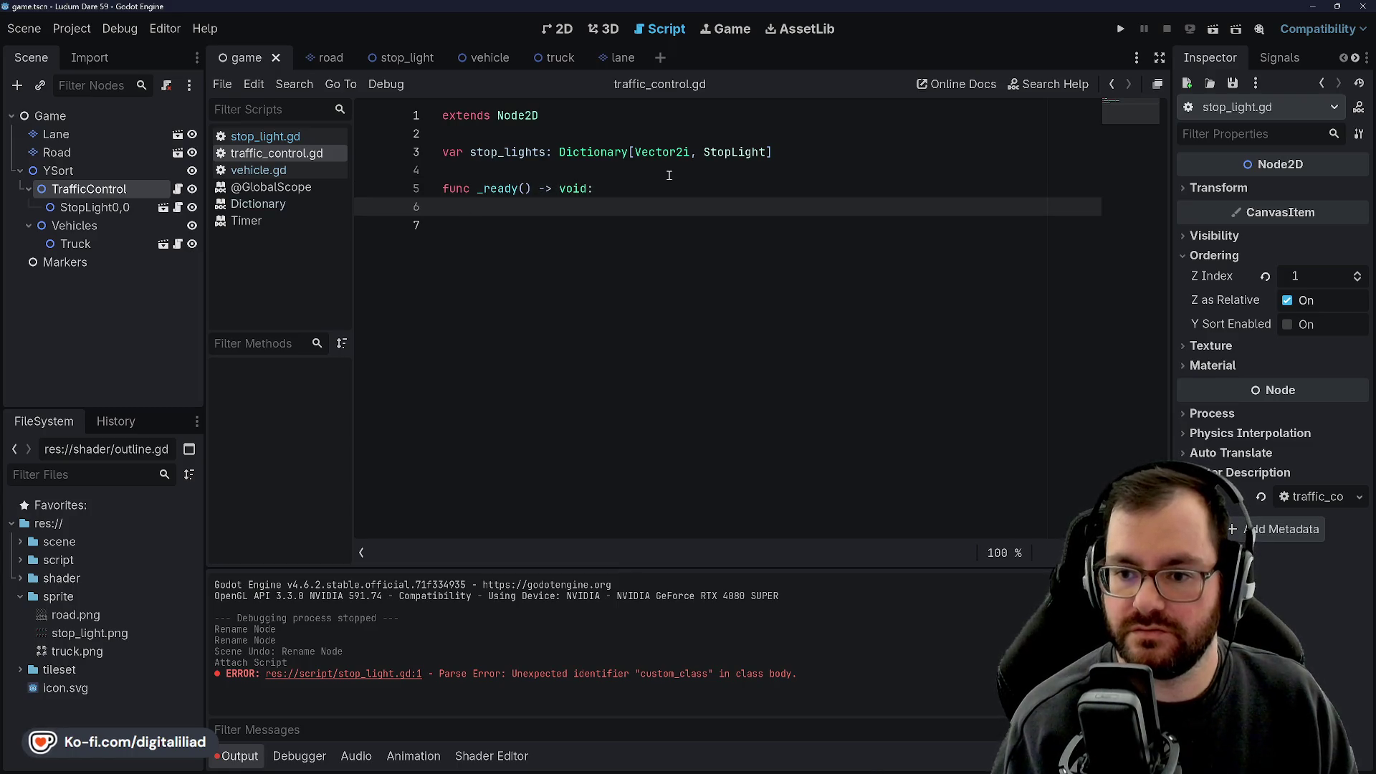
pyautogui.write('forchild in children(')
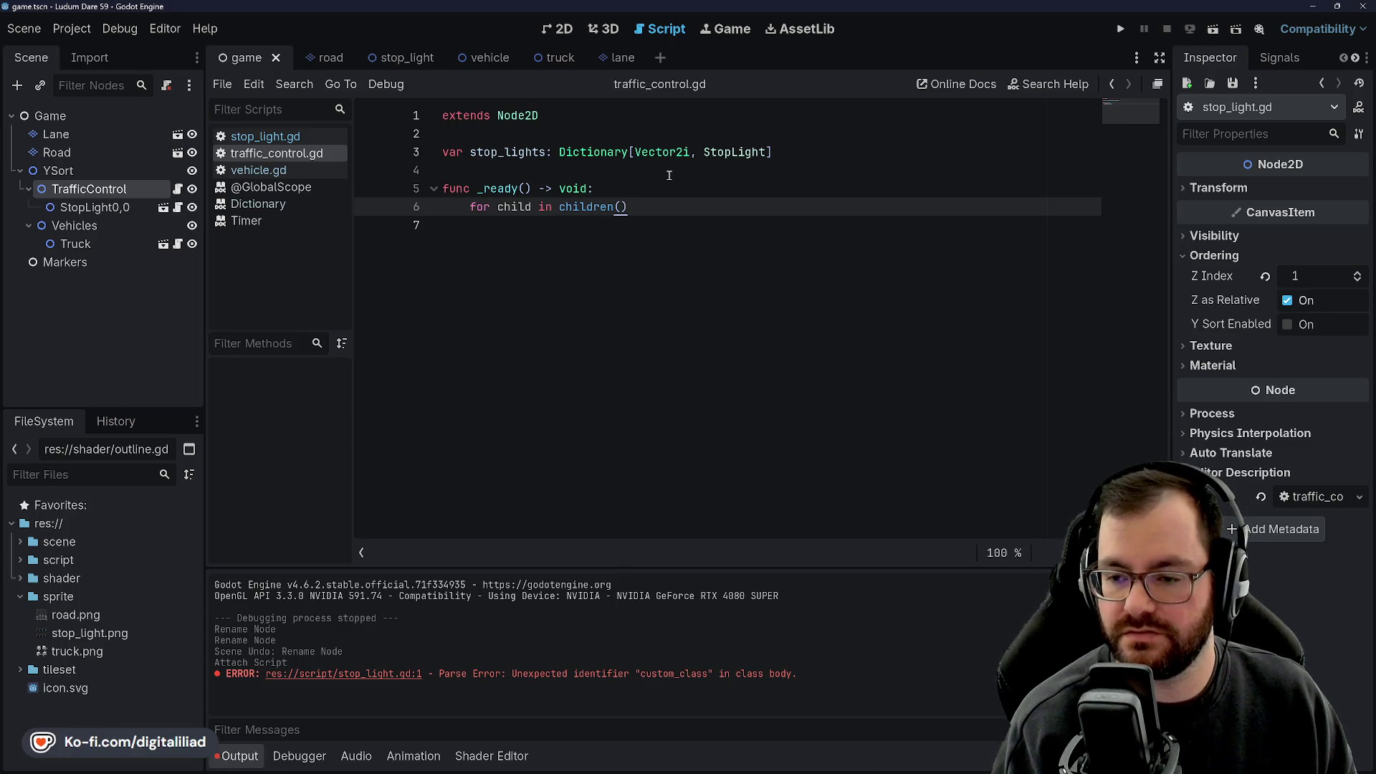
pyautogui.hotkey('ctrl', 'Left')
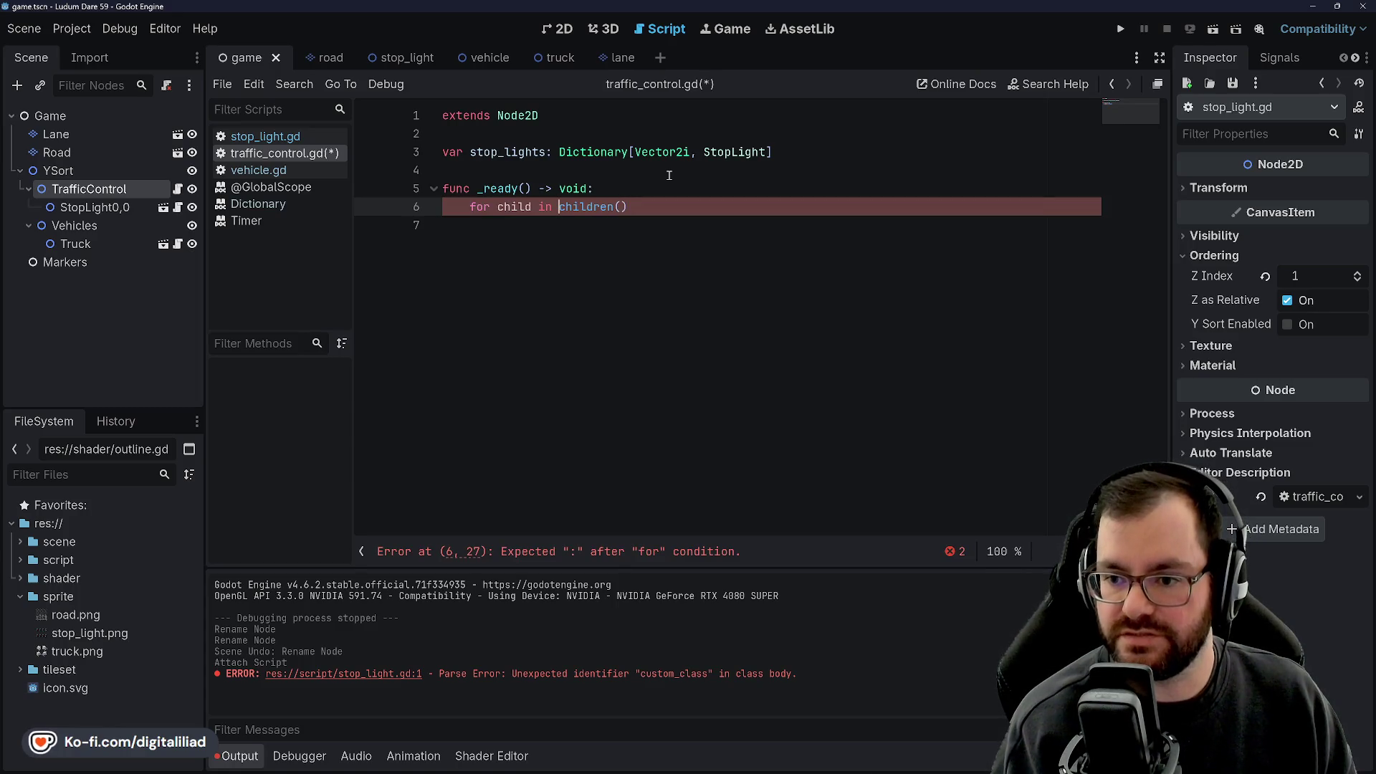
pyautogui.write('get_')
pyautogui.press('End')
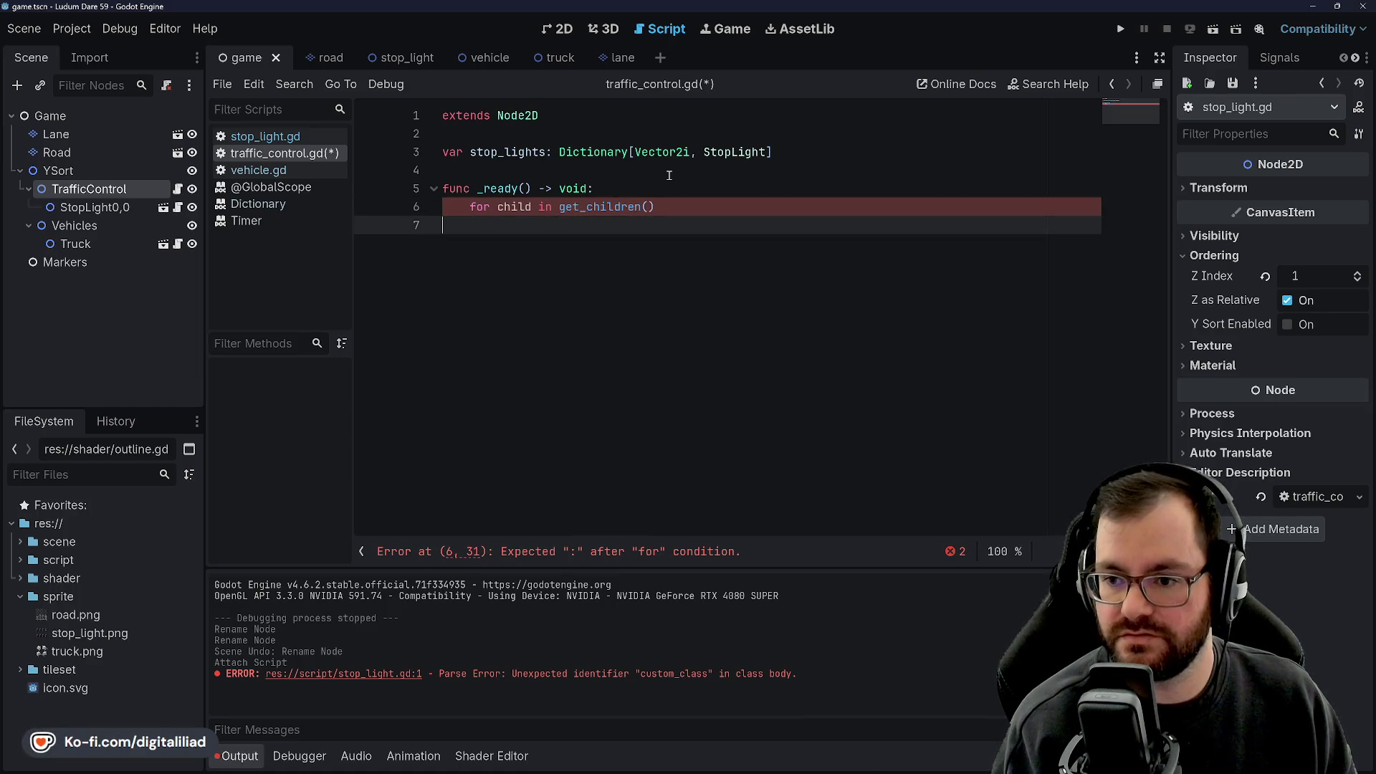
pyautogui.write(':')
pyautogui.press('Return')
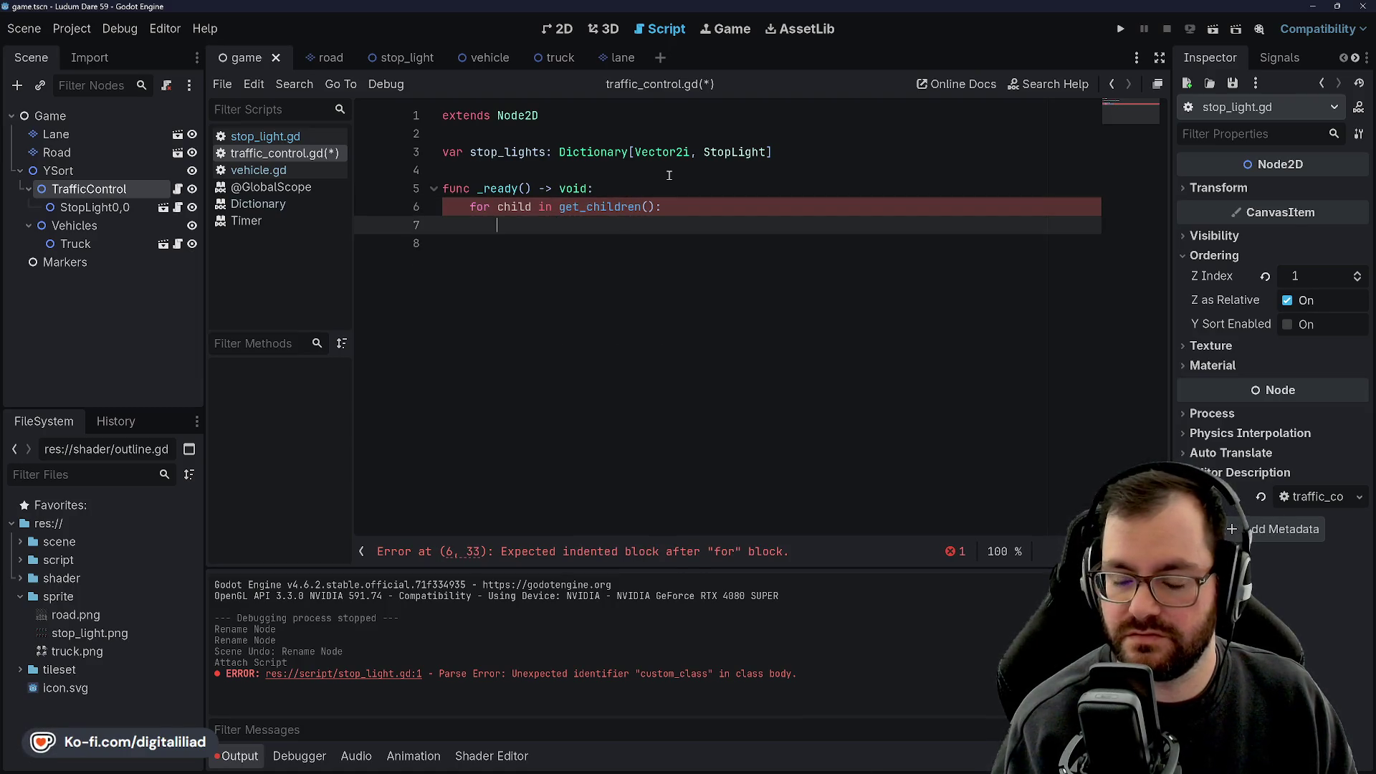
# Insert a stop_lights.set() call inside the loop from the method suggestions.
pyautogui.write('stop')
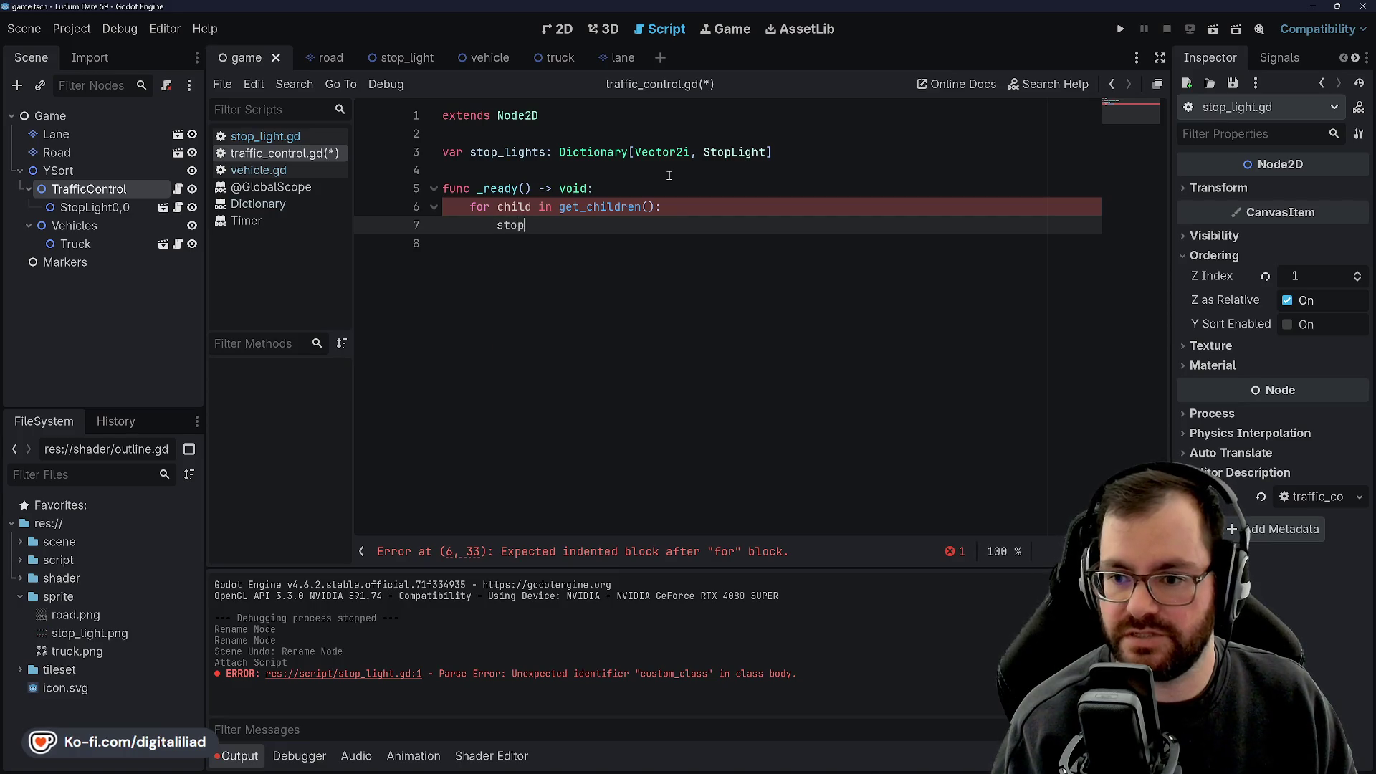
pyautogui.write('_lights.add')
pyautogui.press('BackSpace')
pyautogui.press('BackSpace')
pyautogui.press('BackSpace')
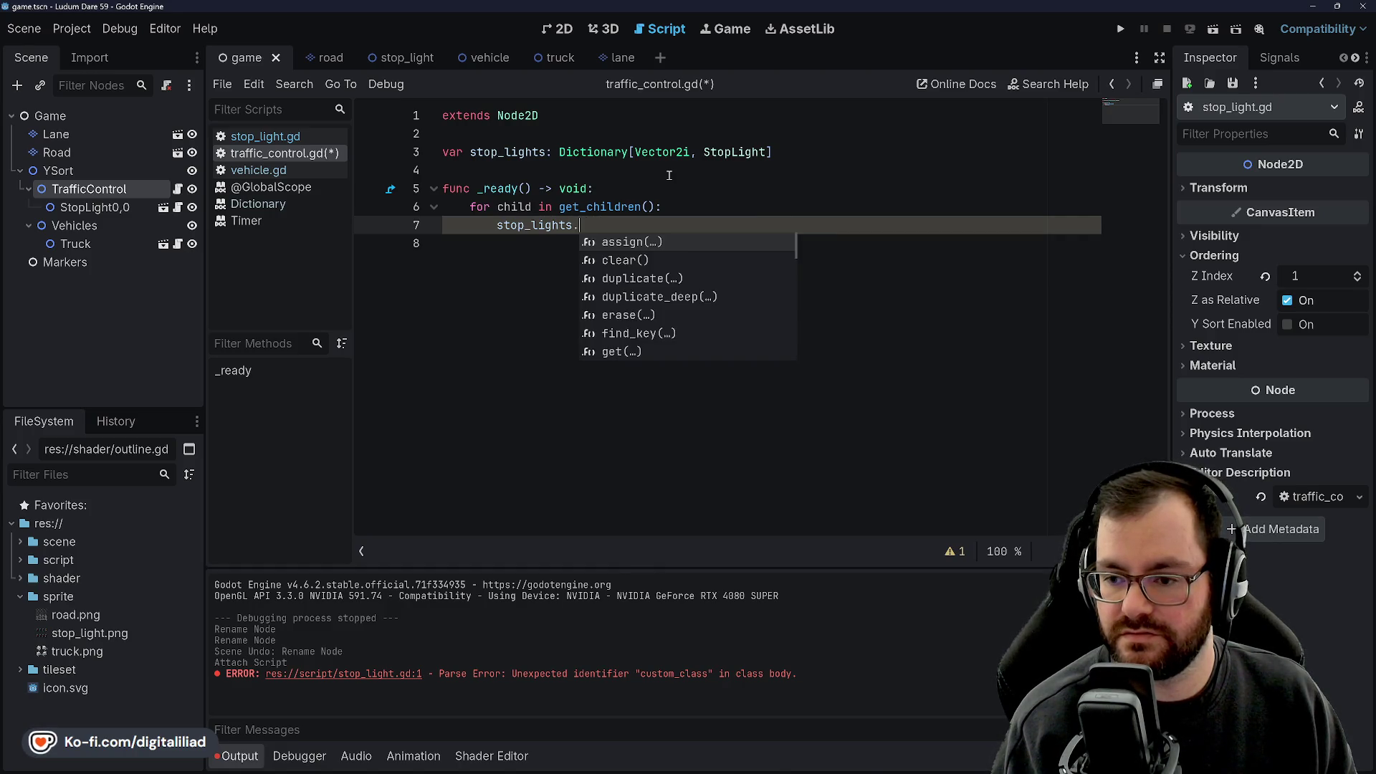
pyautogui.press('Down')
pyautogui.press('Down')
pyautogui.press('Down')
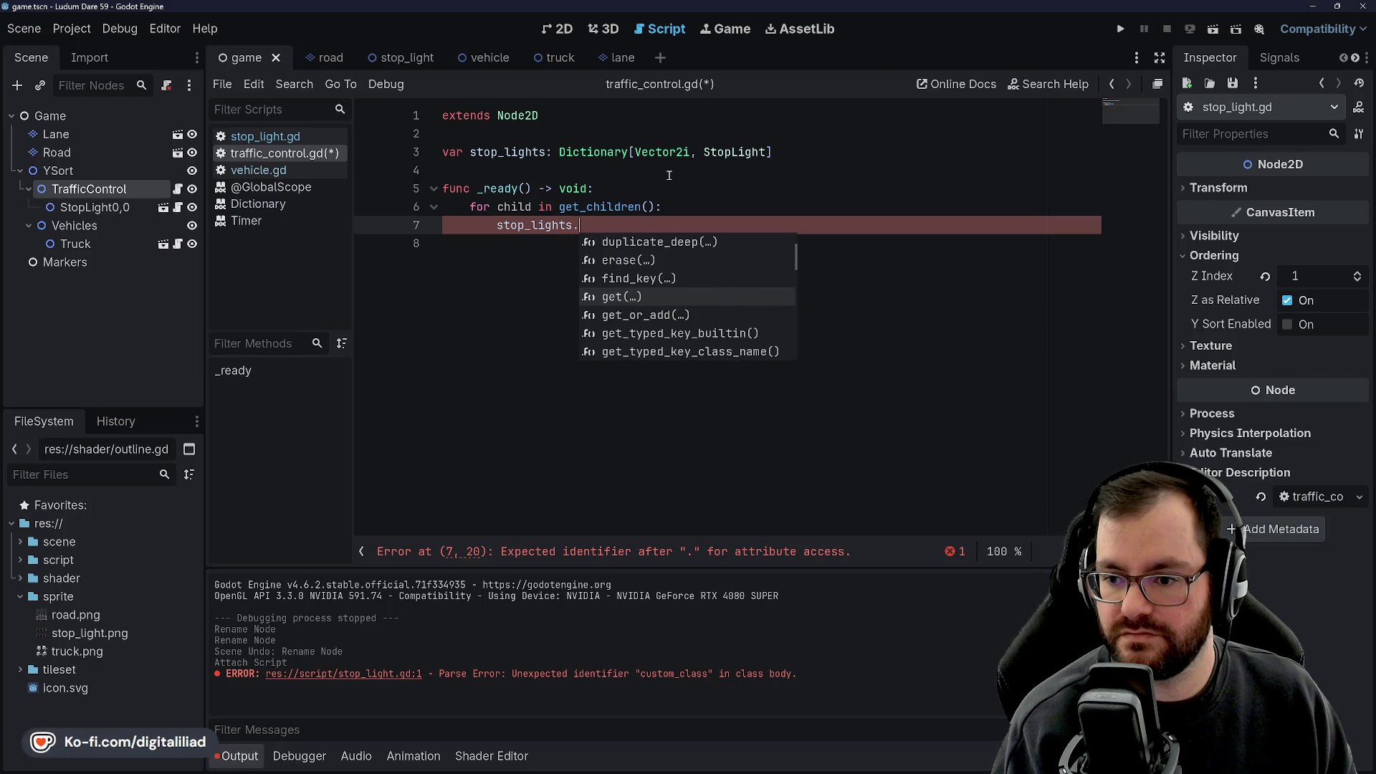
pyautogui.press('Down')
pyautogui.press('Down')
pyautogui.press('Down')
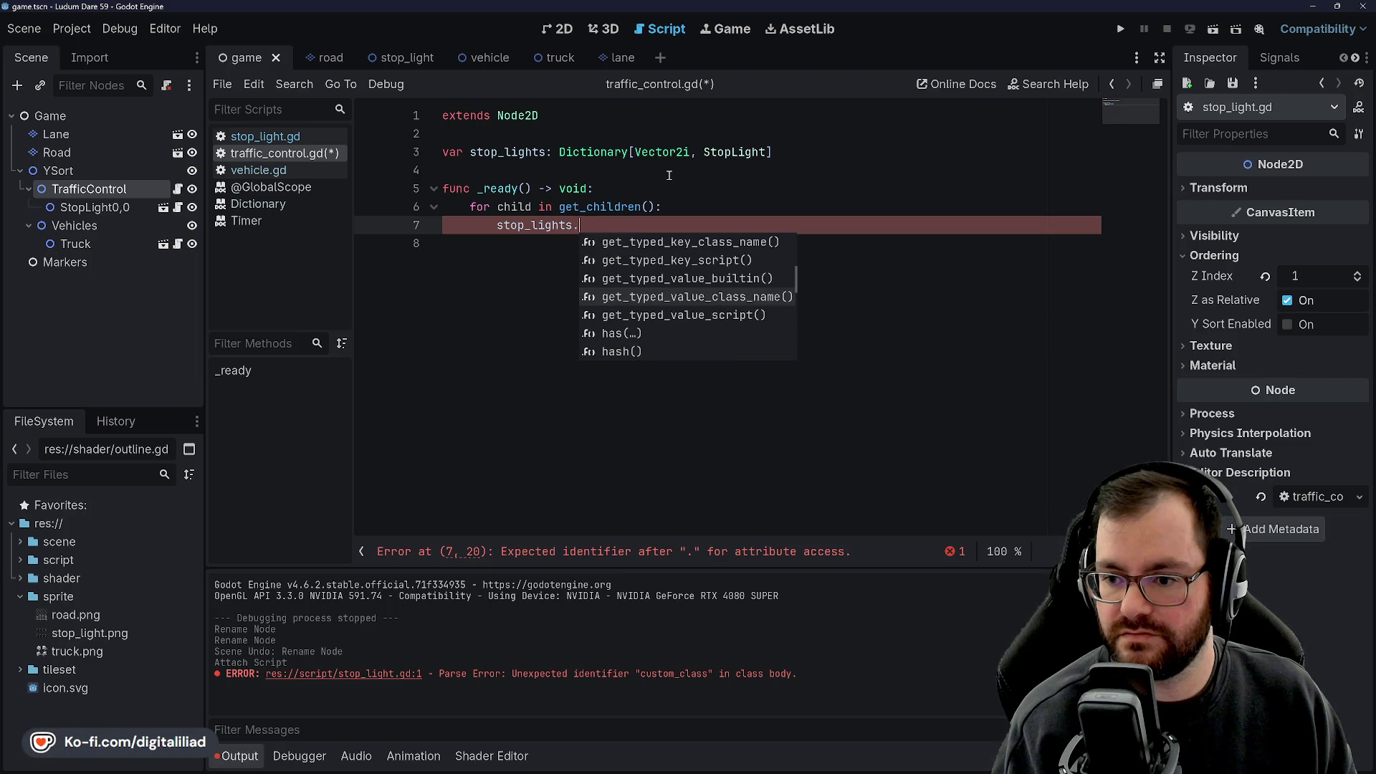
pyautogui.press('Down')
pyautogui.press('Down')
pyautogui.press('Down')
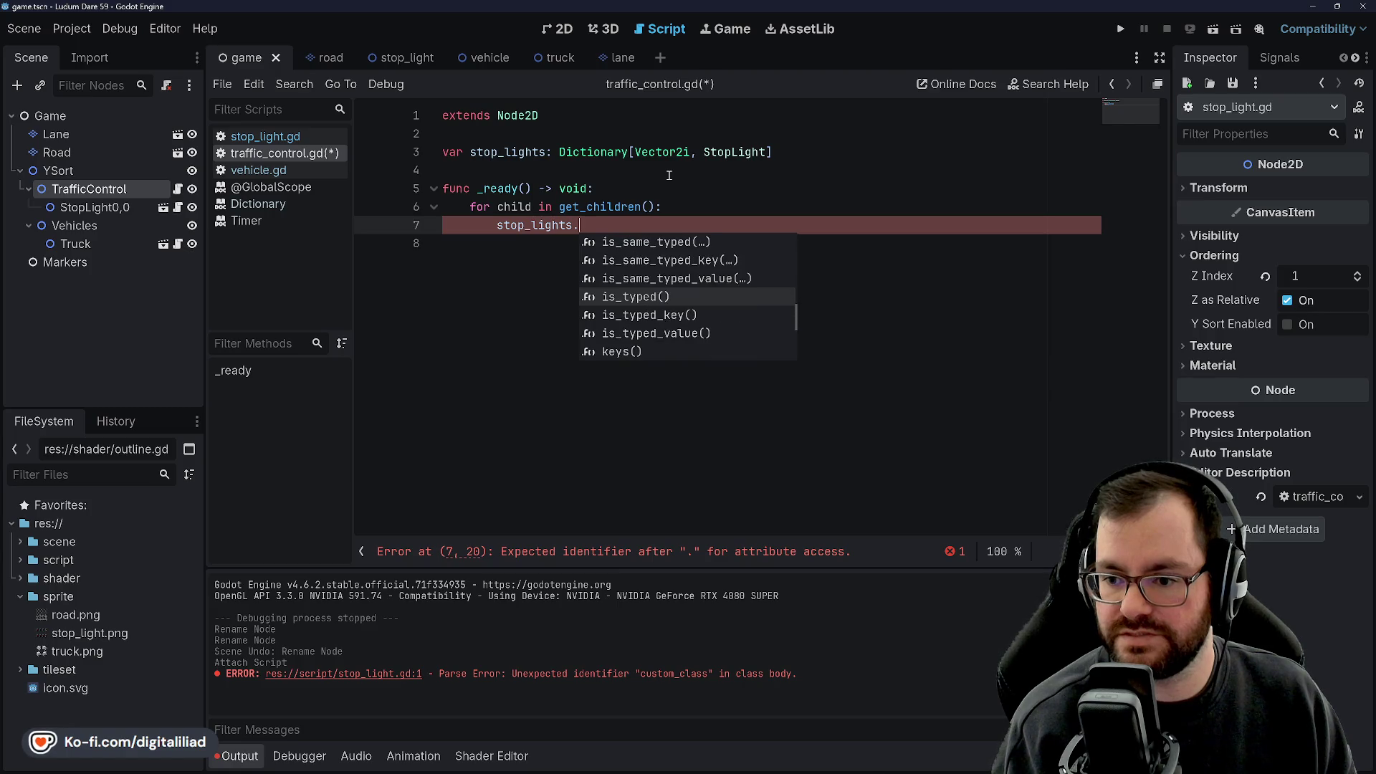
pyautogui.press('Down')
pyautogui.press('Down')
pyautogui.press('Down')
pyautogui.press('Up')
pyautogui.press('Up')
pyautogui.press('Up')
pyautogui.press('Return')
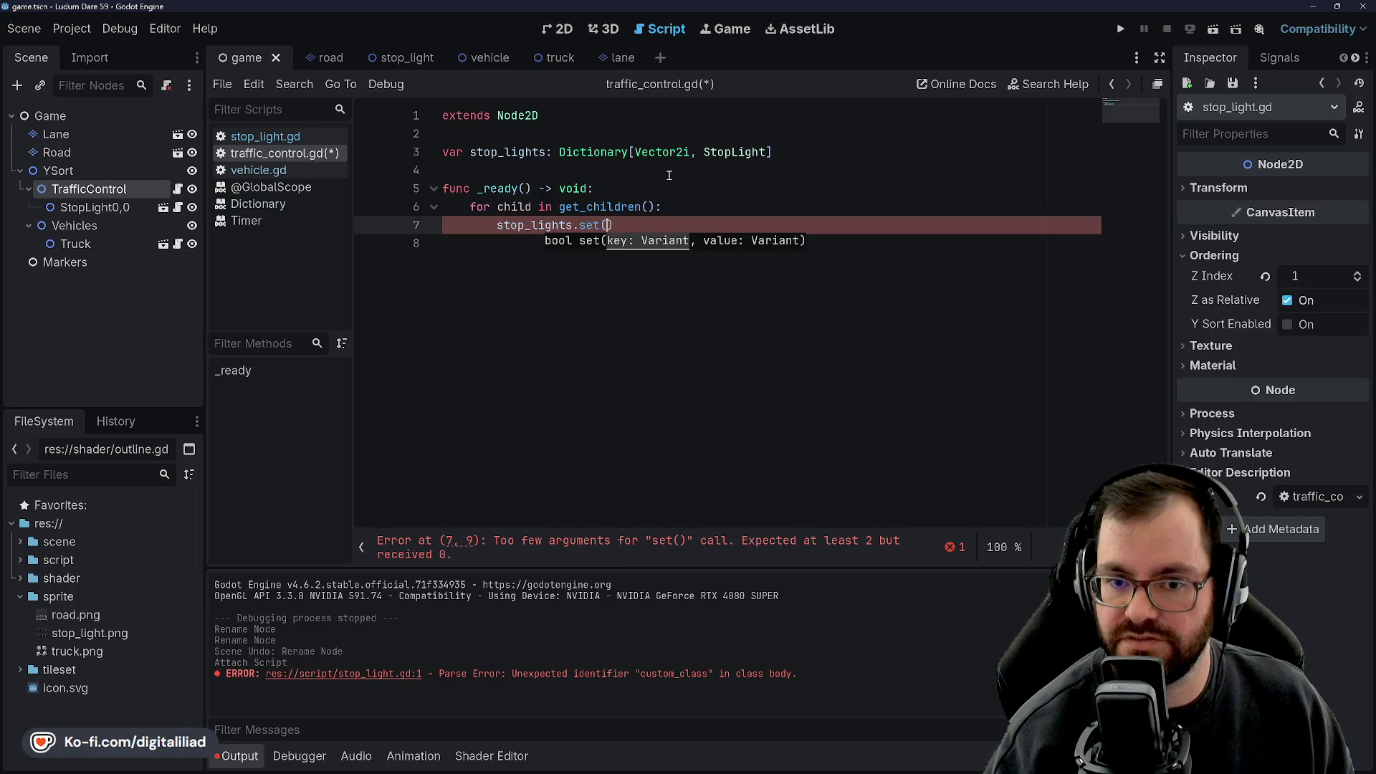
pyautogui.rightClick(85, 156)
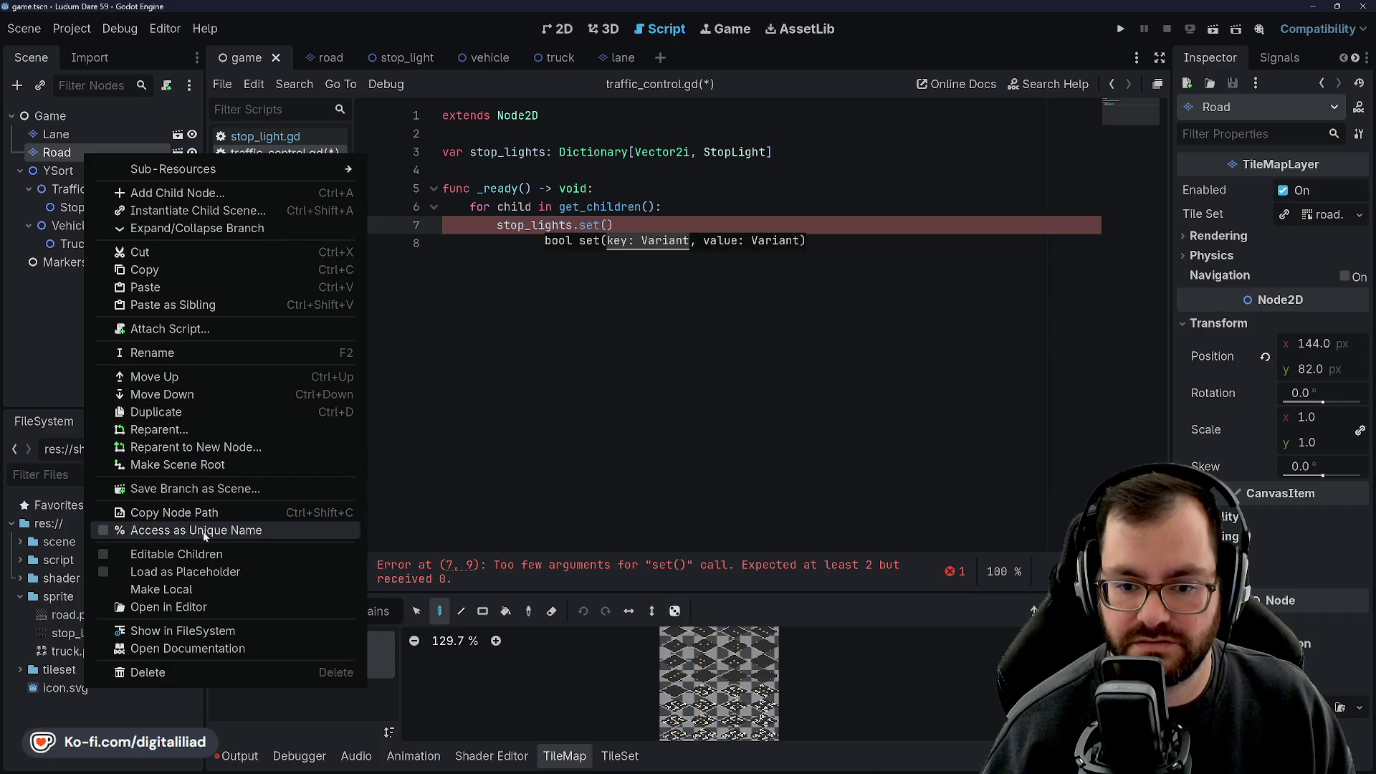
# Mark the Road node as Access as Unique Name so it becomes %Road, then reselect it.
pyautogui.click(205, 530)
pyautogui.click(84, 169)
pyautogui.click(99, 190)
pyautogui.click(99, 207)
pyautogui.click(99, 191)
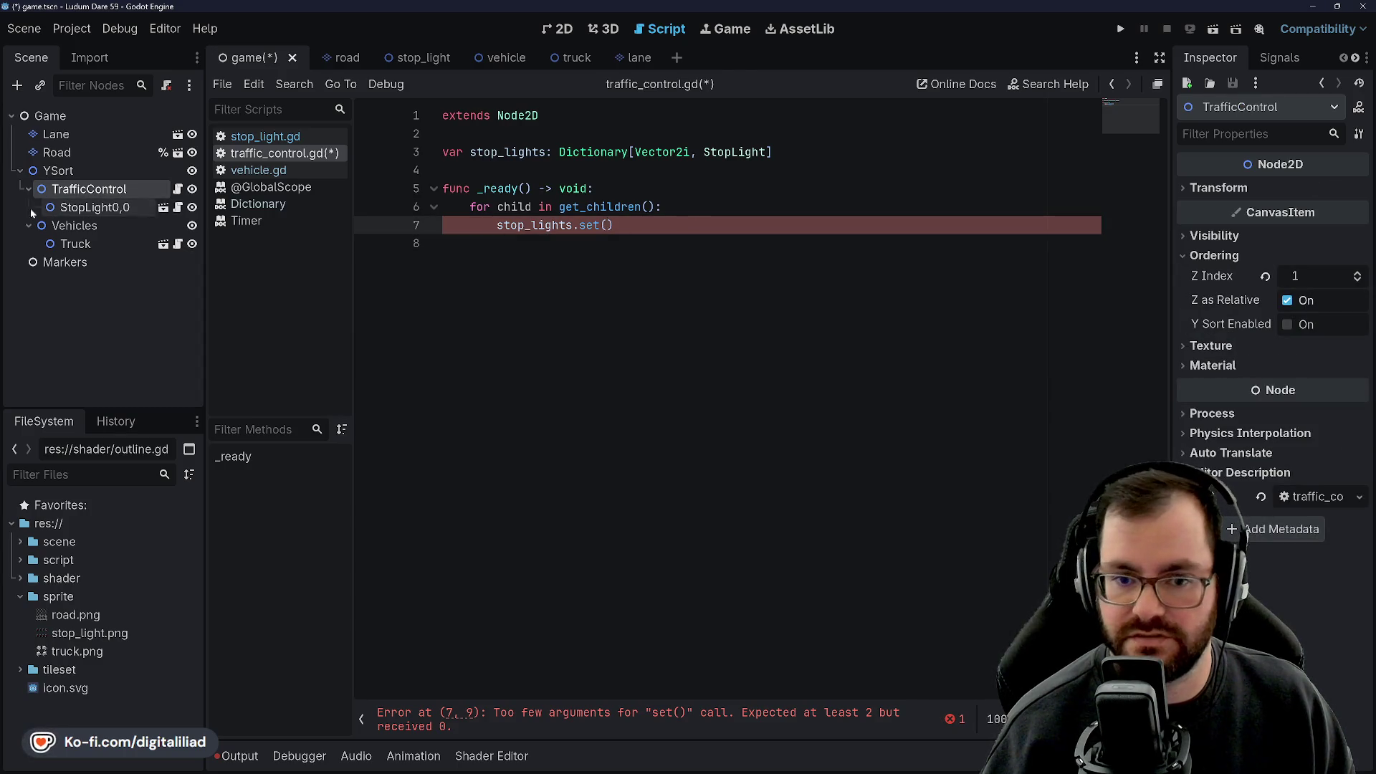
pyautogui.click(97, 153)
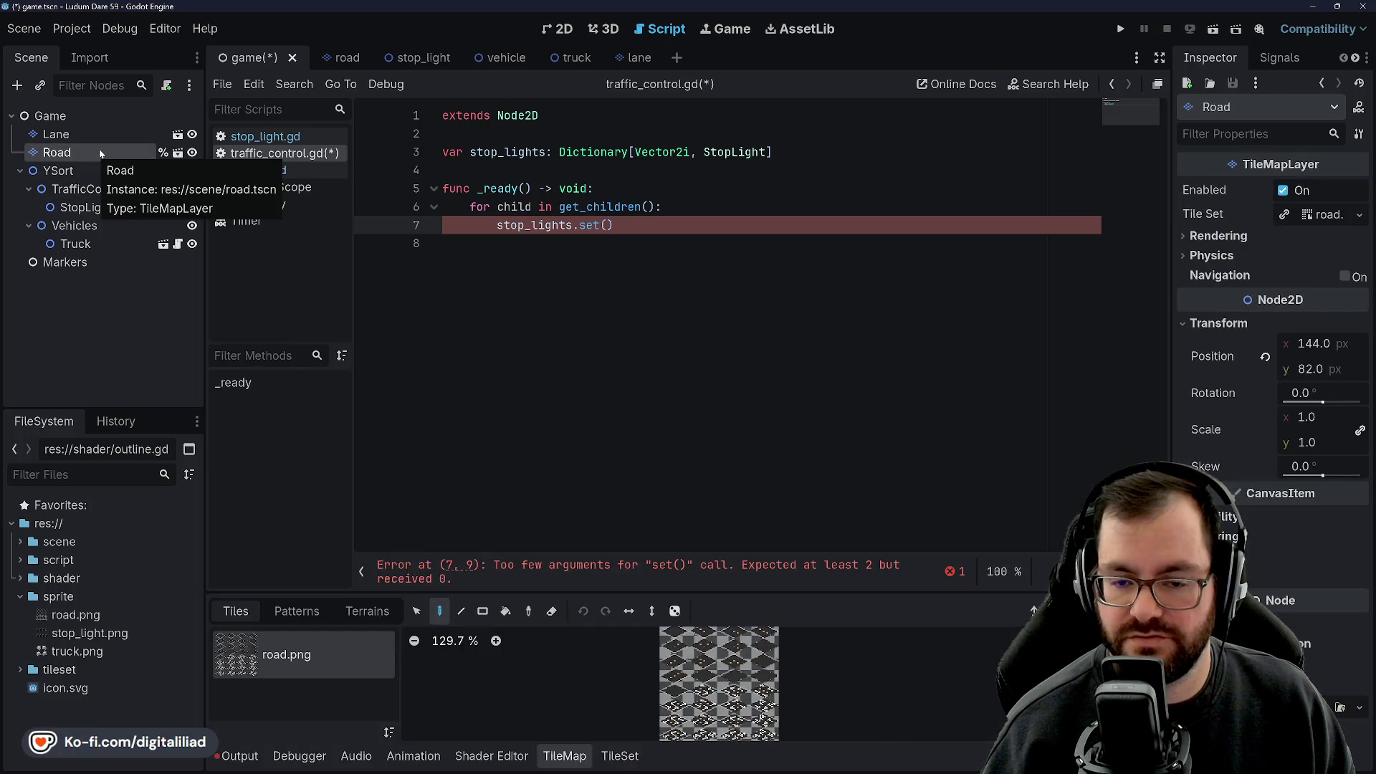
pyautogui.click(100, 135)
pyautogui.click(106, 149)
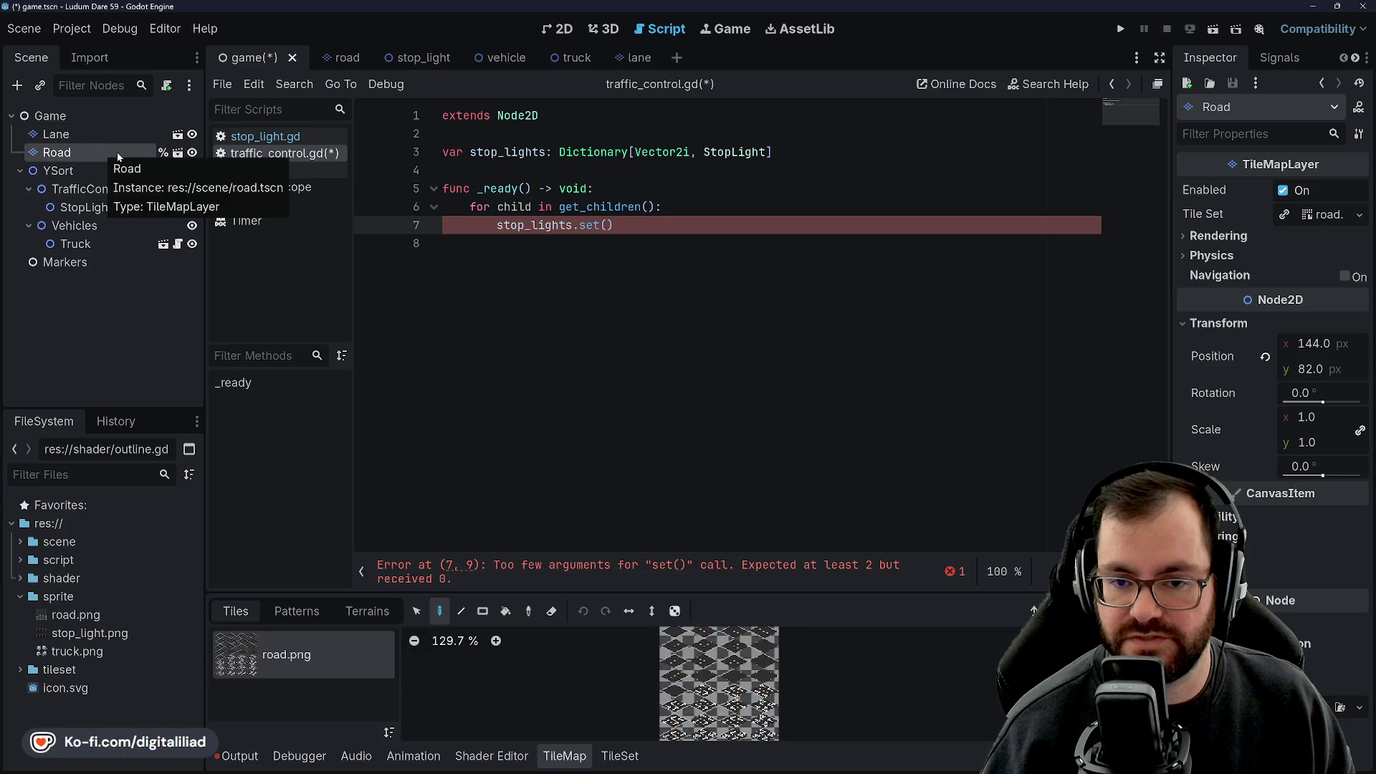
# Attach a new script to Road saved as res://script/road.gd and open it for editing.
pyautogui.click(169, 86)
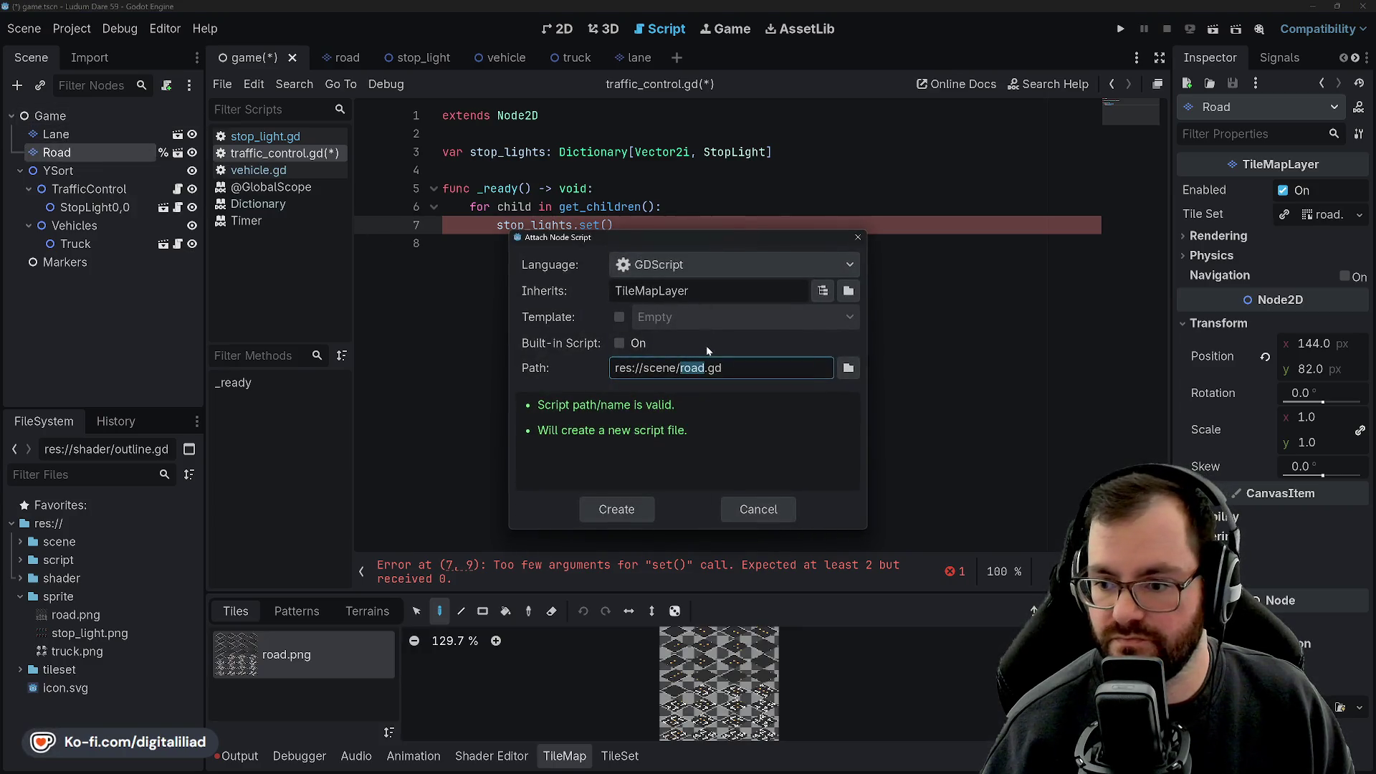
pyautogui.doubleClick(654, 368)
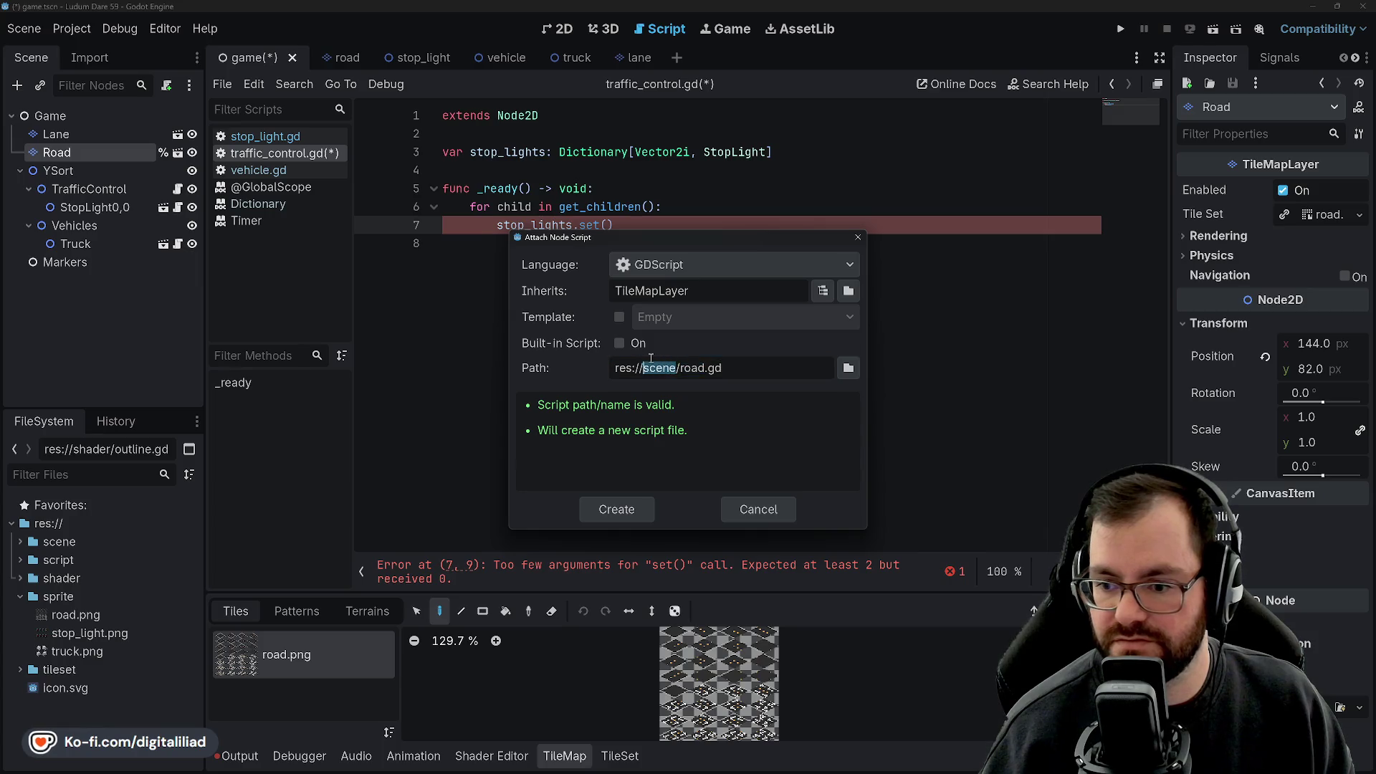
pyautogui.write('script')
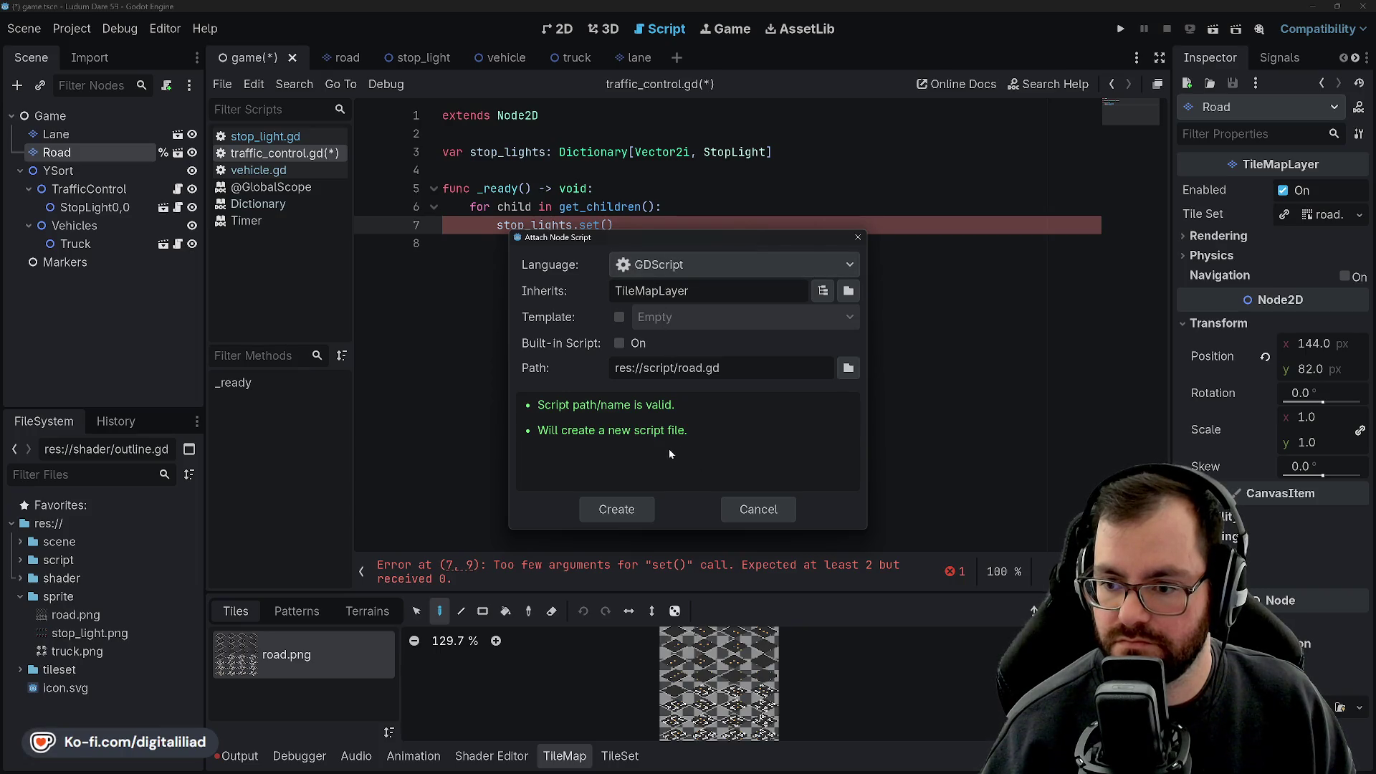
pyautogui.click(644, 512)
pyautogui.click(482, 135)
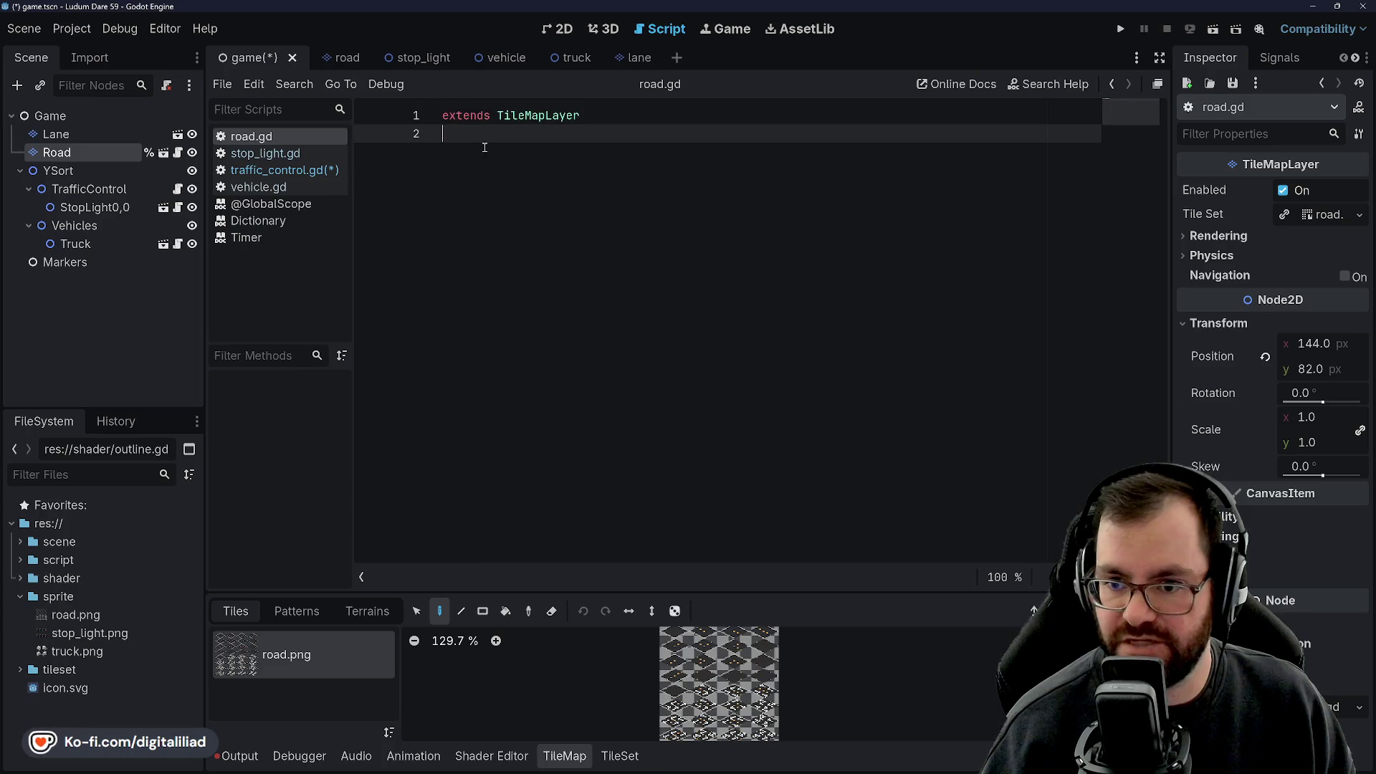
# Begin typing 'func get_road_tile(Vector2' on line 3 of road.gd.
pyautogui.press('Return')
pyautogui.press('Return')
pyautogui.click(485, 148)
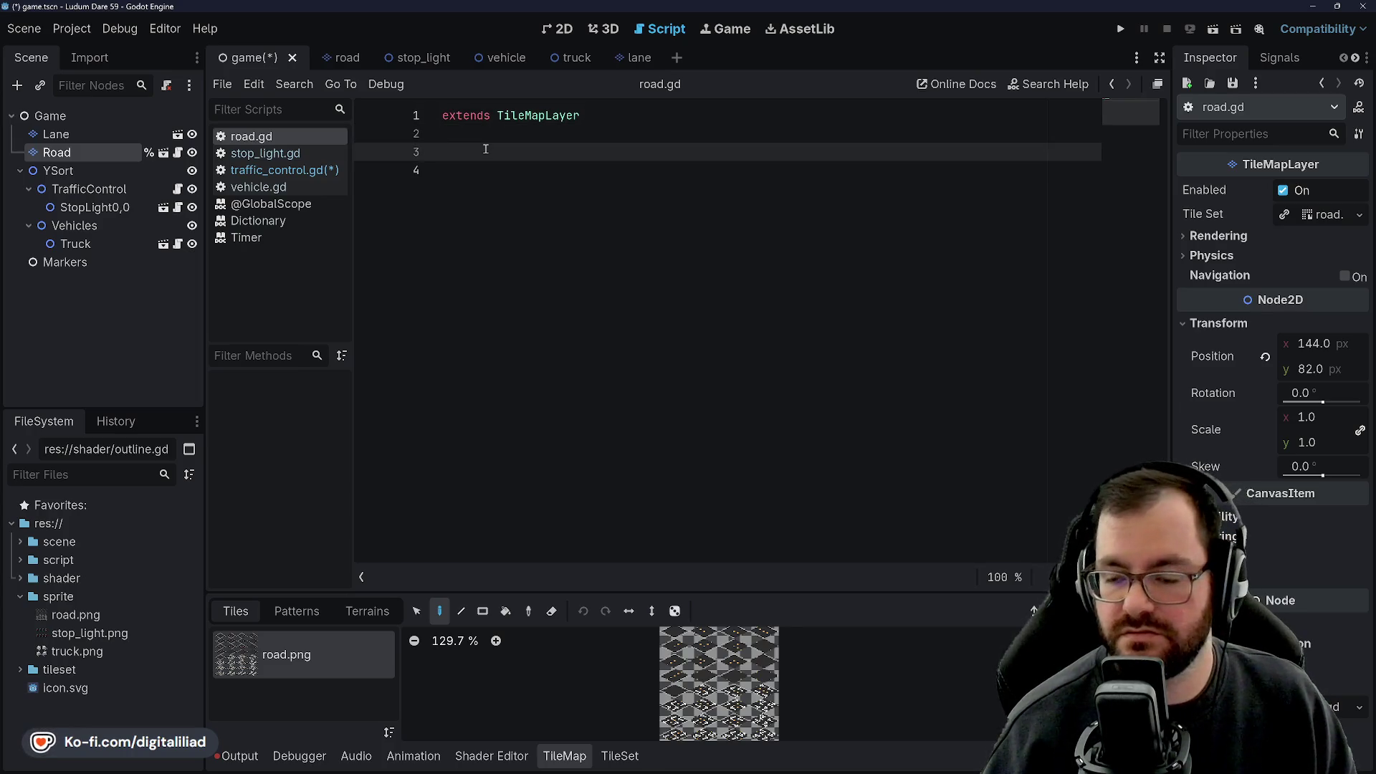
pyautogui.click(443, 115)
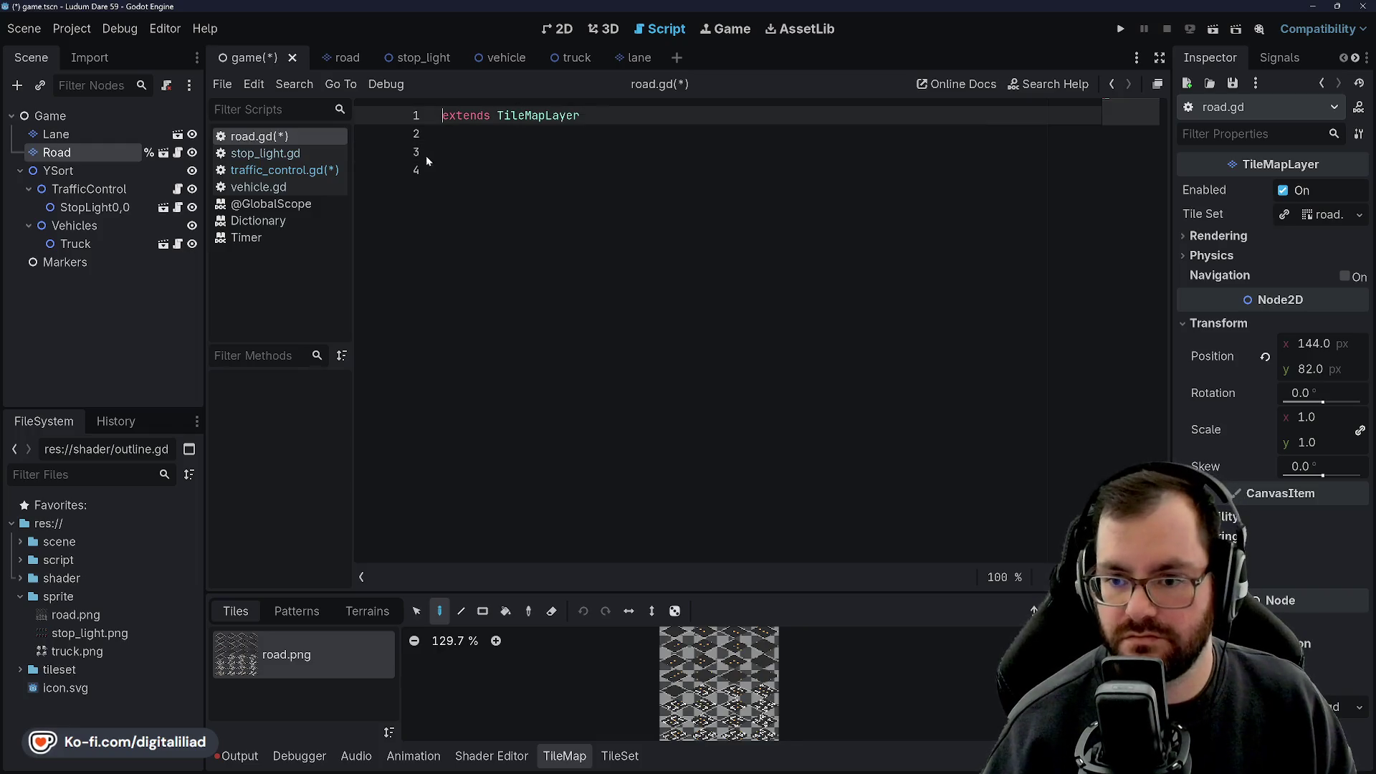
pyautogui.click(496, 143)
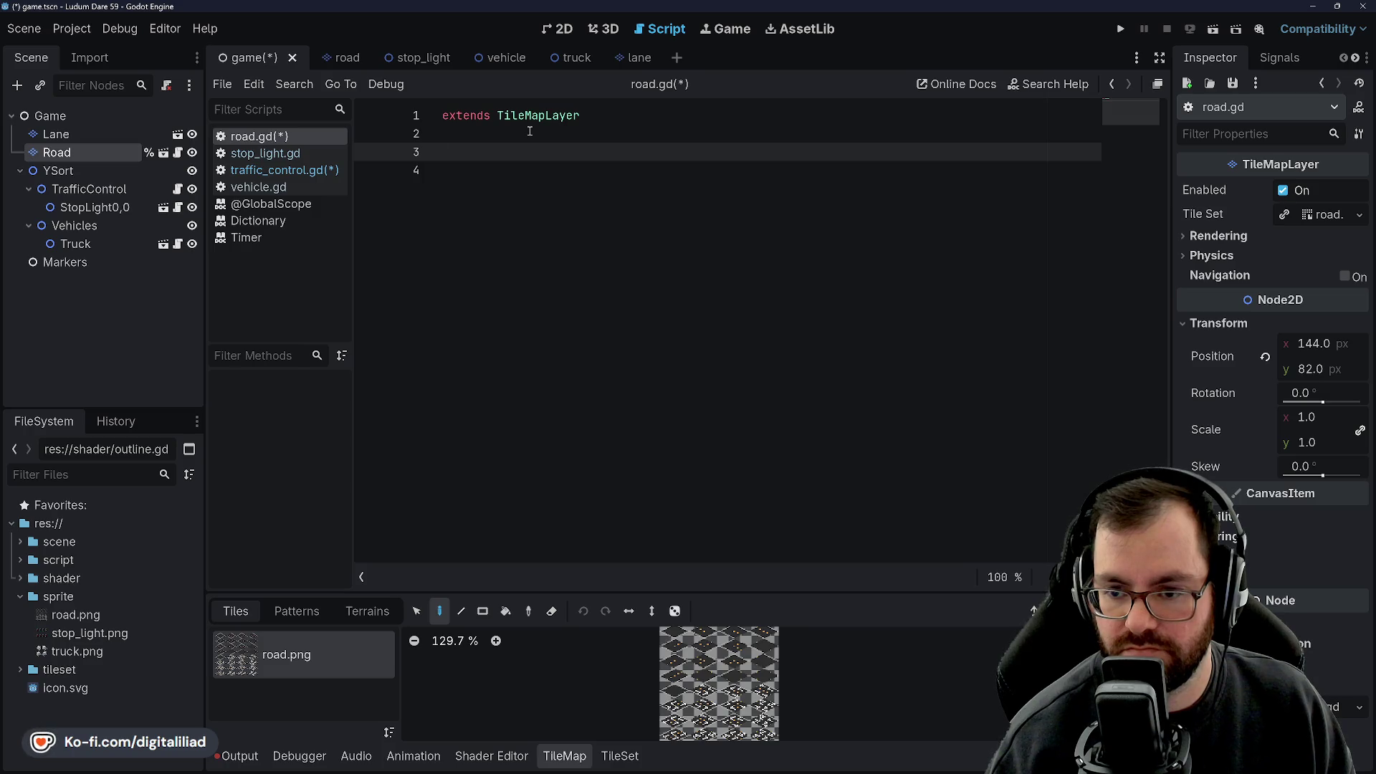
pyautogui.write('func get_road')
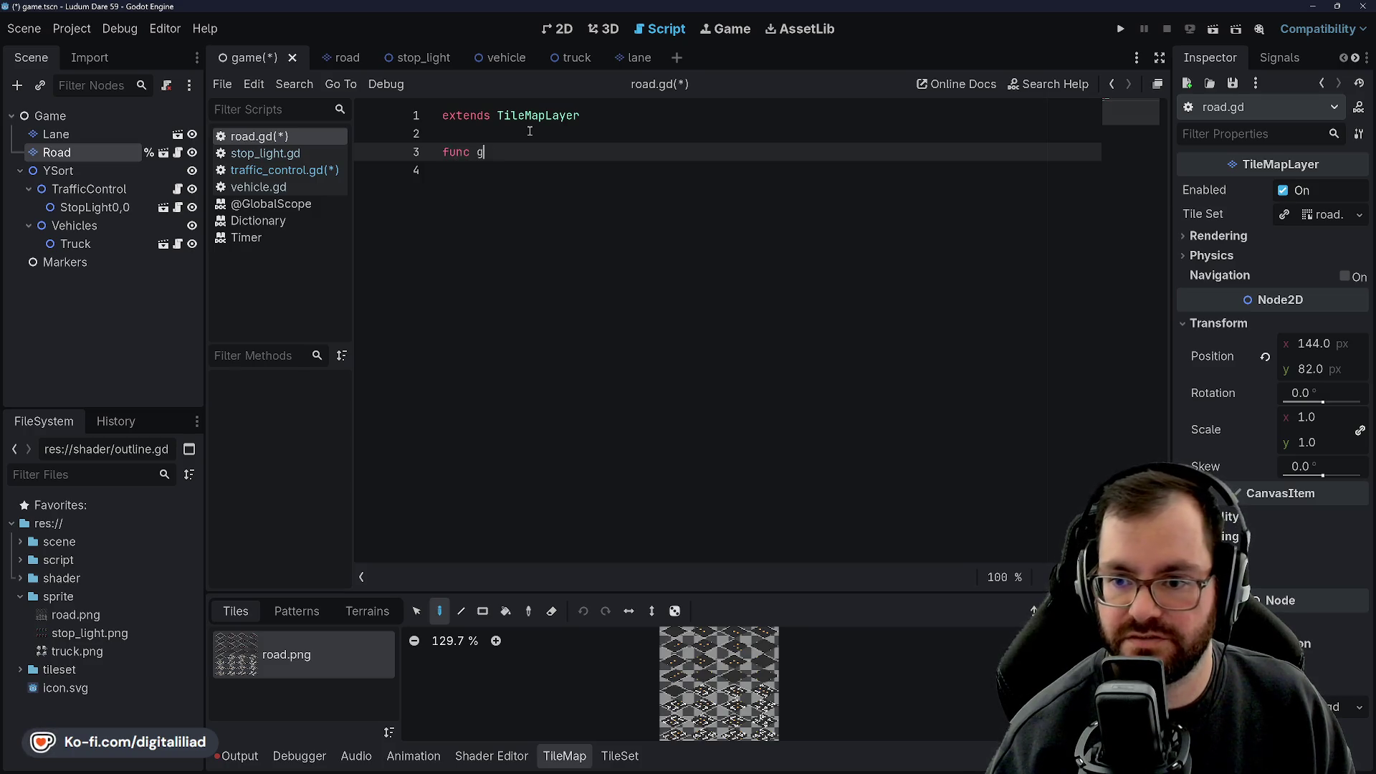
pyautogui.write('_tile(')
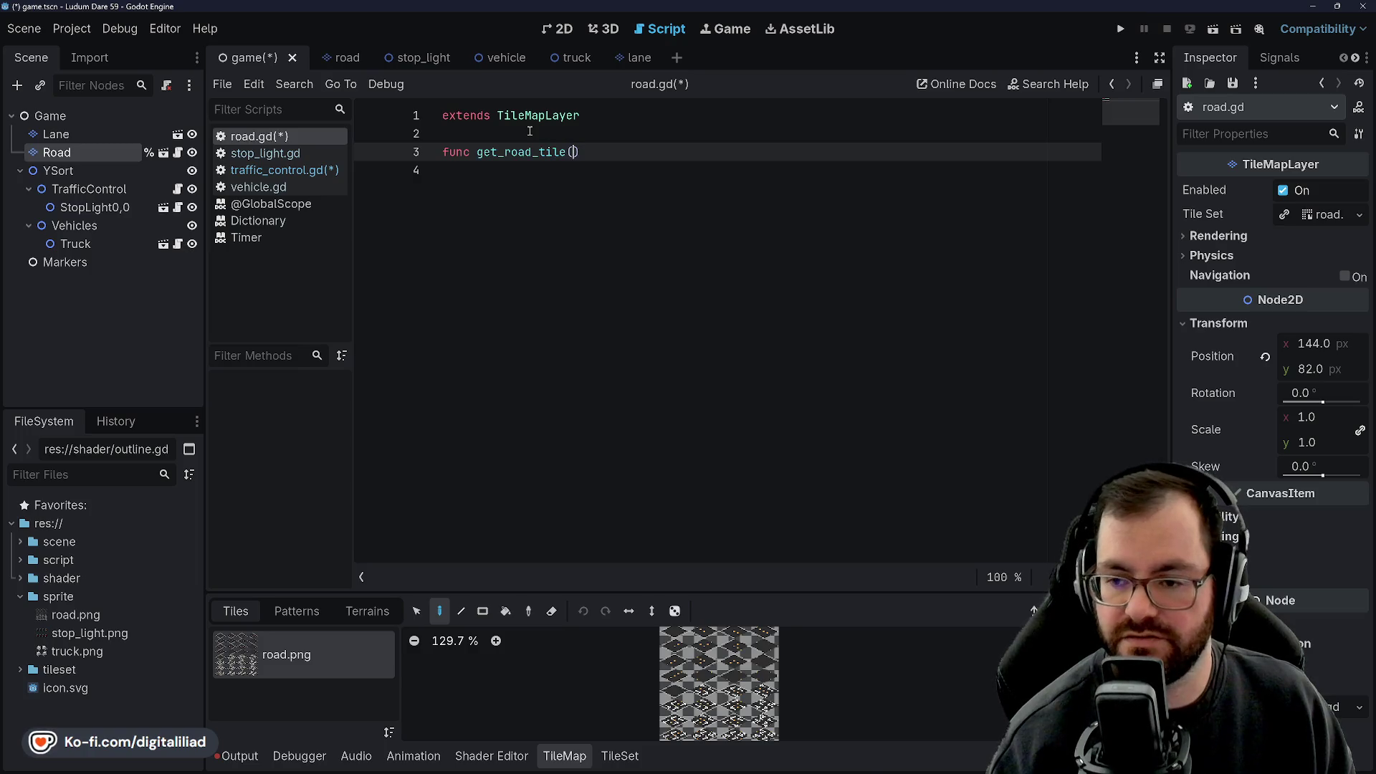
pyautogui.write('Vector2')
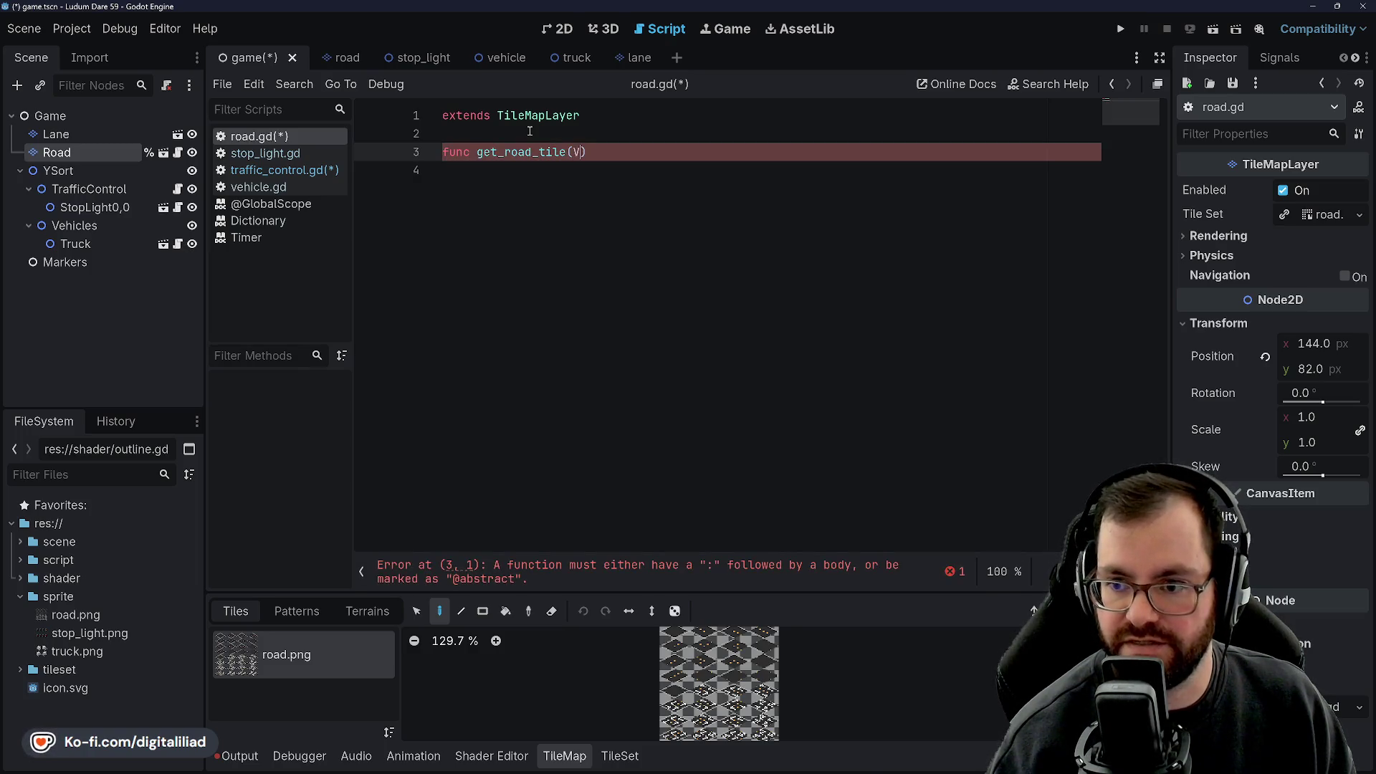
pyautogui.write('g')
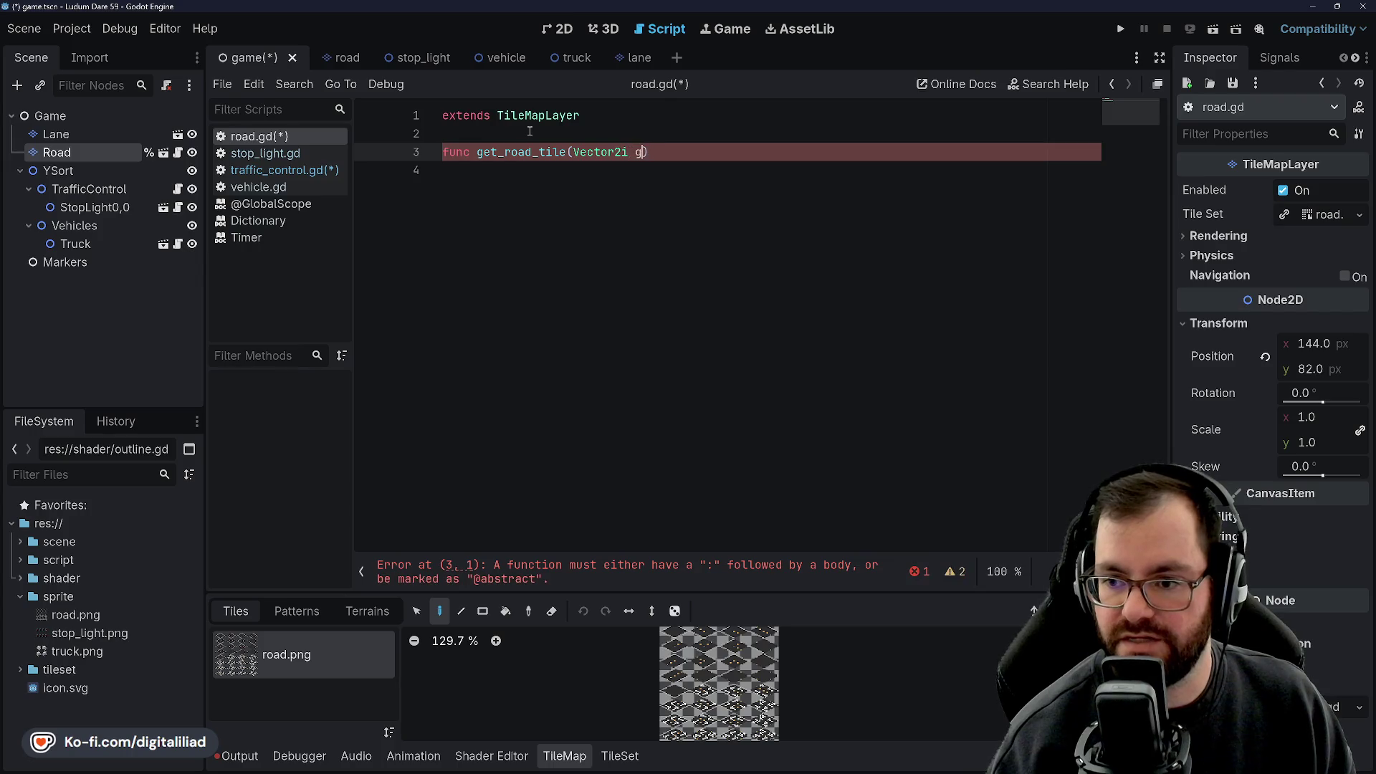
pyautogui.press('BackSpace')
pyautogui.press('BackSpace')
pyautogui.press('BackSpace')
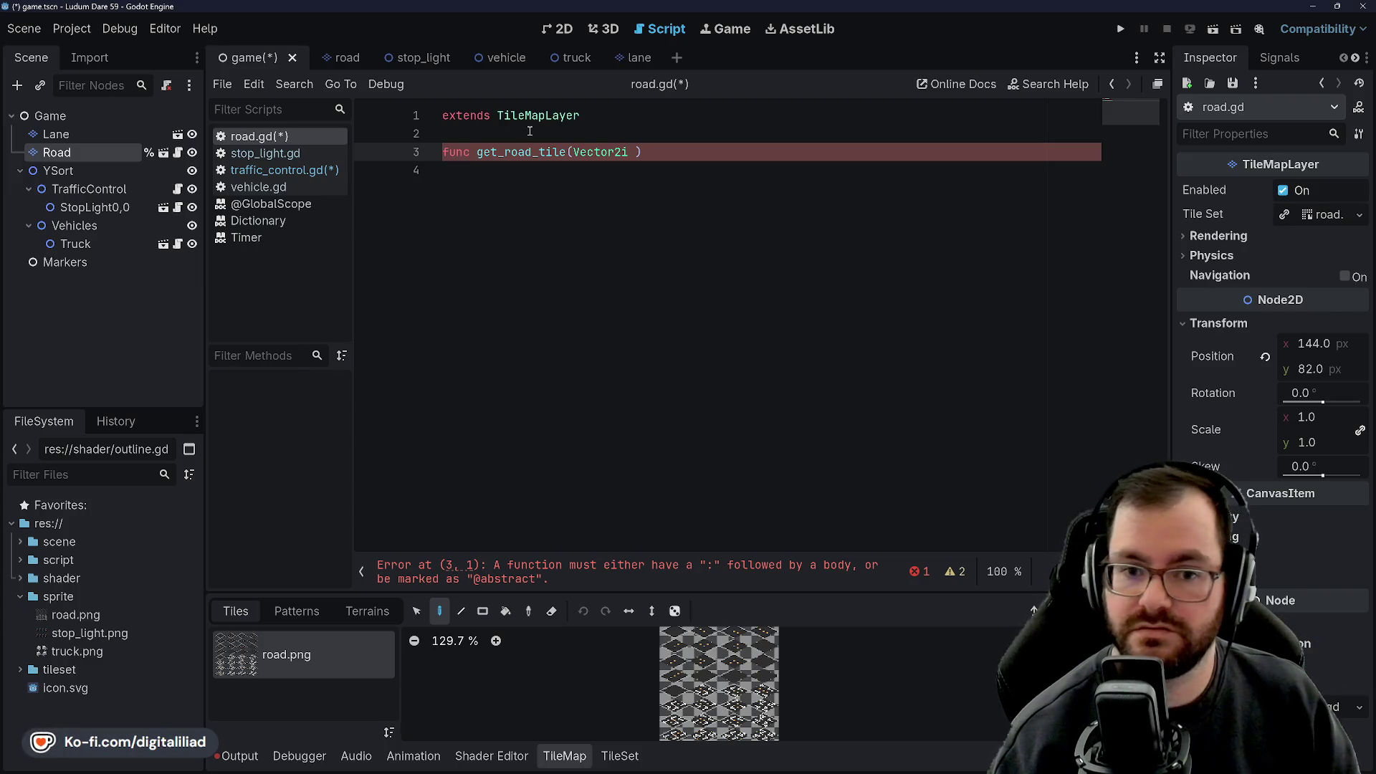
pyautogui.click(558, 29)
pyautogui.scroll(-5, 666, 337)
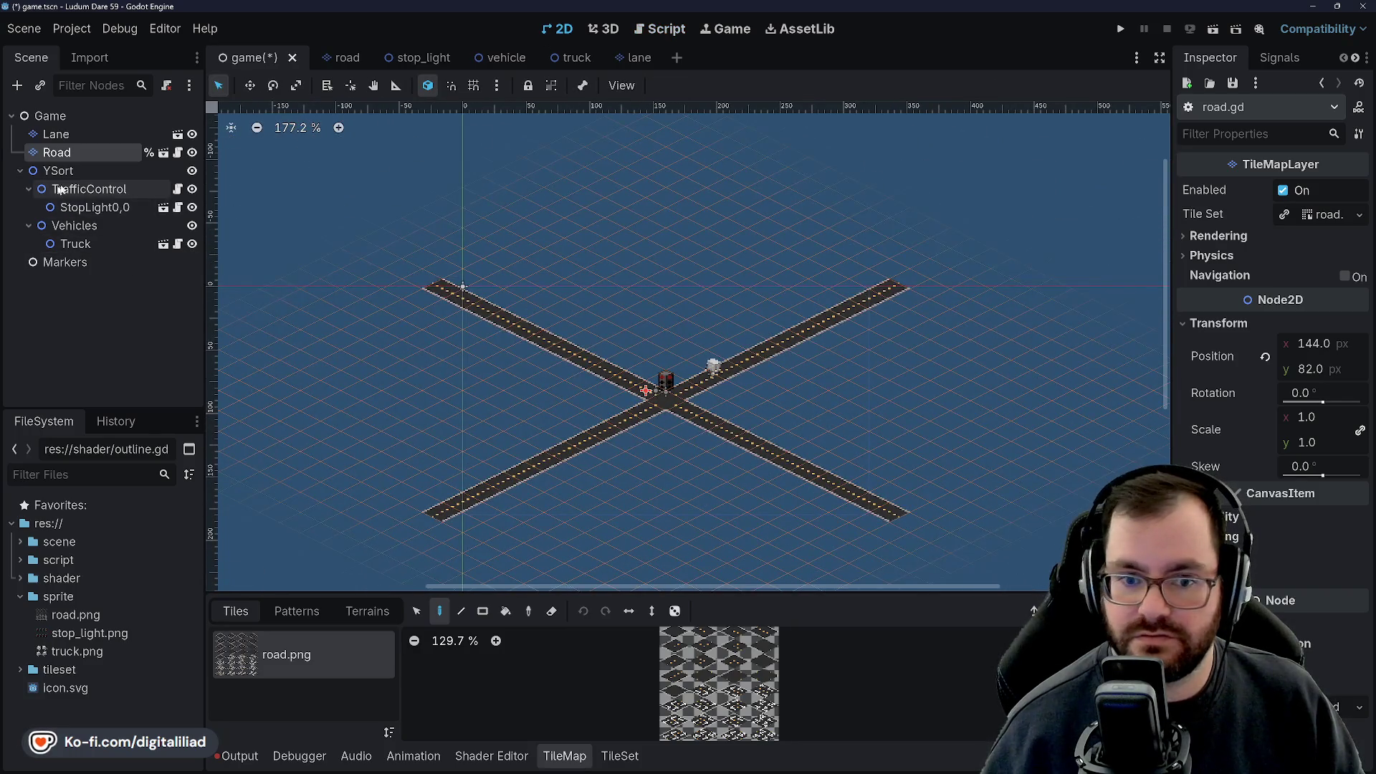
pyautogui.click(92, 169)
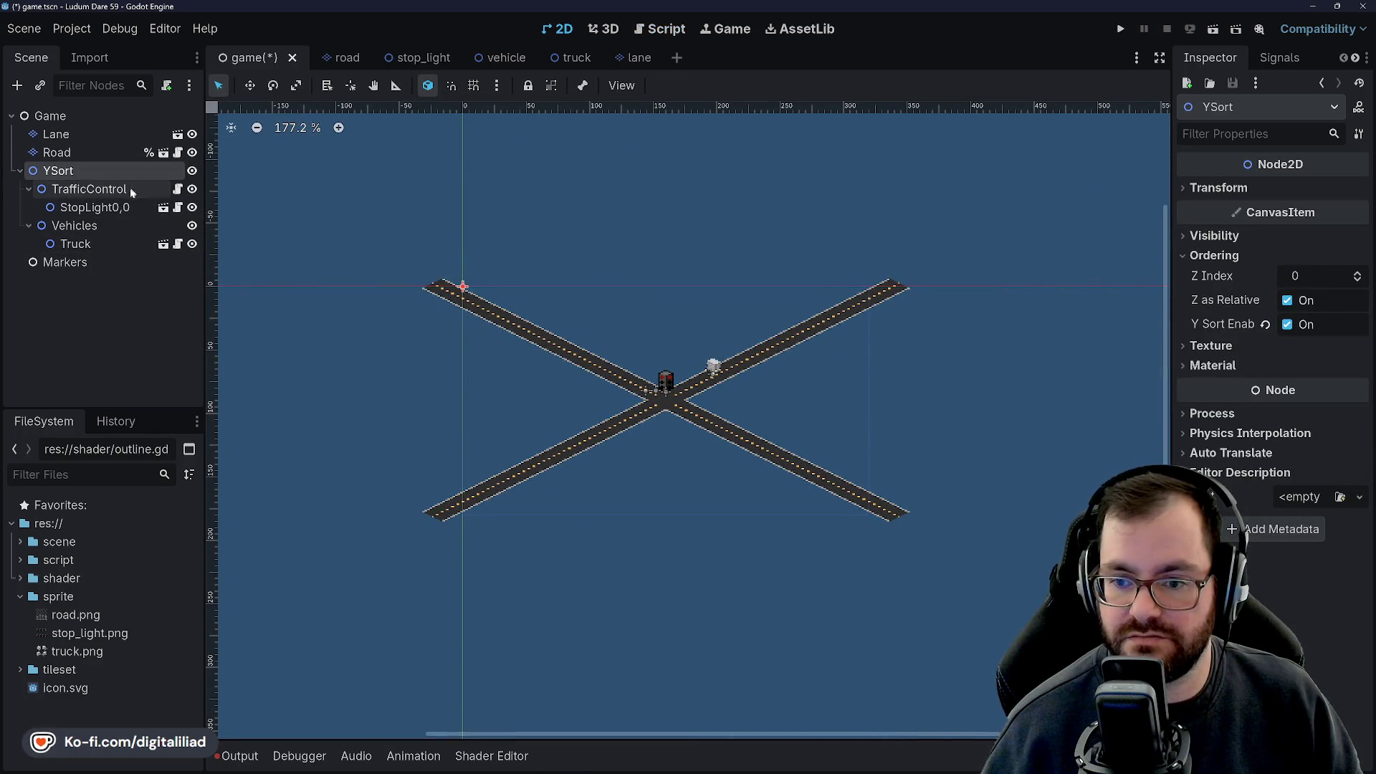
pyautogui.click(72, 152)
pyautogui.click(659, 29)
# Type the global_pos parameter and Vector2i type into the get_road_tile header and save.
pyautogui.click(637, 152)
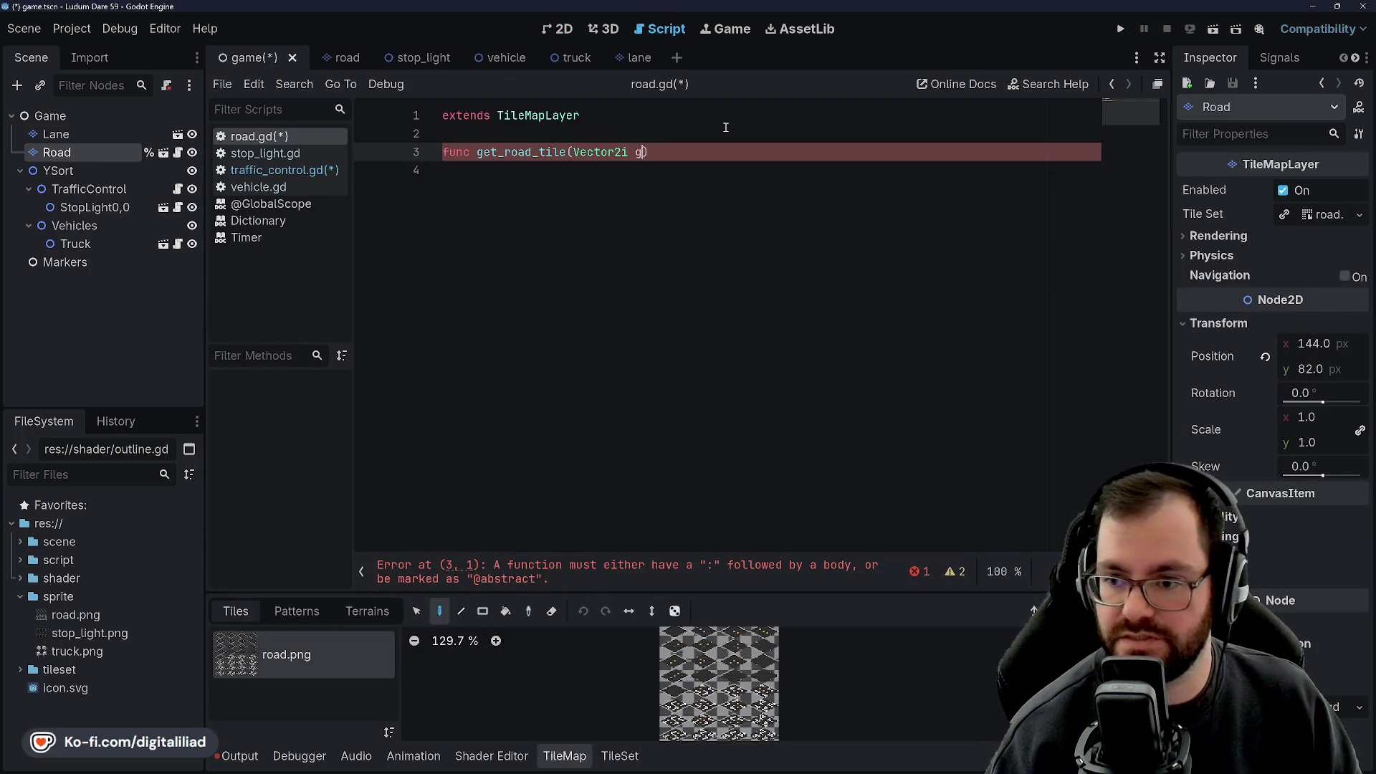
pyautogui.write('gloab')
pyautogui.write('bal_p')
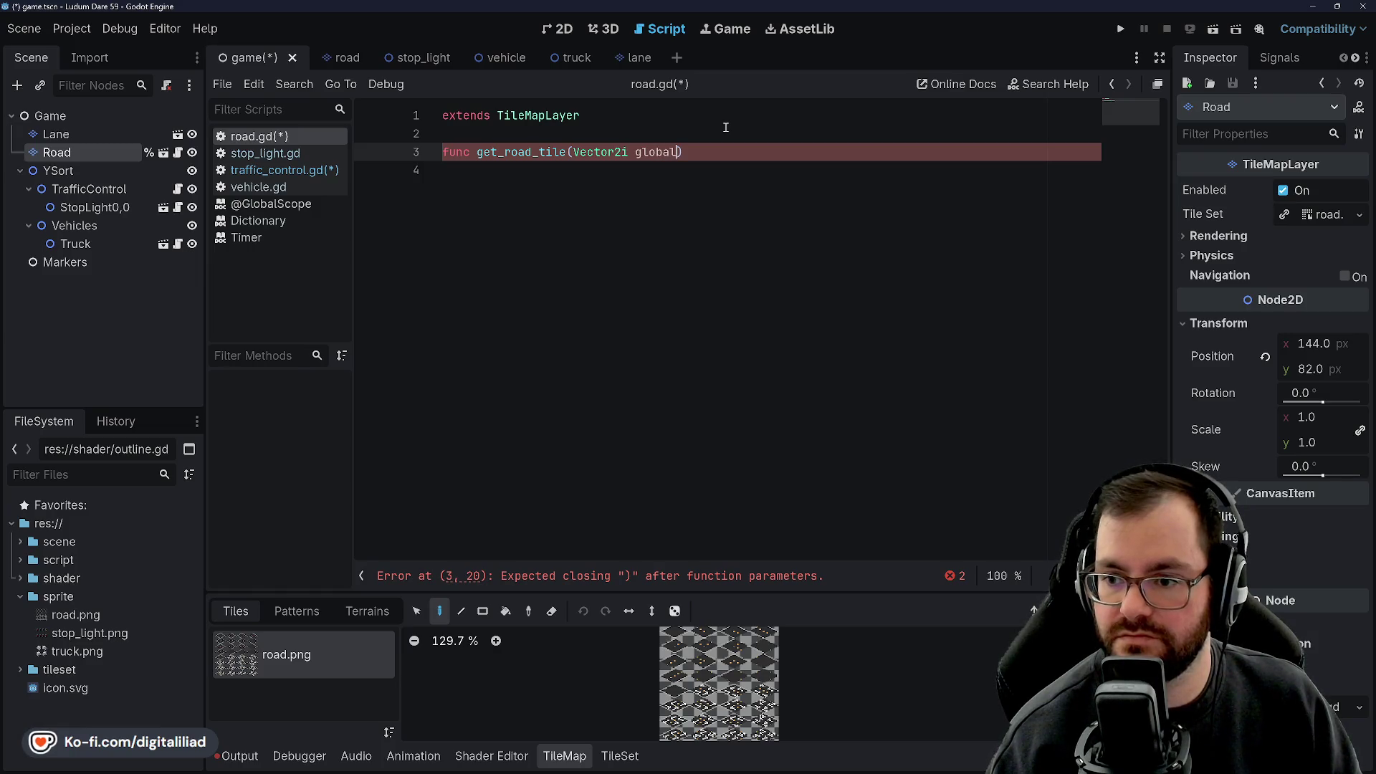
pyautogui.write('os')
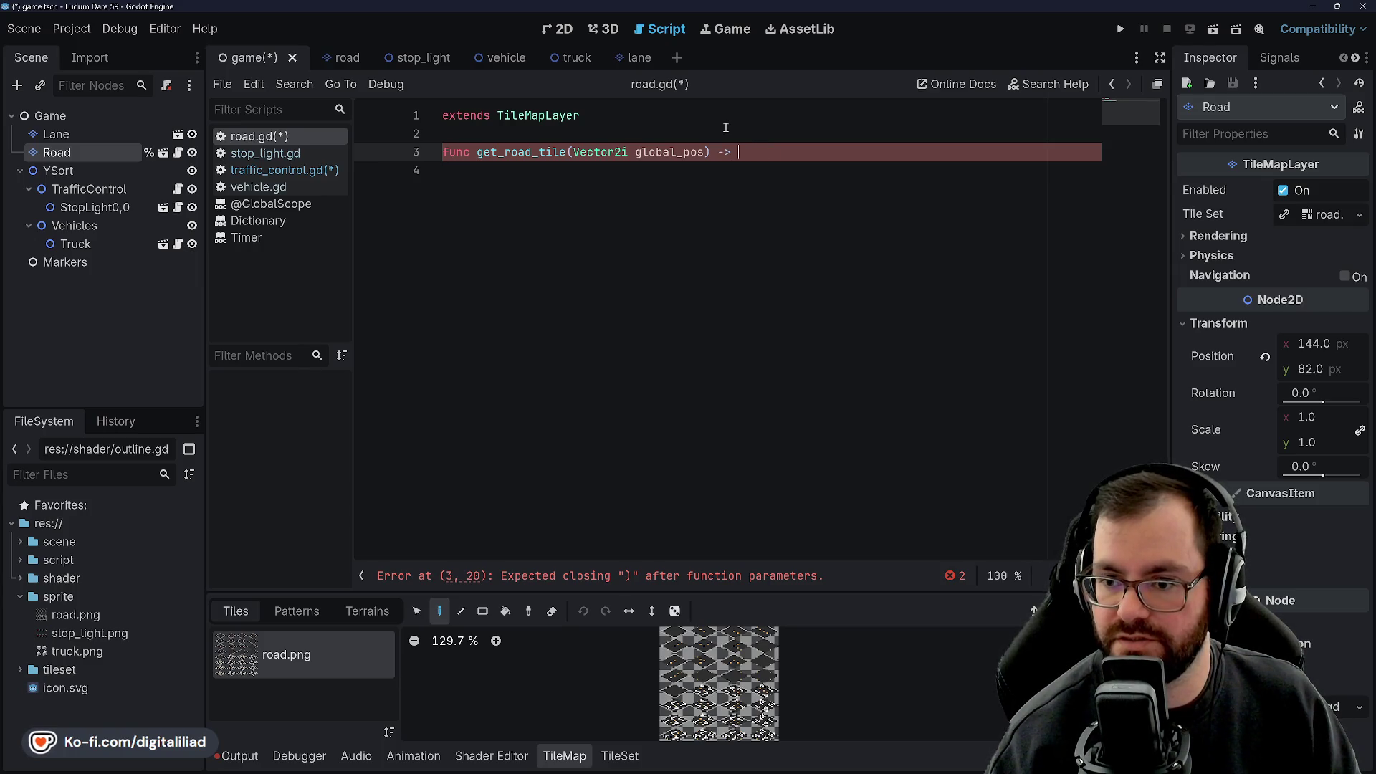
pyautogui.write('Vector2i:')
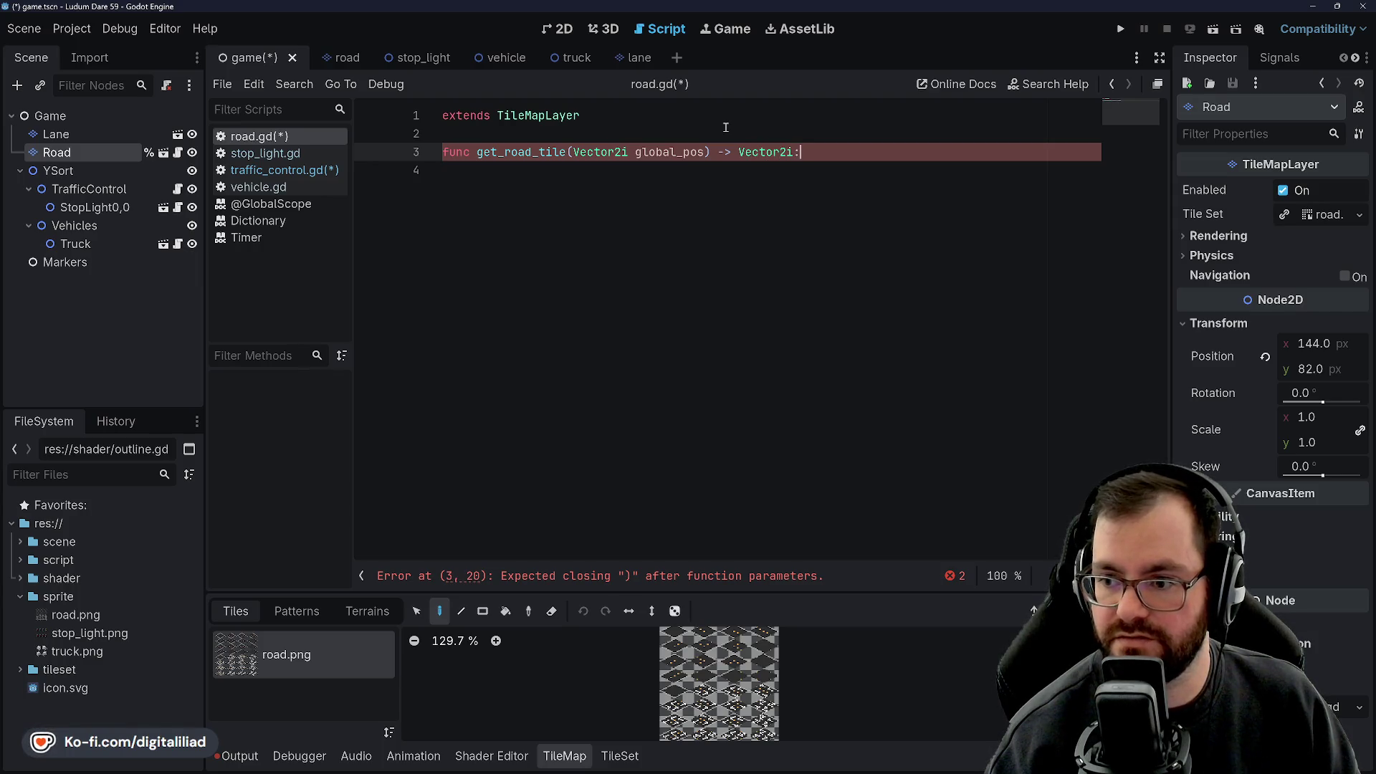
pyautogui.press('Return')
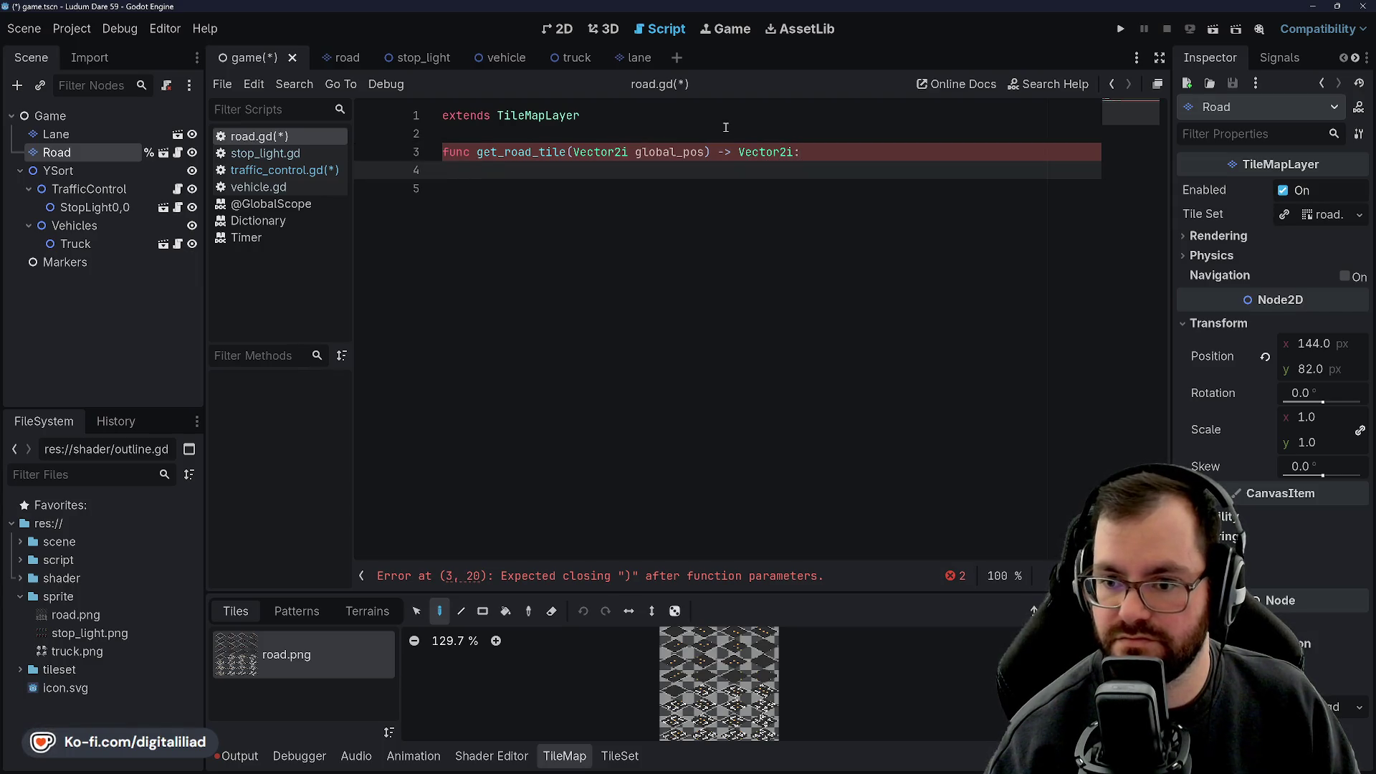
pyautogui.write('pass')
pyautogui.hotkey('ctrl', 's')
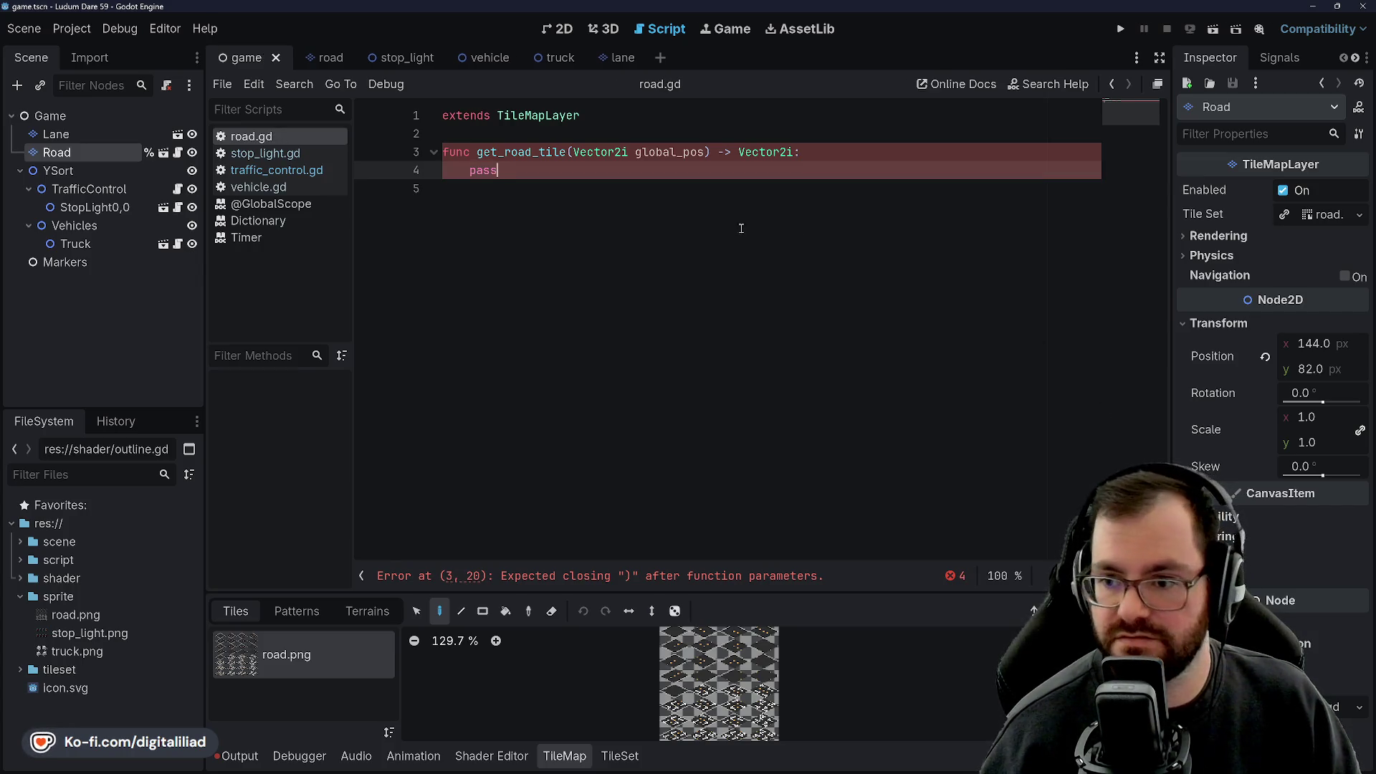
# Fix the parameter to 'global_pos: Vector2i' and erase the placeholder pass line.
pyautogui.moveTo(573, 153); pyautogui.dragTo(635, 153)
pyautogui.press('BackSpace')
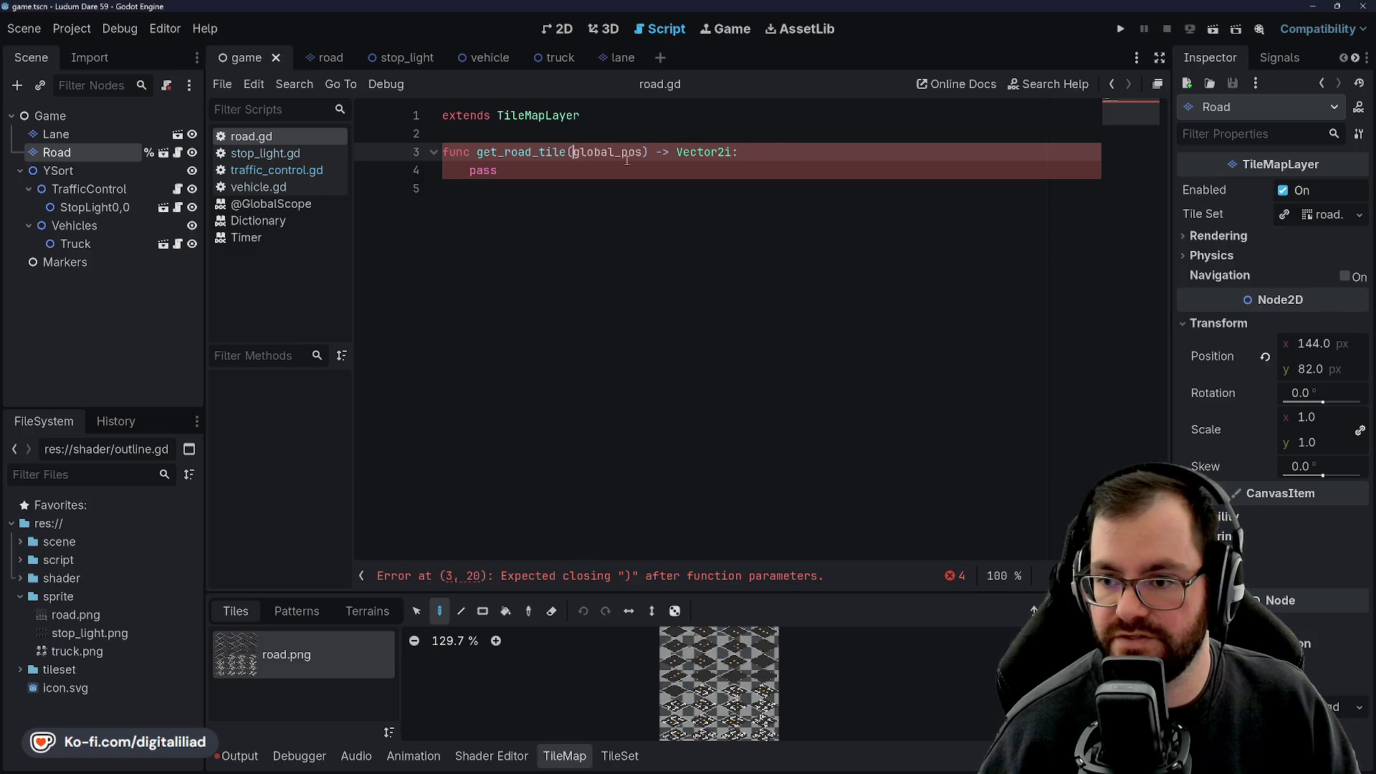
pyautogui.write(': ')
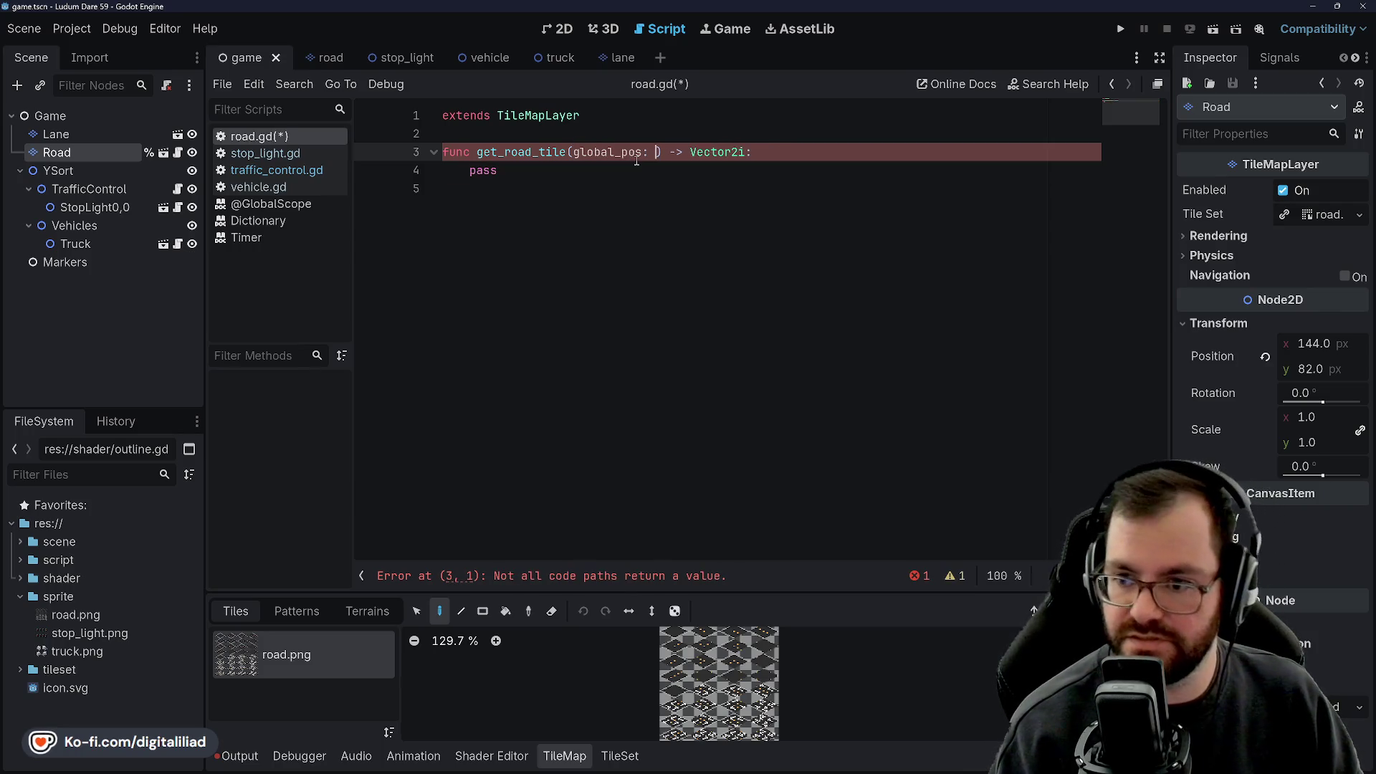
pyautogui.write('Vector2i')
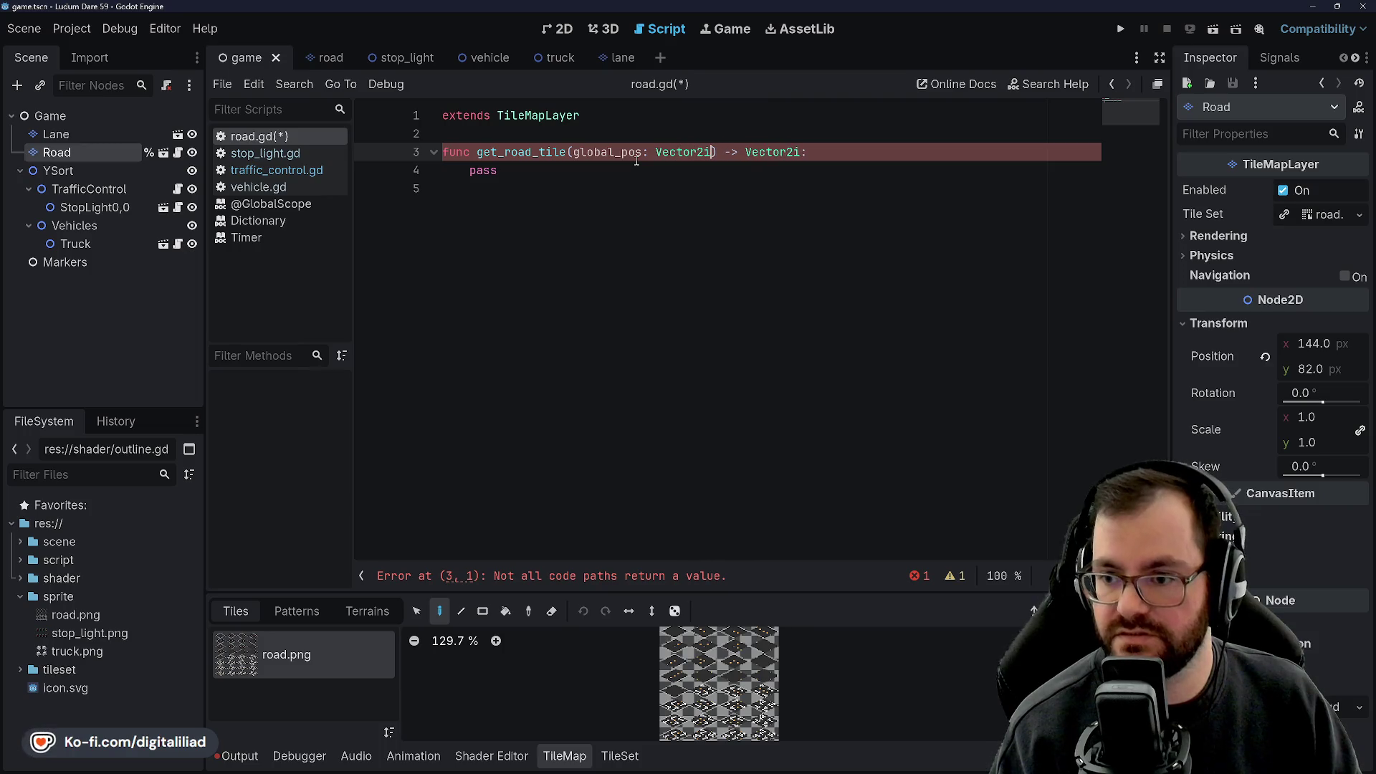
pyautogui.click(616, 175)
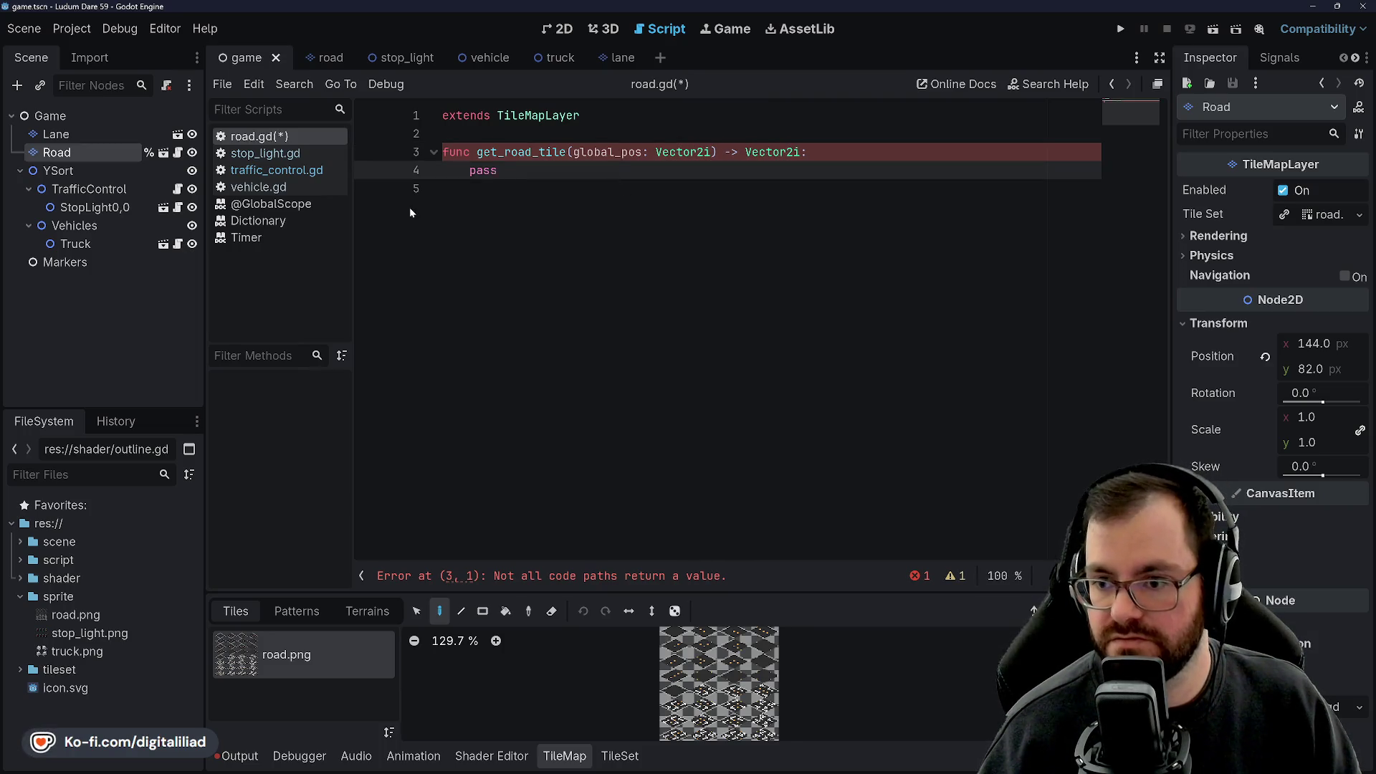
pyautogui.hotkey('ctrl', 's')
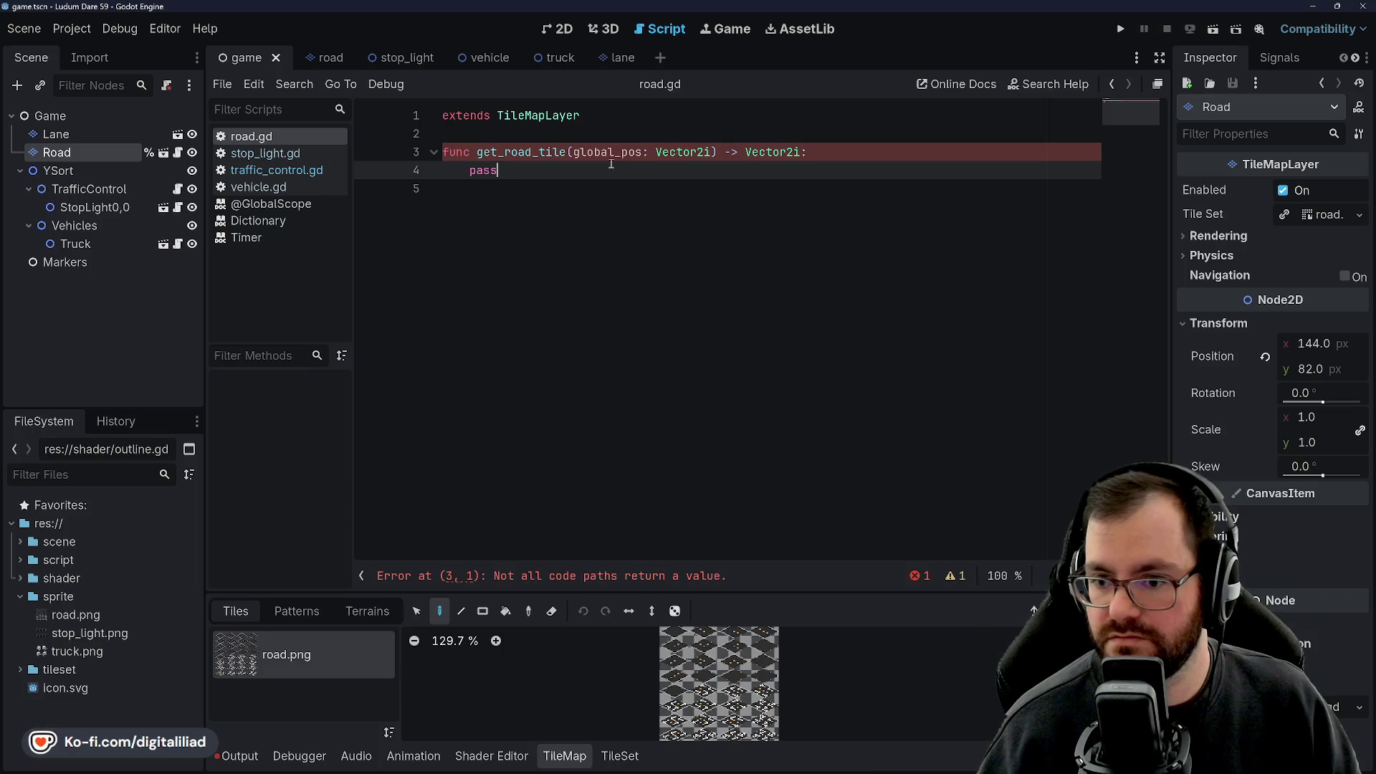
pyautogui.press('BackSpace')
pyautogui.press('BackSpace')
pyautogui.press('BackSpace')
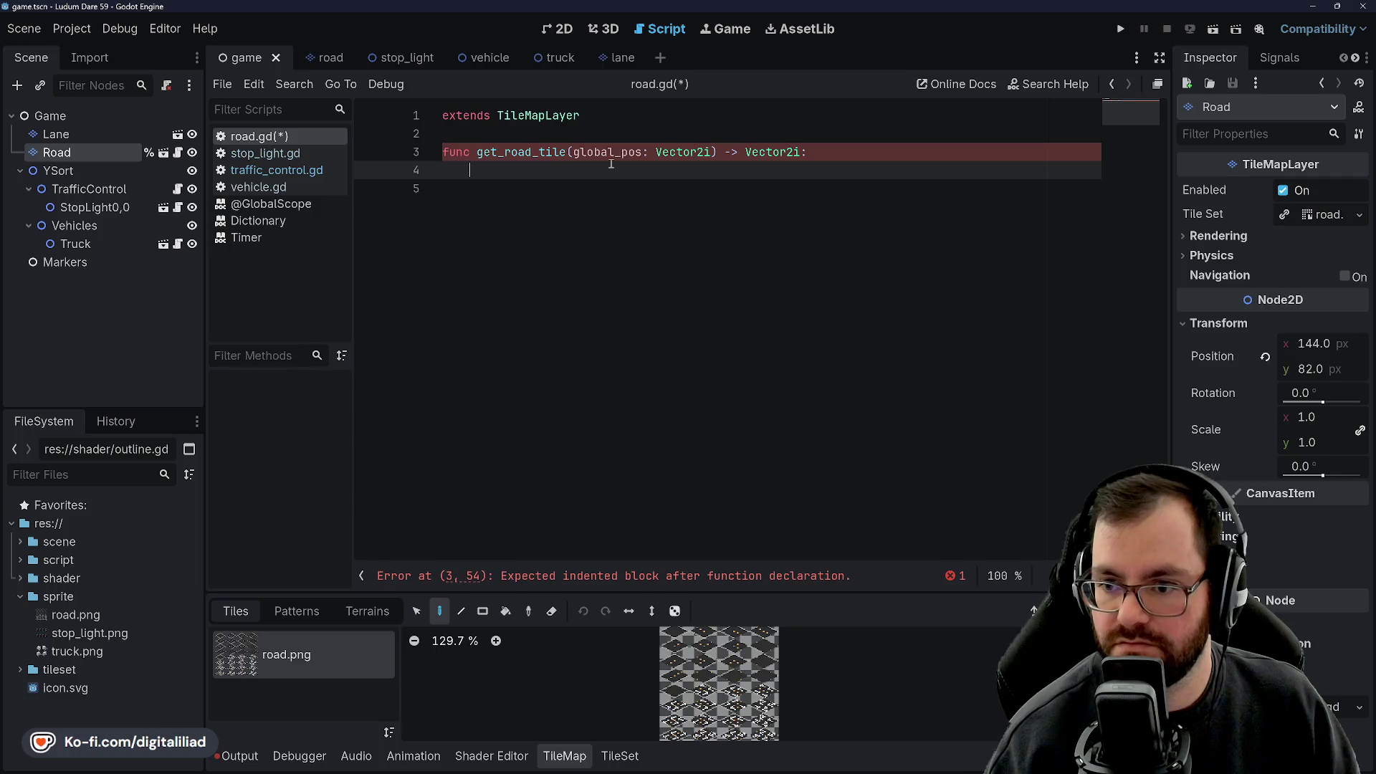
# Add 'var local_pos: Vector2 = to_local(global_pos)' as the function's first line.
pyautogui.write('re')
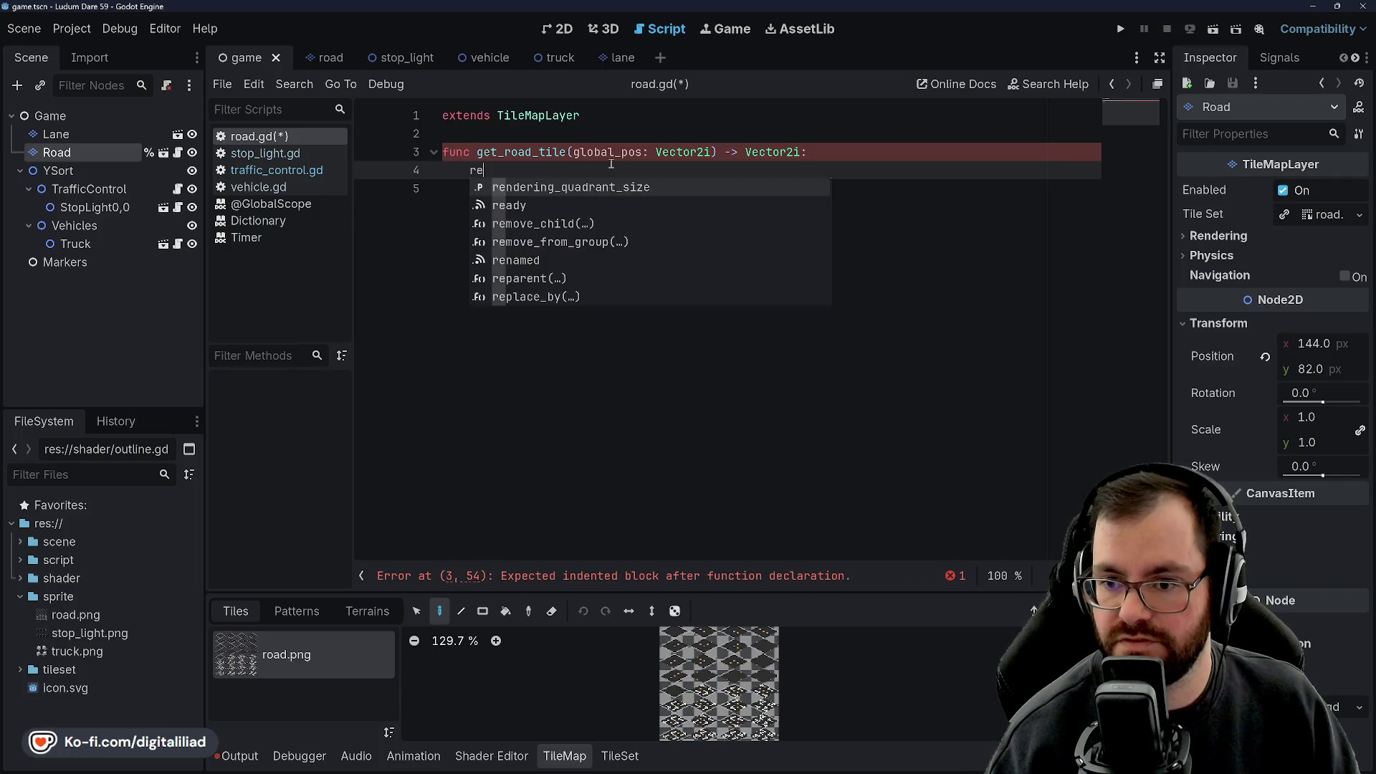
pyautogui.press('BackSpace')
pyautogui.press('BackSpace')
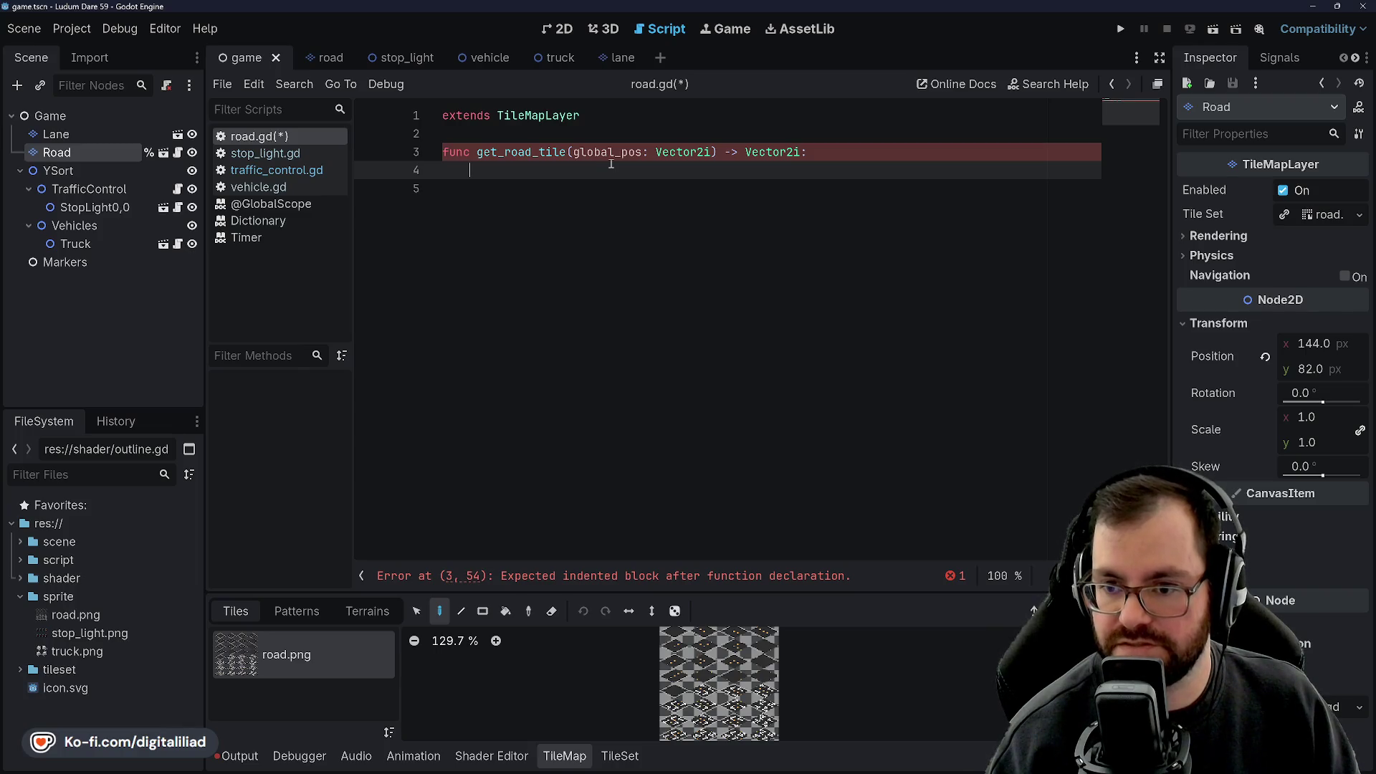
pyautogui.write('varlocal_pos = ')
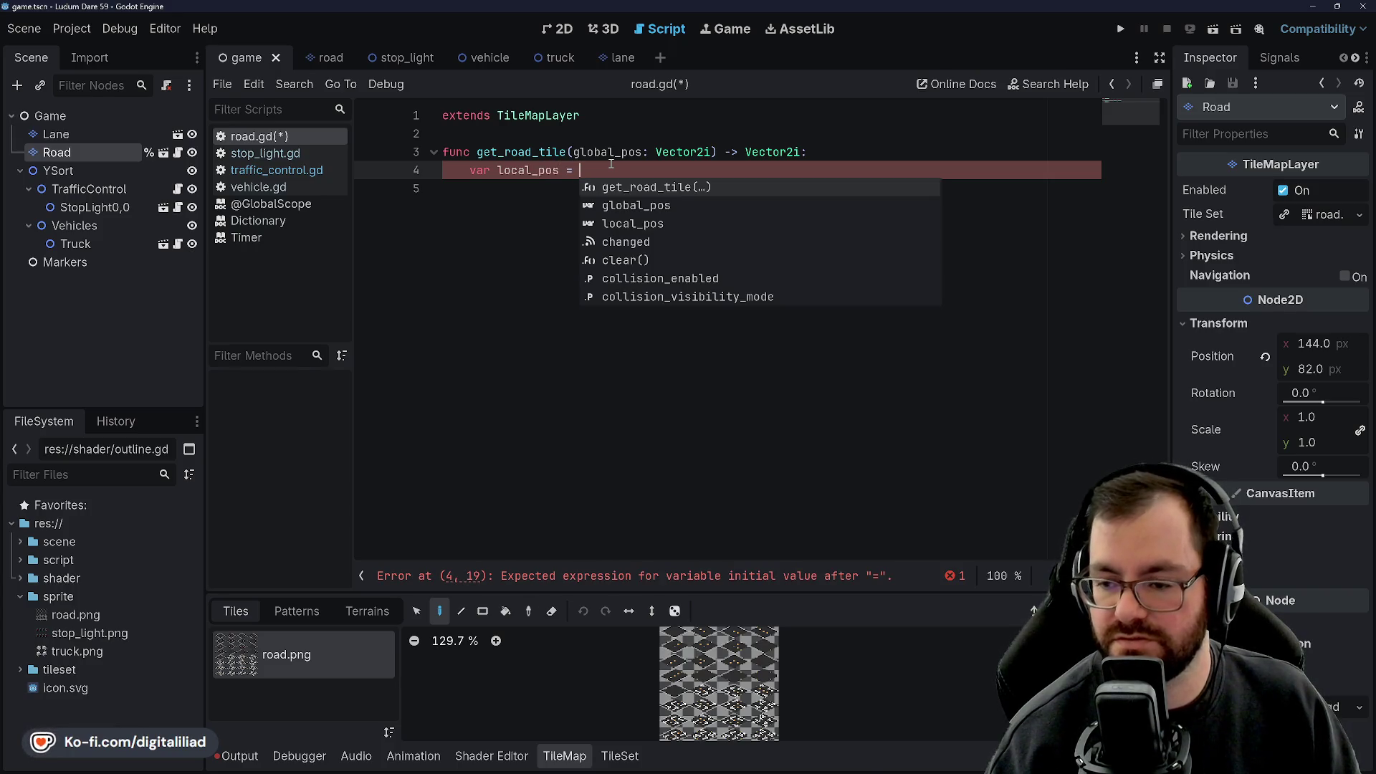
pyautogui.write('g')
pyautogui.press('BackSpace')
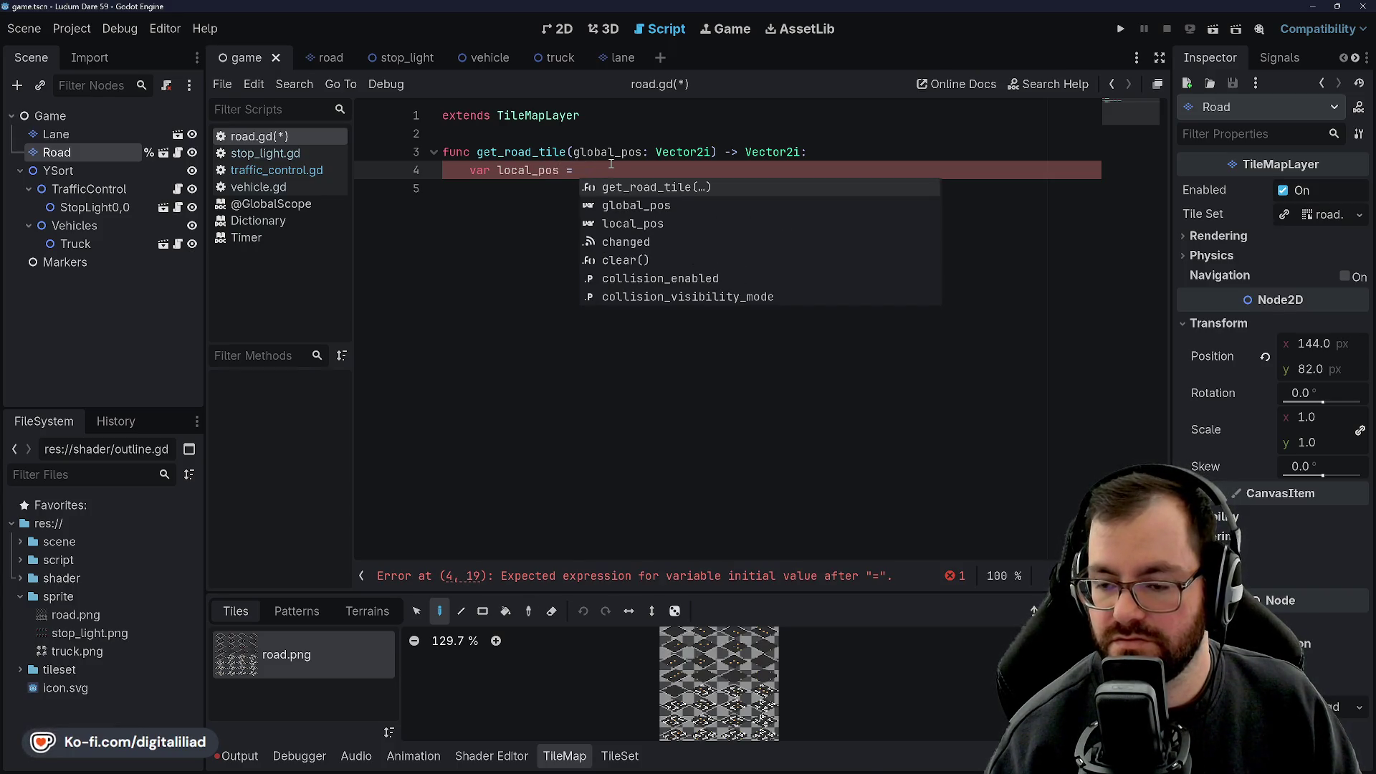
pyautogui.write('to')
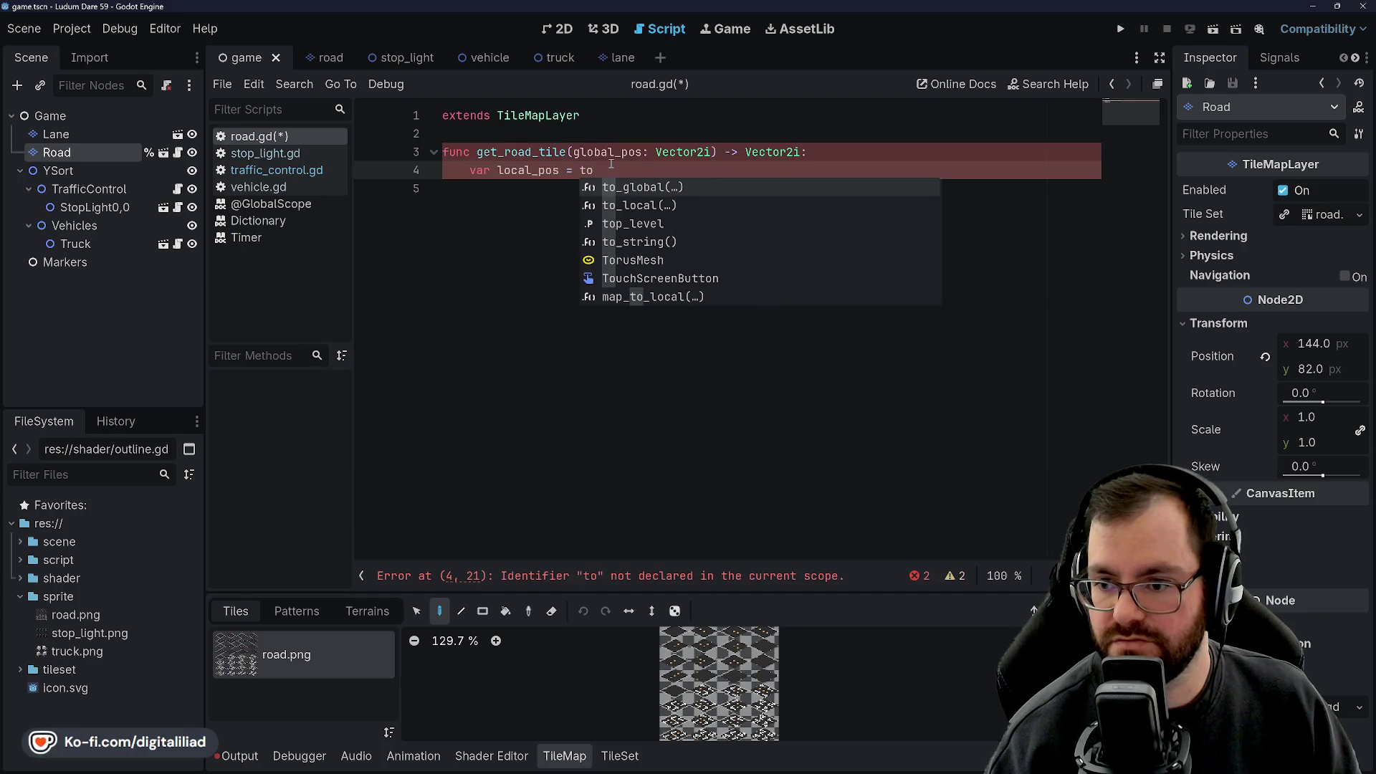
pyautogui.press('Down')
pyautogui.press('Return')
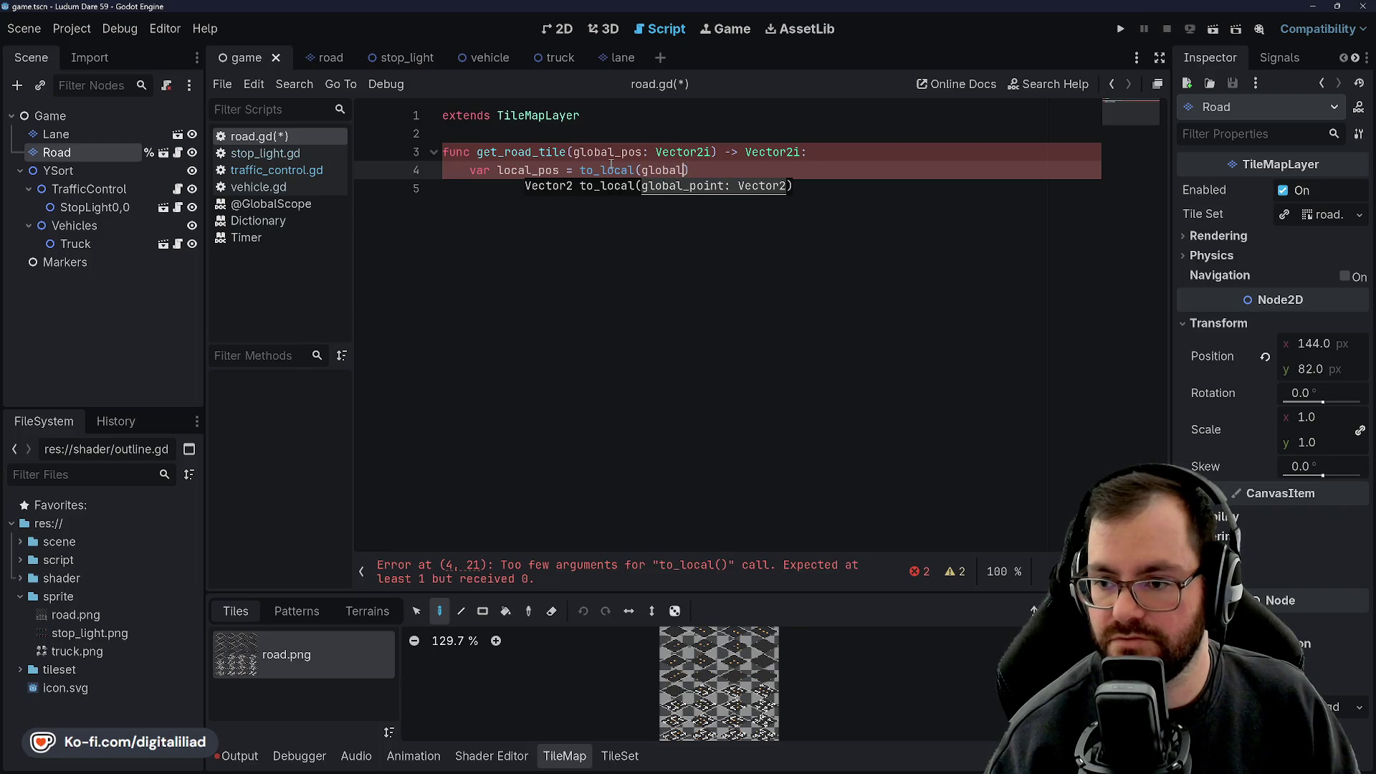
pyautogui.write('_pos')
pyautogui.press('Return')
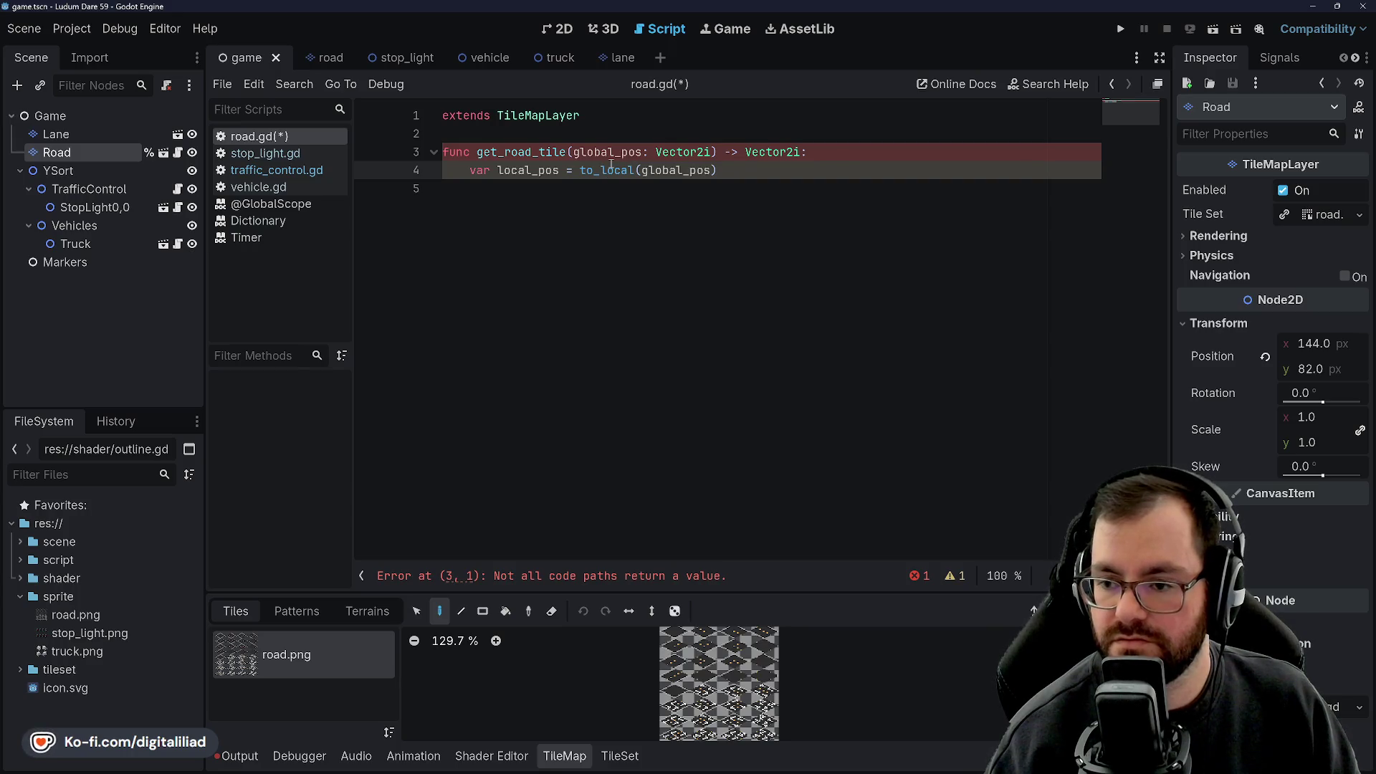
pyautogui.write(': Vector2')
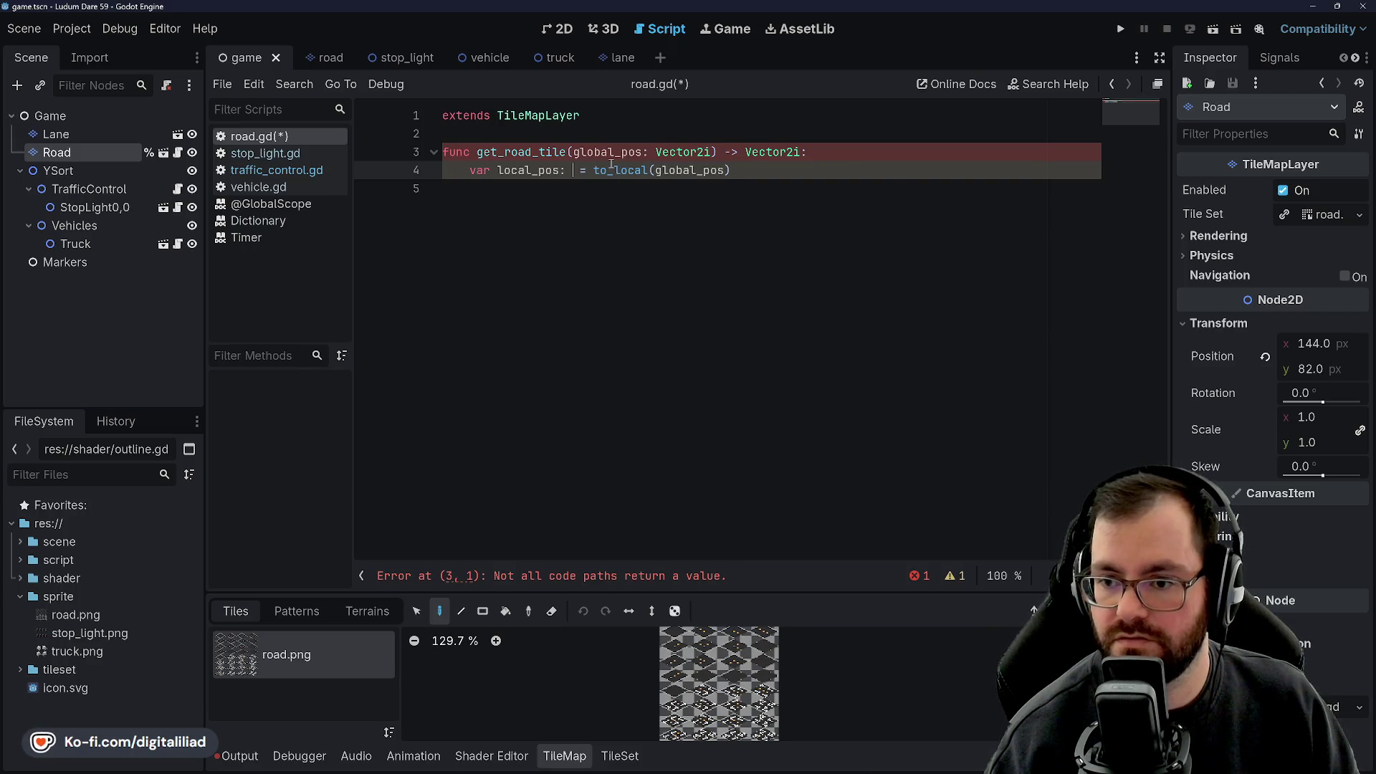
pyautogui.press('Right')
pyautogui.press('Right')
pyautogui.press('Right')
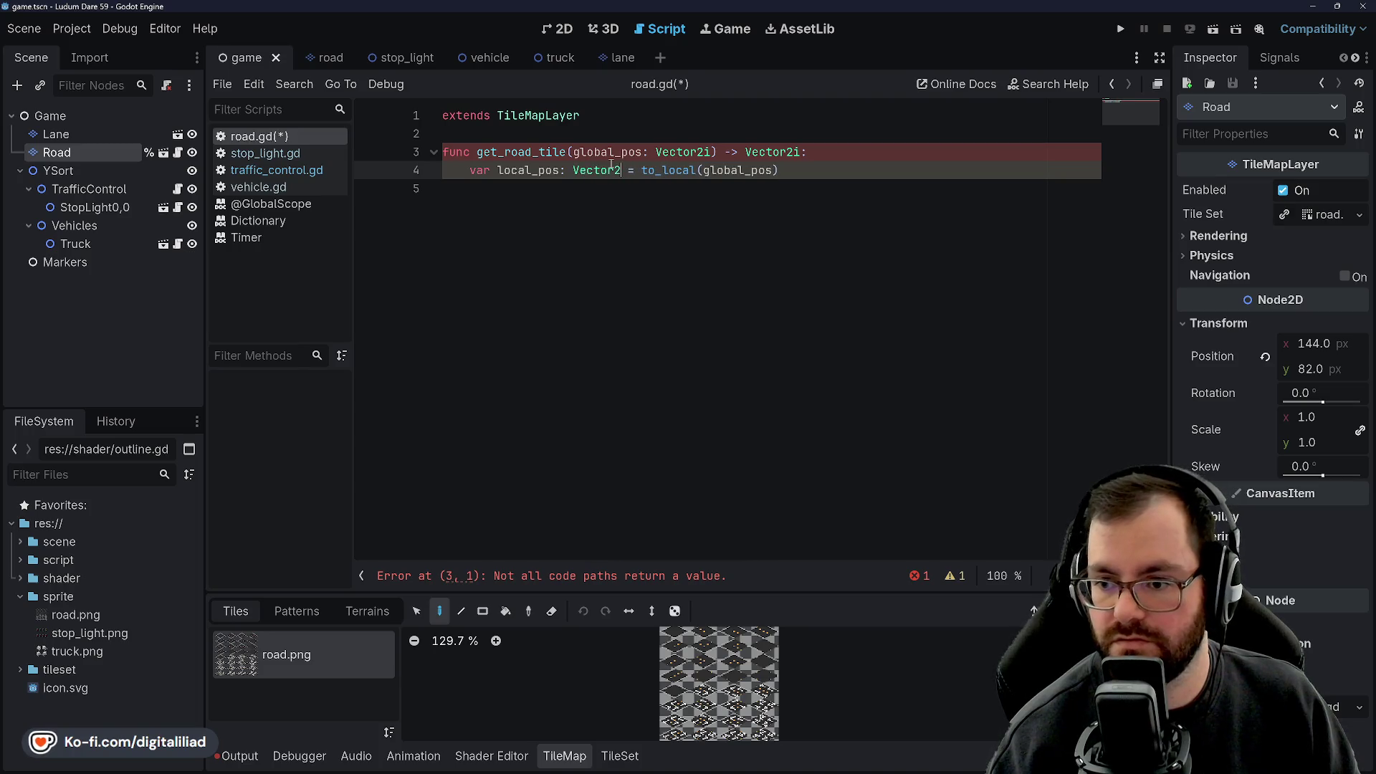
pyautogui.press('Right')
pyautogui.press('Right')
pyautogui.press('Right')
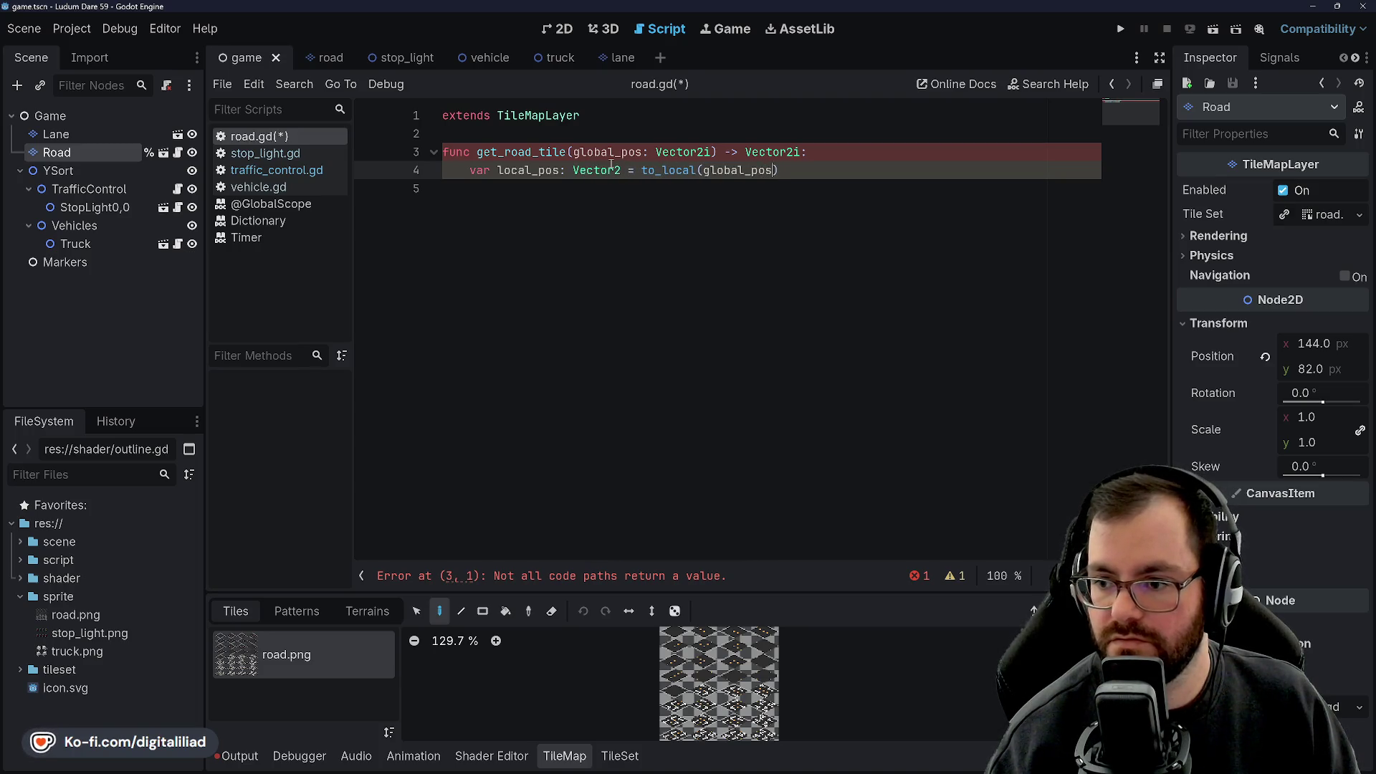
pyautogui.press('Return')
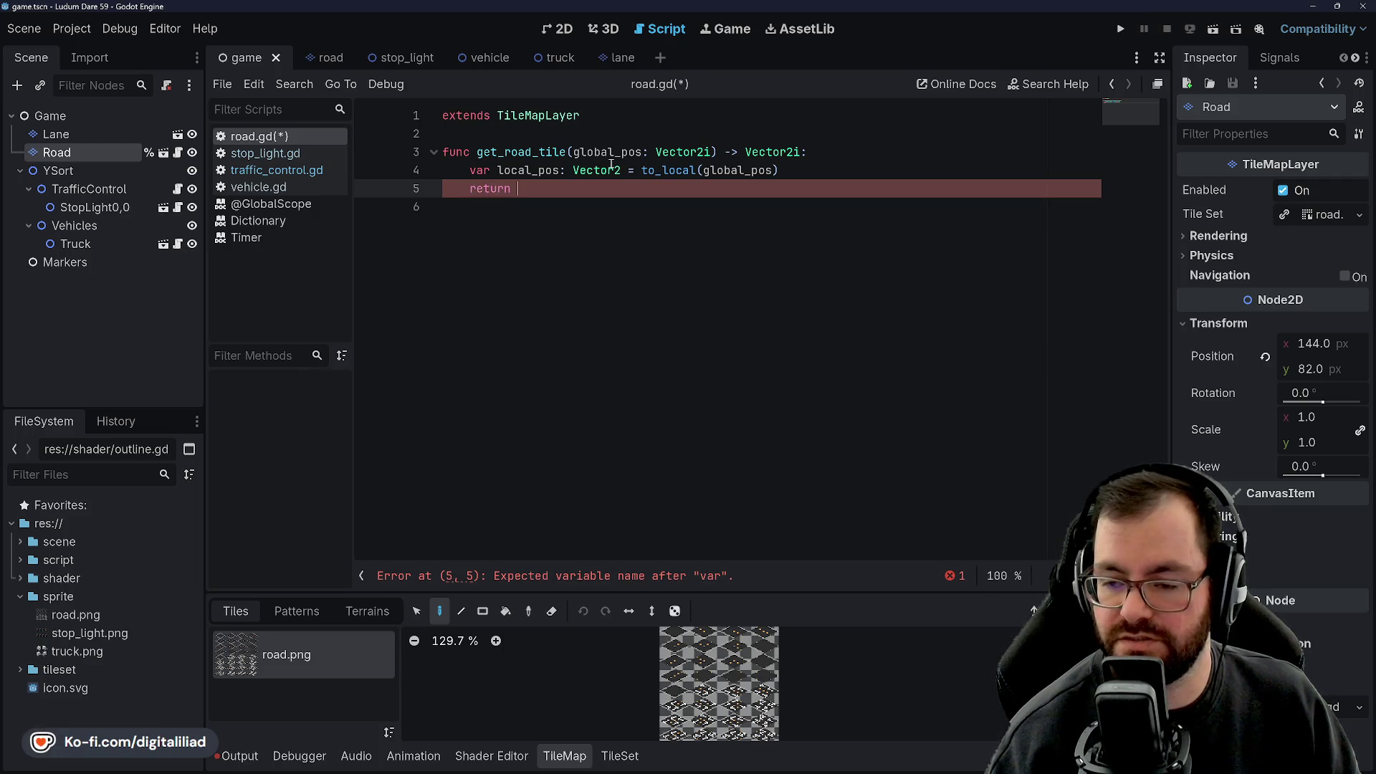
pyautogui.write('return')
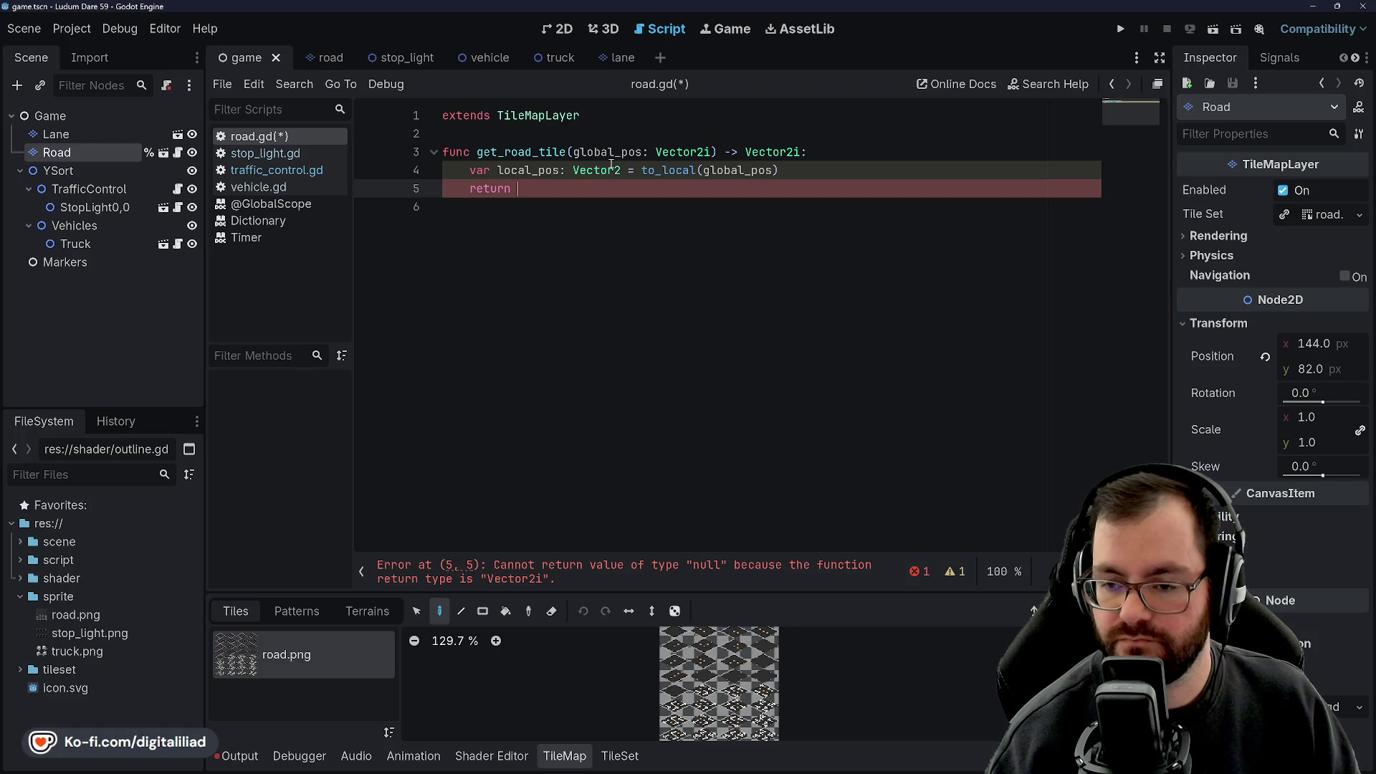
# Add 'return local_to_map(local_pos)' below it and save road.gd.
pyautogui.write('local_to')
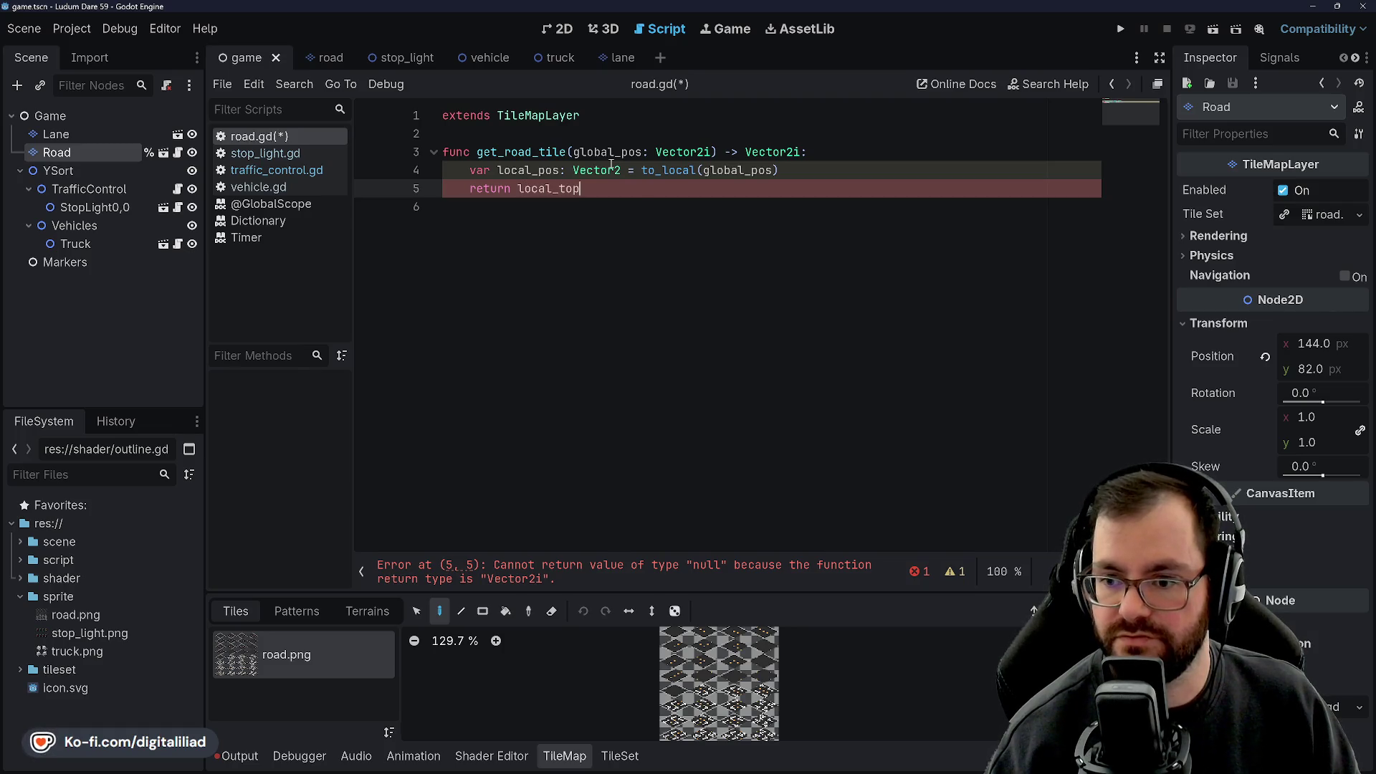
pyautogui.write('_ma')
pyautogui.press('Return')
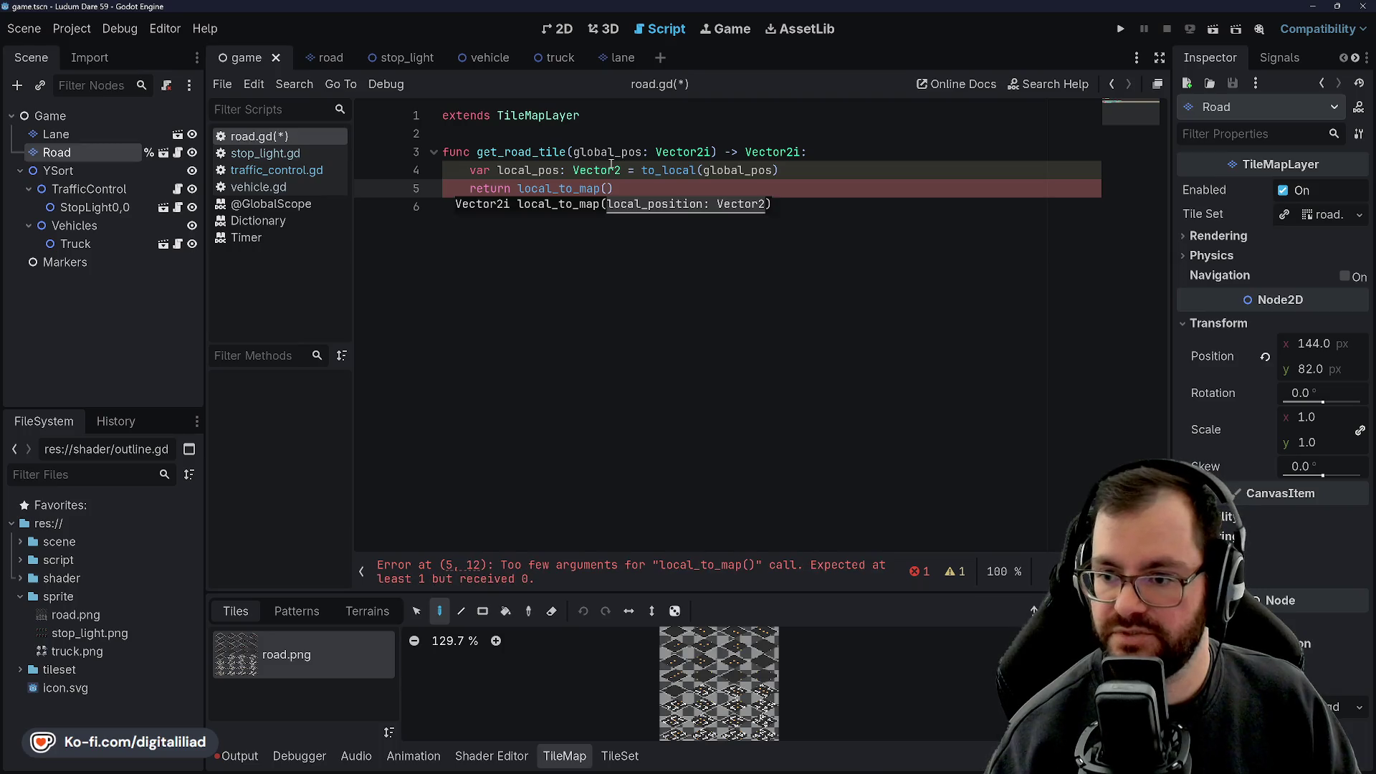
pyautogui.write('_pos)')
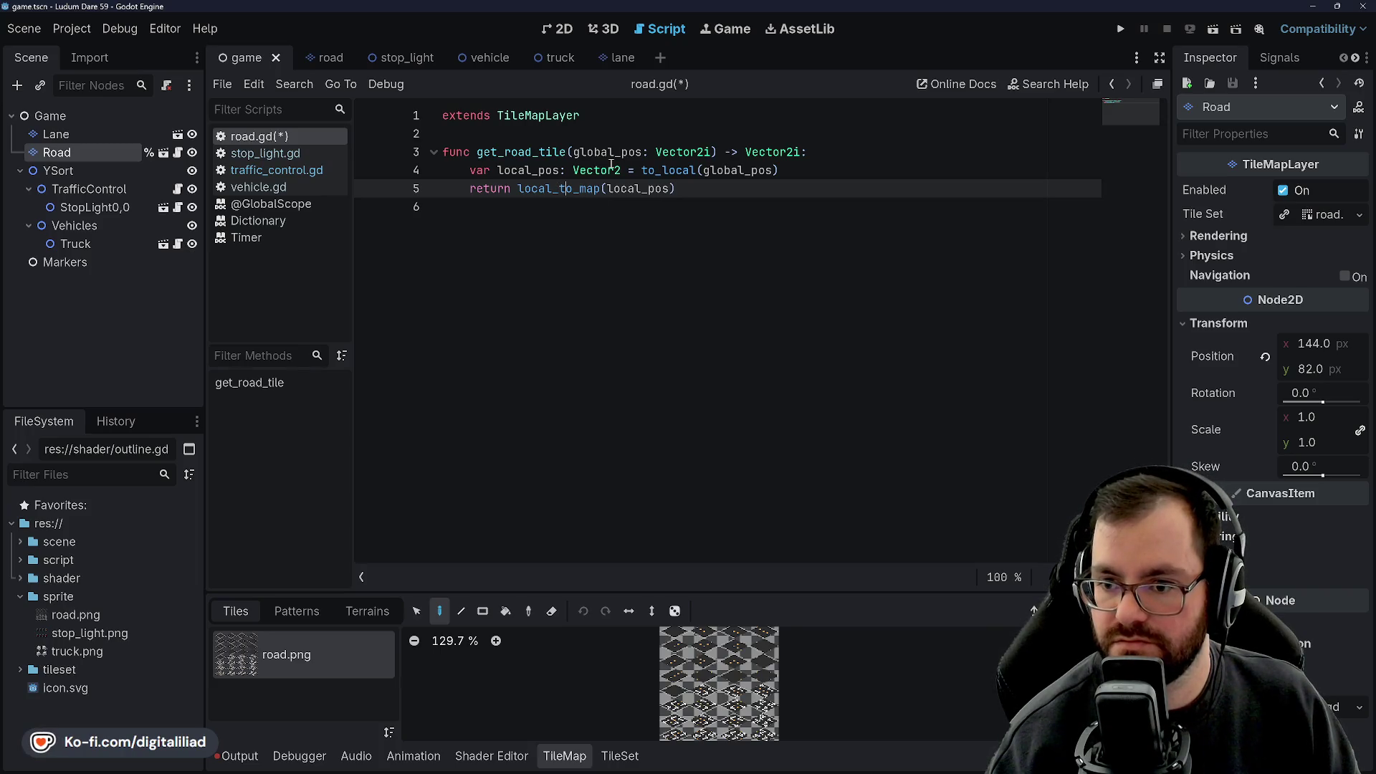
pyautogui.press('End')
pyautogui.hotkey('ctrl', 's')
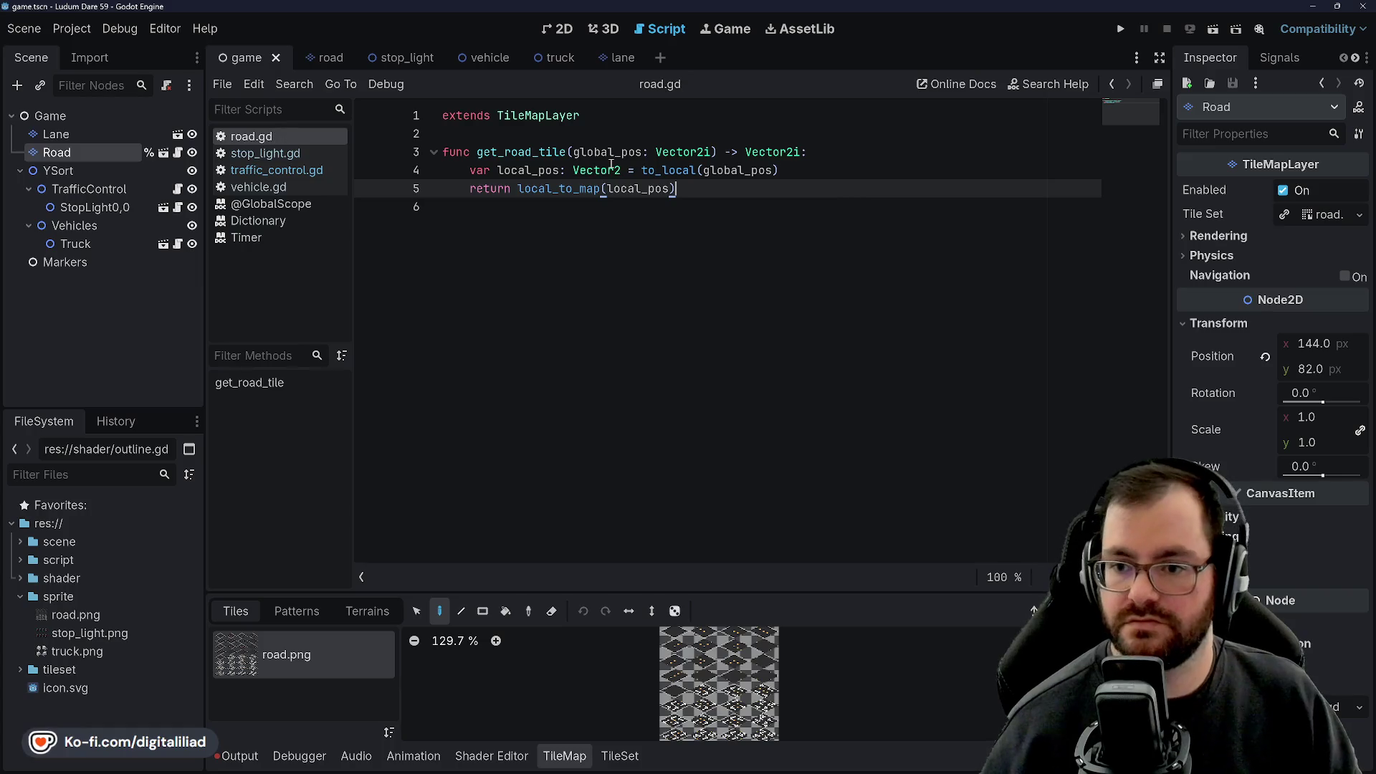
pyautogui.hotkey('ctrl', 'Home')
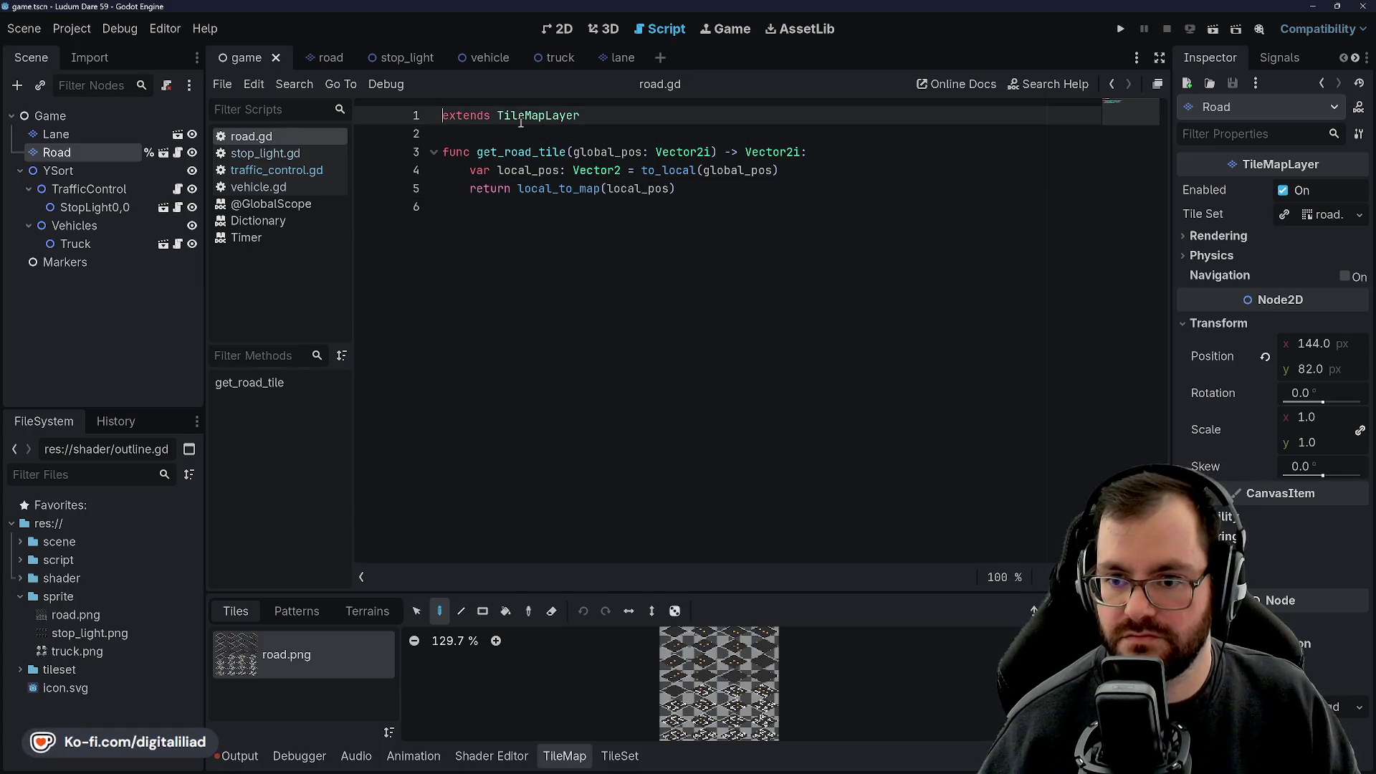
# Add 'class_name RoadNetwork' at the top of road.gd and save.
pyautogui.press('Return')
pyautogui.press('Return')
pyautogui.press('BackSpace')
pyautogui.press('Up')
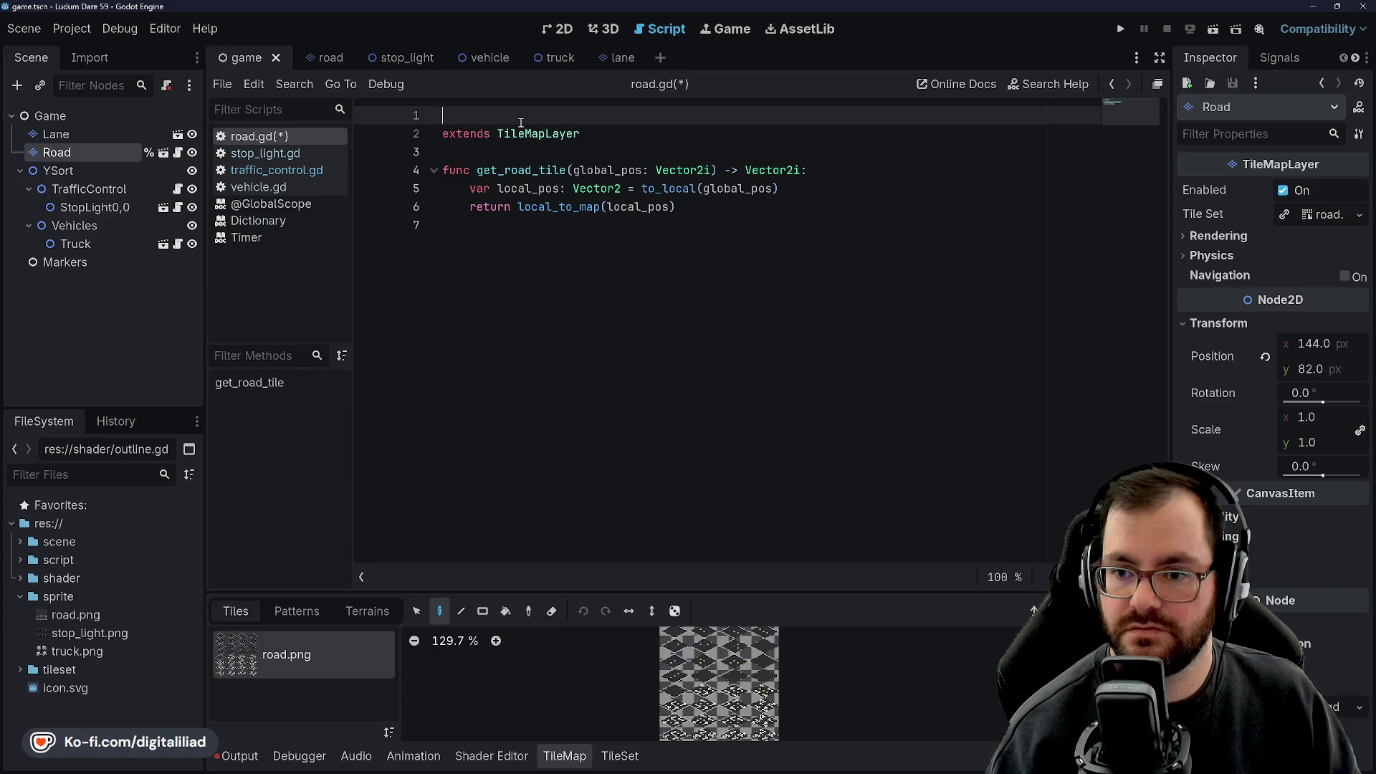
pyautogui.press('BackSpace')
pyautogui.press('BackSpace')
pyautogui.write('lass_name ')
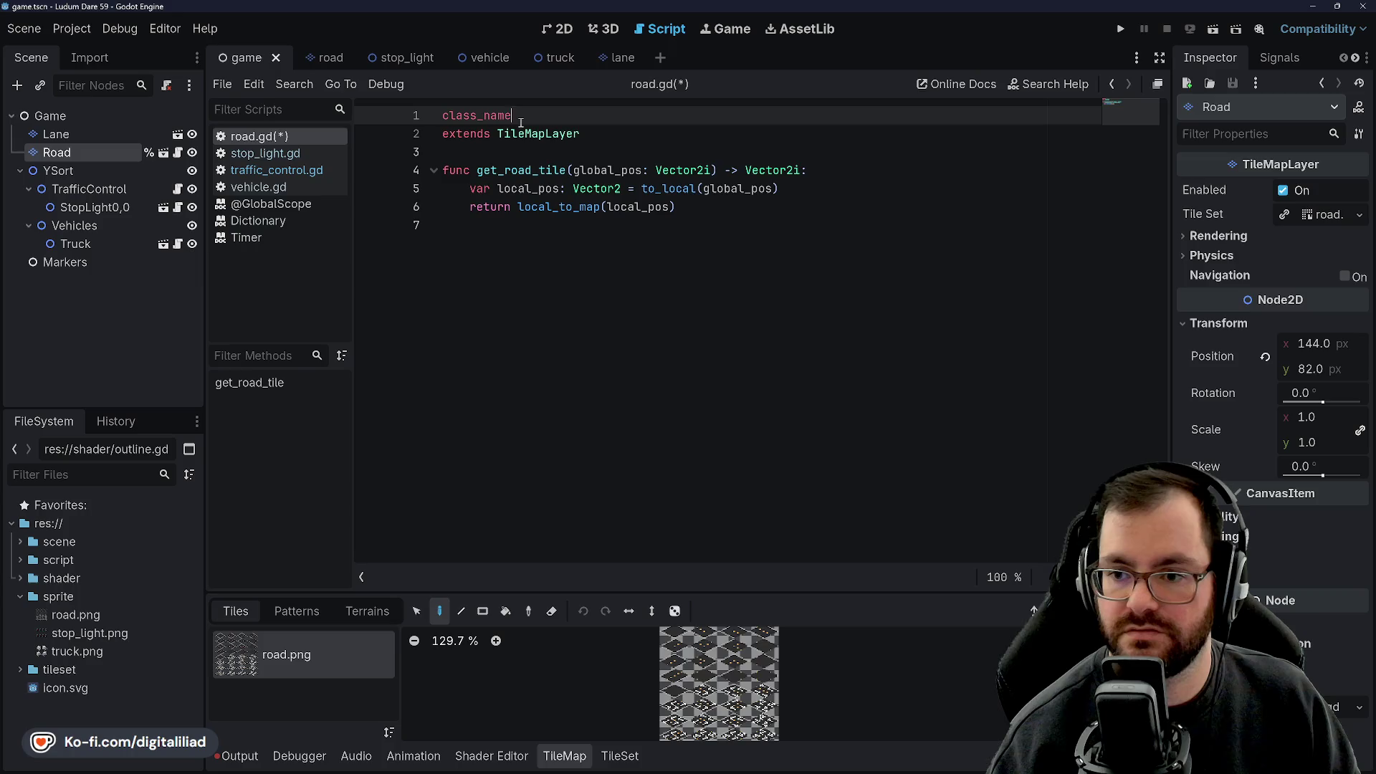
pyautogui.write('RoadNetwork')
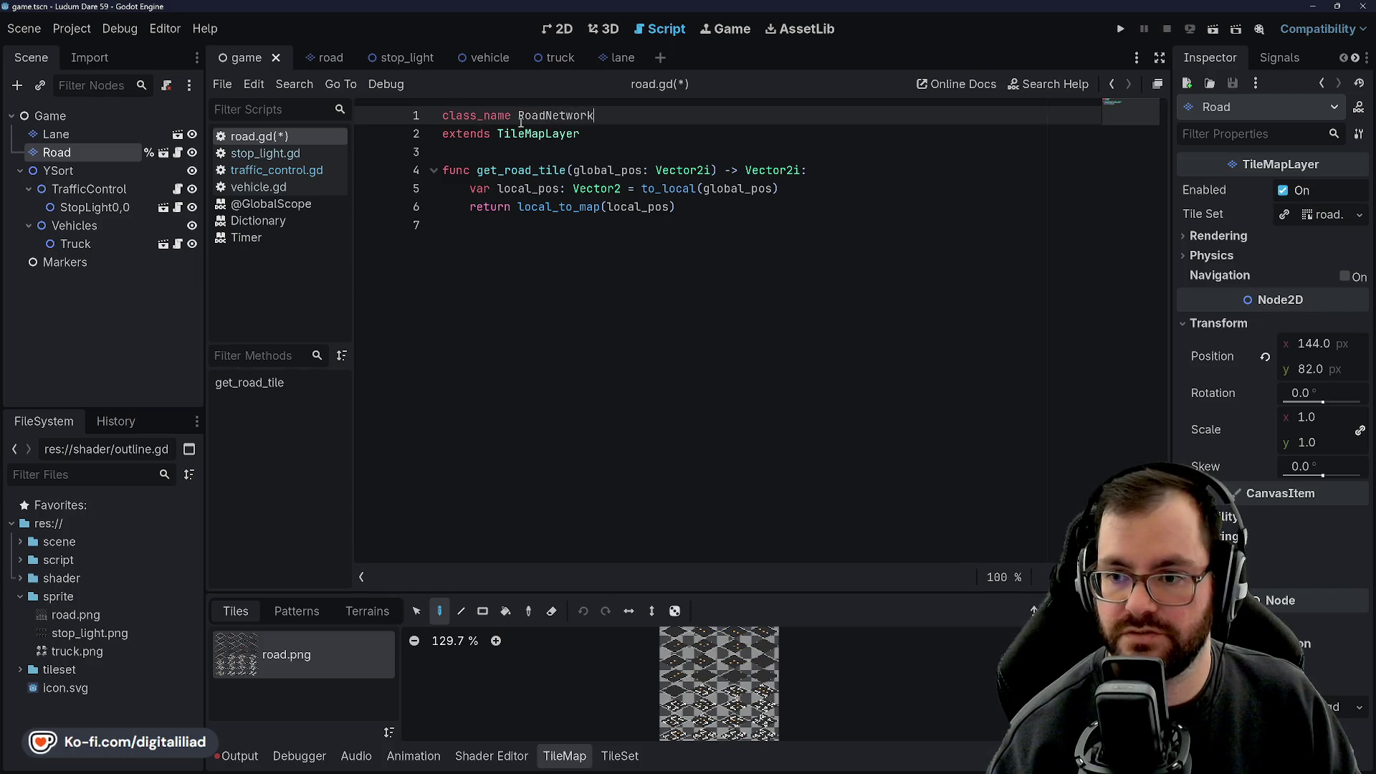
pyautogui.click(500, 160)
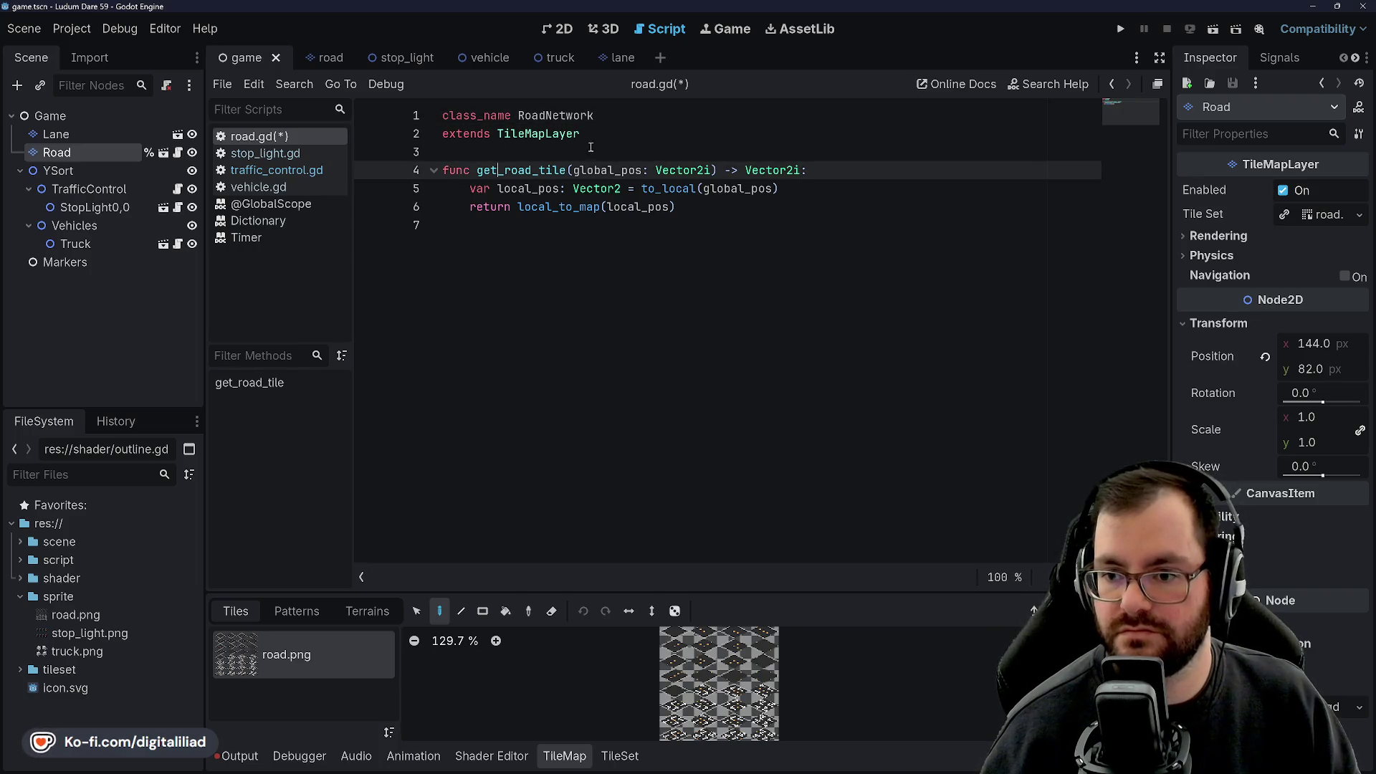
pyautogui.hotkey('ctrl', 's')
# Review the class_name, extends and TileMapLayer lines at the top of road.gd.
pyautogui.press('Down')
pyautogui.press('Down')
pyautogui.press('Down')
pyautogui.press('End')
pyautogui.click(590, 155)
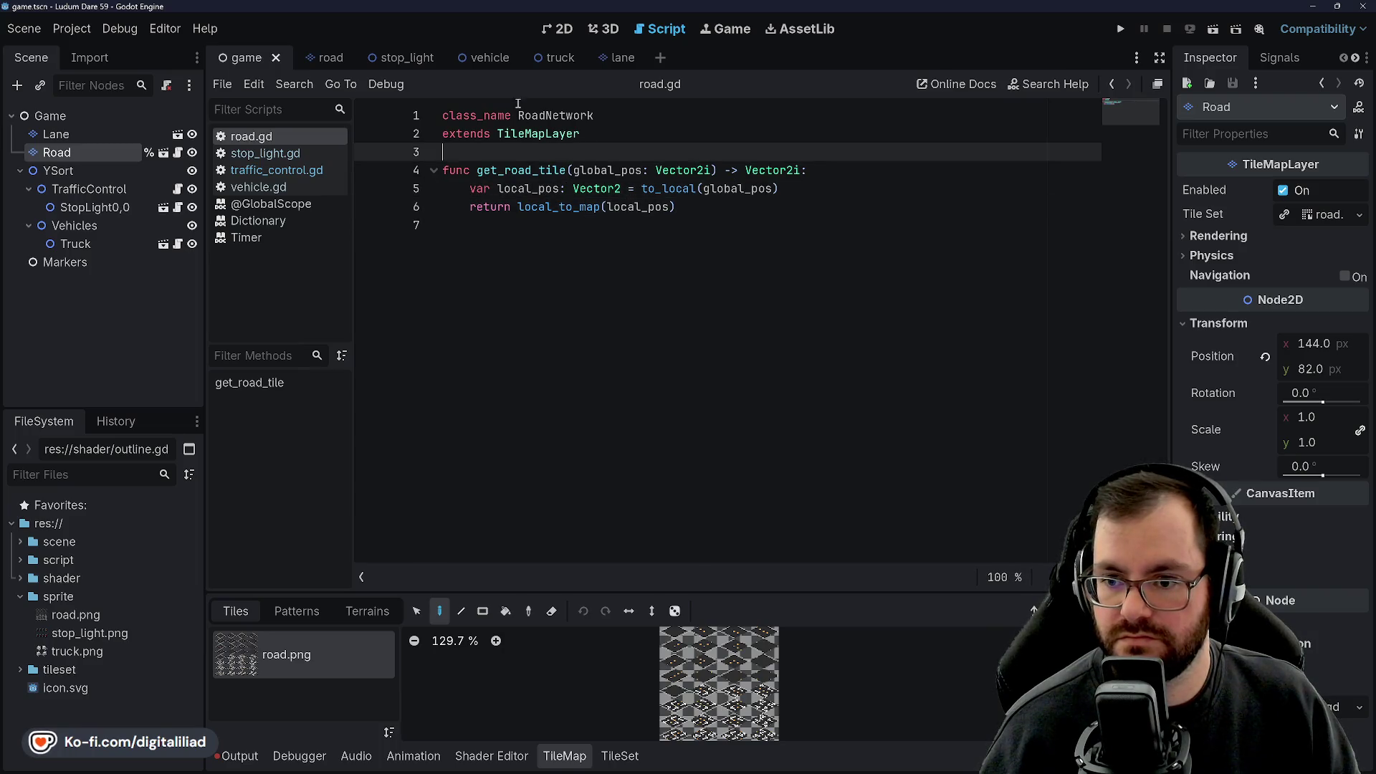
pyautogui.click(478, 115)
pyautogui.press('Down')
pyautogui.doubleClick(476, 115)
pyautogui.doubleClick(466, 133)
pyautogui.doubleClick(537, 133)
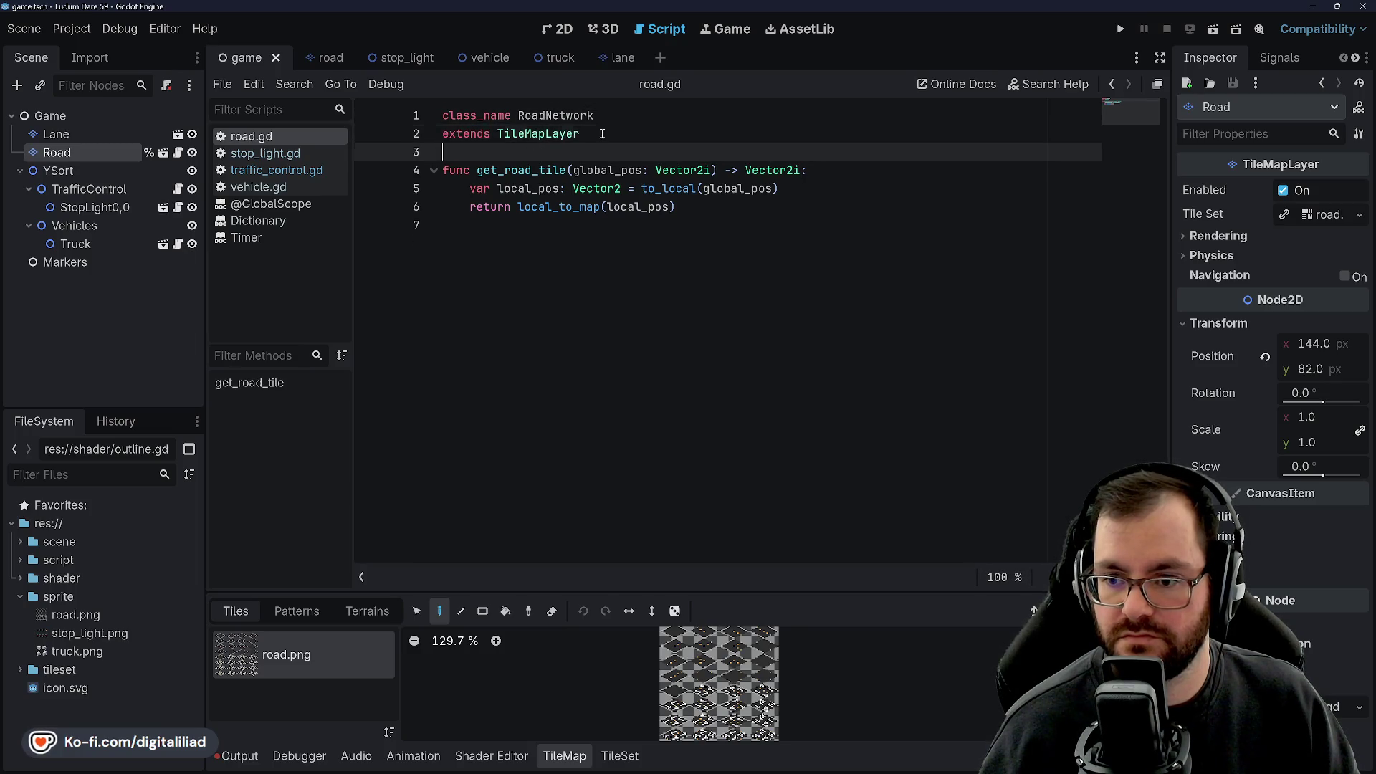
pyautogui.click(518, 116)
pyautogui.tripleClick(517, 116)
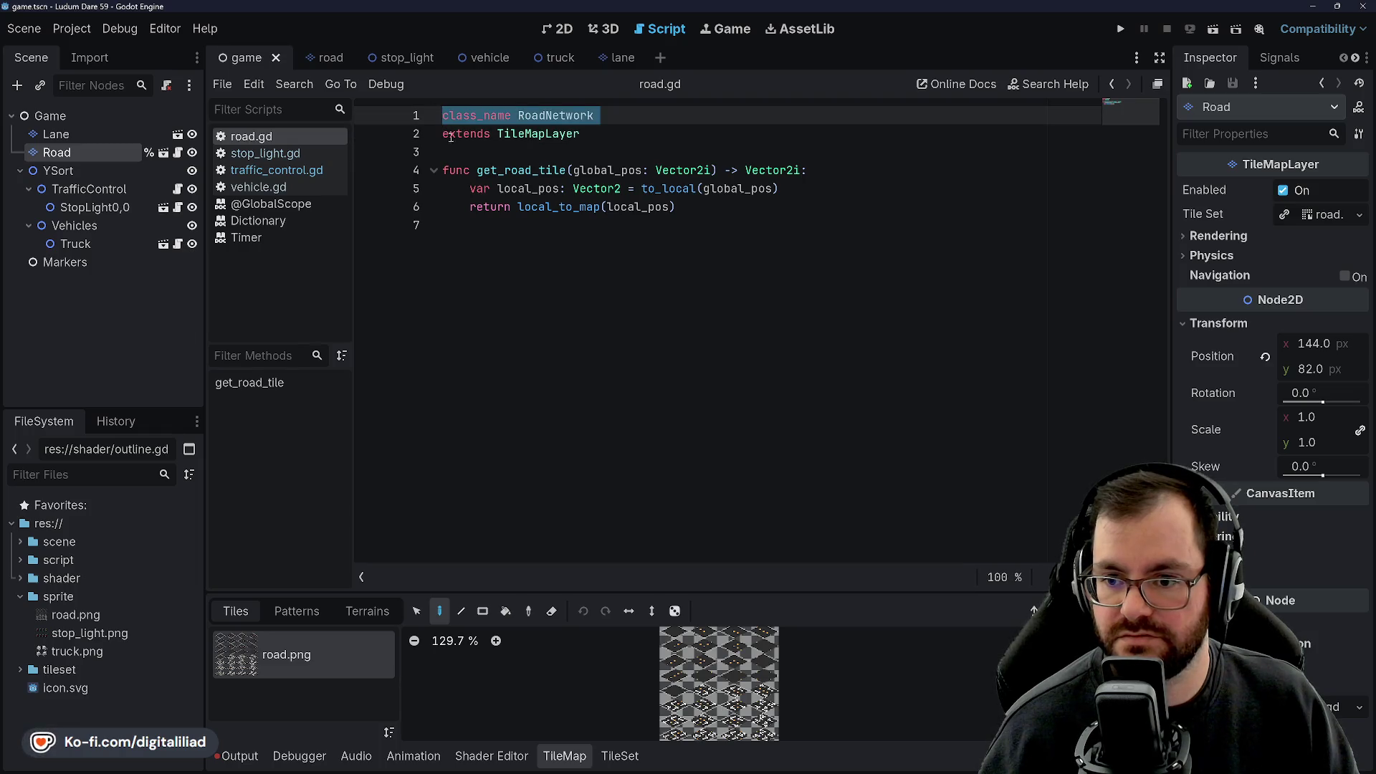
pyautogui.click(465, 115)
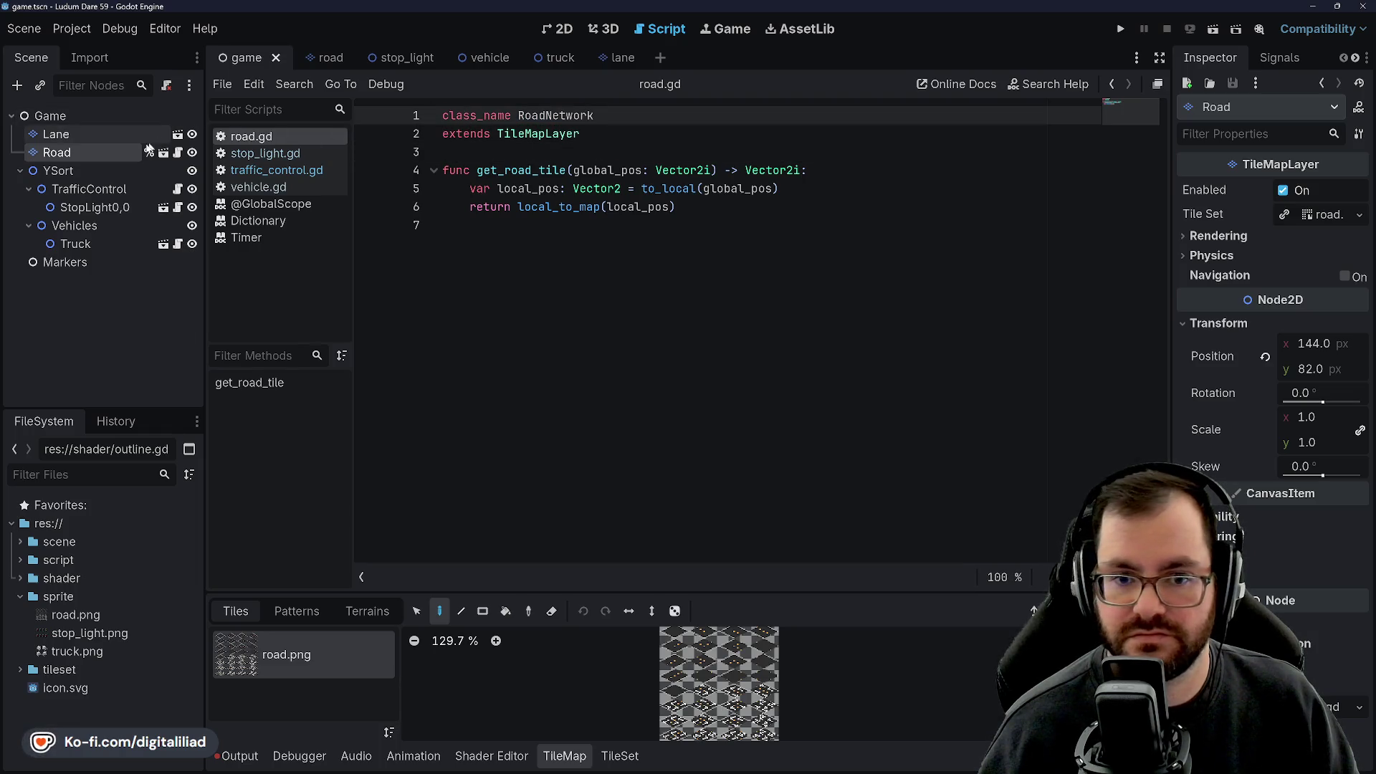
# Select TrafficControl in the Scene dock and open its traffic_control.gd script.
pyautogui.click(58, 170)
pyautogui.click(69, 153)
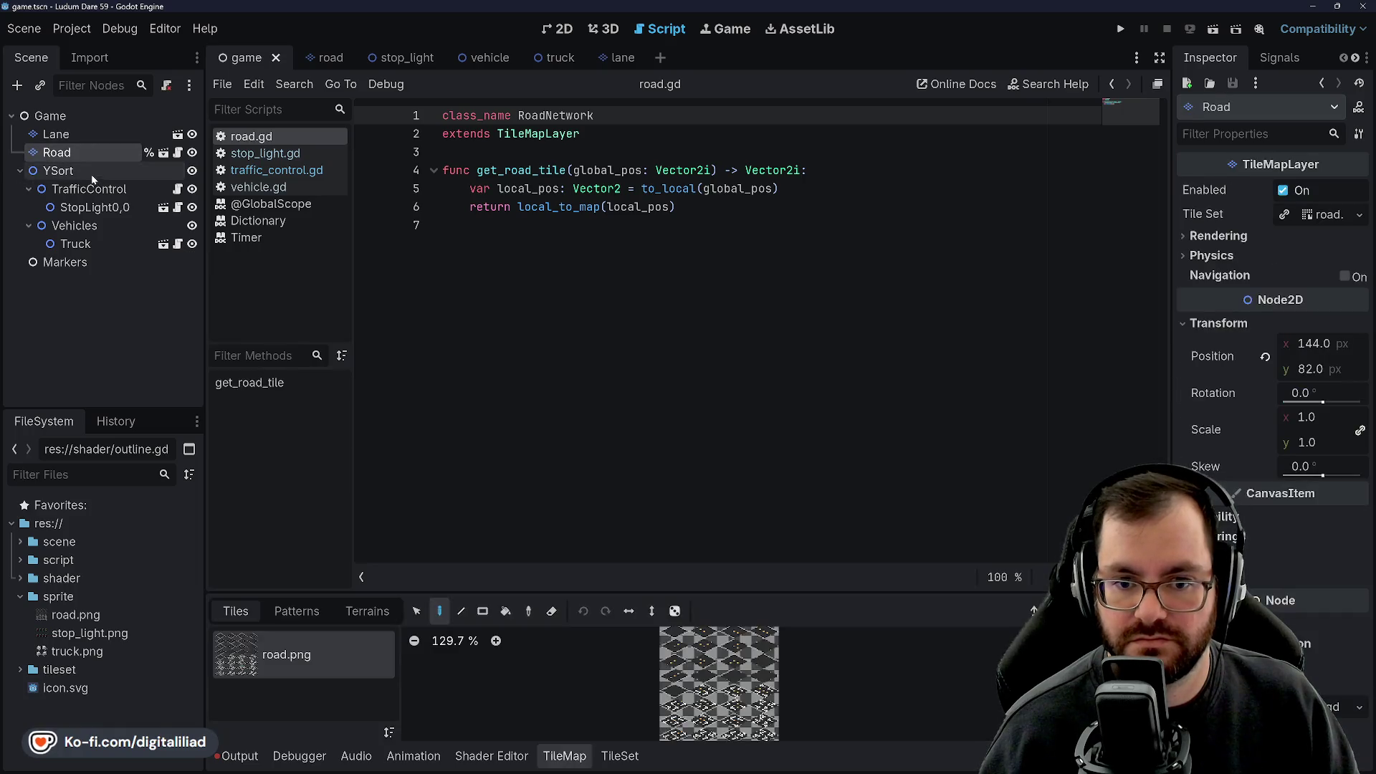
pyautogui.click(94, 171)
pyautogui.click(104, 189)
pyautogui.click(177, 189)
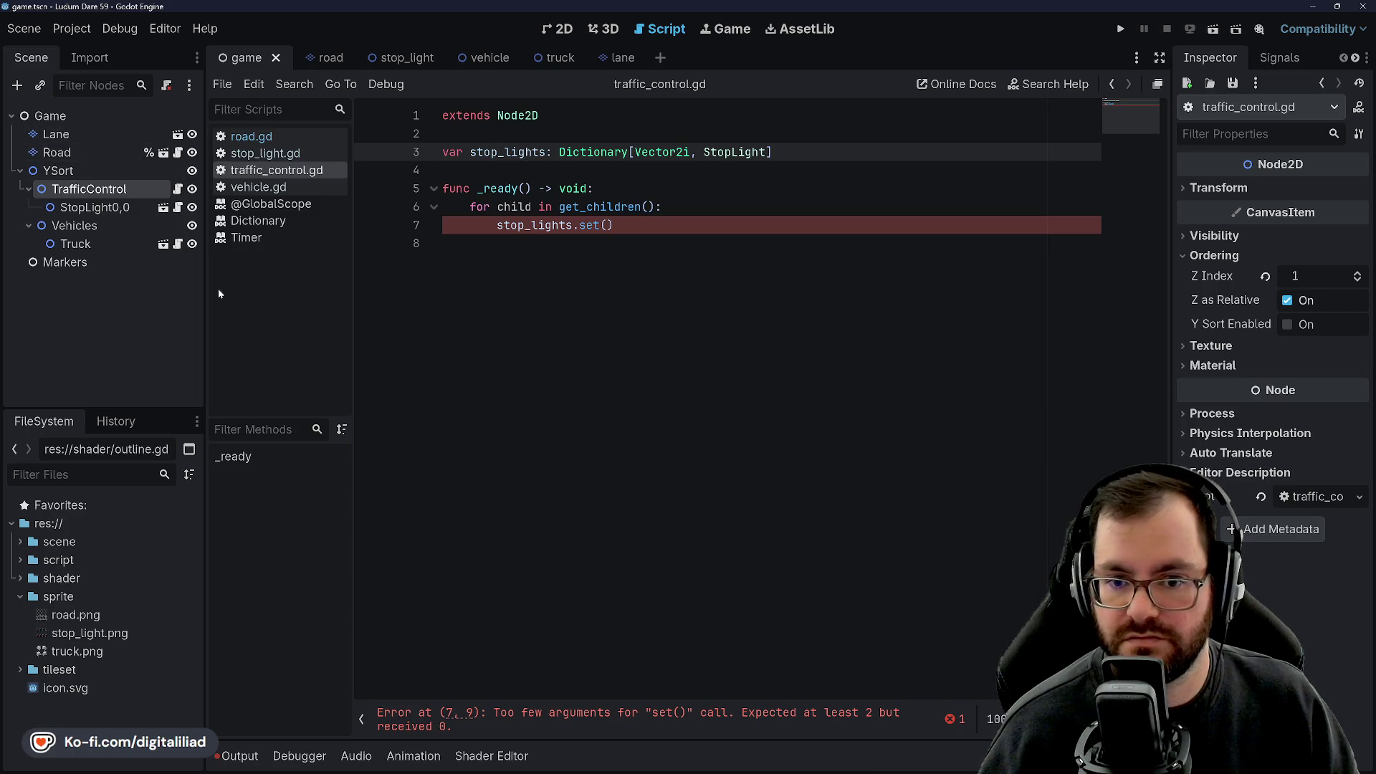
# Set TrafficControl, Vehicles and Lane to Access as Unique Name and save the game scene.
pyautogui.rightClick(88, 190)
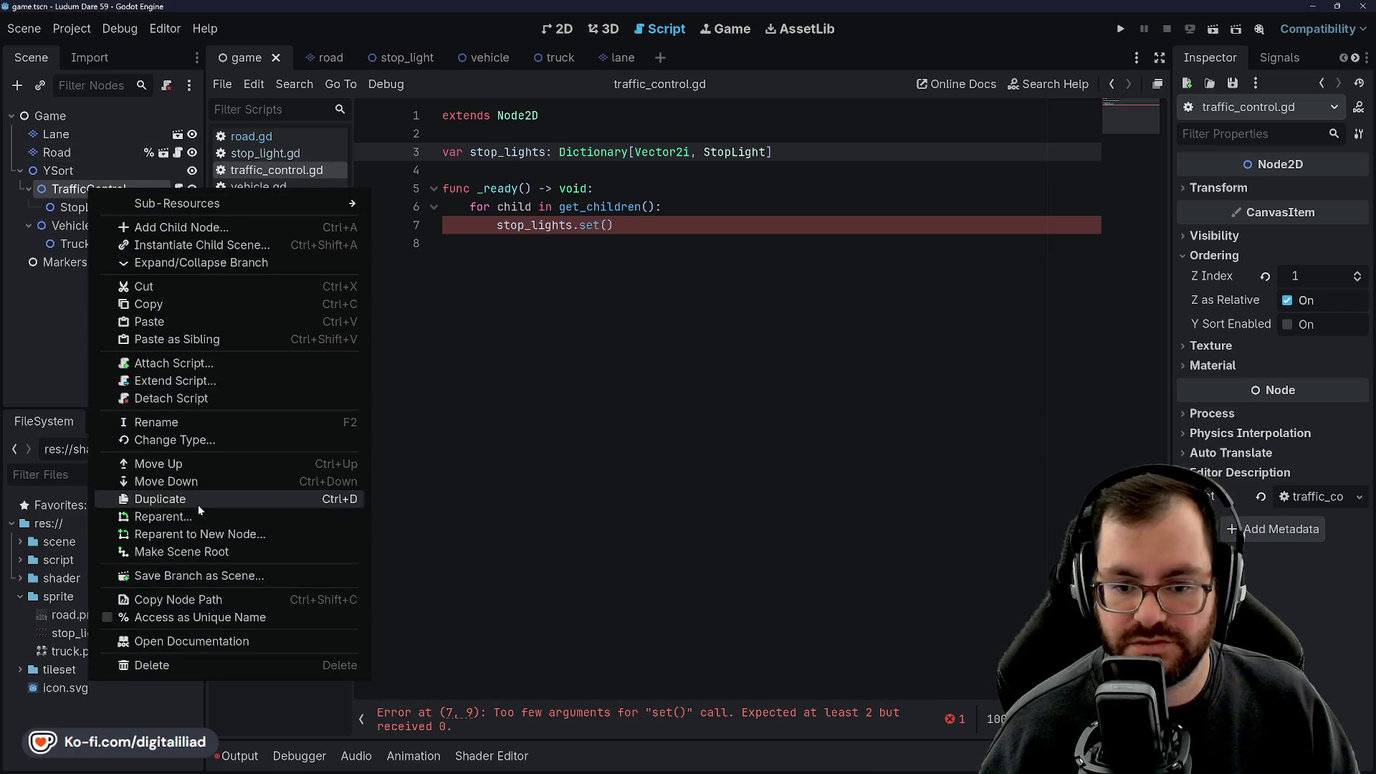
pyautogui.click(191, 617)
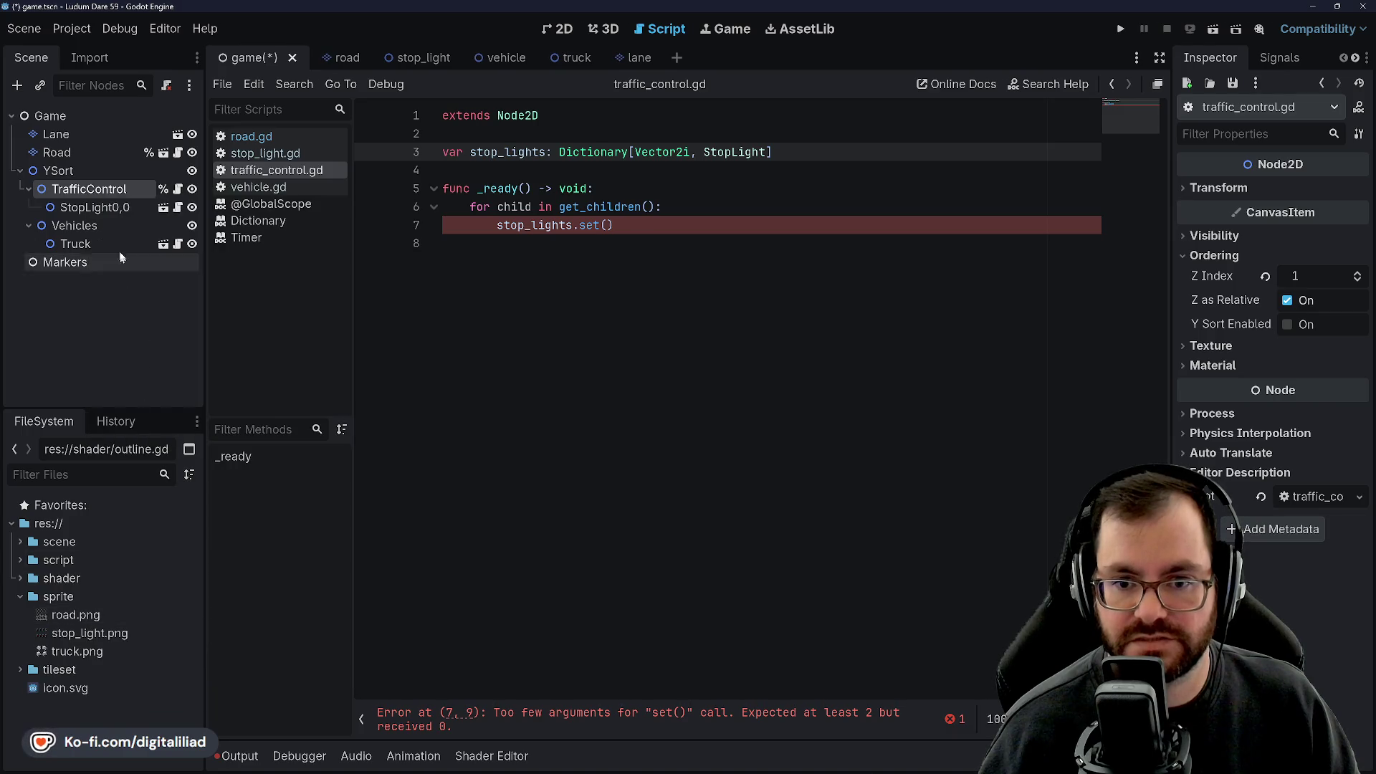
pyautogui.rightClick(90, 223)
pyautogui.click(233, 604)
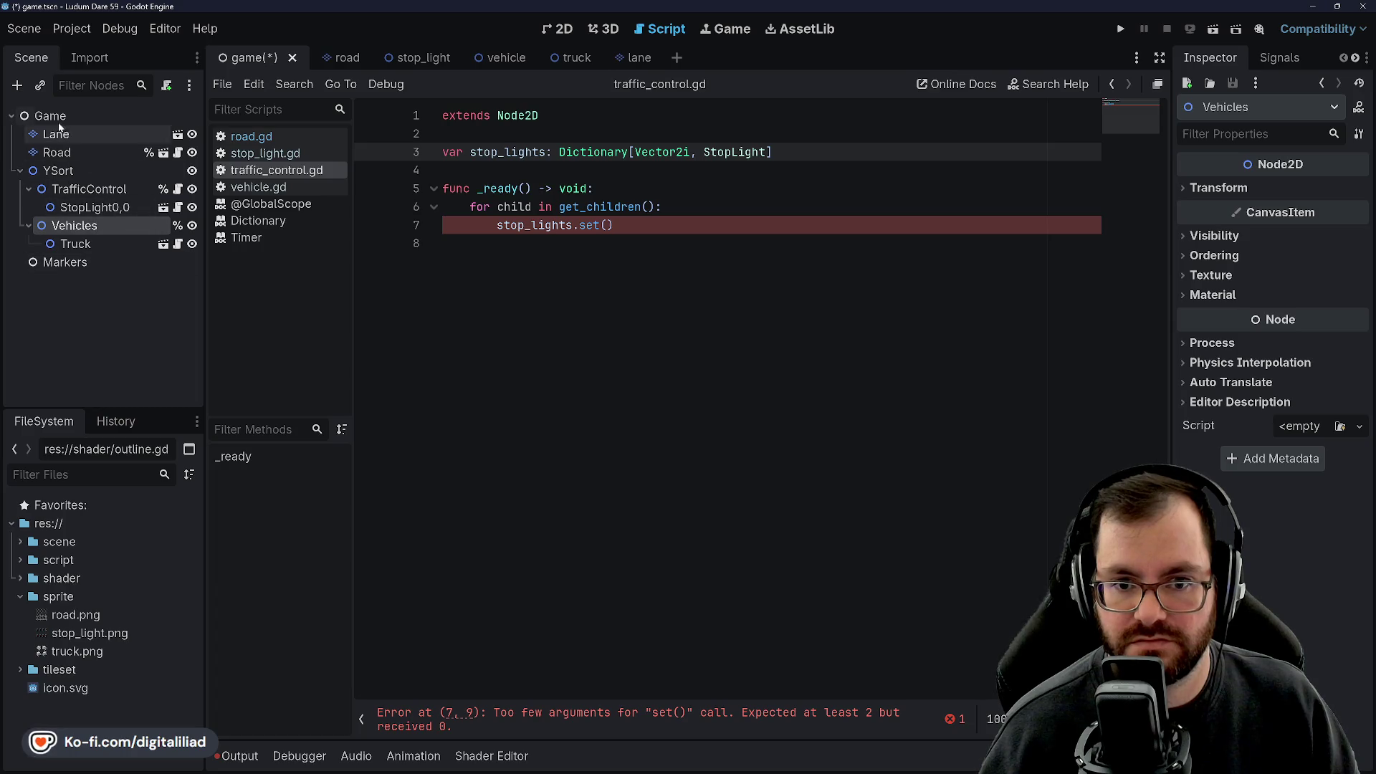
pyautogui.rightClick(91, 134)
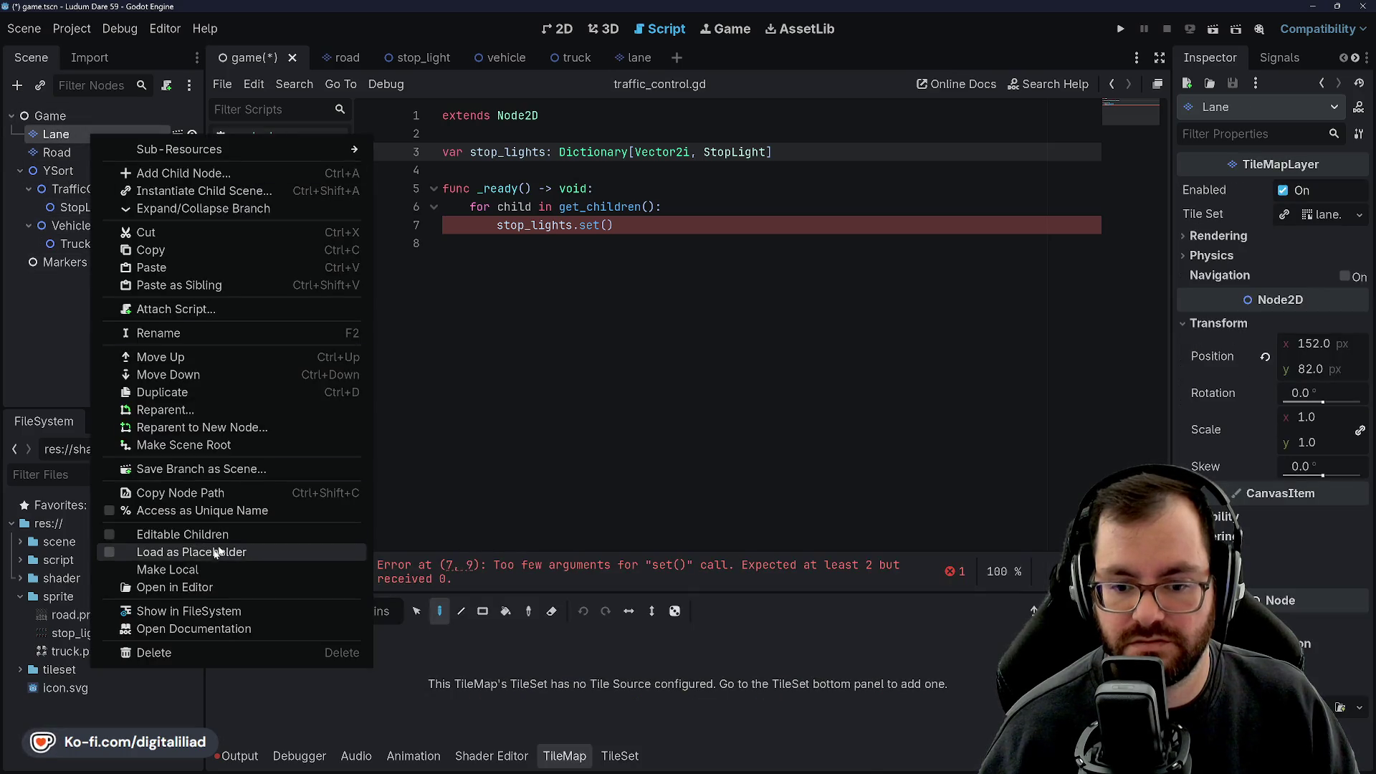
pyautogui.click(172, 508)
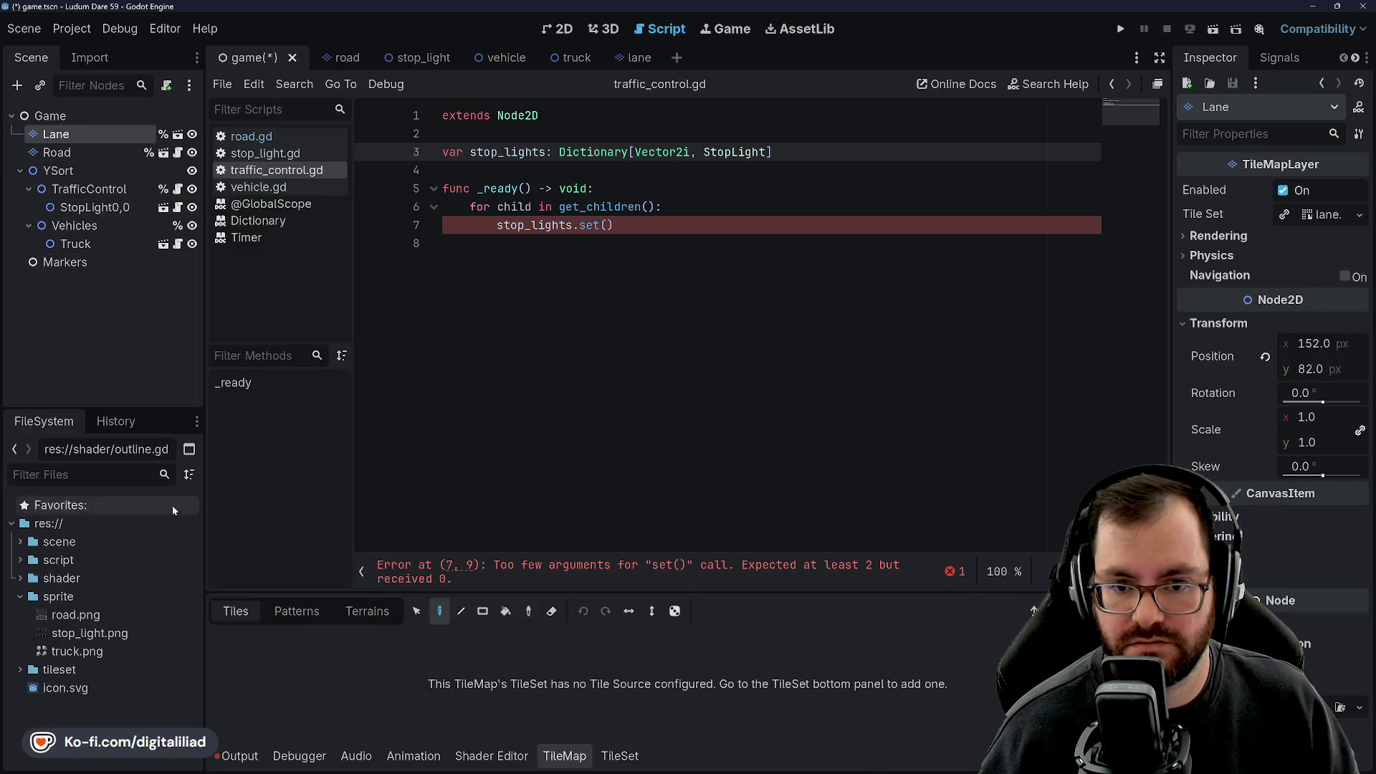
pyautogui.click(599, 188)
pyautogui.hotkey('ctrl', 's')
# Select the stop_lights.set() call on line 7 of traffic_control.gd.
pyautogui.click(615, 226)
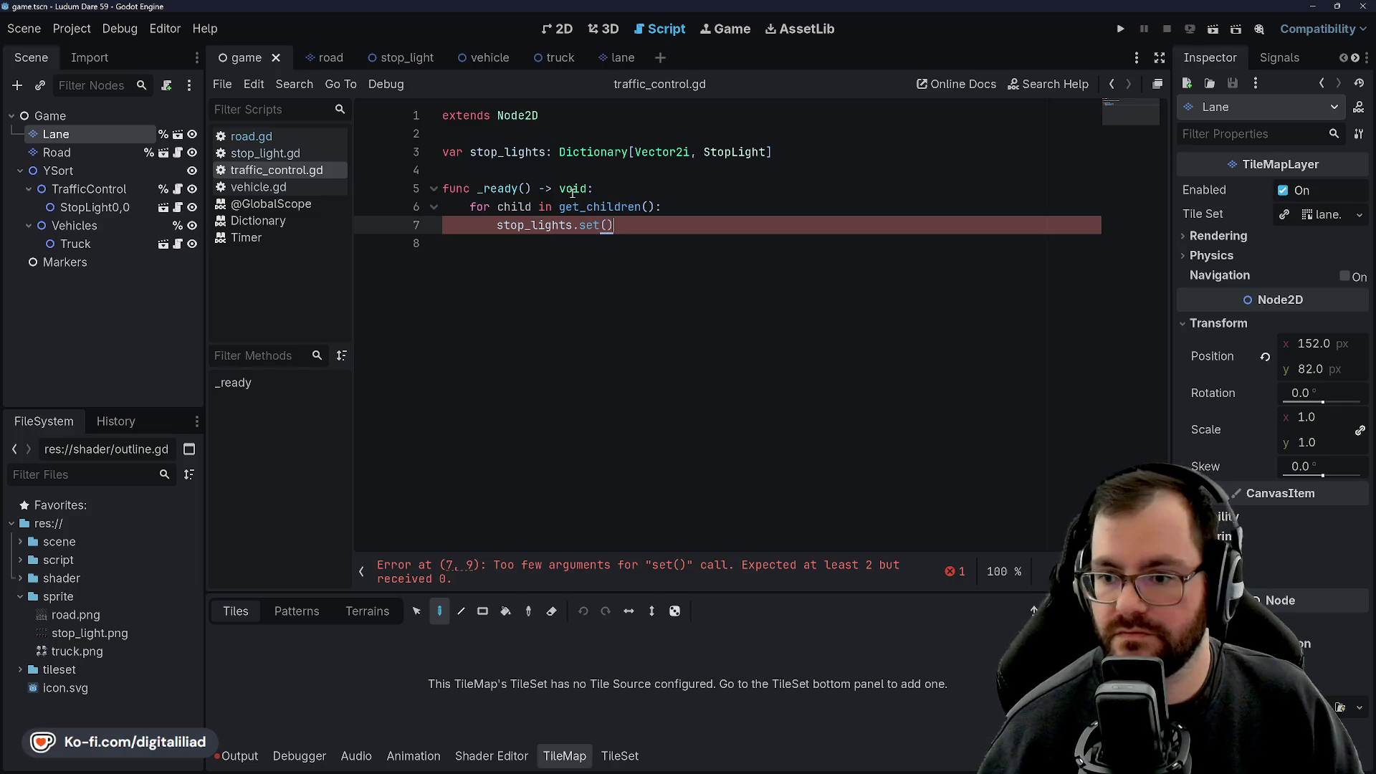
pyautogui.click(573, 190)
pyautogui.click(511, 224)
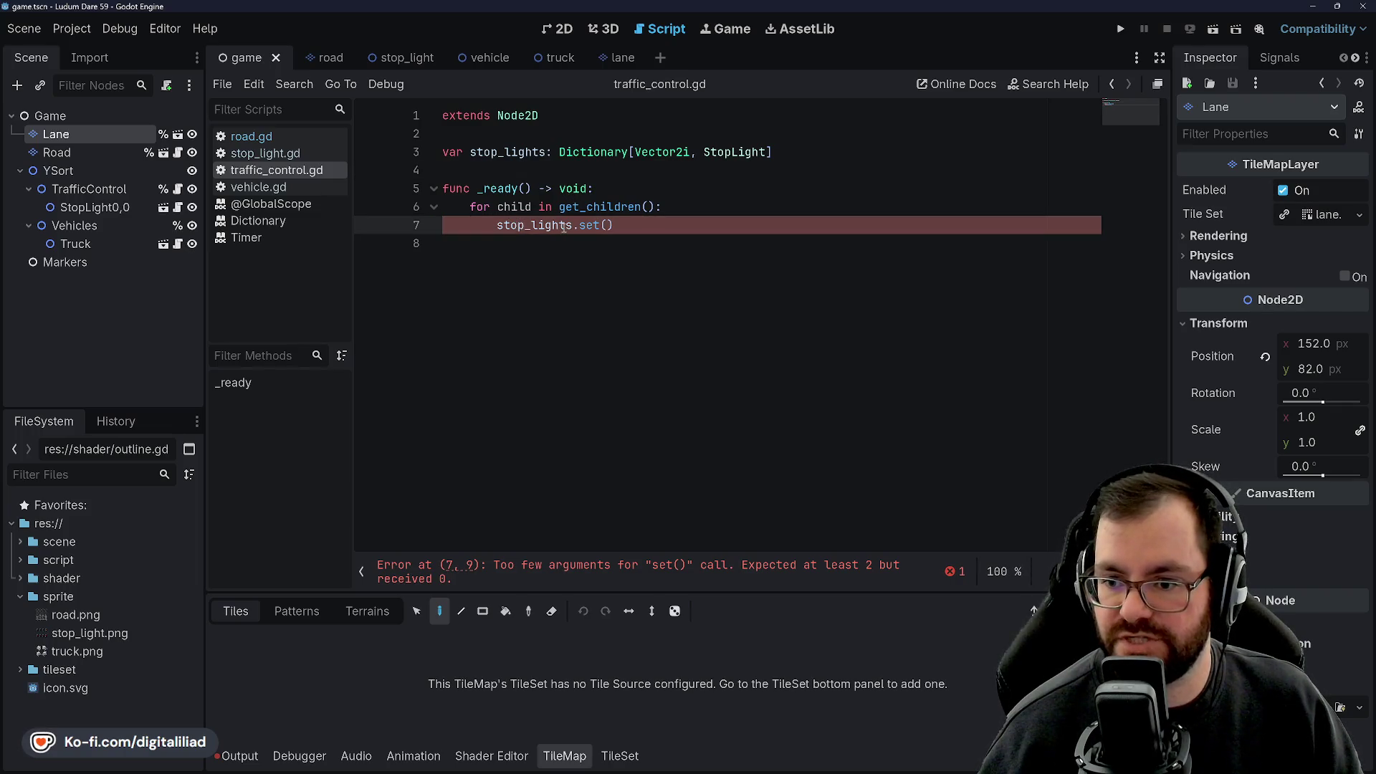
pyautogui.moveTo(646, 233)
pyautogui.mouseDown()
pyautogui.moveTo(545, 208)
pyautogui.moveTo(497, 225)
pyautogui.mouseUp()
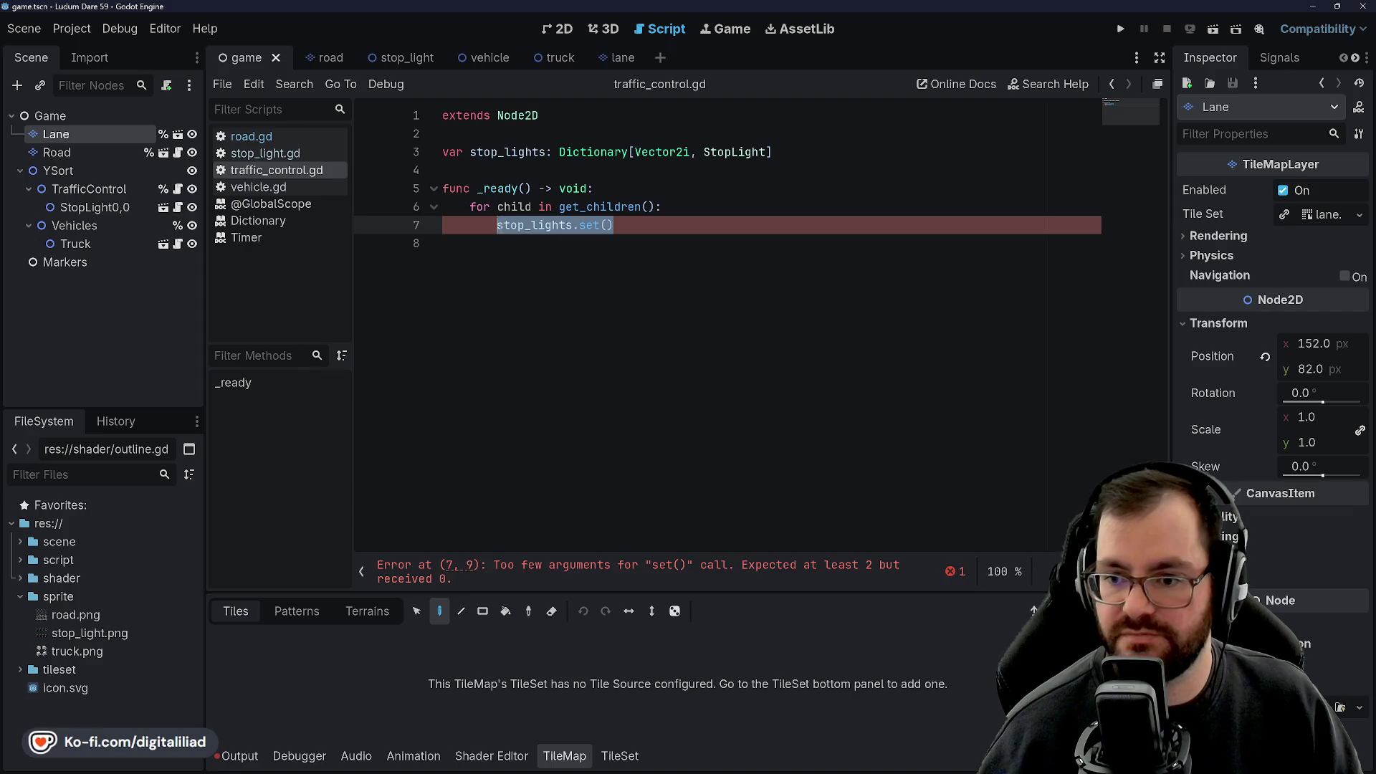
pyautogui.doubleClick(589, 225)
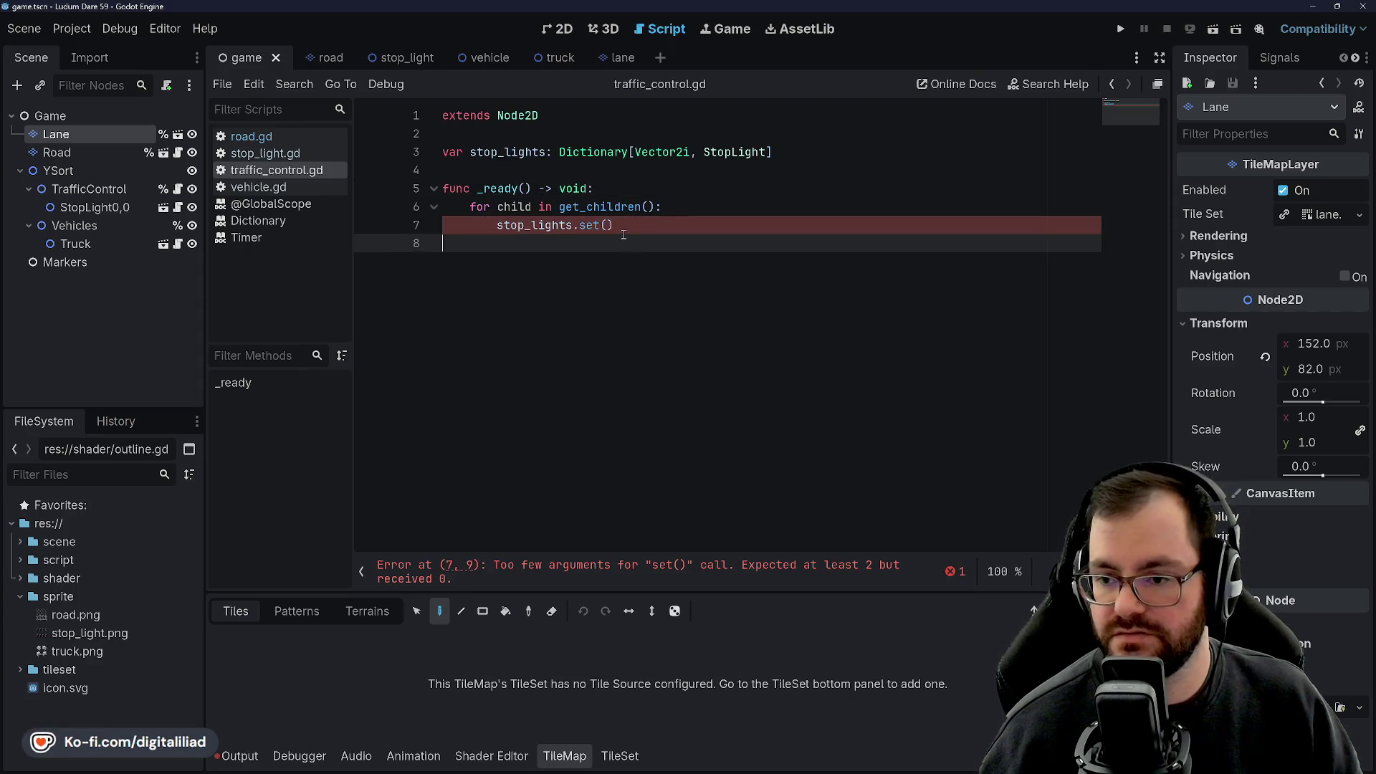
# Fill line 7 with stop_lights.set(%Road.get_road_tile(child.global_position), child as StopLight) and save.
pyautogui.click(621, 226)
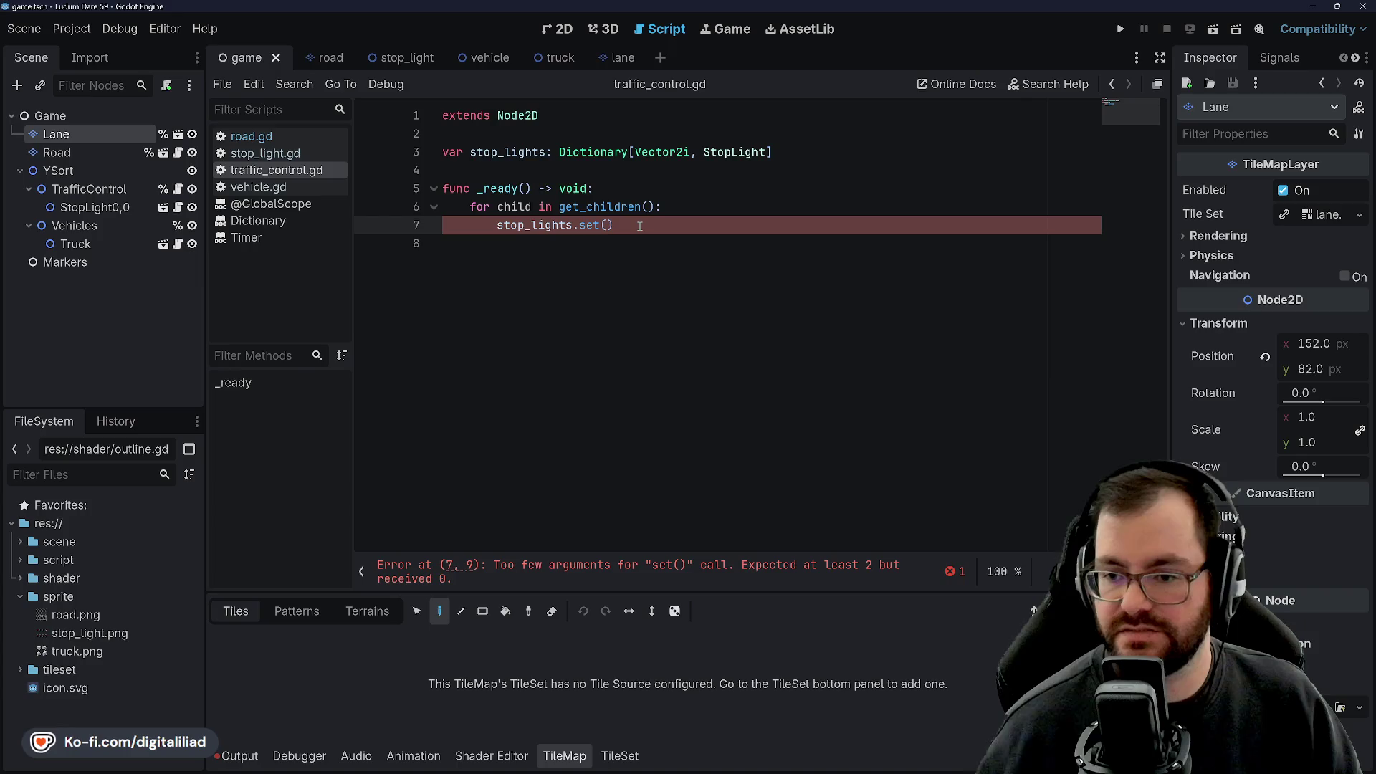
pyautogui.press('Left')
pyautogui.write('%')
pyautogui.press('Escape')
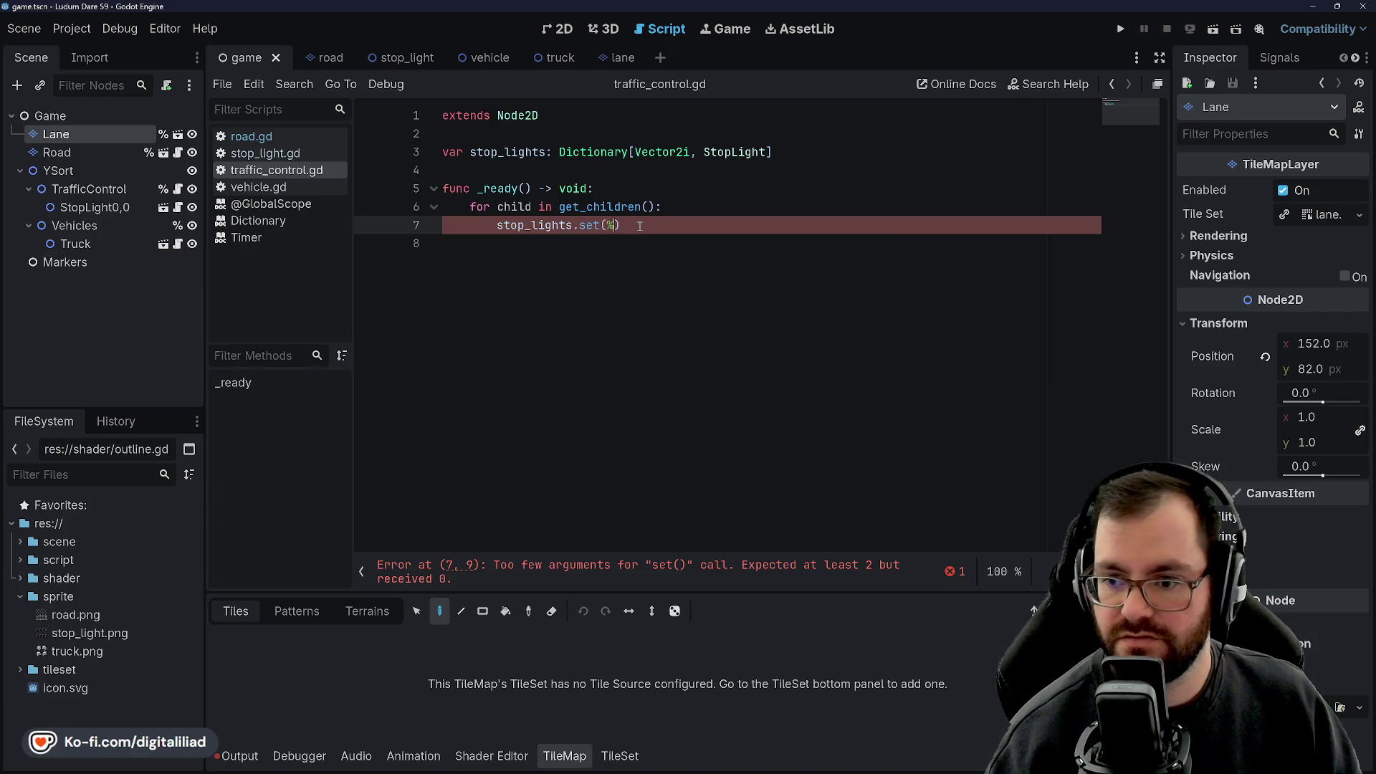
pyautogui.write('Road')
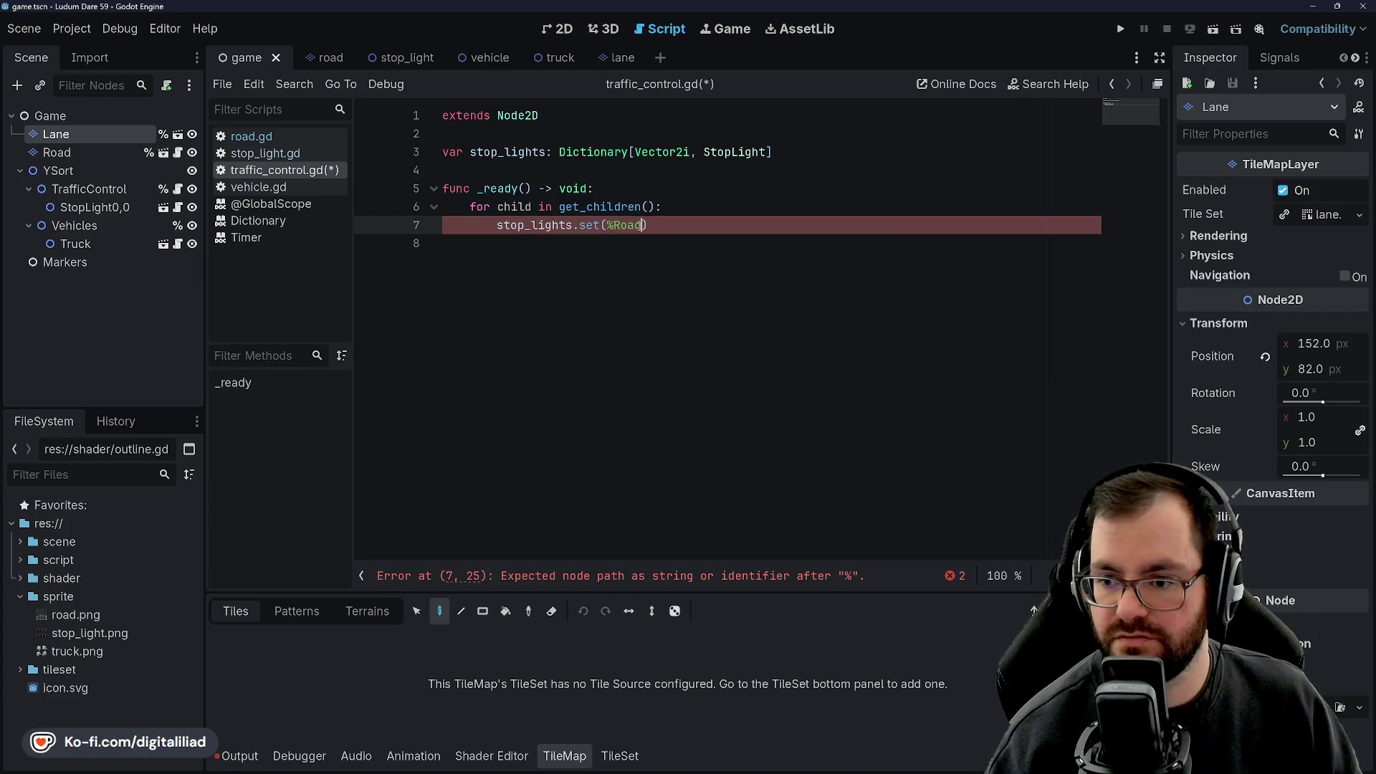
pyautogui.write('.get_roa')
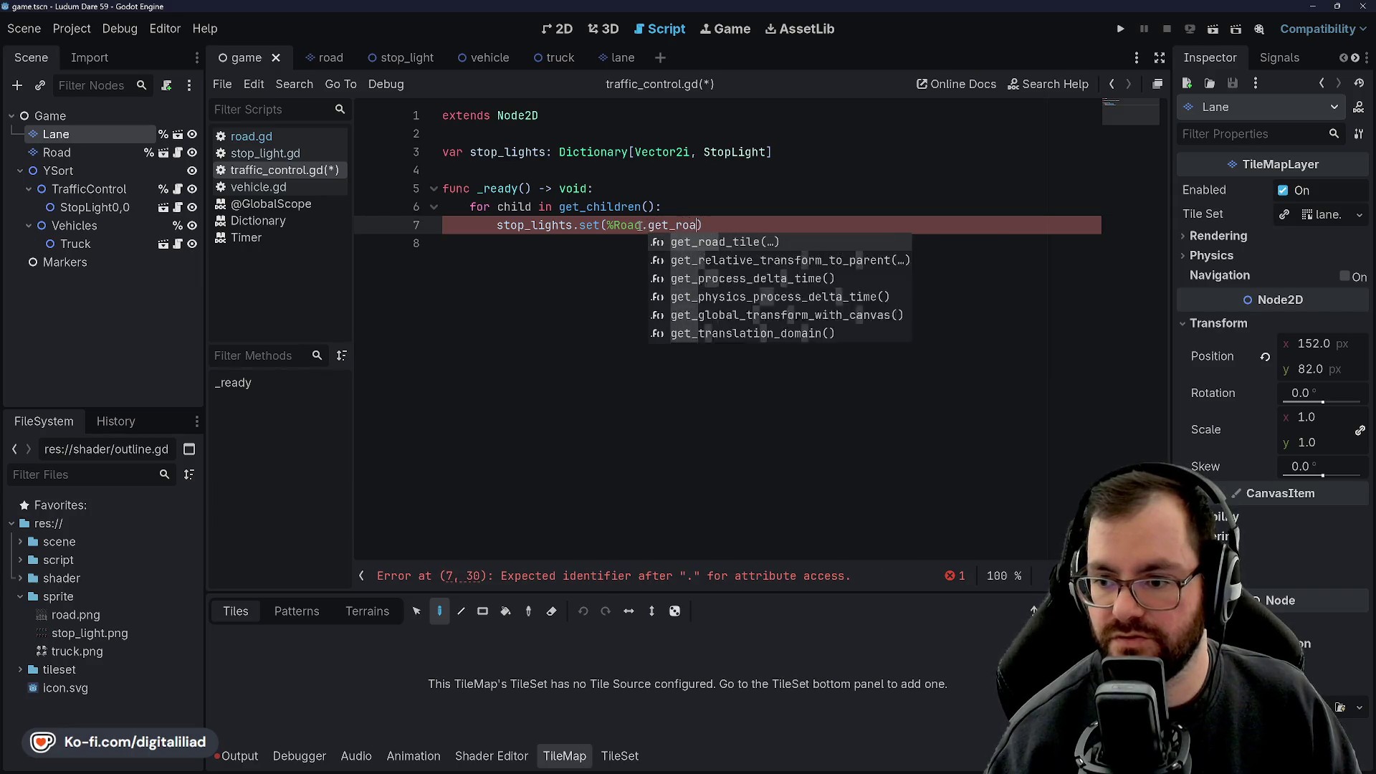
pyautogui.write('d_tile(')
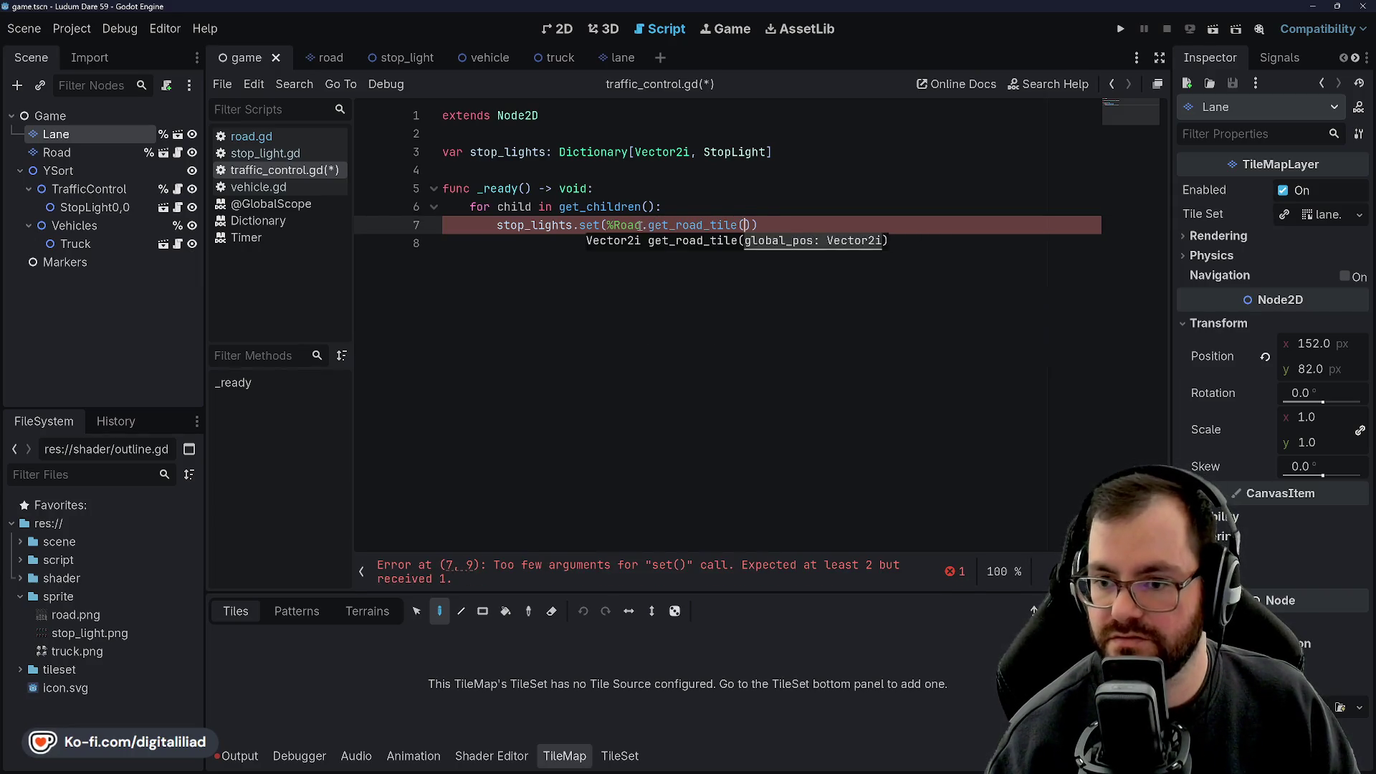
pyautogui.write('child')
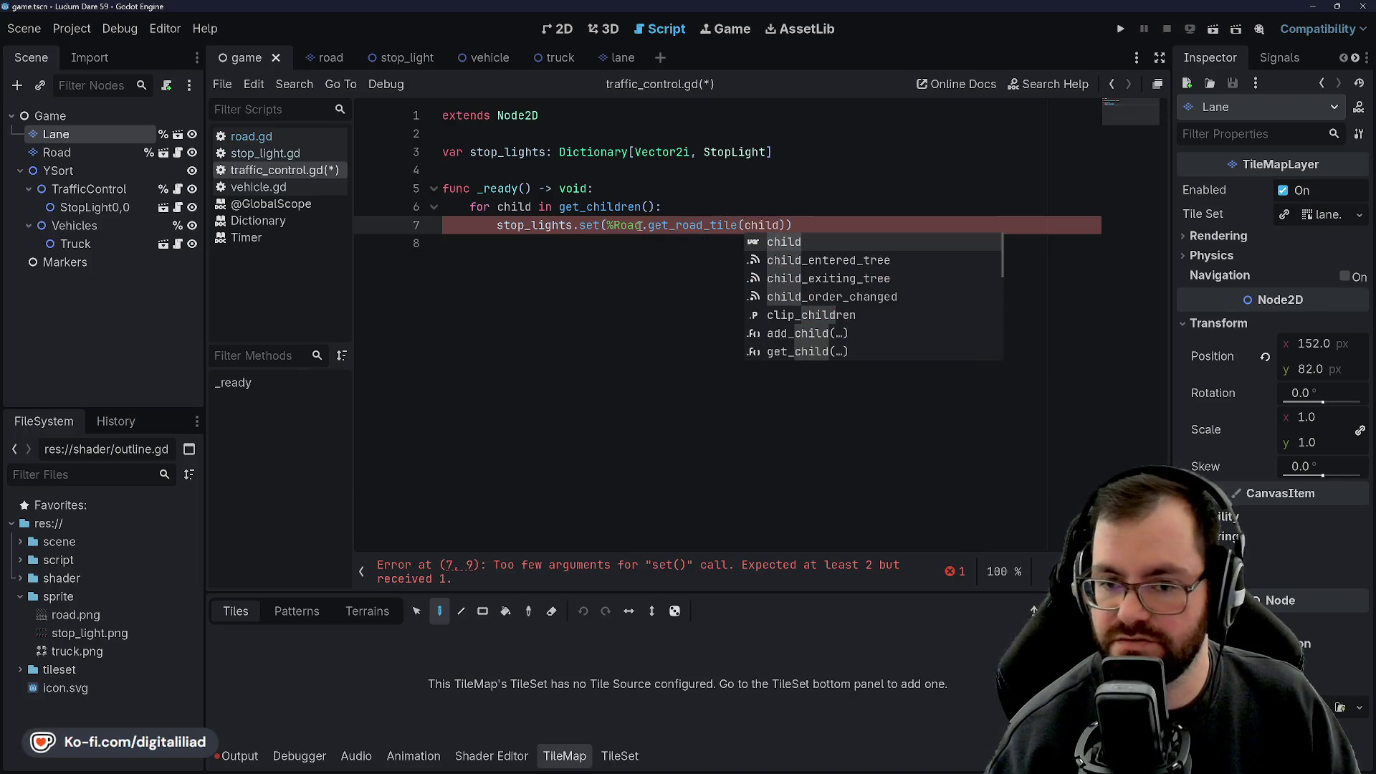
pyautogui.write('.global_pos')
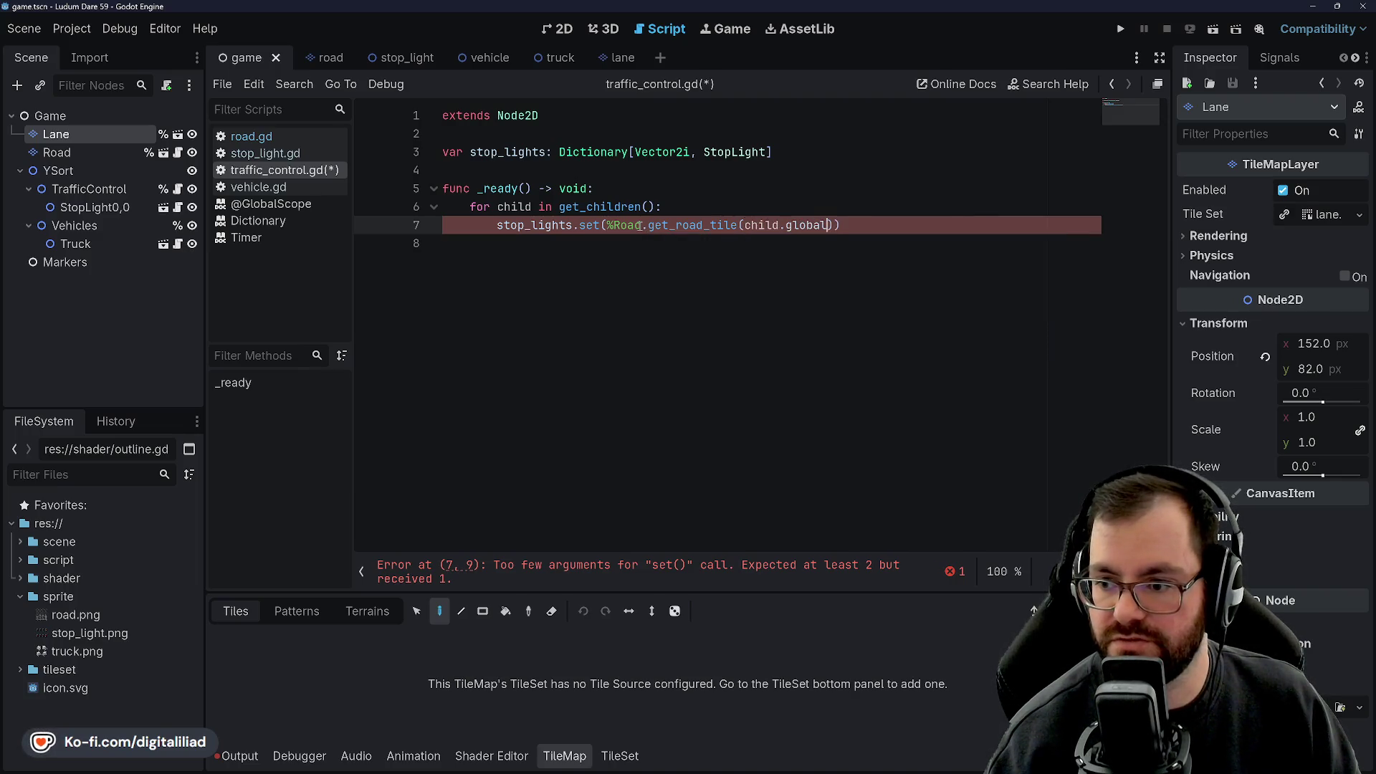
pyautogui.write('ition))')
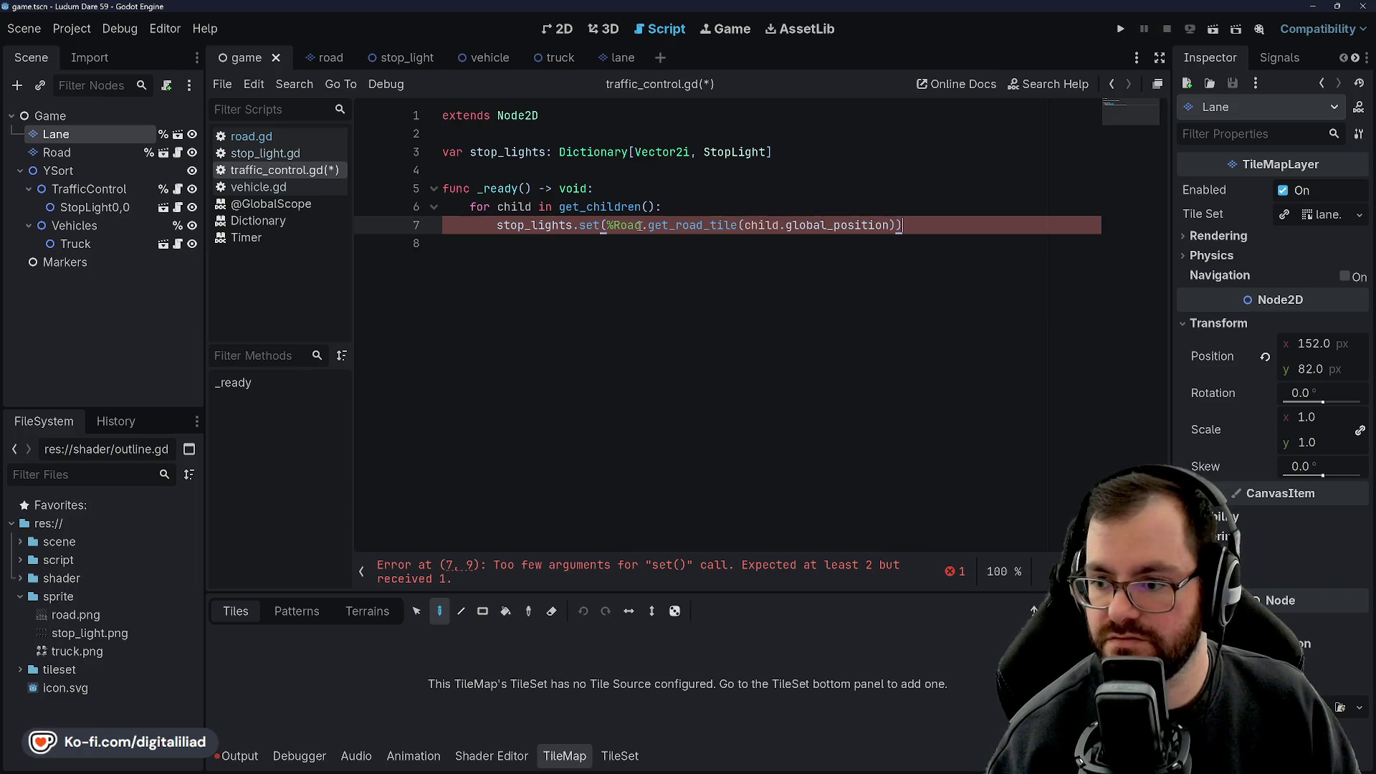
pyautogui.press('Left')
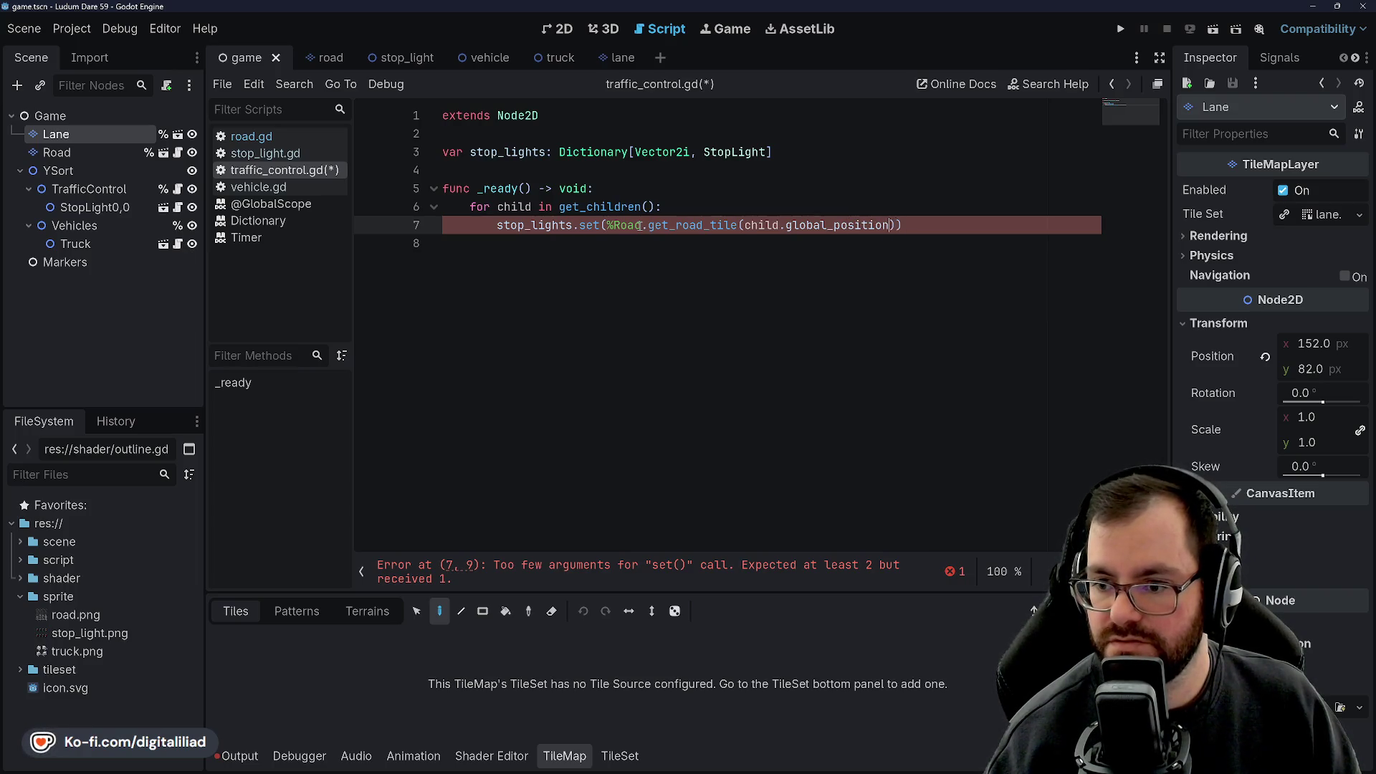
pyautogui.write(',')
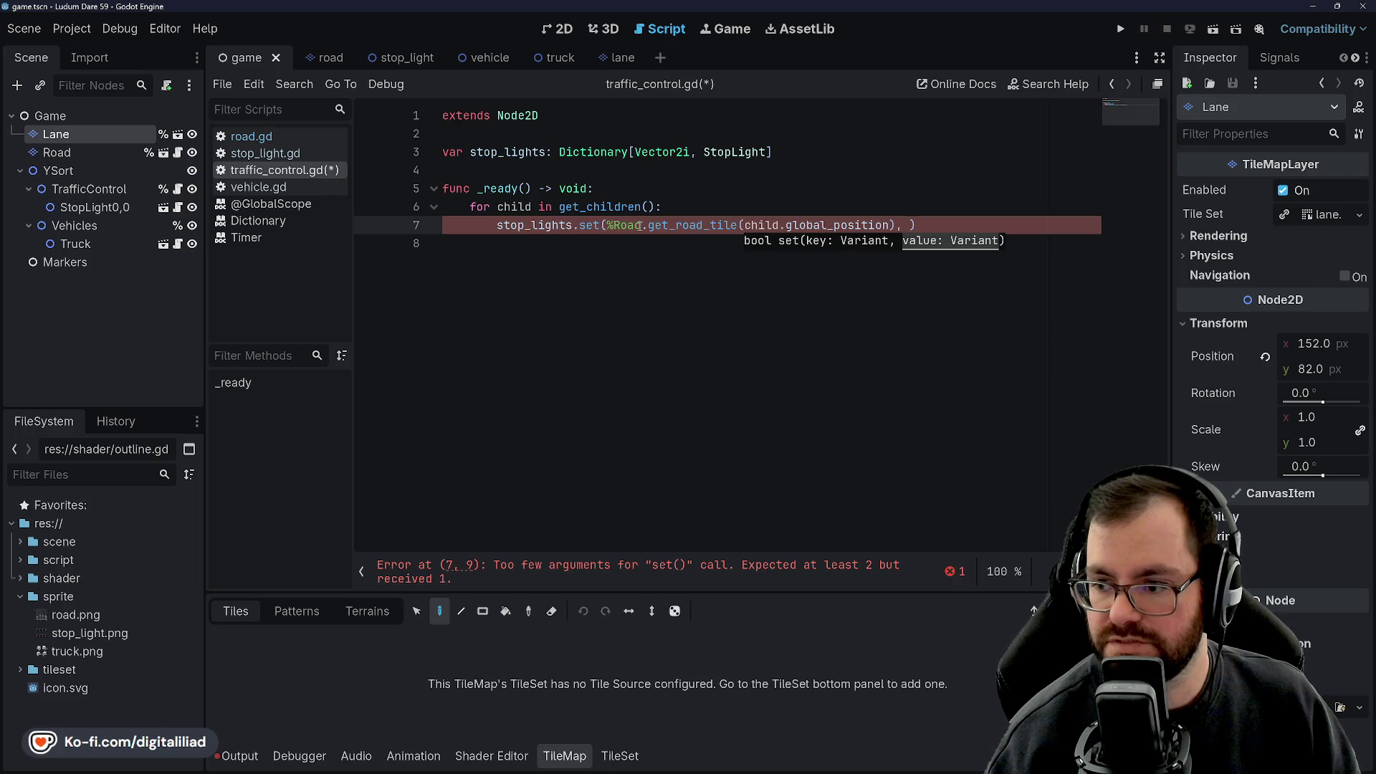
pyautogui.write('as StopLight')
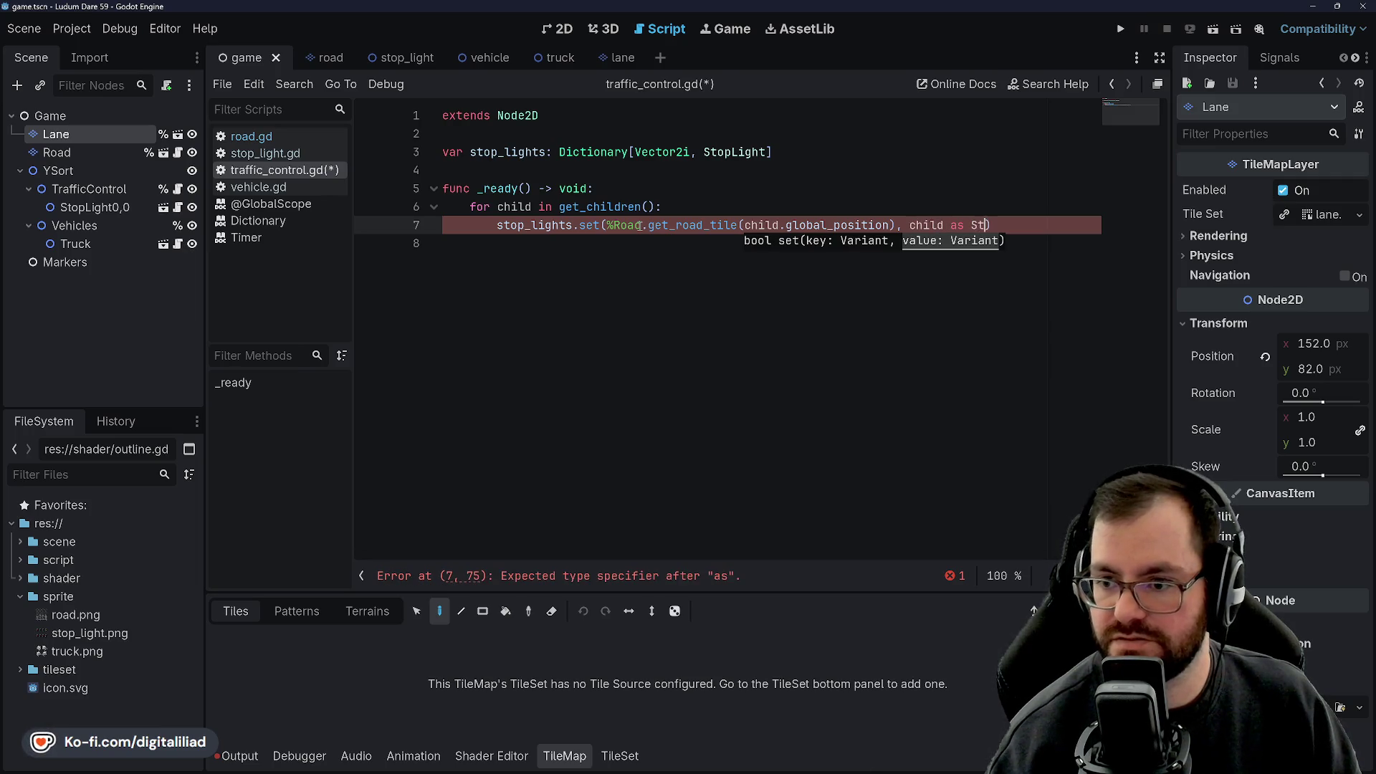
pyautogui.write(')')
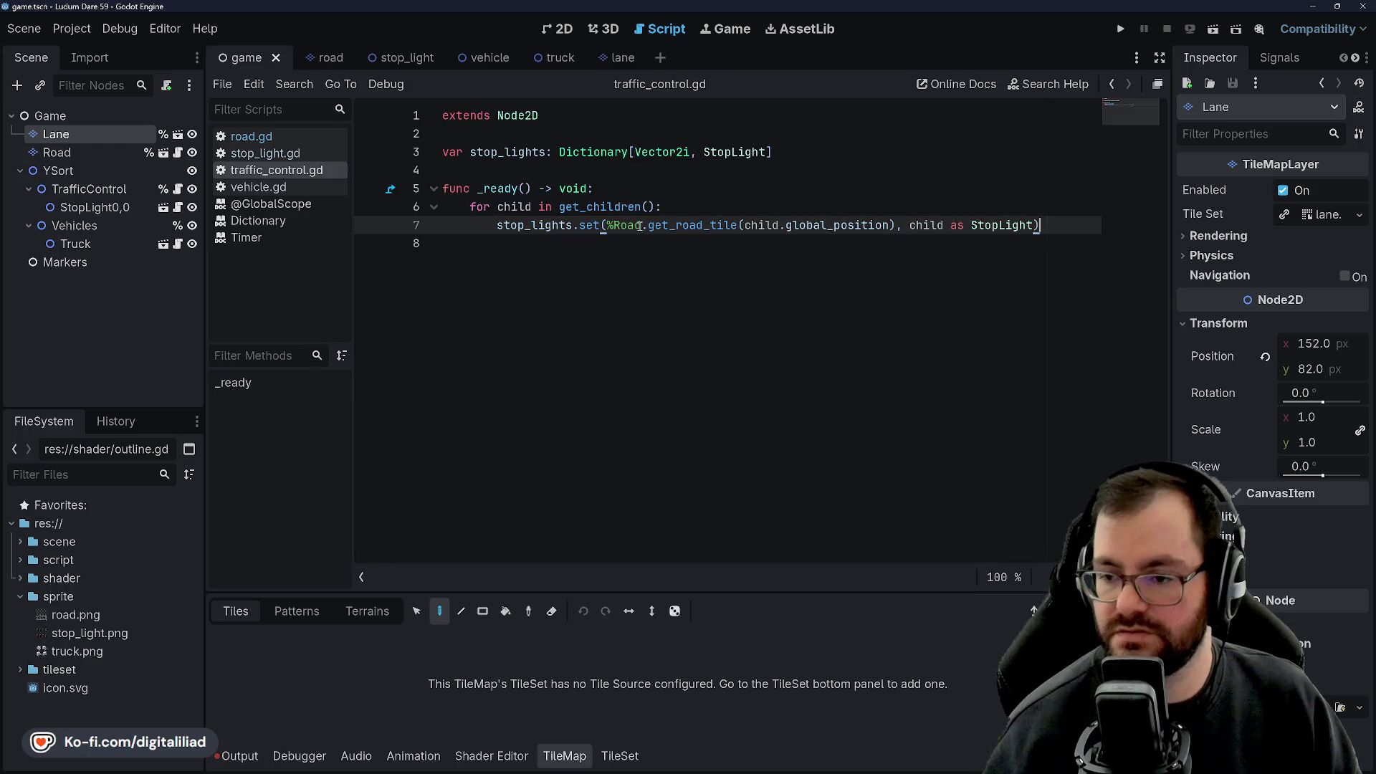
pyautogui.hotkey('ctrl', 's')
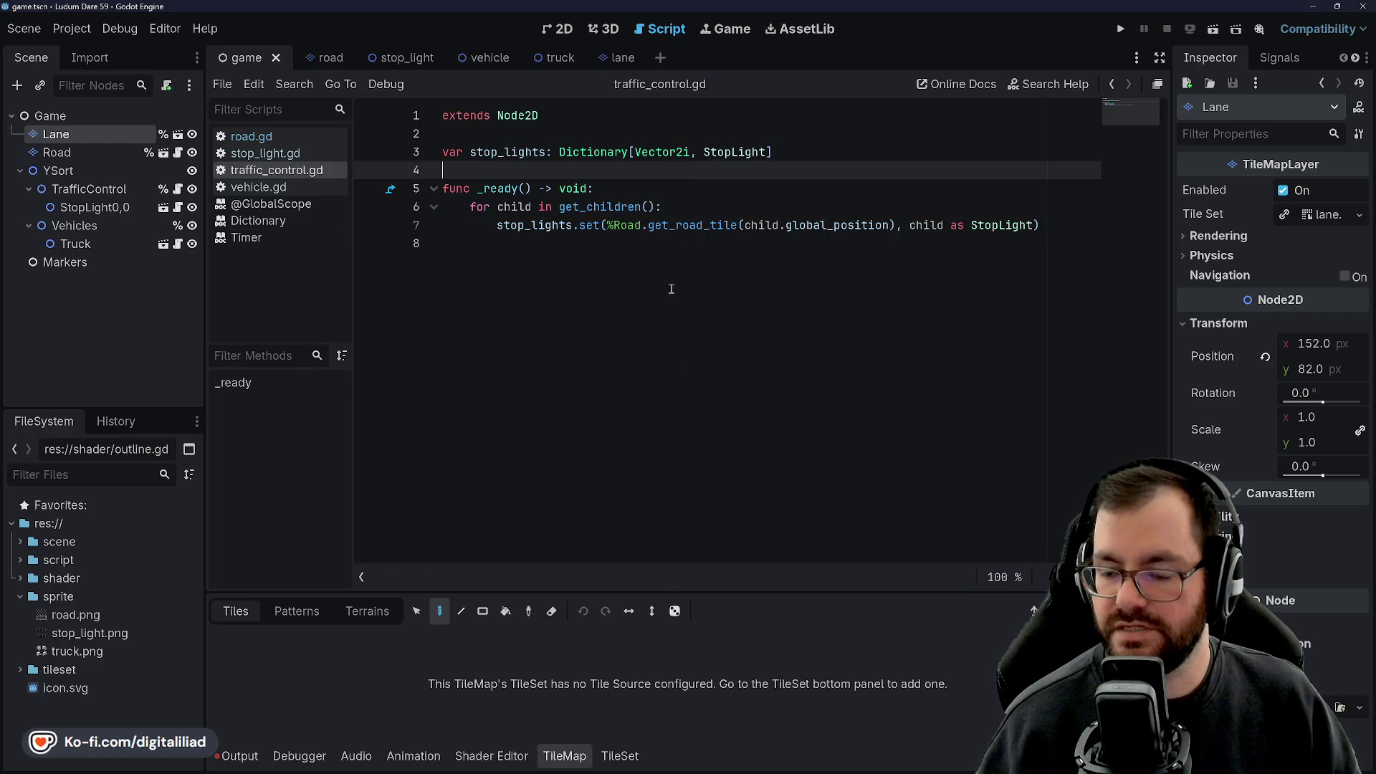
# Review the stop_lights references and %Road call in traffic_control.gd.
pyautogui.click(690, 206)
pyautogui.doubleClick(502, 152)
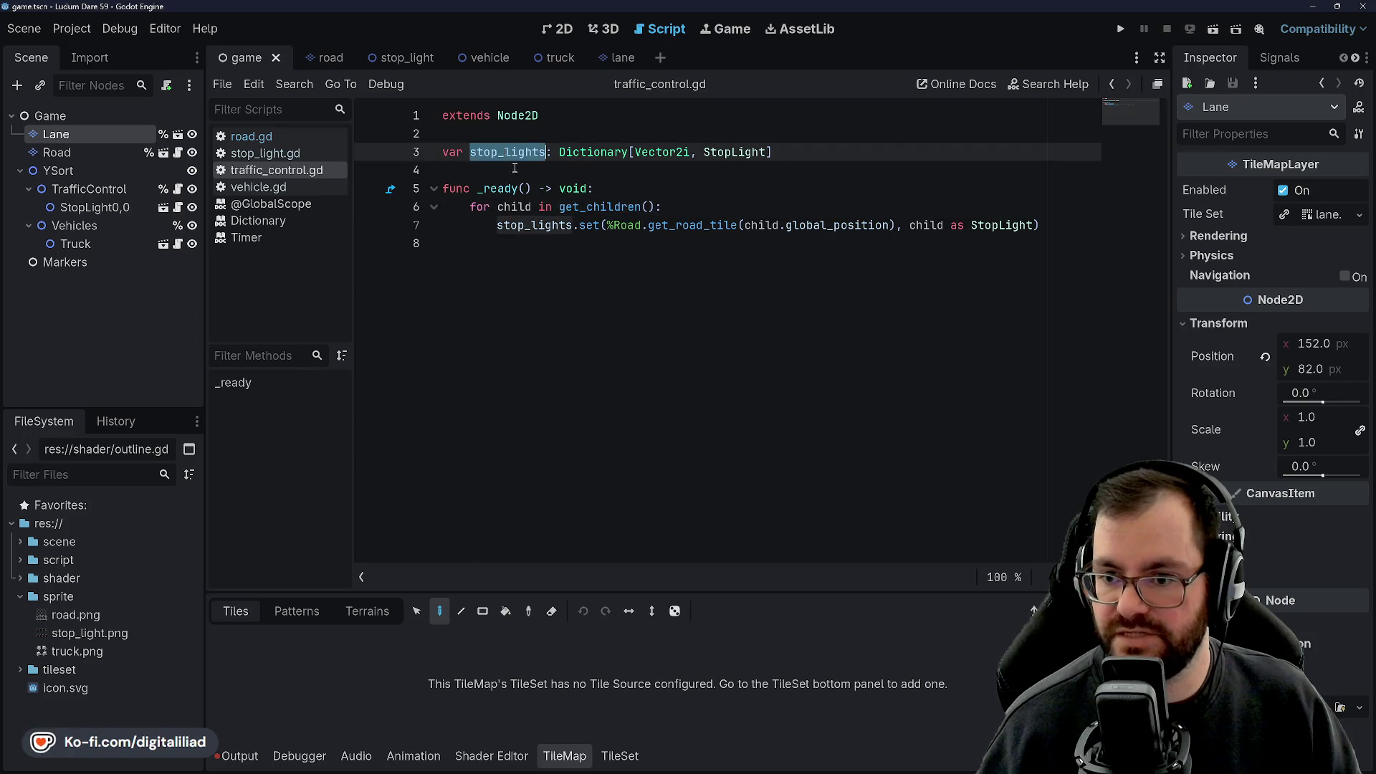
pyautogui.click(715, 196)
pyautogui.click(687, 225)
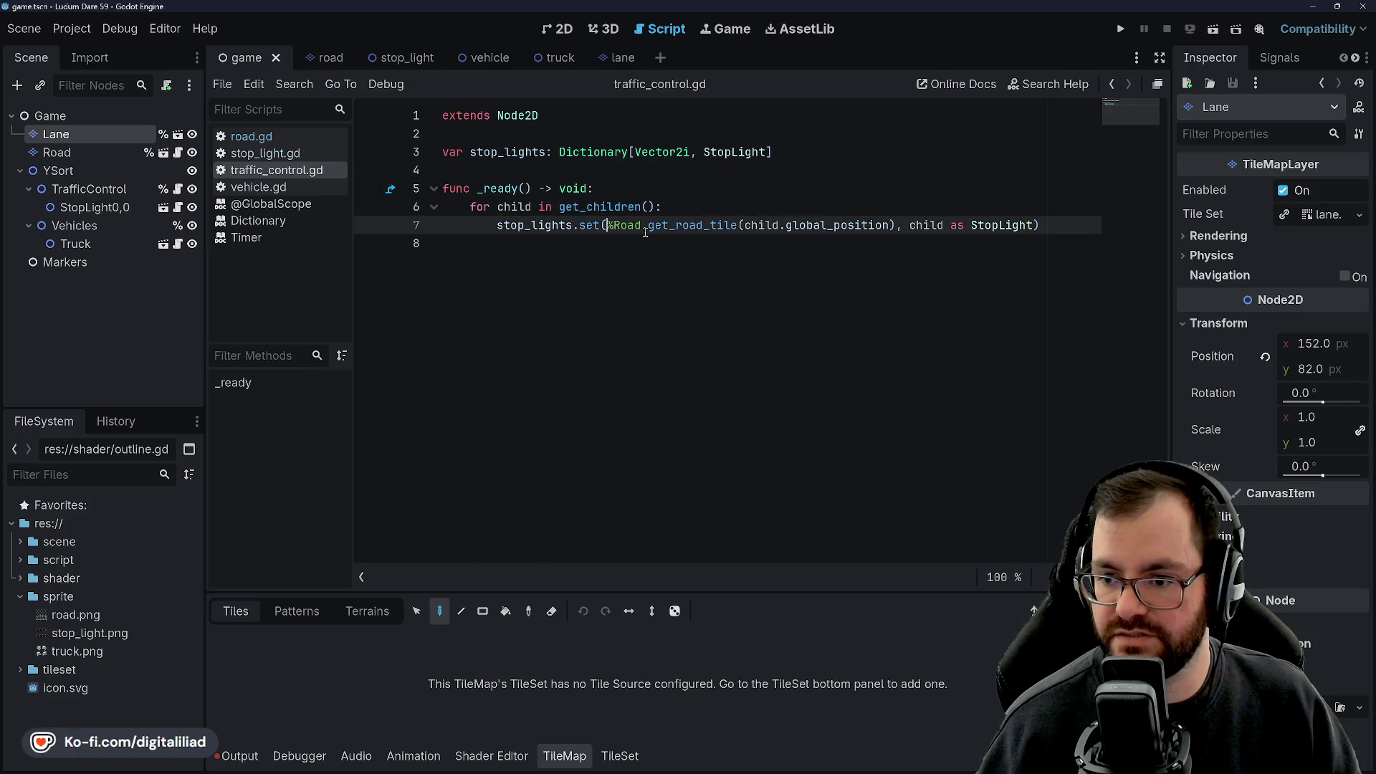
pyautogui.doubleClick(642, 225)
pyautogui.click(674, 215)
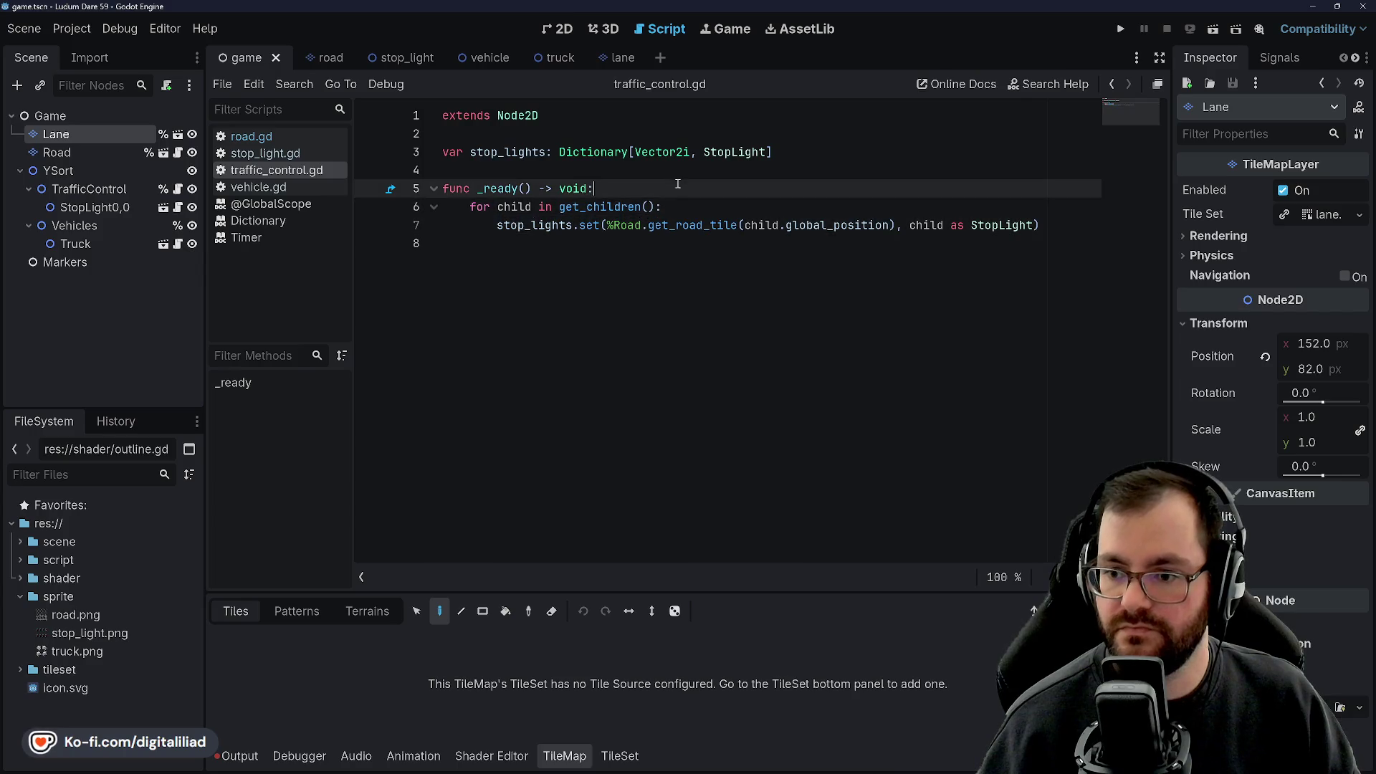
# Check the StopLight0,0 and Vehicles nodes and traffic_control.gd lines before returning to 2D.
pyautogui.click(624, 256)
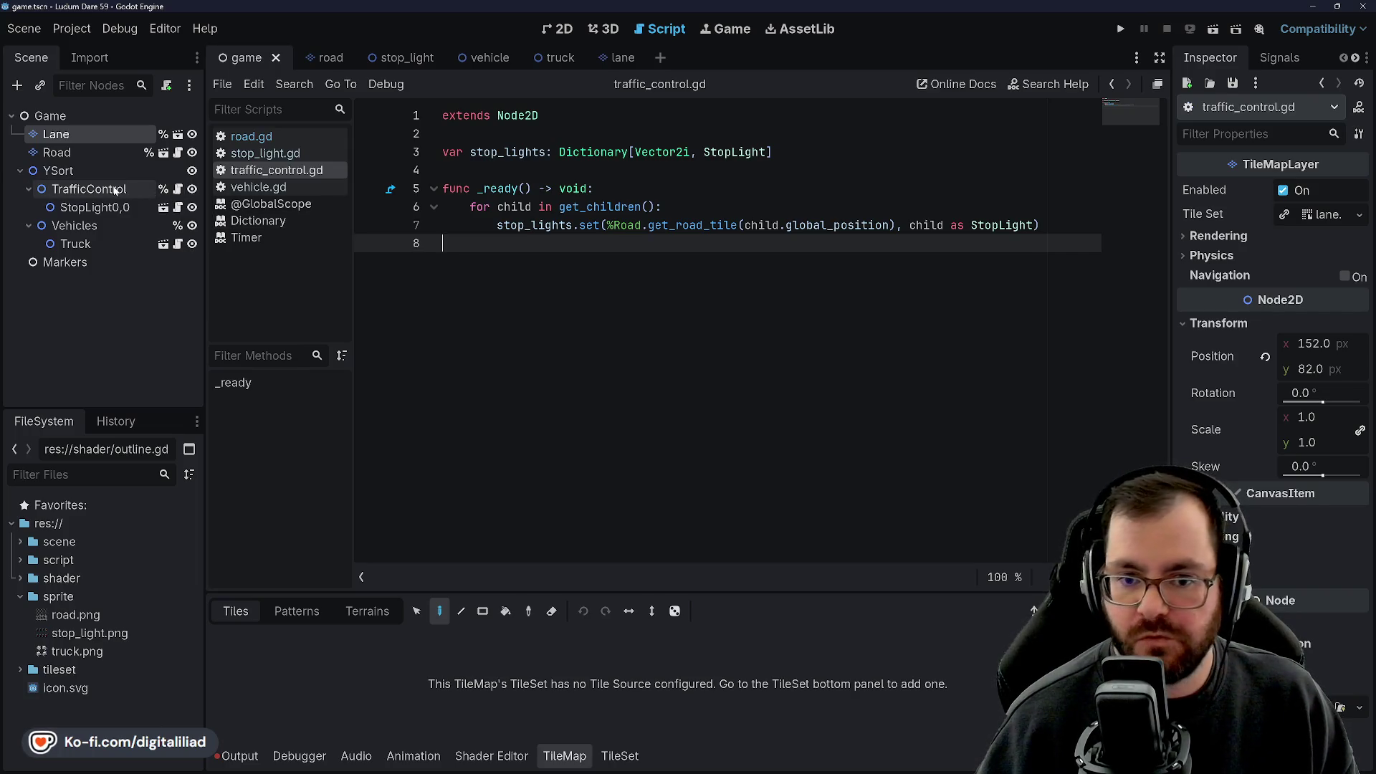
pyautogui.click(100, 207)
pyautogui.press('Up')
pyautogui.press('Down')
pyautogui.press('Down')
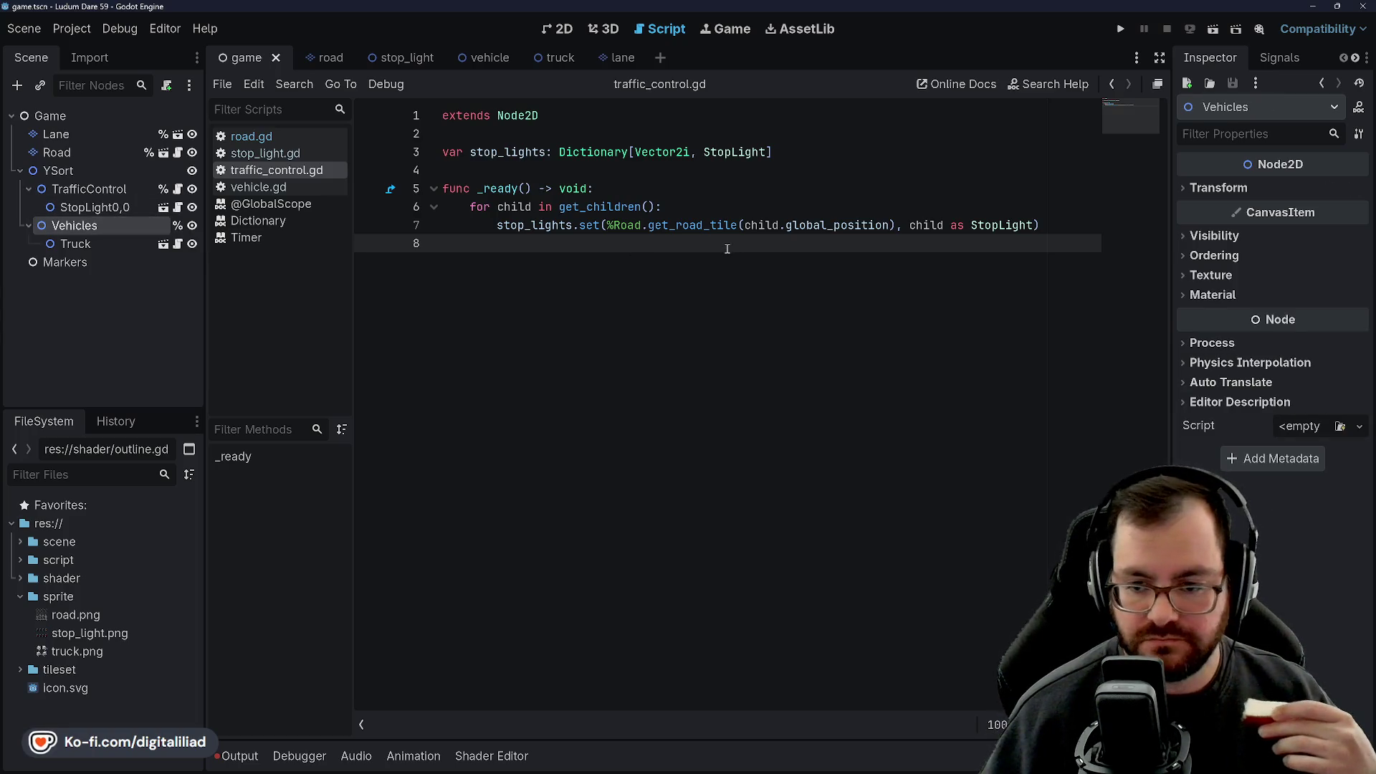
pyautogui.click(697, 197)
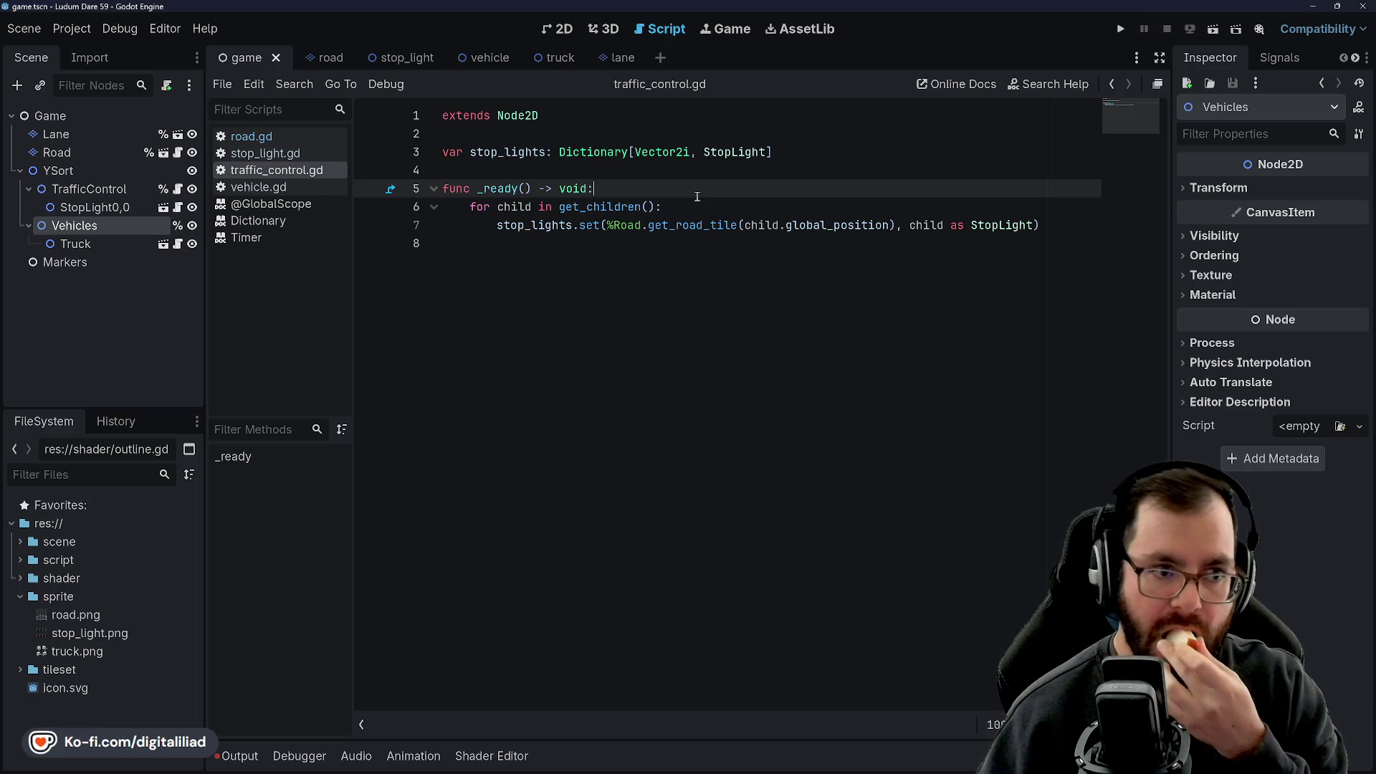
pyautogui.click(483, 138)
pyautogui.click(558, 27)
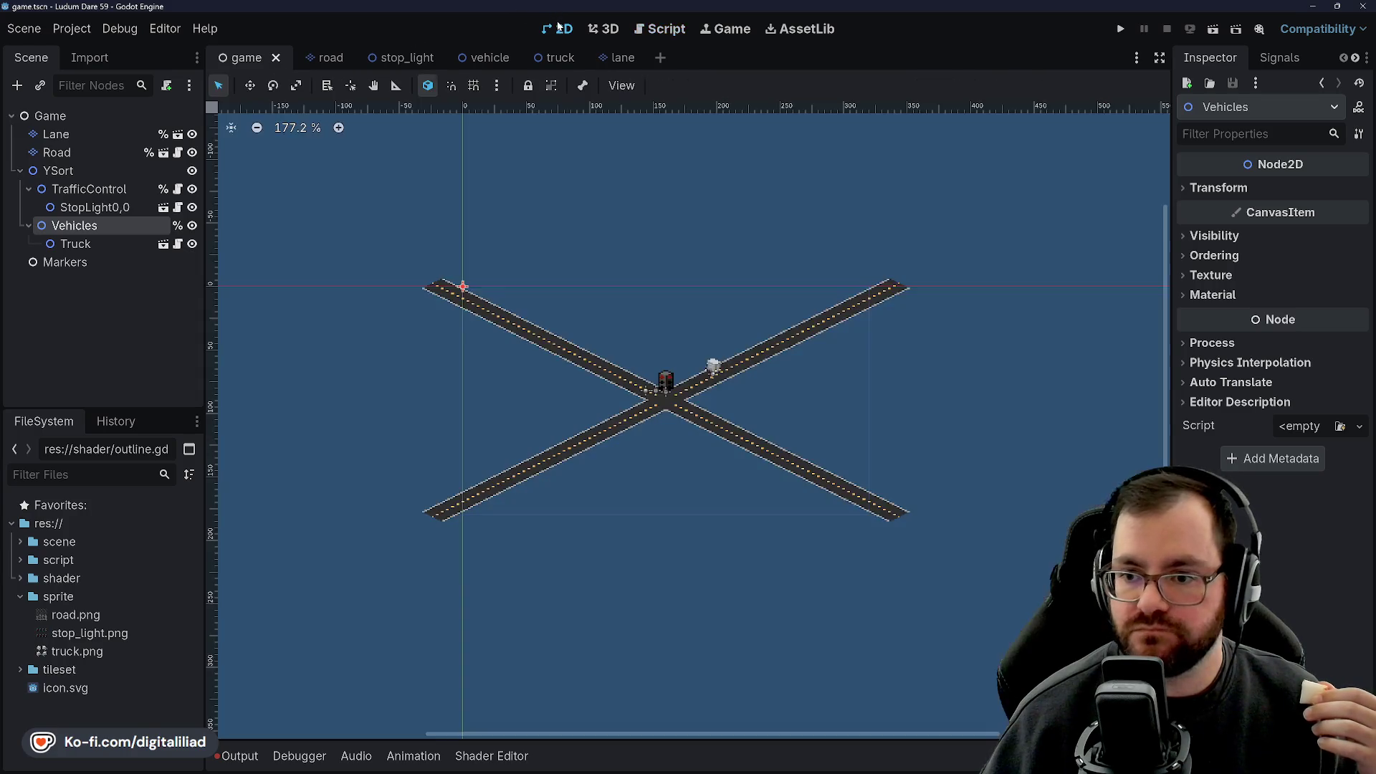
pyautogui.click(1120, 30)
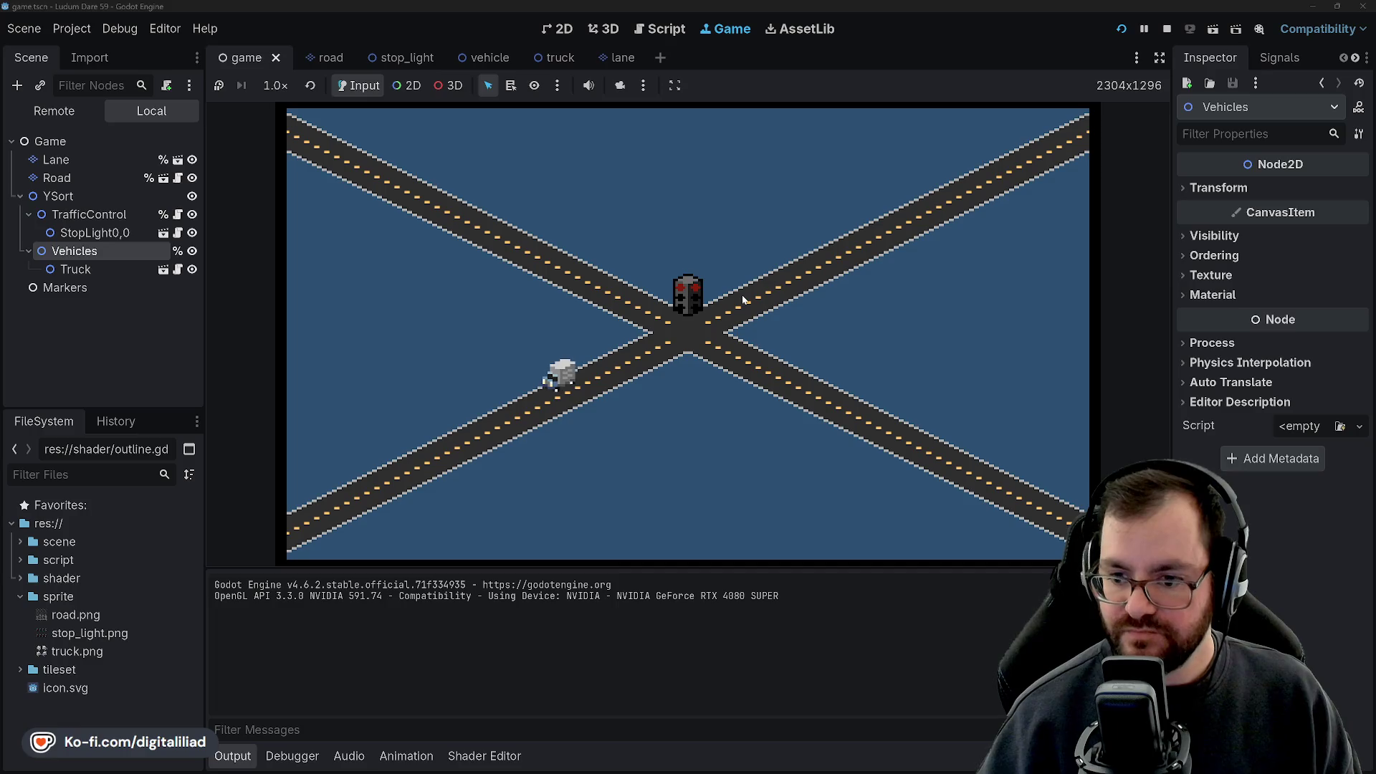
pyautogui.click(1170, 29)
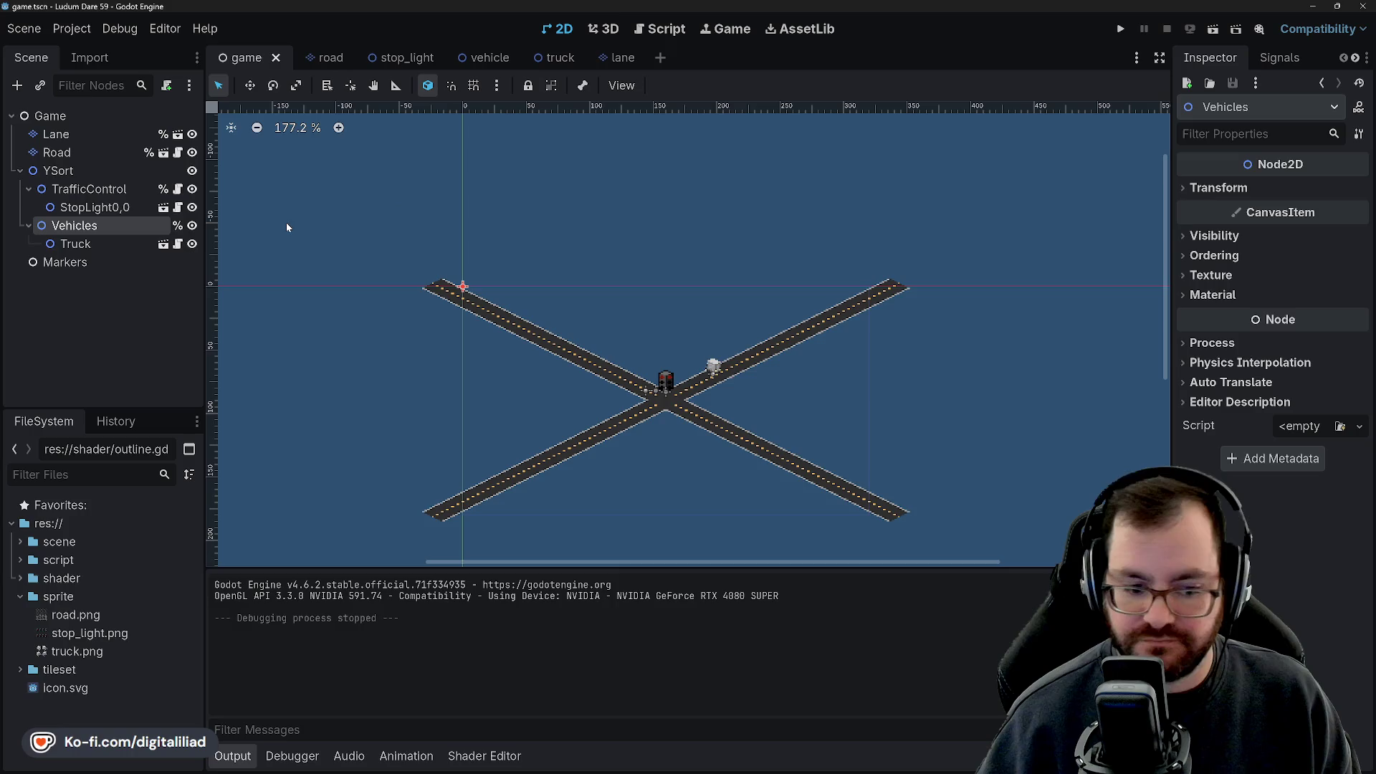
# Set the stop_light Timer's Wait Time to 10 seconds, then play the game scene.
pyautogui.click(401, 59)
pyautogui.click(1309, 214)
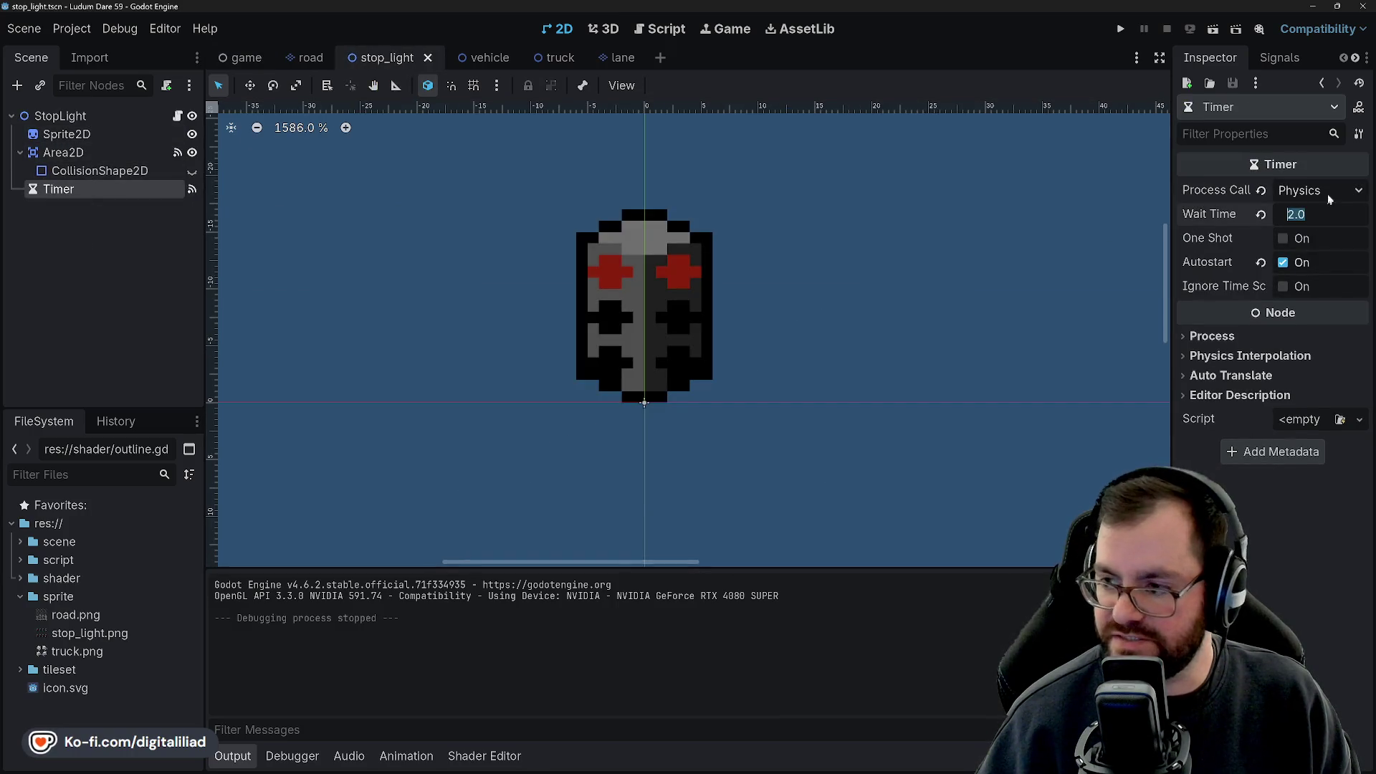
pyautogui.write('10')
pyautogui.press('Return')
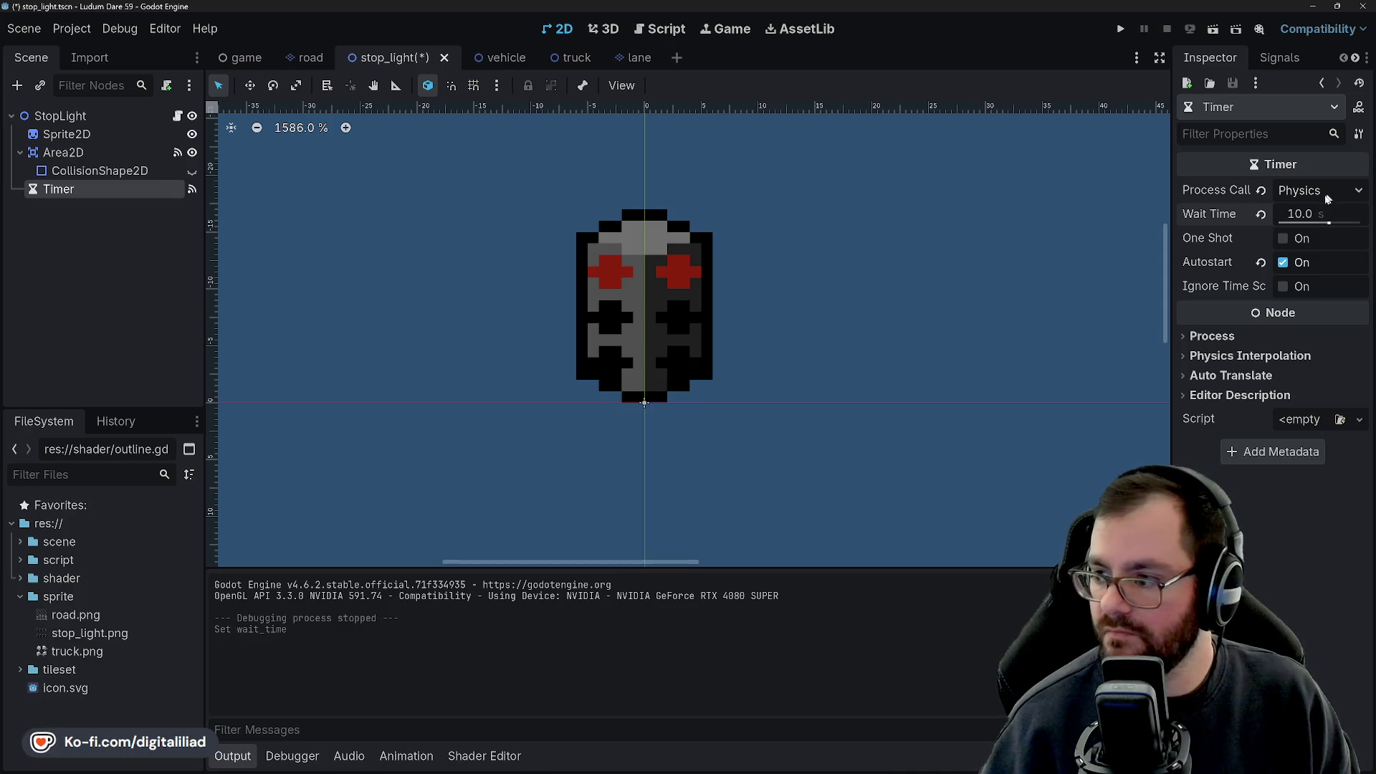
pyautogui.click(820, 333)
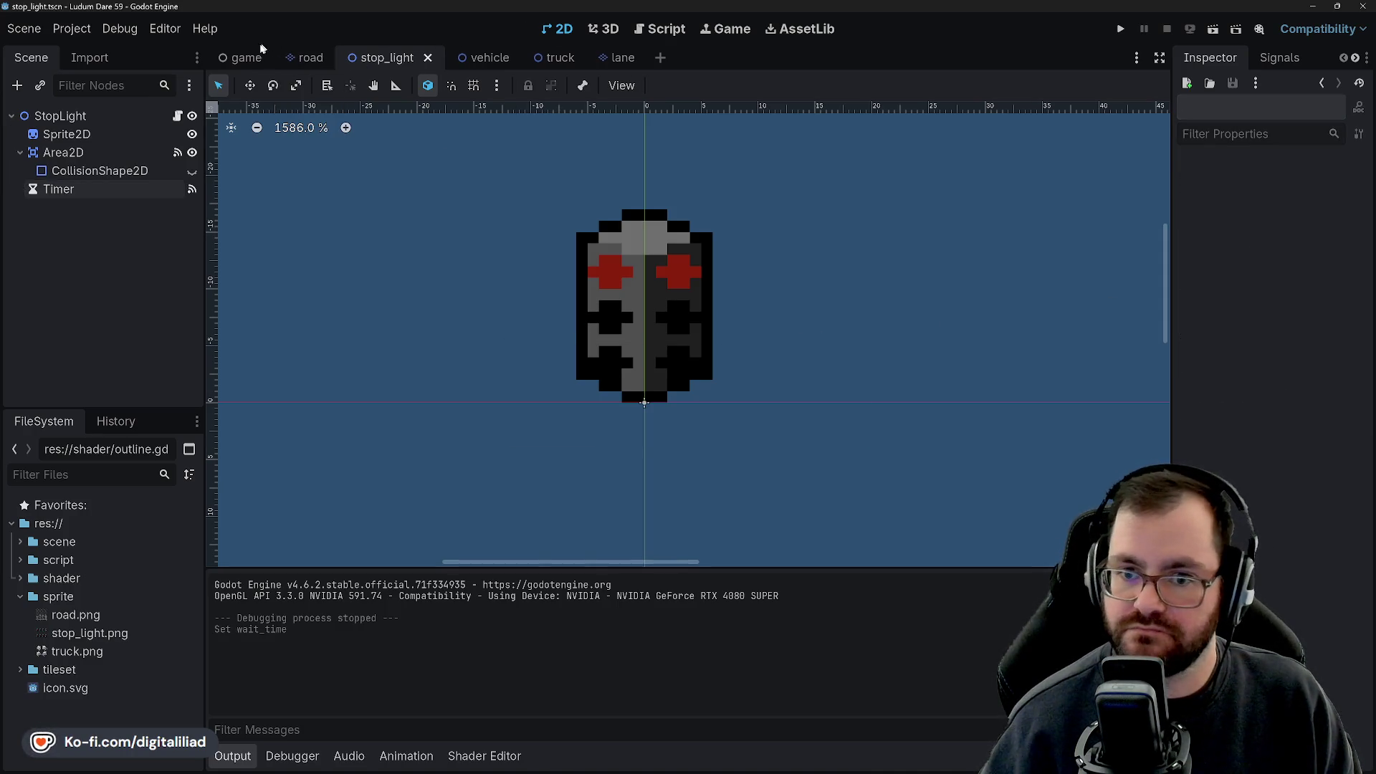
pyautogui.click(260, 56)
pyautogui.click(1118, 27)
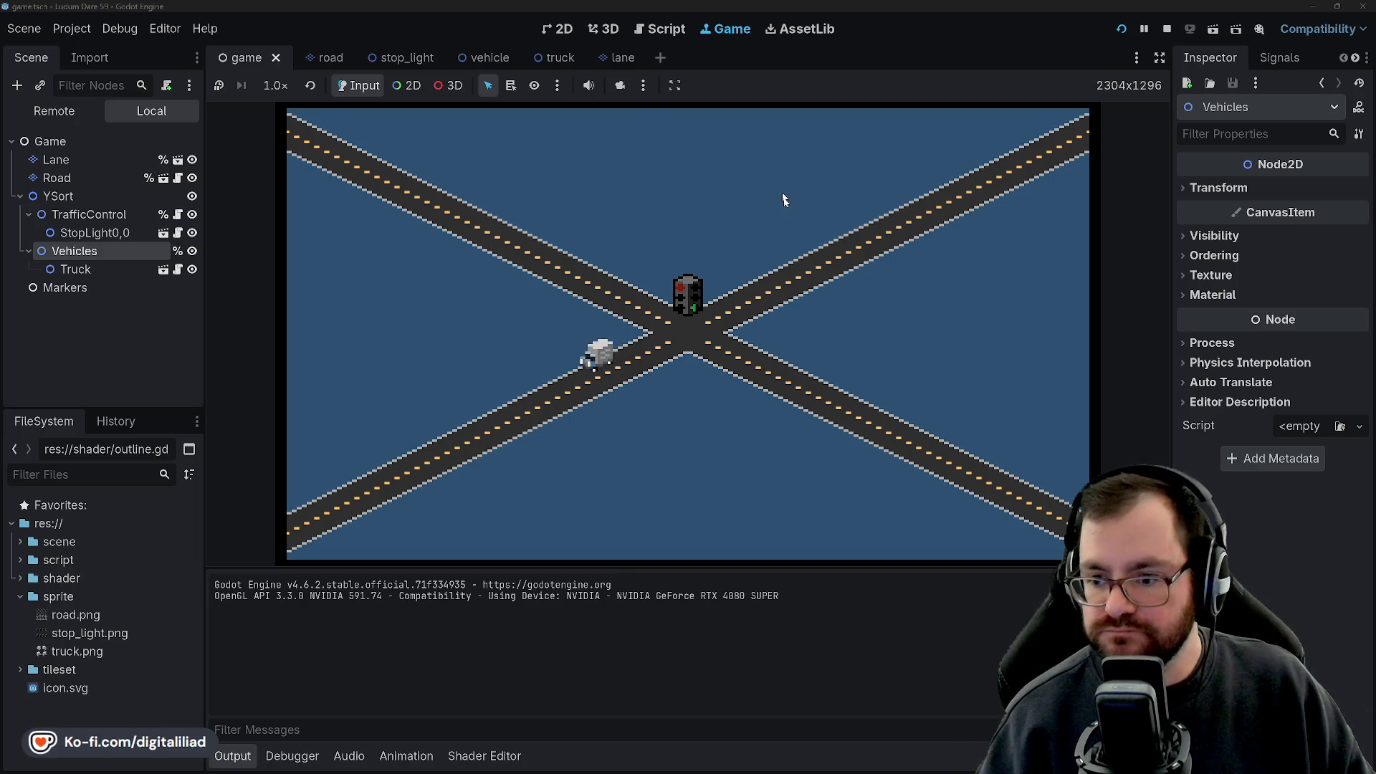
# Restart the game, watch the stop light cycle through its colours, then stop the run.
pyautogui.click(1122, 29)
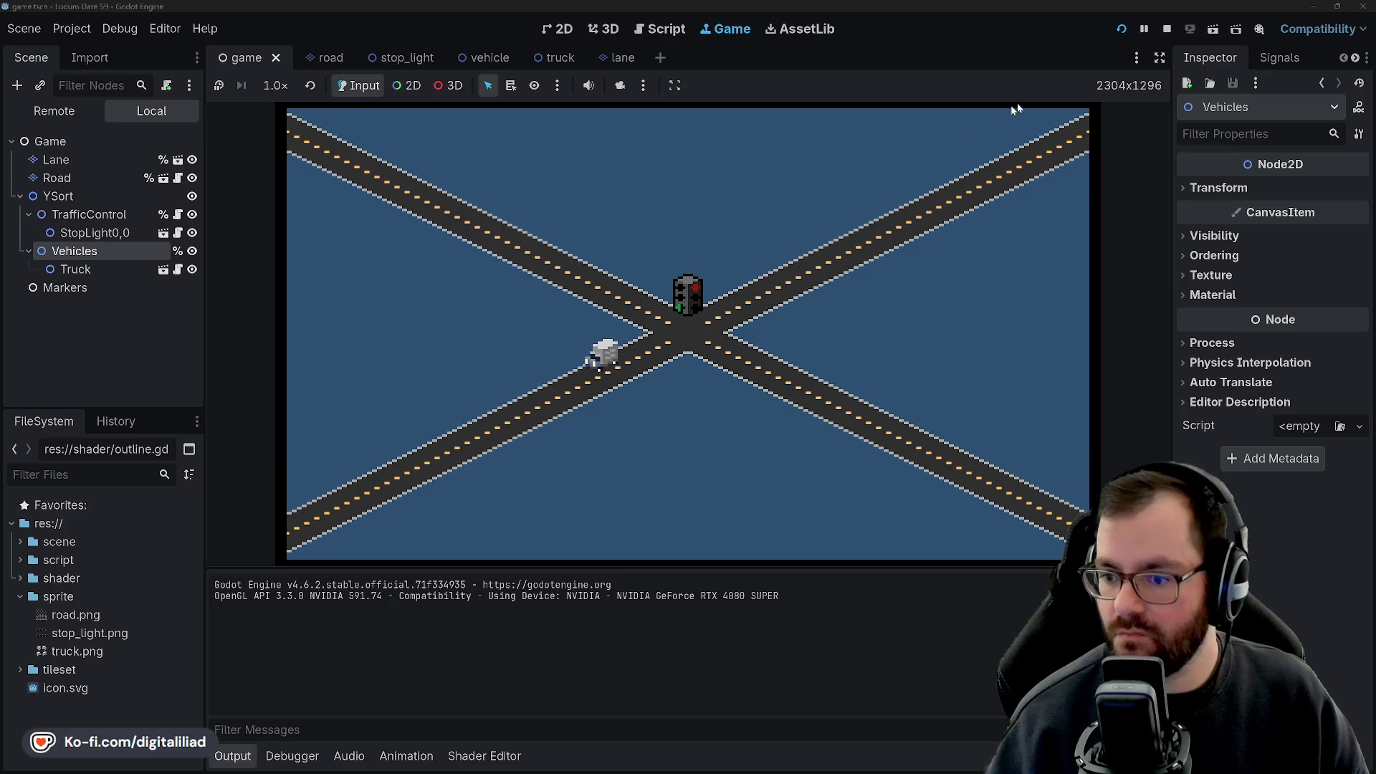
pyautogui.click(1166, 31)
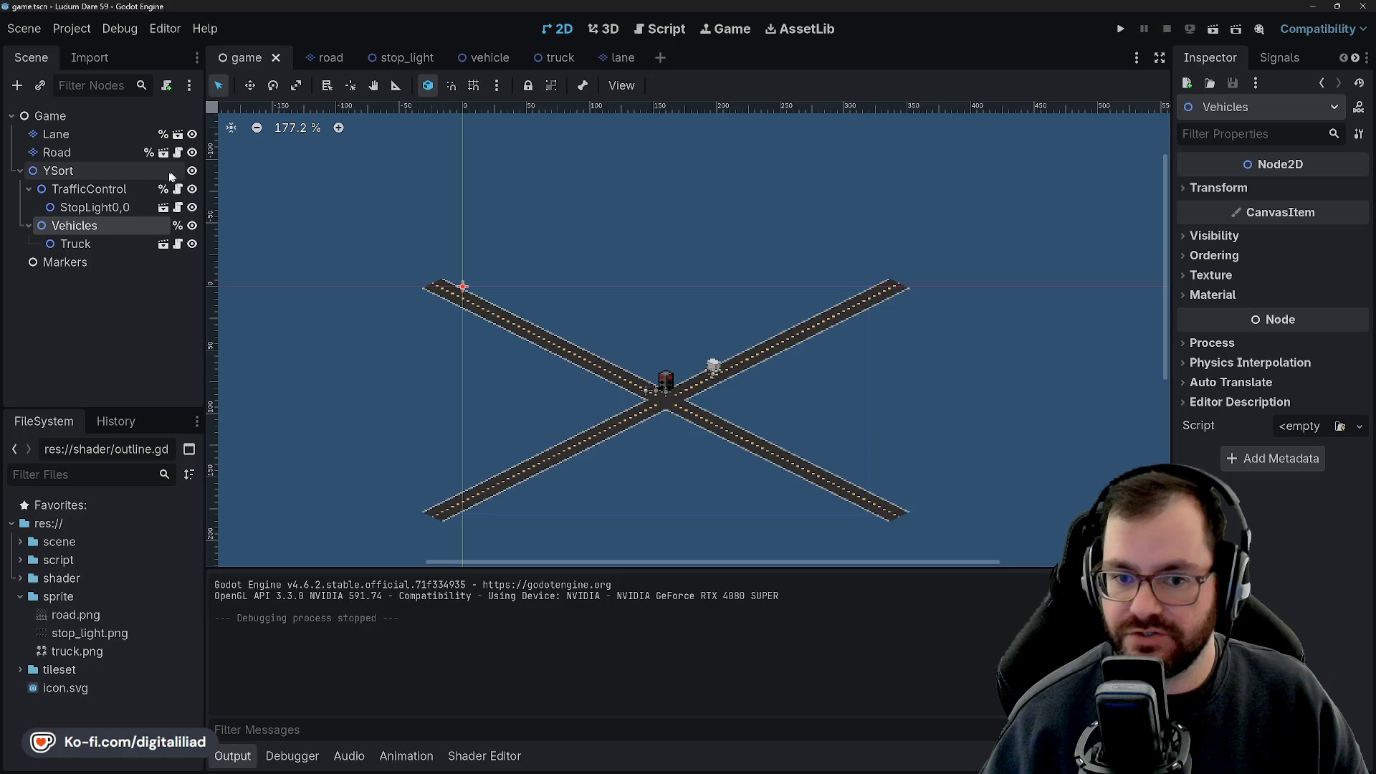
# Set the stop_light Timer's Wait Time to 6 seconds, save the scene, and return to the game scene.
pyautogui.click(391, 57)
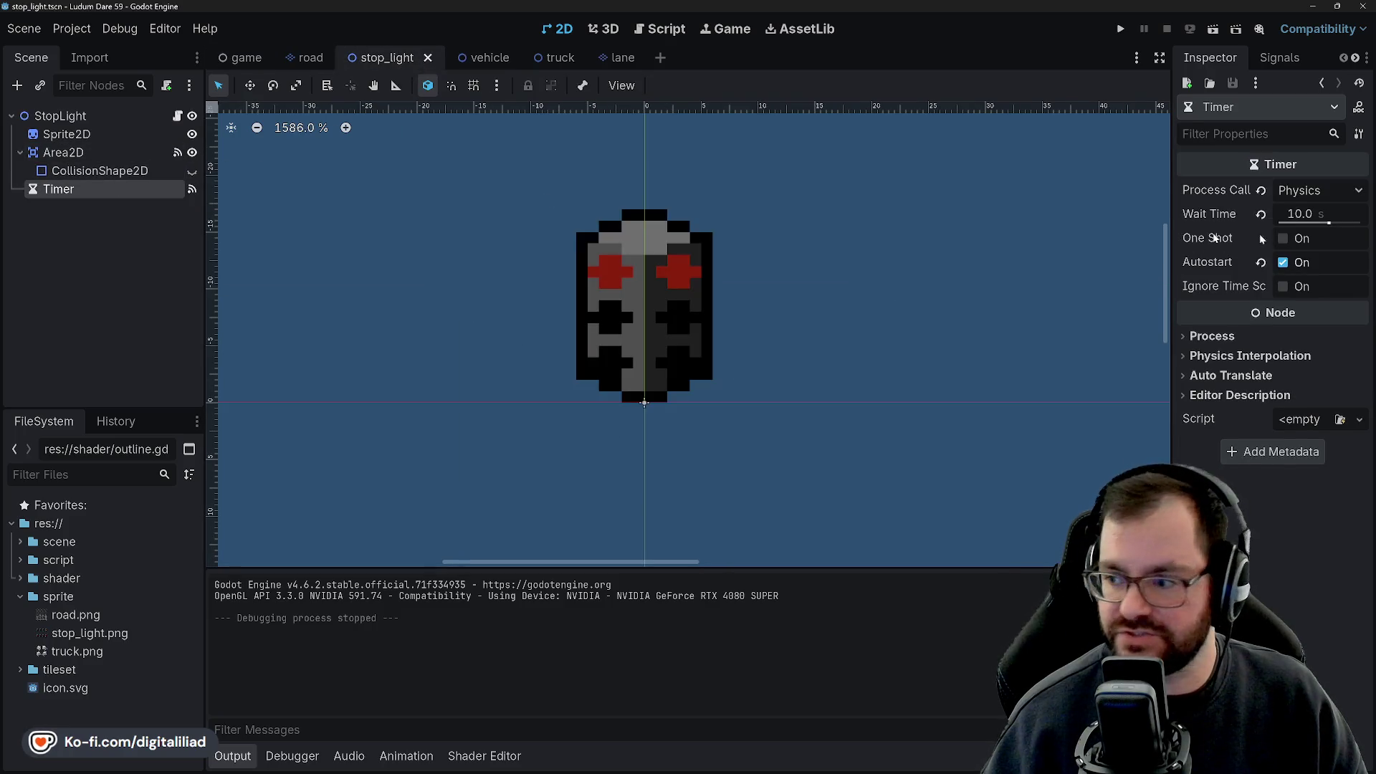
pyautogui.click(1308, 214)
pyautogui.write('6')
pyautogui.press('Return')
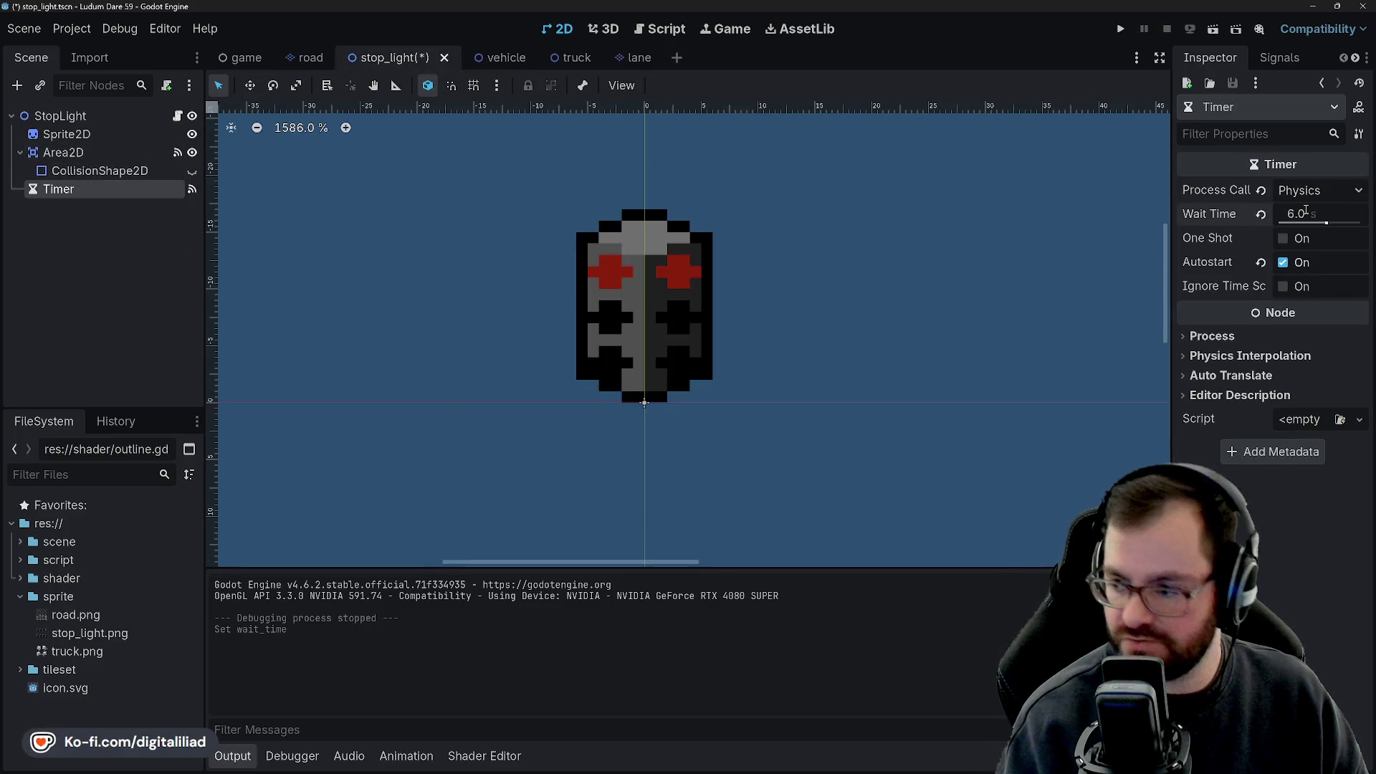
pyautogui.hotkey('ctrl', 's')
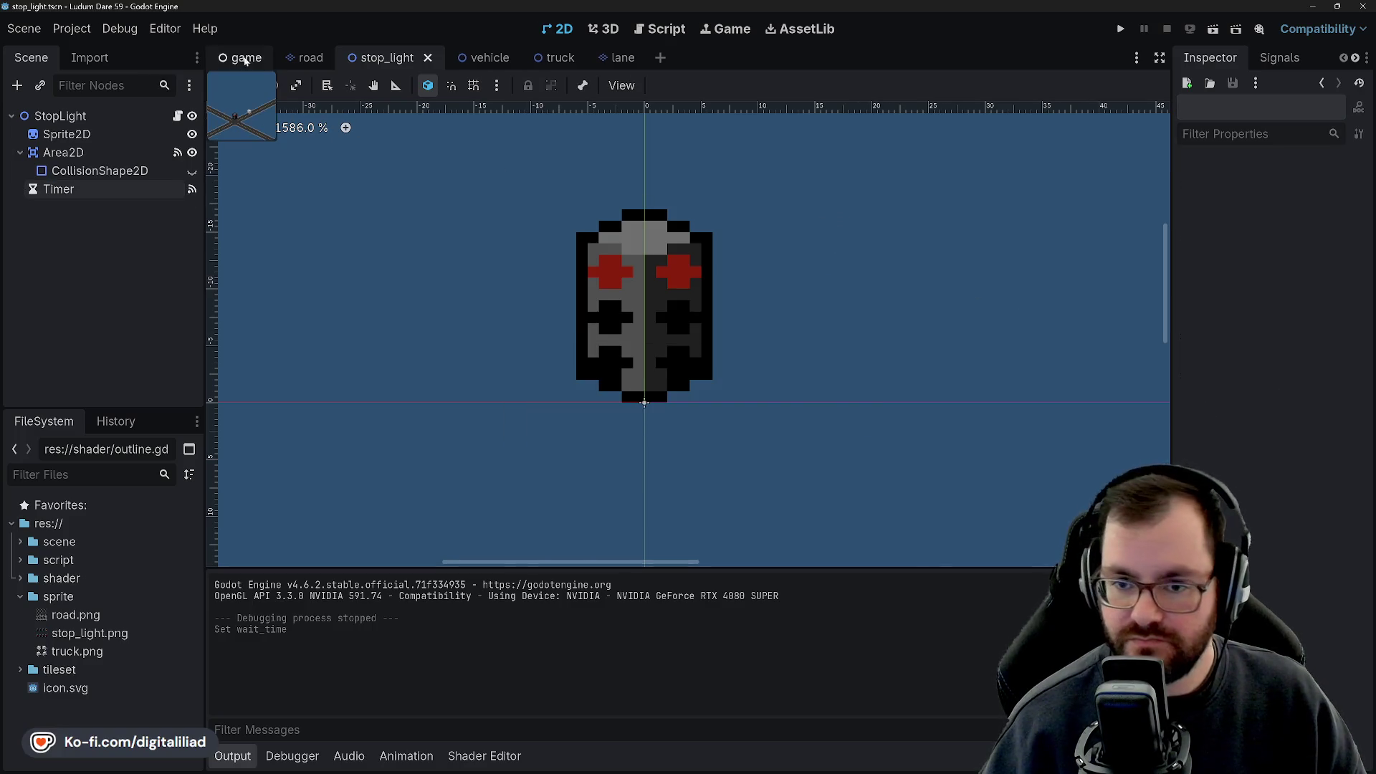
pyautogui.click(241, 58)
pyautogui.scroll(-2, 629, 334)
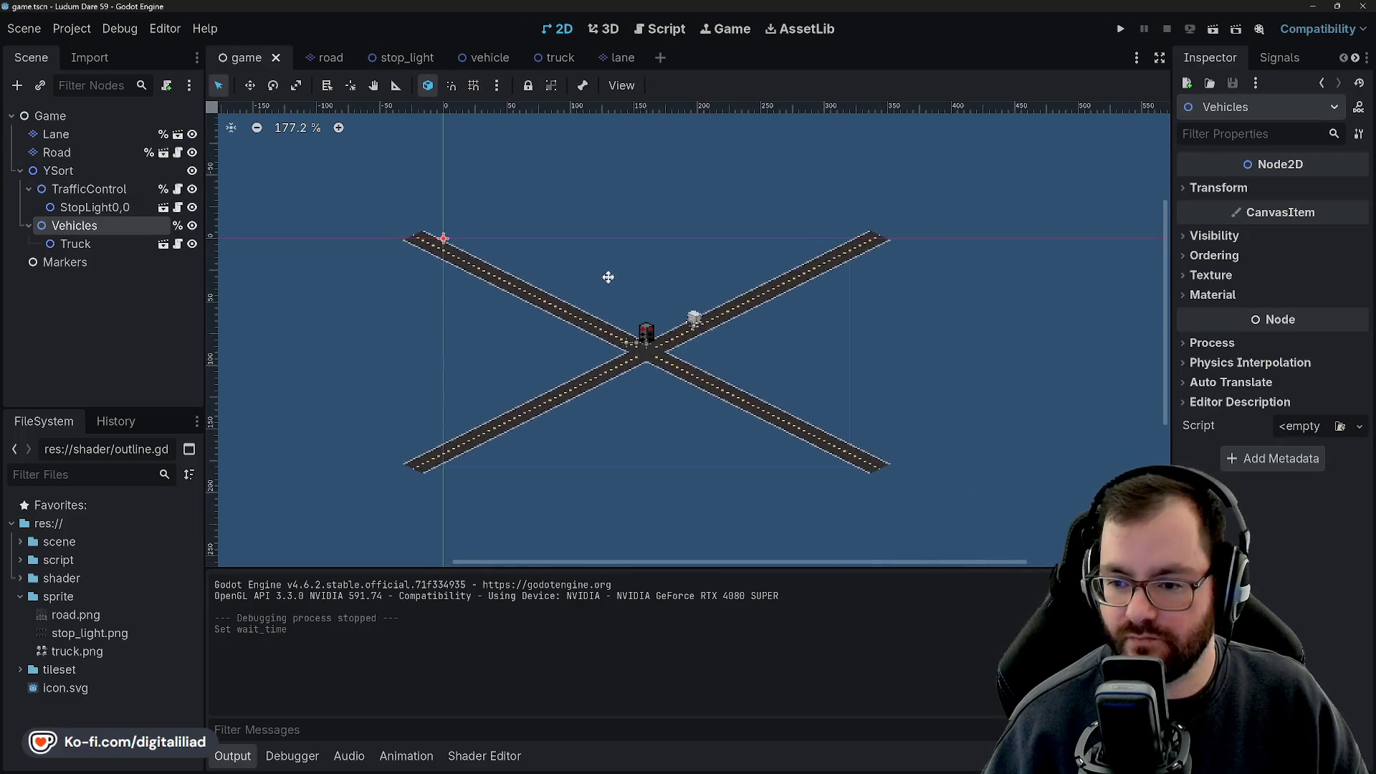
# Zoom around the intersection and select the Truck to see its Direction of (0, 1).
pyautogui.scroll(1, 629, 267)
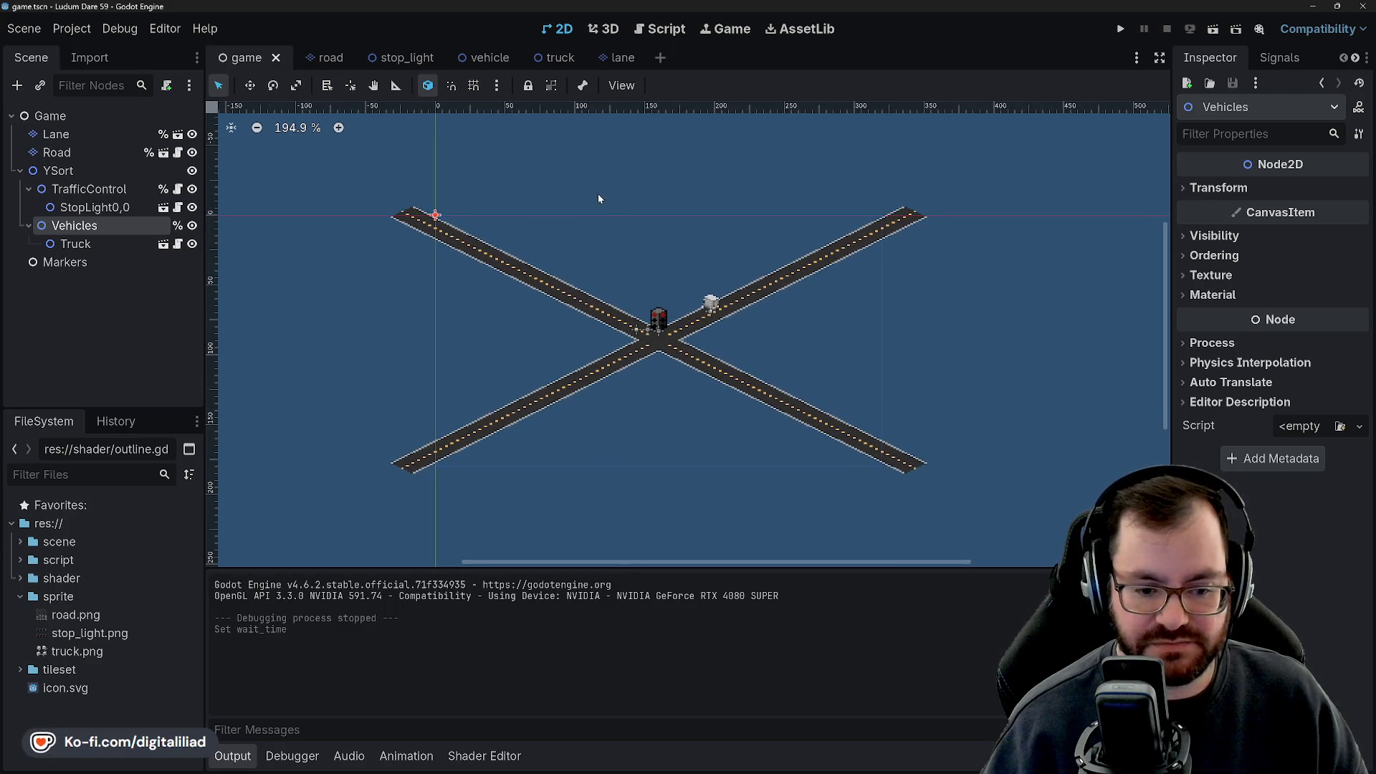
pyautogui.moveTo(599, 198); pyautogui.dragTo(613, 207)
pyautogui.scroll(2, 597, 296)
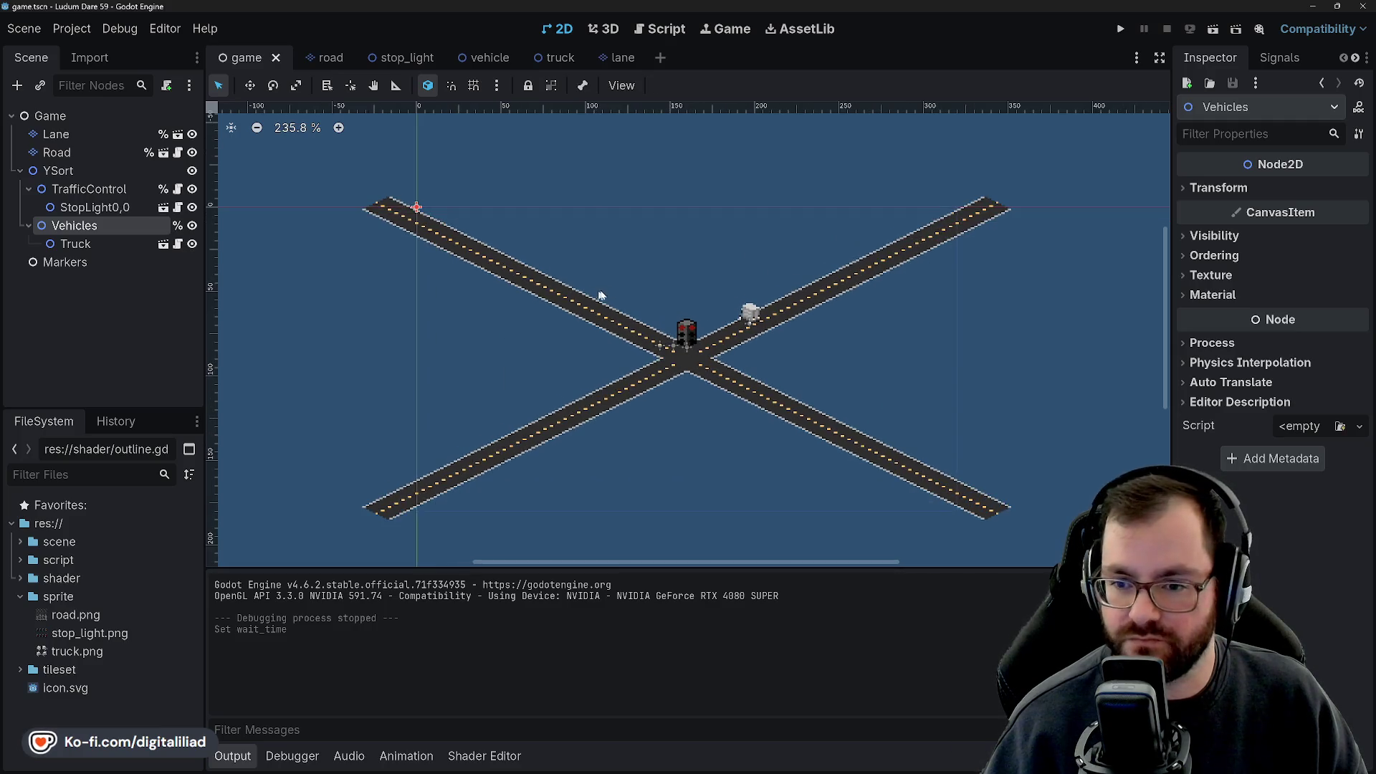
pyautogui.scroll(1, 593, 251)
pyautogui.scroll(2, 661, 304)
pyautogui.scroll(13, 661, 302)
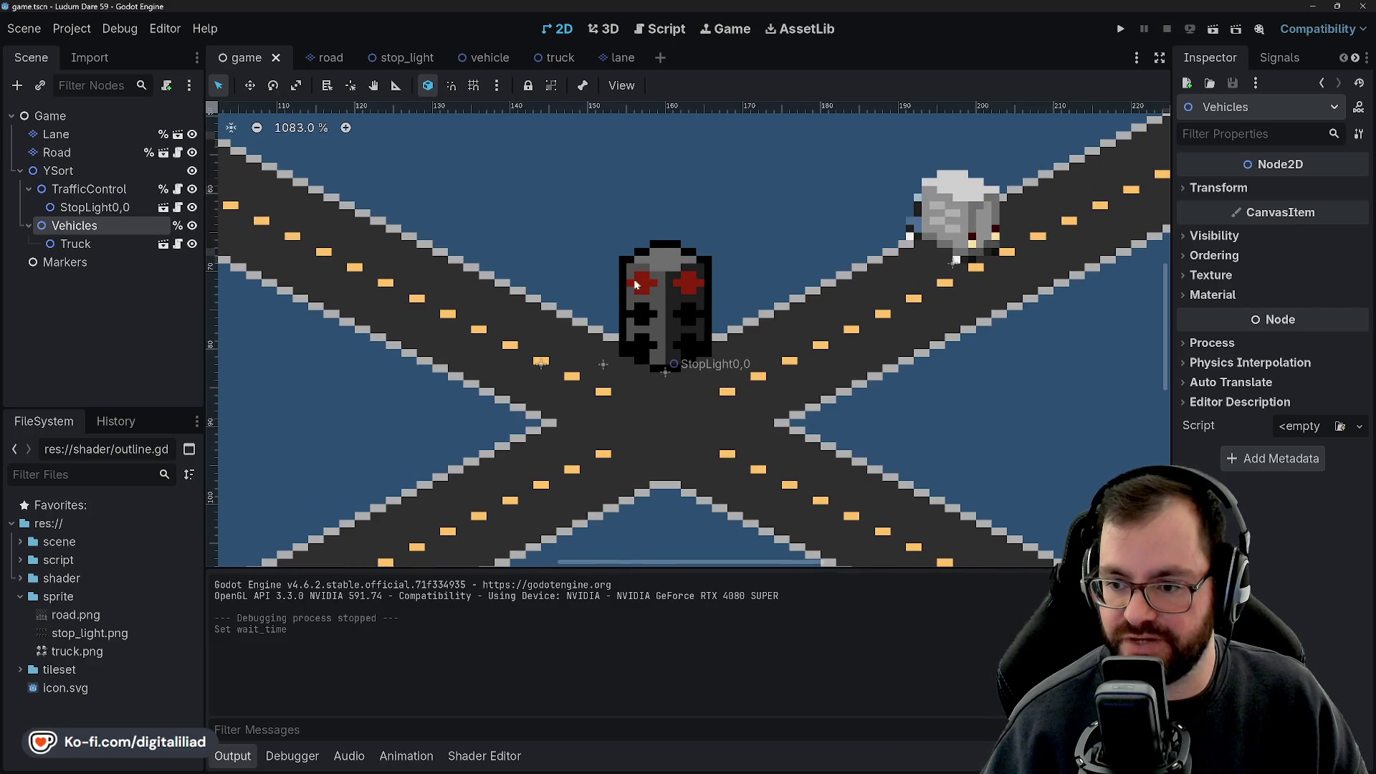
pyautogui.scroll(-13, 686, 286)
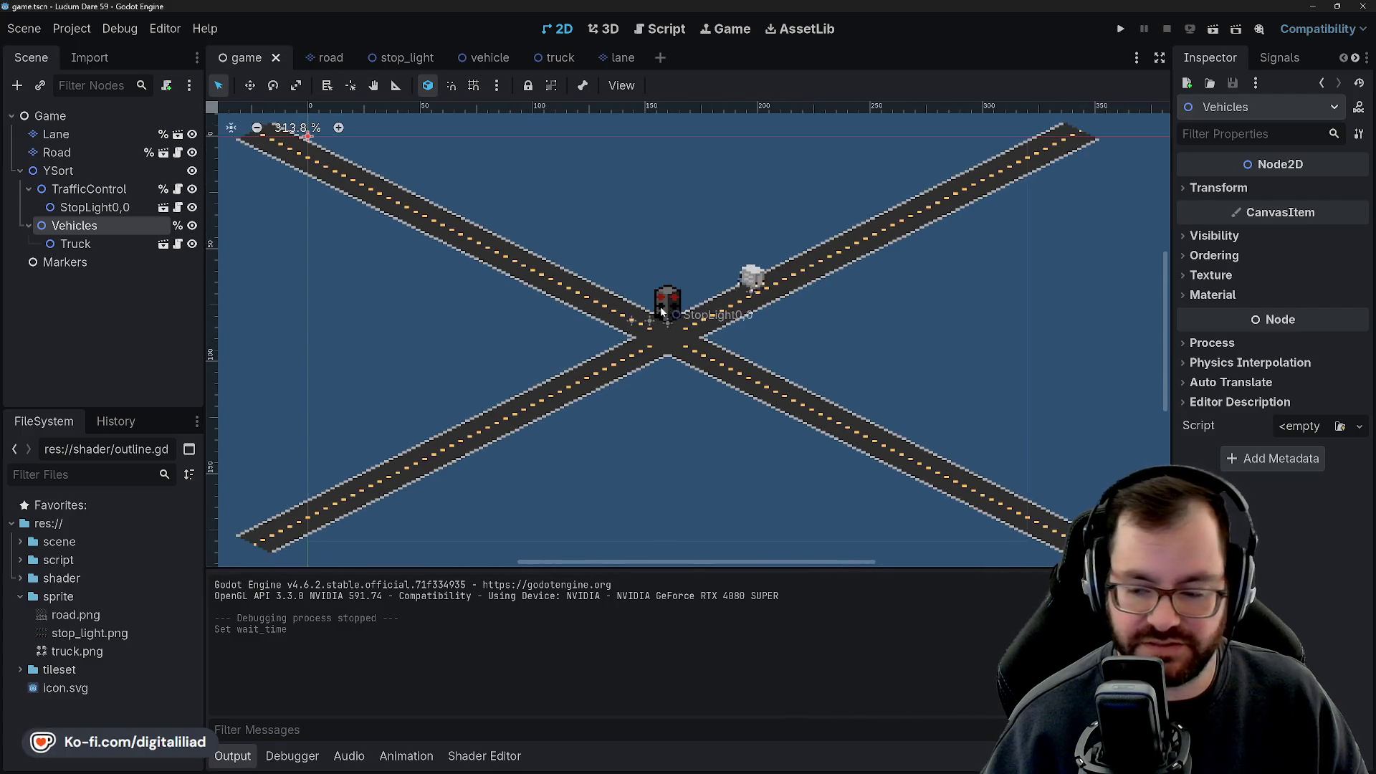
pyautogui.scroll(1, 696, 273)
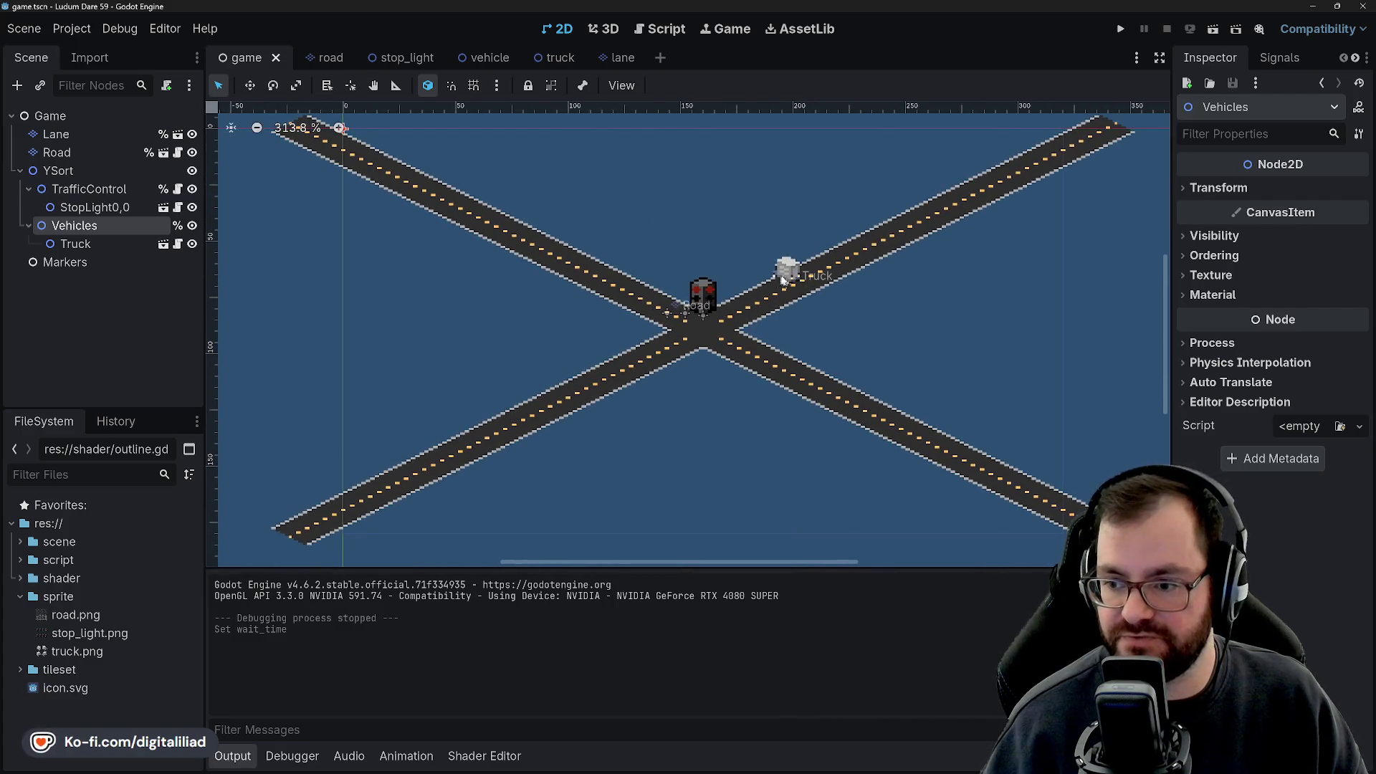
pyautogui.scroll(-1, 726, 288)
pyautogui.click(75, 244)
# Move the Truck onto the lower-right road arm at (196, 107).
pyautogui.scroll(-4, 671, 273)
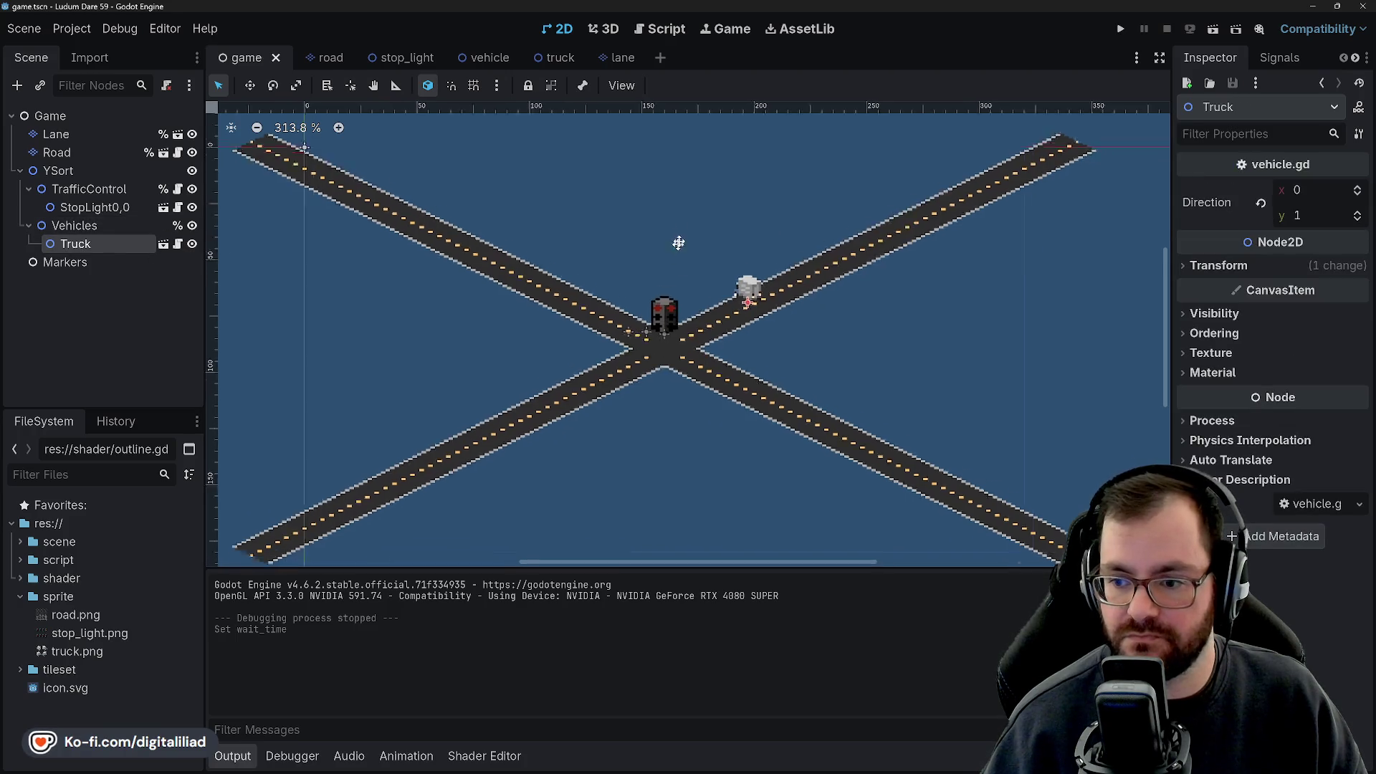
pyautogui.scroll(-1, 652, 387)
pyautogui.scroll(1, 647, 415)
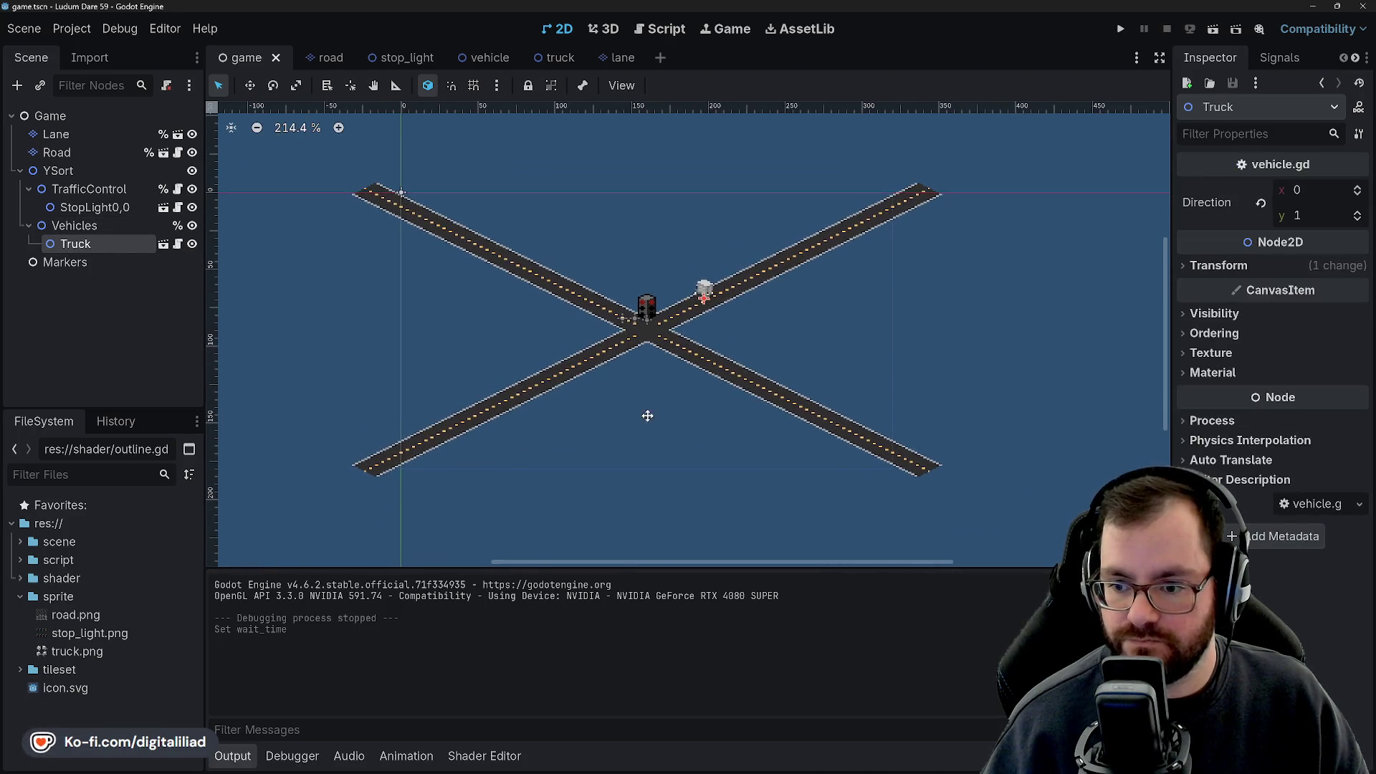
pyautogui.scroll(2, 646, 415)
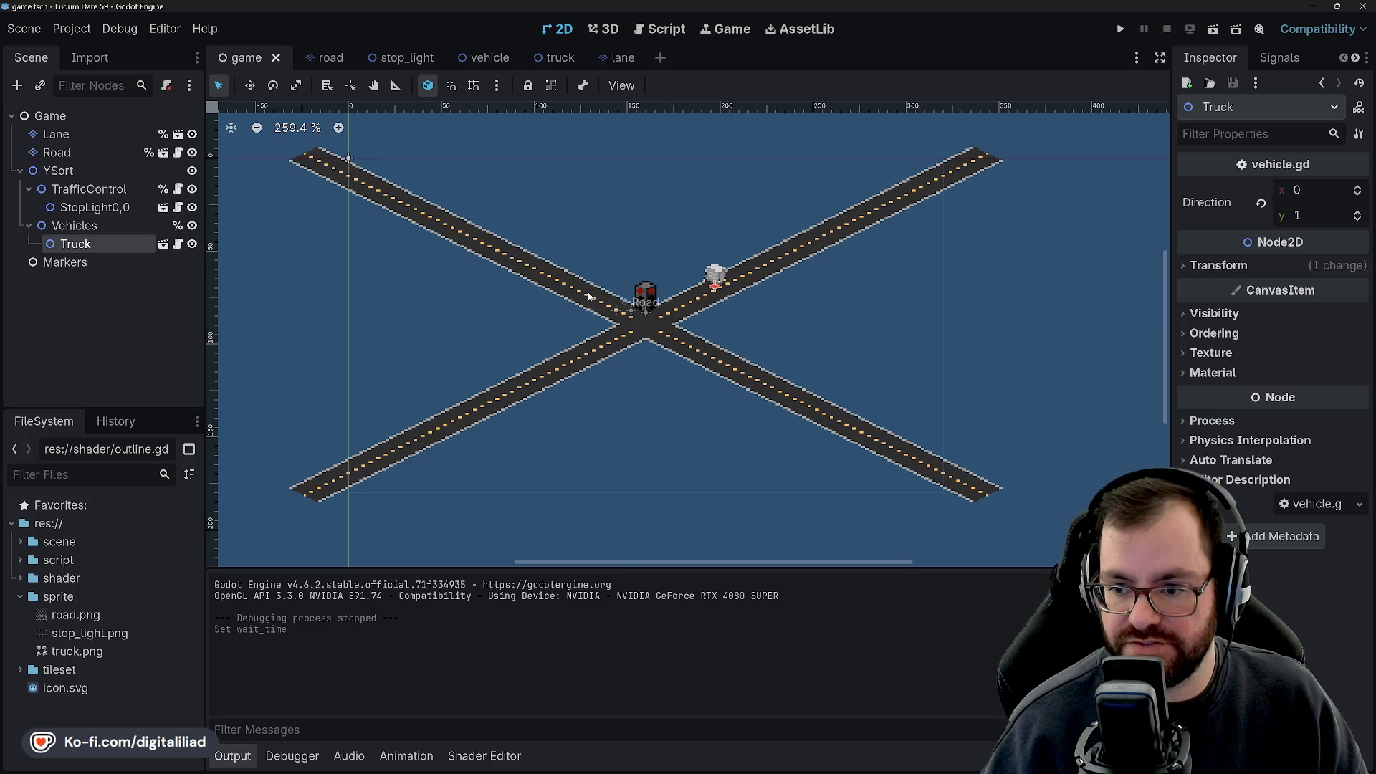
pyautogui.scroll(5, 595, 298)
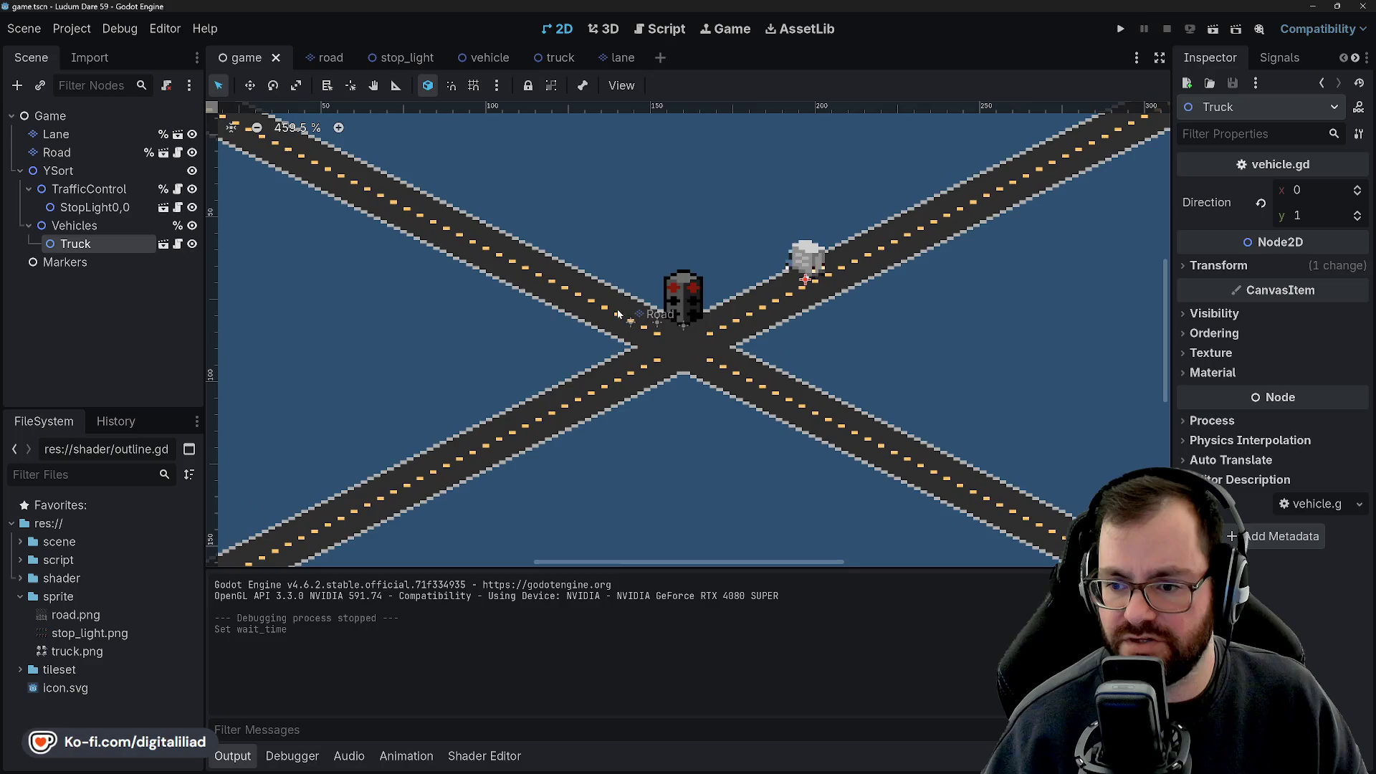
pyautogui.scroll(3, 695, 291)
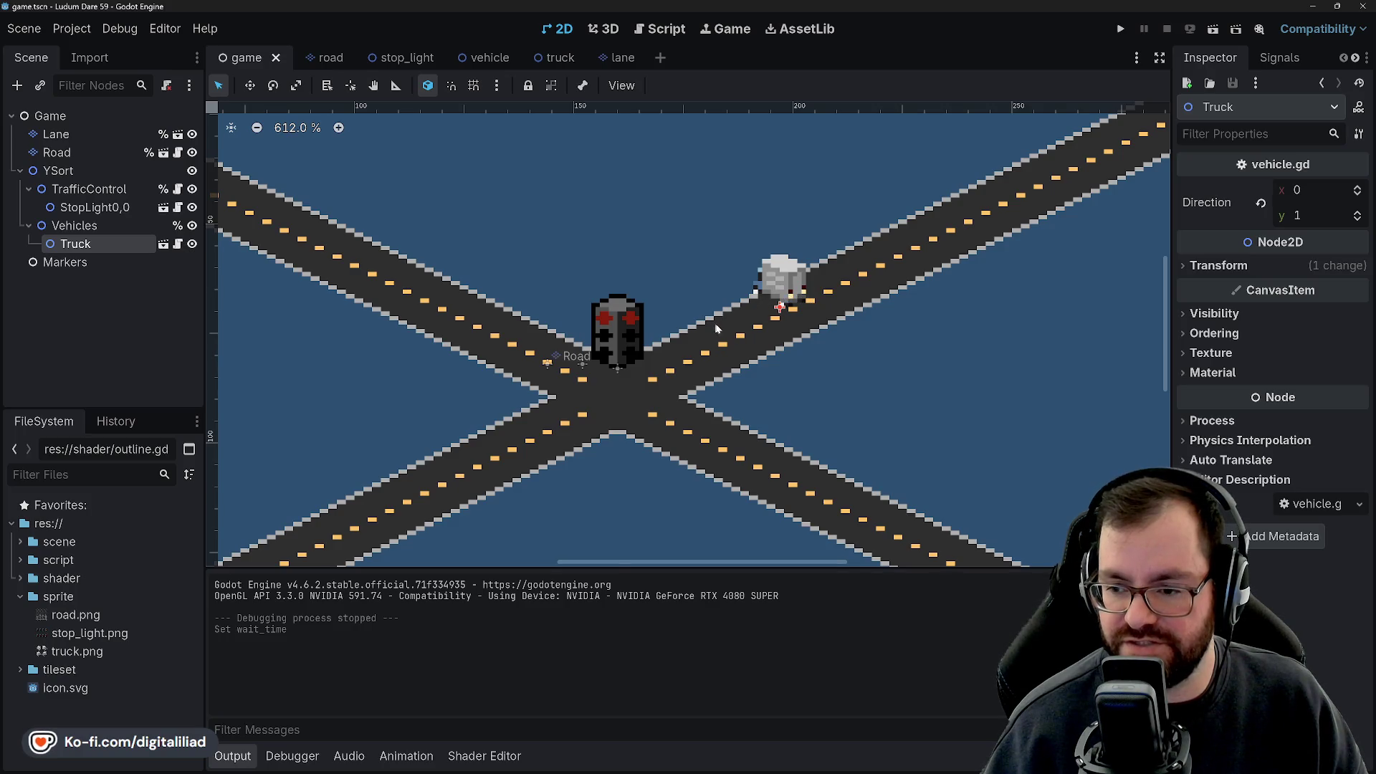
pyautogui.scroll(-10, 823, 362)
pyautogui.scroll(7, 653, 297)
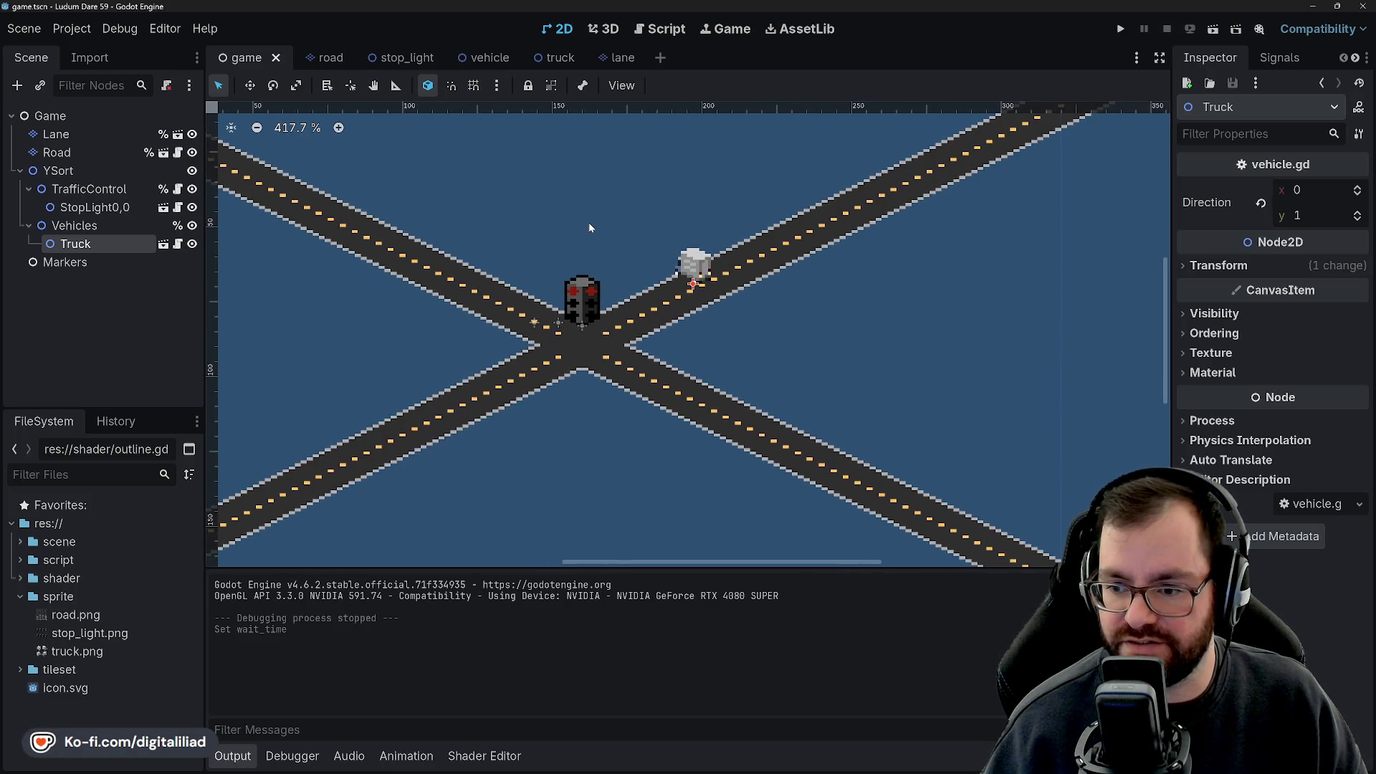
pyautogui.moveTo(633, 228); pyautogui.dragTo(559, 264)
pyautogui.scroll(2, 618, 316)
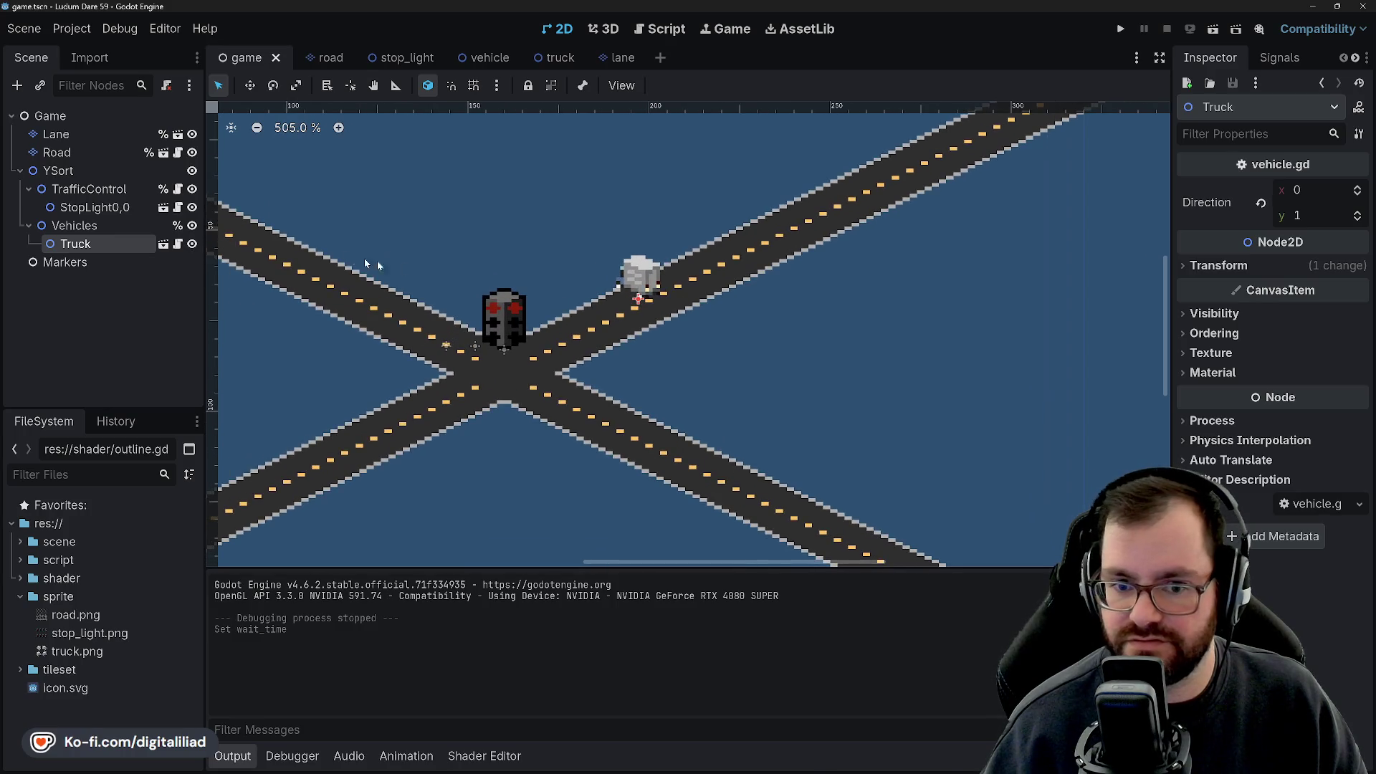
pyautogui.moveTo(647, 280); pyautogui.dragTo(643, 422)
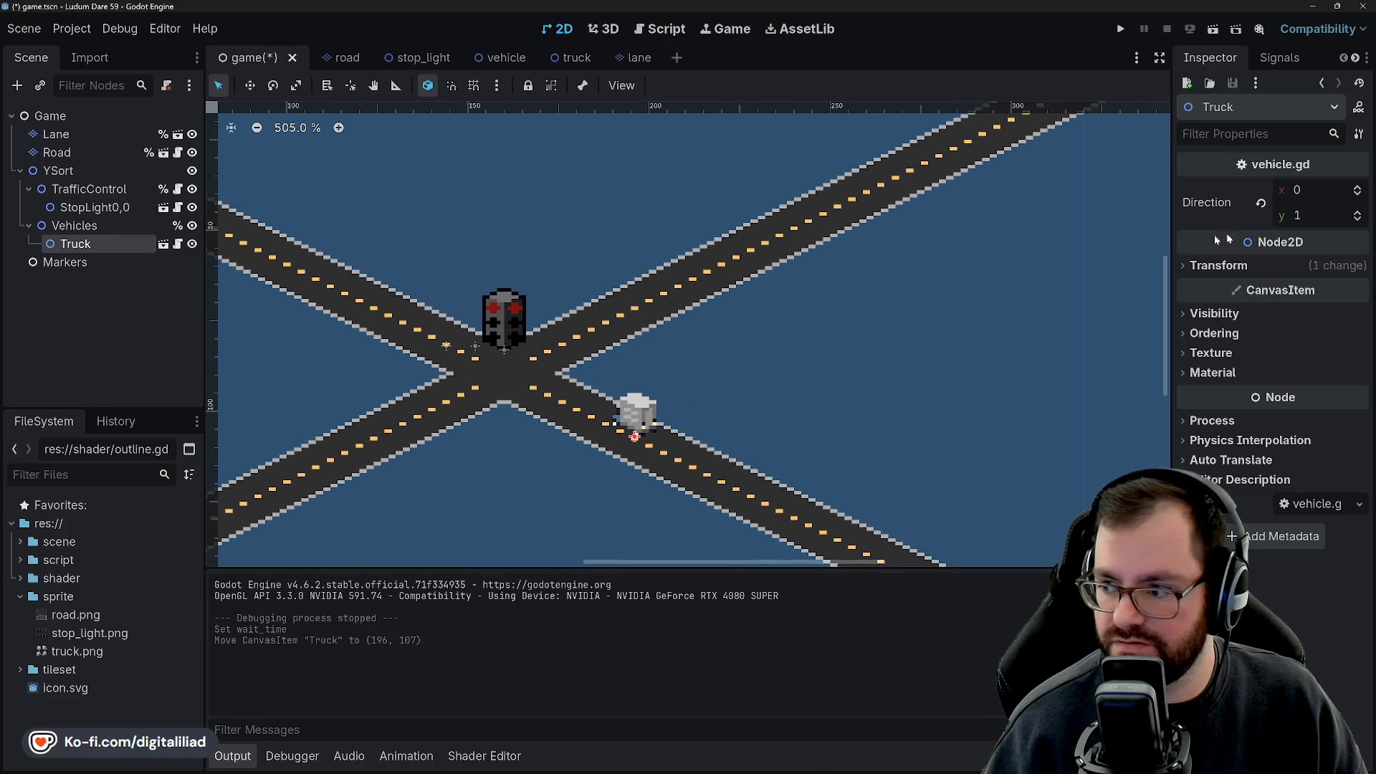
# Change the Truck's Direction to (-1, 0).
pyautogui.click(1261, 203)
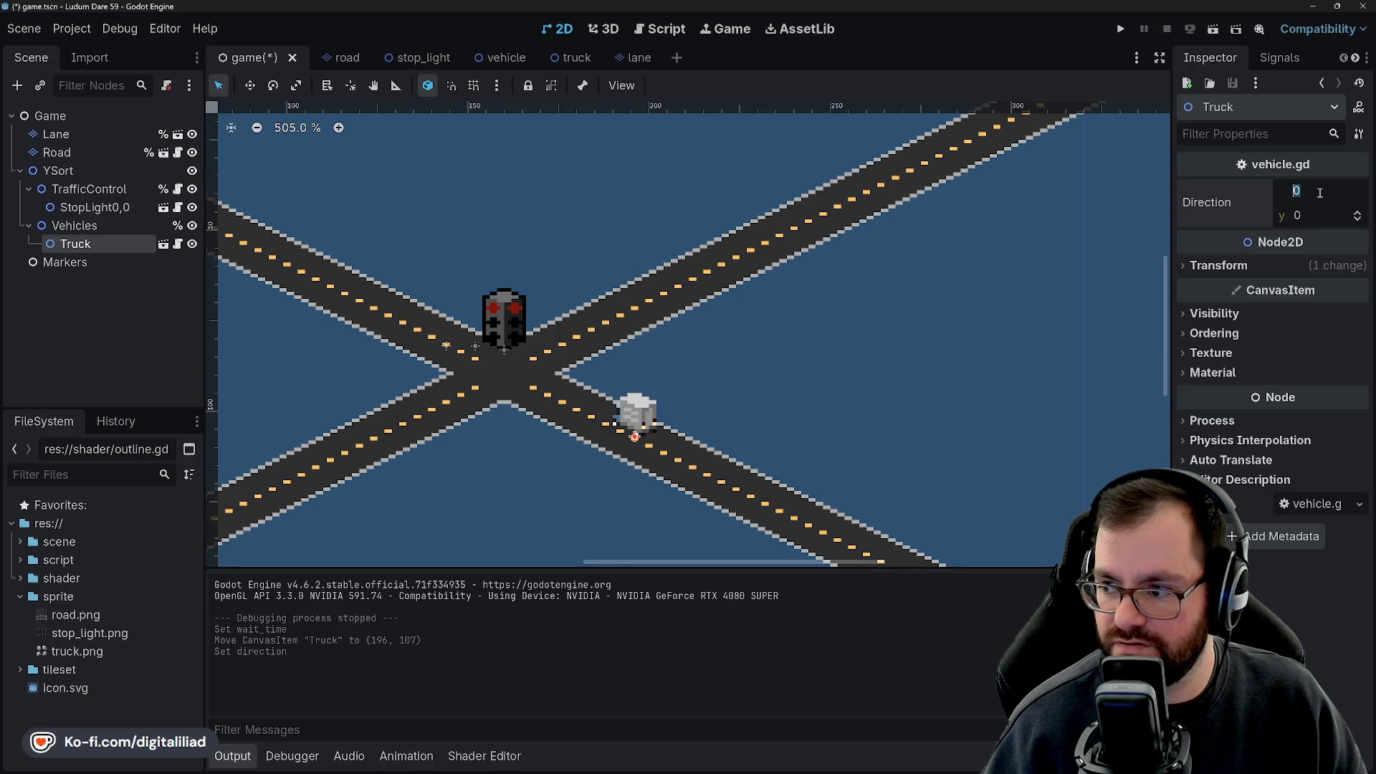
pyautogui.write('-1')
pyautogui.press('Return')
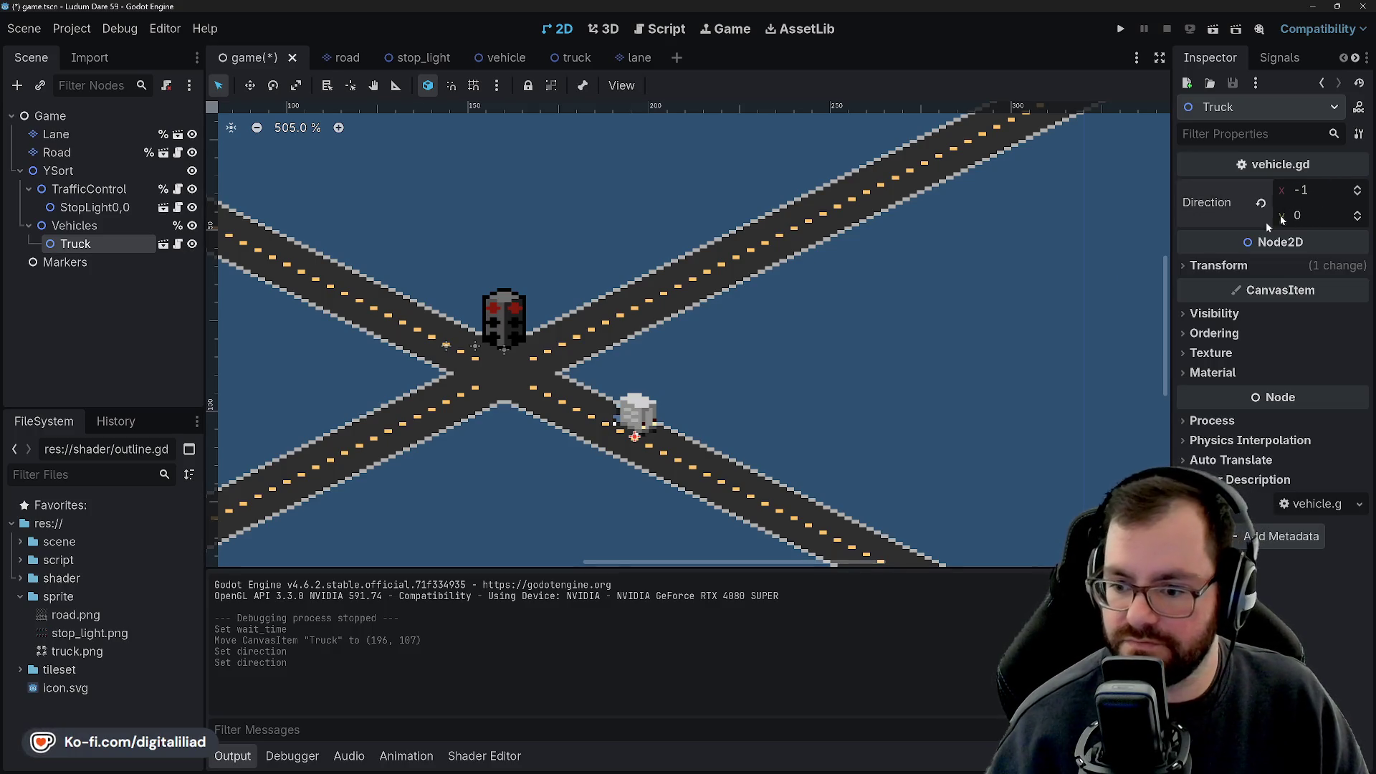
pyautogui.scroll(3, 719, 416)
# Drag the Truck up-left into the lower-right lane, checking it against the Lane layer.
pyautogui.click(56, 134)
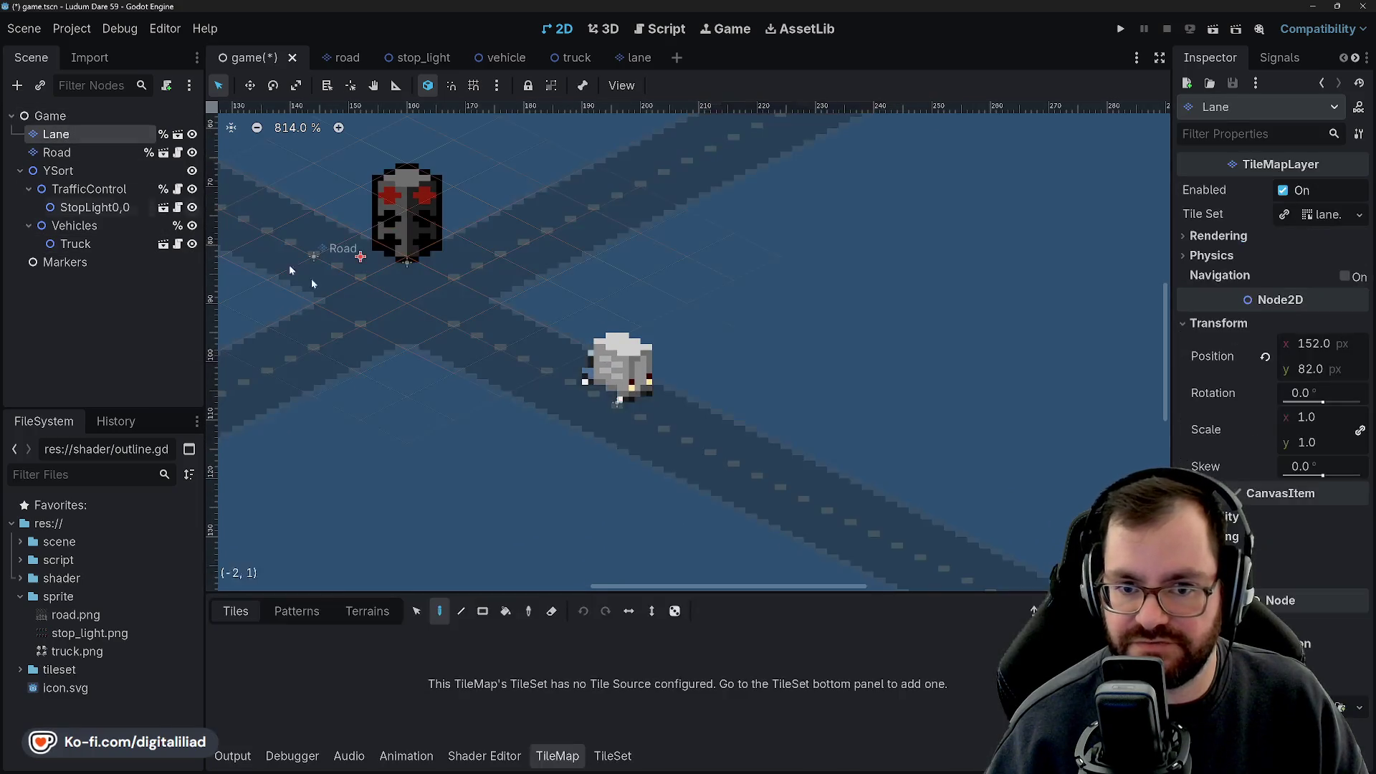
pyautogui.scroll(5, 517, 350)
pyautogui.click(86, 246)
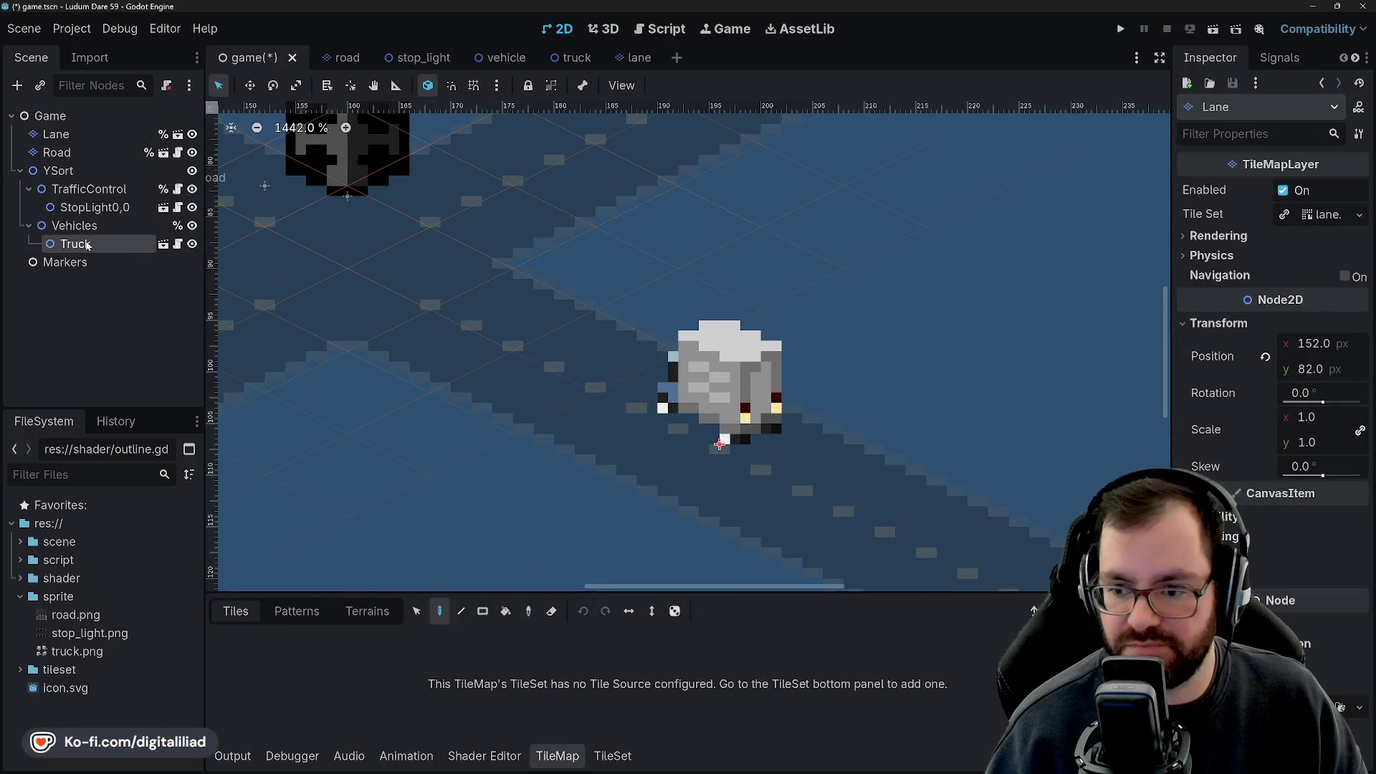
pyautogui.moveTo(709, 385); pyautogui.dragTo(503, 270)
pyautogui.click(92, 135)
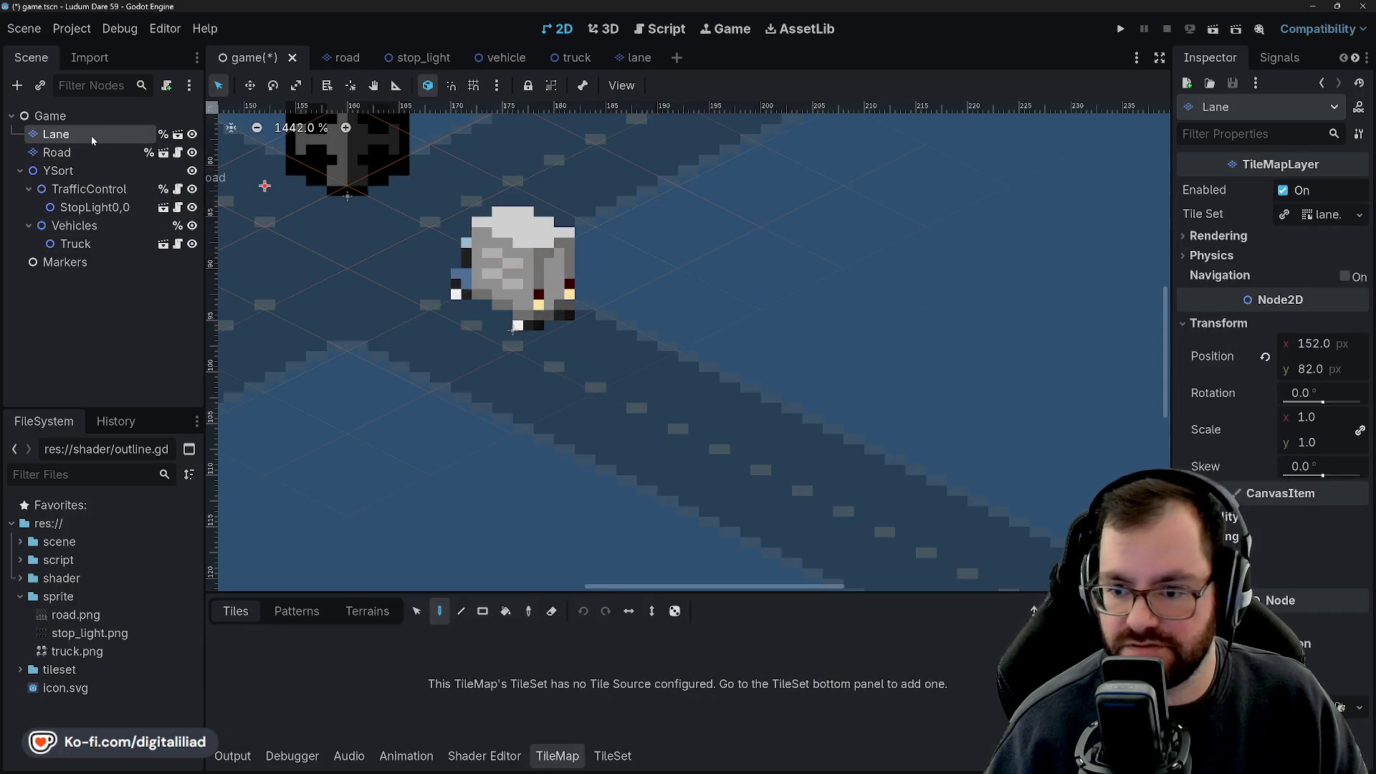
pyautogui.click(80, 244)
pyautogui.moveTo(549, 314); pyautogui.dragTo(581, 316)
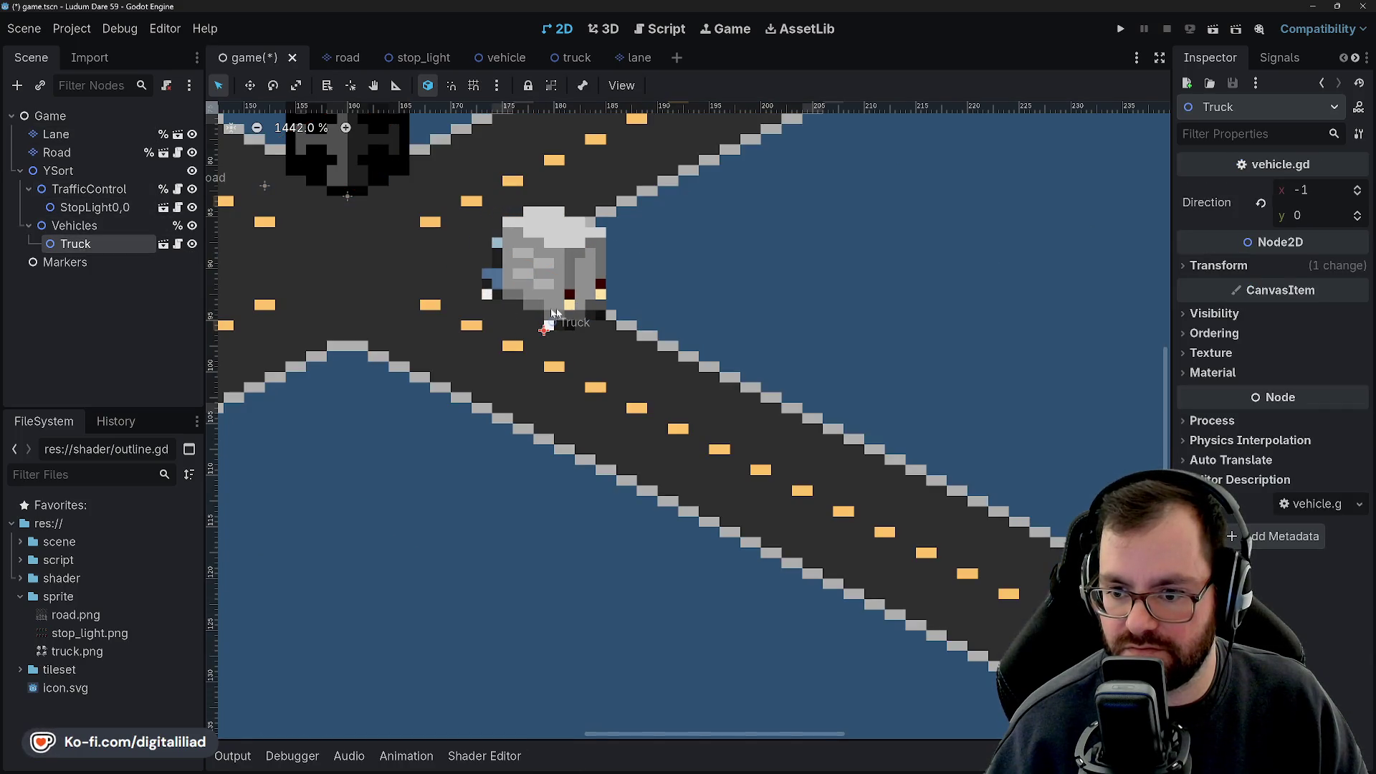
# Nudge the Truck one pixel left, verifying its spot against the Road and Lane layers.
pyautogui.click(74, 135)
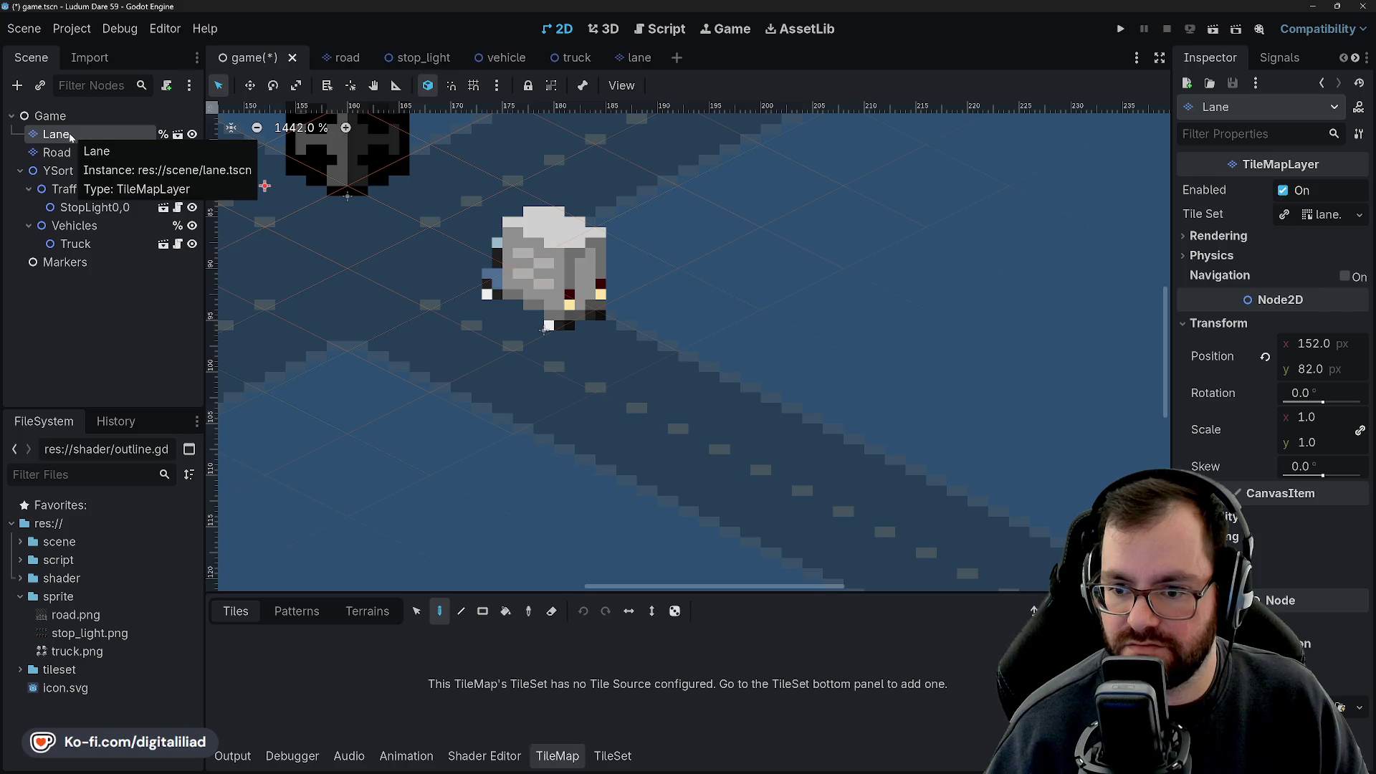
pyautogui.click(73, 243)
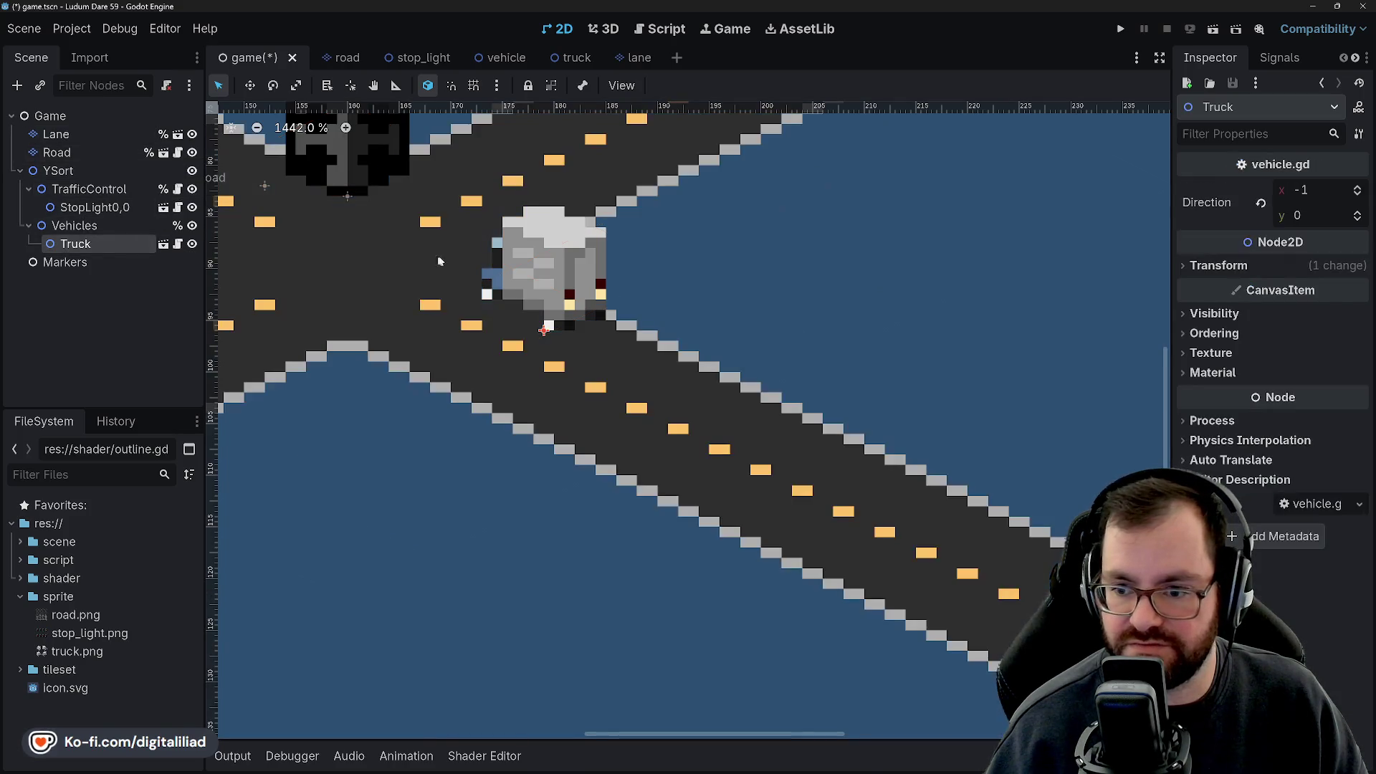
pyautogui.moveTo(554, 286); pyautogui.dragTo(543, 284)
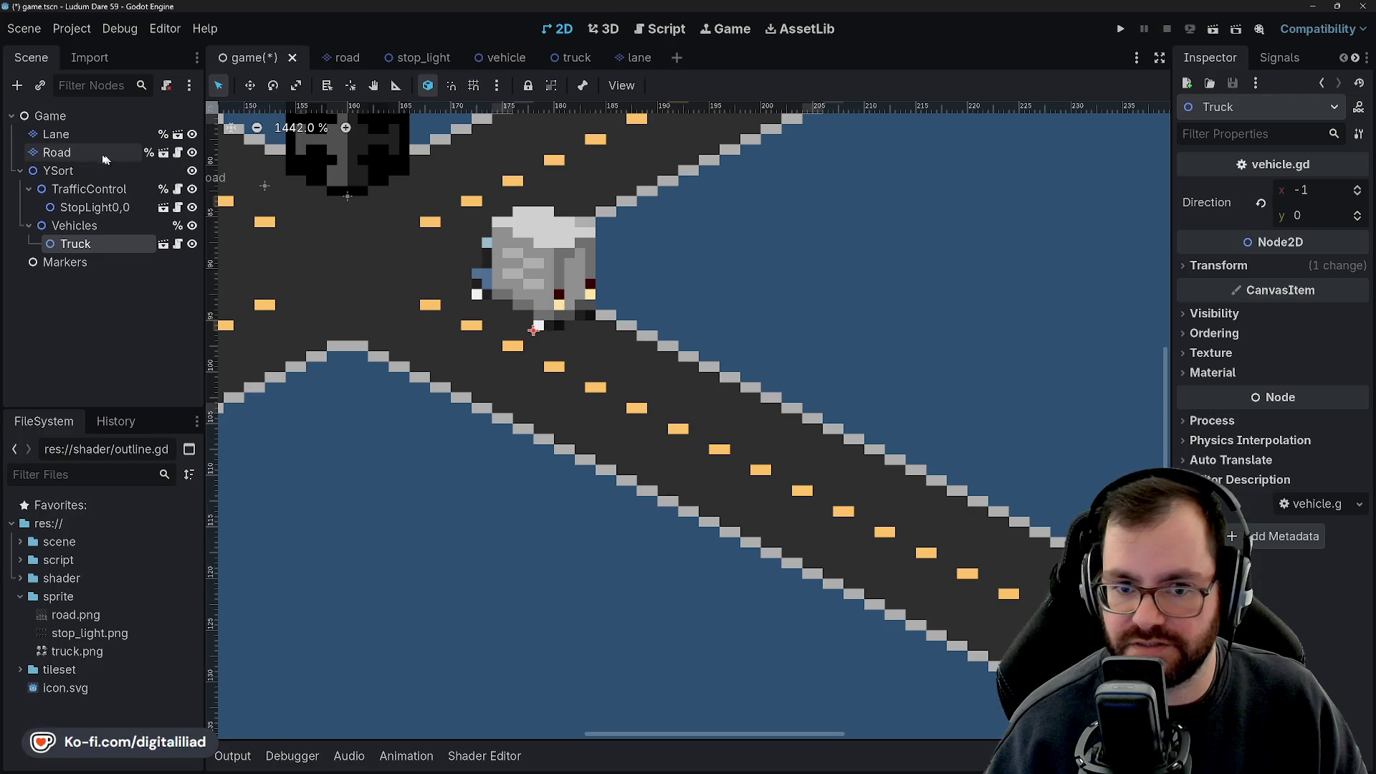
pyautogui.click(104, 154)
pyautogui.click(84, 130)
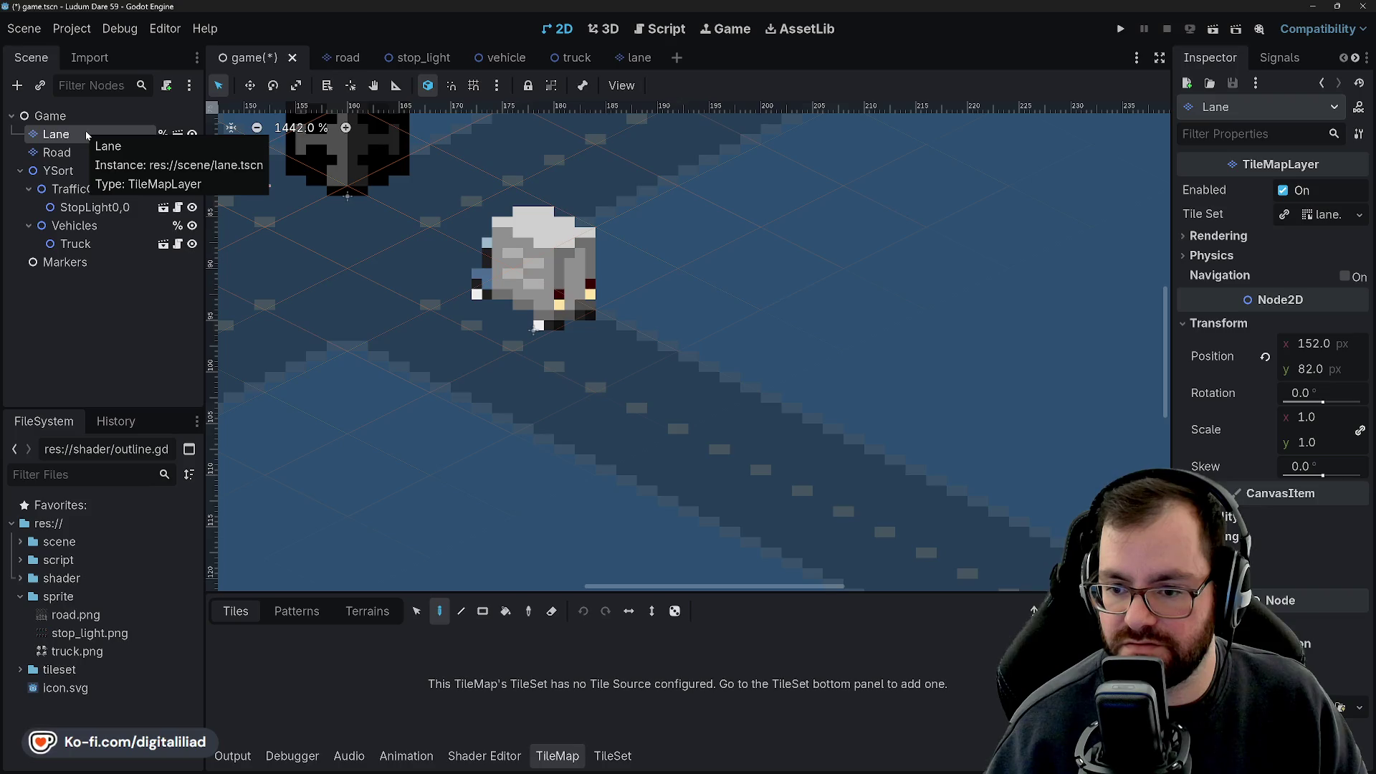
pyautogui.click(101, 245)
# Duplicate the Truck as Truck2 and place it 8,4 px down-right behind the first truck.
pyautogui.hotkey('ctrl', 'd')
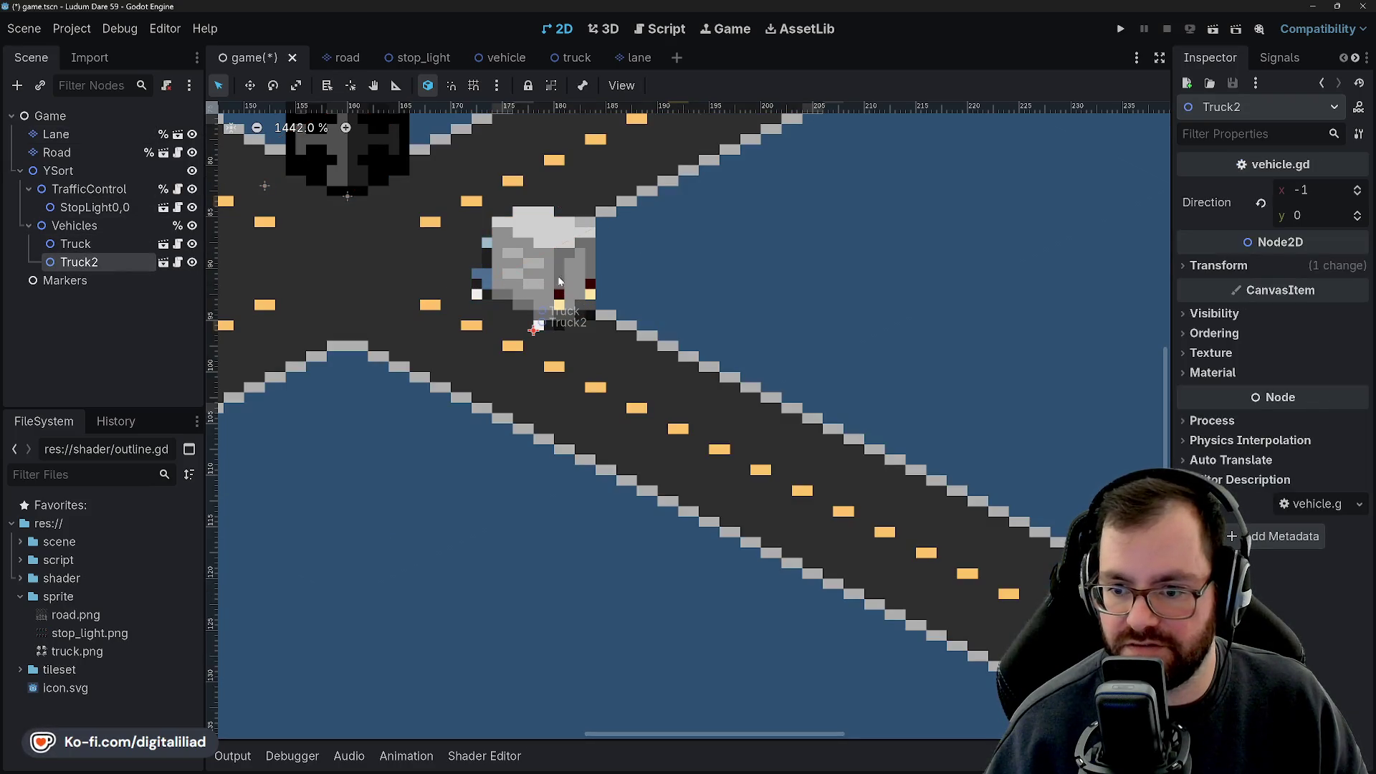
pyautogui.moveTo(556, 289); pyautogui.dragTo(642, 328)
pyautogui.click(93, 141)
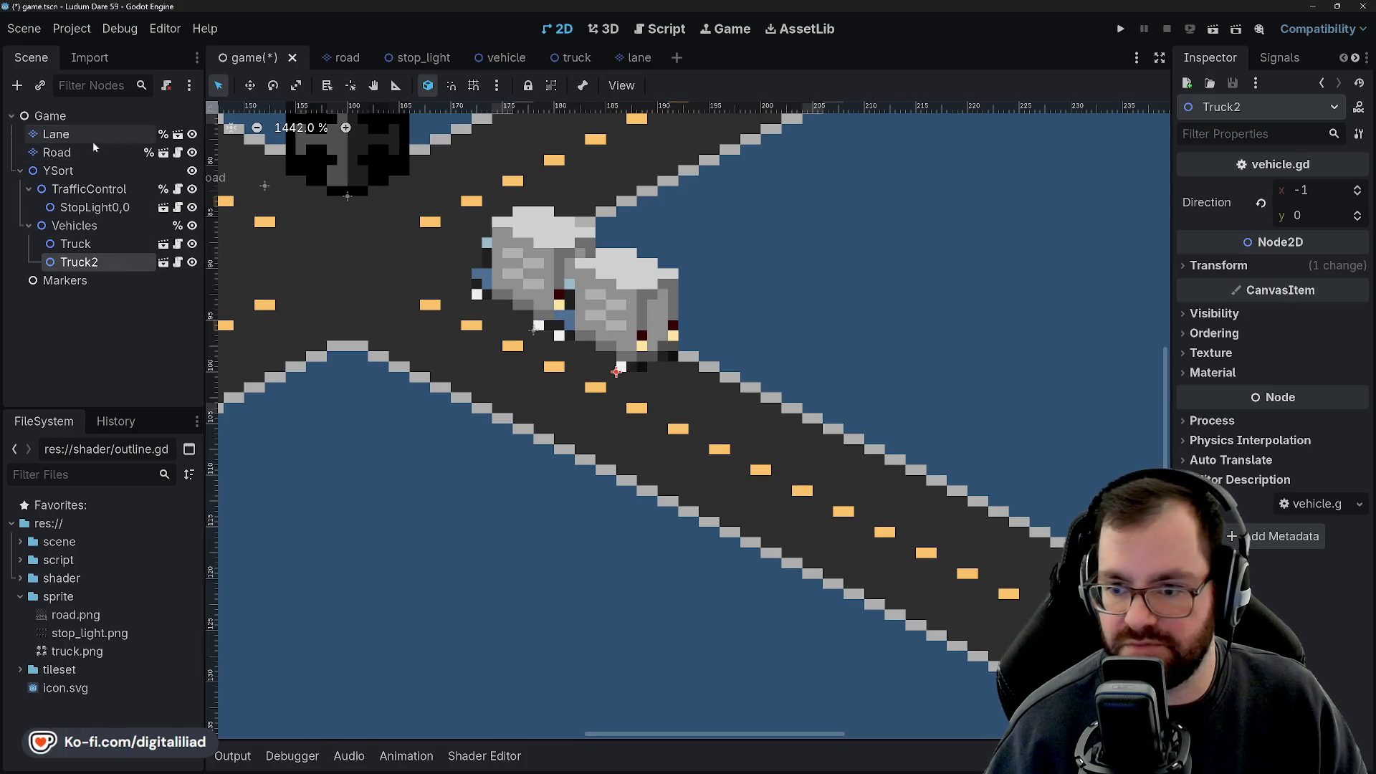
pyautogui.scroll(-5, 466, 387)
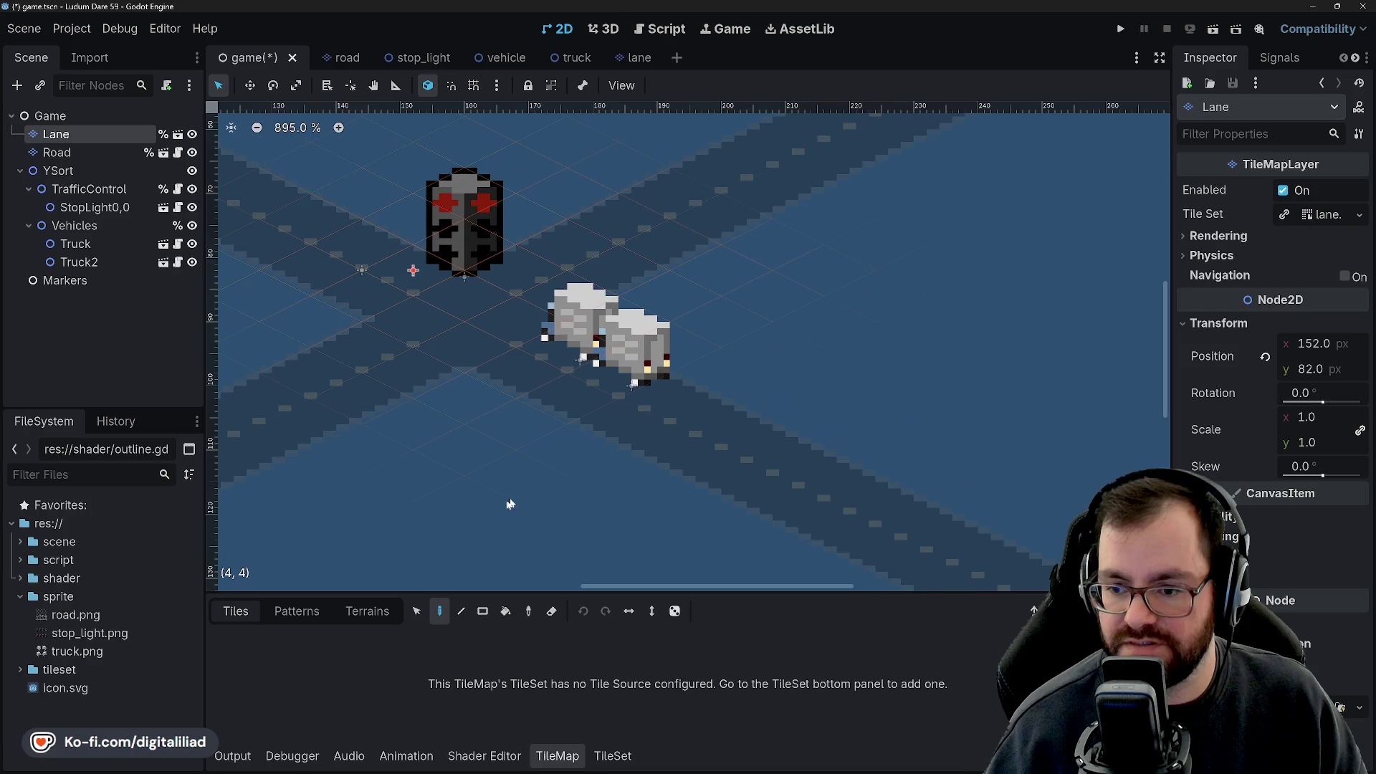
pyautogui.scroll(-4, 521, 476)
pyautogui.scroll(8, 550, 443)
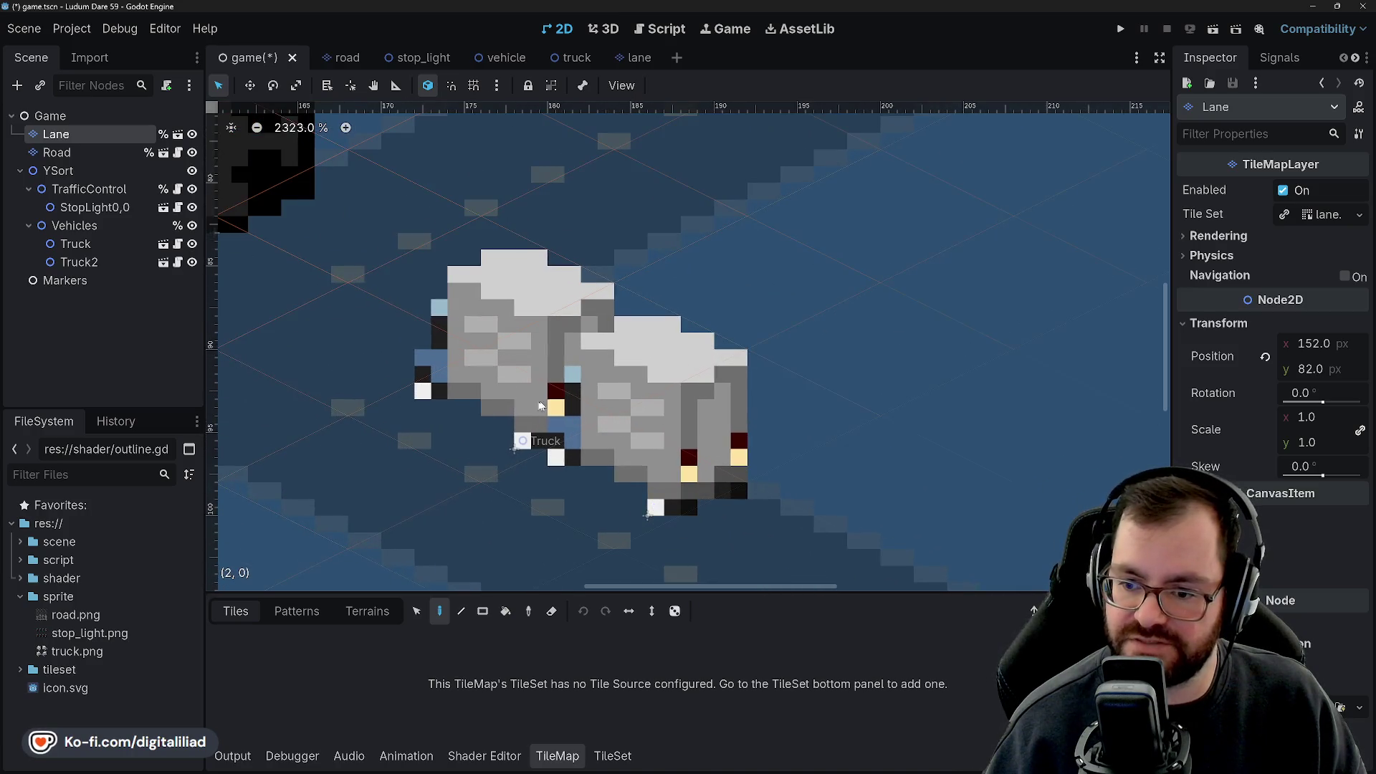
pyautogui.scroll(1, 602, 416)
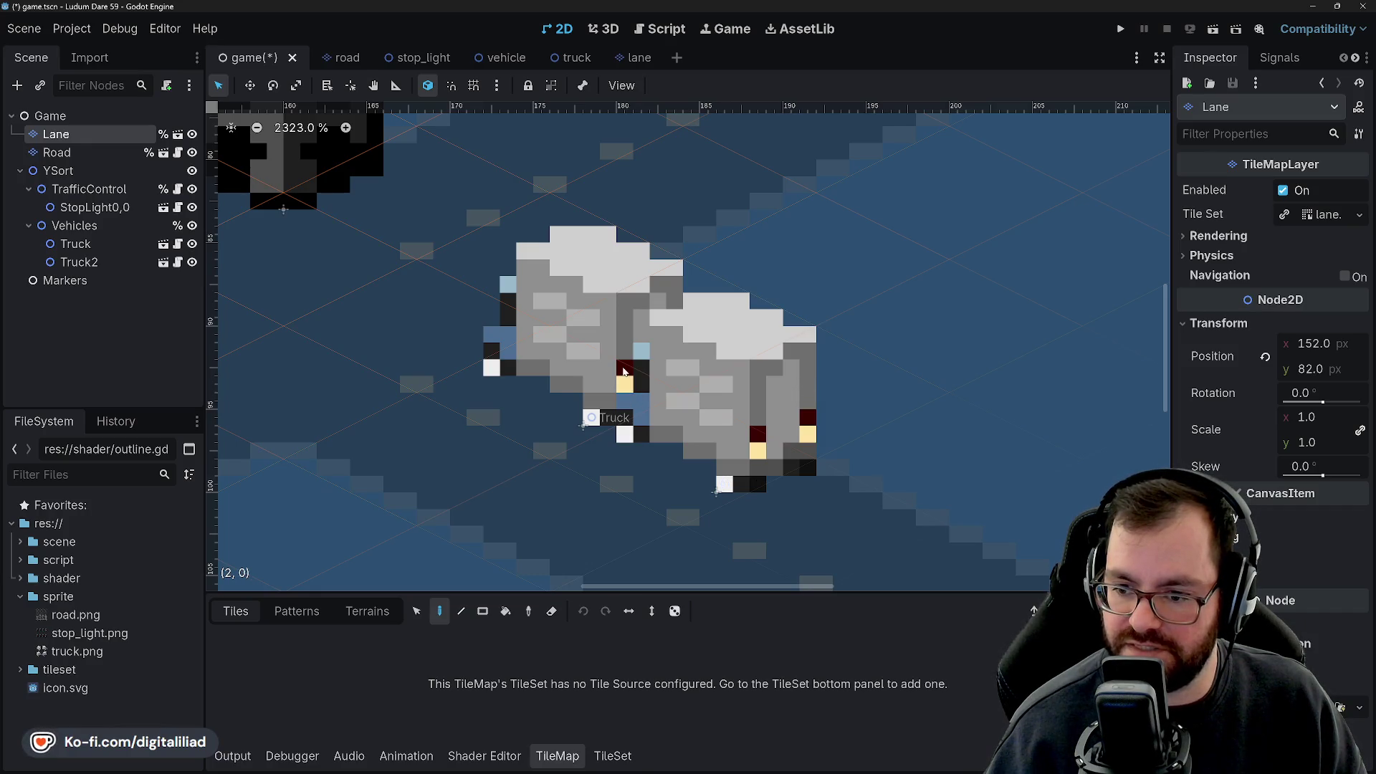
pyautogui.scroll(-10, 624, 380)
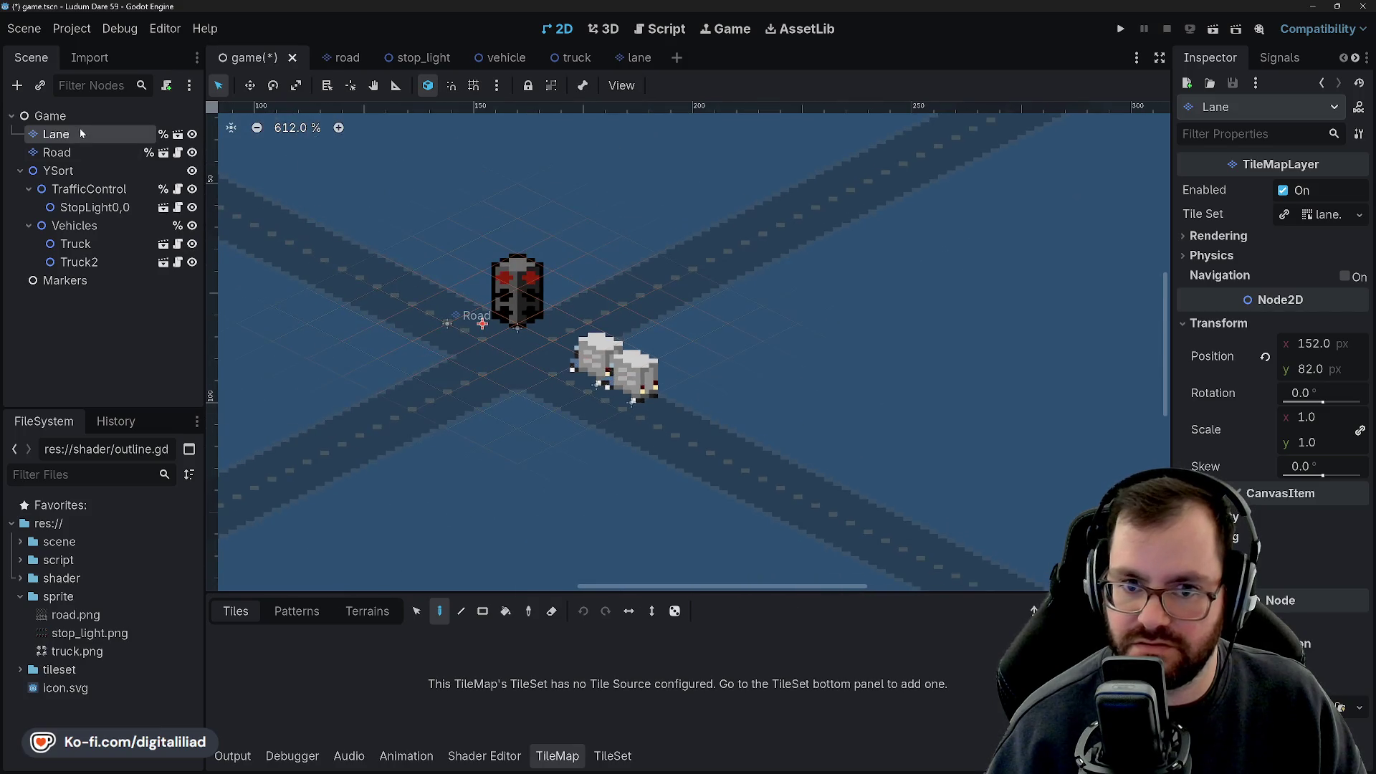
pyautogui.click(82, 115)
pyautogui.scroll(-4, 630, 454)
pyautogui.scroll(5, 630, 455)
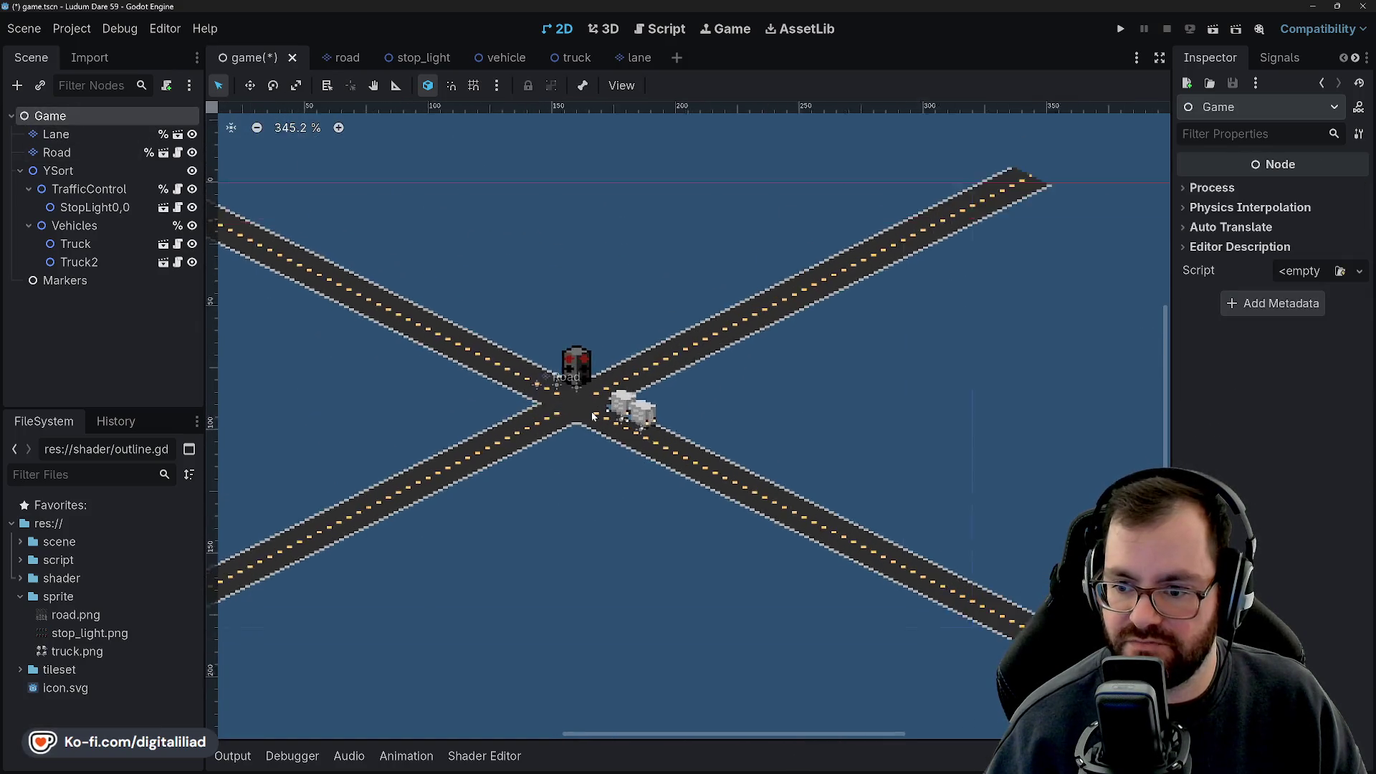
pyautogui.scroll(10, 638, 414)
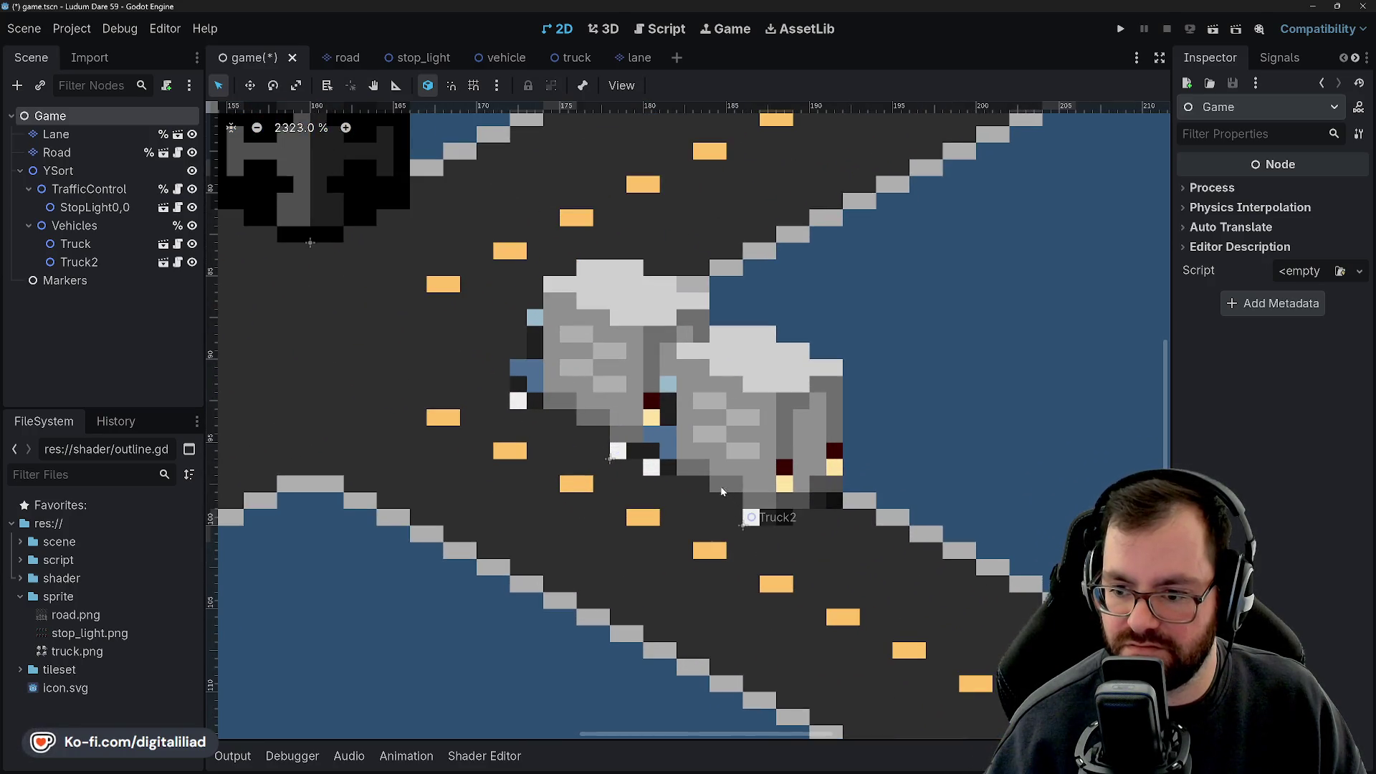
pyautogui.scroll(-20, 706, 549)
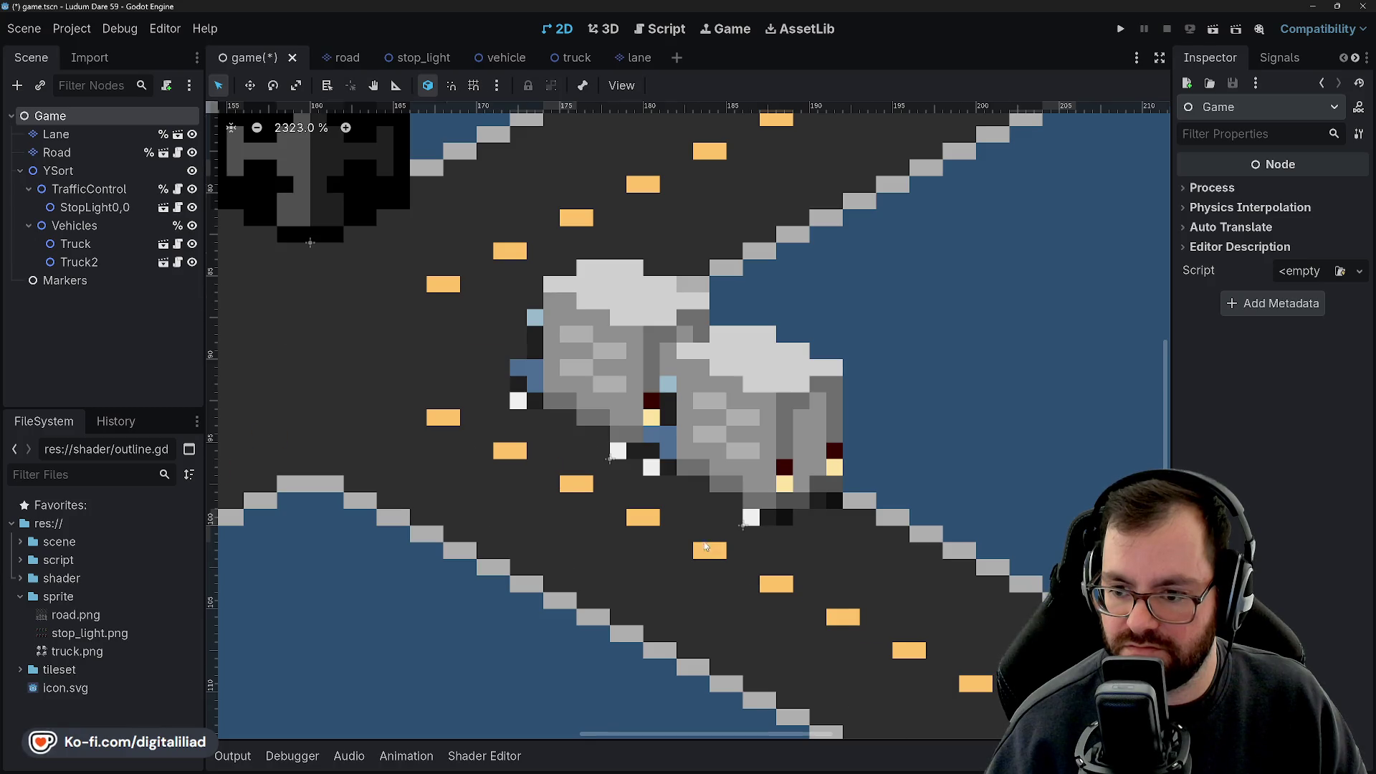
pyautogui.scroll(7, 686, 448)
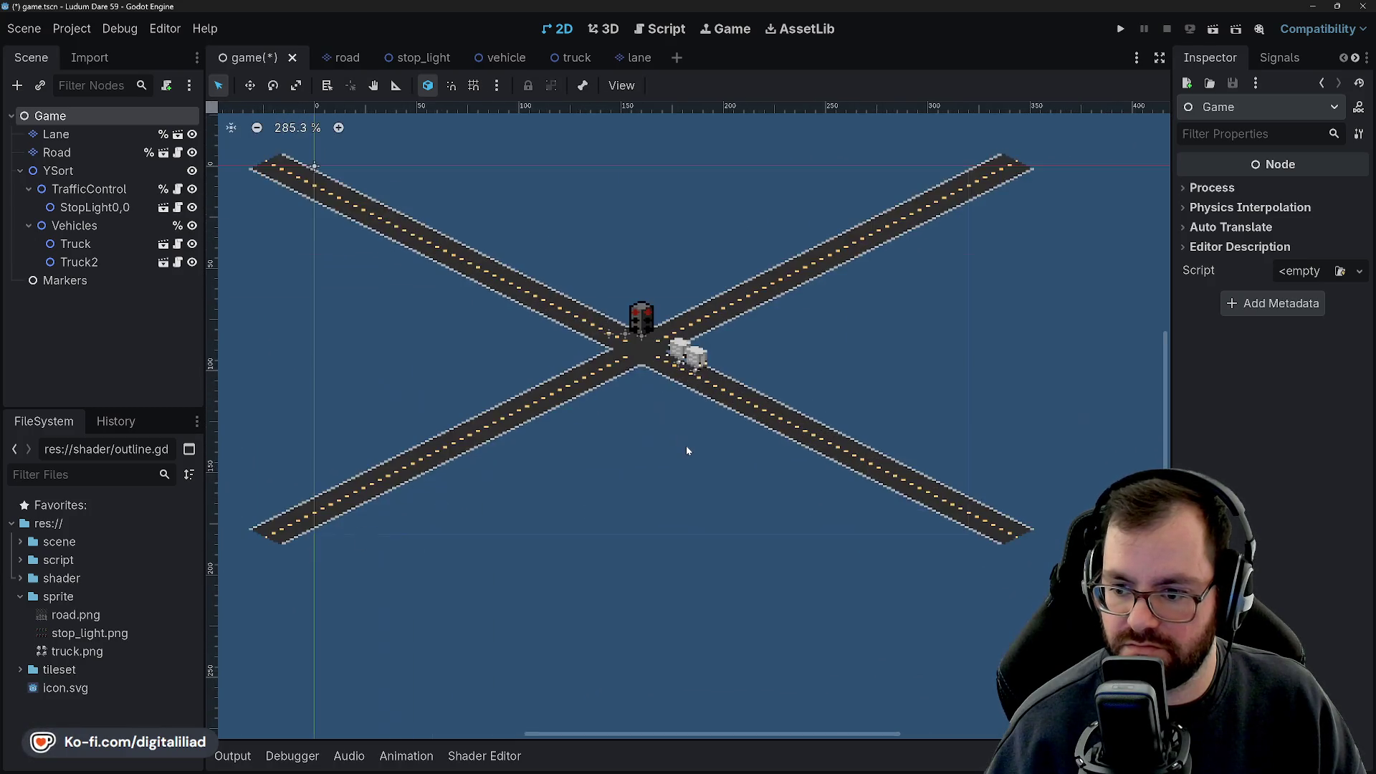
pyautogui.scroll(16, 682, 441)
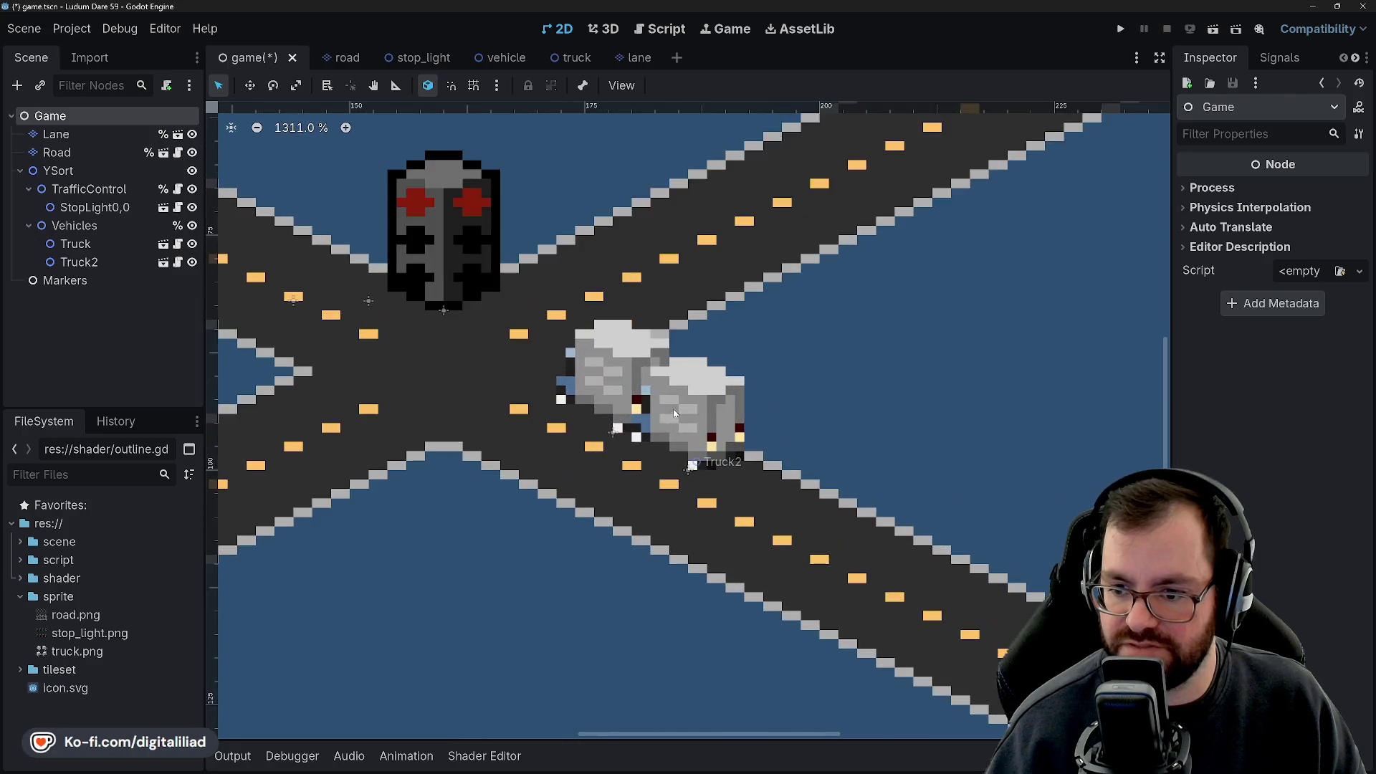
pyautogui.scroll(3, 689, 447)
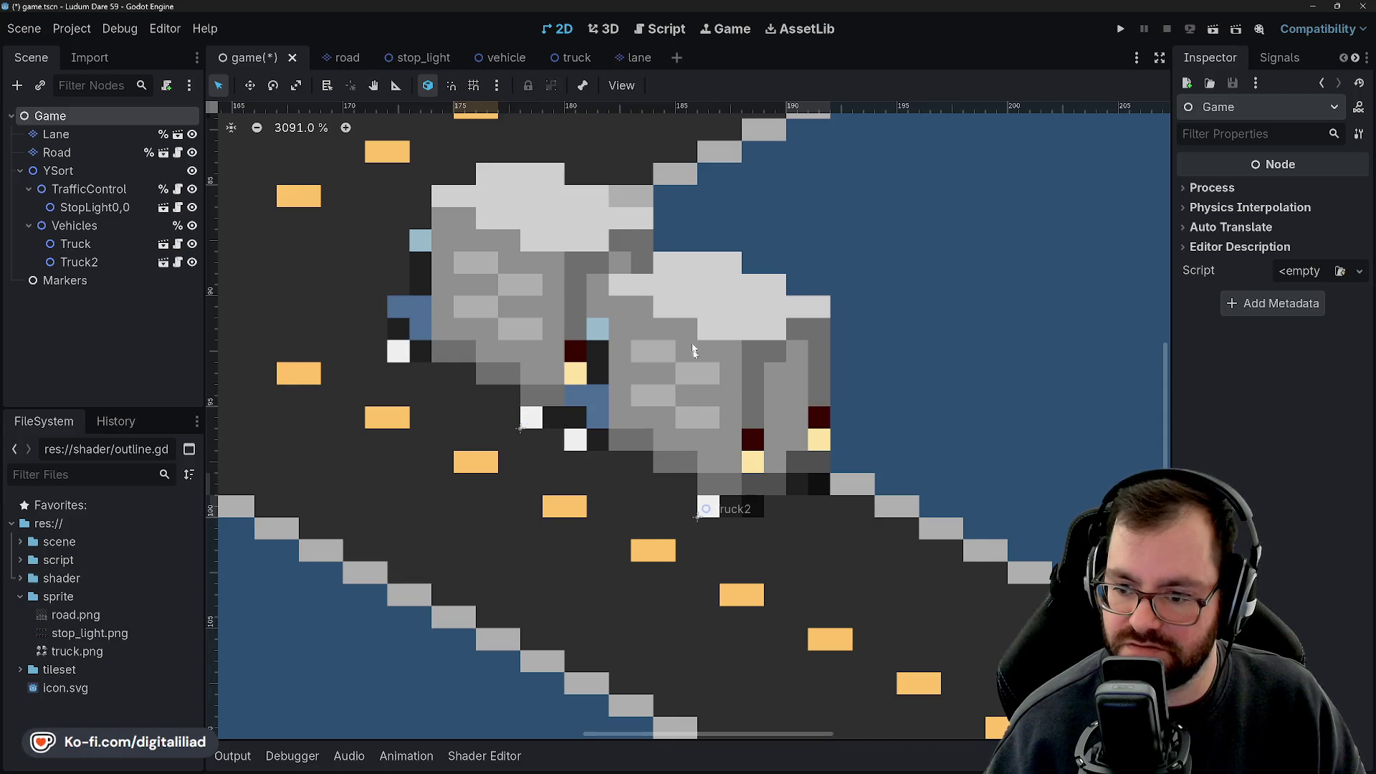
pyautogui.scroll(-3, 733, 407)
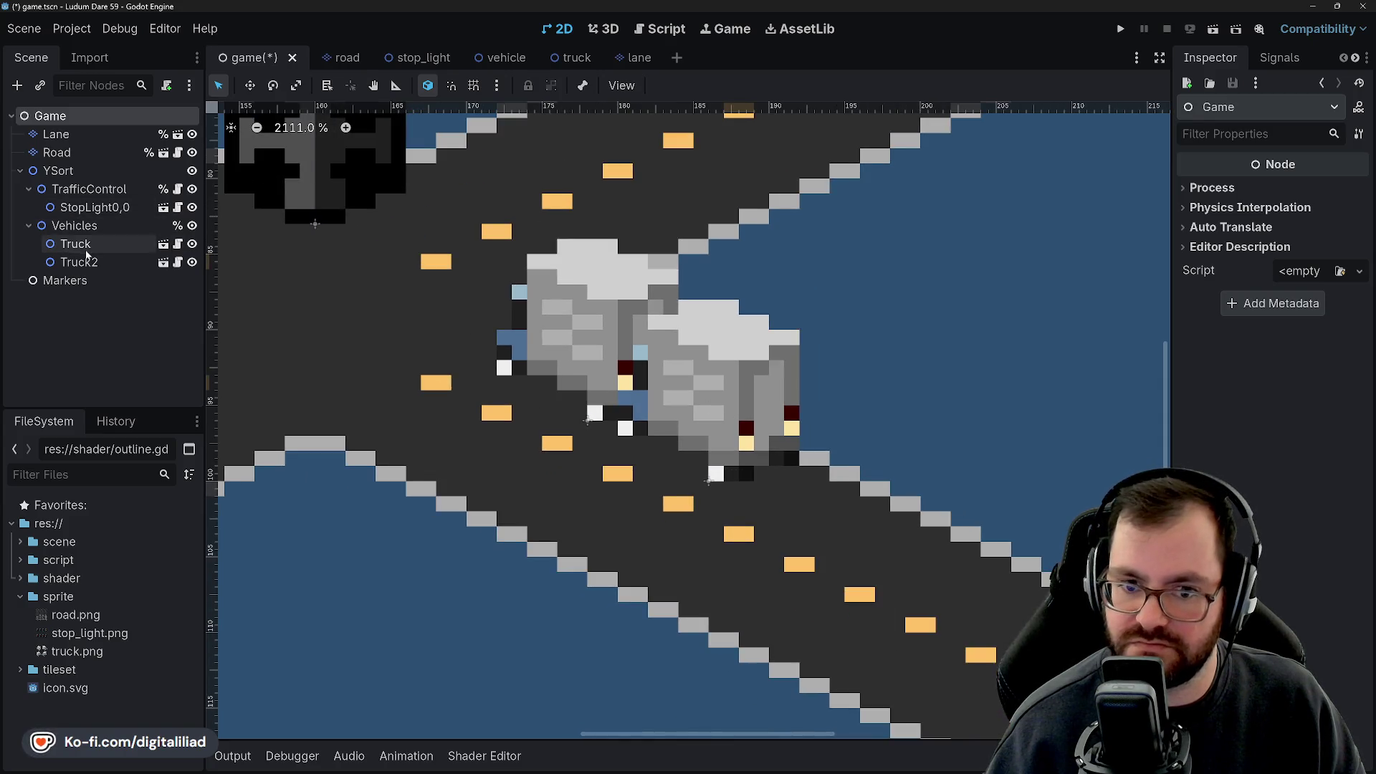
pyautogui.click(79, 281)
pyautogui.click(80, 137)
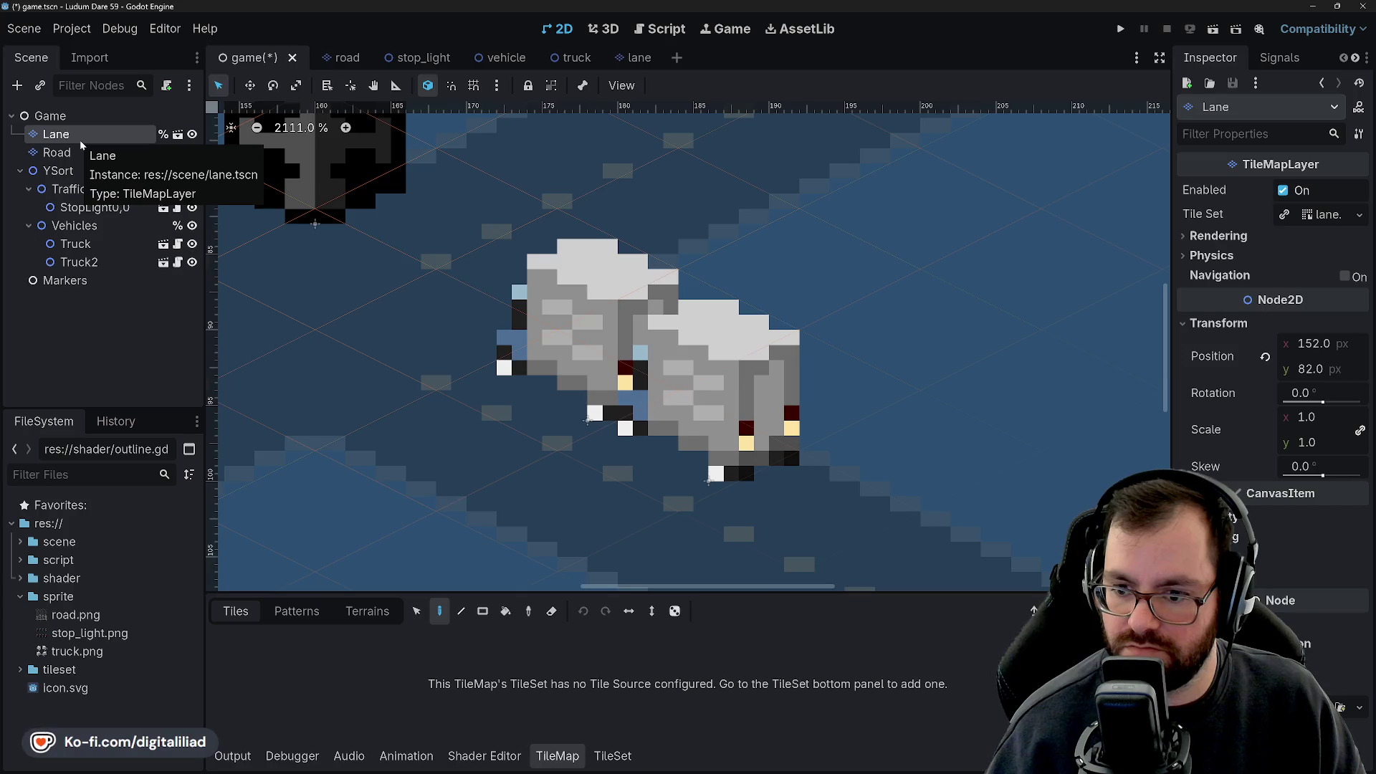
pyautogui.scroll(-7, 729, 451)
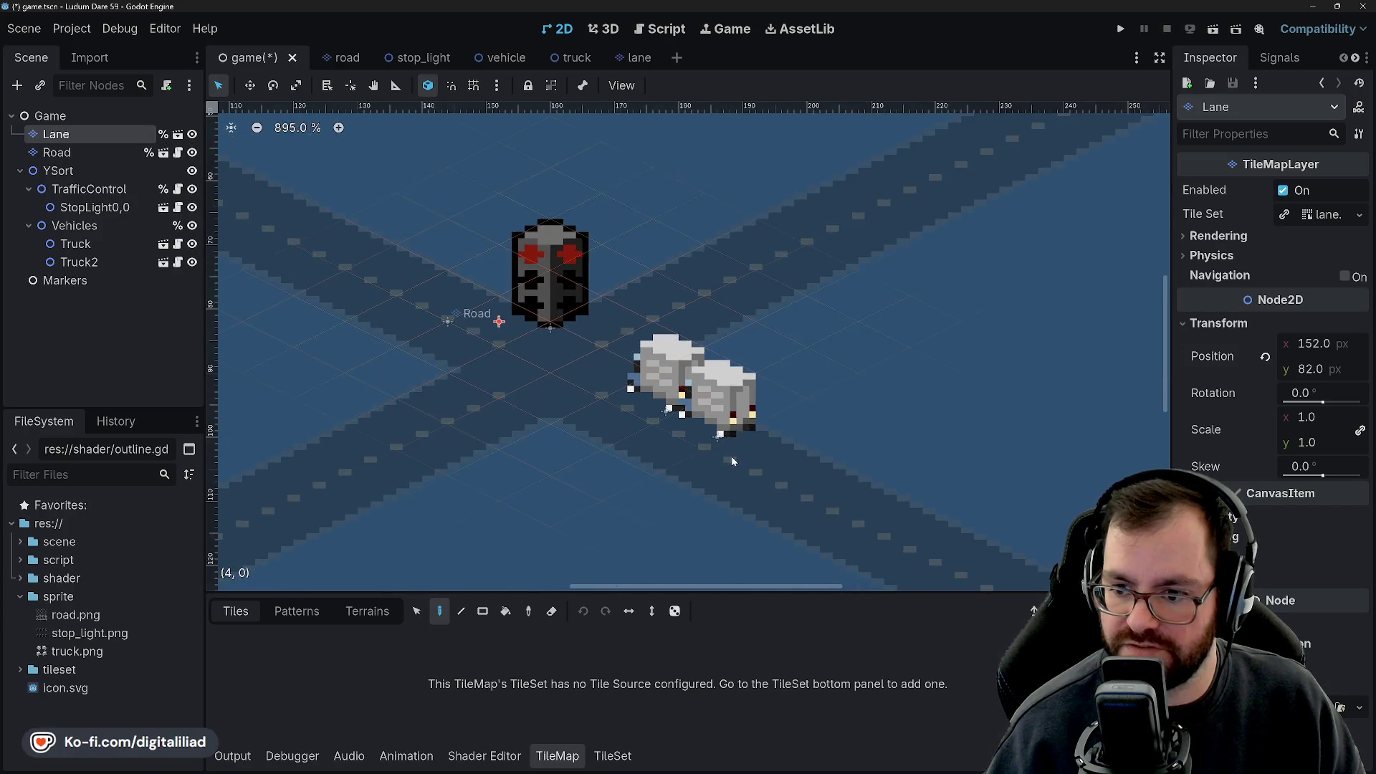
pyautogui.scroll(7, 728, 450)
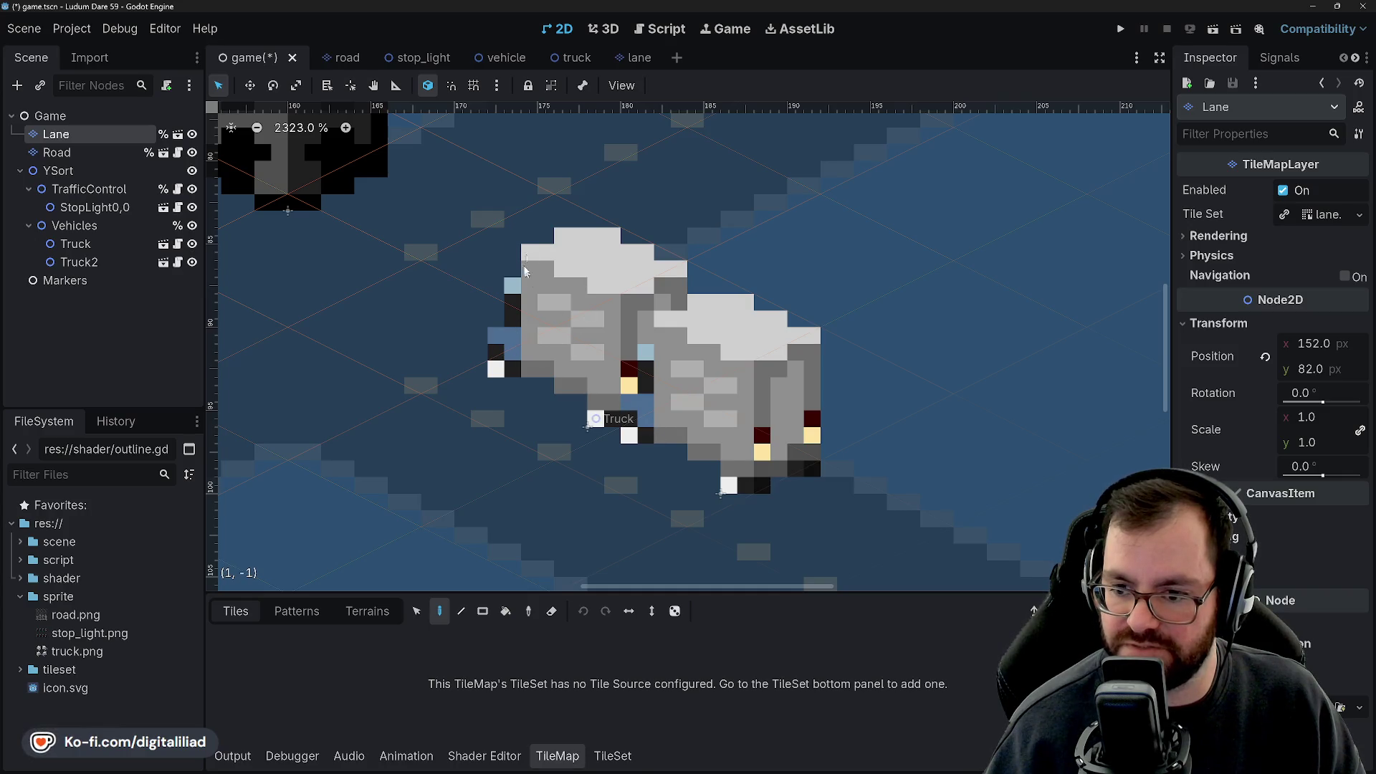
pyautogui.scroll(-5, 720, 487)
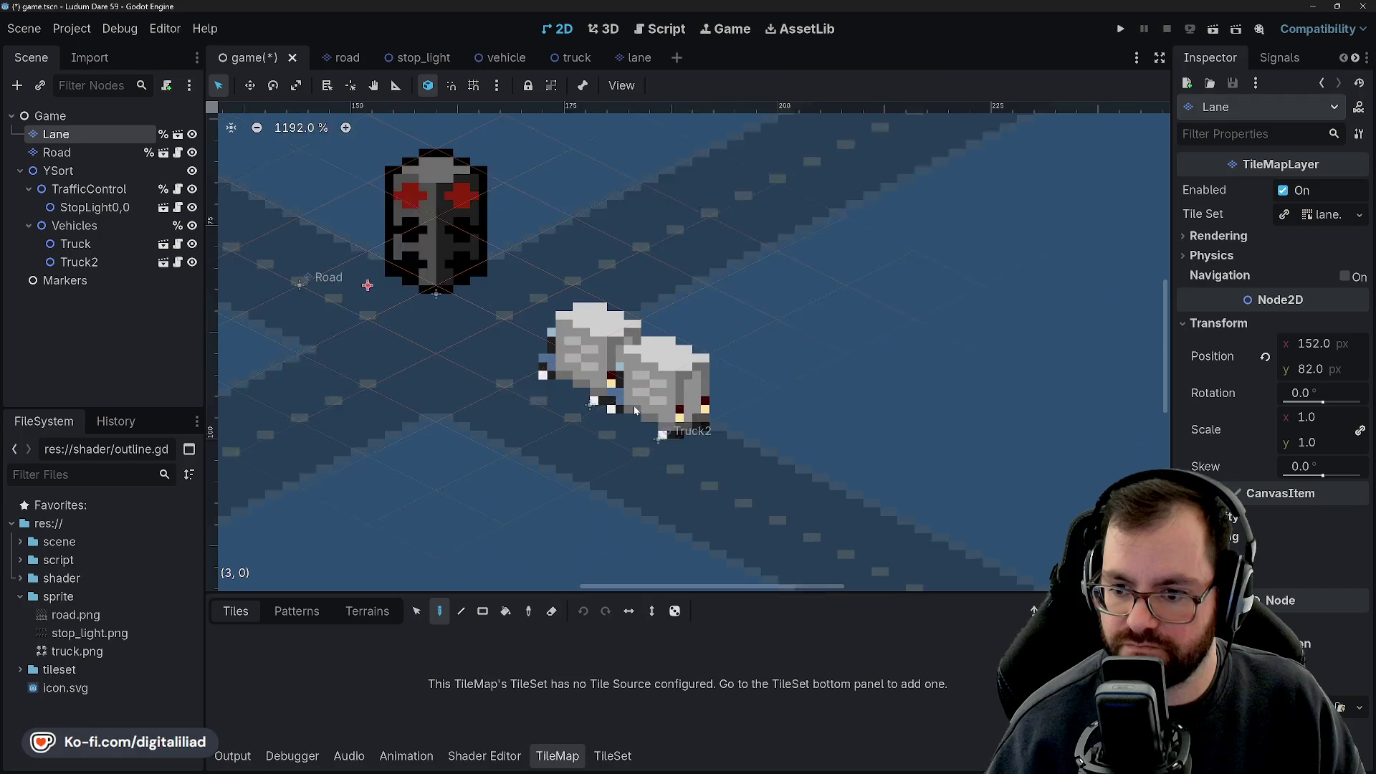
pyautogui.click(126, 117)
pyautogui.scroll(-4, 652, 441)
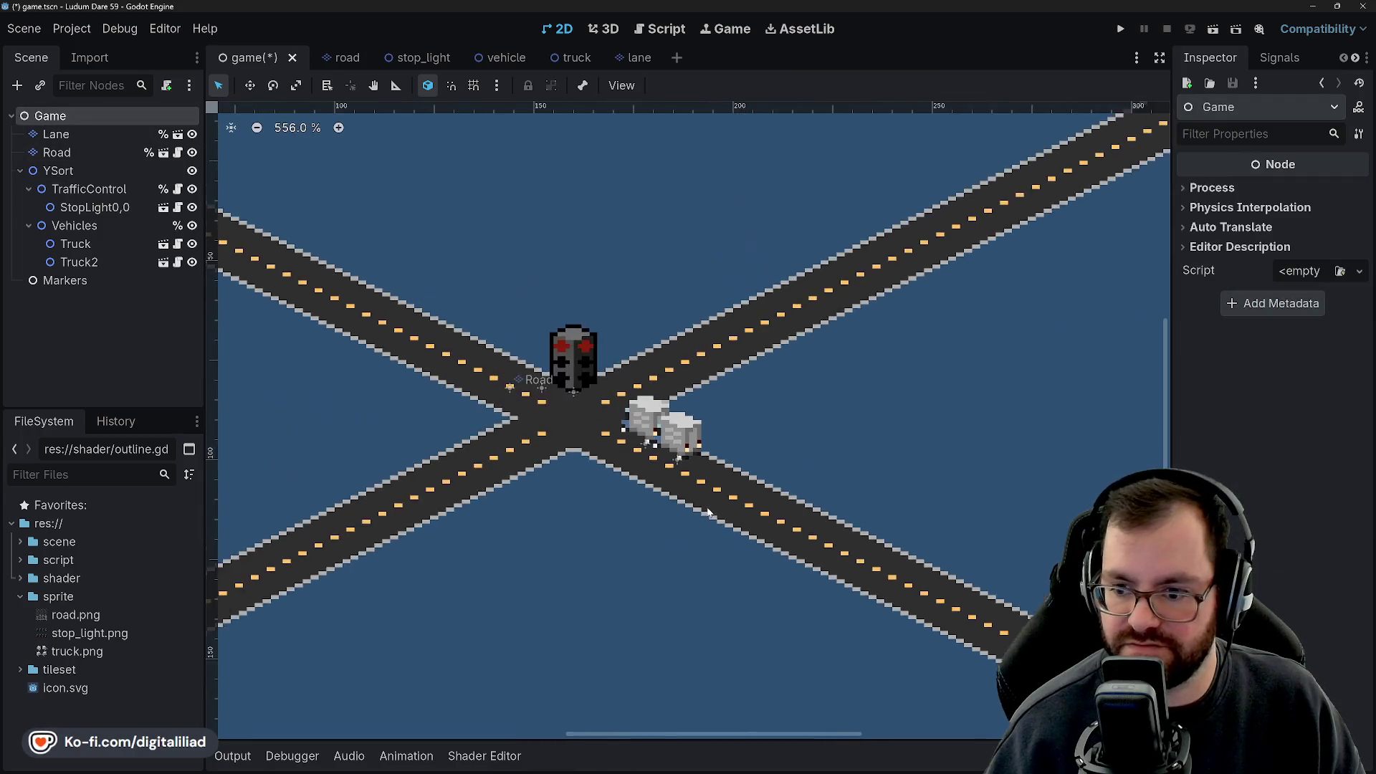
pyautogui.scroll(6, 652, 441)
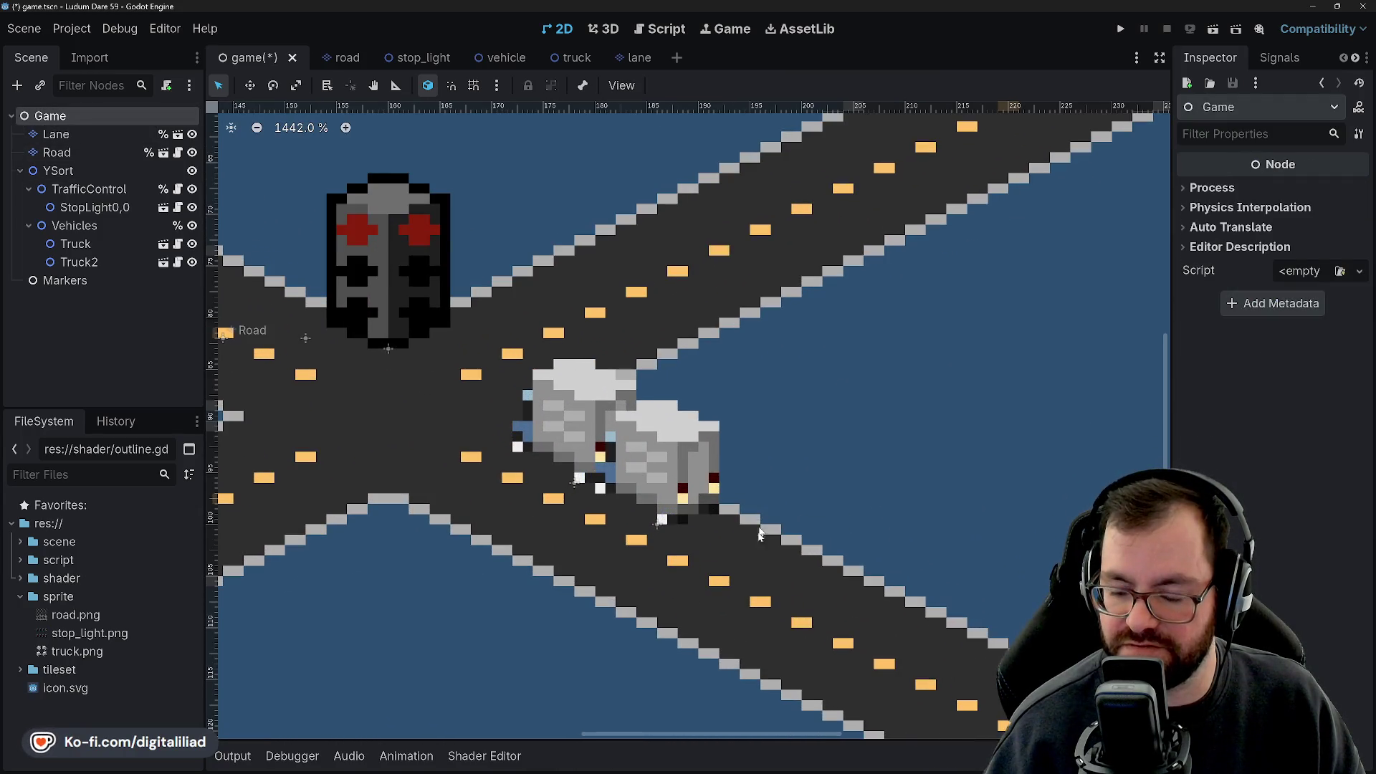
pyautogui.scroll(-2, 892, 215)
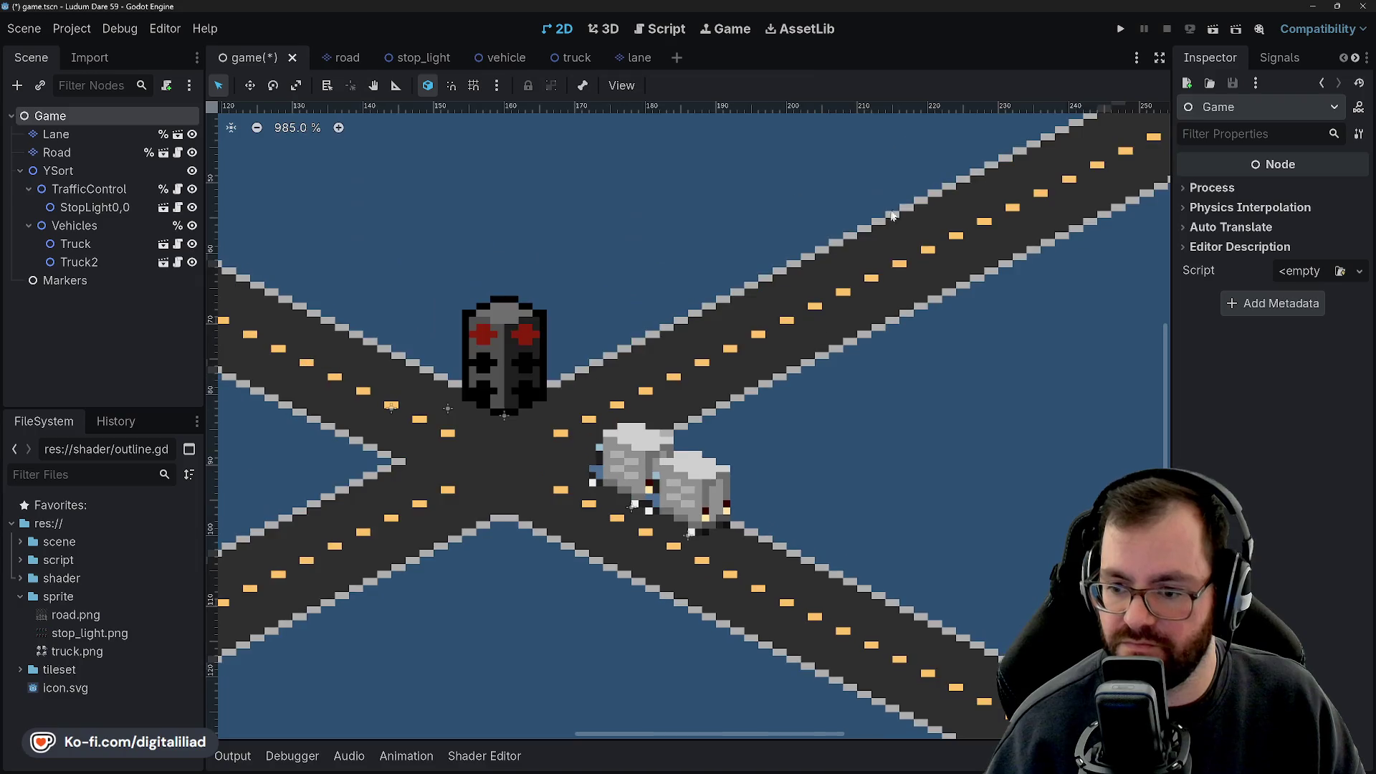
# Run the scene, watch both trucks drive up-left past the light, then stop it.
pyautogui.click(1120, 28)
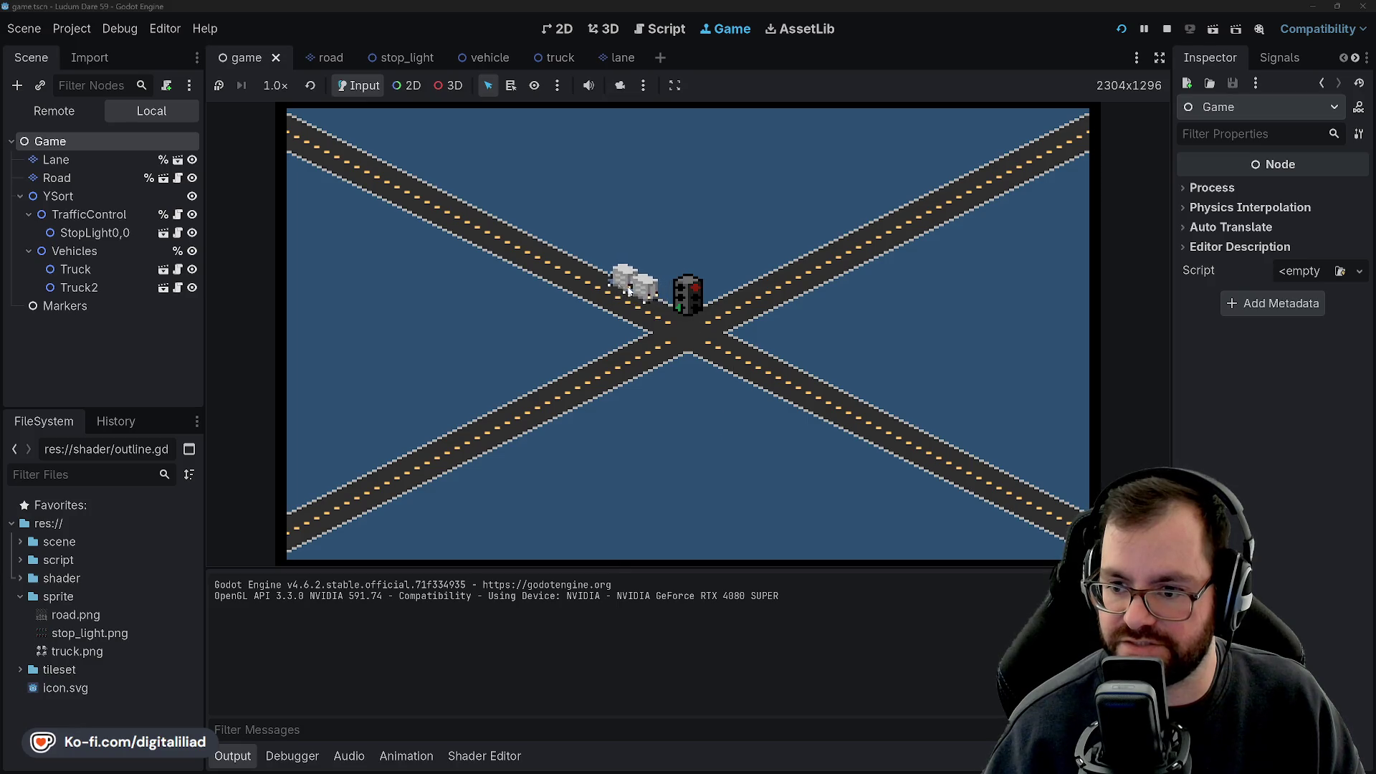
pyautogui.click(1167, 29)
pyautogui.scroll(-2, 735, 316)
pyautogui.hscroll(-2, 717, 308)
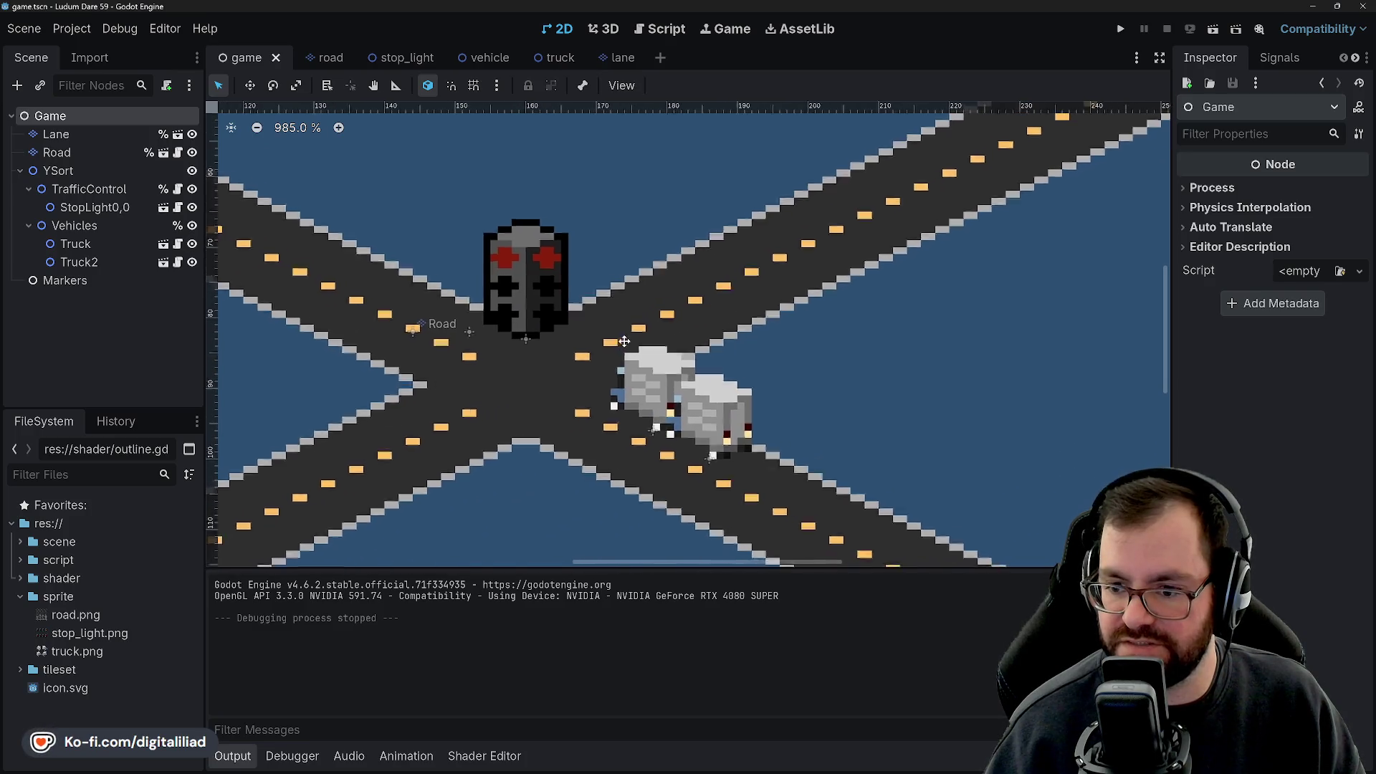
pyautogui.click(720, 389)
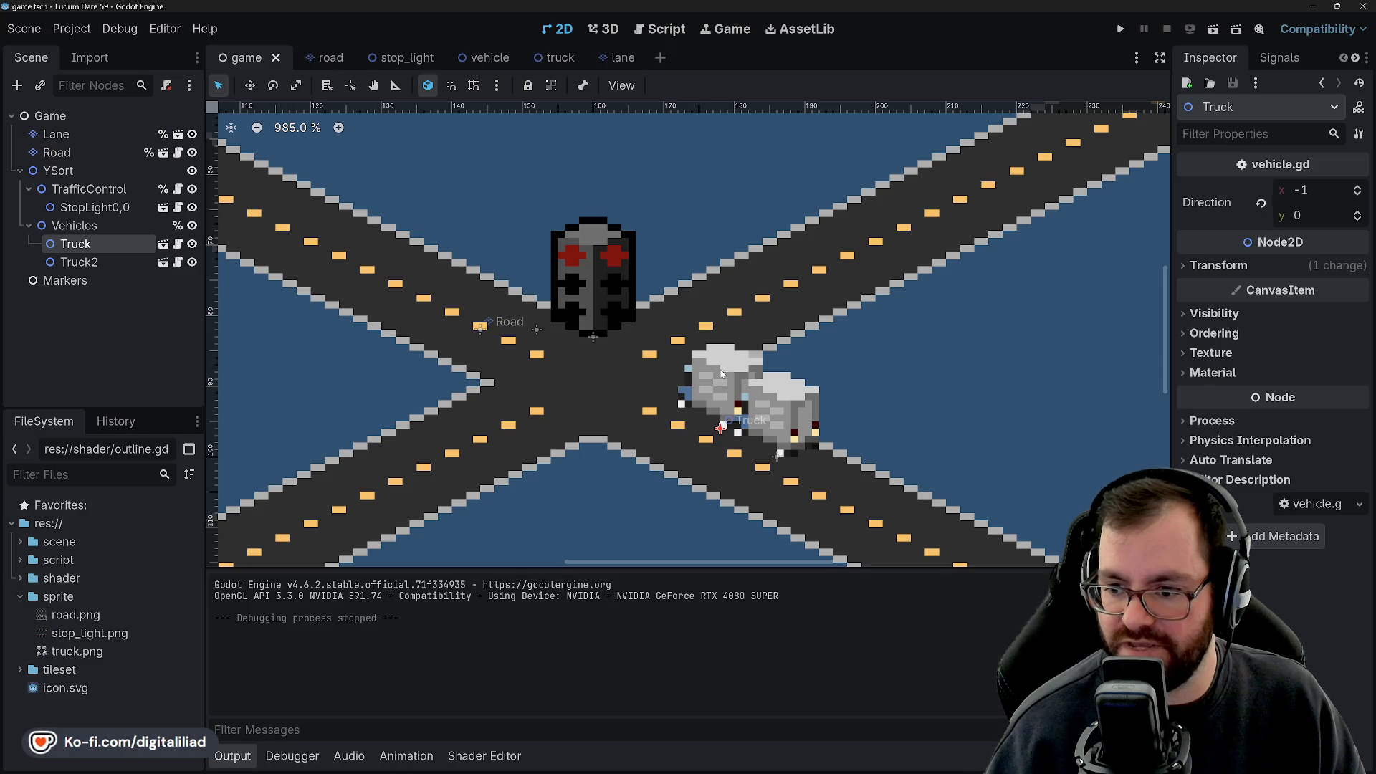
pyautogui.click(608, 269)
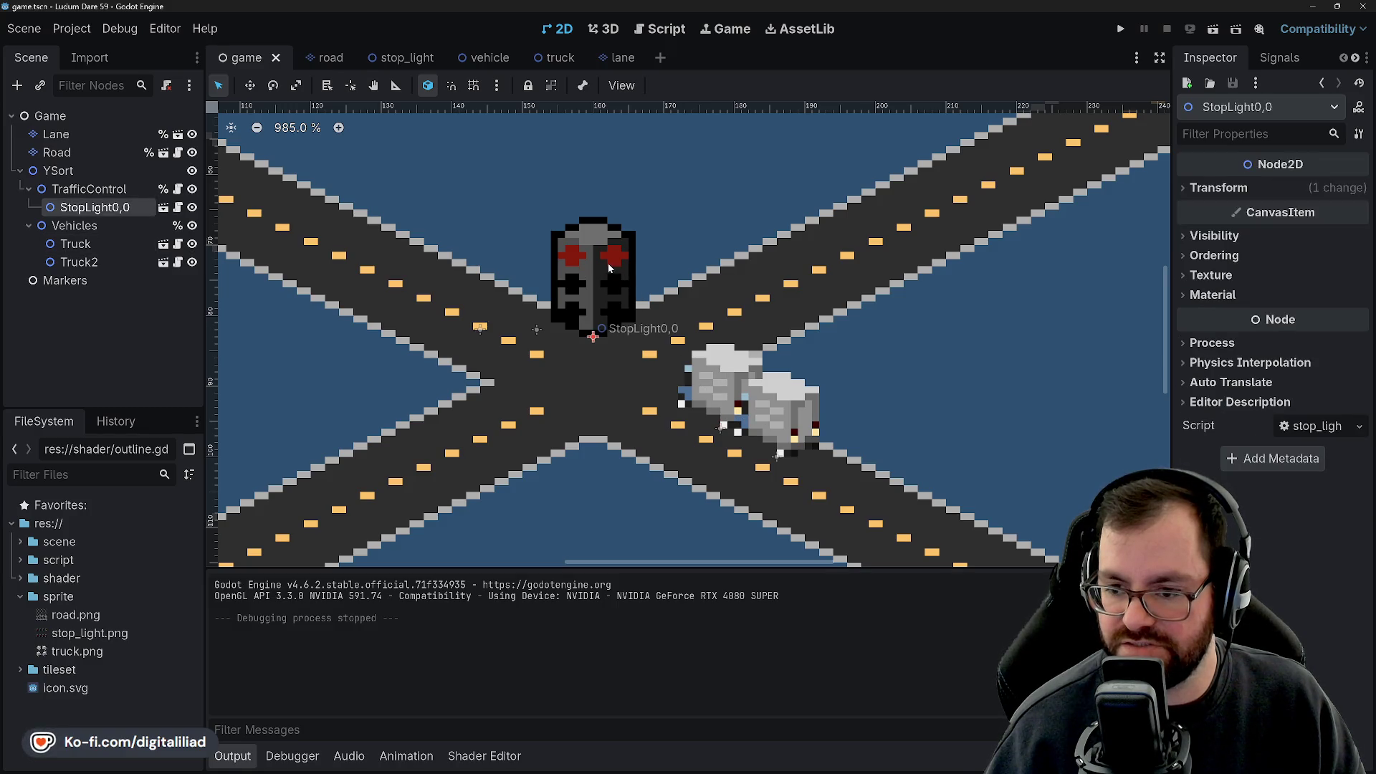
pyautogui.click(797, 425)
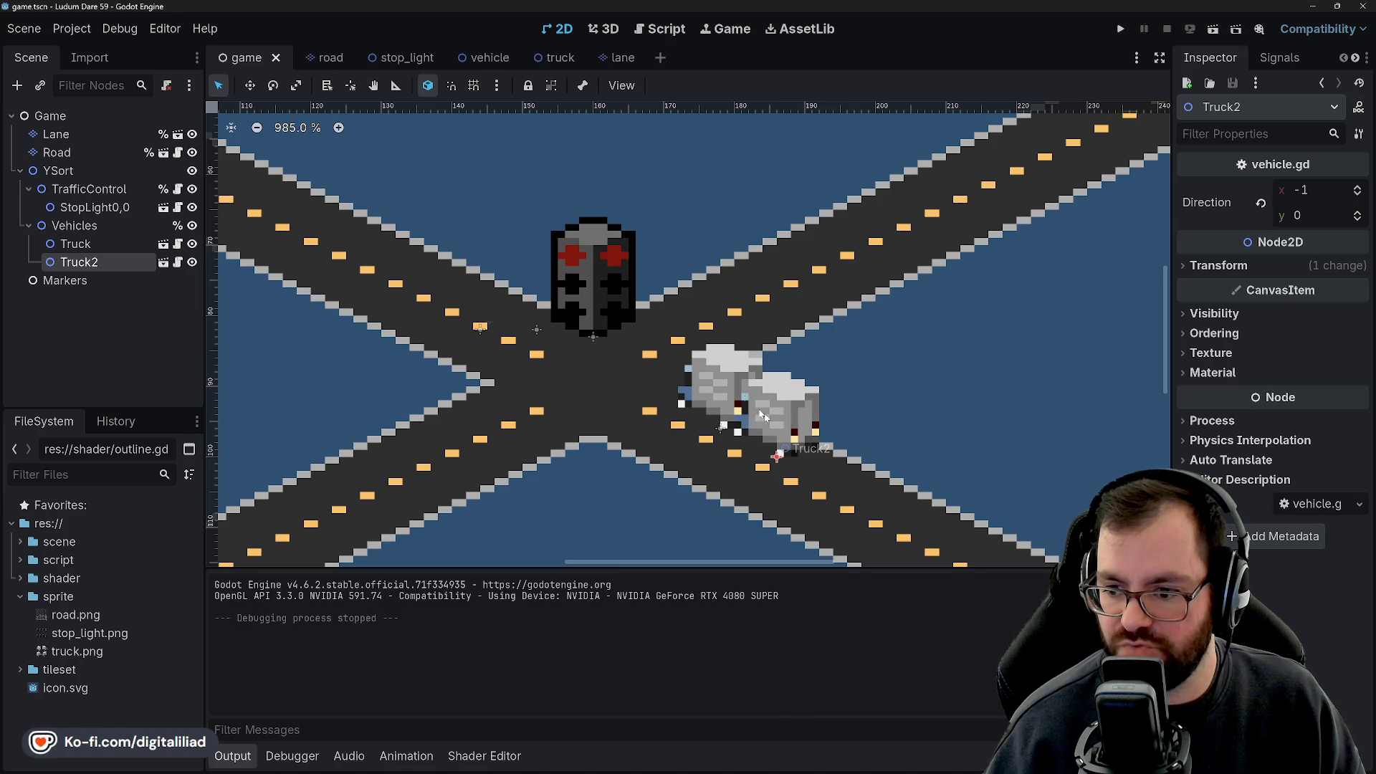
pyautogui.click(733, 383)
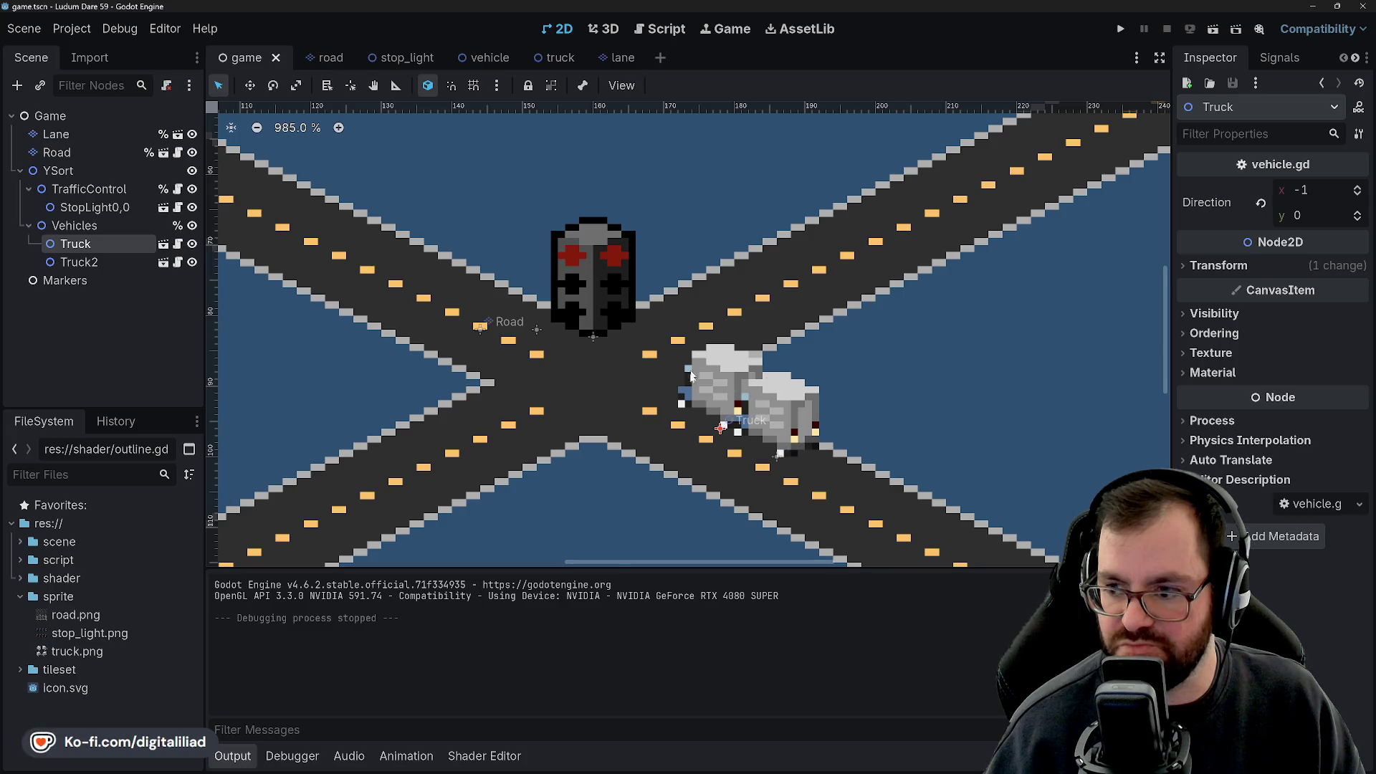
pyautogui.hscroll(3, 727, 398)
pyautogui.scroll(-2, 728, 398)
pyautogui.click(823, 309)
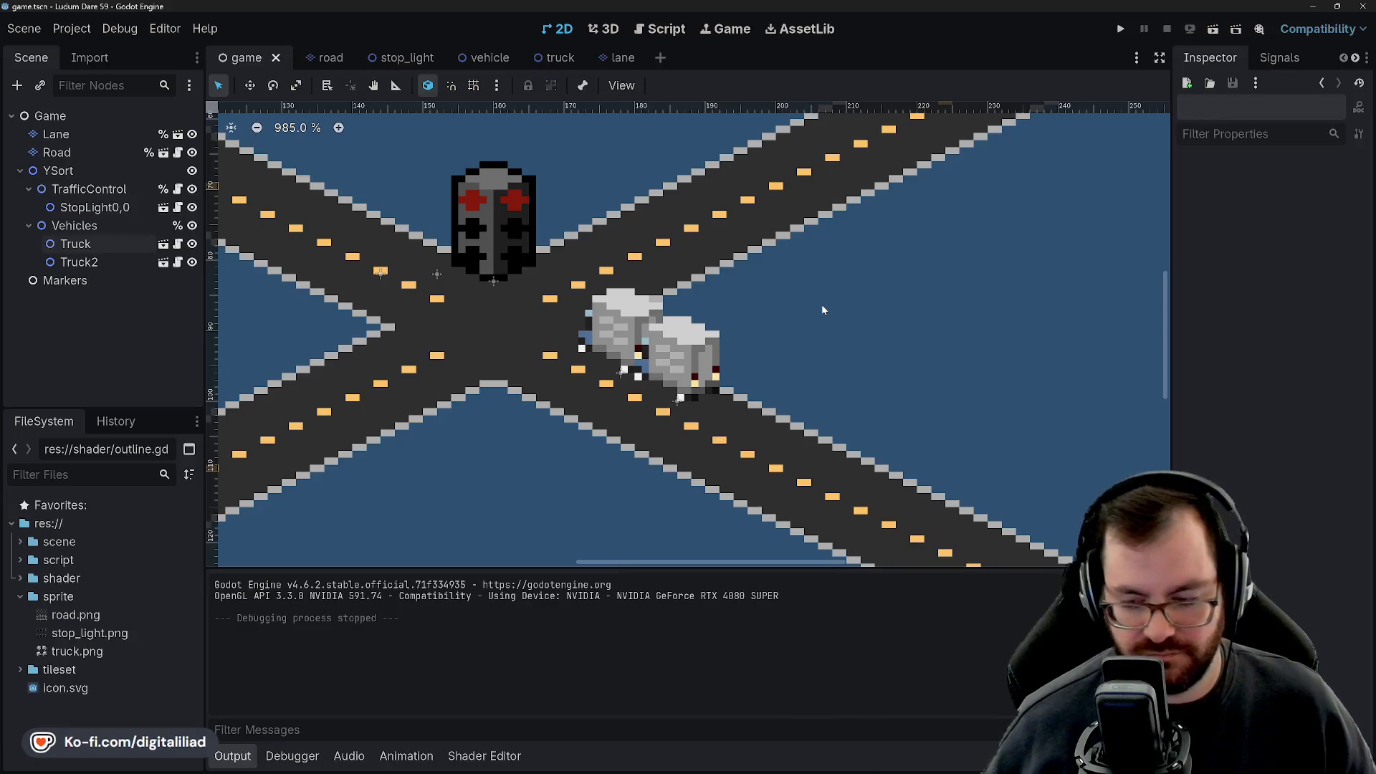
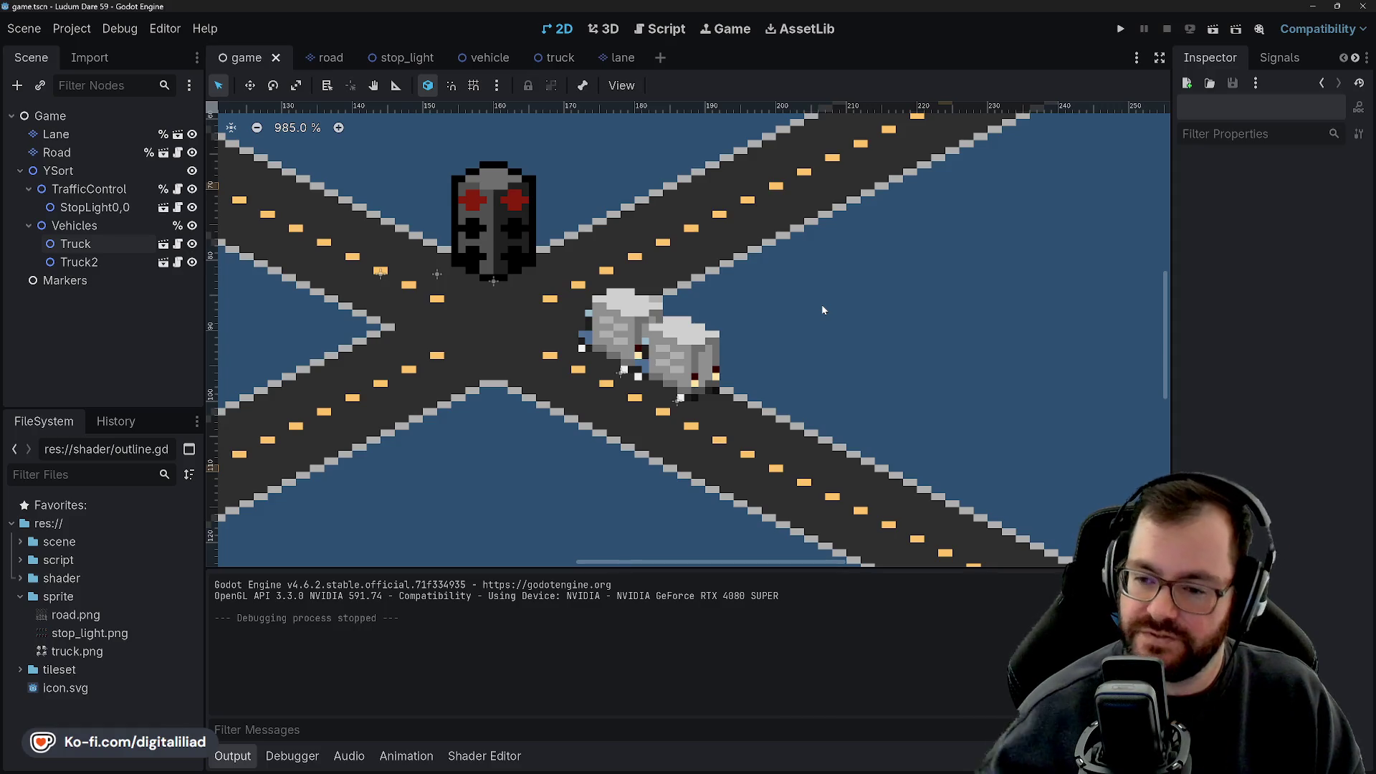
# Compare the Lane and Road tile layers, ending with the Road layer selected.
pyautogui.click(92, 134)
pyautogui.scroll(3, 437, 276)
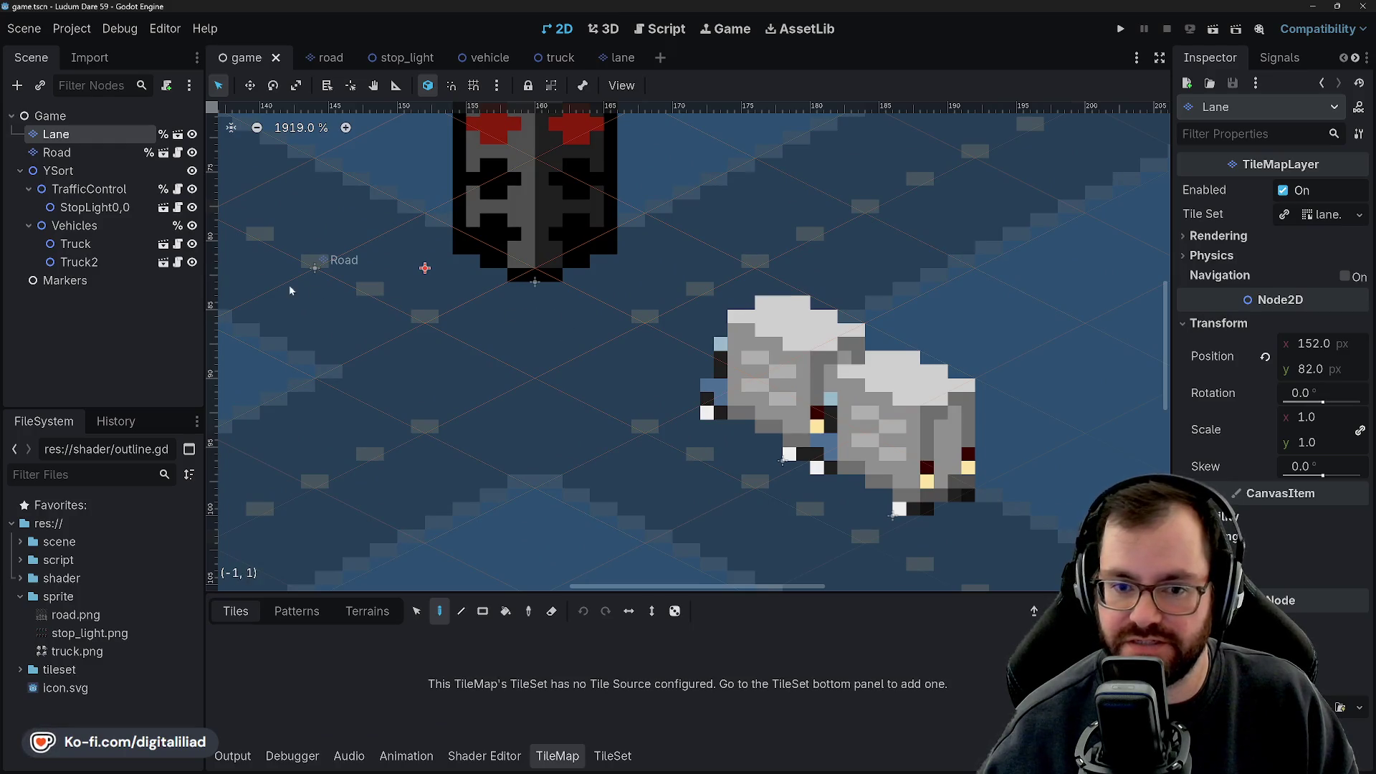
pyautogui.click(90, 152)
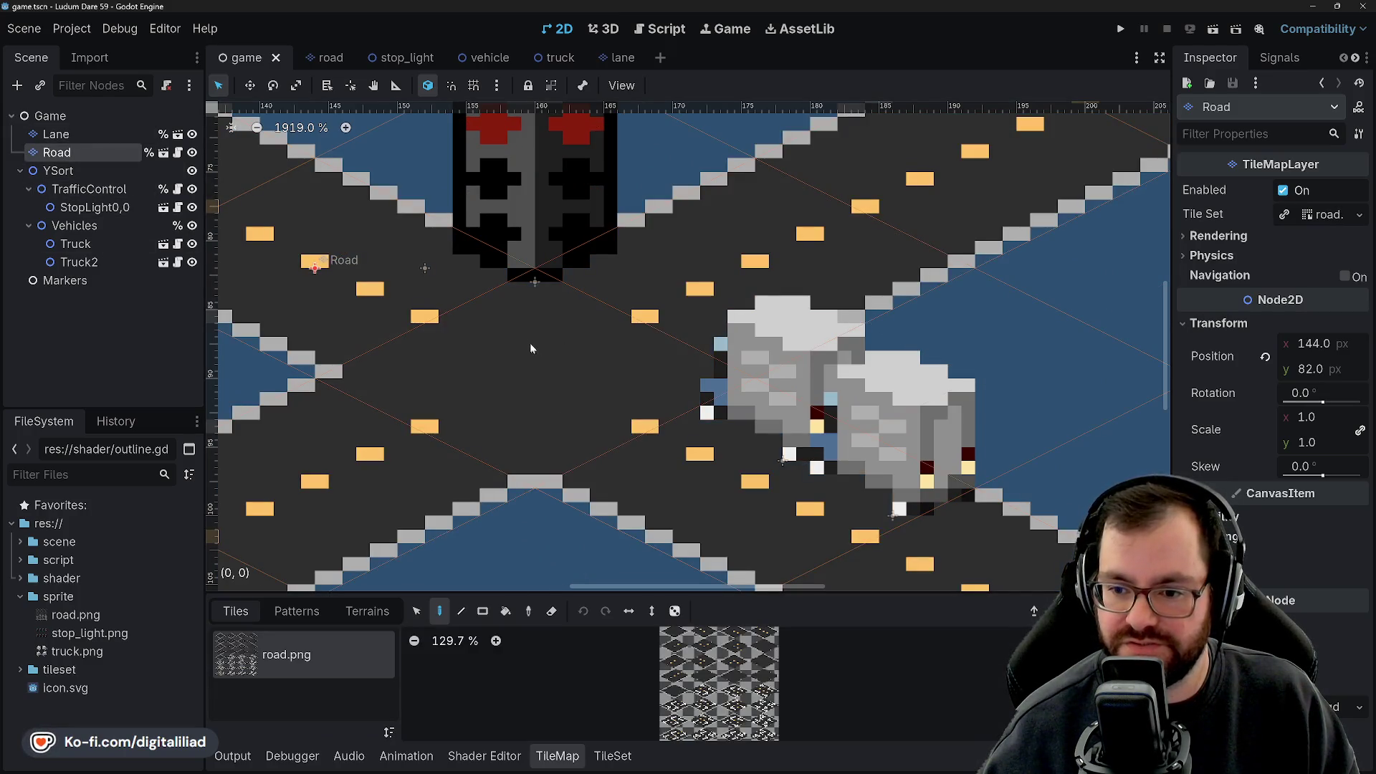
pyautogui.click(109, 136)
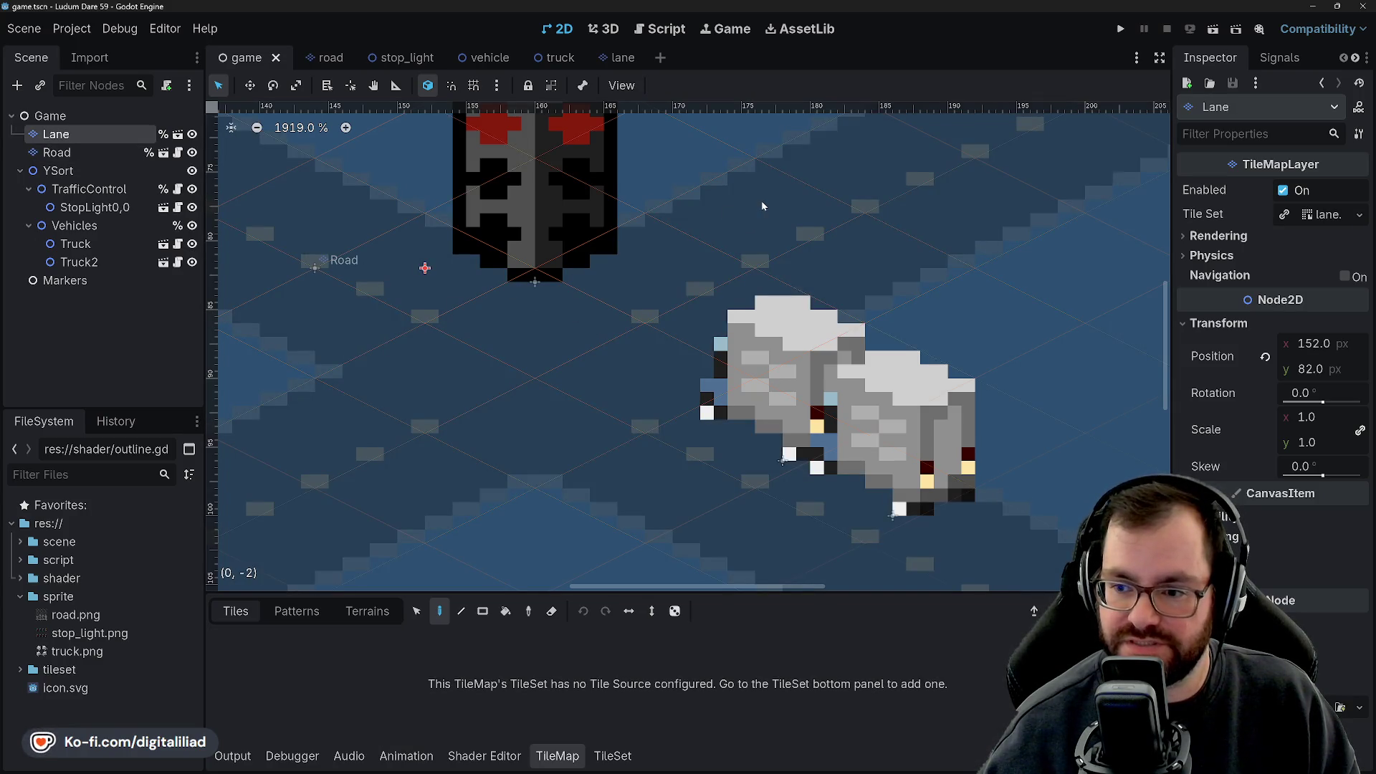
pyautogui.click(102, 153)
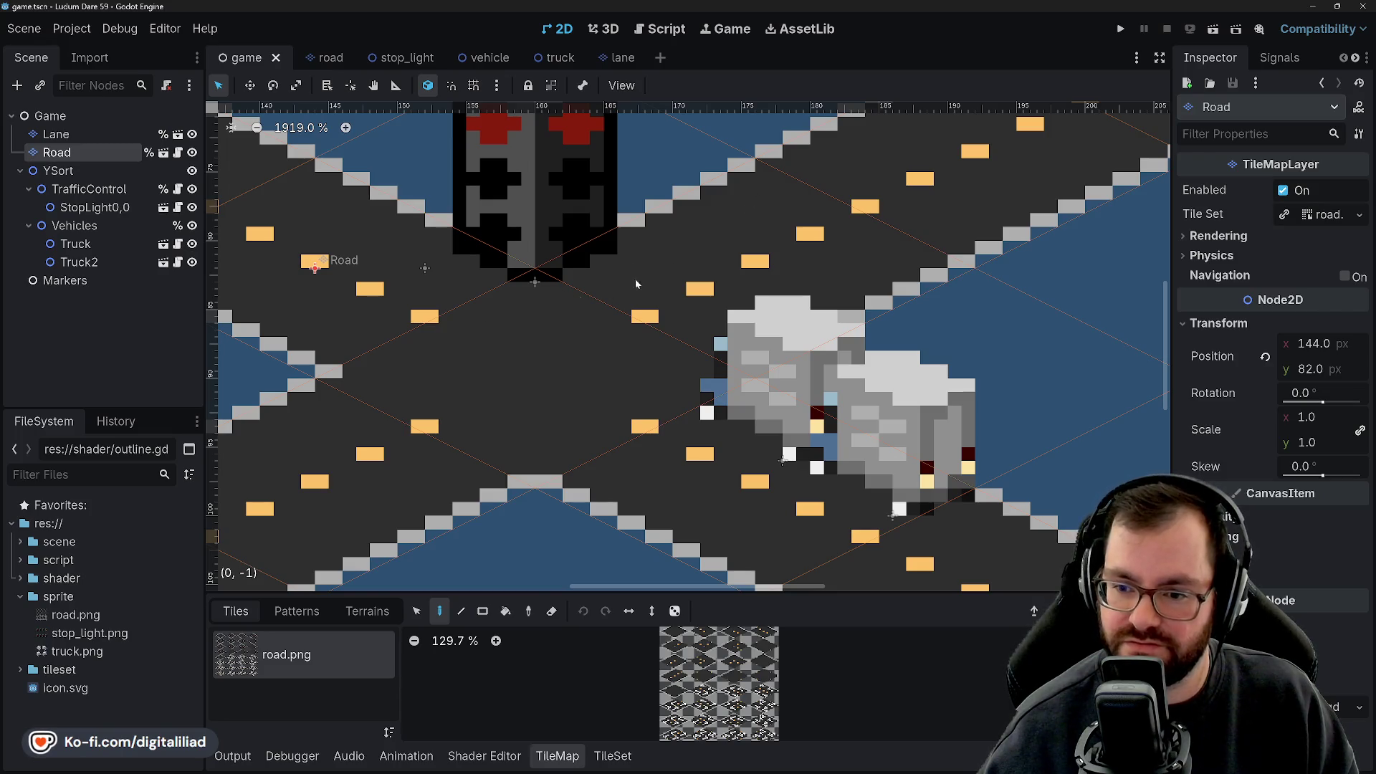
# Zoom and pan the 2D viewport to inspect the road intersection.
pyautogui.scroll(-3, 509, 347)
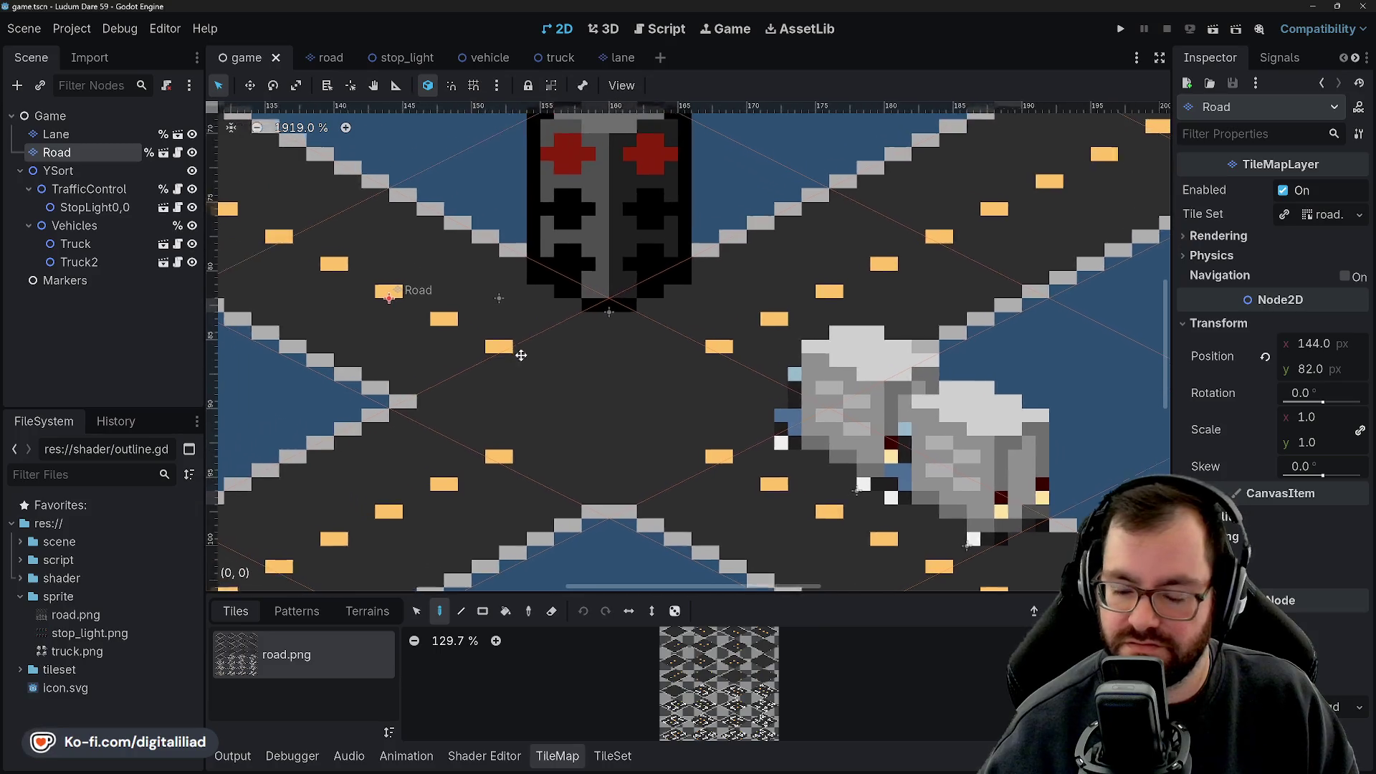
pyautogui.scroll(-3, 591, 382)
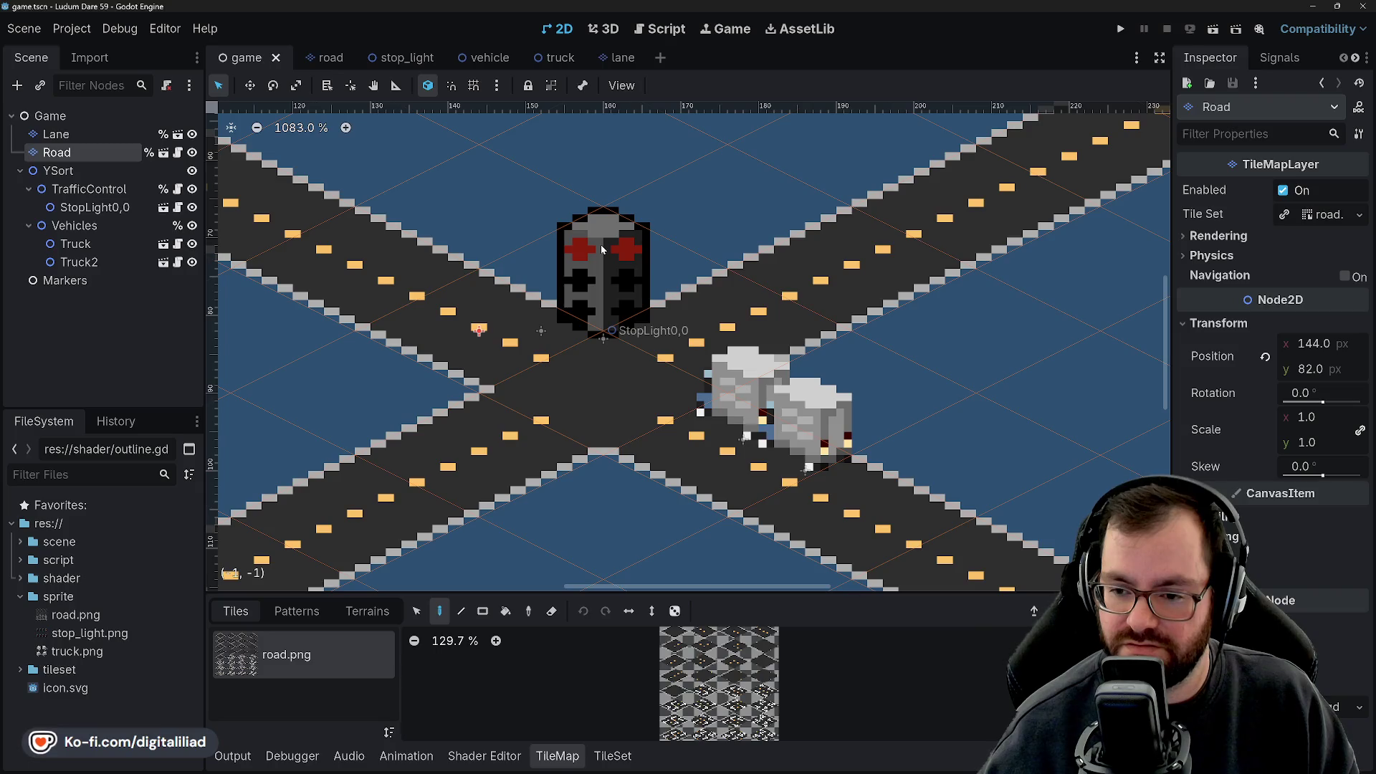
pyautogui.scroll(4, 615, 371)
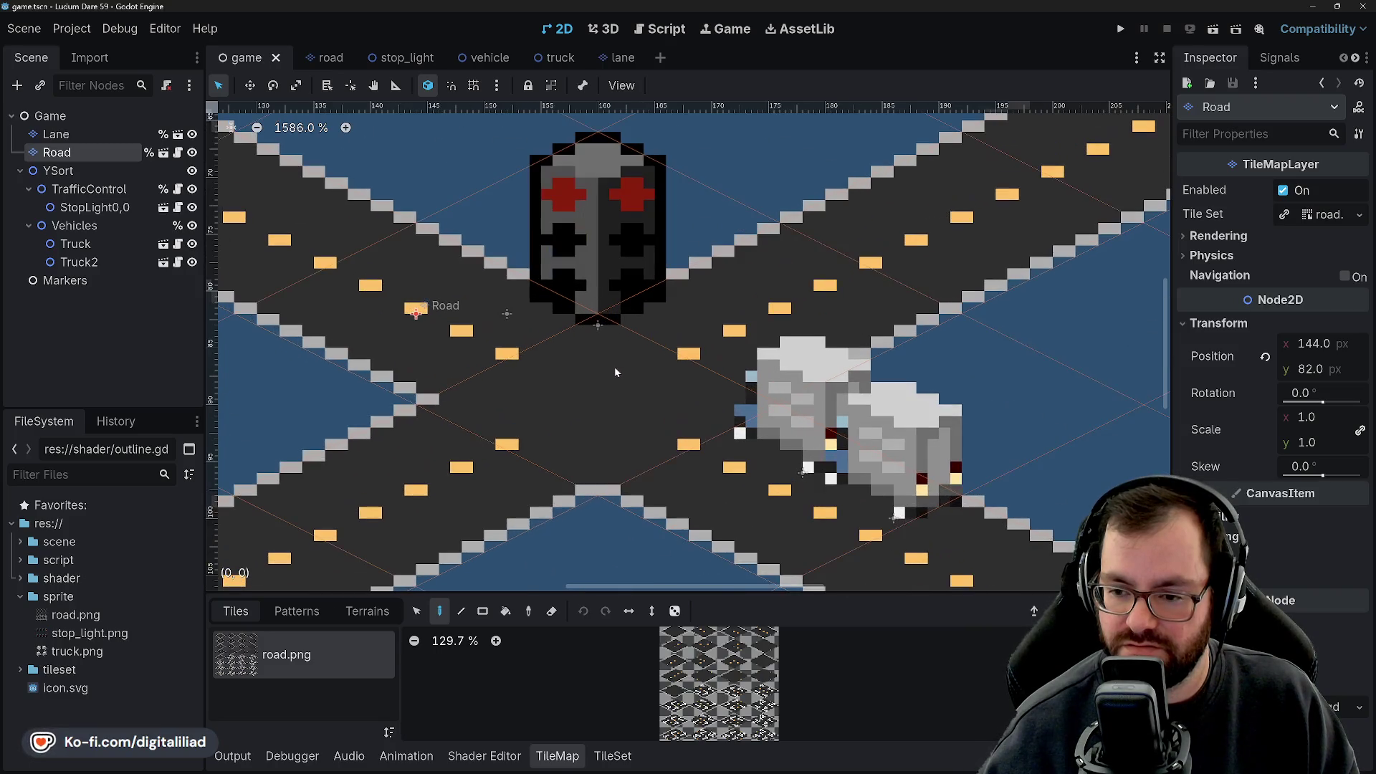
pyautogui.scroll(-5, 602, 371)
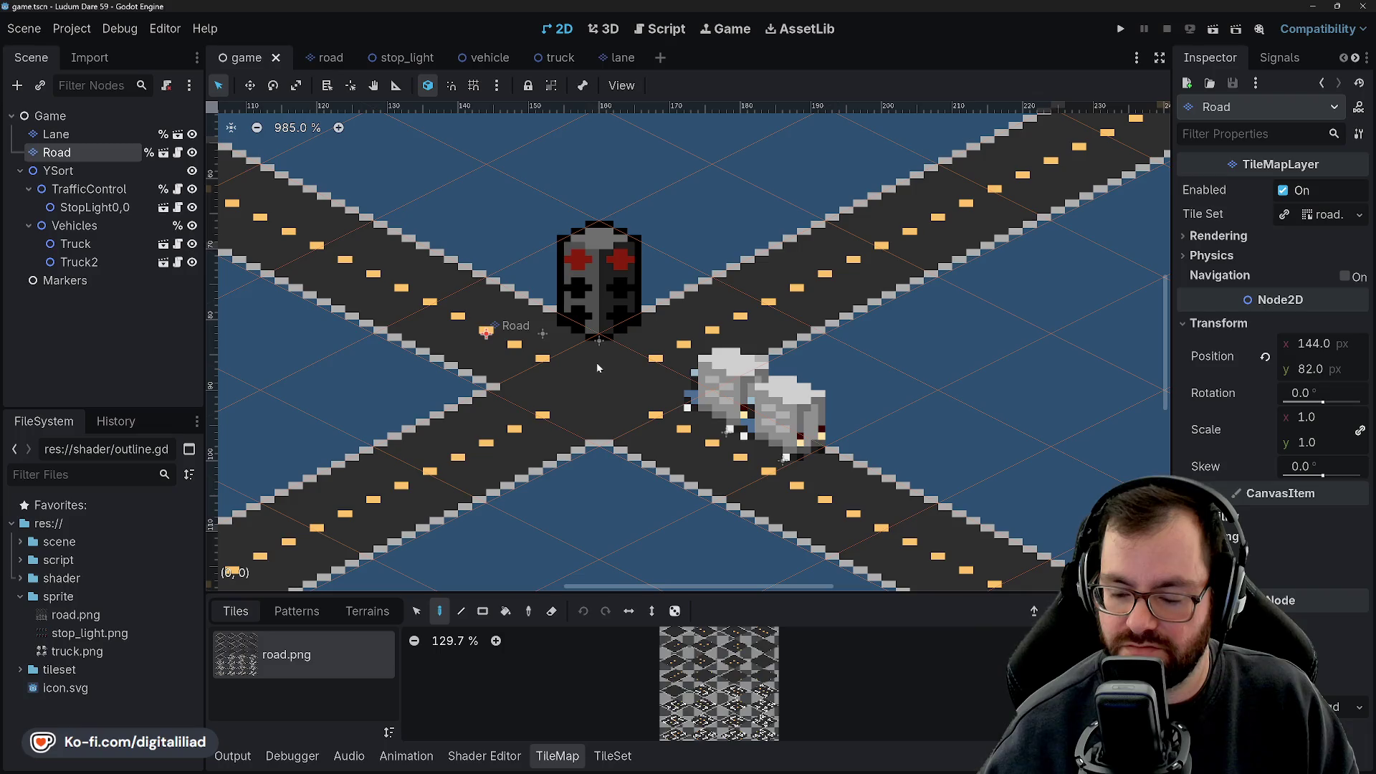
pyautogui.scroll(-10, 597, 363)
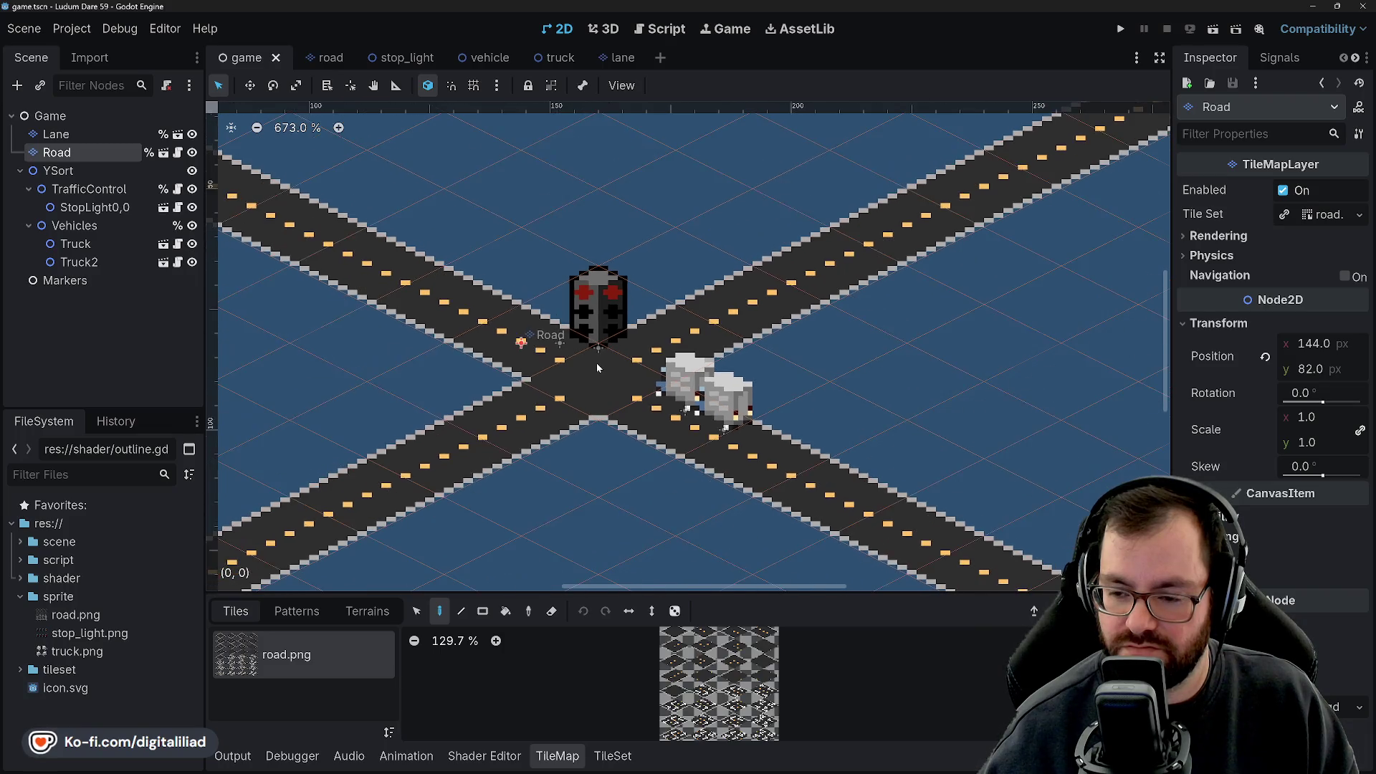
pyautogui.scroll(10, 597, 362)
pyautogui.scroll(6, 596, 363)
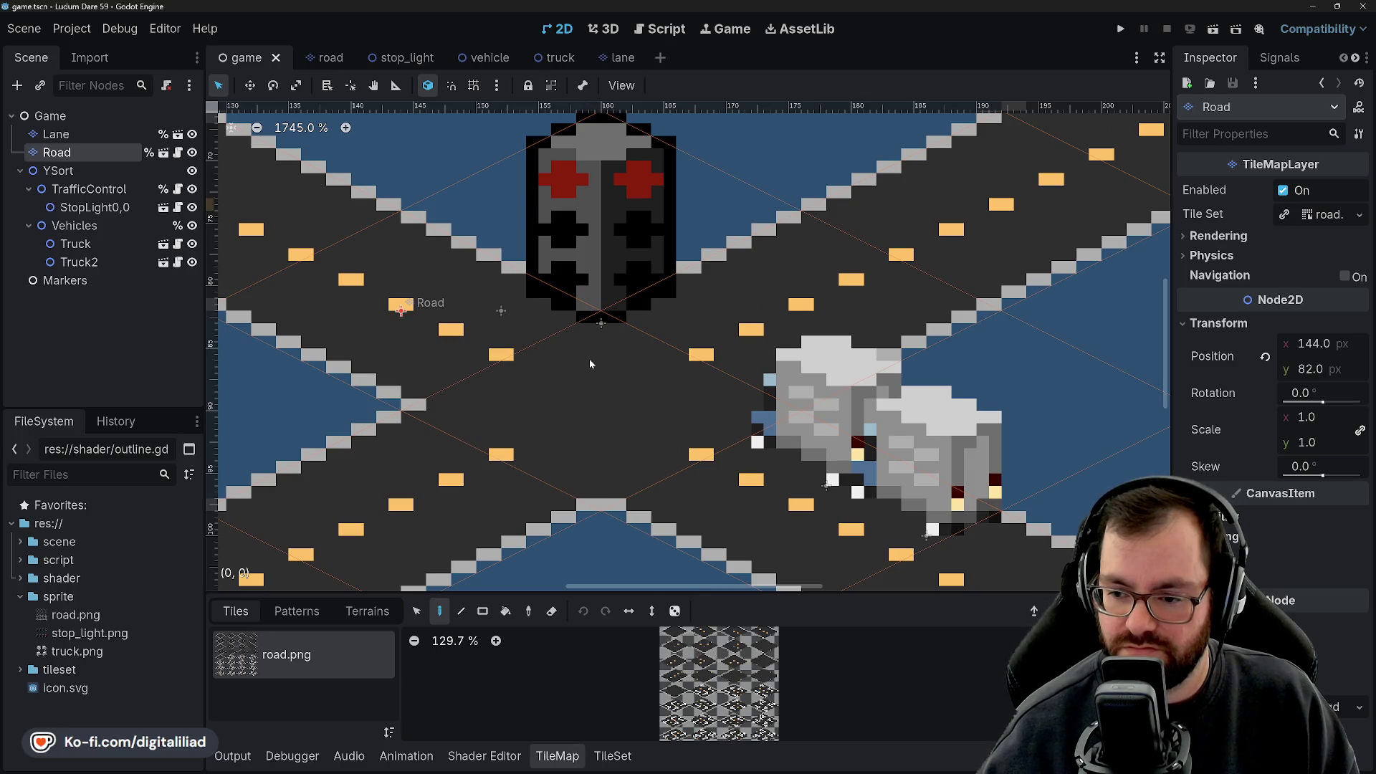
pyautogui.scroll(-12, 590, 364)
pyautogui.scroll(9, 590, 364)
pyautogui.hscroll(2, 590, 393)
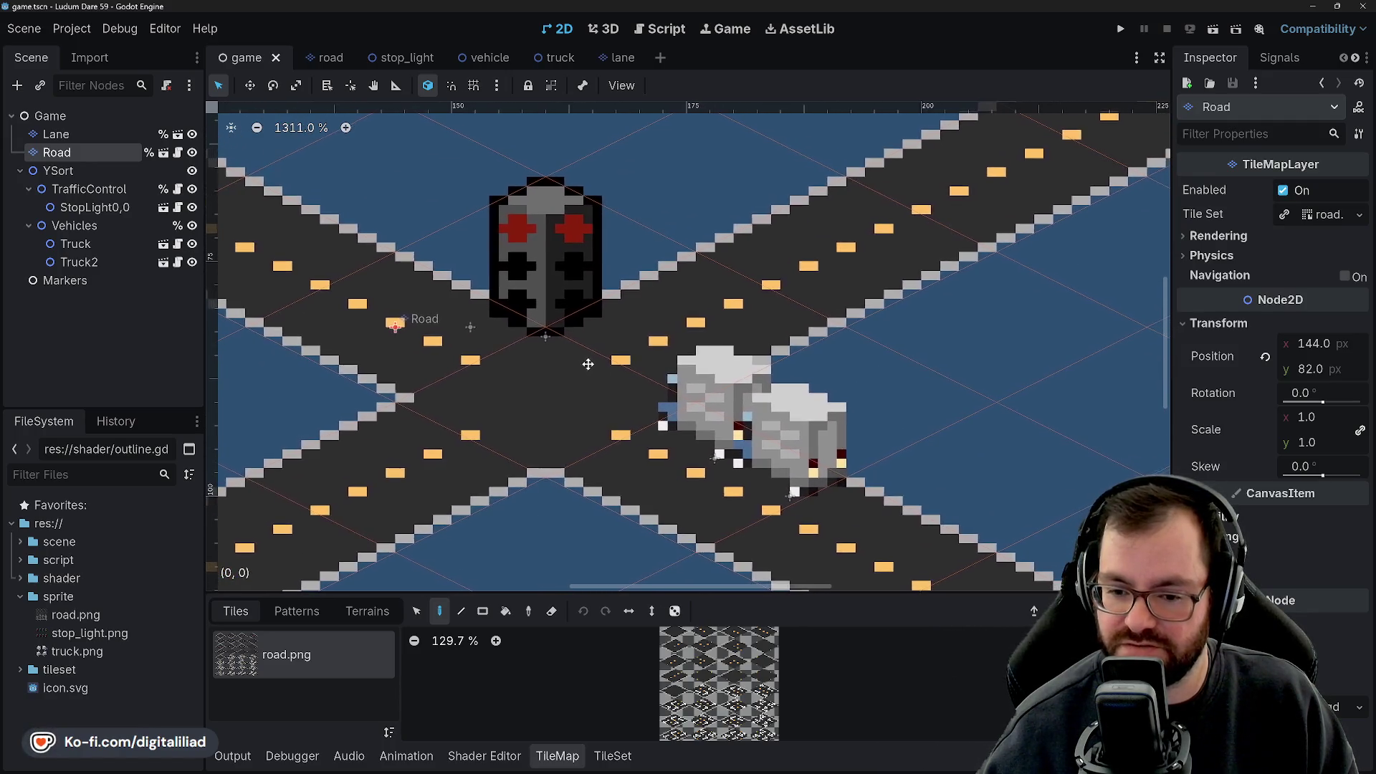
pyautogui.moveTo(589, 364); pyautogui.dragTo(579, 367)
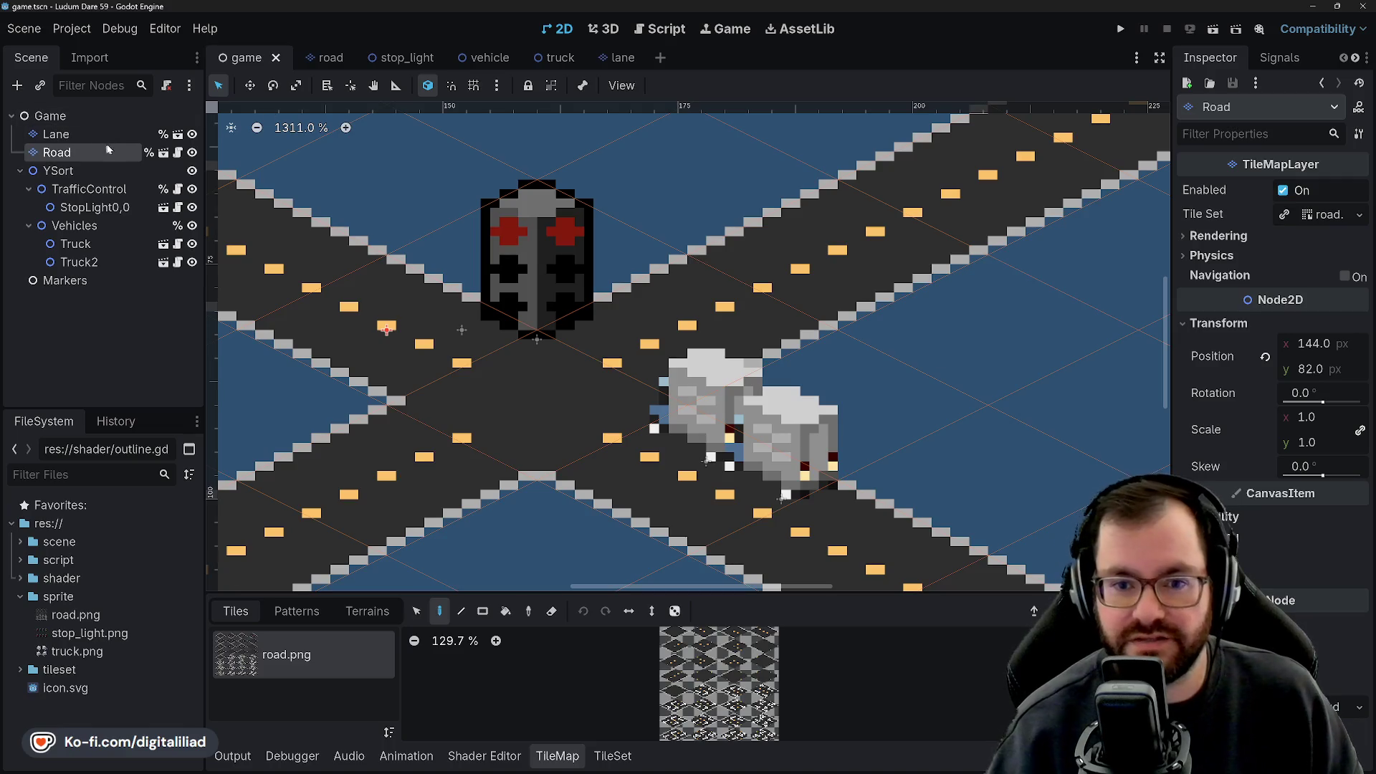
pyautogui.click(178, 153)
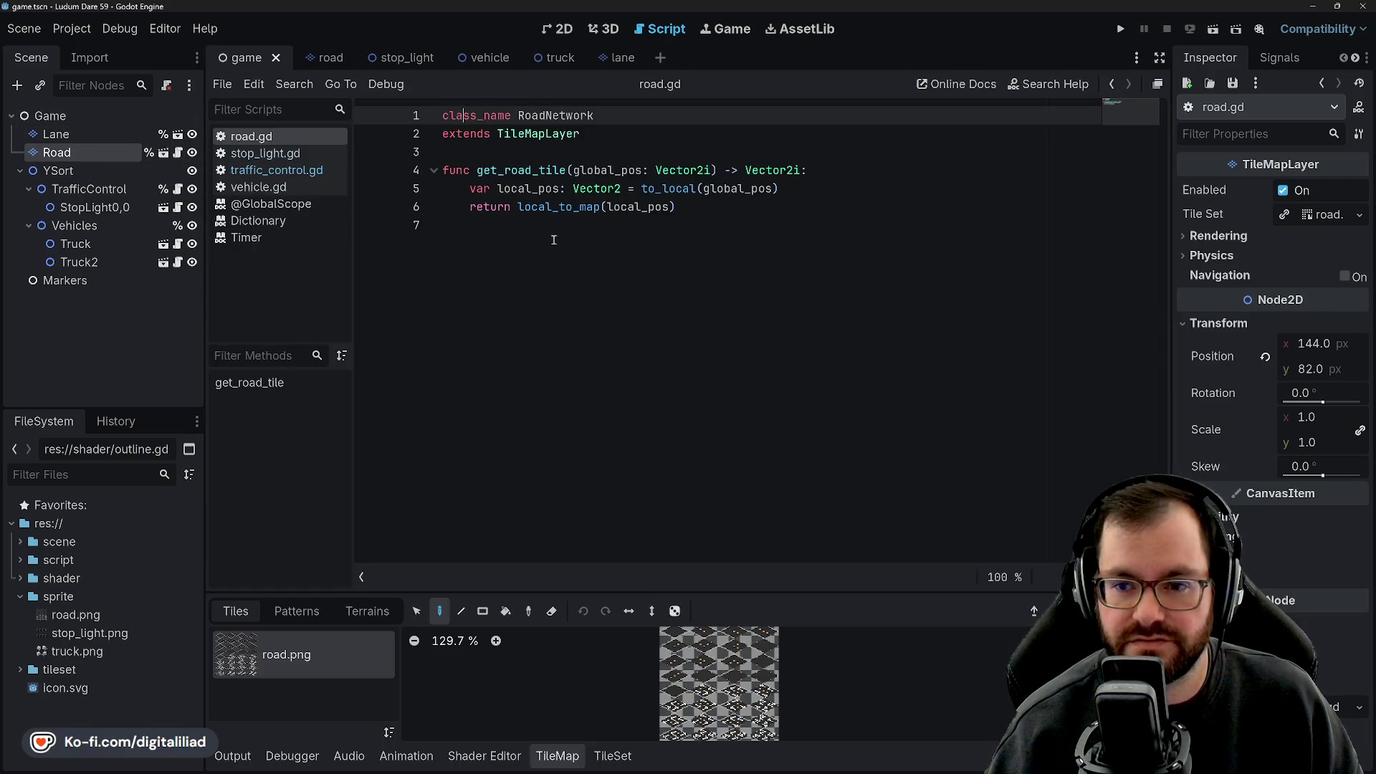
pyautogui.click(494, 151)
pyautogui.press('Return')
pyautogui.press('Return')
pyautogui.press('Up')
pyautogui.write('@export')
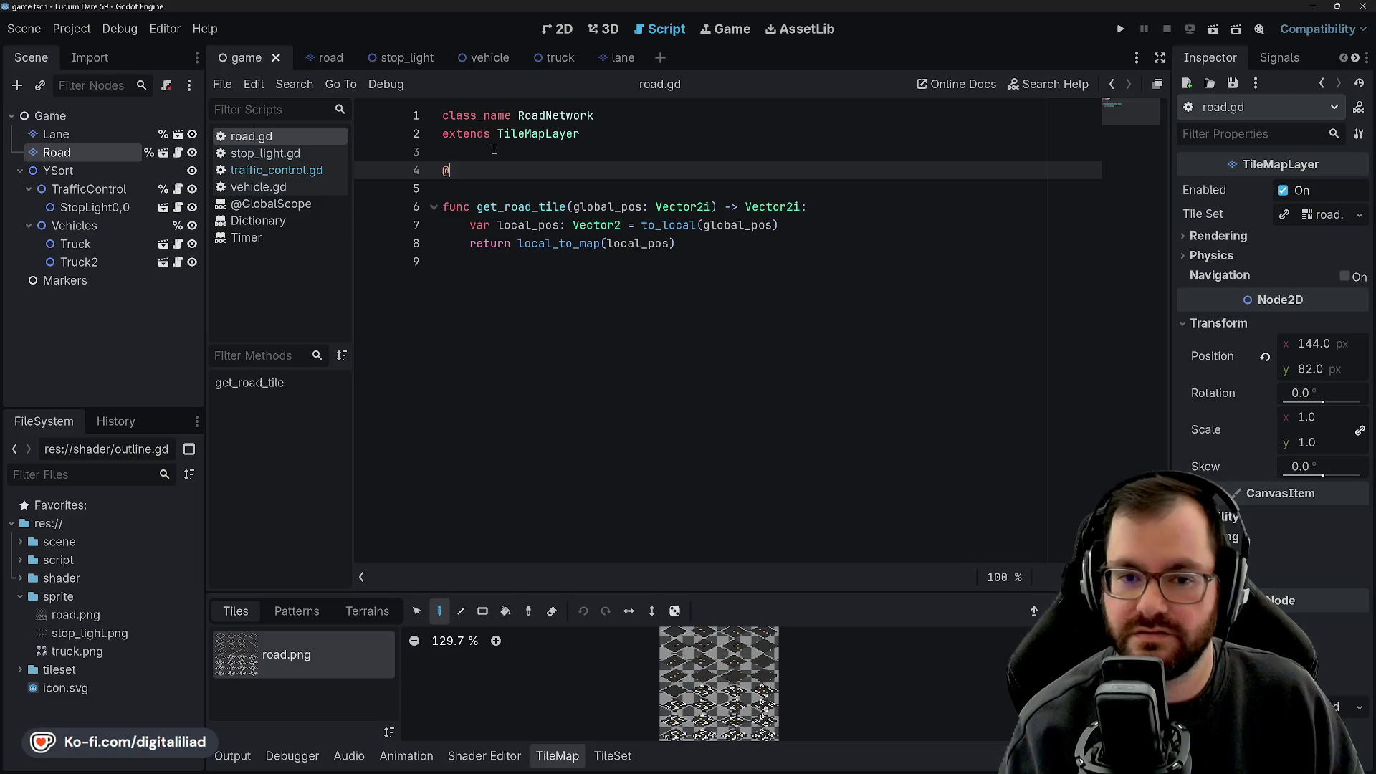
pyautogui.write(' var')
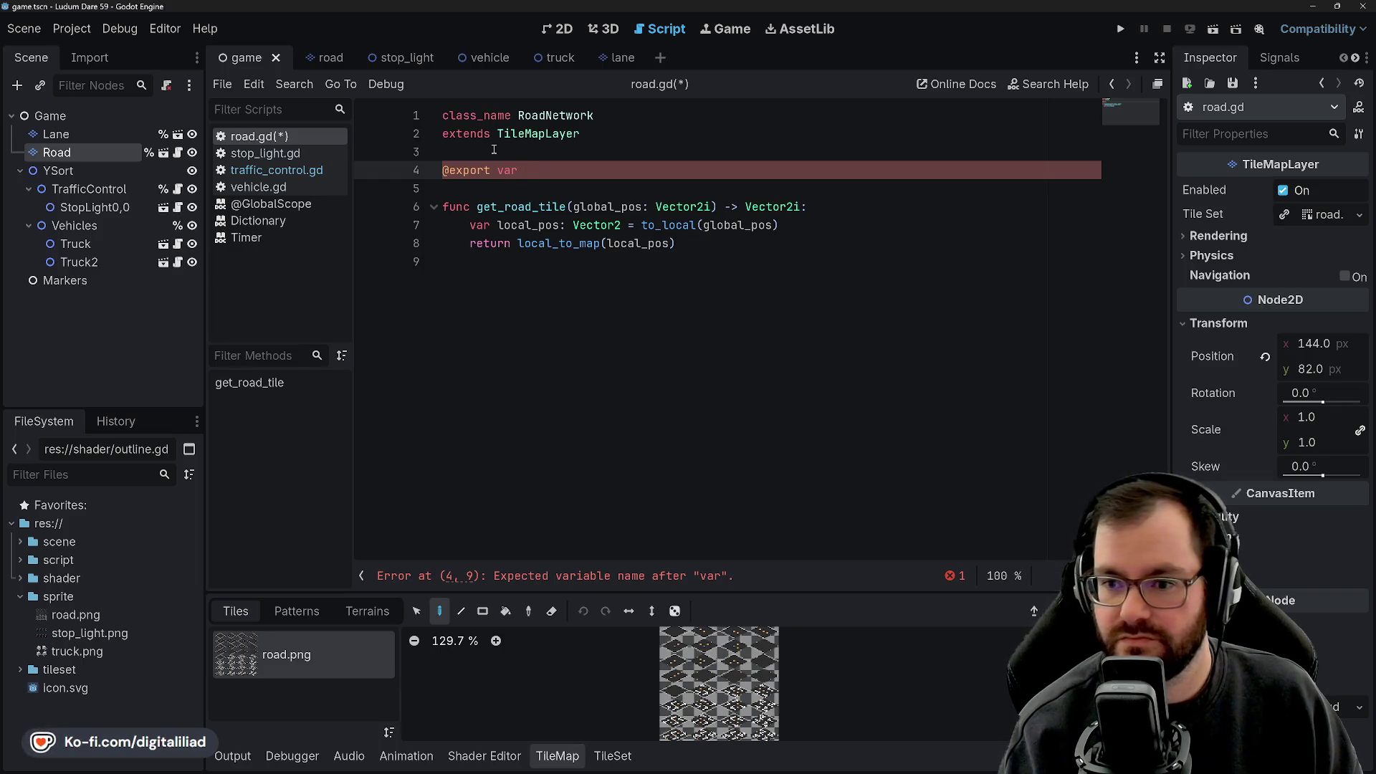
pyautogui.press('BackSpace')
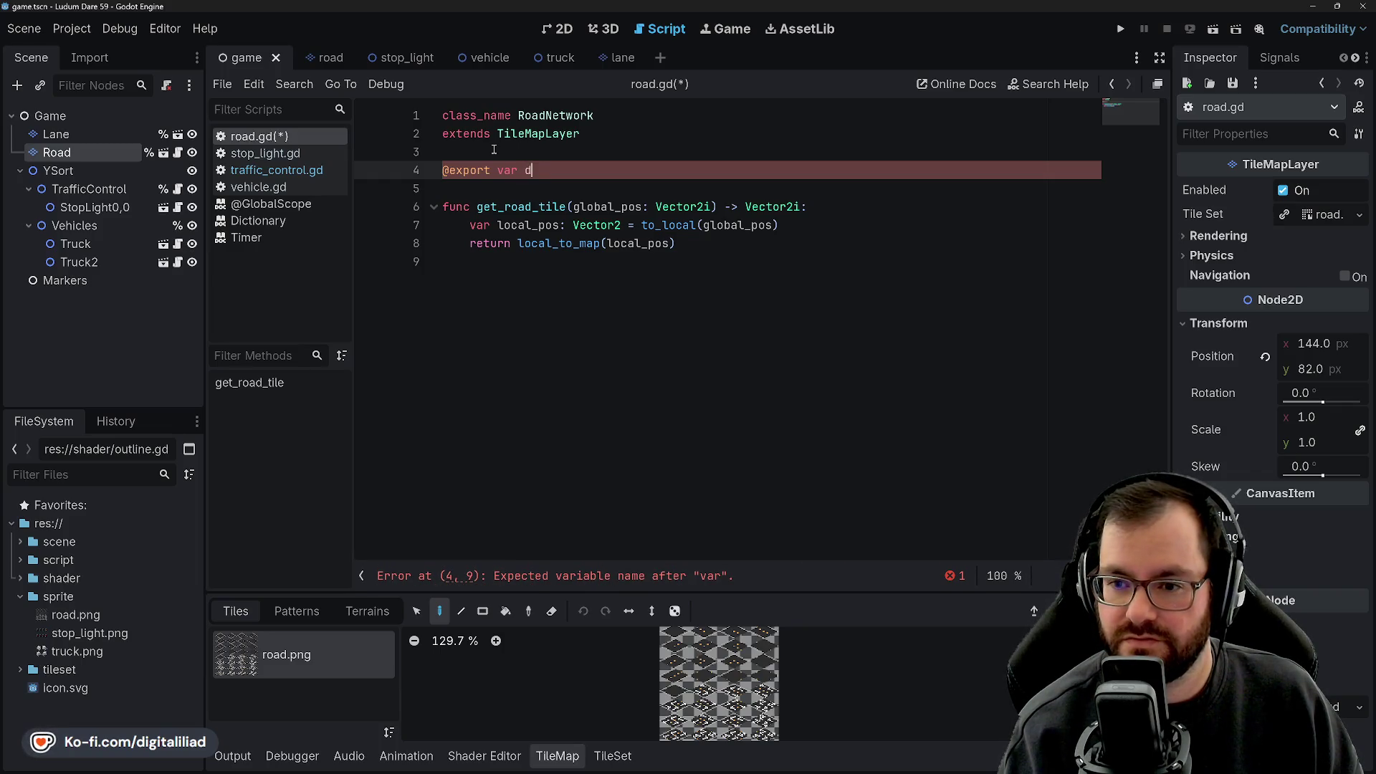
pyautogui.write('ebug_road')
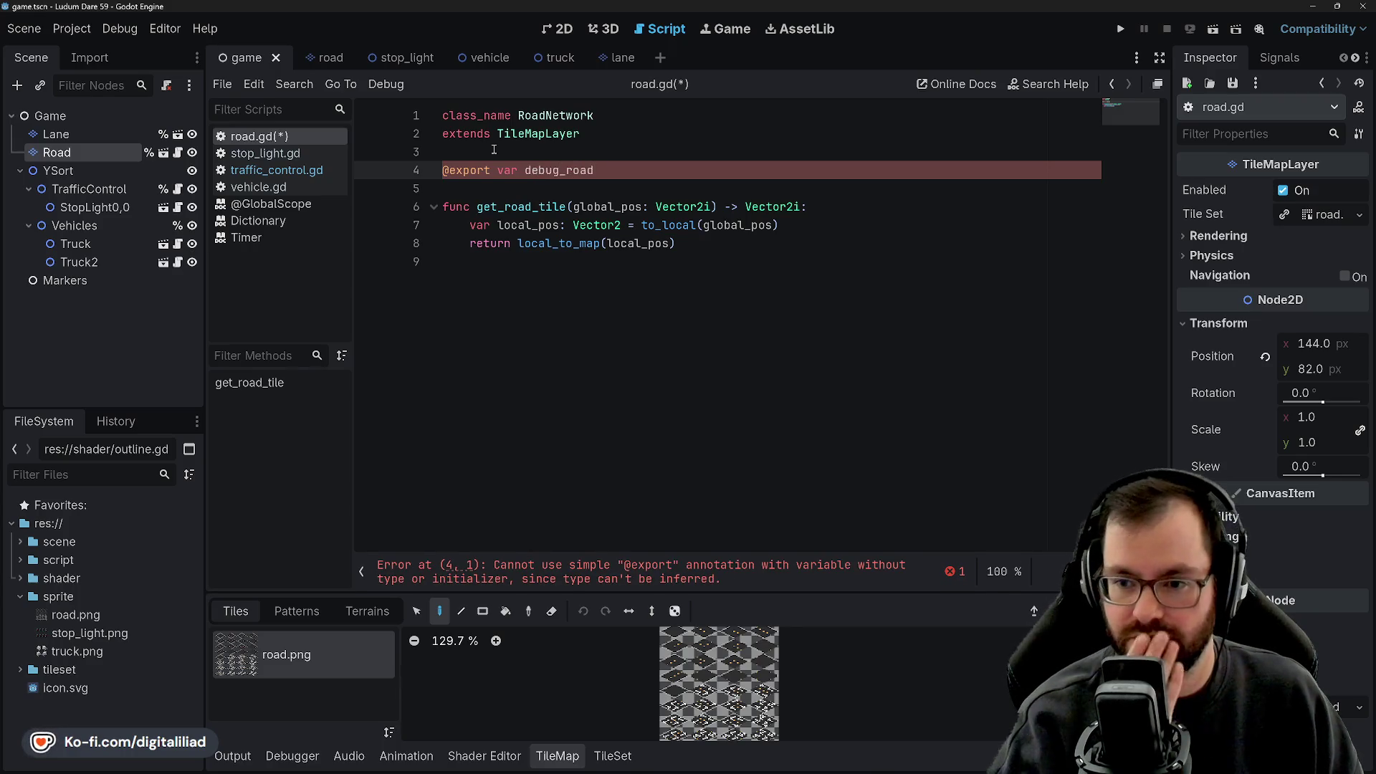
pyautogui.write(': bool')
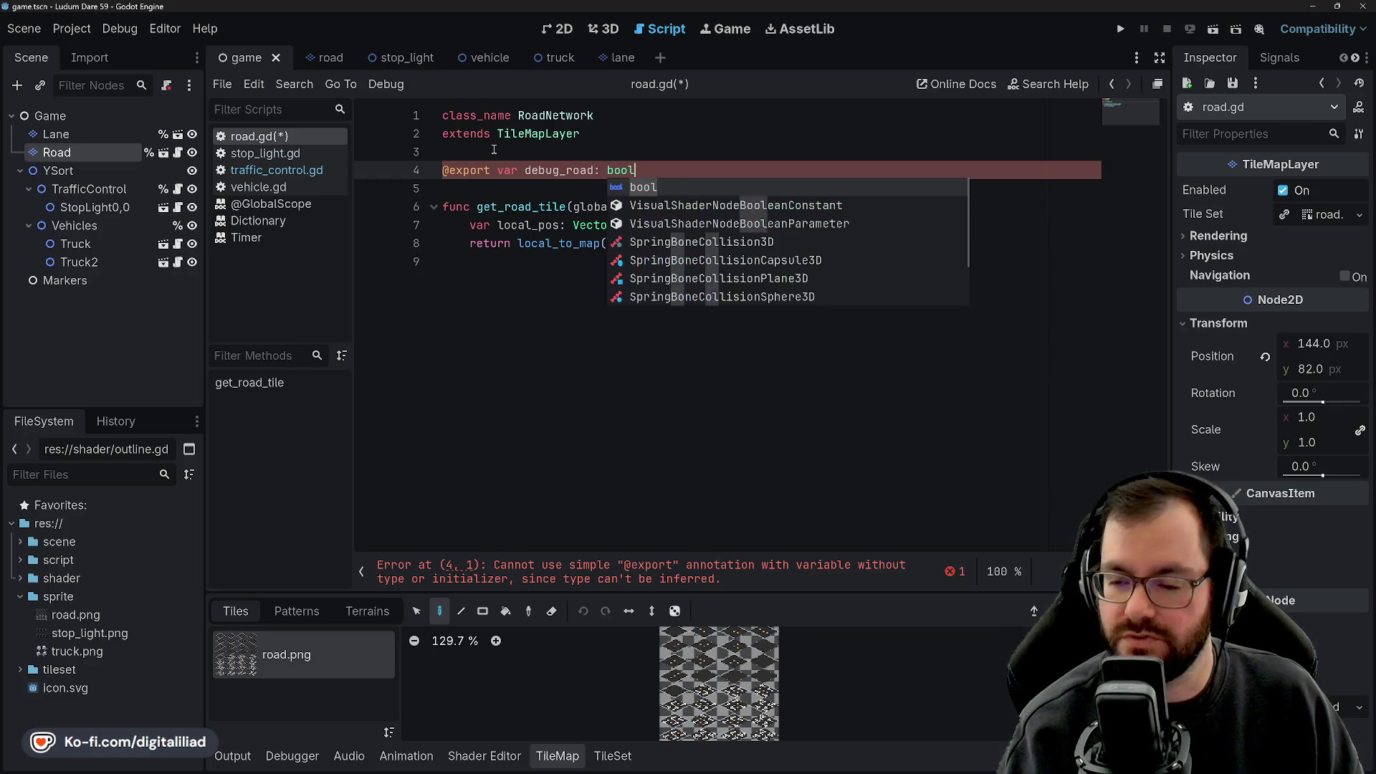
pyautogui.hotkey('ctrl', 's')
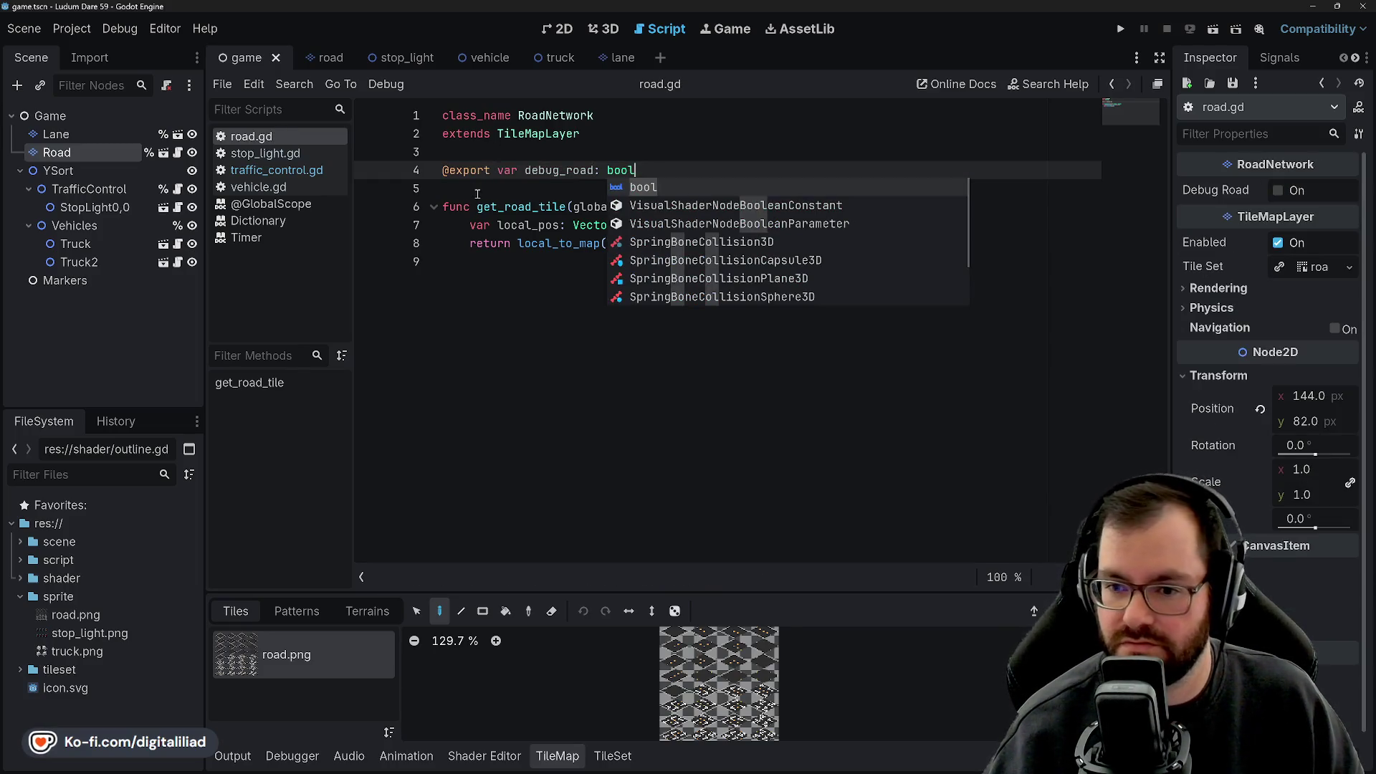
# Insert an indented blank line after the debug_road property.
pyautogui.press('Escape')
pyautogui.press('Down')
pyautogui.press('Down')
pyautogui.press('Down')
pyautogui.press('Down')
pyautogui.press('Up')
pyautogui.press('Up')
pyautogui.press('Up')
pyautogui.click(739, 170)
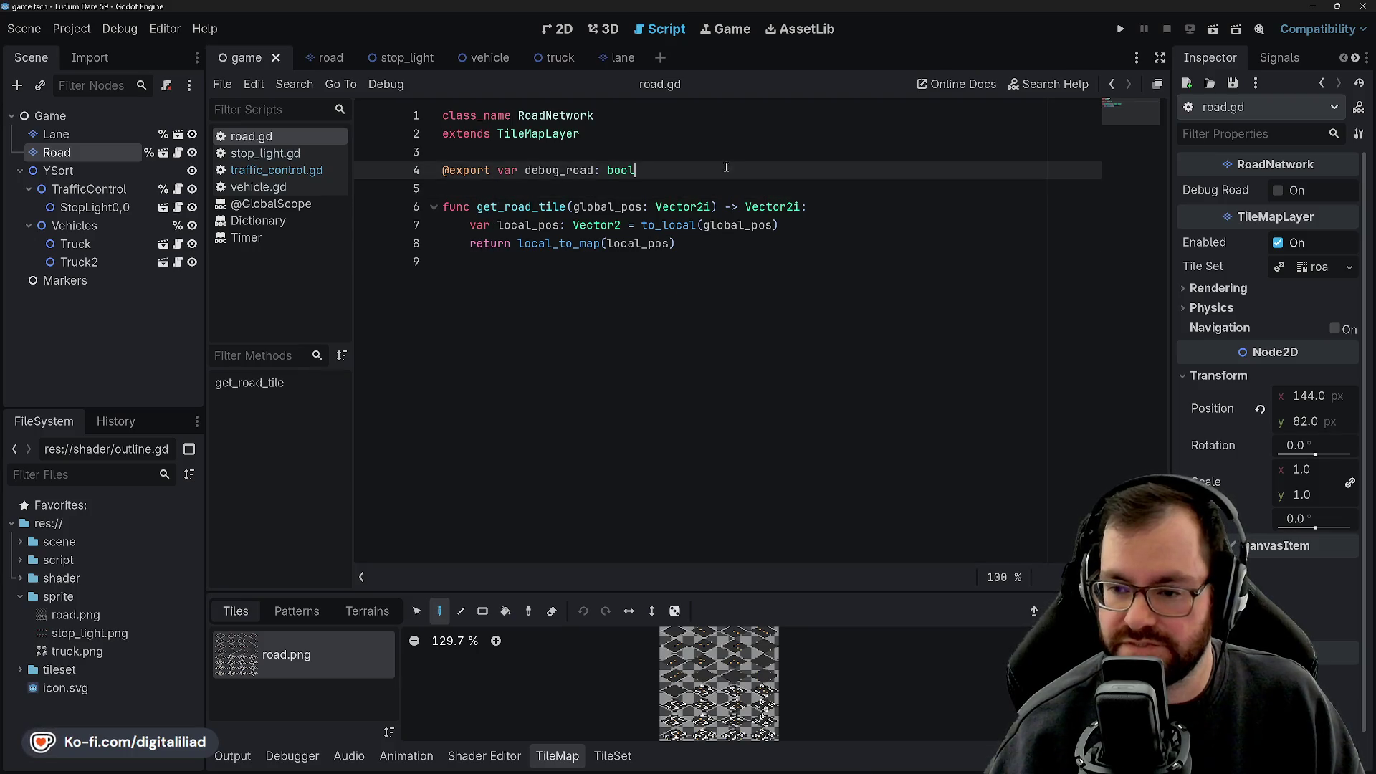
pyautogui.press('Return')
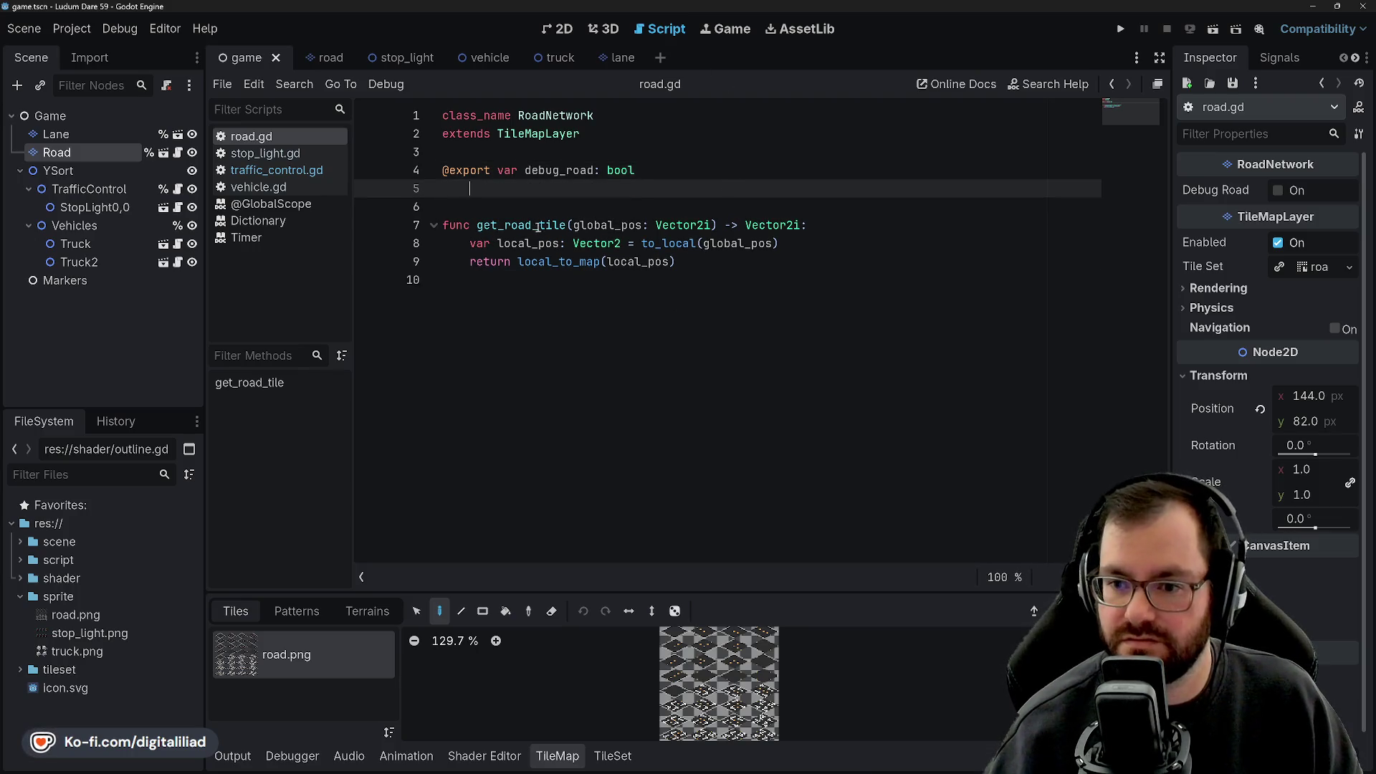
pyautogui.press('Tab')
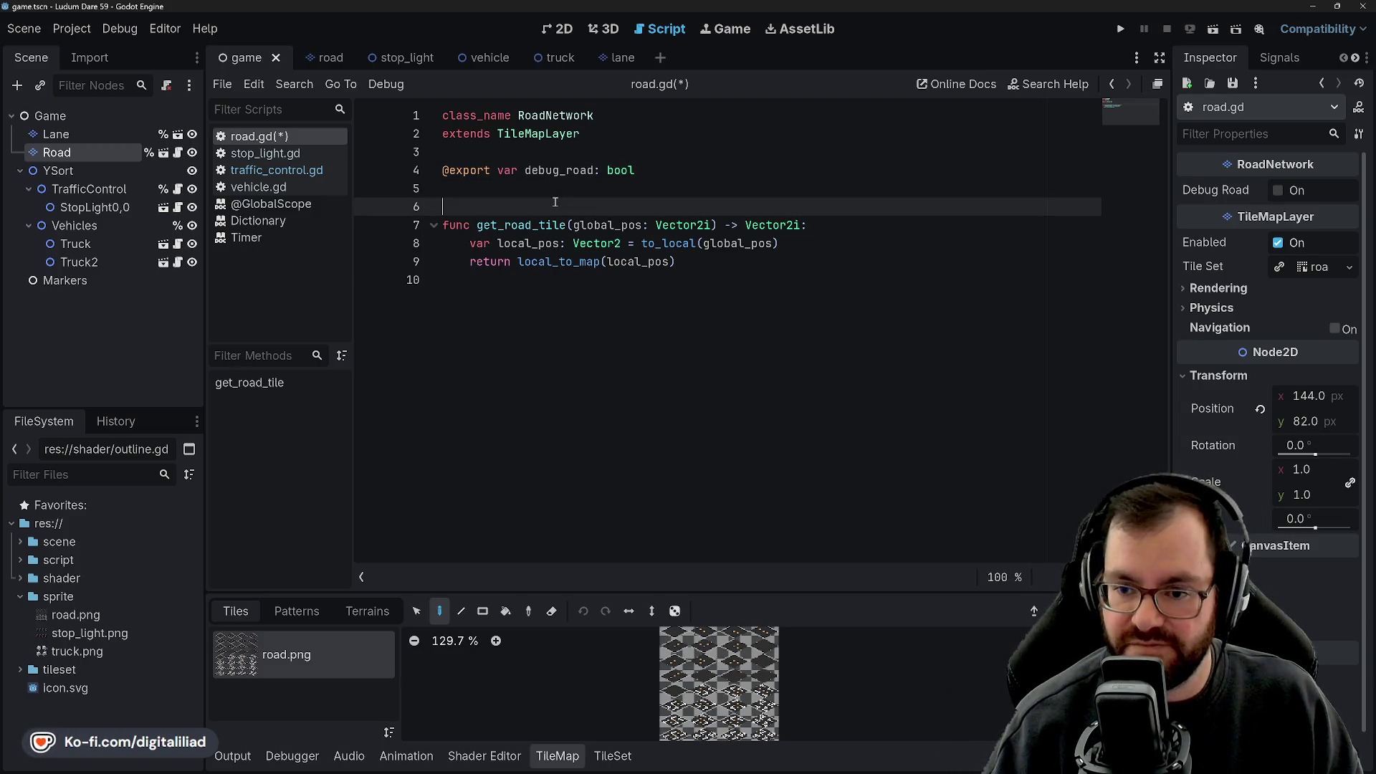
# Position the caret on the blank line below debug_road and save road.gd.
pyautogui.click(558, 200)
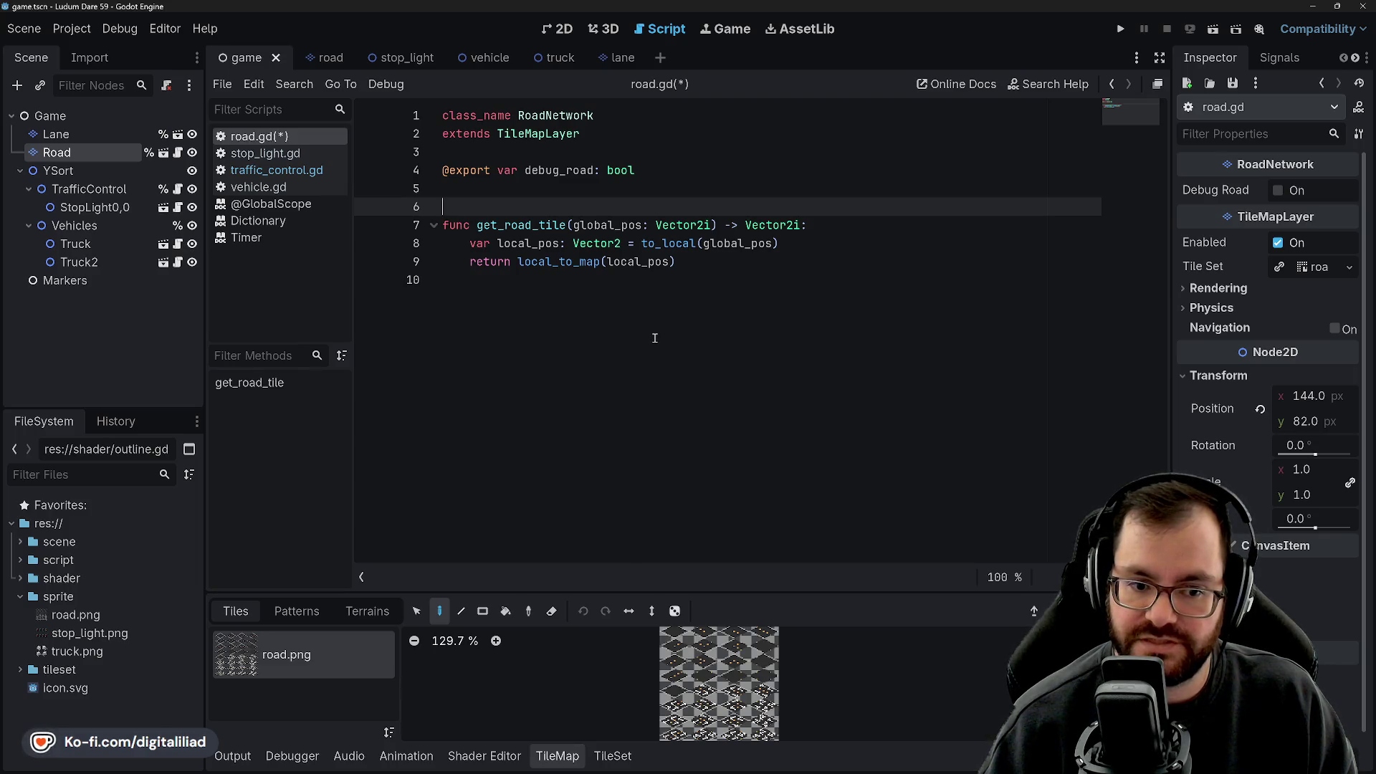
pyautogui.click(587, 192)
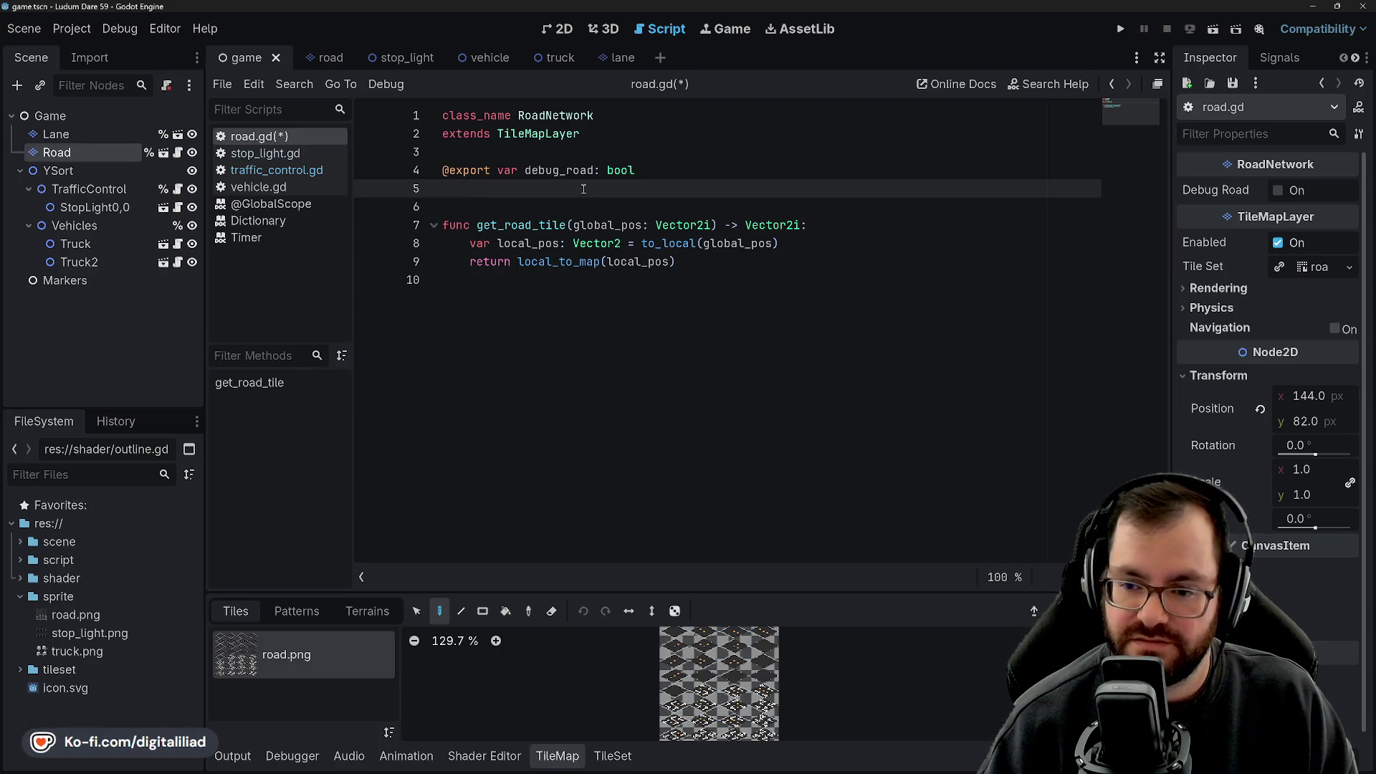
pyautogui.press('Up')
pyautogui.press('Up')
pyautogui.press('Down')
pyautogui.press('Down')
pyautogui.press('Down')
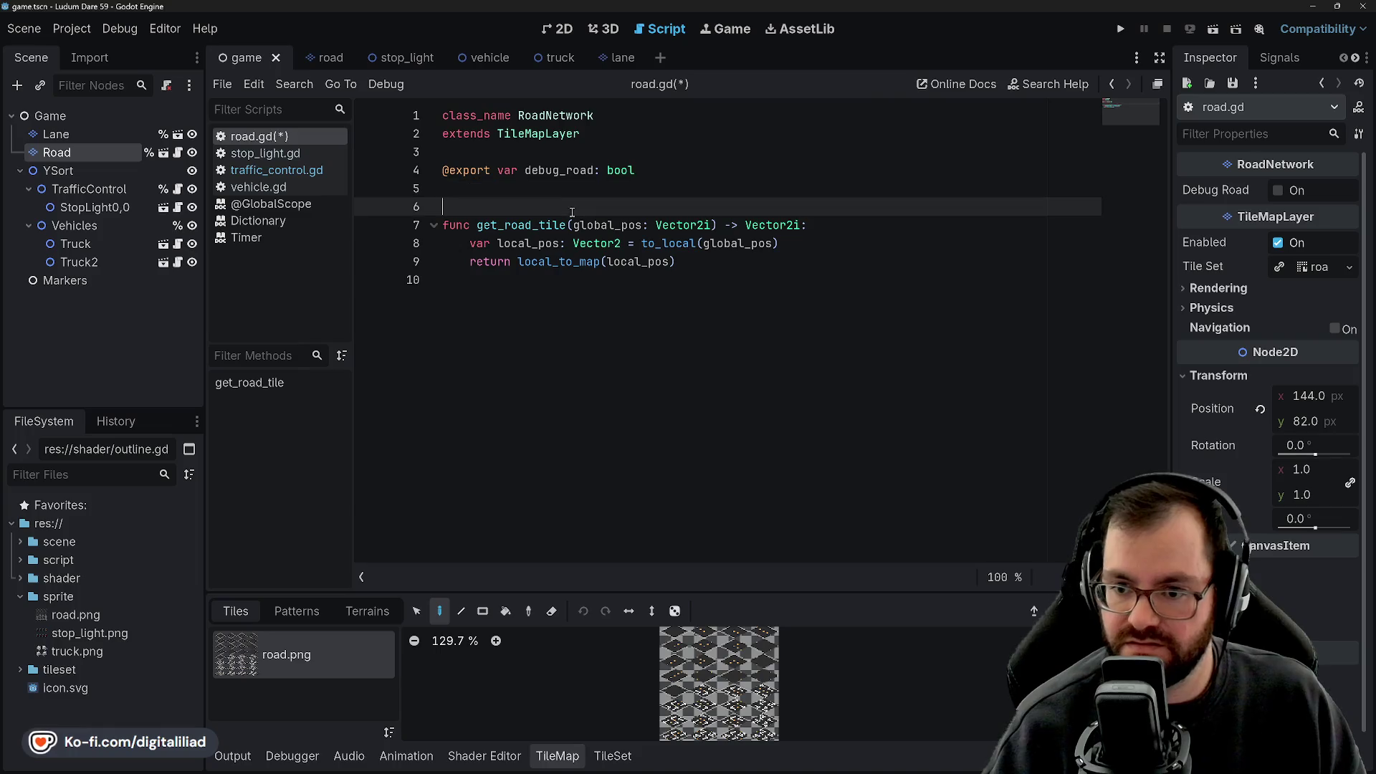
pyautogui.click(724, 256)
pyautogui.click(663, 206)
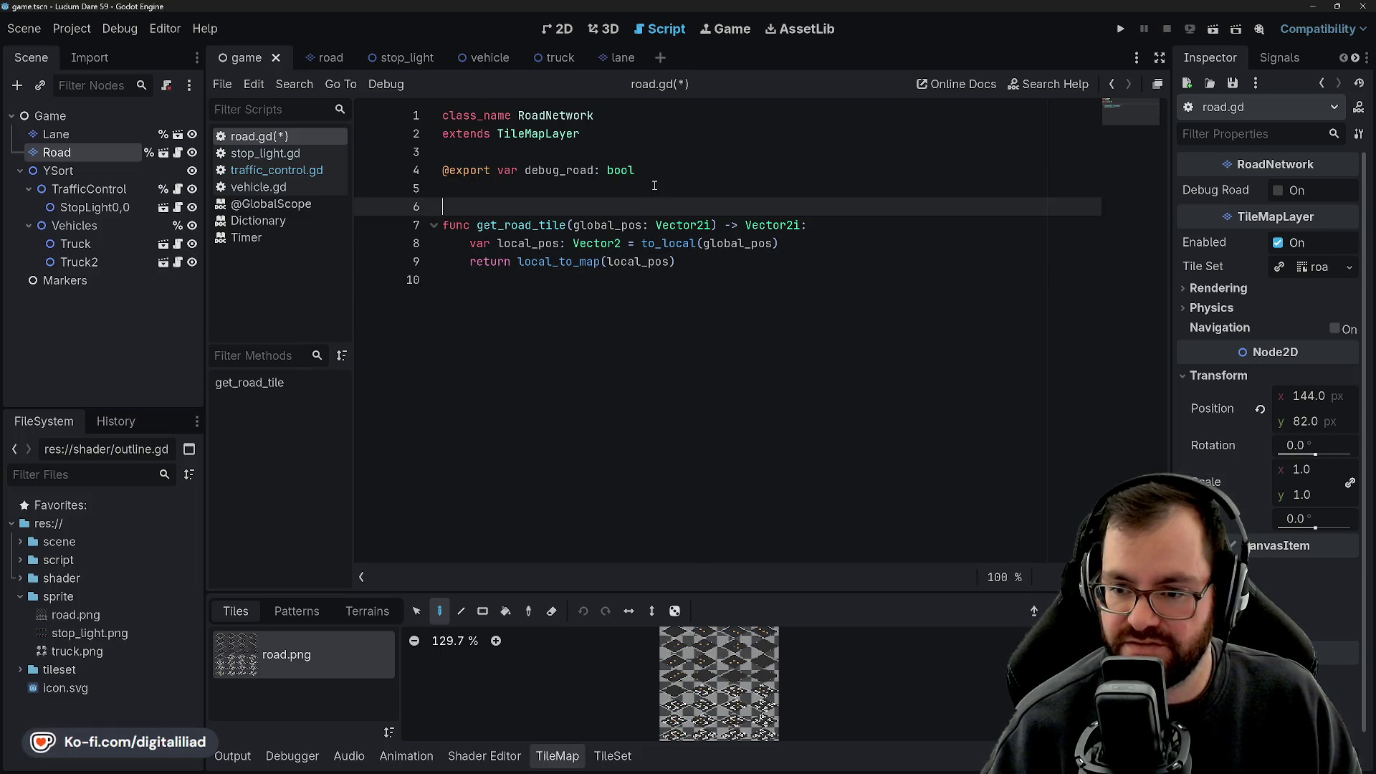
pyautogui.click(654, 186)
pyautogui.hotkey('ctrl', 's')
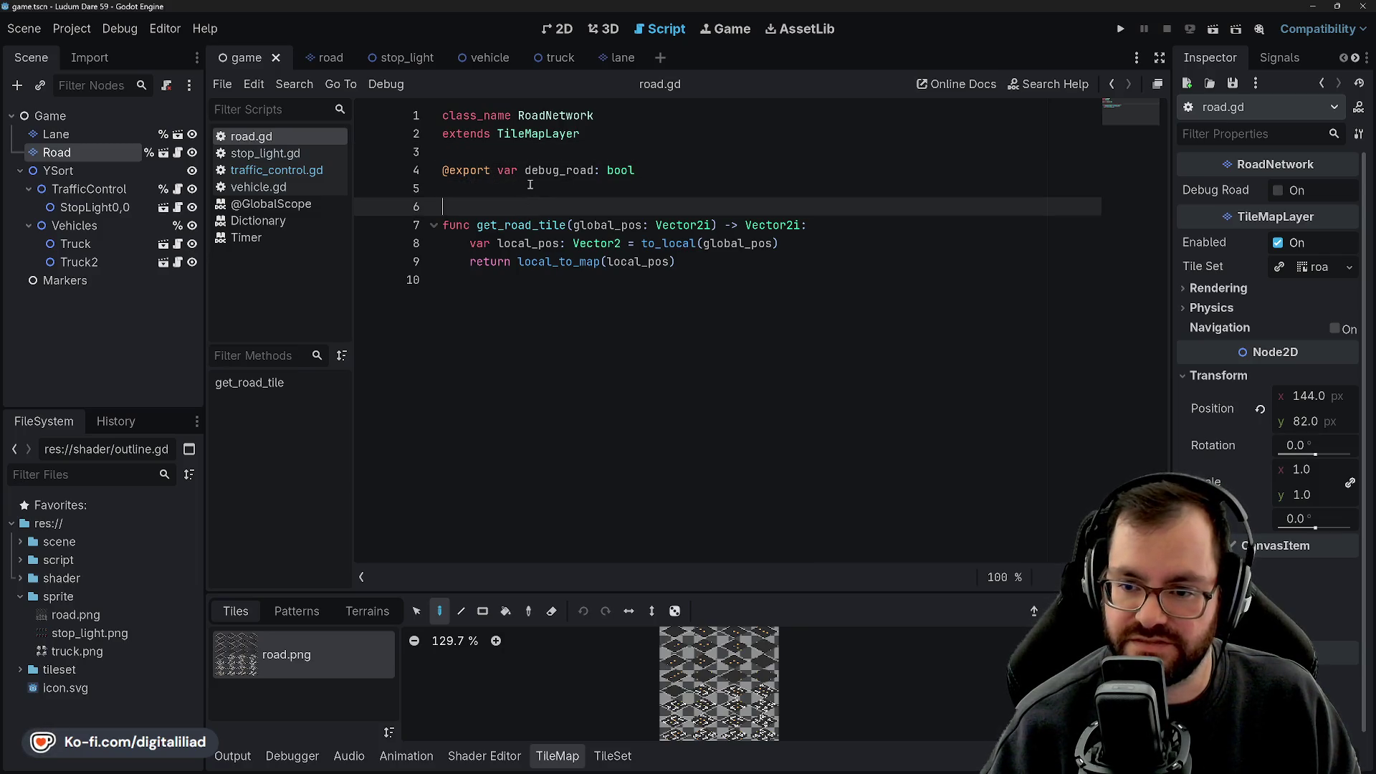
# Review the lines around the debug_road declaration in road.gd.
pyautogui.click(500, 156)
pyautogui.click(513, 191)
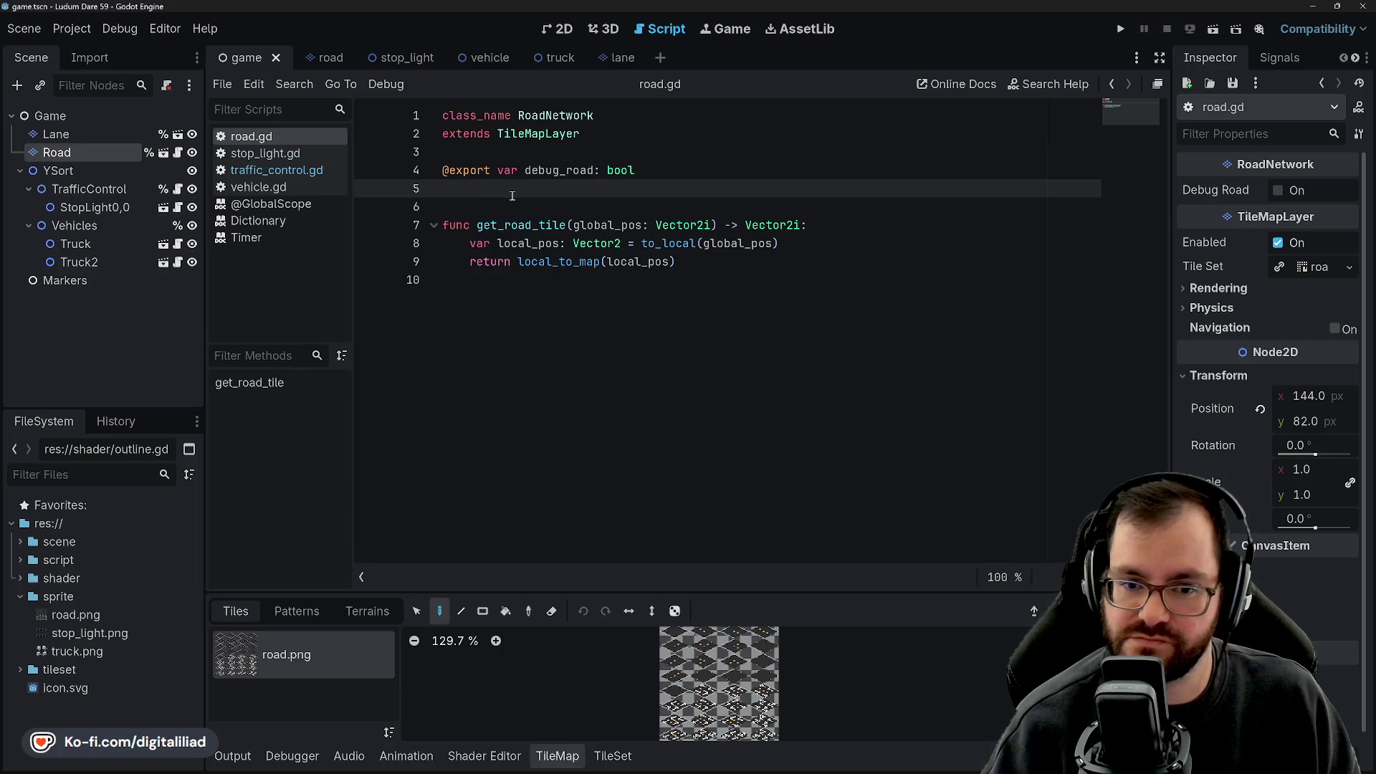
pyautogui.click(539, 206)
pyautogui.click(534, 189)
pyautogui.click(523, 157)
pyautogui.click(523, 175)
pyautogui.click(523, 186)
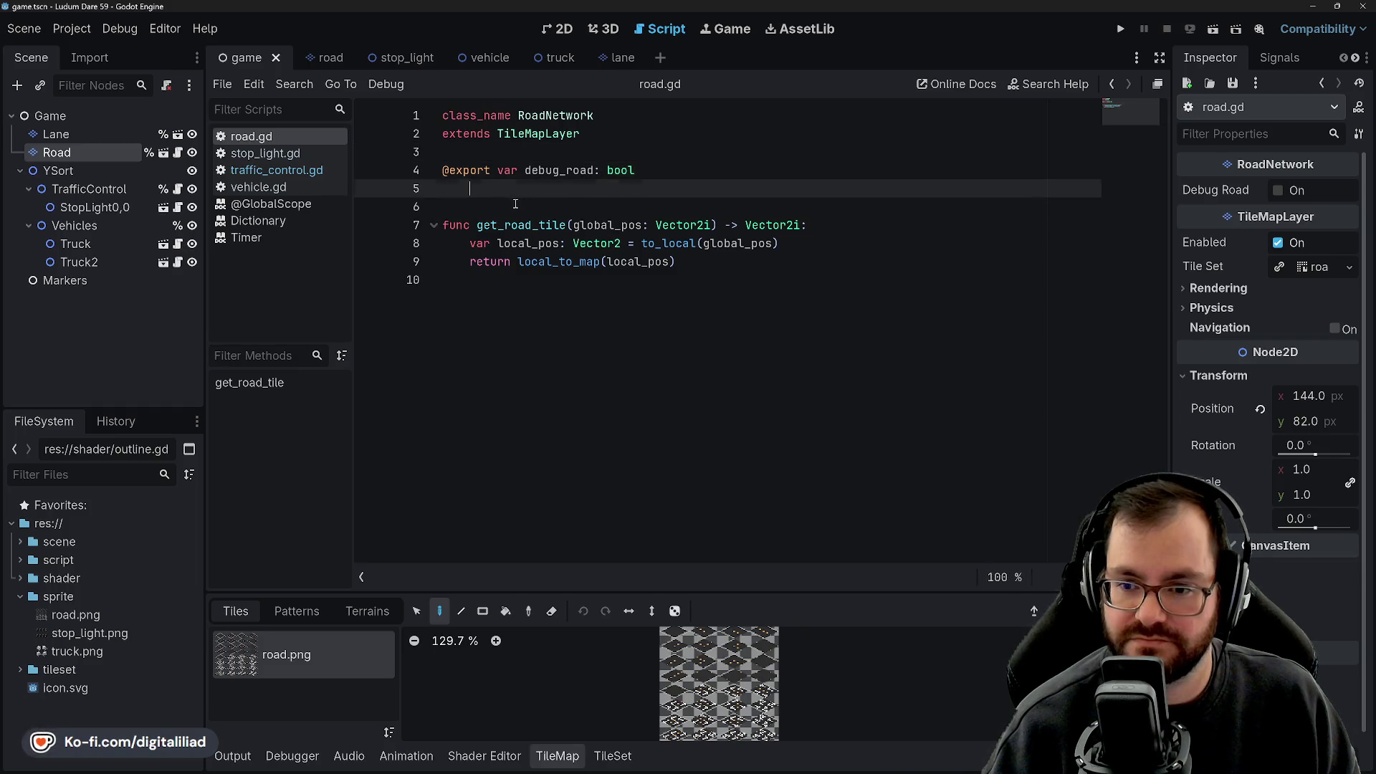
# Reselect the Road node and place the caret in the get_road_tile name.
pyautogui.click(91, 137)
pyautogui.click(93, 153)
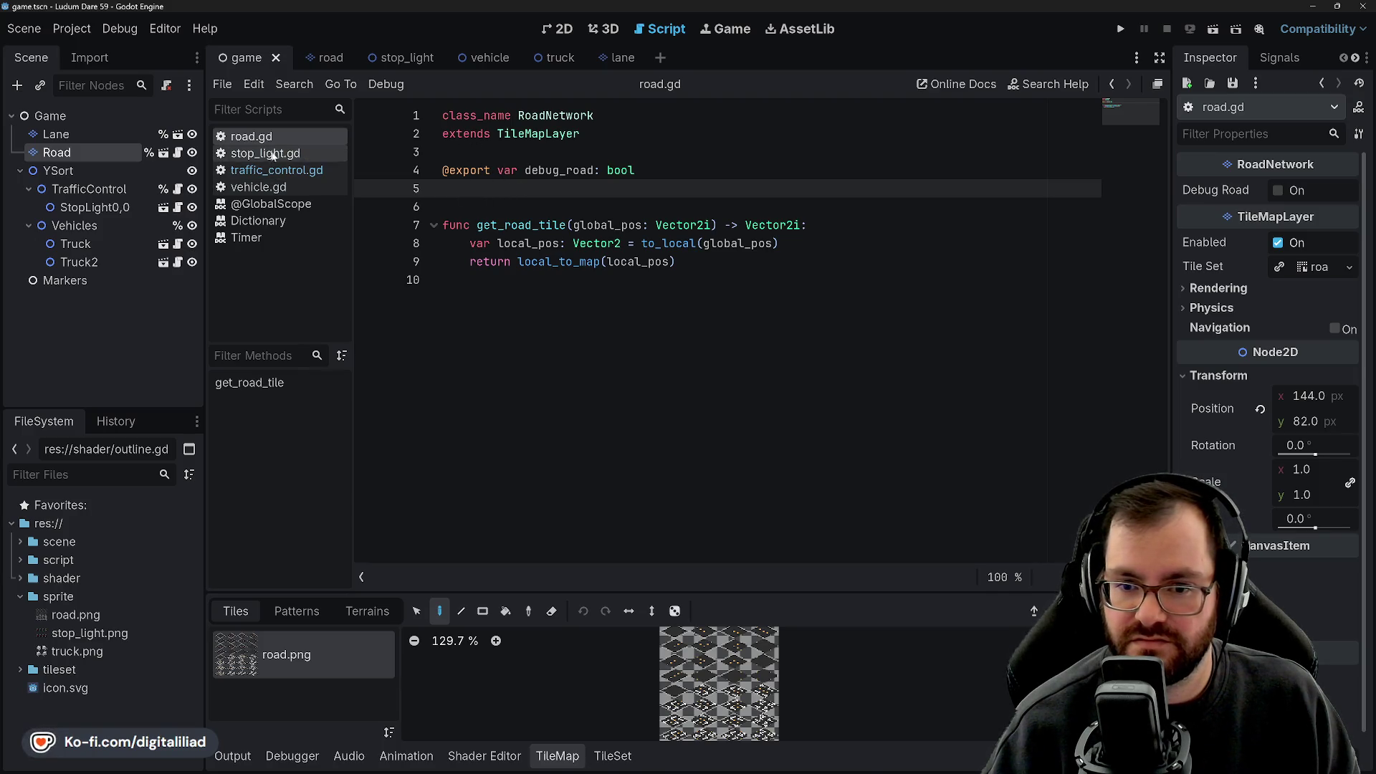
pyautogui.click(521, 192)
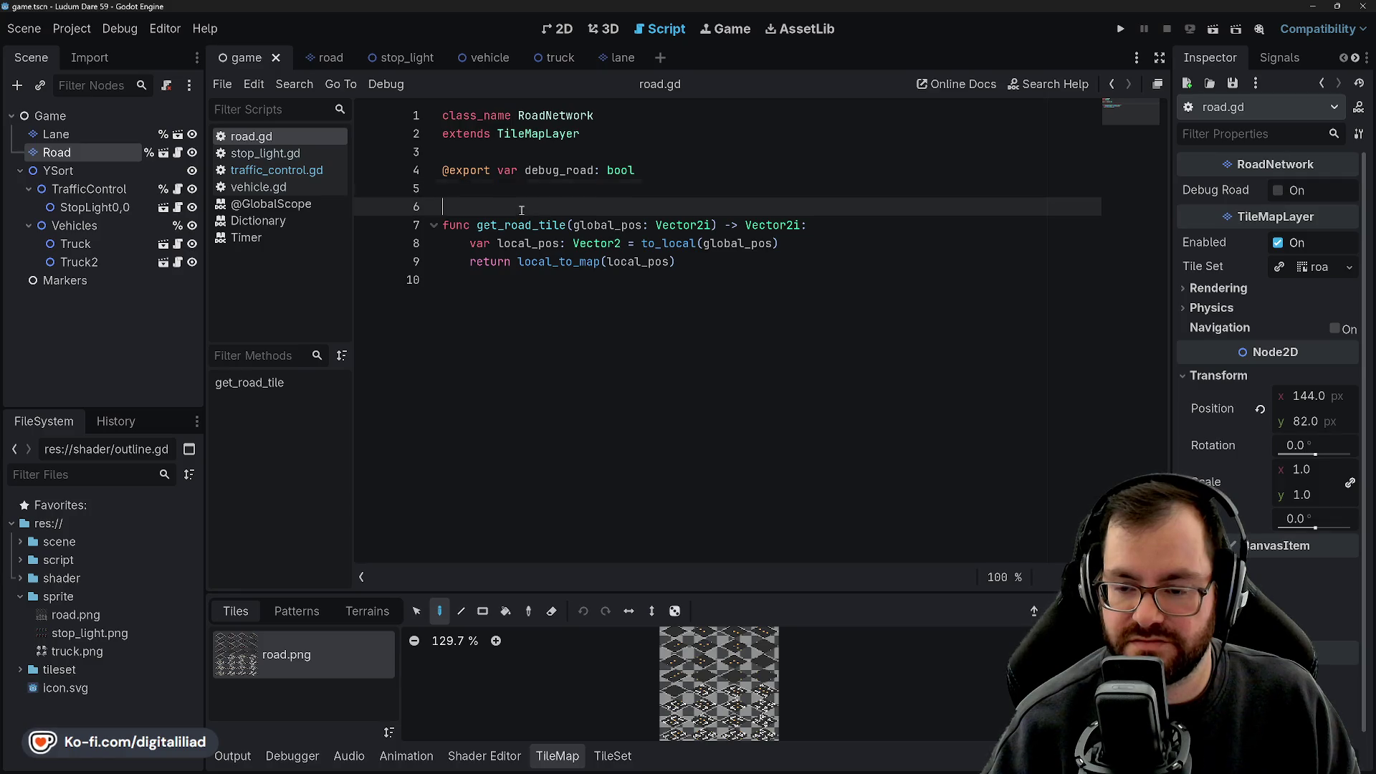
pyautogui.press('Down')
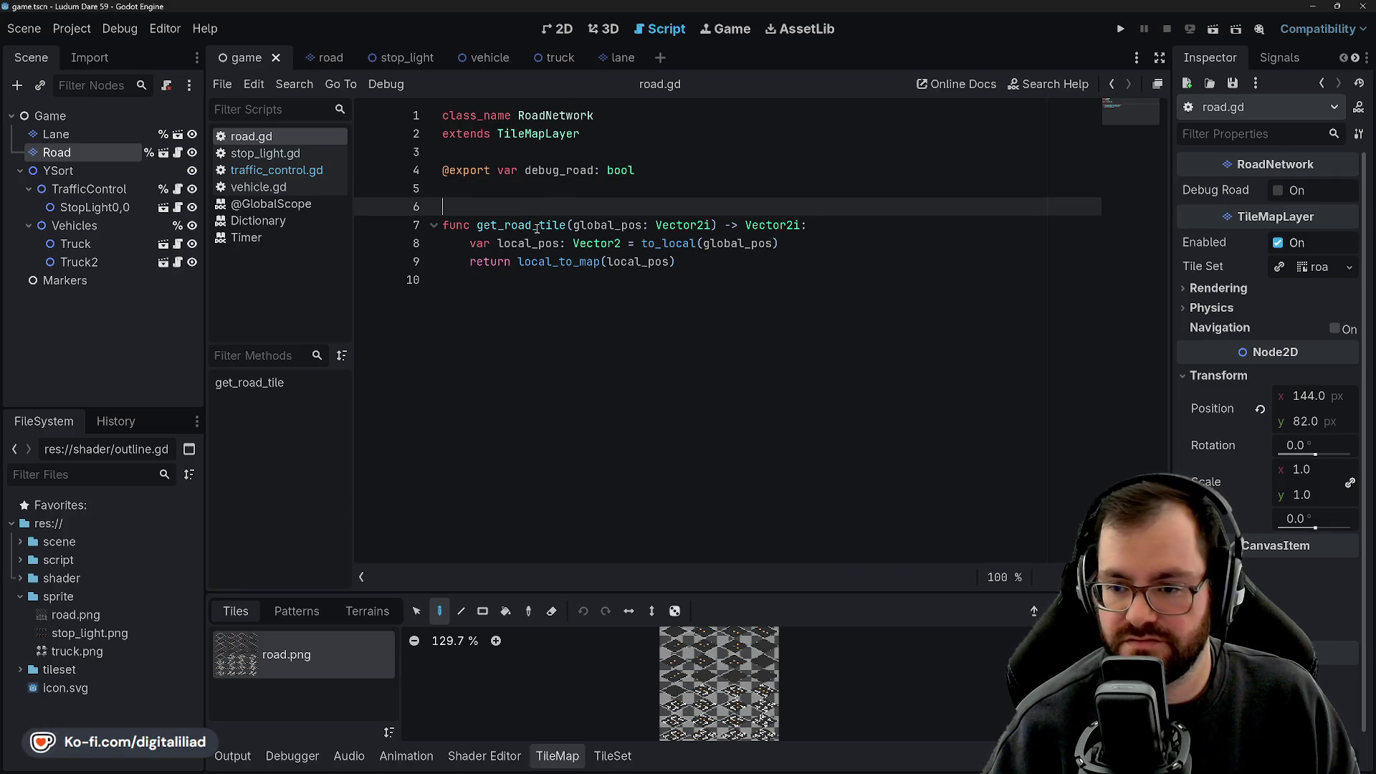
pyautogui.click(541, 226)
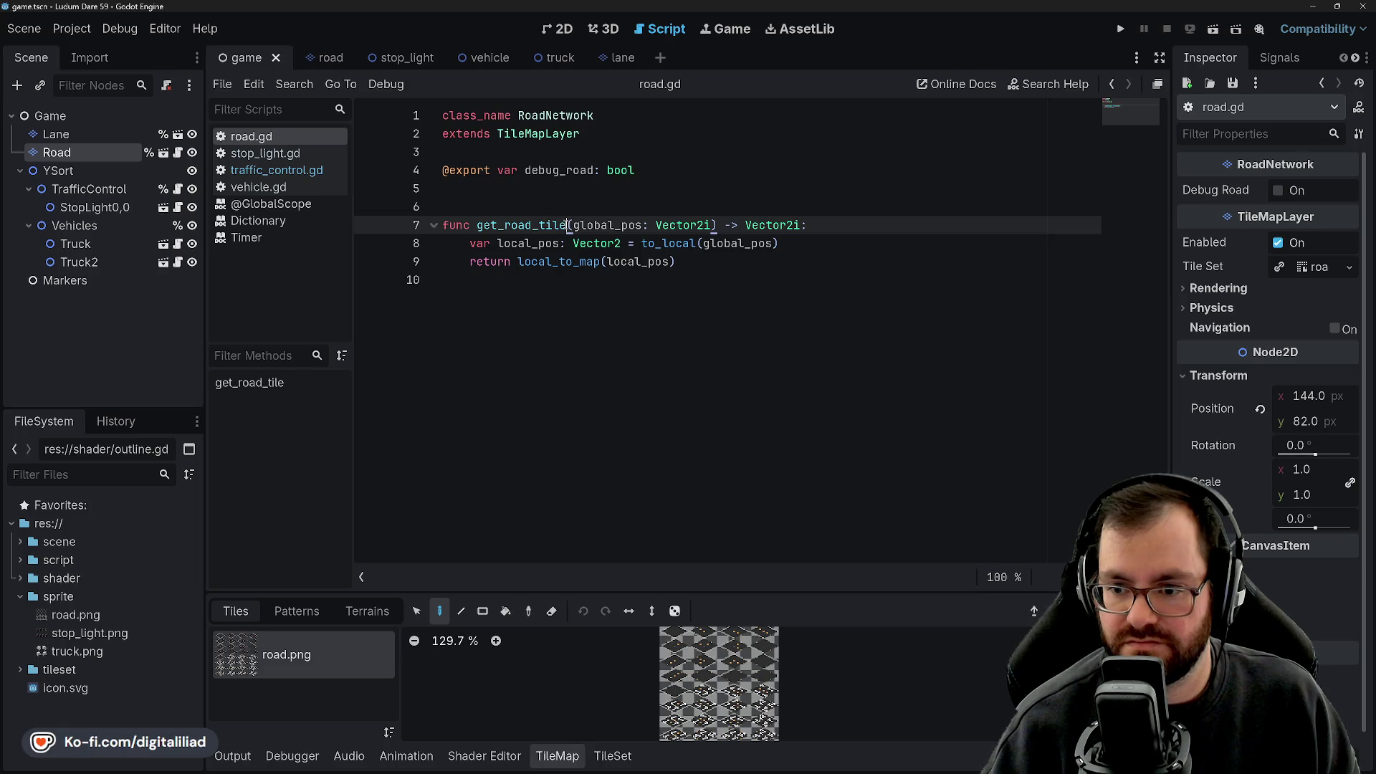
# Rename get_road_tile to get_road_map in road.gd.
pyautogui.click(540, 214)
pyautogui.moveTo(540, 225); pyautogui.dragTo(566, 225)
pyautogui.write('map')
pyautogui.click(489, 215)
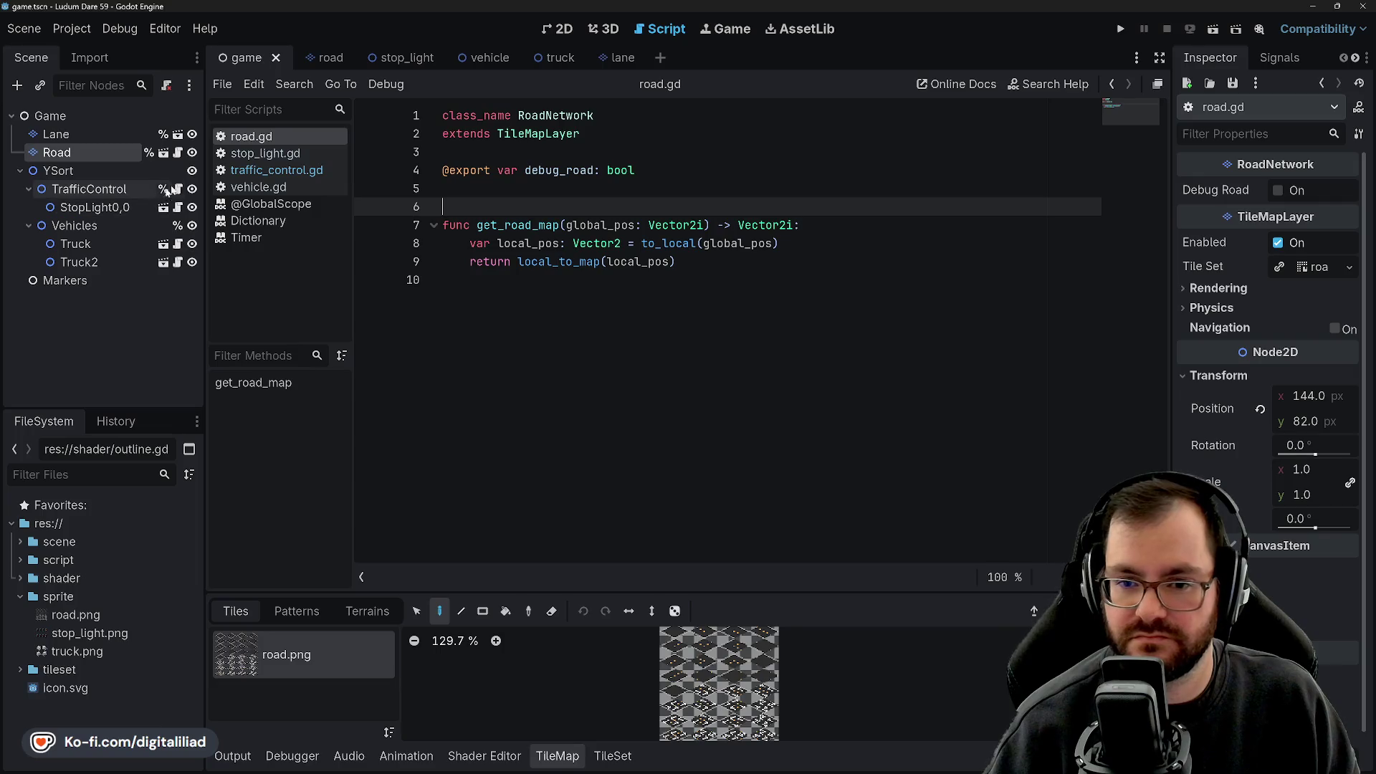
# Change the line 7 call in traffic_control.gd to get_road_map and save.
pyautogui.click(265, 153)
pyautogui.scroll(-1, 572, 331)
pyautogui.scroll(-3, 571, 332)
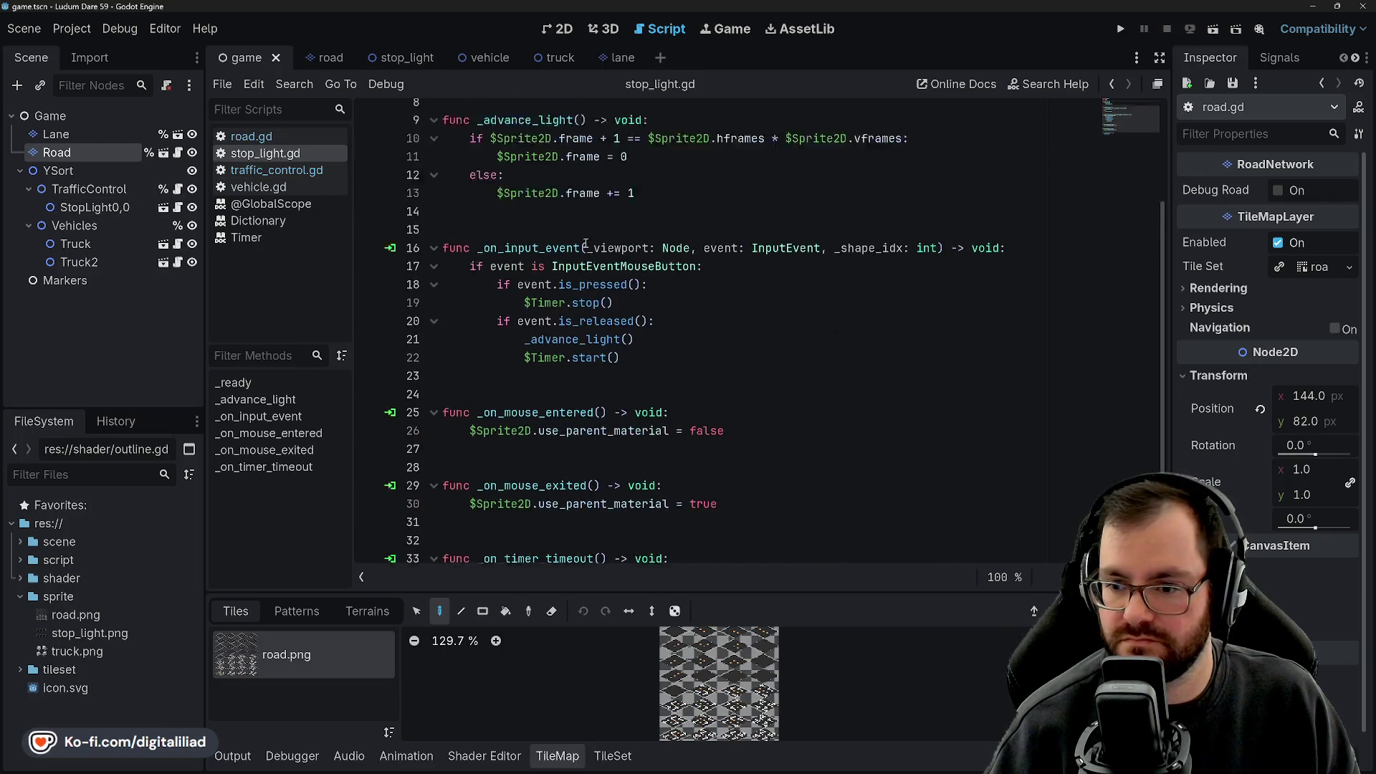
pyautogui.scroll(3, 625, 247)
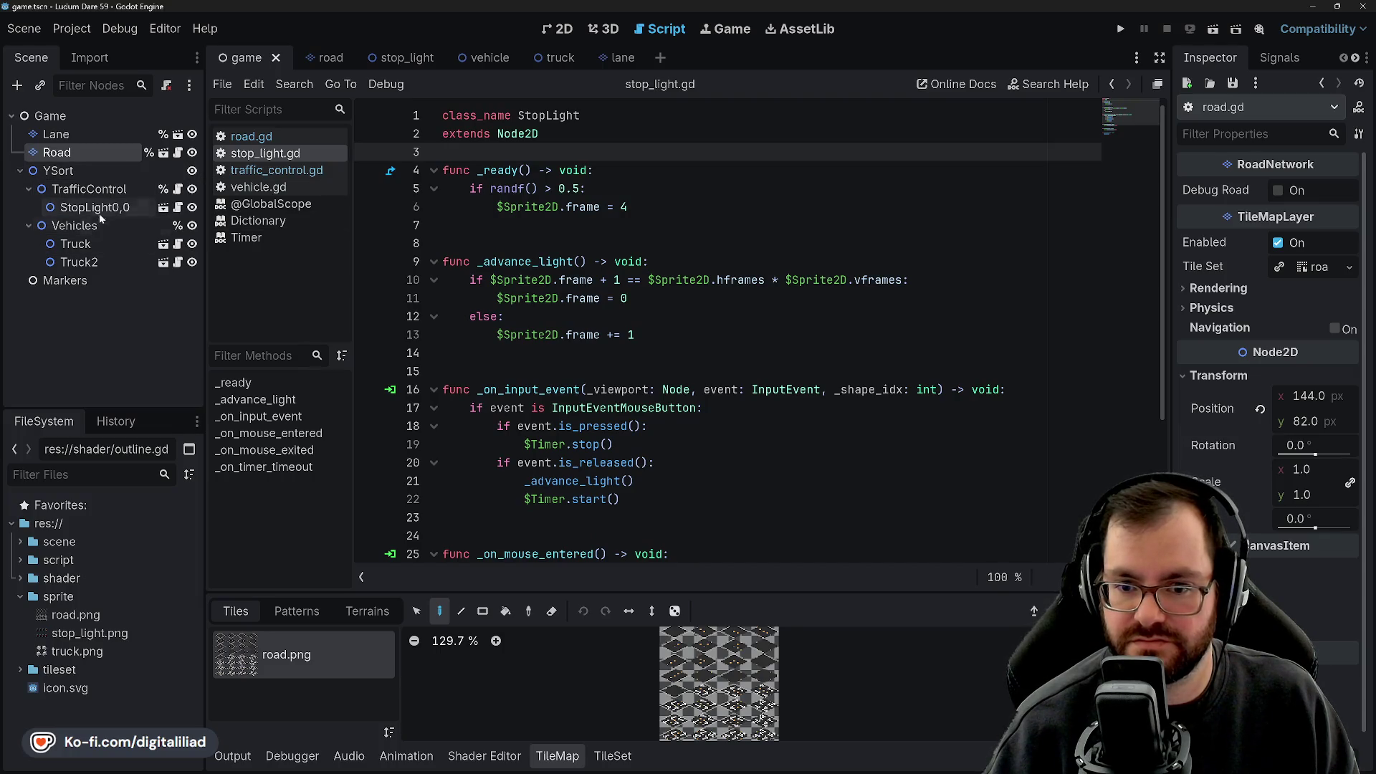
pyautogui.click(101, 189)
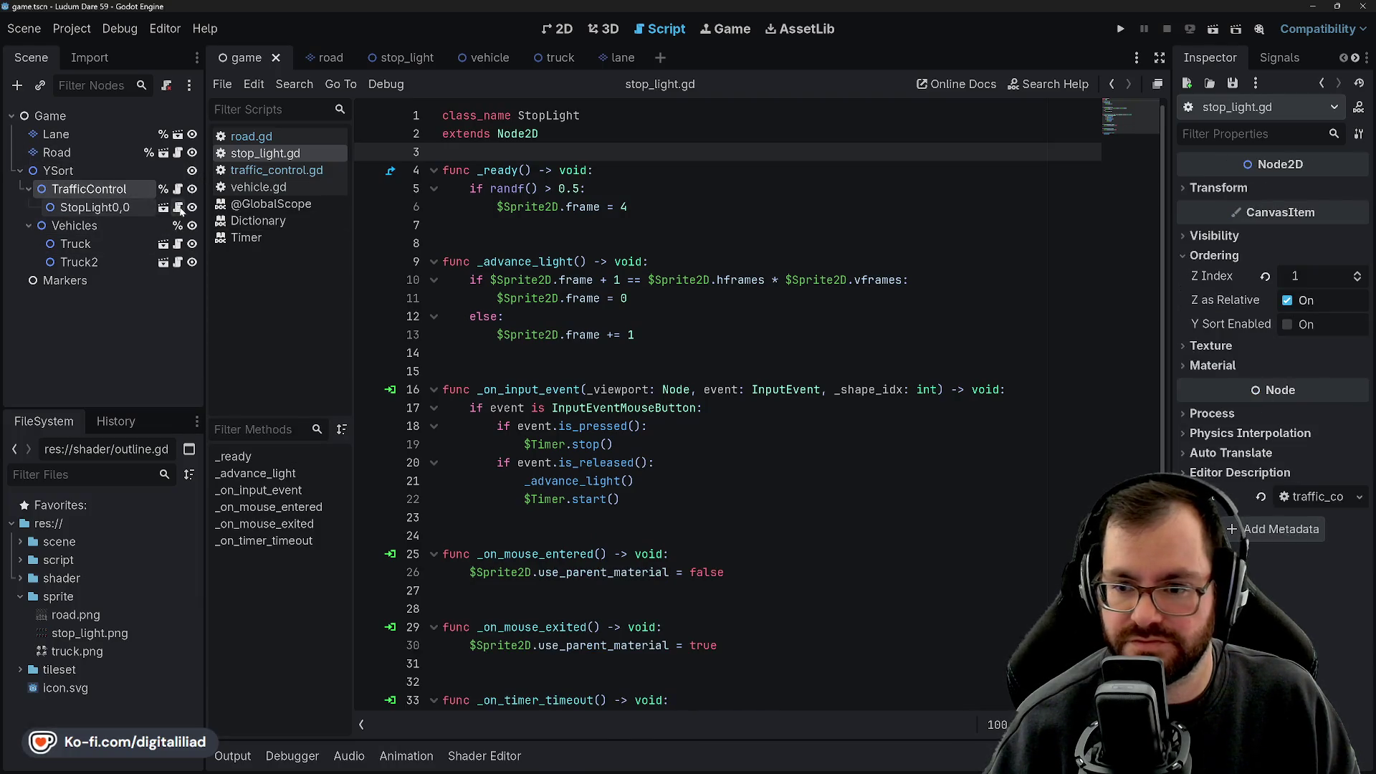
pyautogui.click(179, 189)
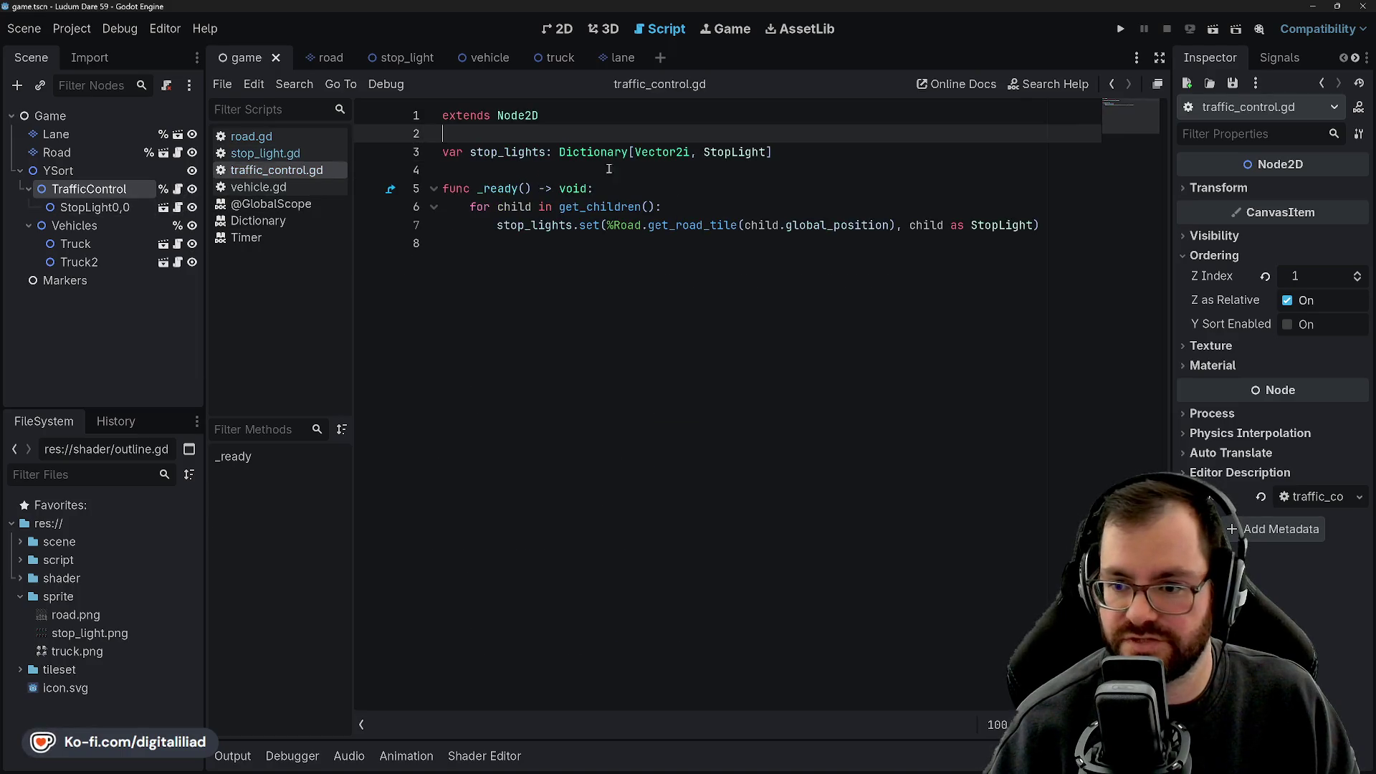
pyautogui.doubleClick(723, 224)
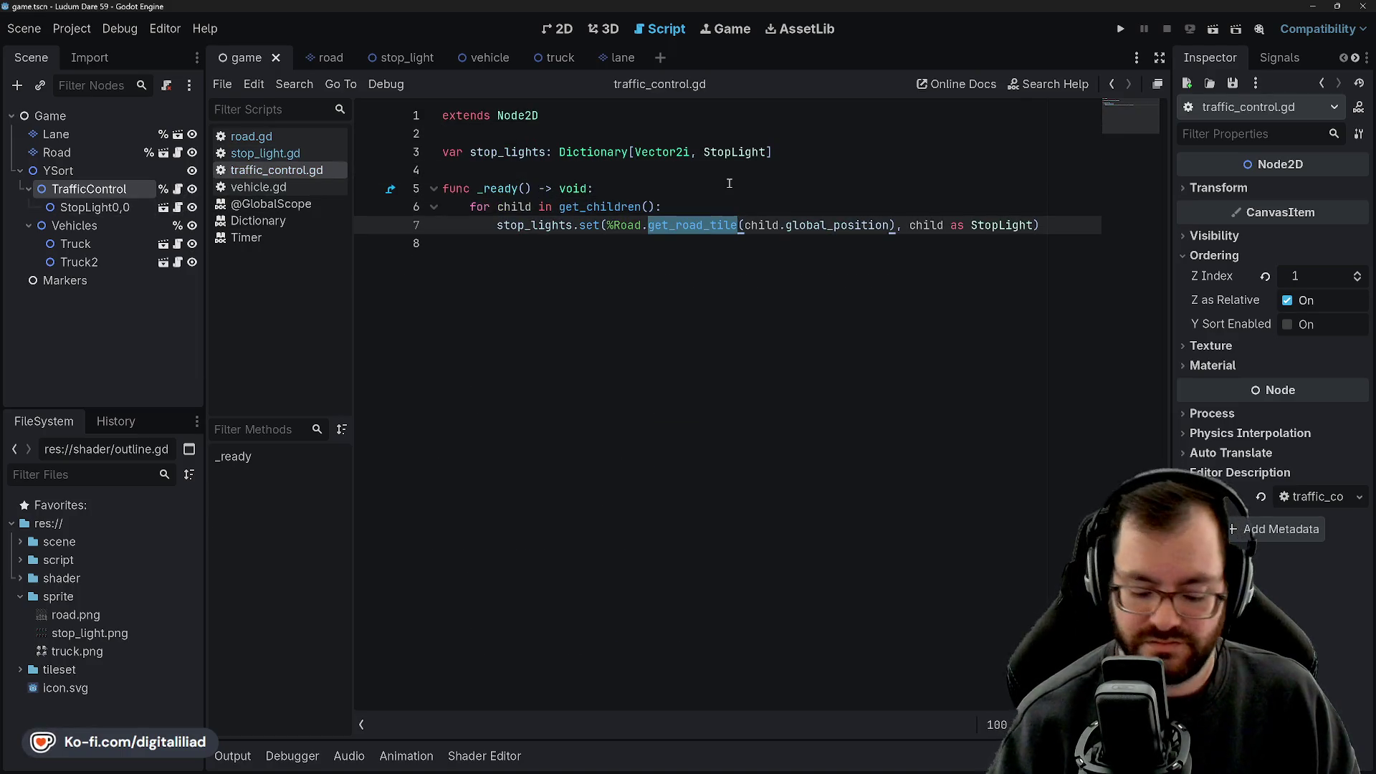
pyautogui.write('get_ro')
pyautogui.write('ad_map')
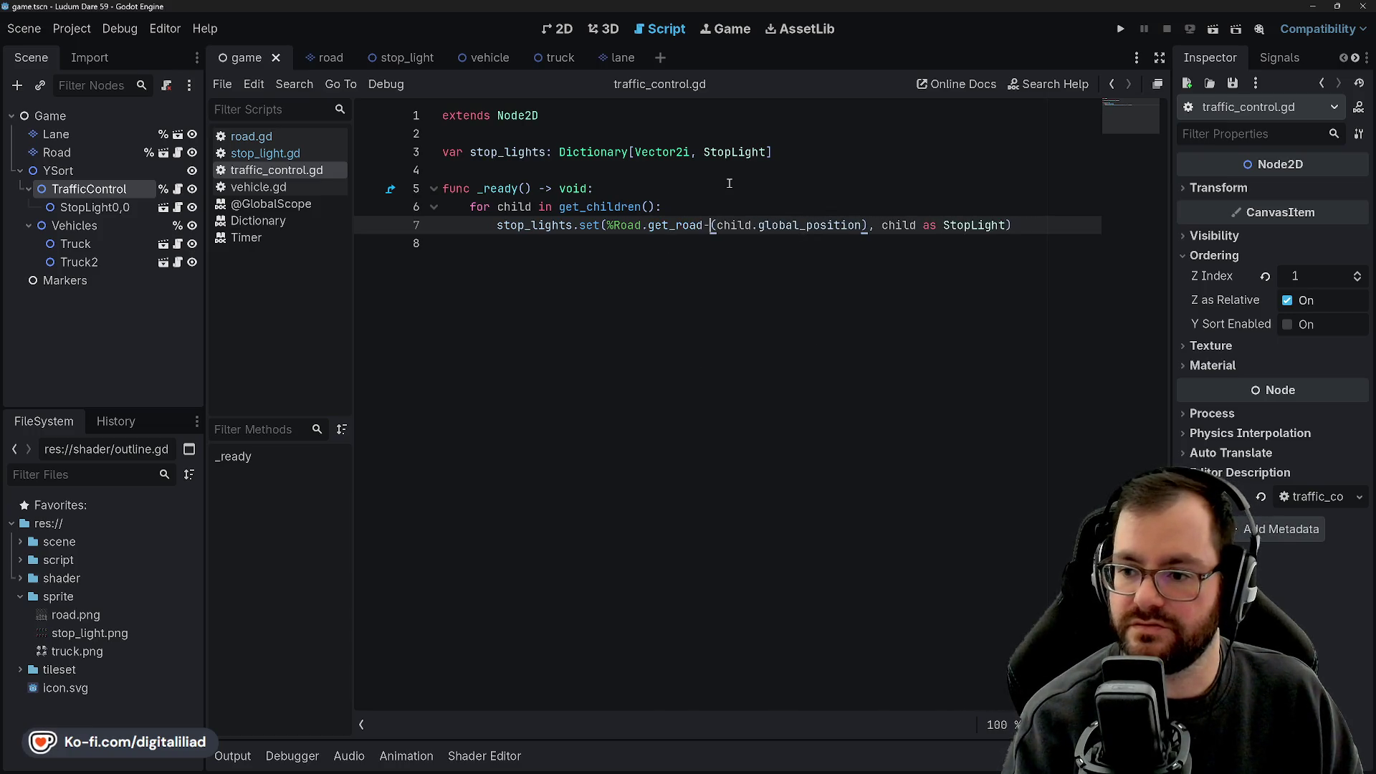
pyautogui.hotkey('ctrl', 's')
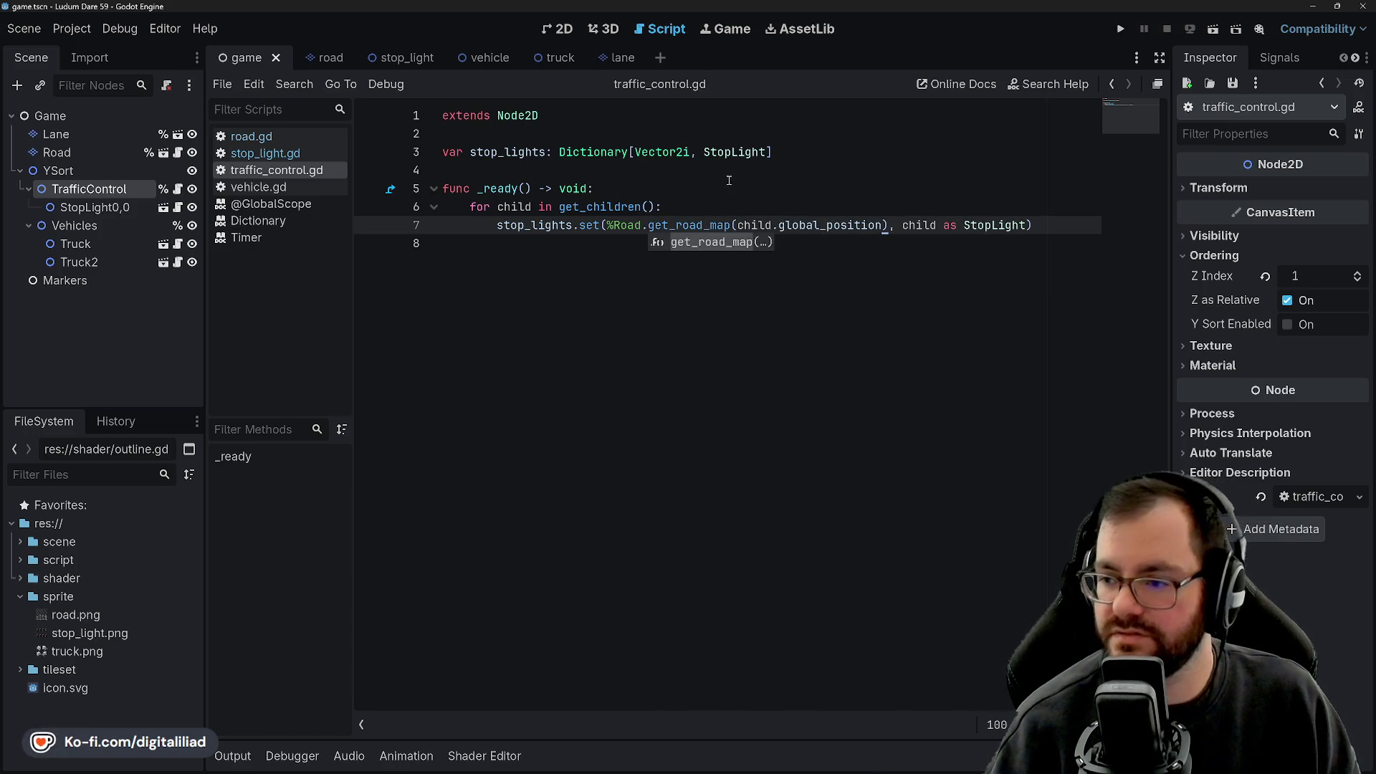
pyautogui.click(560, 188)
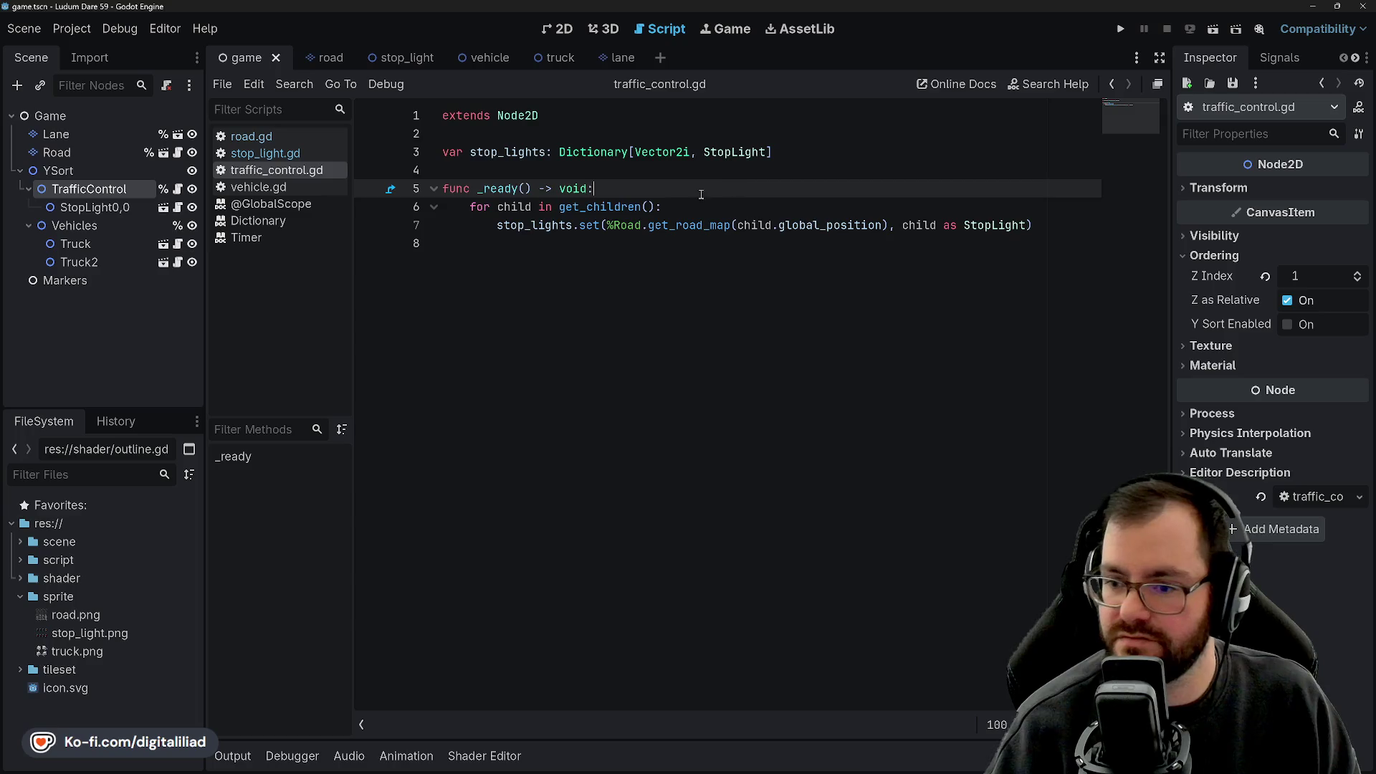
# Attach a new script saved as res://script/lane.gd, extending TileMapLayer, to the Lane node.
pyautogui.click(125, 135)
pyautogui.click(167, 86)
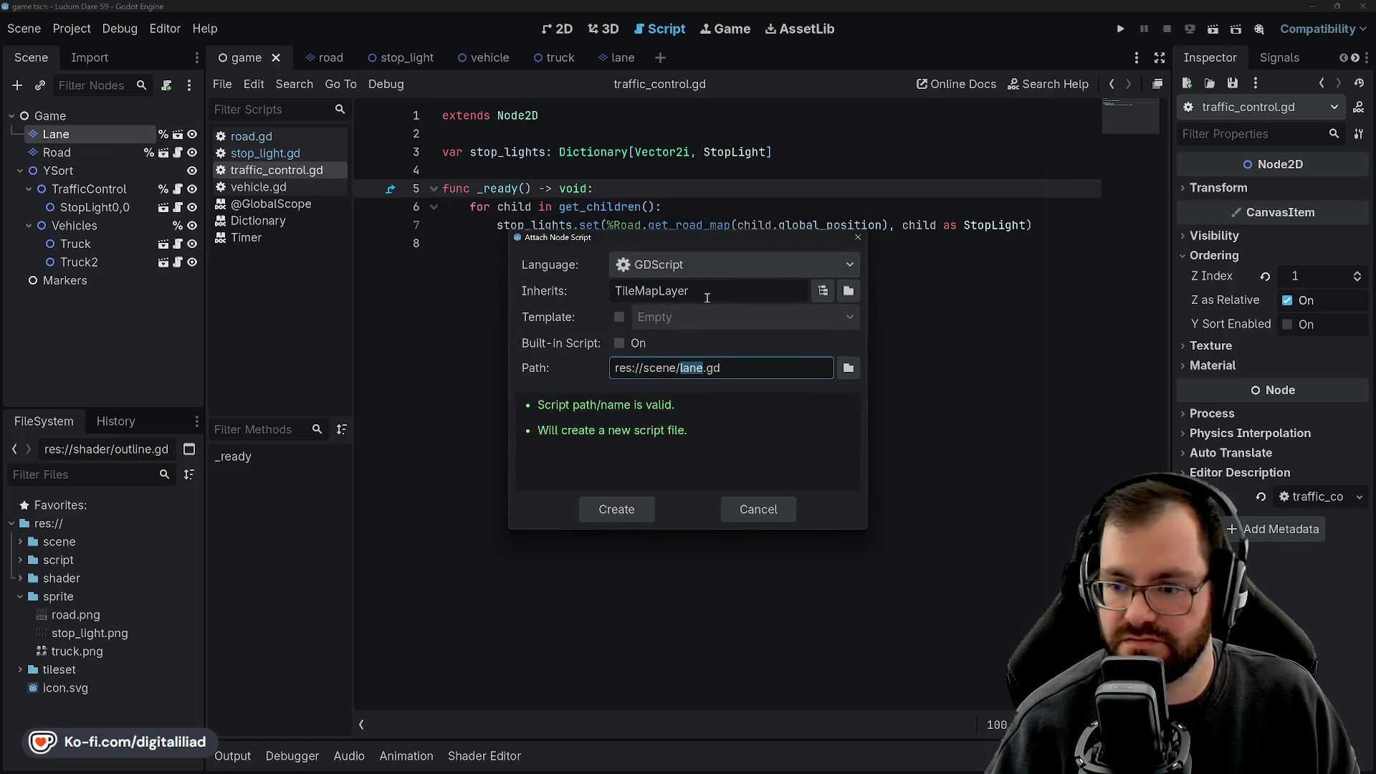
pyautogui.click(676, 367)
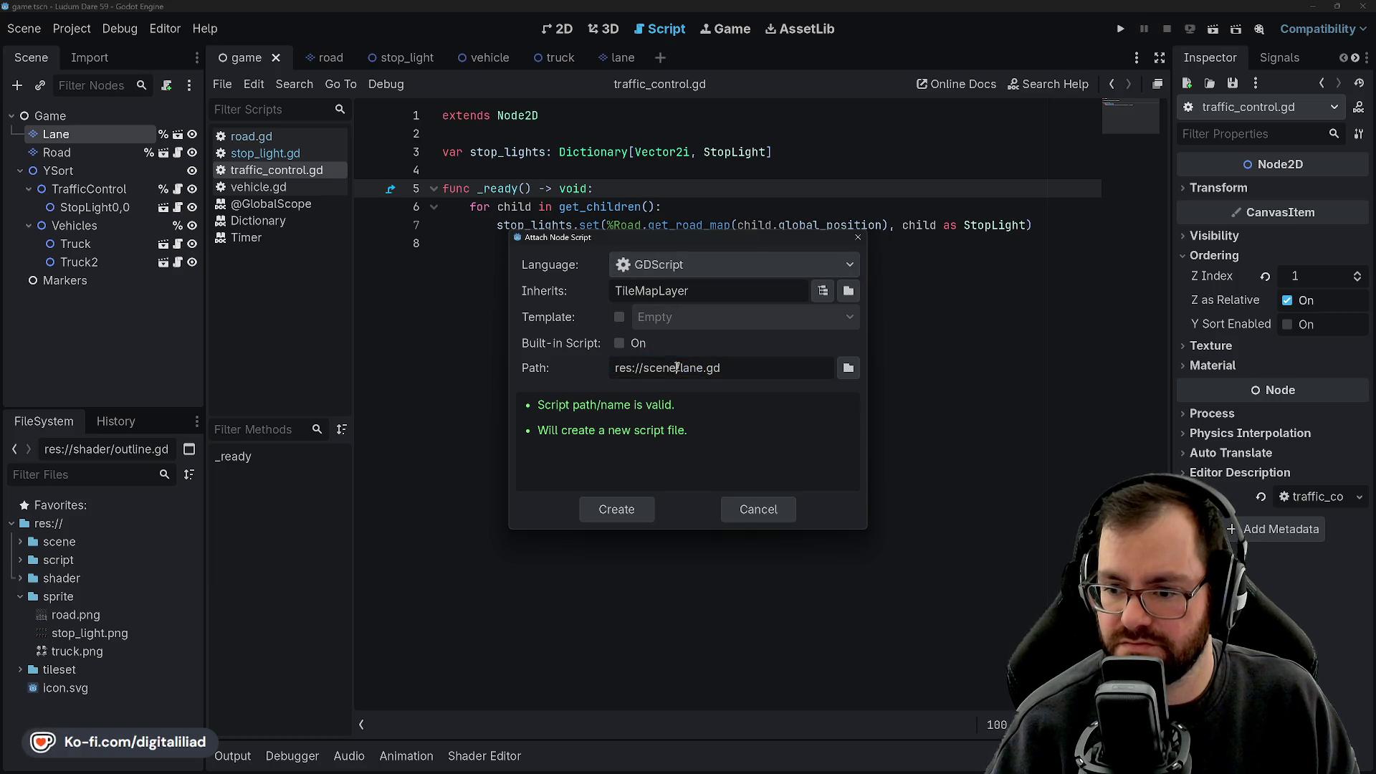
pyautogui.write('scrip')
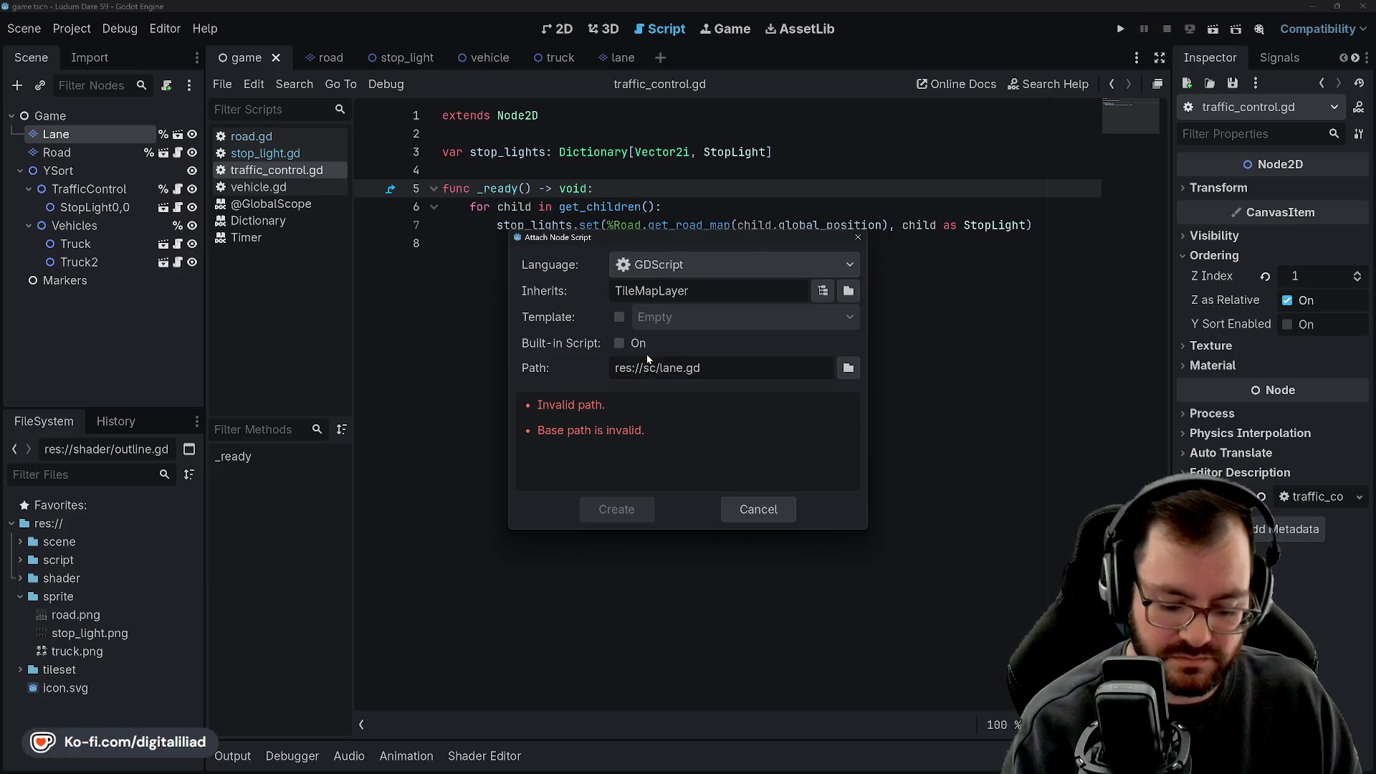
pyautogui.write('t')
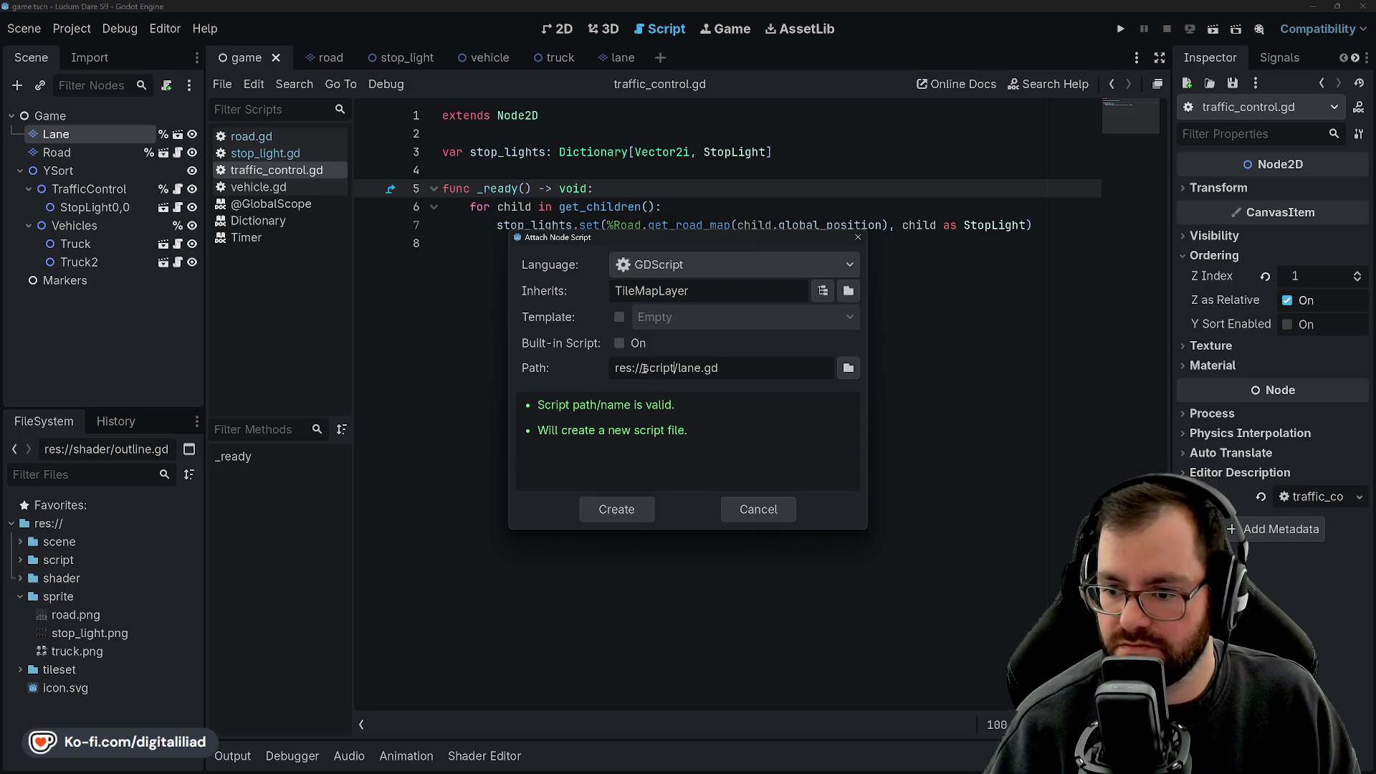
pyautogui.click(617, 509)
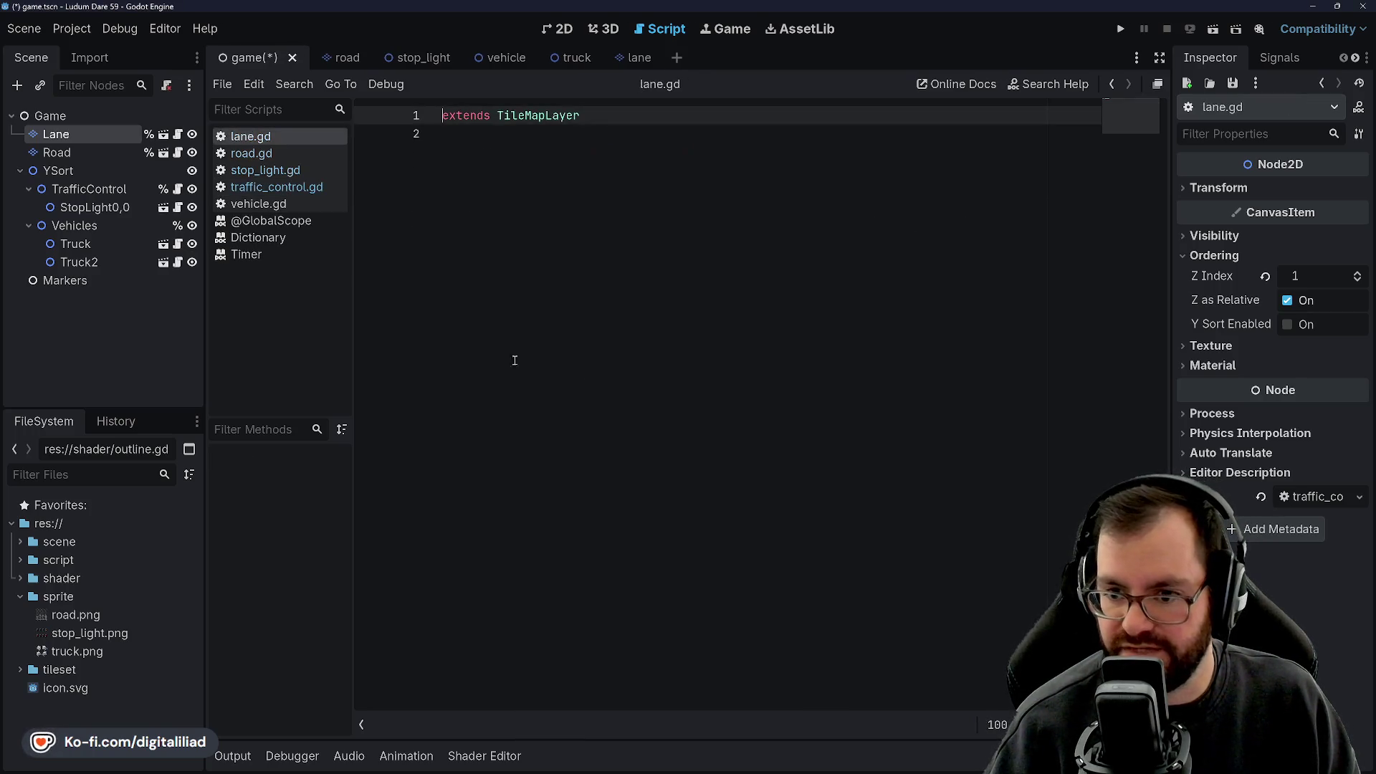
pyautogui.click(495, 143)
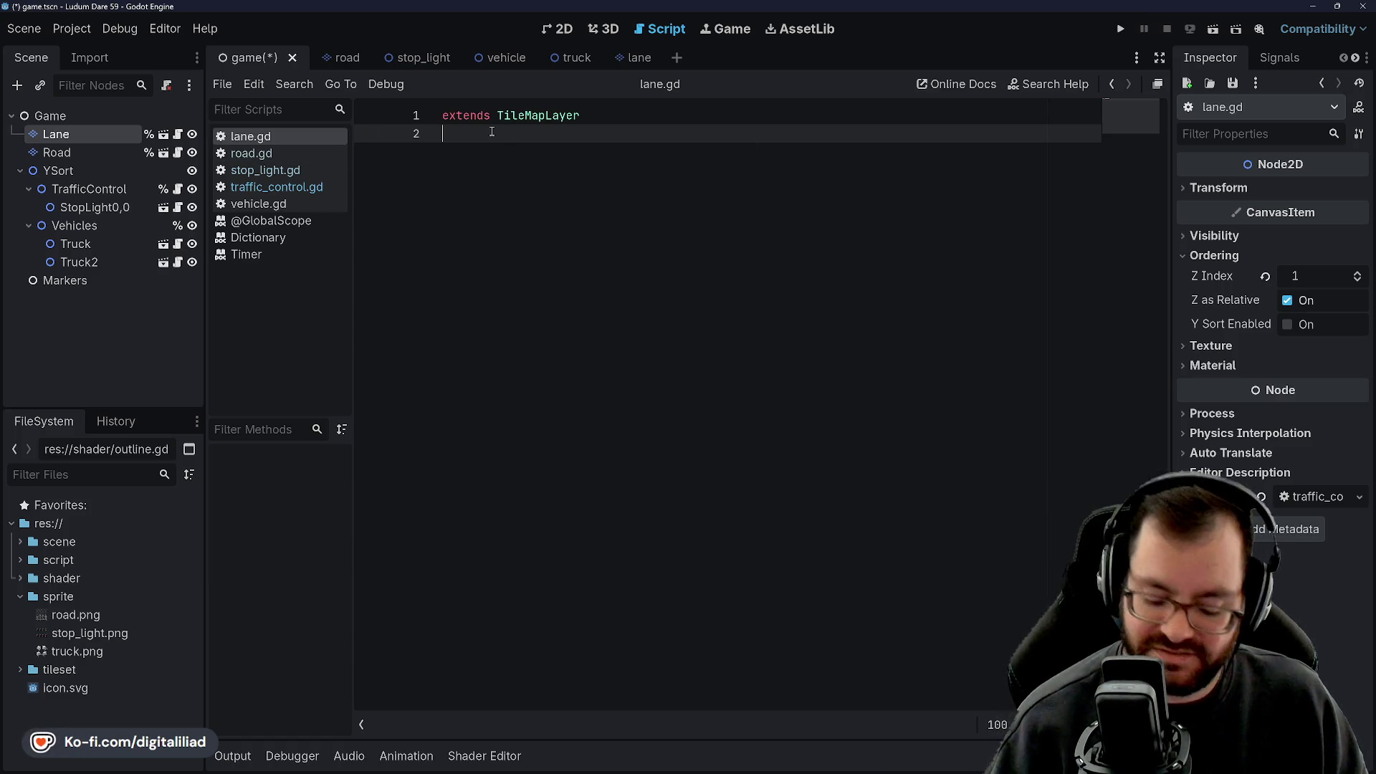
# Add a blank line in lane.gd, then switch through stop_light.gd to road.gd.
pyautogui.press('Return')
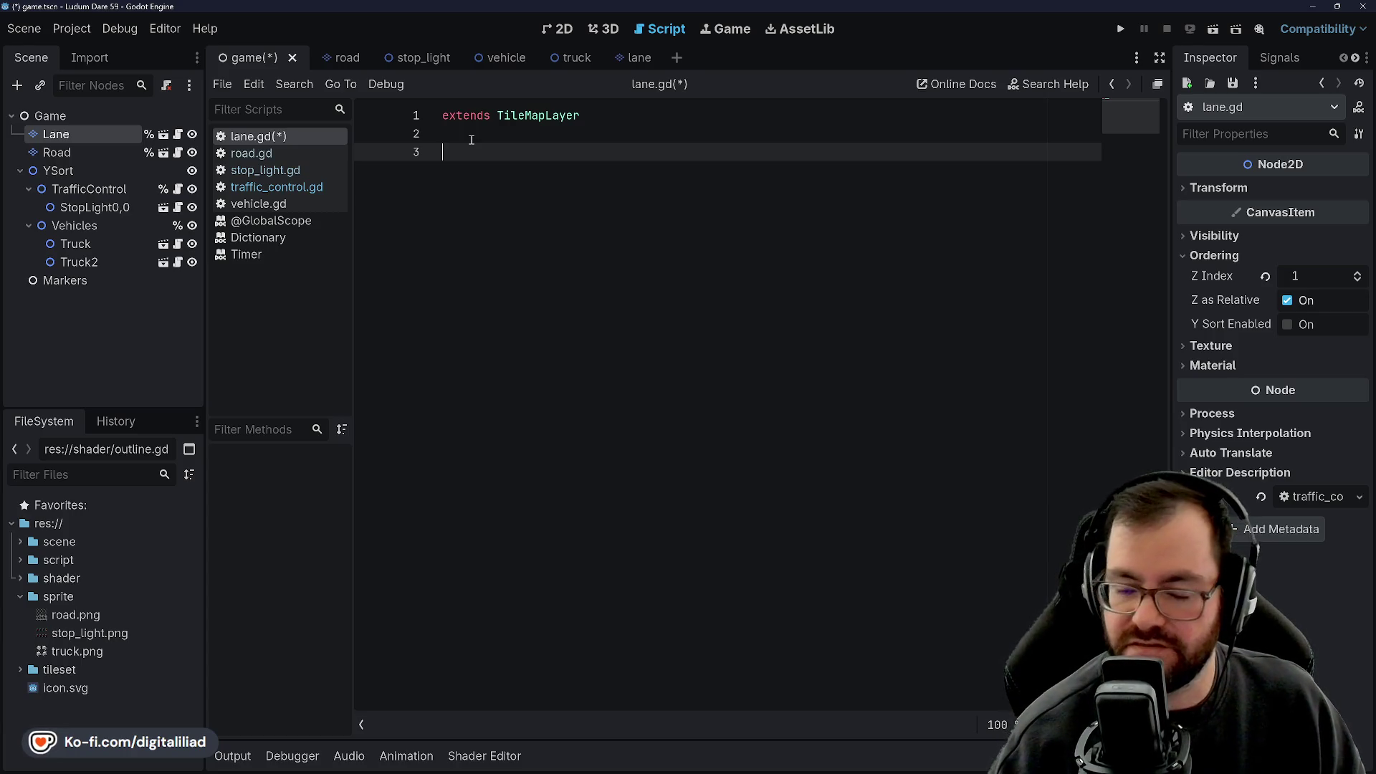
pyautogui.press('Up')
pyautogui.press('Down')
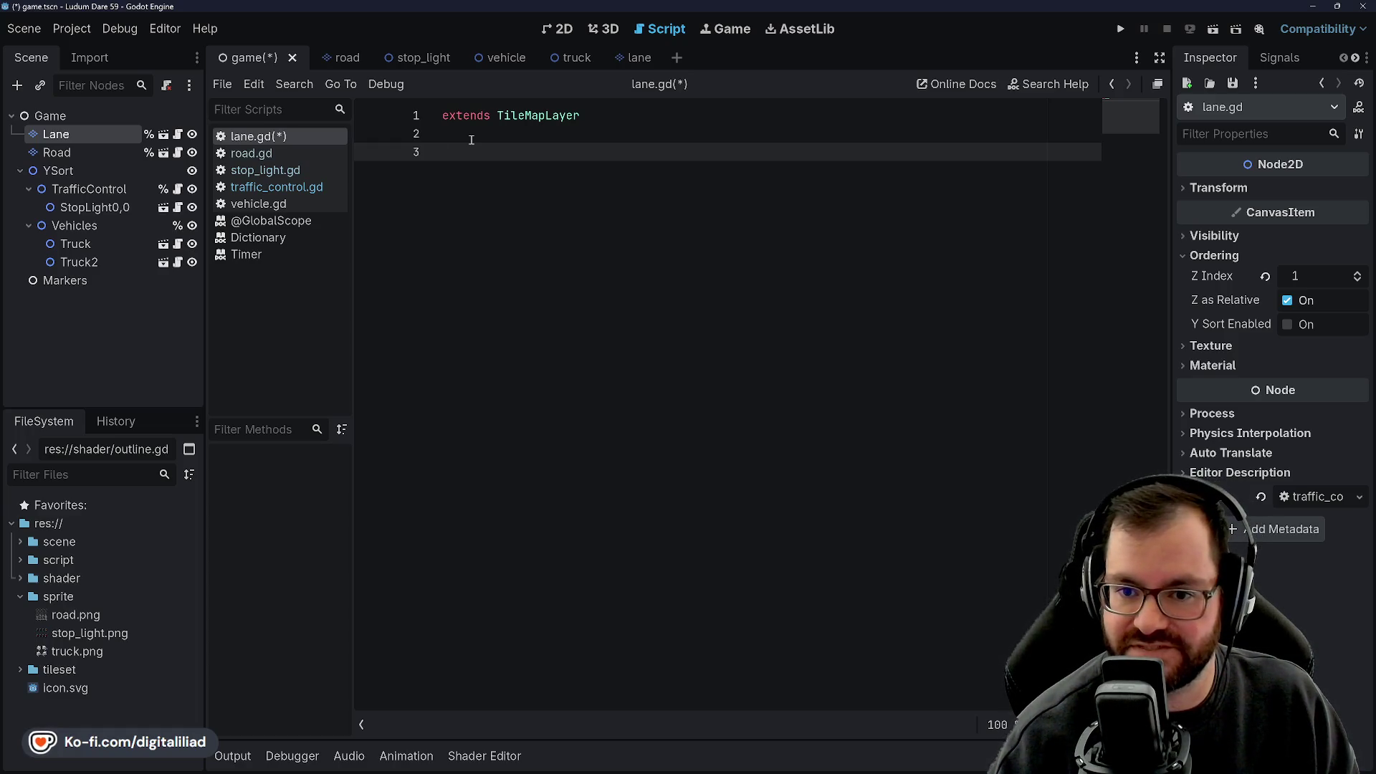
pyautogui.click(274, 170)
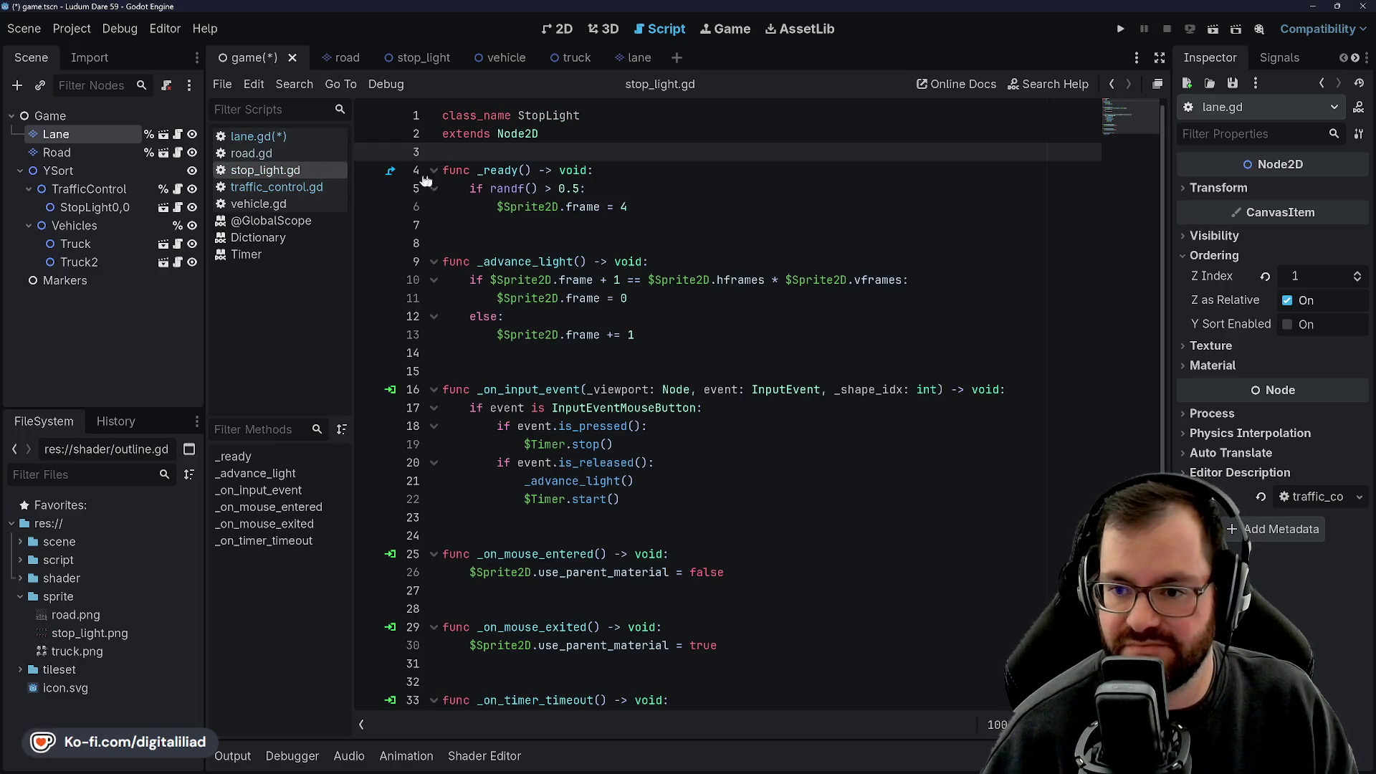
pyautogui.click(277, 155)
# Copy the debug flag and get_road_map function into lane.gd, renaming the flag debug_mode.
pyautogui.moveTo(487, 278); pyautogui.dragTo(444, 177)
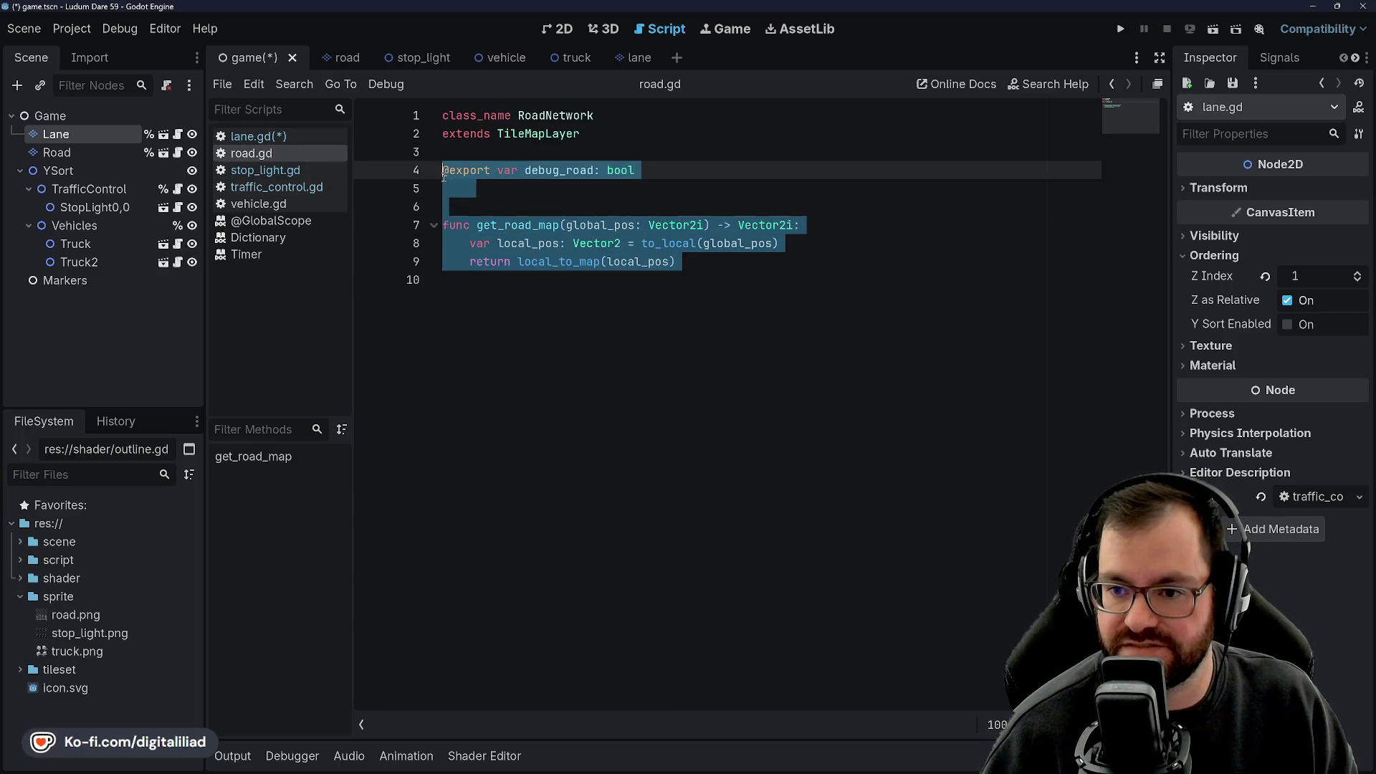
pyautogui.hotkey('ctrl', 'c')
pyautogui.click(316, 136)
pyautogui.click(482, 152)
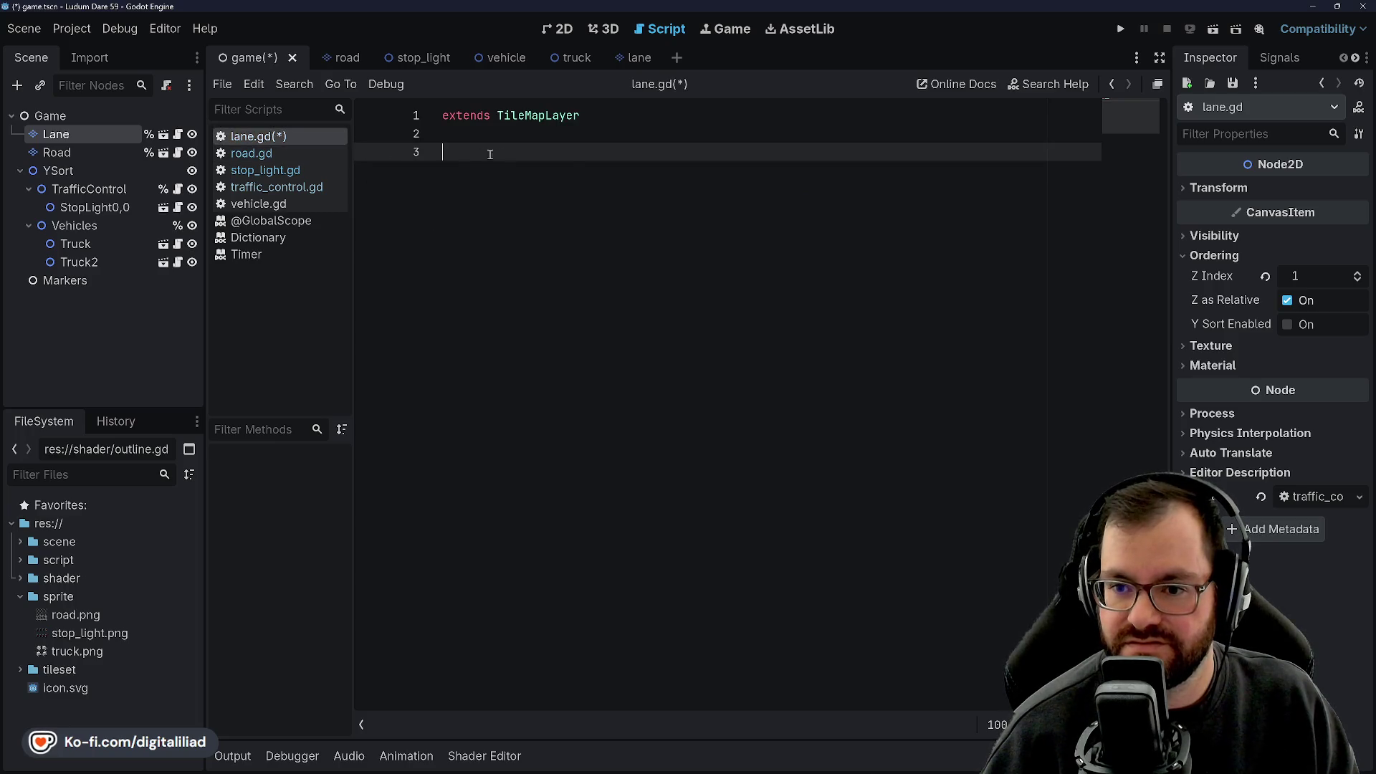
pyautogui.hotkey('ctrl', 'v')
pyautogui.click(511, 152)
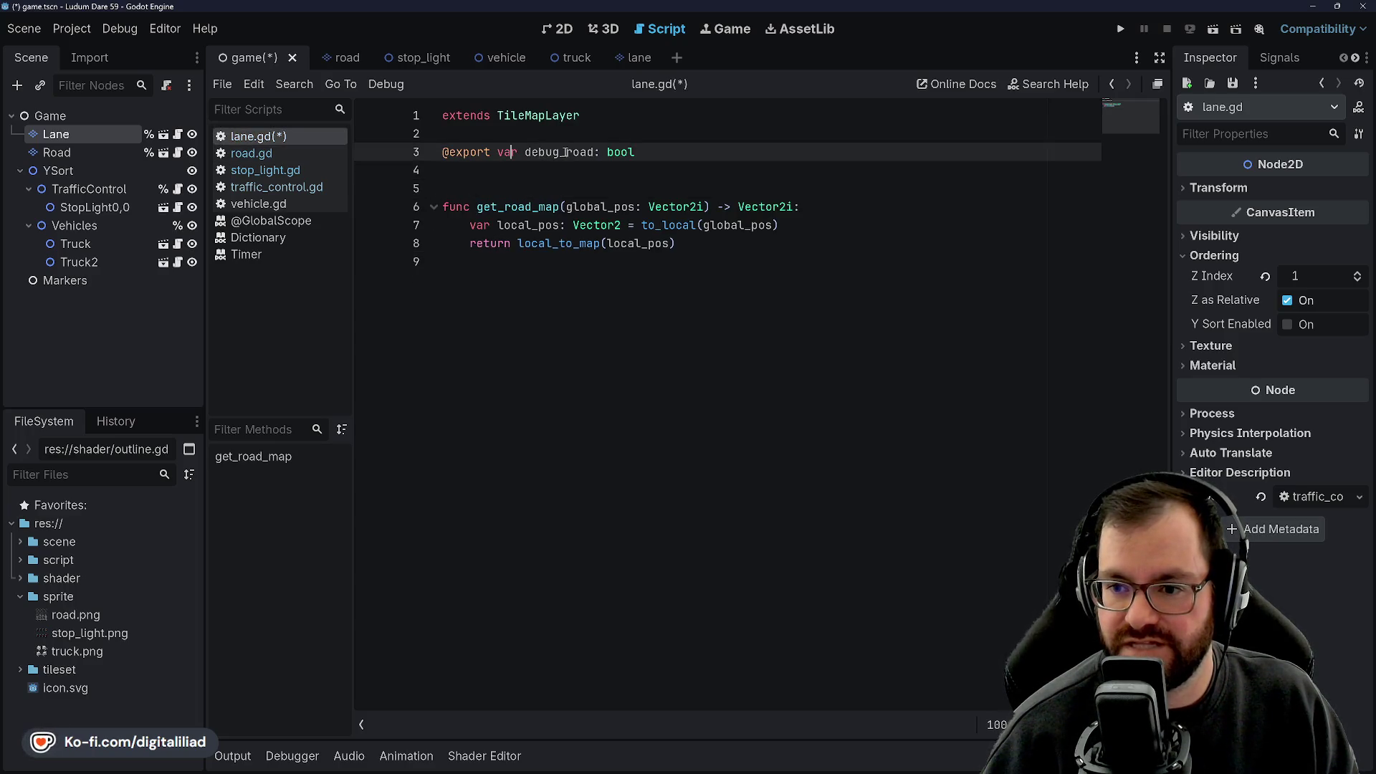
pyautogui.moveTo(594, 152); pyautogui.dragTo(567, 152)
pyautogui.write('lane')
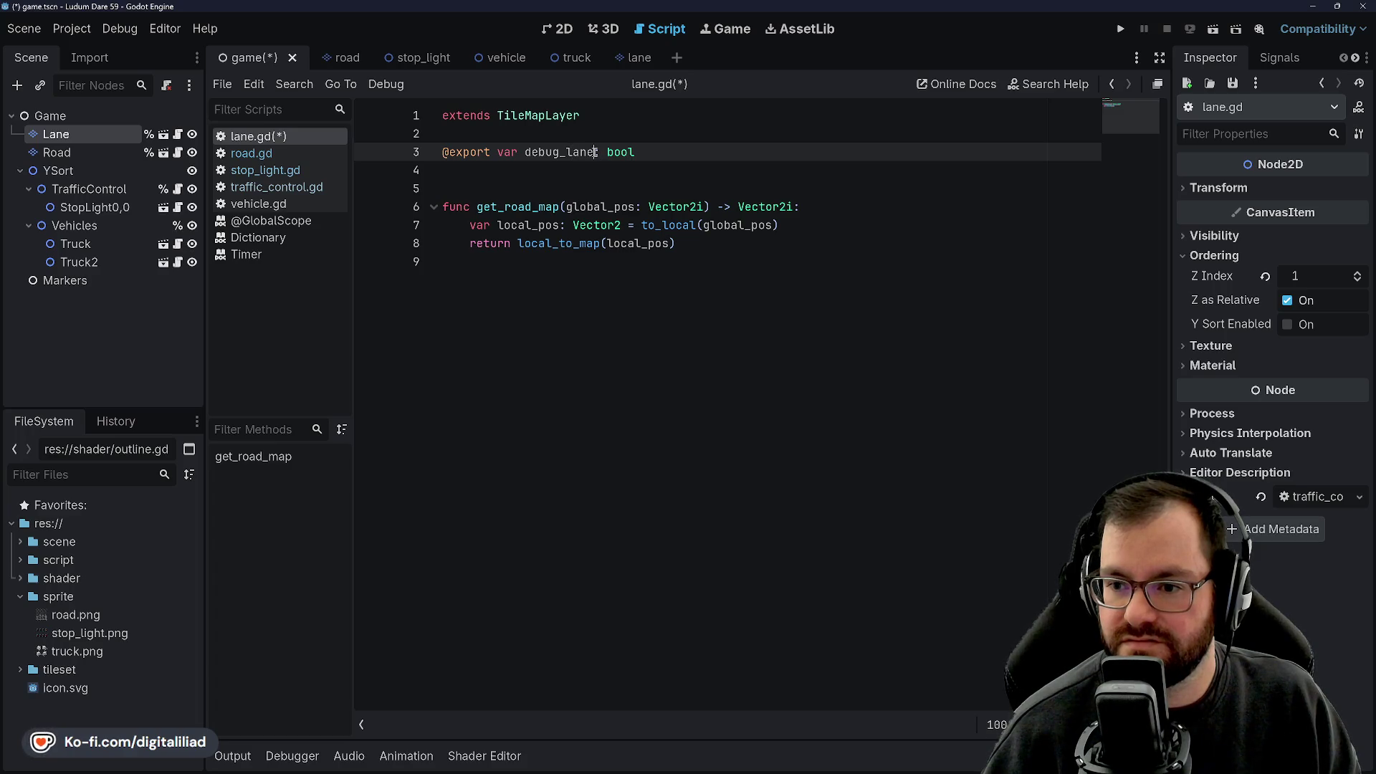
pyautogui.write('mode')
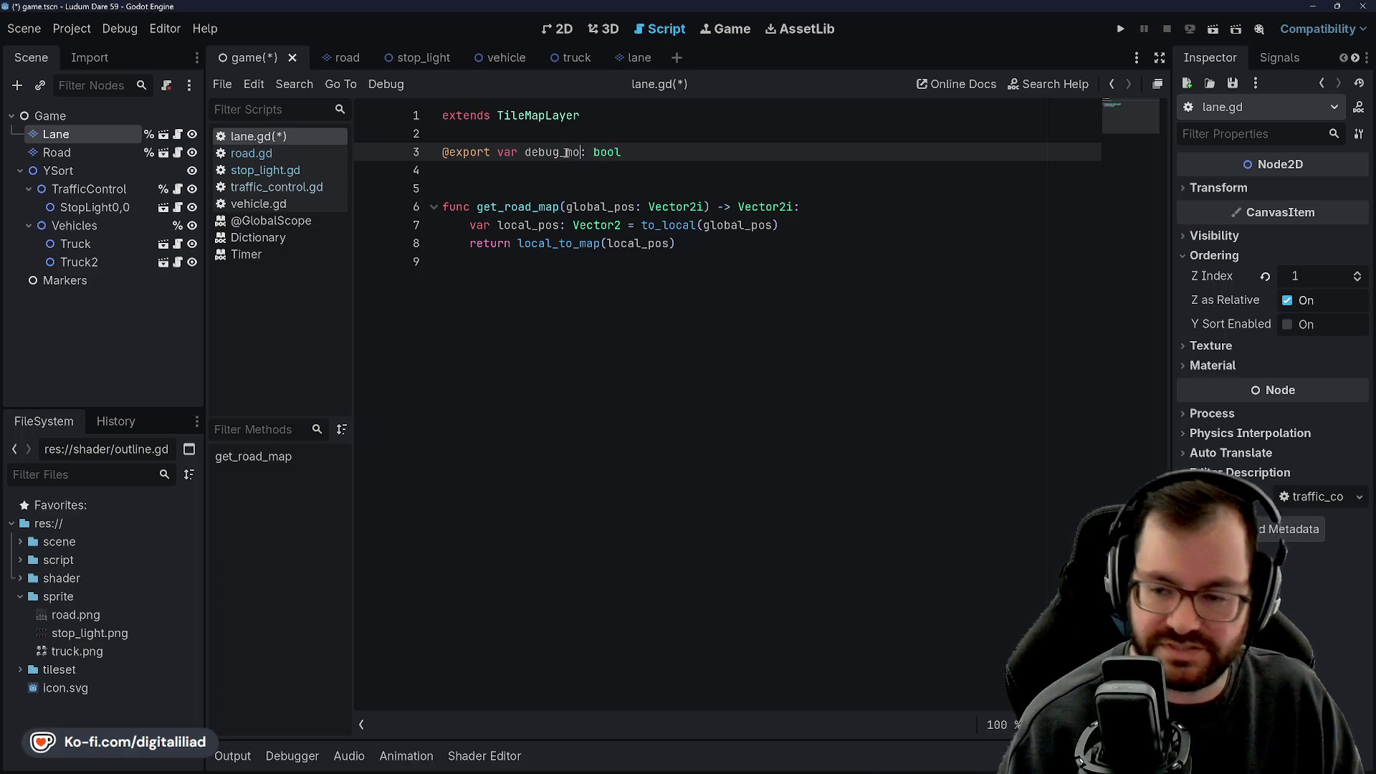
pyautogui.hotkey('ctrl', 's')
pyautogui.press('Down')
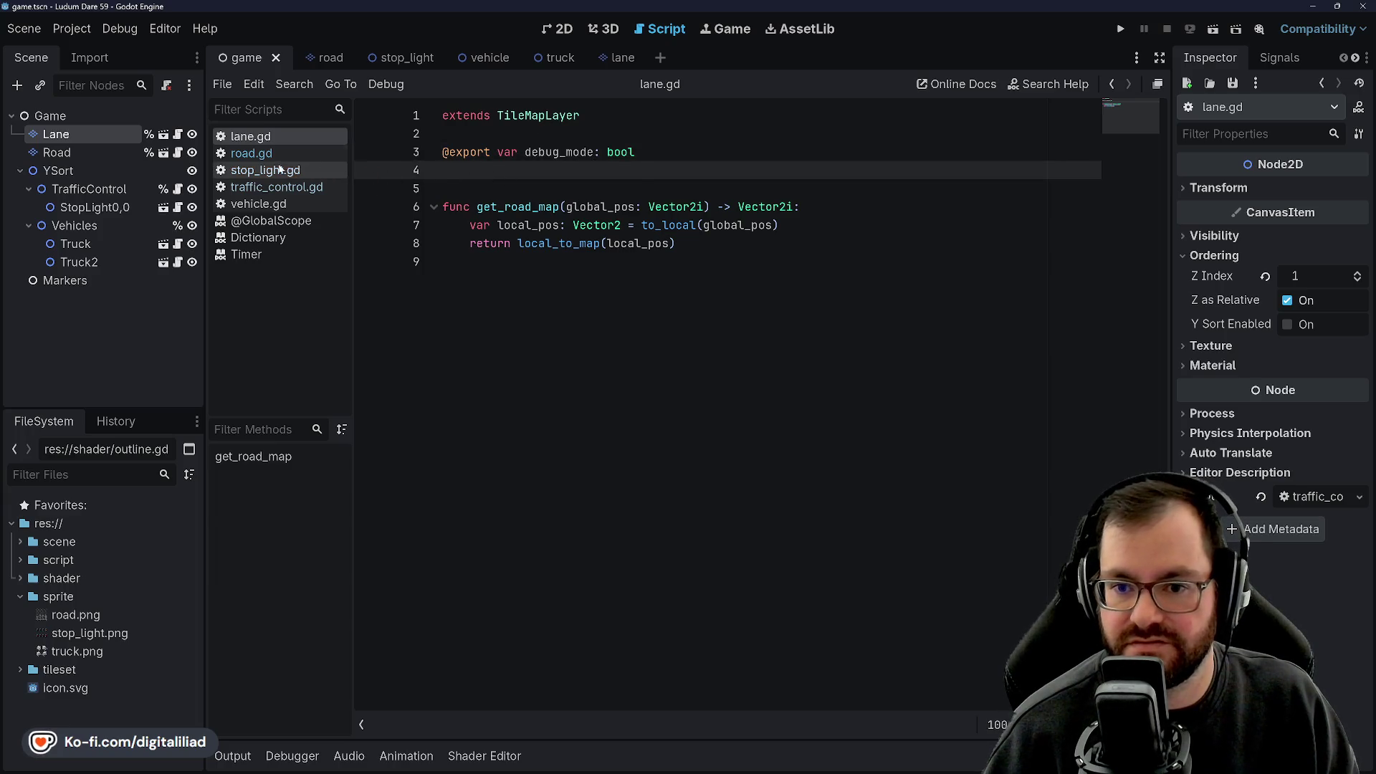
# Rename debug_road to debug_mode in road.gd.
pyautogui.click(251, 152)
pyautogui.moveTo(566, 170); pyautogui.dragTo(592, 171)
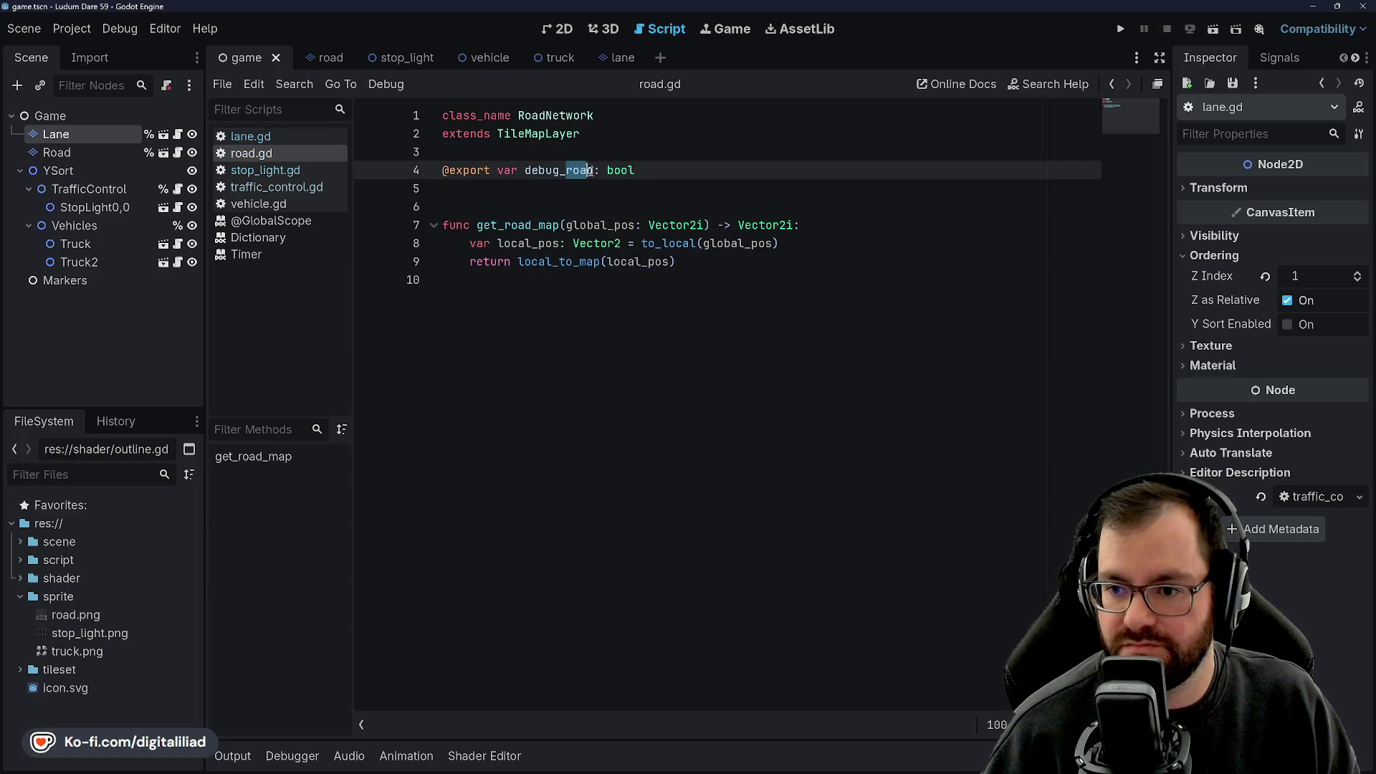
pyautogui.write('mode')
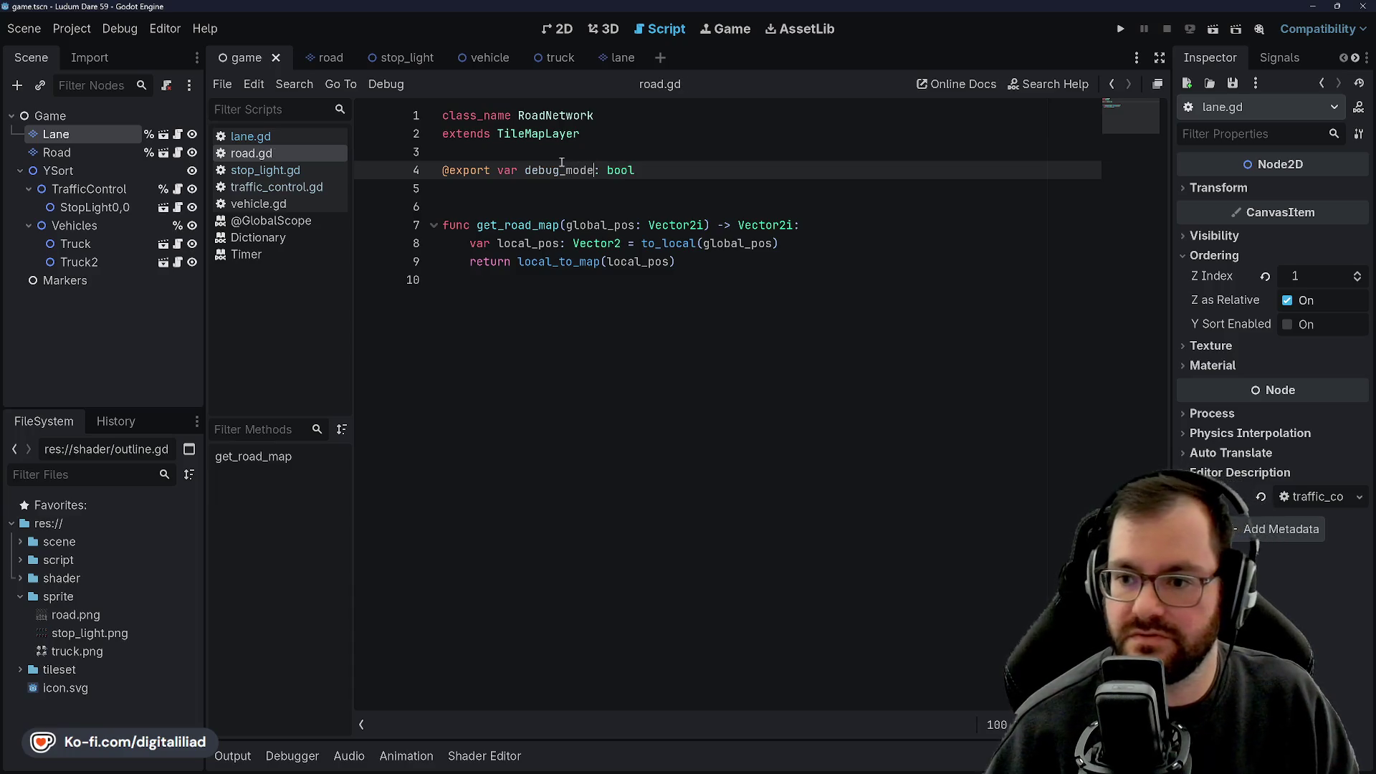
pyautogui.click(498, 177)
pyautogui.click(502, 192)
# Delete the class_name RoadNetwork line from road.gd and save.
pyautogui.click(251, 137)
pyautogui.click(439, 117)
pyautogui.click(303, 153)
pyautogui.tripleClick(473, 117)
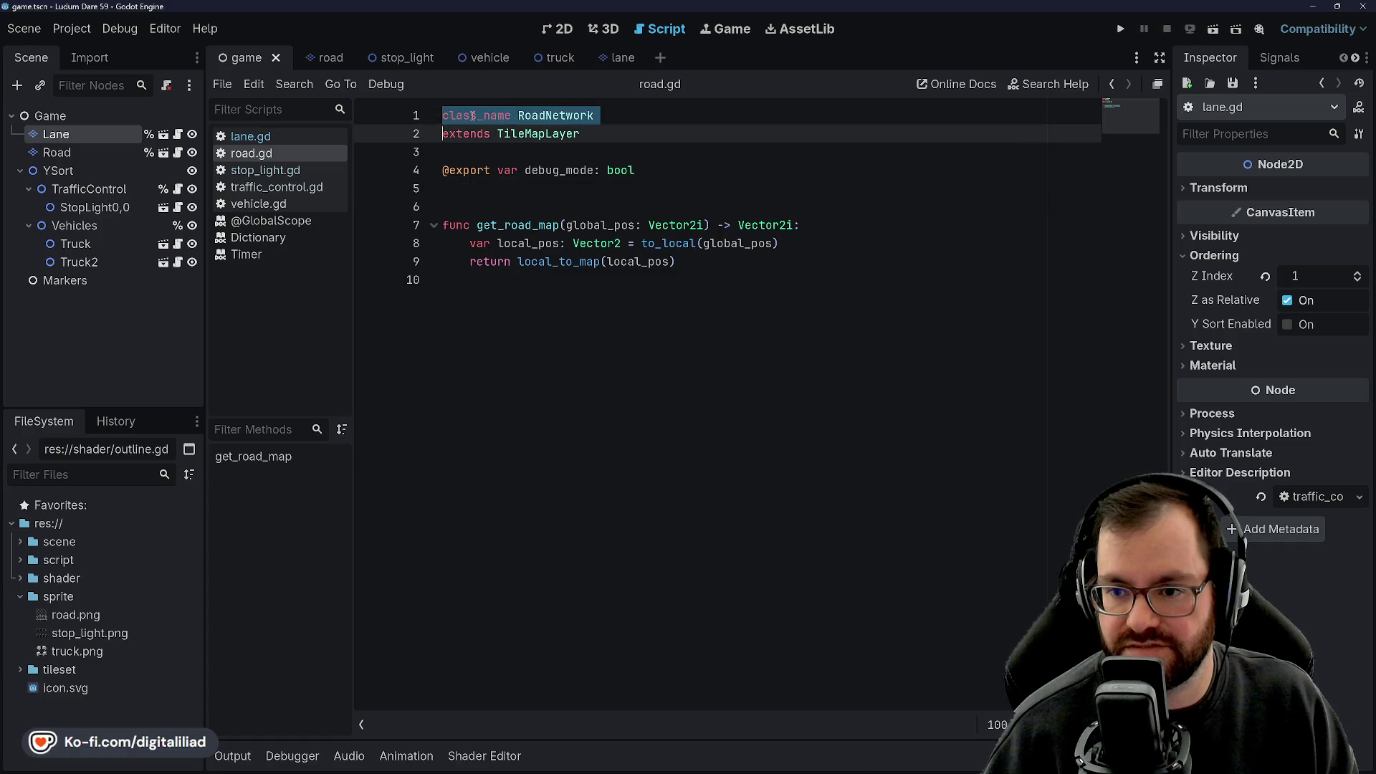
pyautogui.press('Delete')
pyautogui.press('Delete')
pyautogui.click(468, 173)
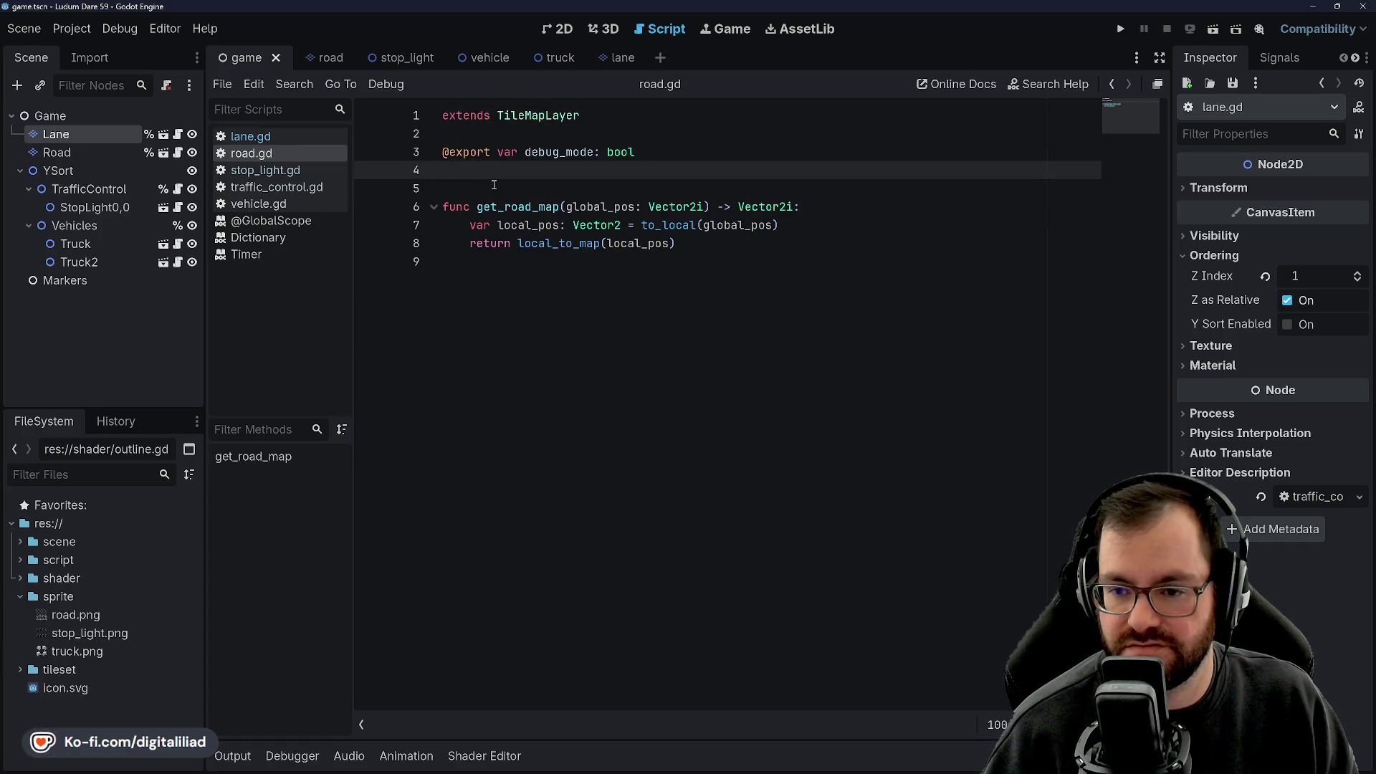
pyautogui.hotkey('ctrl', 's')
# In lane.gd, remove the extra blank line and rename get_road_map to get_lane_map.
pyautogui.click(269, 139)
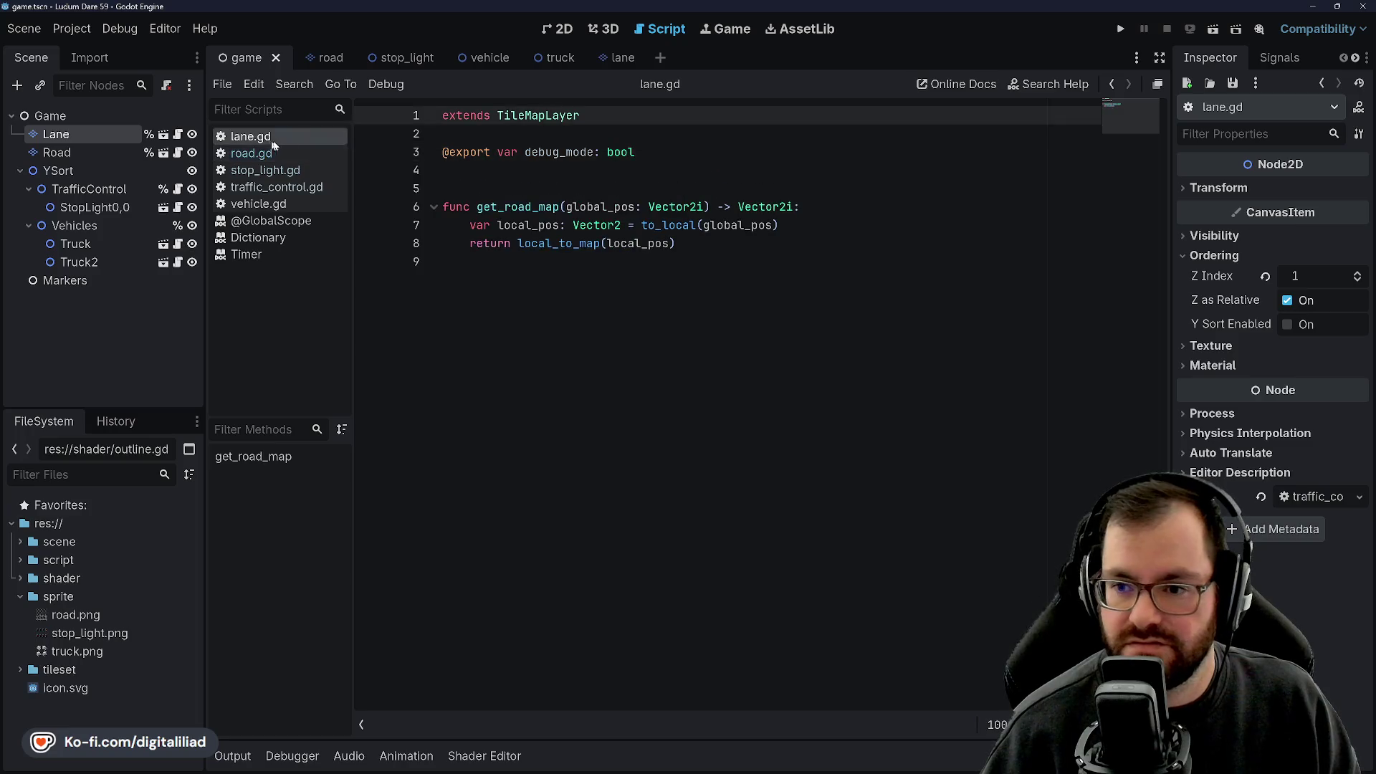
pyautogui.click(487, 173)
pyautogui.press('BackSpace')
pyautogui.click(518, 188)
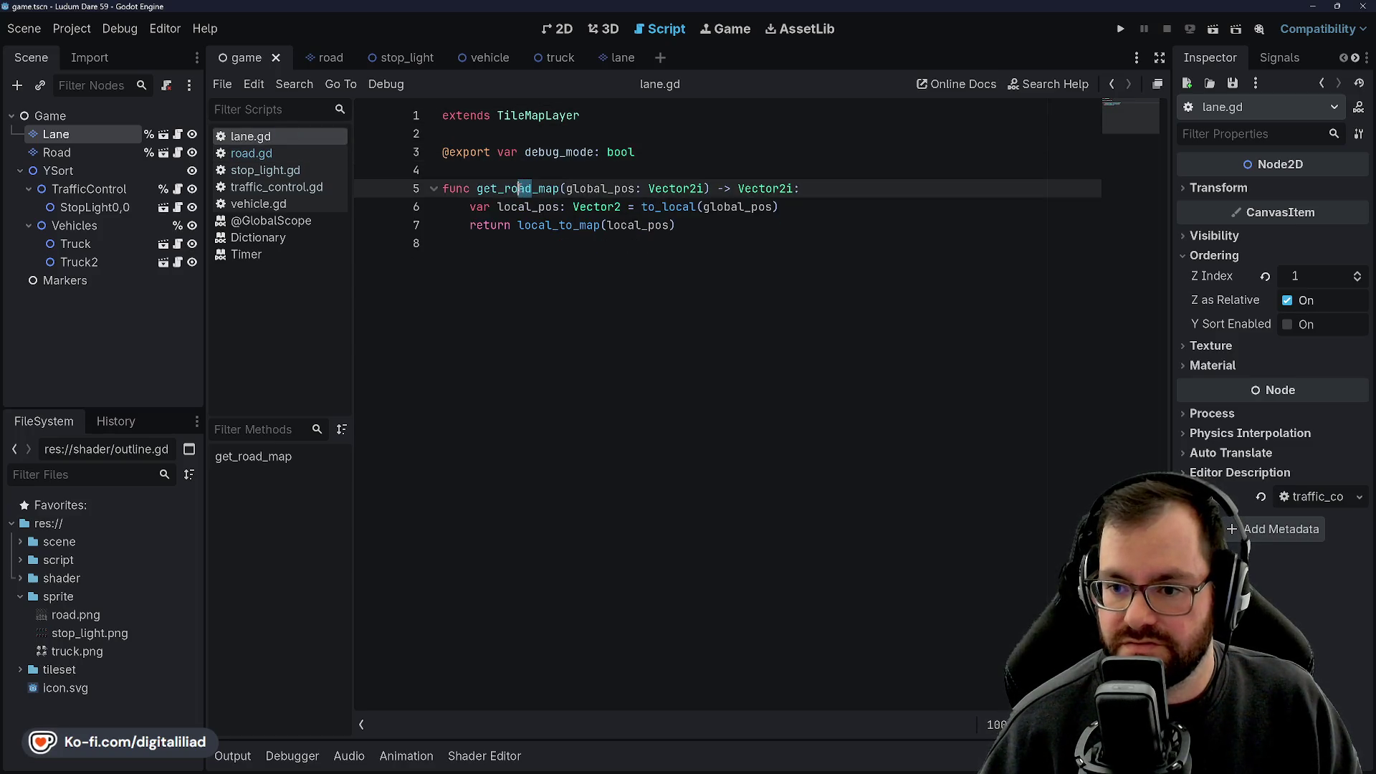
pyautogui.write('lane')
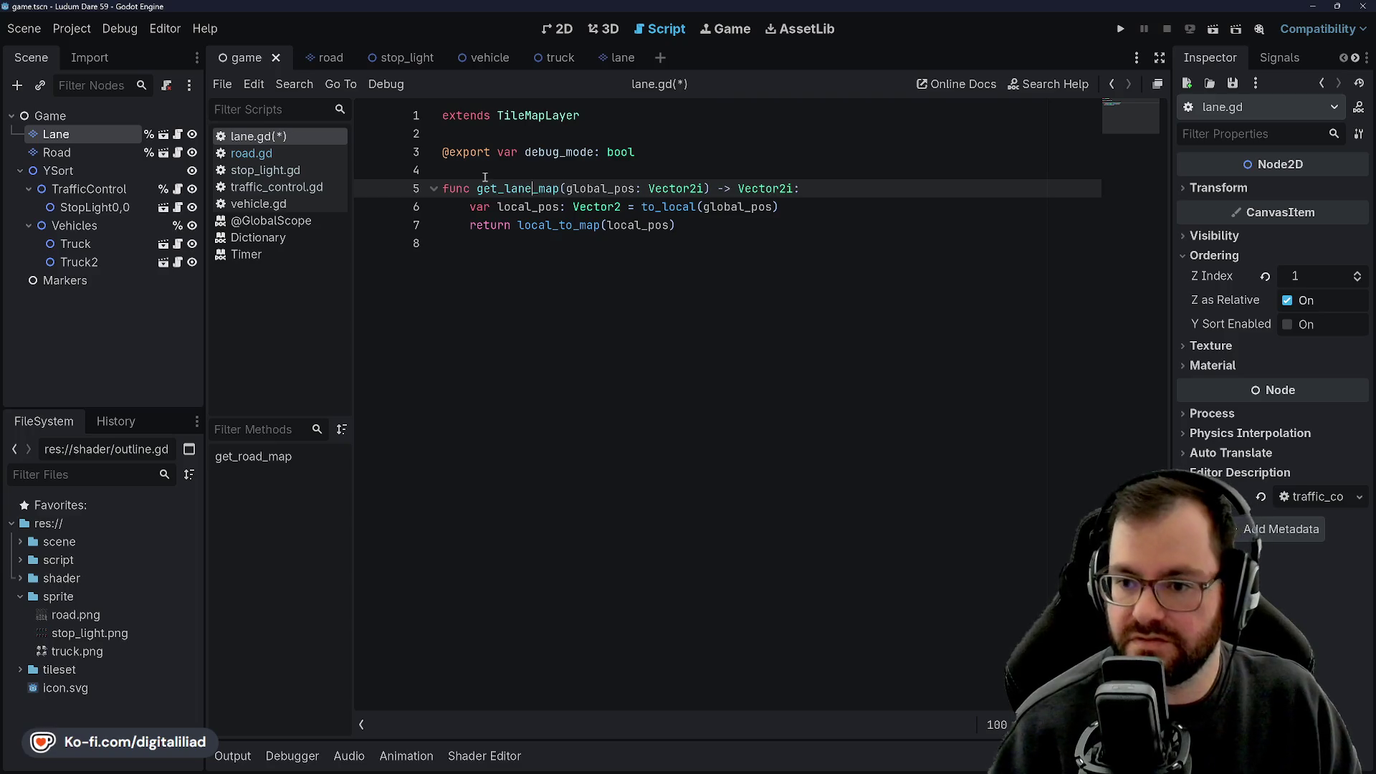
pyautogui.hotkey('ctrl', 's')
# Rename get_lane_map to get_lane_tile and save lane.gd.
pyautogui.click(531, 155)
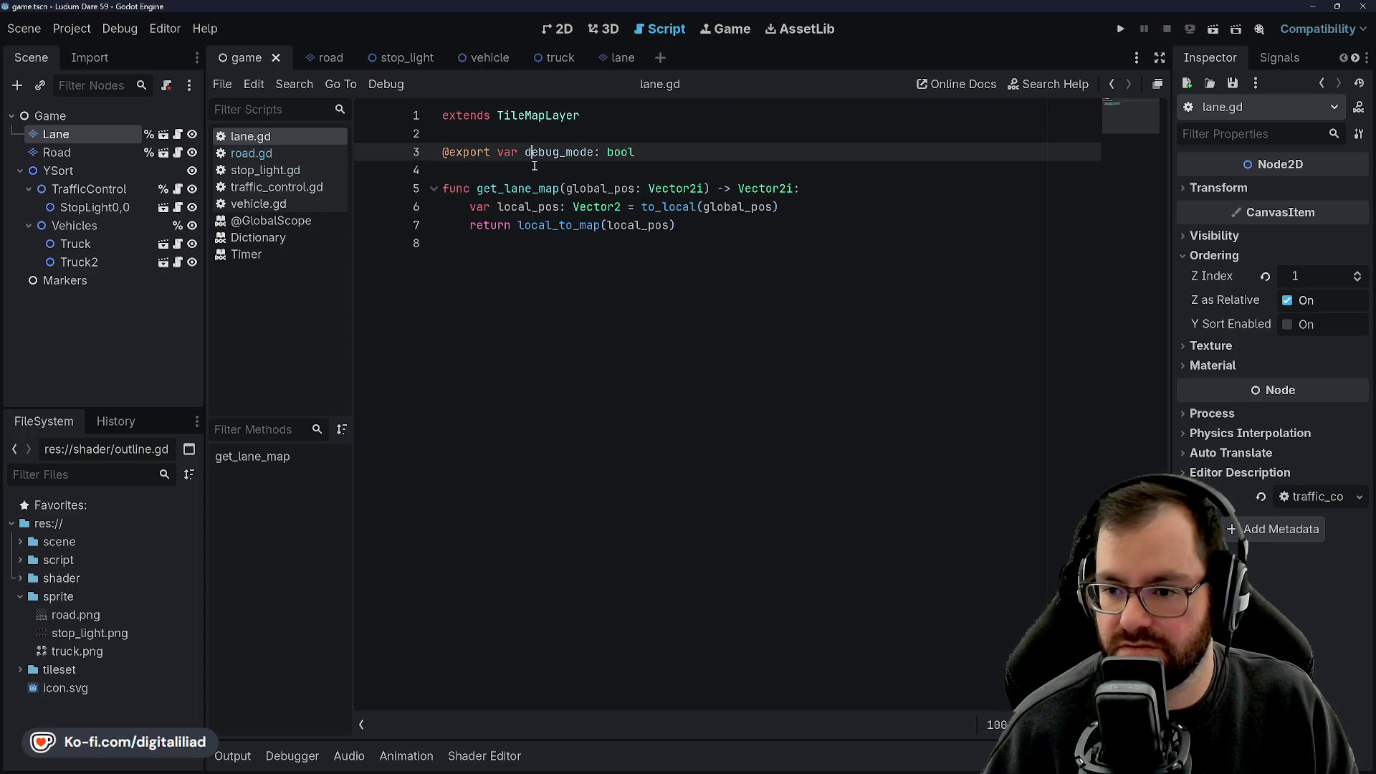
pyautogui.click(514, 170)
pyautogui.click(541, 190)
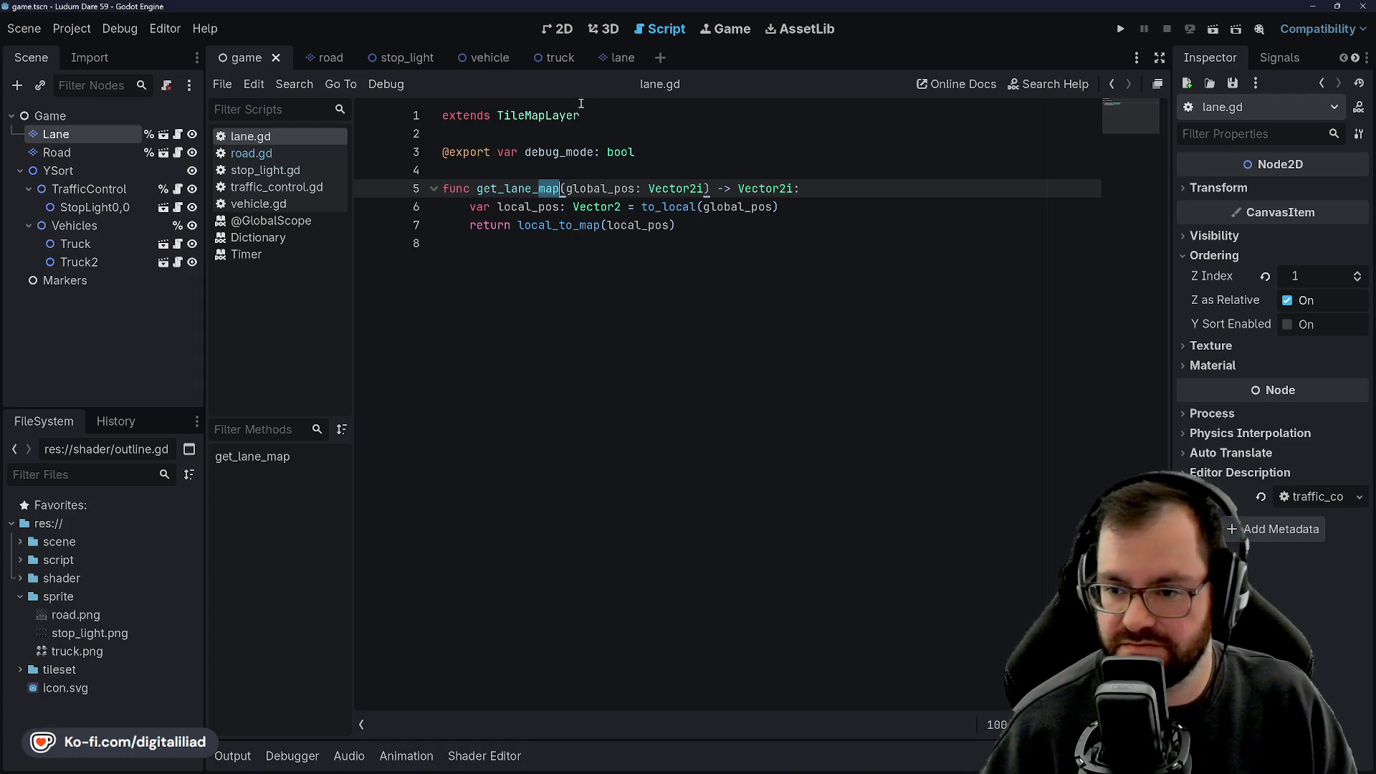
pyautogui.write('tile')
pyautogui.hotkey('ctrl', 's')
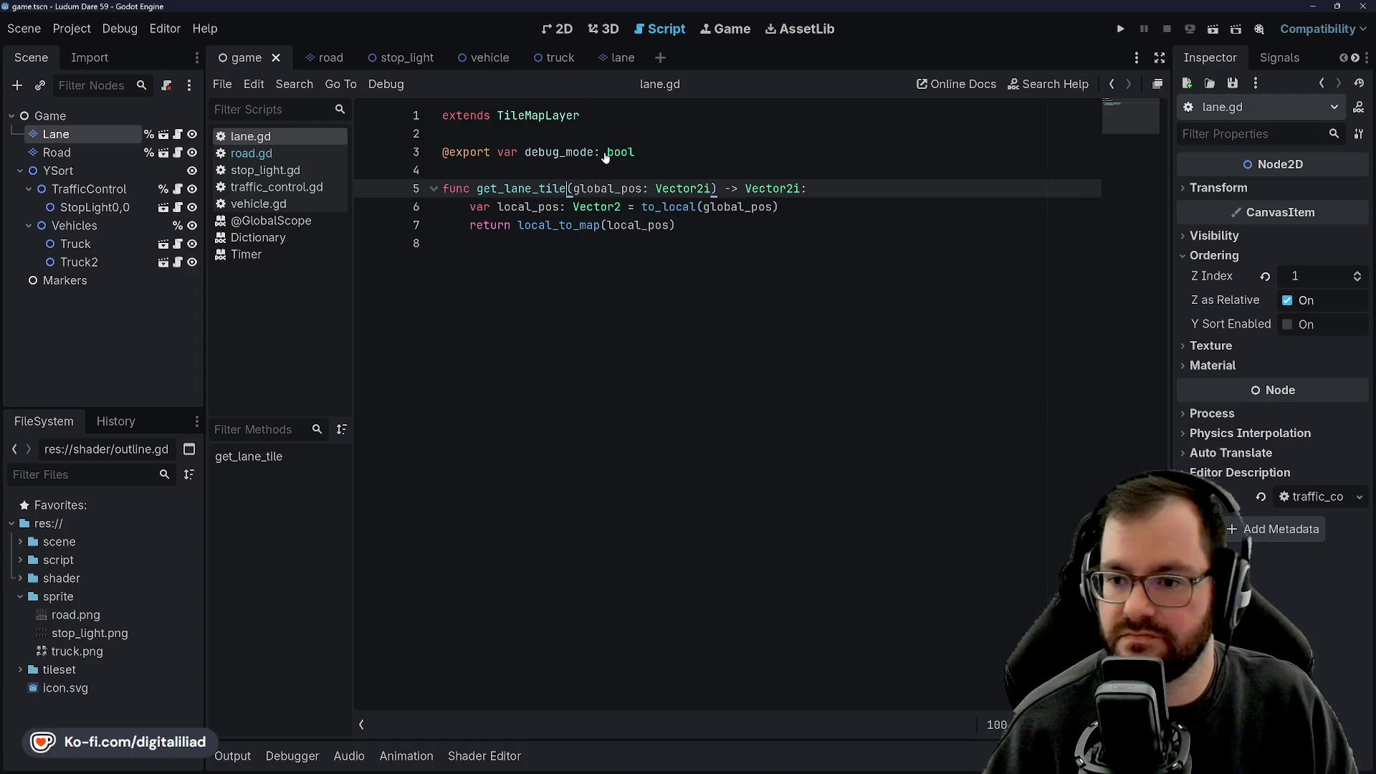
pyautogui.click(514, 164)
pyautogui.click(493, 131)
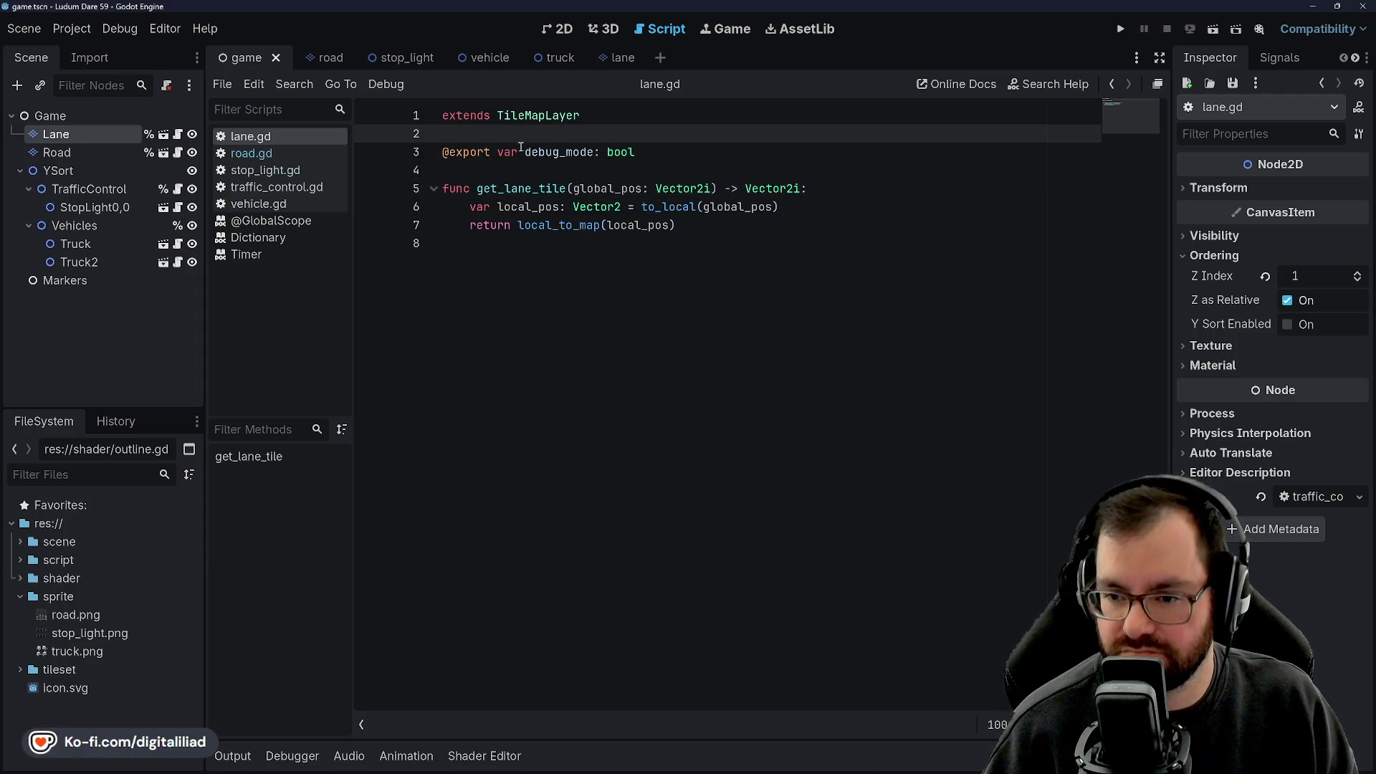
pyautogui.click(526, 178)
# Rename road.gd's function back to get_road_tile and update traffic_control.gd's call to match.
pyautogui.click(278, 154)
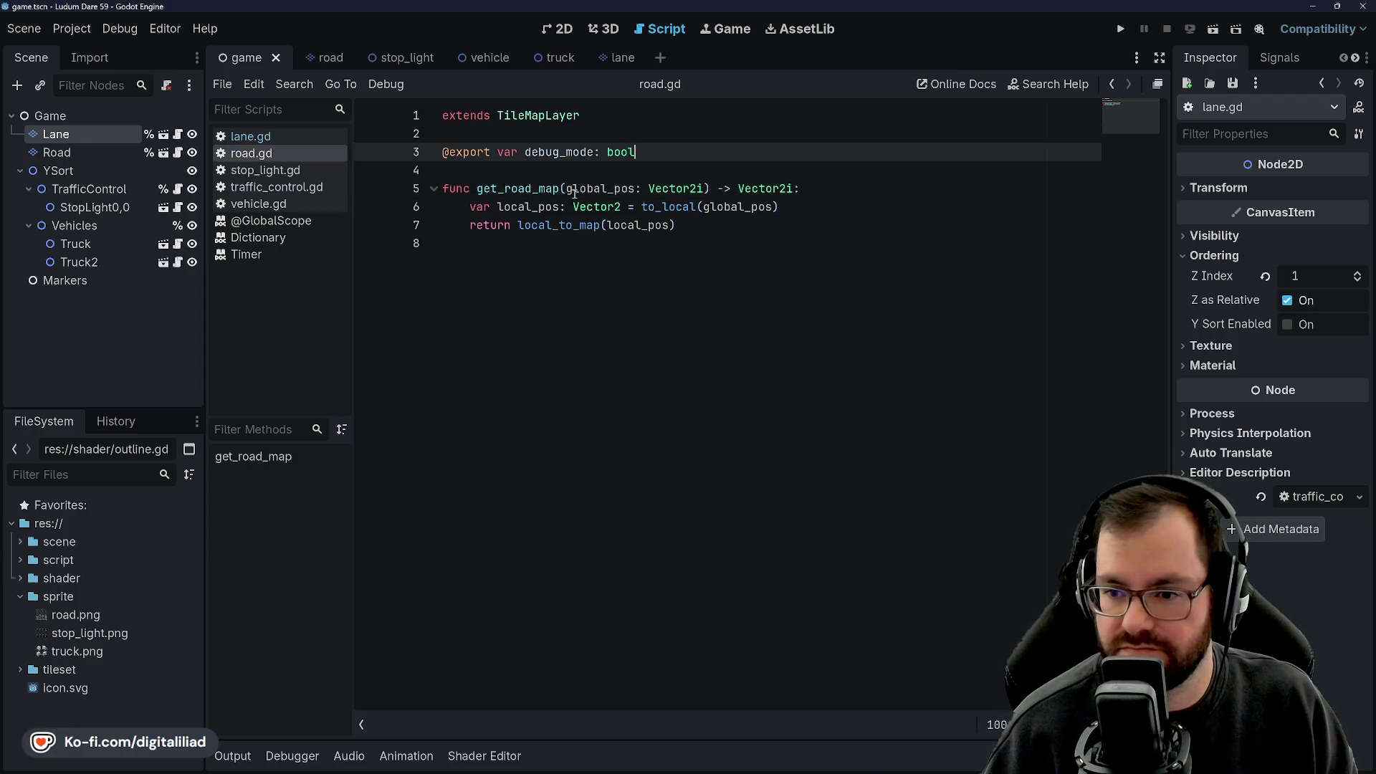
pyautogui.moveTo(539, 189); pyautogui.dragTo(562, 189)
pyautogui.write('tile')
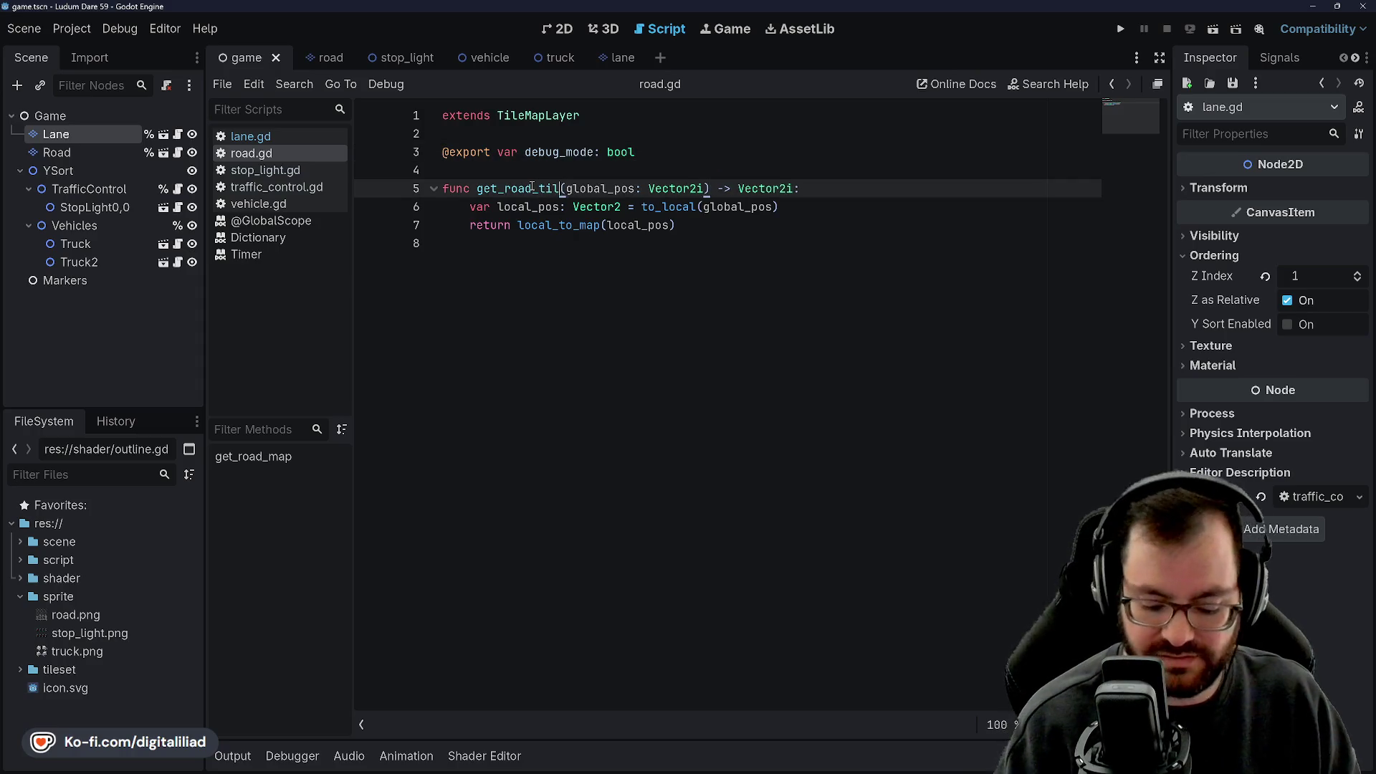
pyautogui.click(273, 187)
pyautogui.click(705, 225)
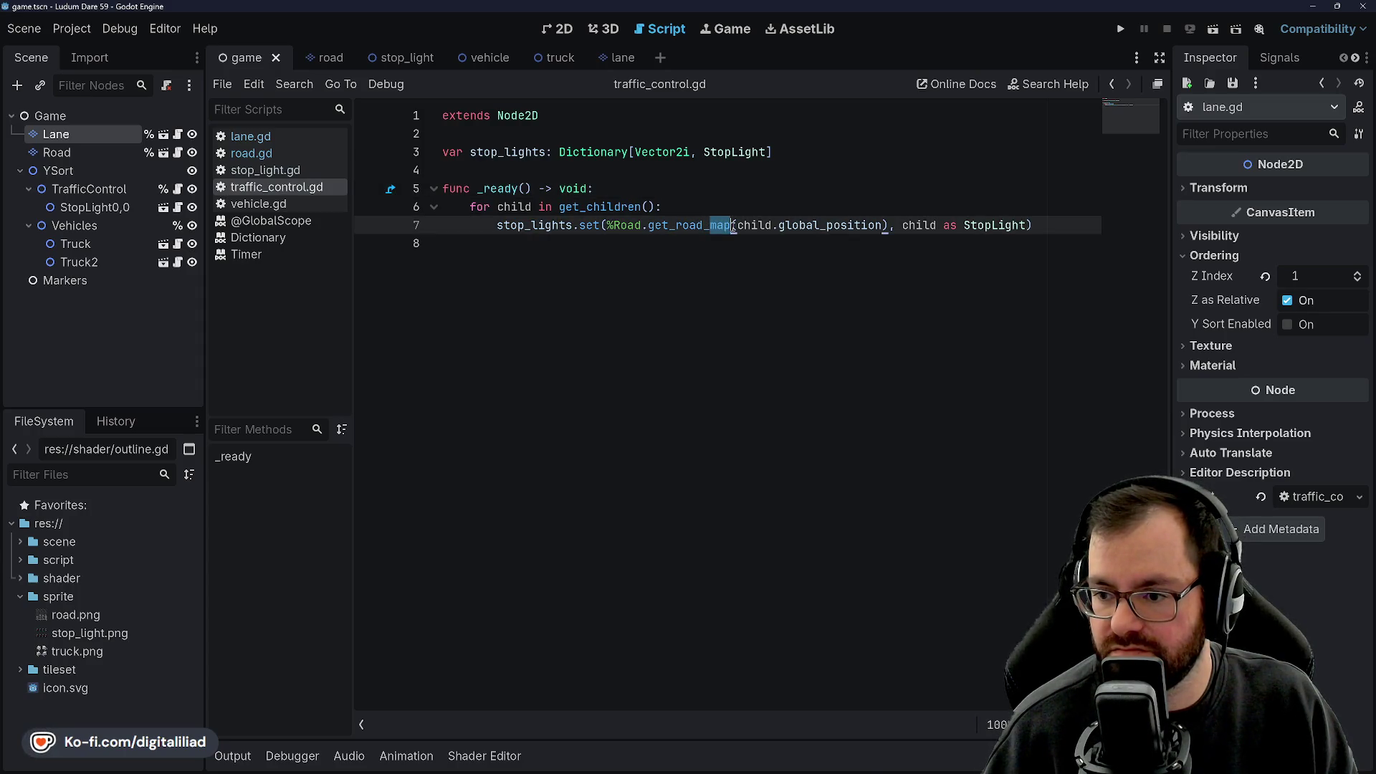
pyautogui.write('tile')
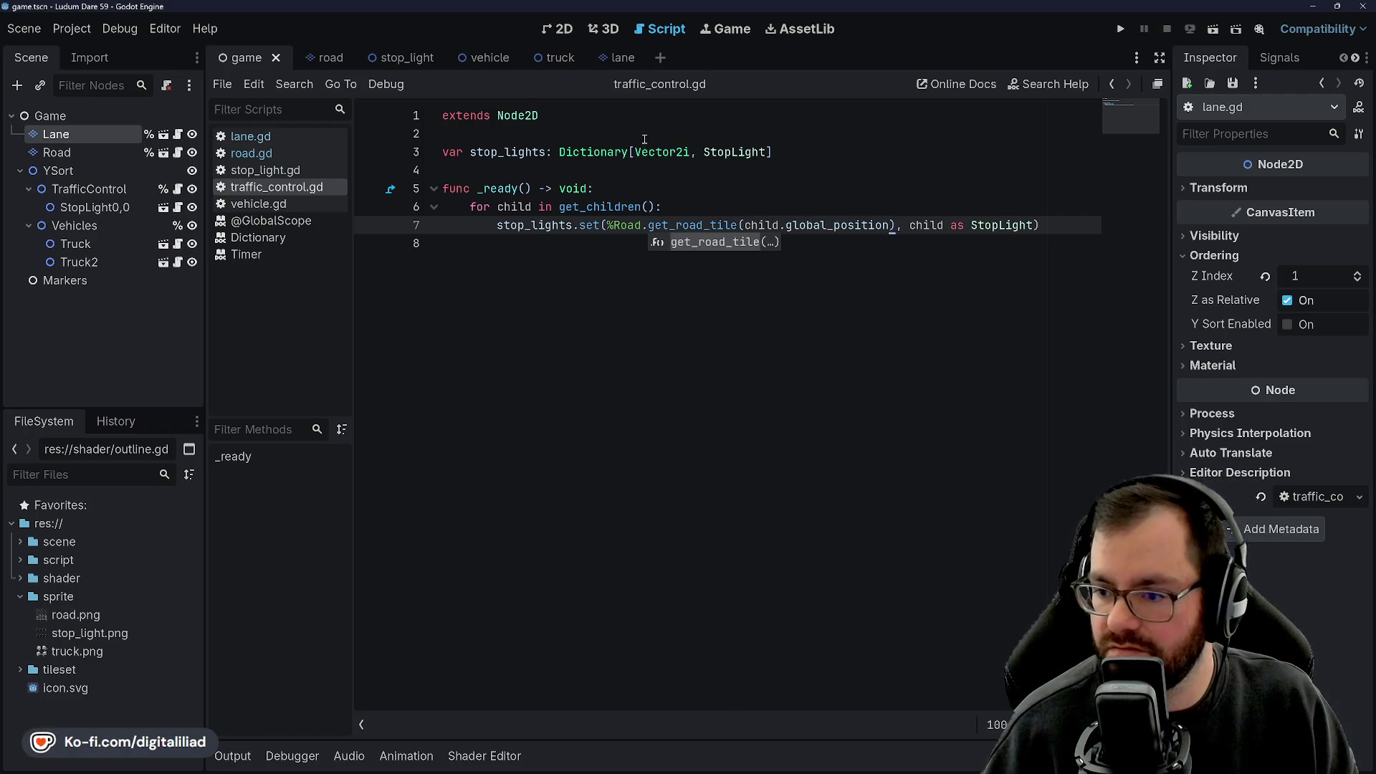
pyautogui.click(645, 139)
pyautogui.press('Down')
pyautogui.press('Down')
pyautogui.press('Down')
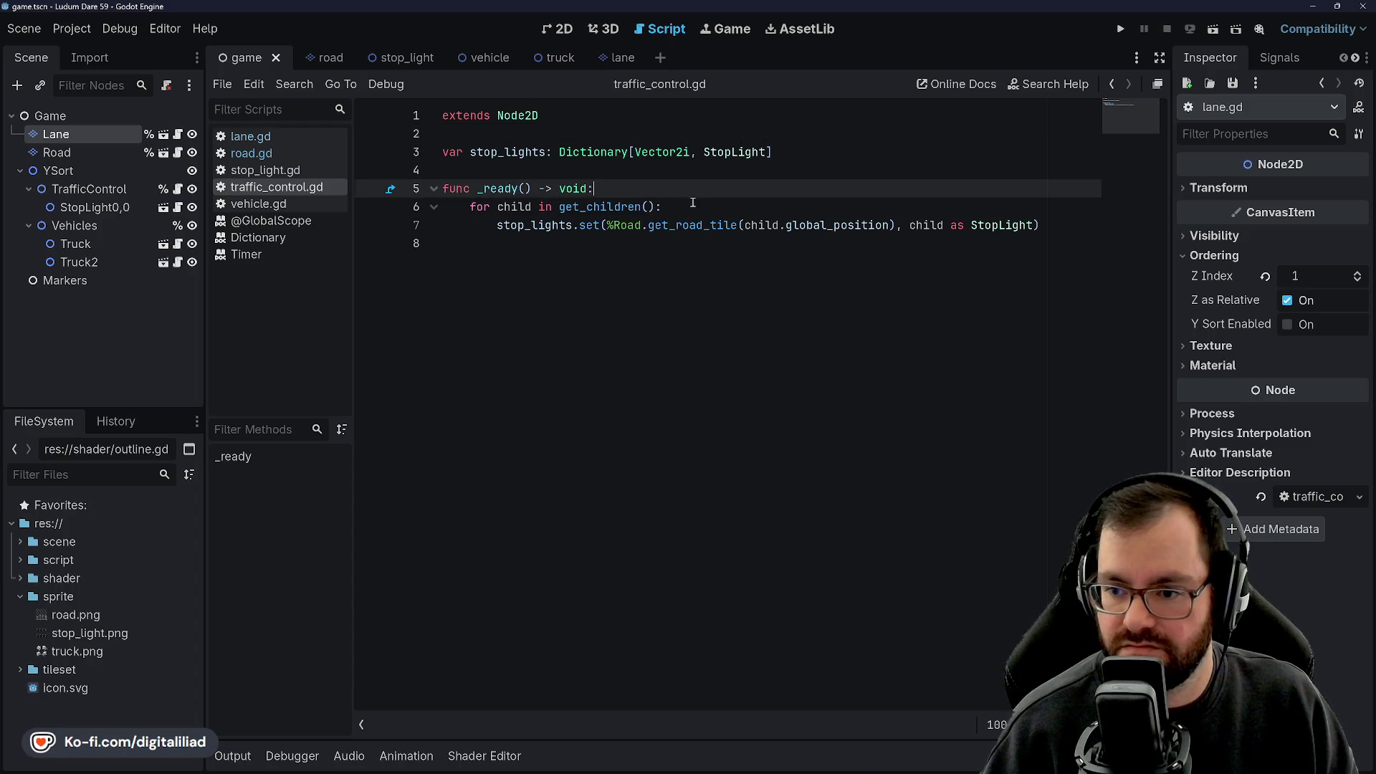
pyautogui.press('Up')
pyautogui.press('Up')
pyautogui.press('Up')
pyautogui.press('Down')
pyautogui.press('Down')
pyautogui.press('Down')
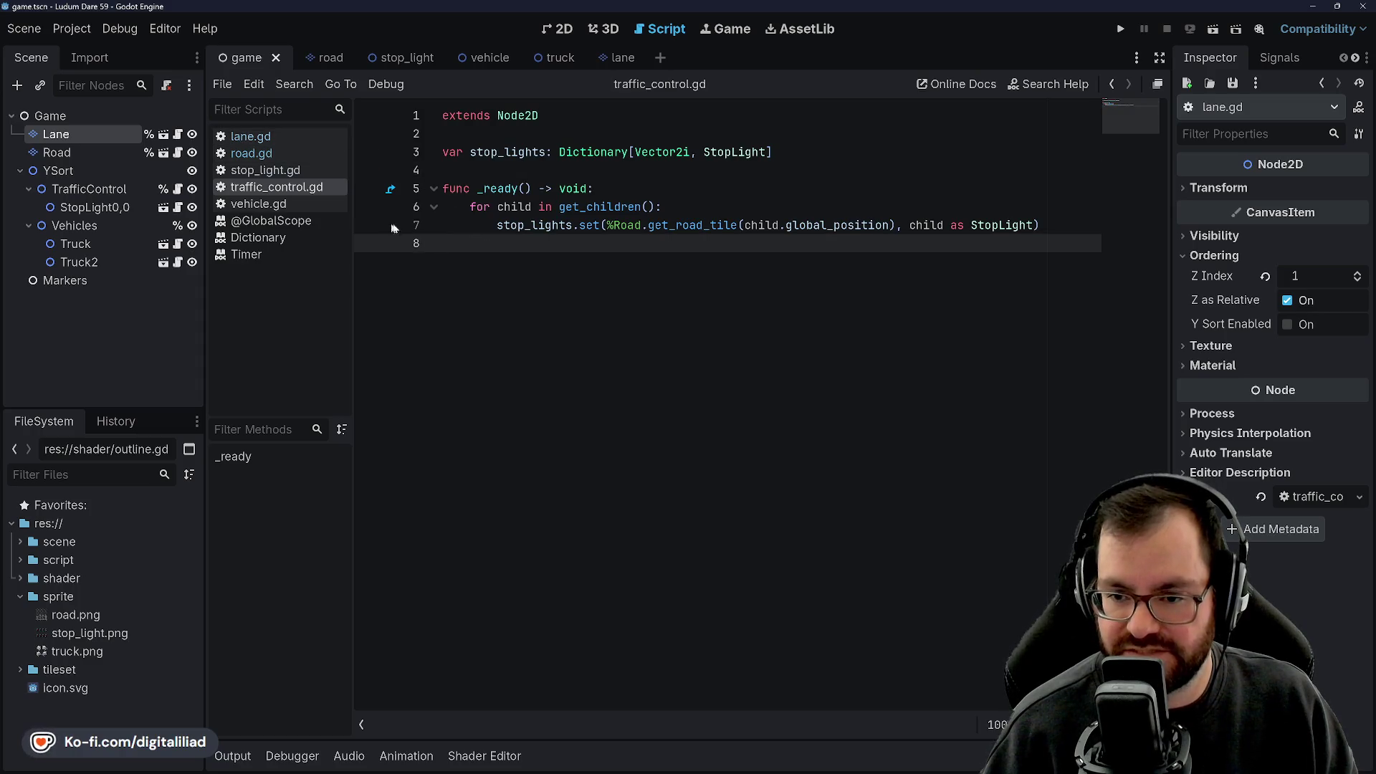
pyautogui.click(265, 170)
pyautogui.click(258, 204)
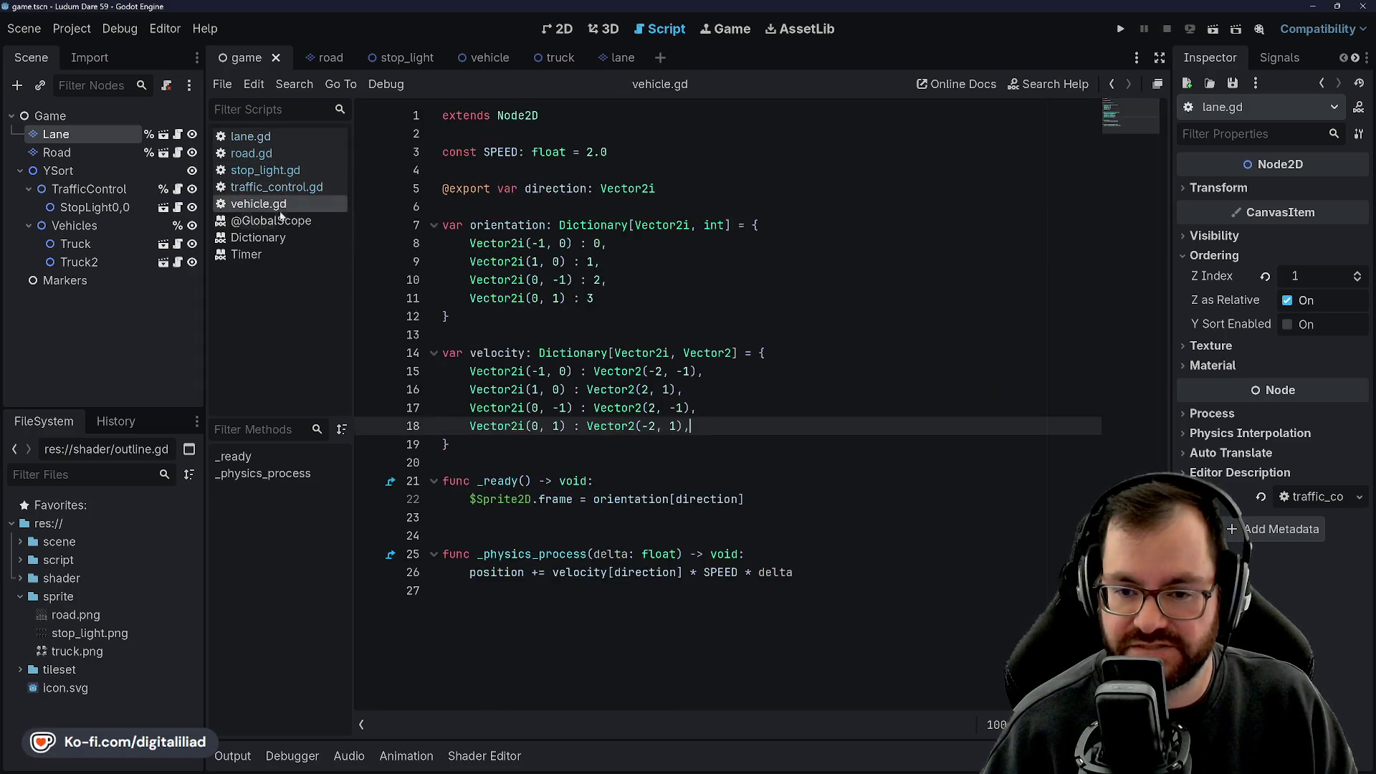
pyautogui.click(271, 220)
pyautogui.click(290, 187)
pyautogui.click(285, 170)
pyautogui.click(278, 152)
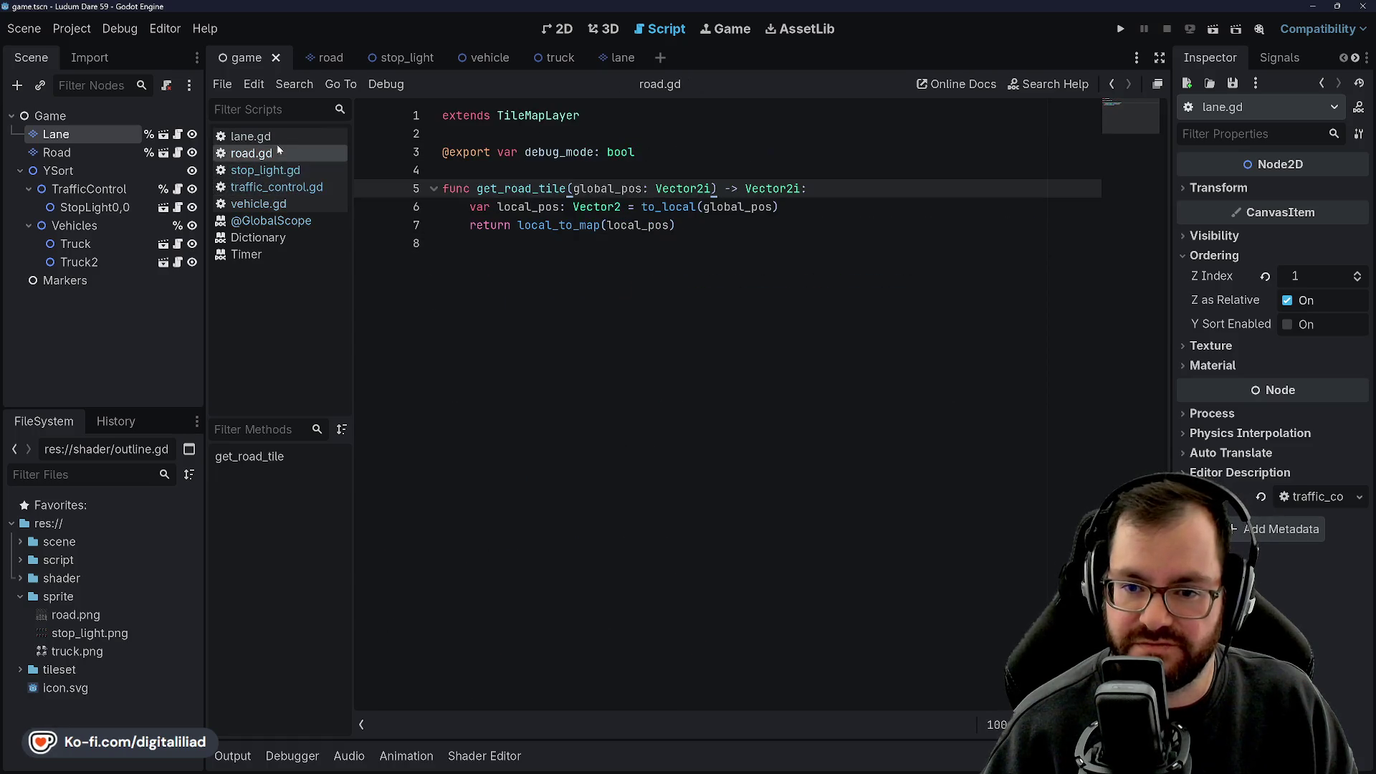
pyautogui.click(289, 137)
pyautogui.click(283, 204)
pyautogui.click(281, 221)
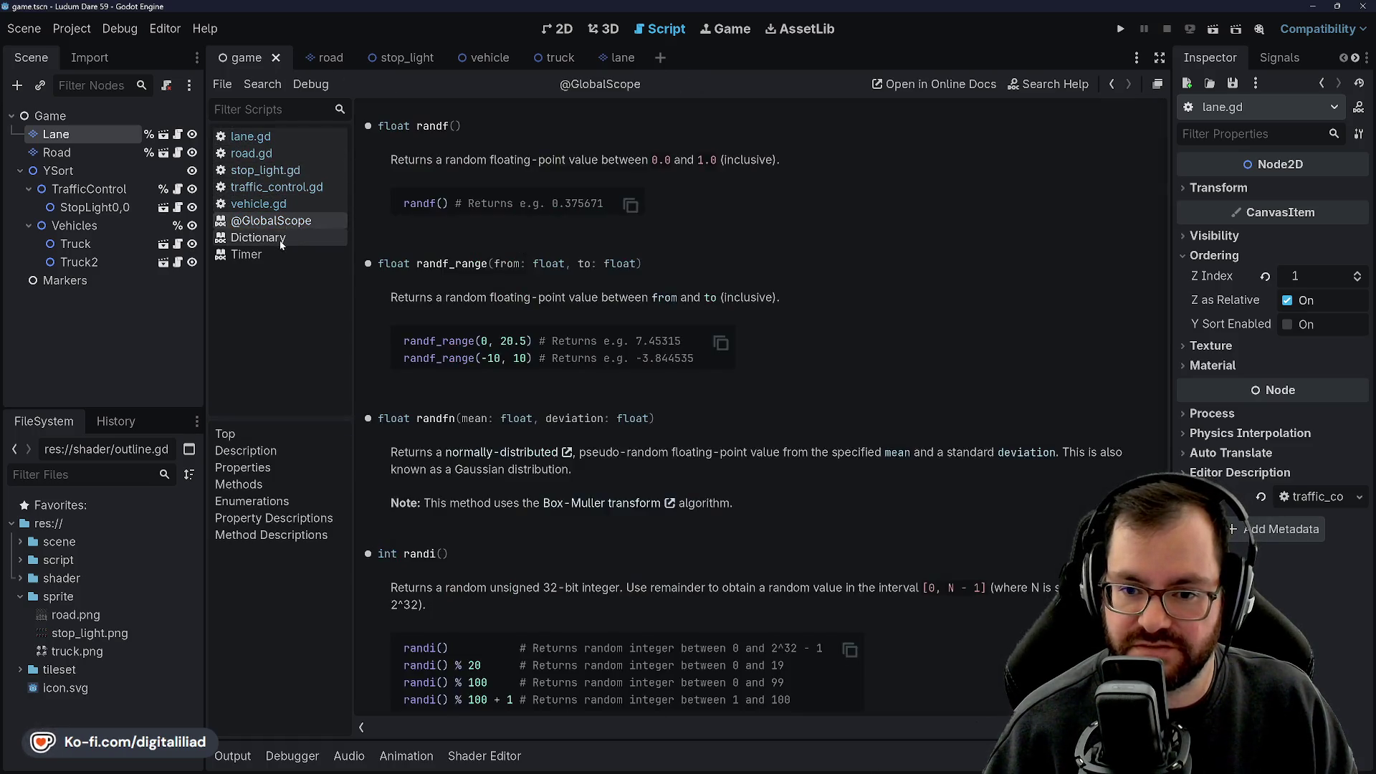
pyautogui.click(279, 237)
pyautogui.click(277, 204)
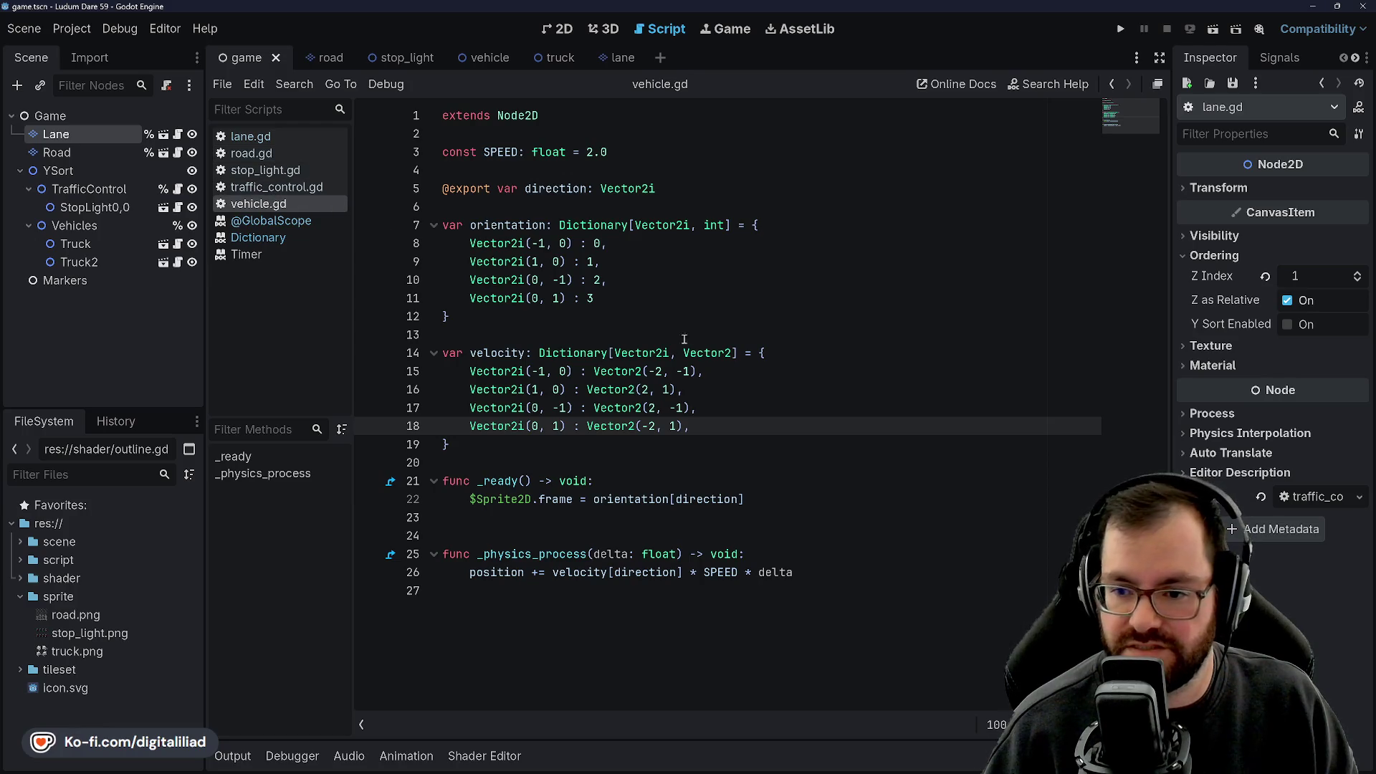
# Read vehicle.gd's _ready function with its orientation and velocity dictionaries, then return to the 2D view.
pyautogui.click(556, 330)
pyautogui.press('Down')
pyautogui.press('Down')
pyautogui.press('Down')
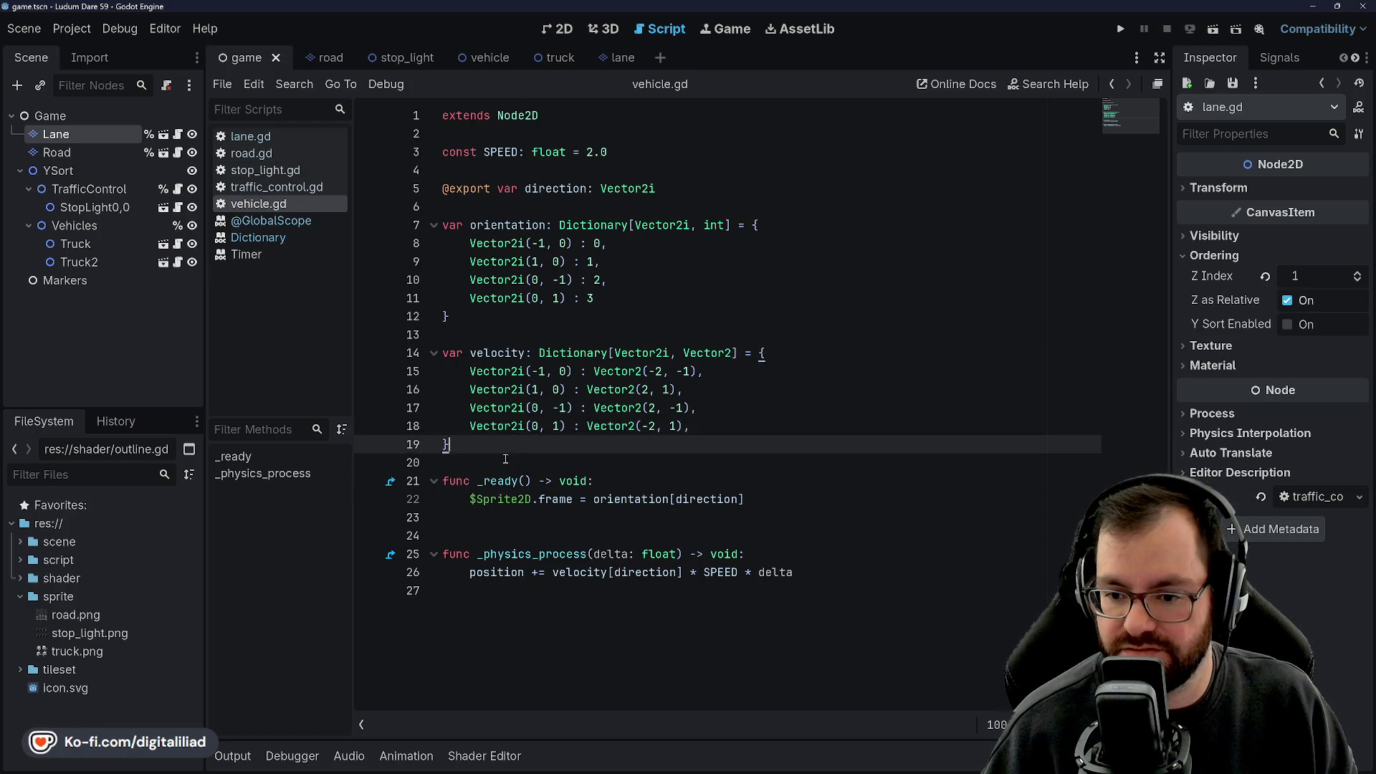
pyautogui.click(500, 517)
pyautogui.click(500, 549)
pyautogui.click(501, 523)
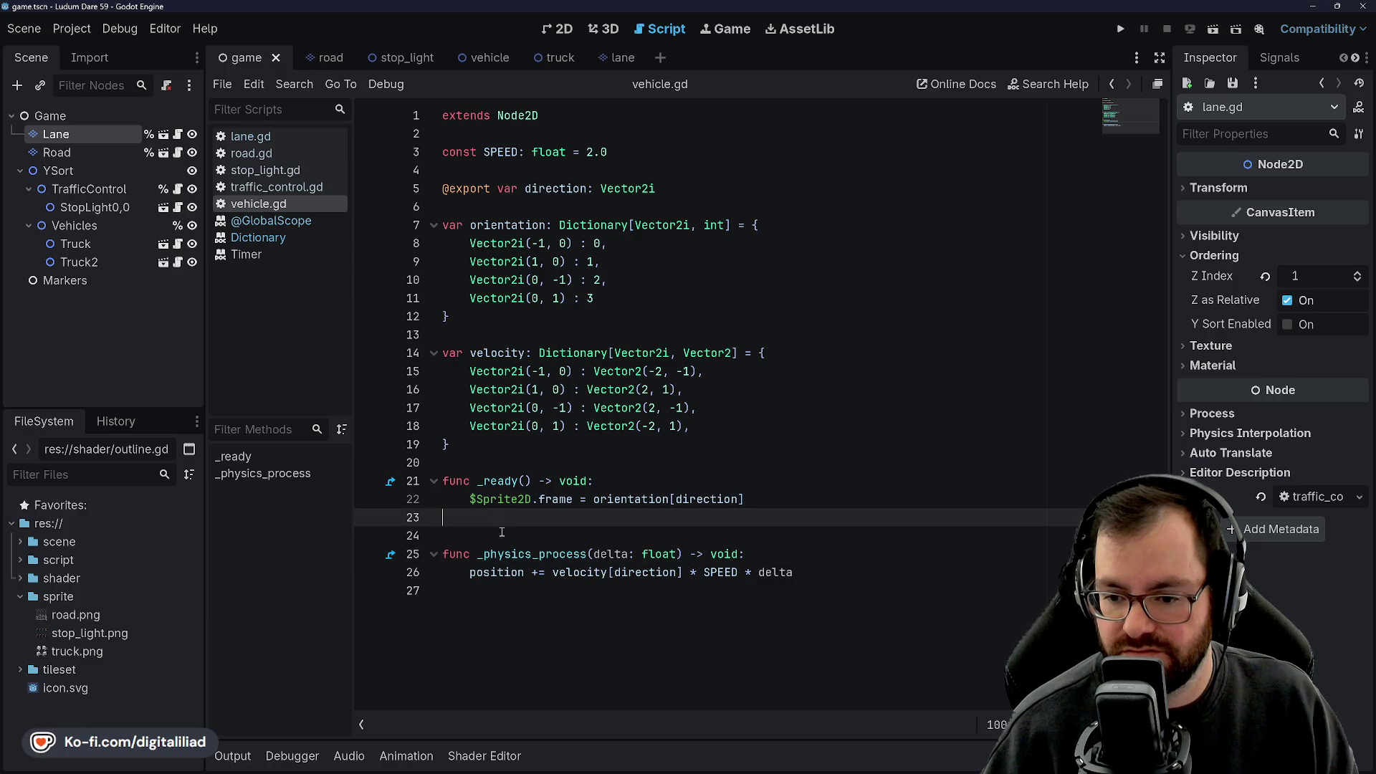
pyautogui.click(509, 531)
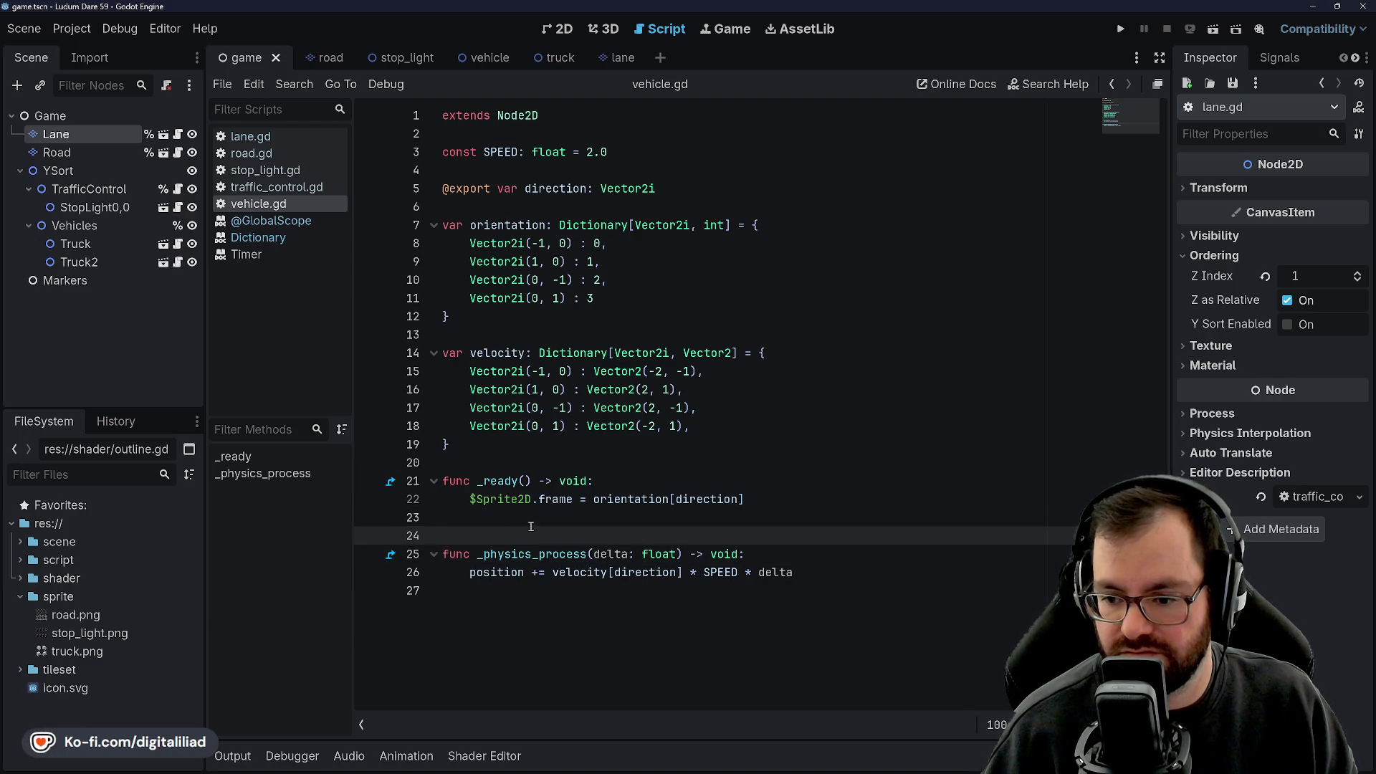
pyautogui.click(478, 516)
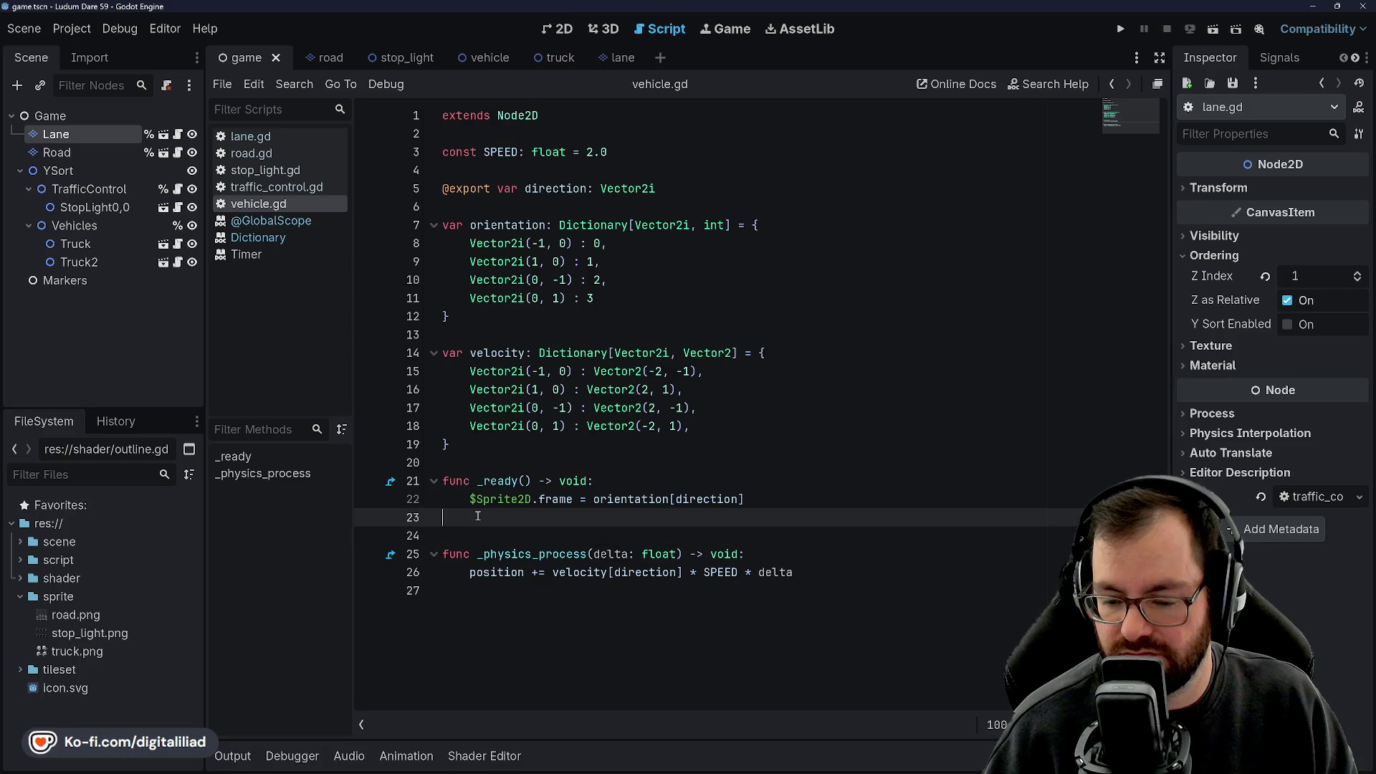
pyautogui.click(476, 535)
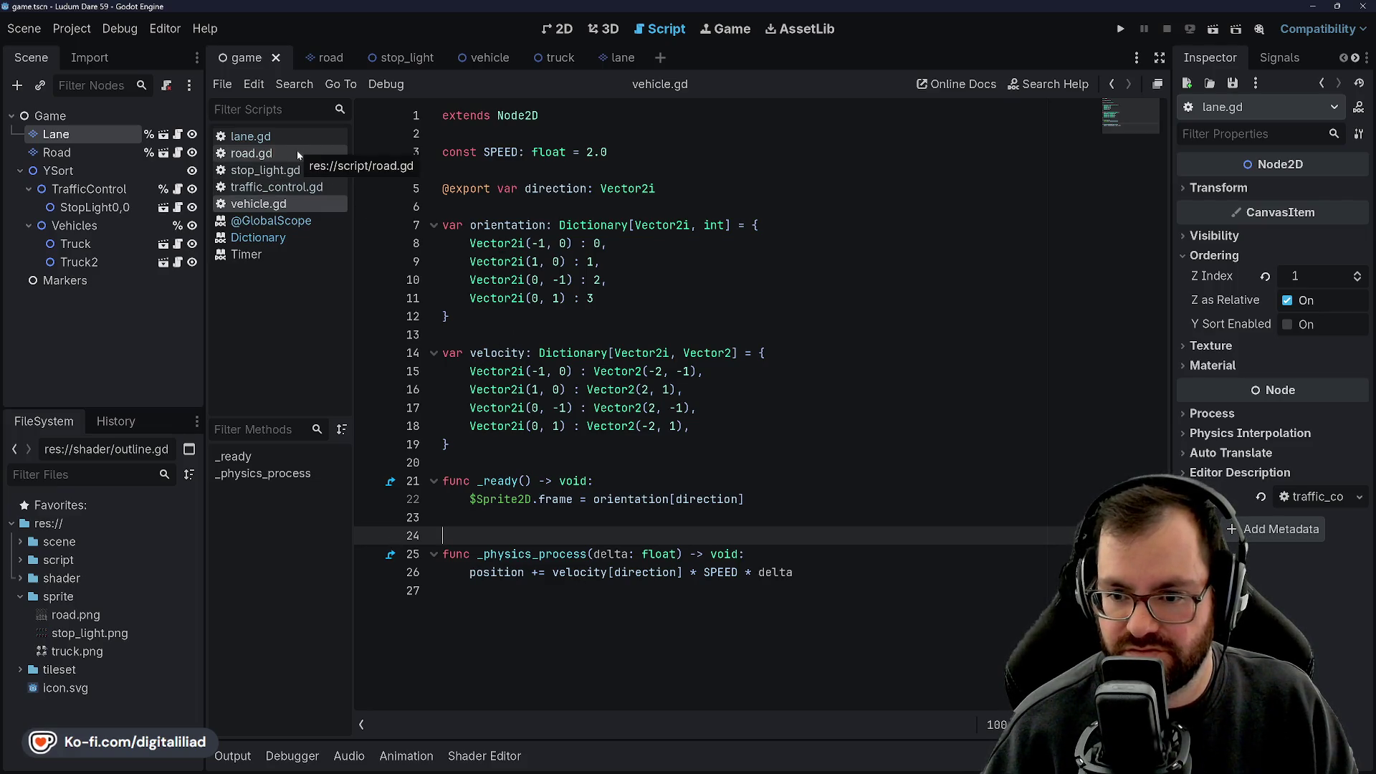
pyautogui.click(567, 28)
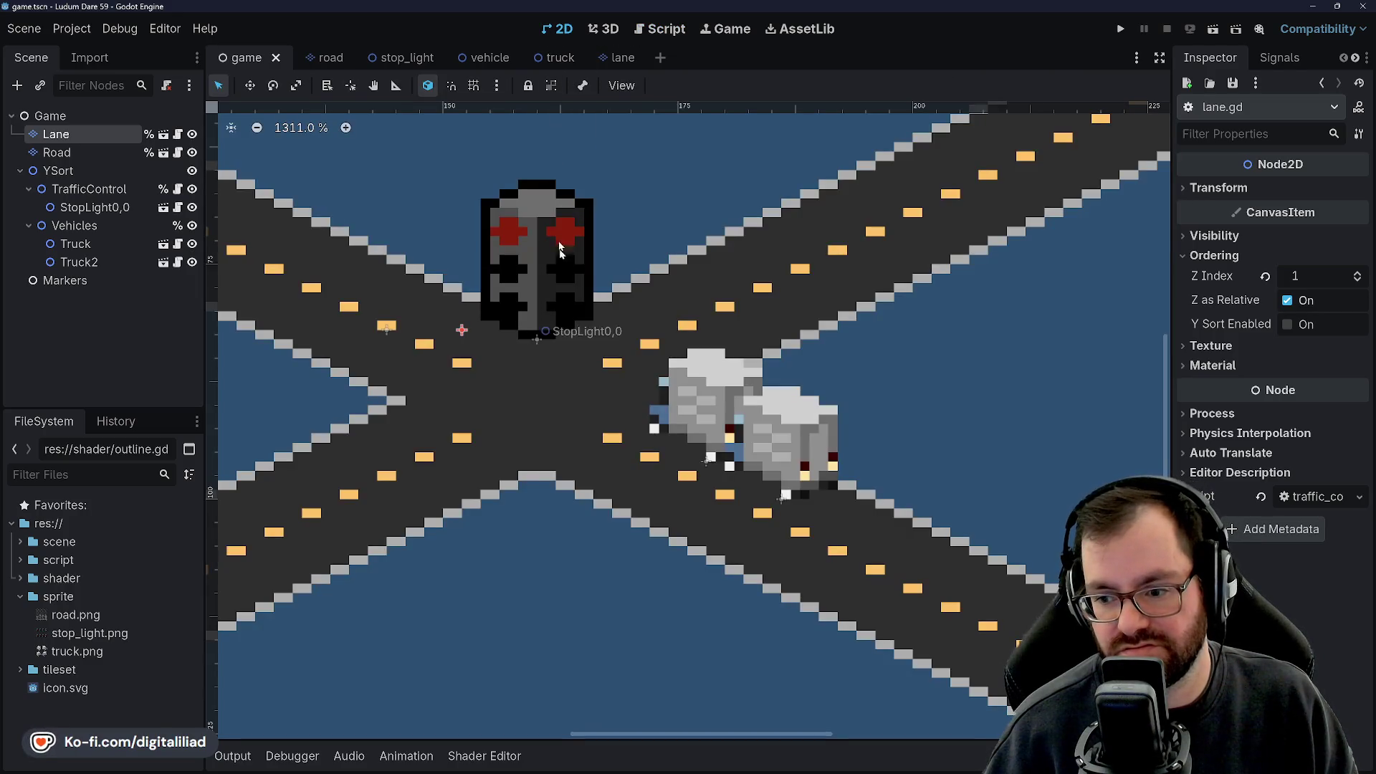
# Inspect the Road and Lane tile layers and pan across the trucks to the stop light.
pyautogui.scroll(5, 555, 437)
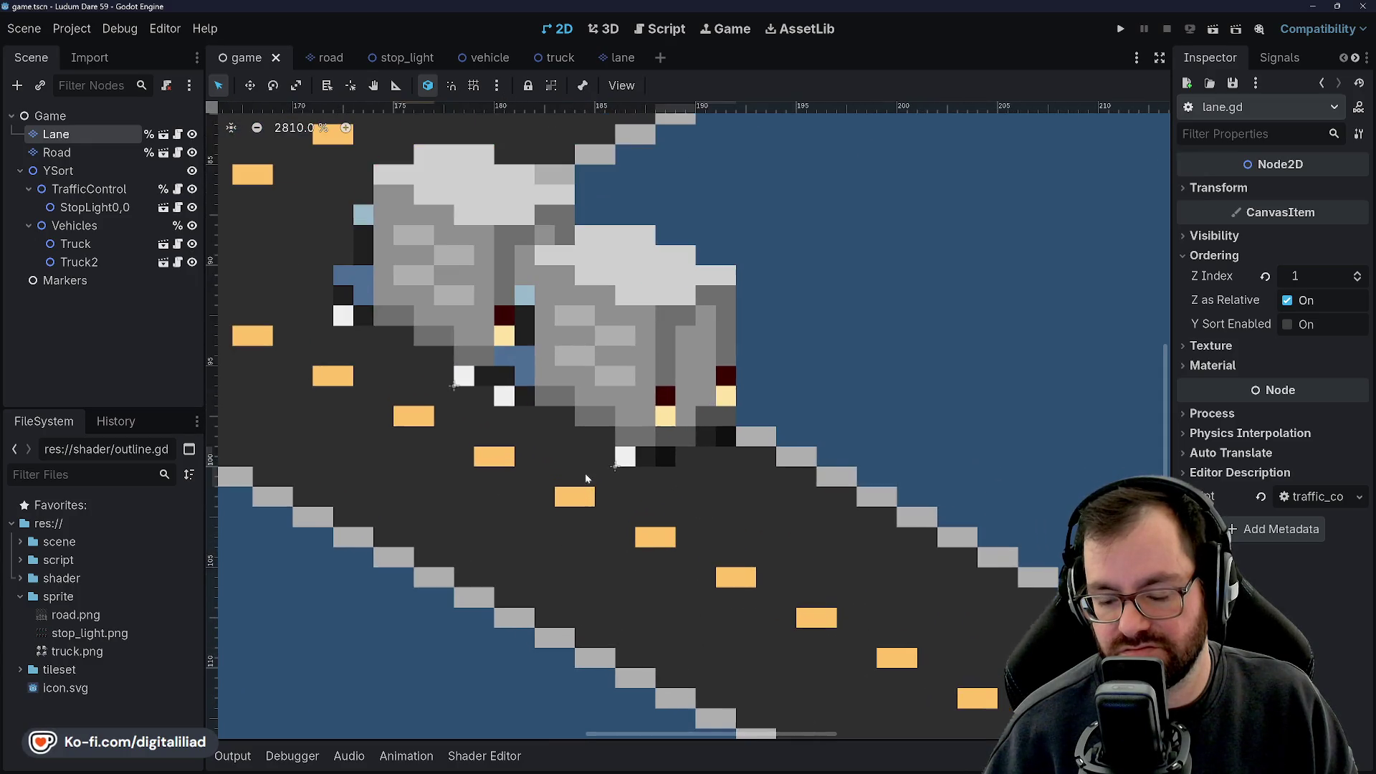
pyautogui.click(82, 153)
pyautogui.click(83, 135)
pyautogui.click(83, 151)
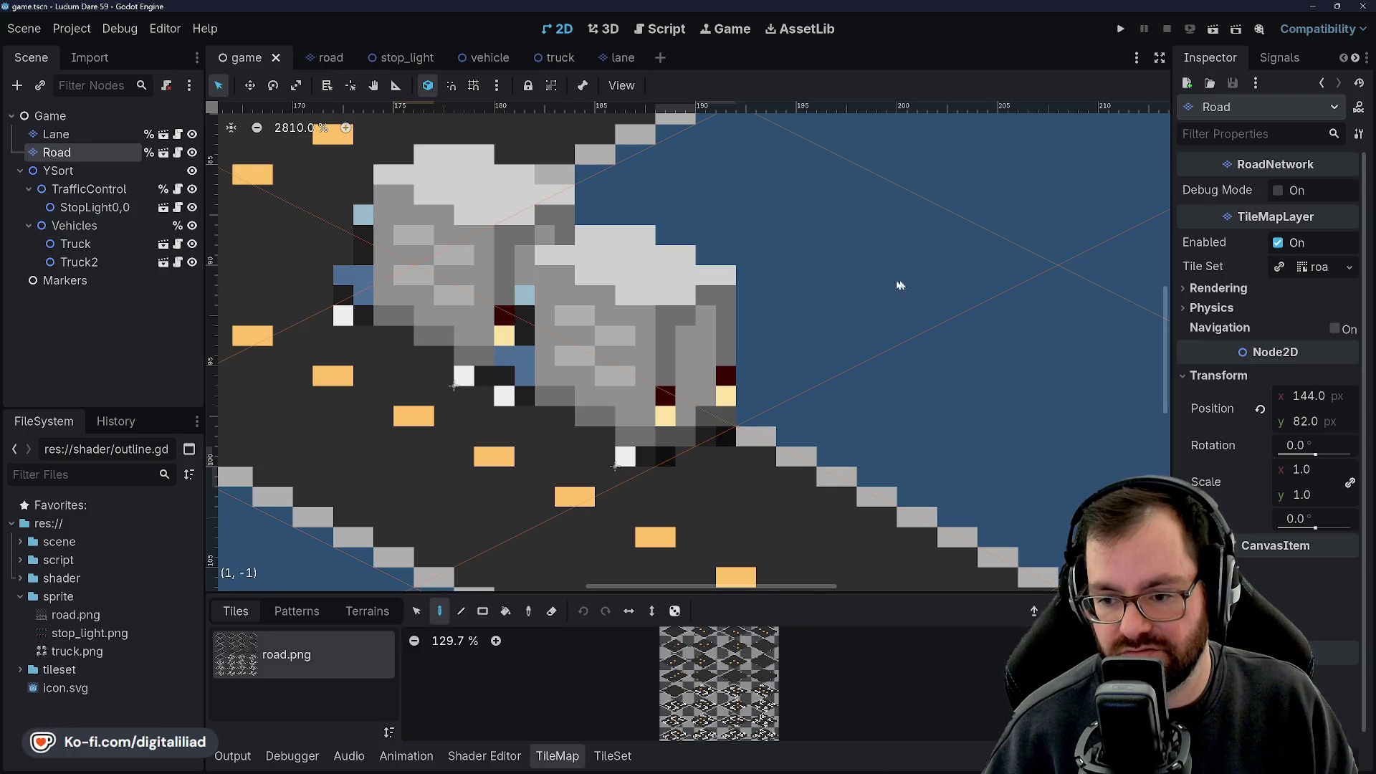
pyautogui.scroll(-5, 871, 449)
pyautogui.scroll(4, 671, 469)
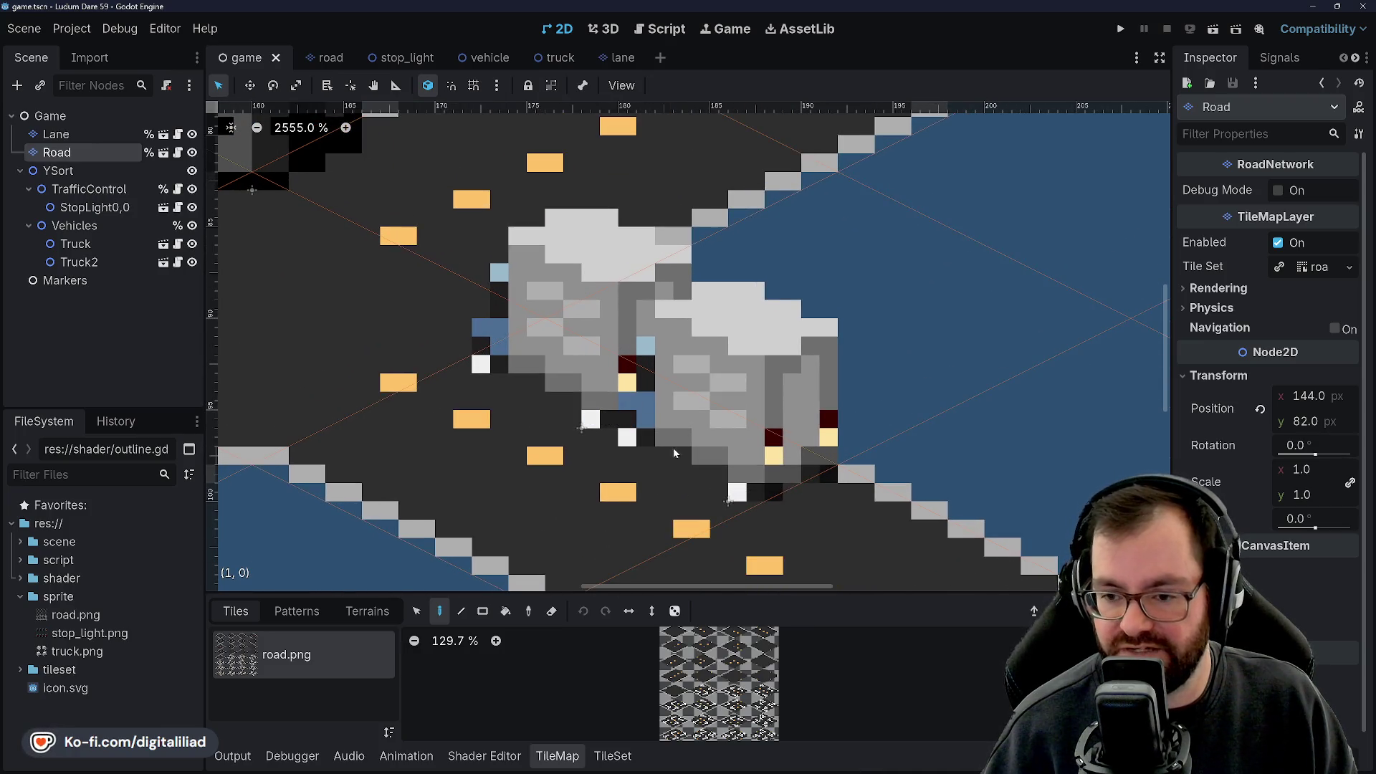
pyautogui.scroll(-3, 673, 452)
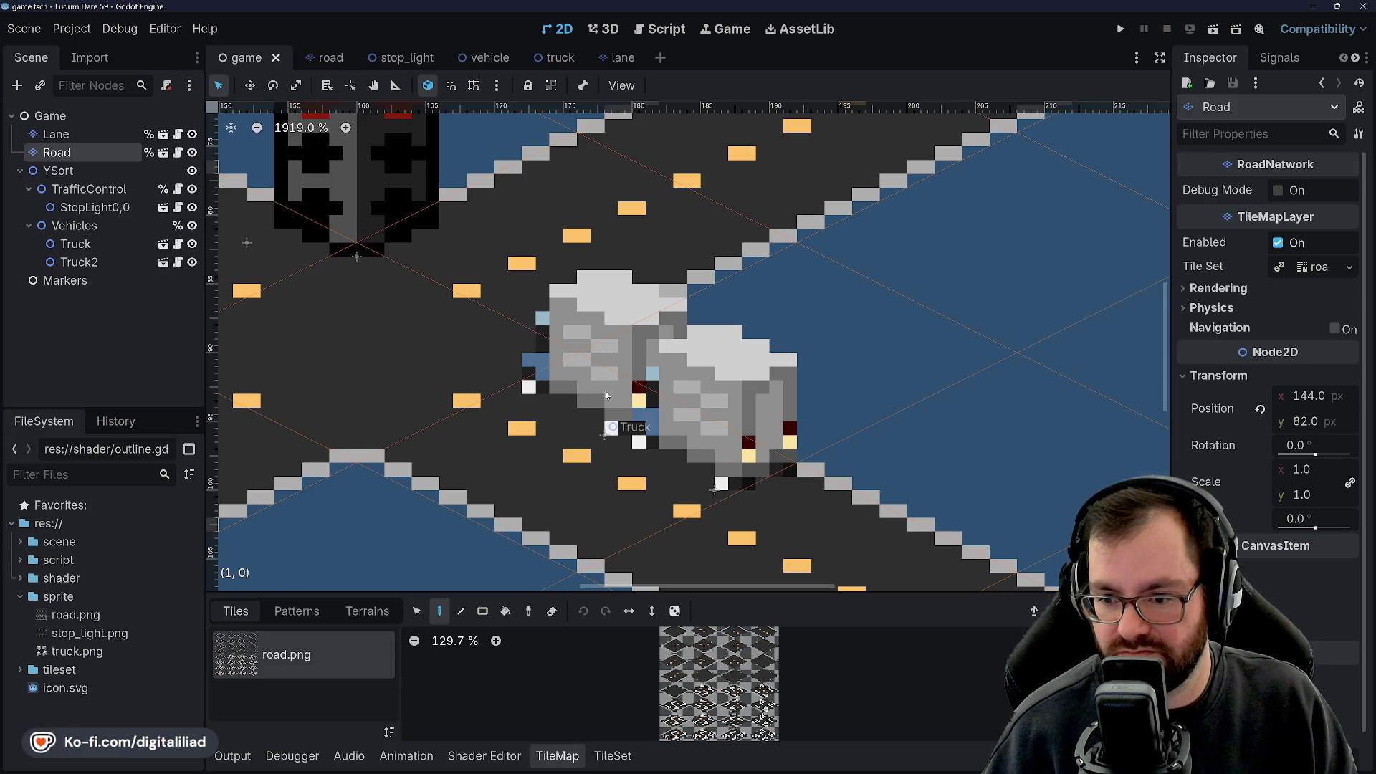
pyautogui.scroll(6, 766, 451)
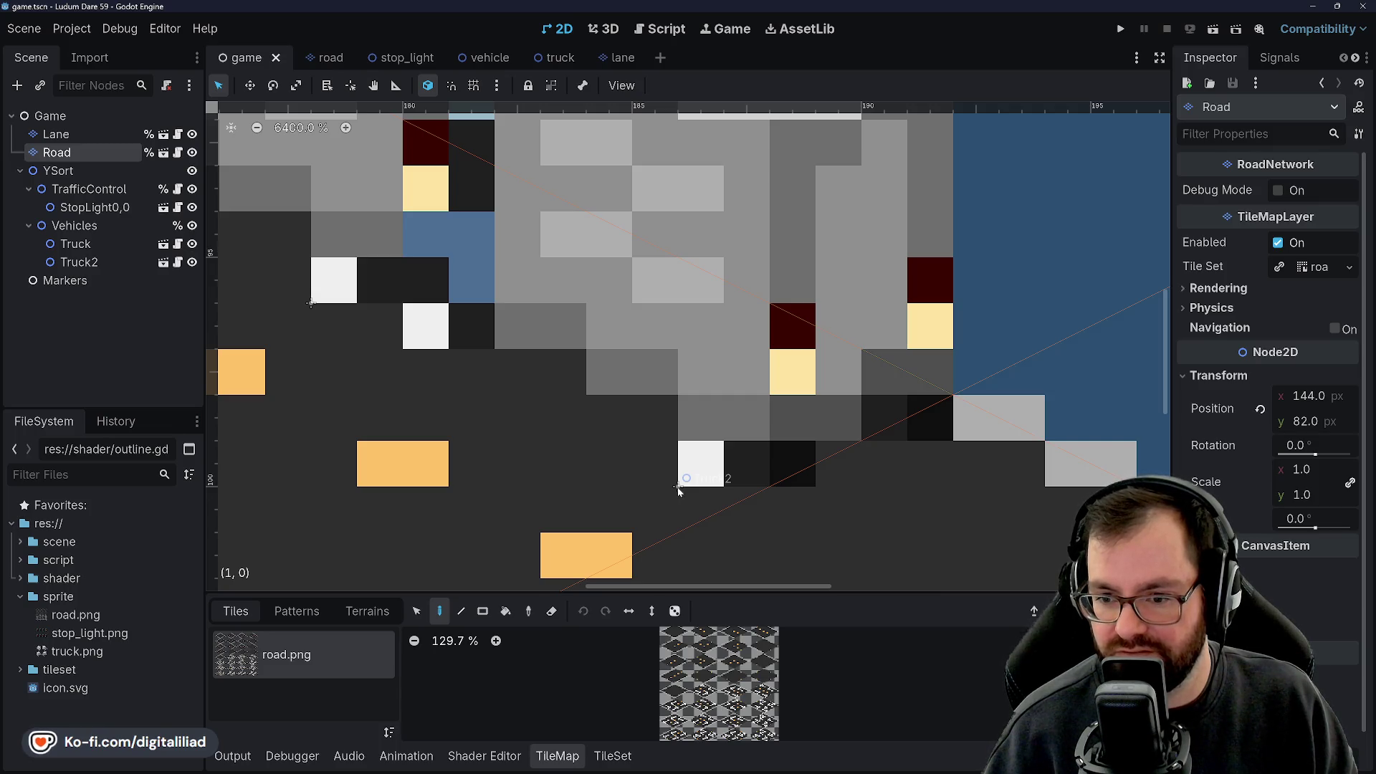
pyautogui.scroll(-3, 606, 368)
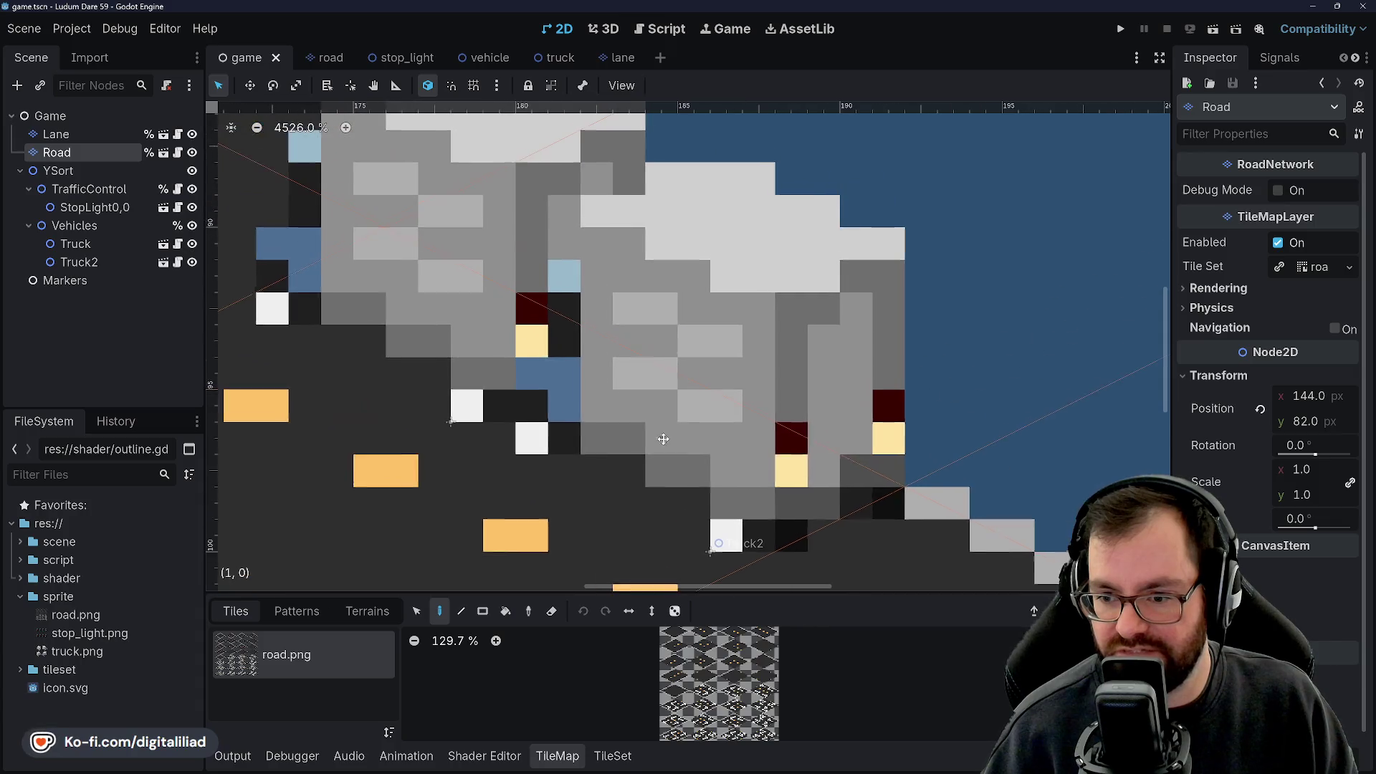
pyautogui.moveTo(700, 457); pyautogui.dragTo(687, 426)
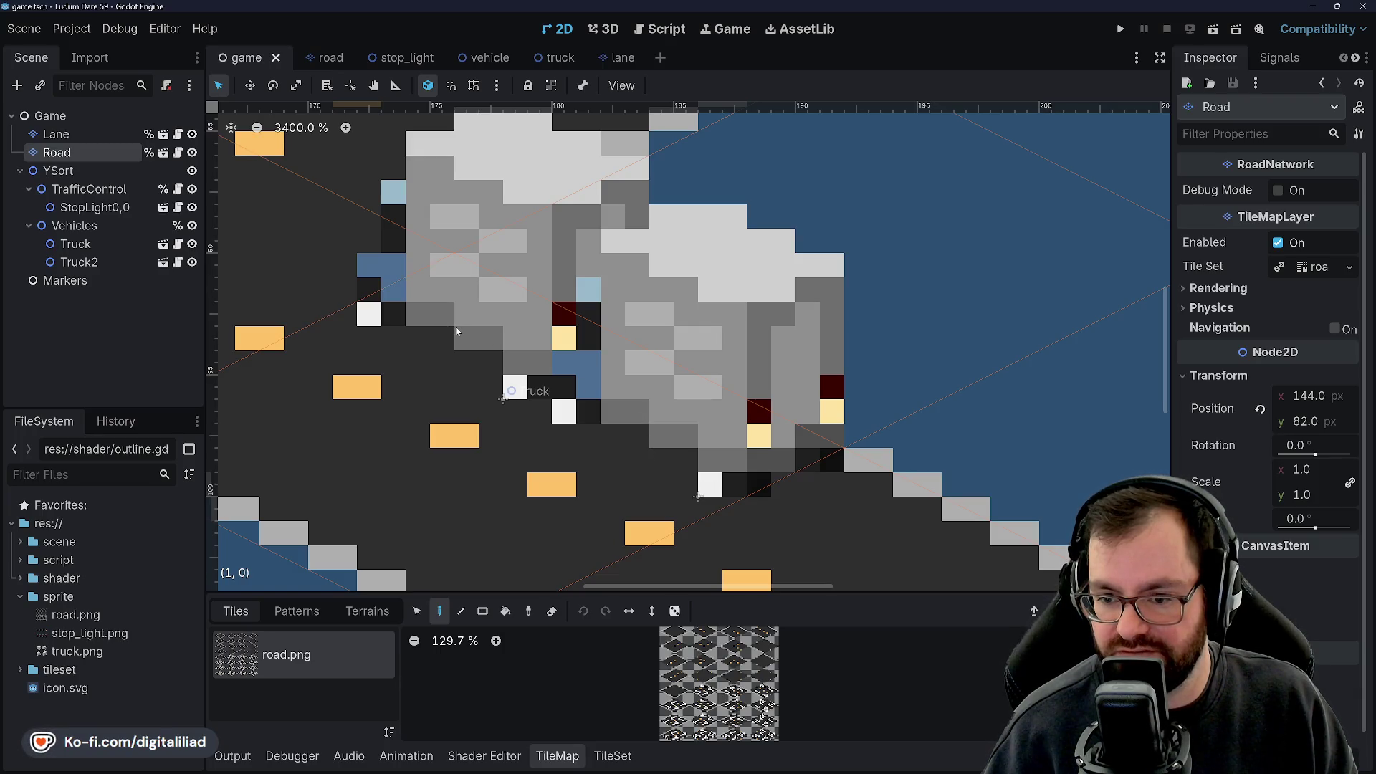
pyautogui.scroll(-5, 456, 337)
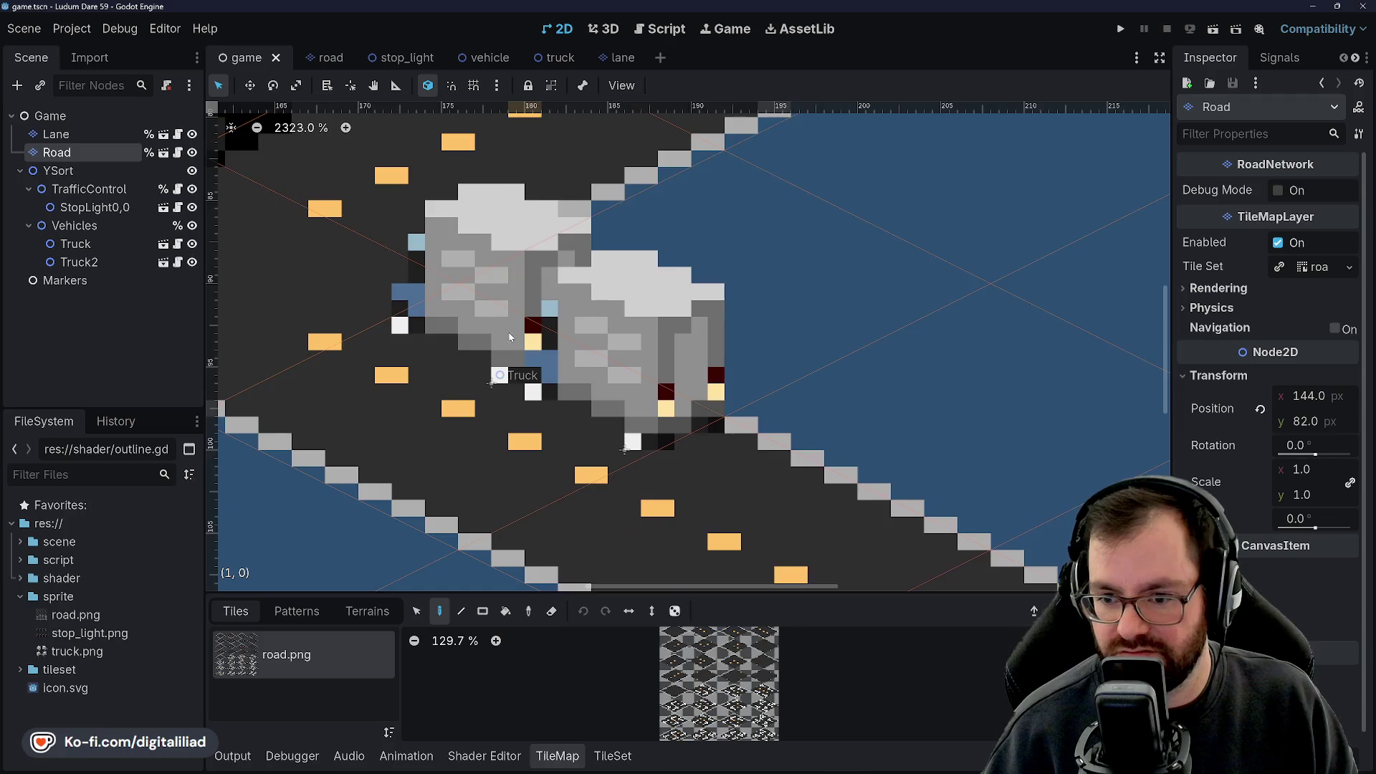
pyautogui.moveTo(456, 337); pyautogui.dragTo(726, 394)
pyautogui.scroll(4, 694, 395)
pyautogui.scroll(-4, 693, 393)
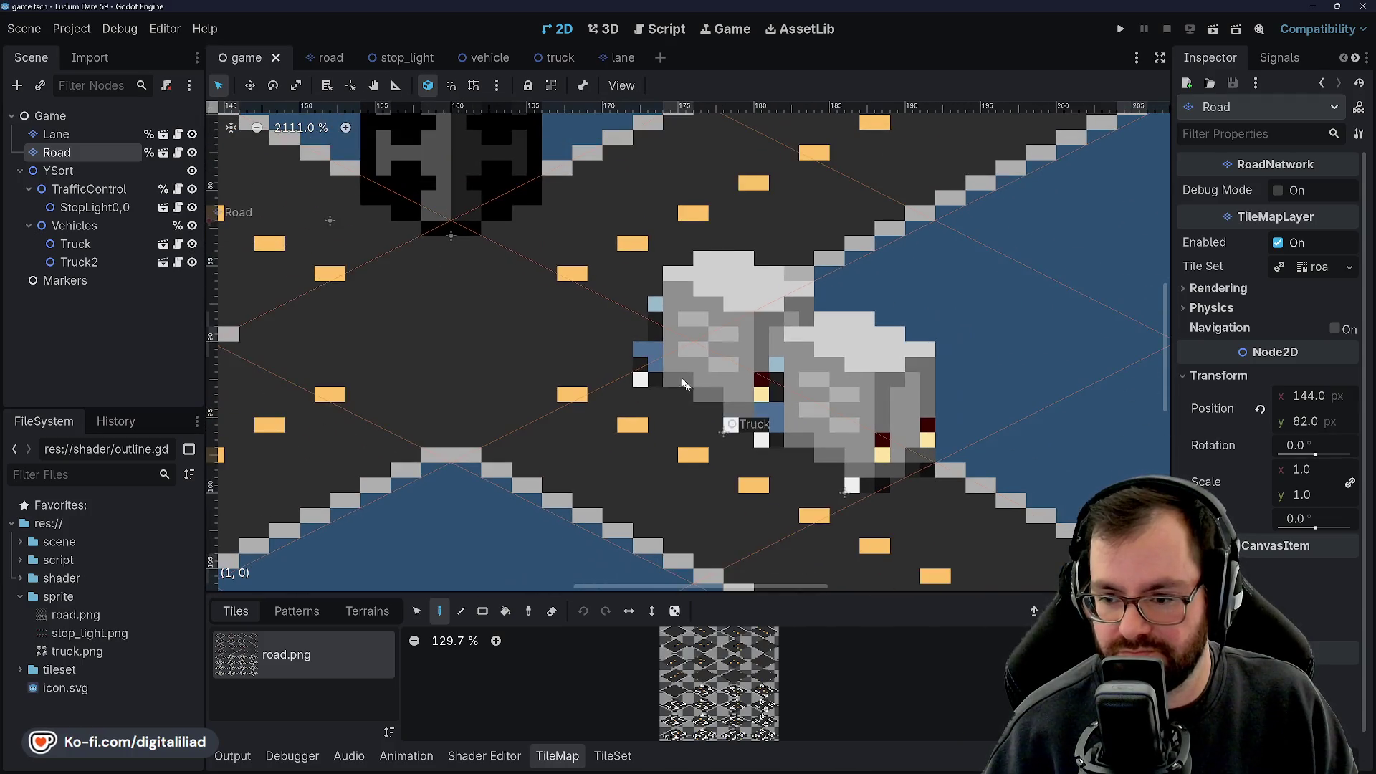
pyautogui.moveTo(425, 244); pyautogui.dragTo(559, 359)
# Drag the first Truck up-left so it sits next to the stop light.
pyautogui.click(54, 135)
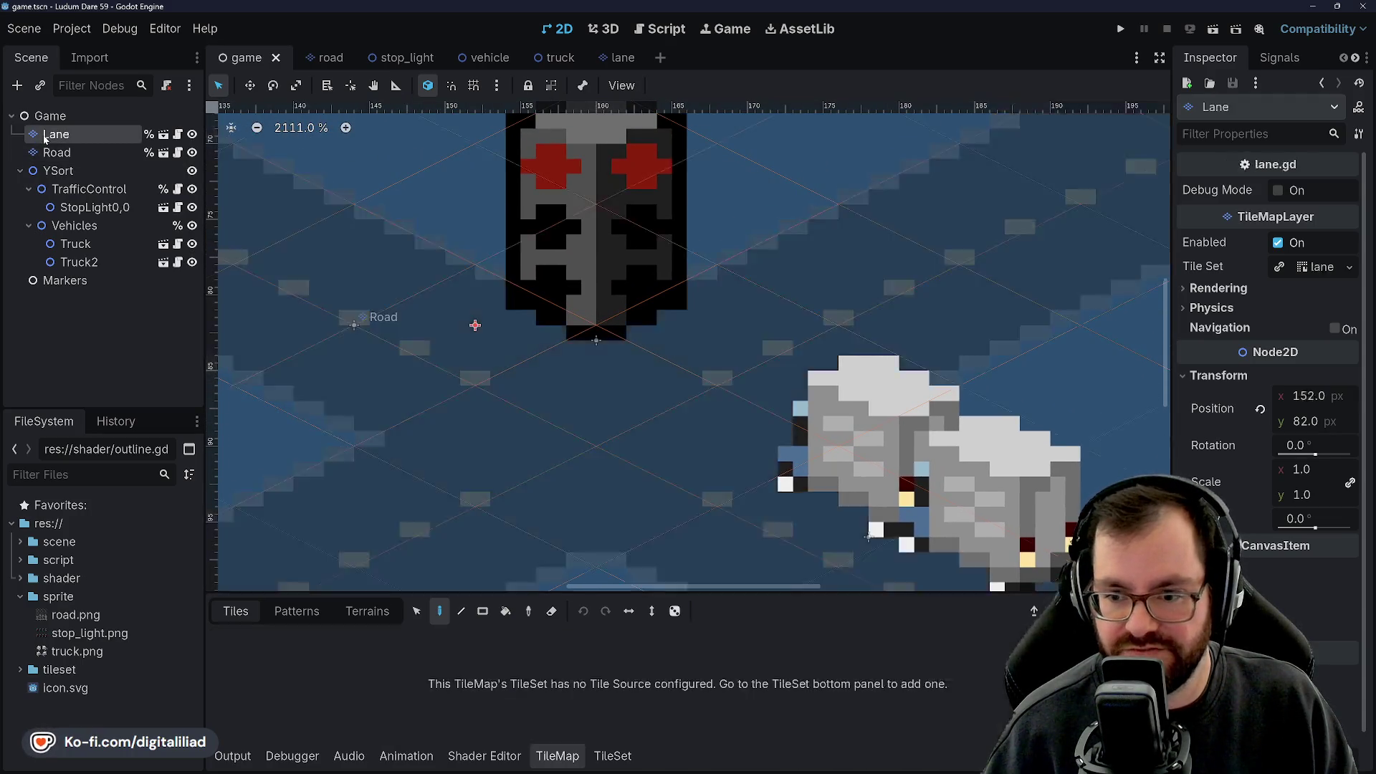
pyautogui.scroll(1, 681, 398)
pyautogui.scroll(1, 477, 299)
pyautogui.scroll(5, 578, 411)
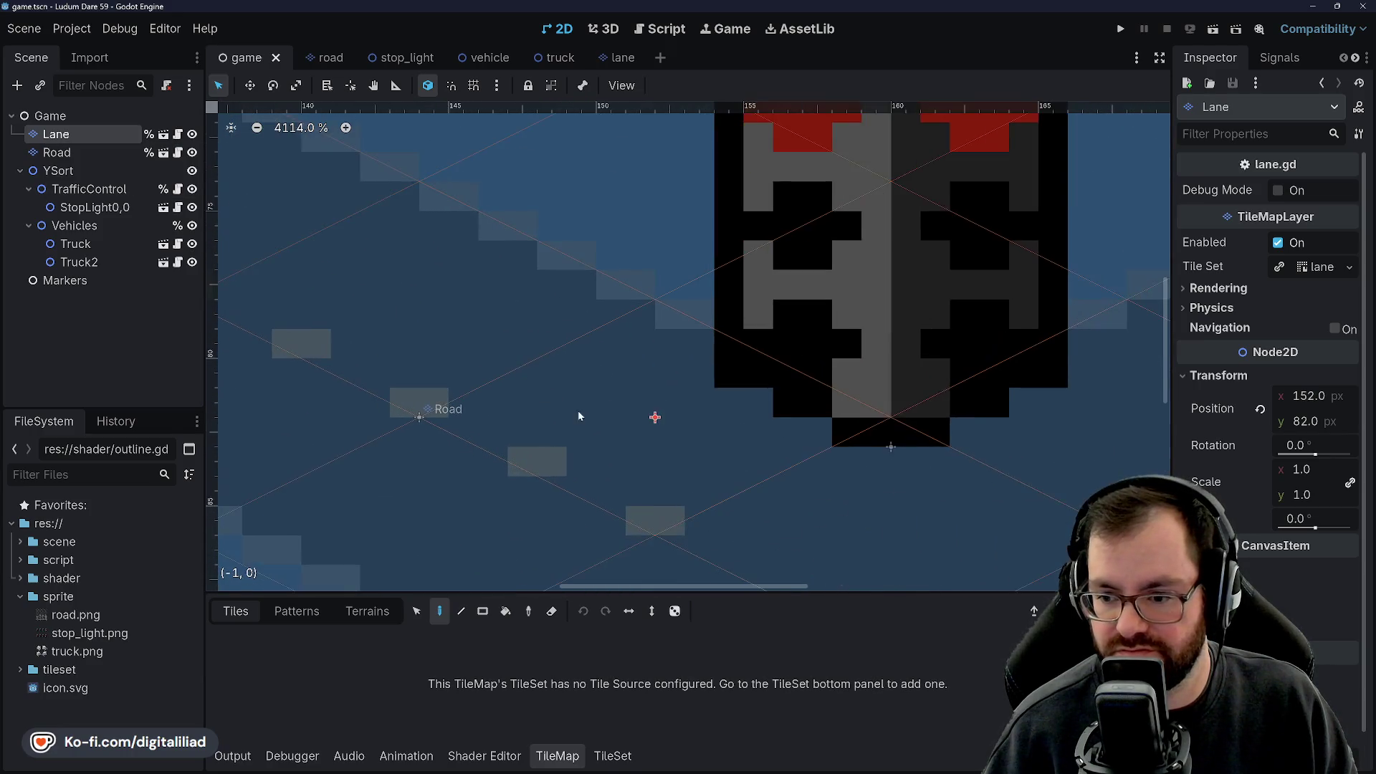
pyautogui.scroll(4, 631, 415)
pyautogui.scroll(-3, 678, 419)
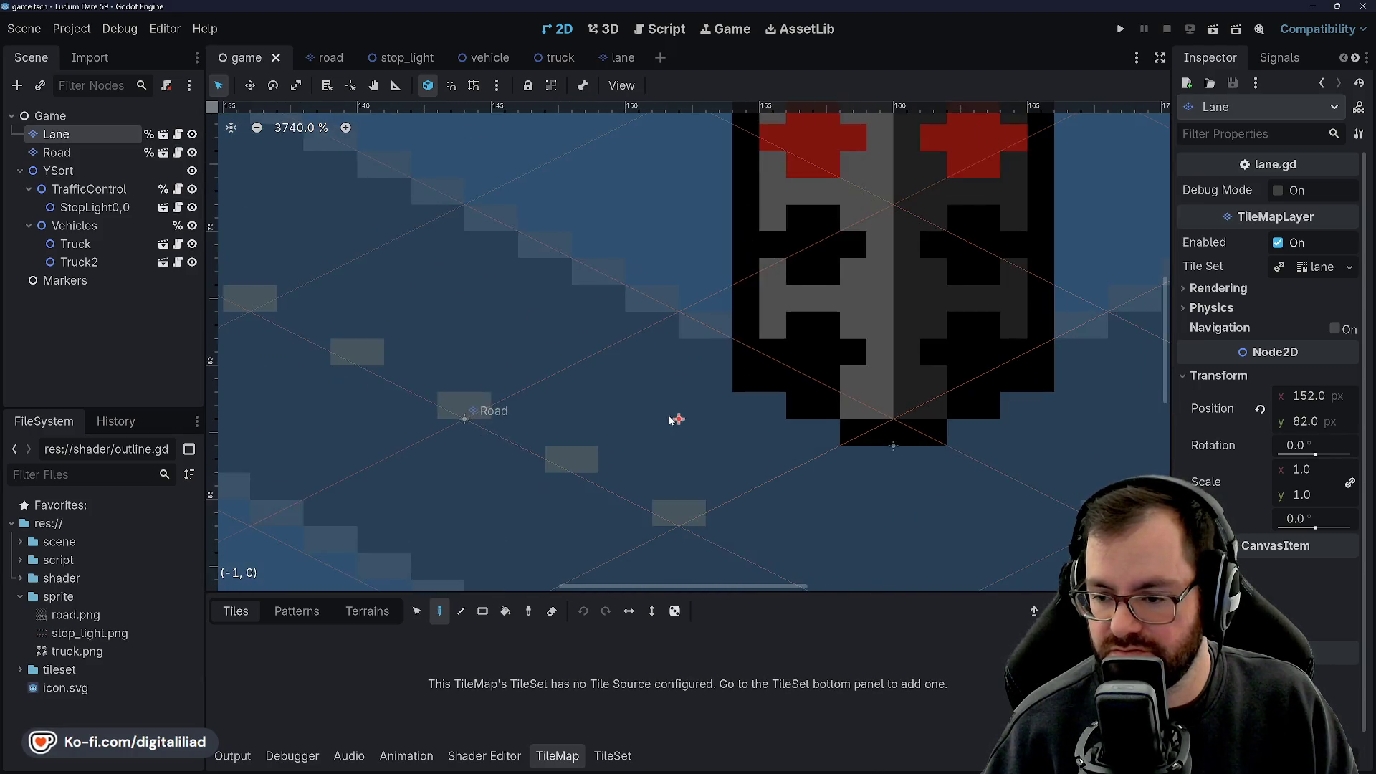
pyautogui.scroll(-2, 547, 279)
pyautogui.scroll(-2, 724, 358)
pyautogui.scroll(-2, 720, 355)
pyautogui.click(107, 247)
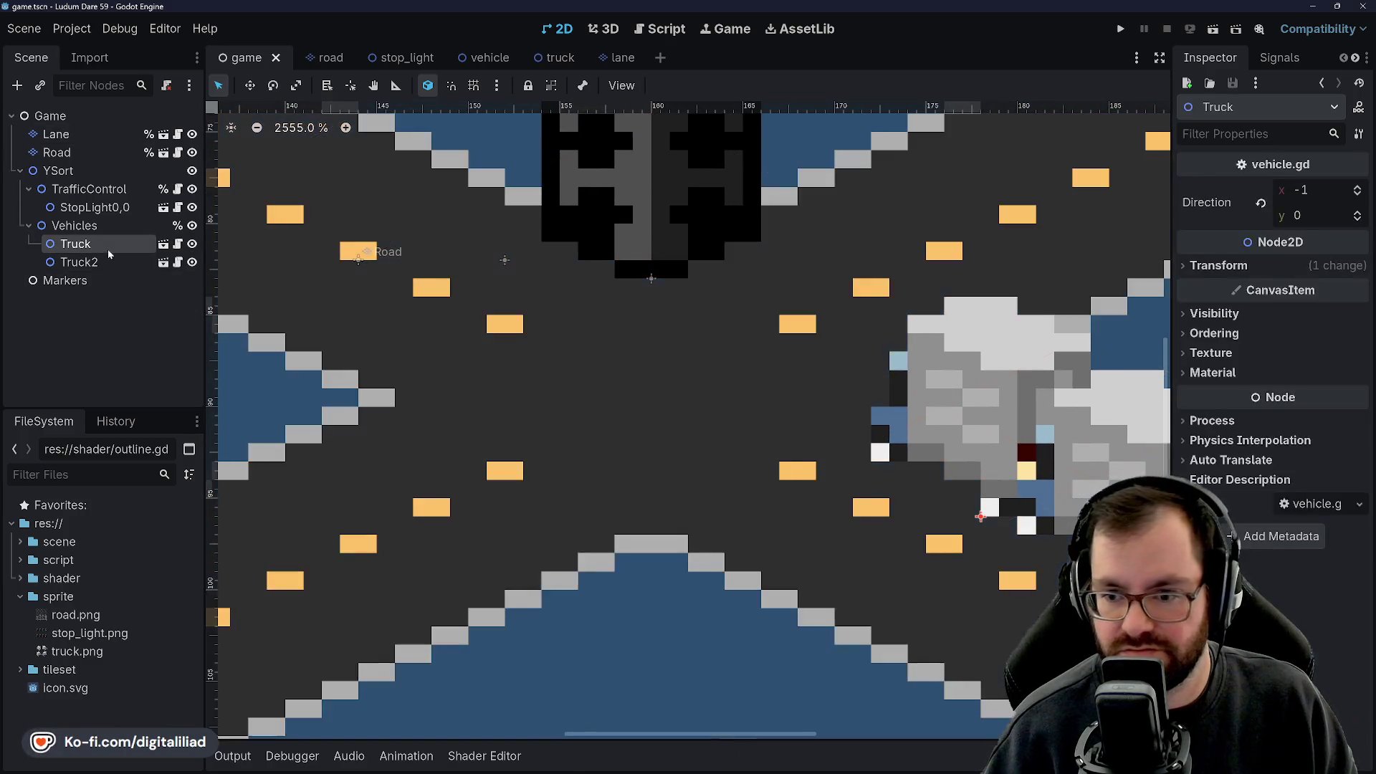
pyautogui.click(89, 137)
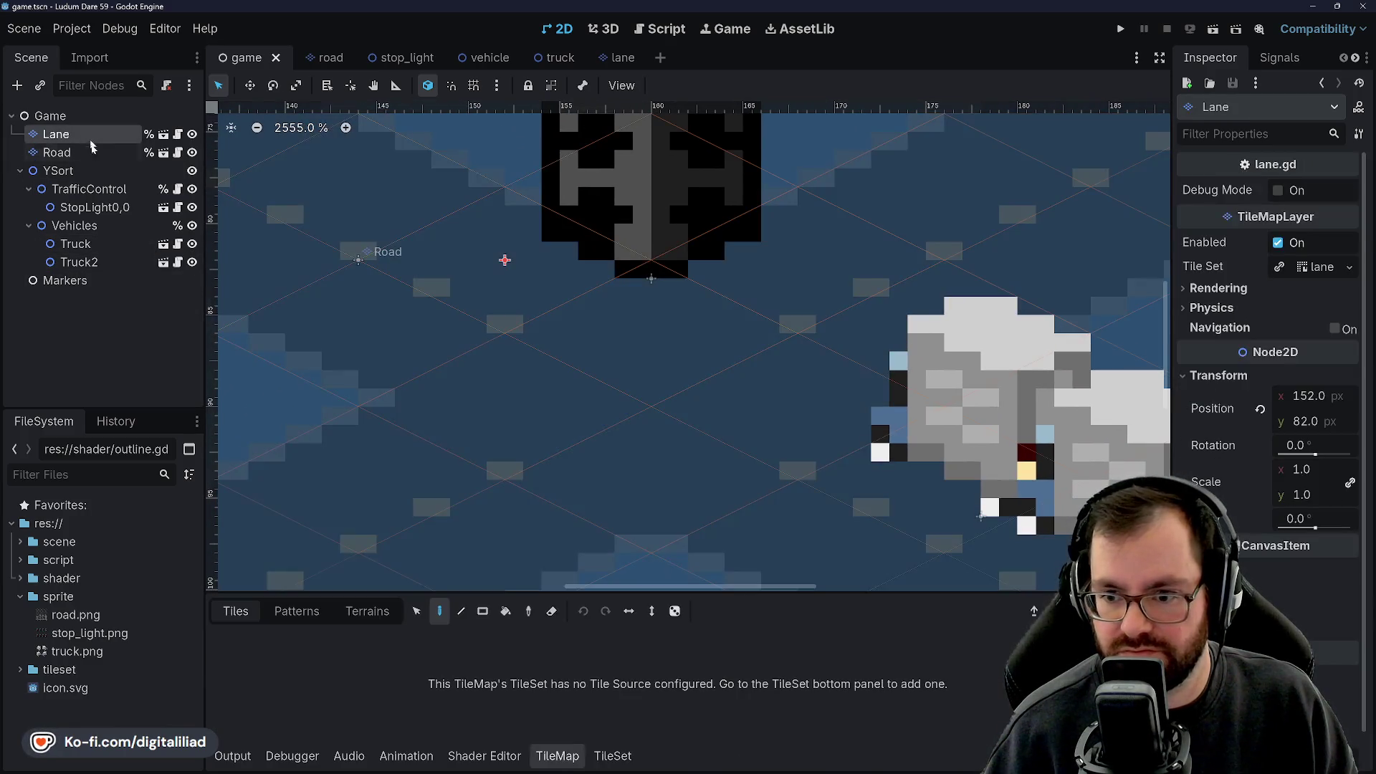
pyautogui.click(112, 248)
pyautogui.moveTo(984, 428)
pyautogui.mouseDown()
pyautogui.moveTo(690, 322)
pyautogui.moveTo(553, 215)
pyautogui.mouseUp()
# Check the truck's placement over the intersection, then open the truck scene.
pyautogui.scroll(3, 556, 229)
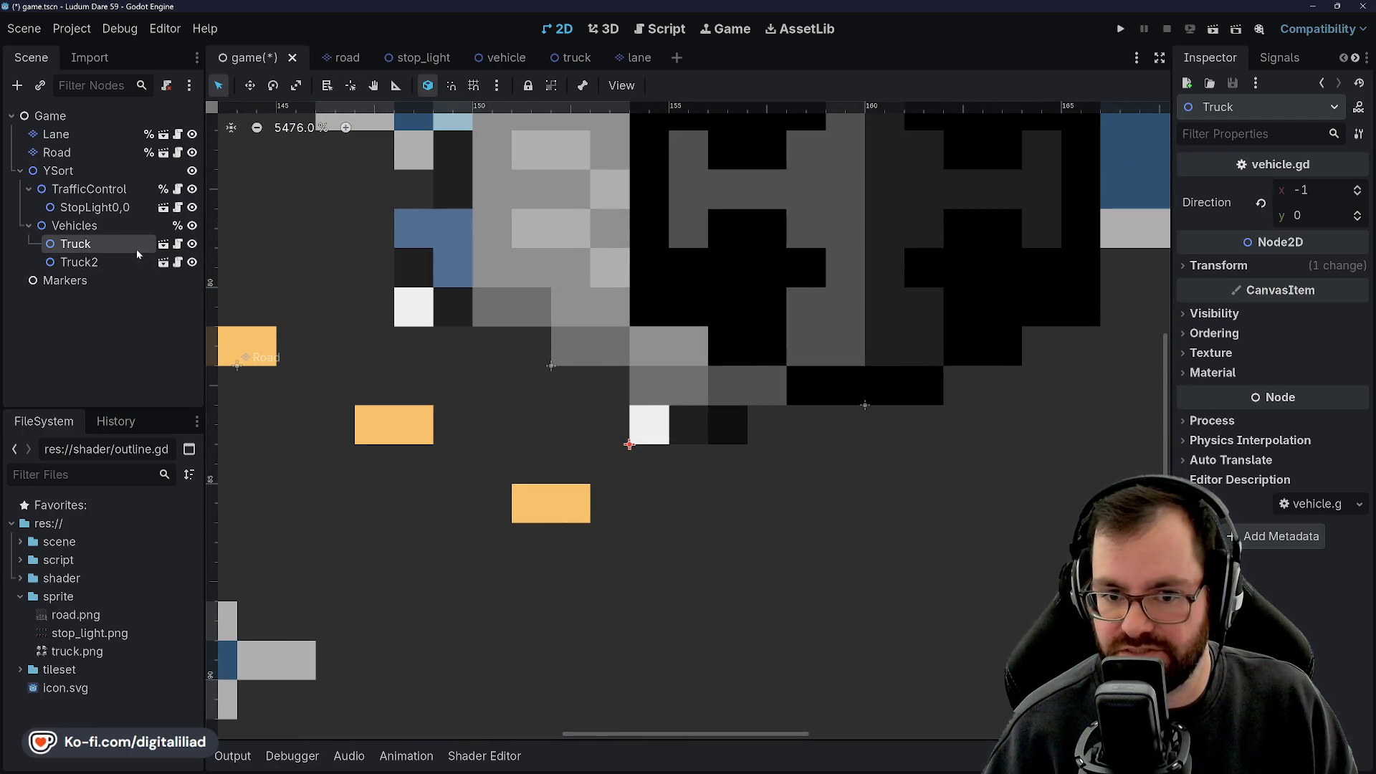
pyautogui.click(58, 134)
pyautogui.scroll(-2, 562, 358)
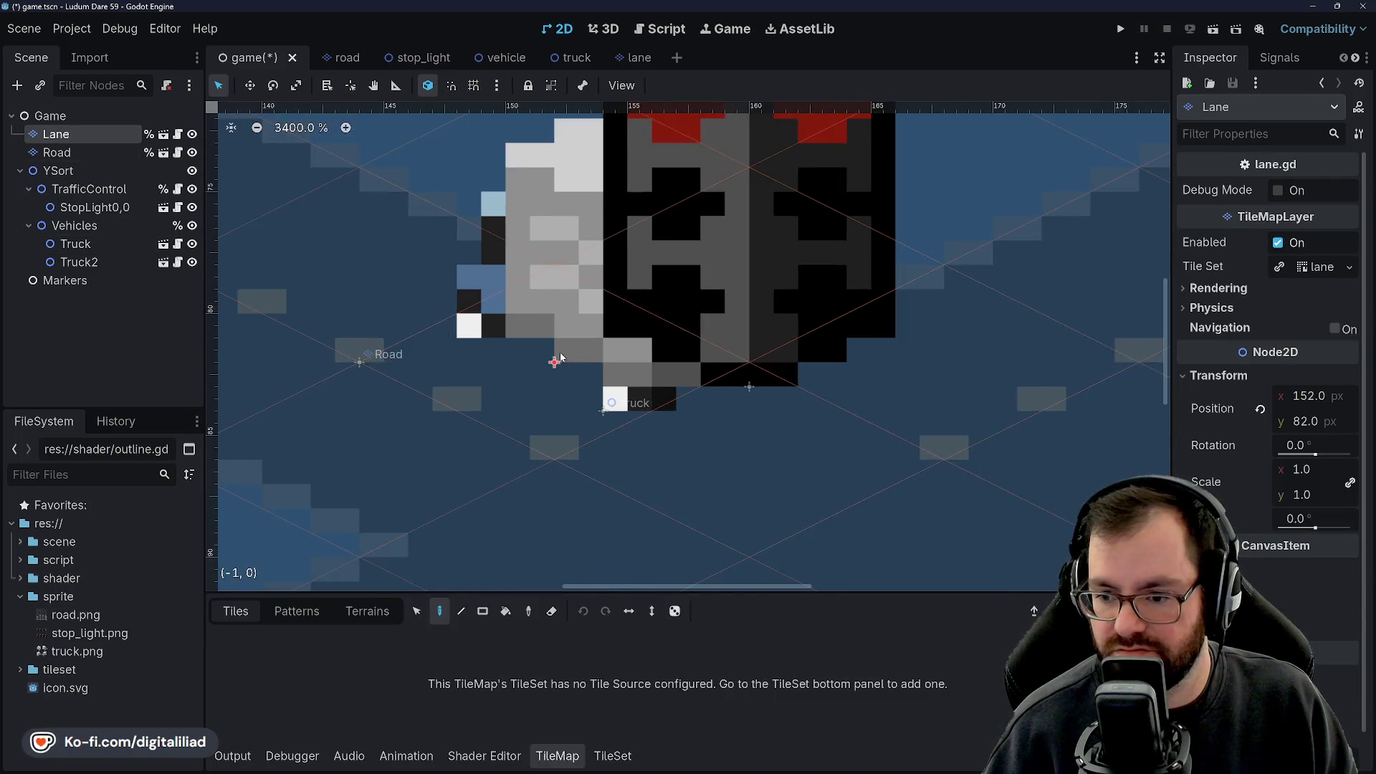
pyautogui.scroll(-3, 561, 358)
pyautogui.moveTo(701, 454); pyautogui.dragTo(615, 396)
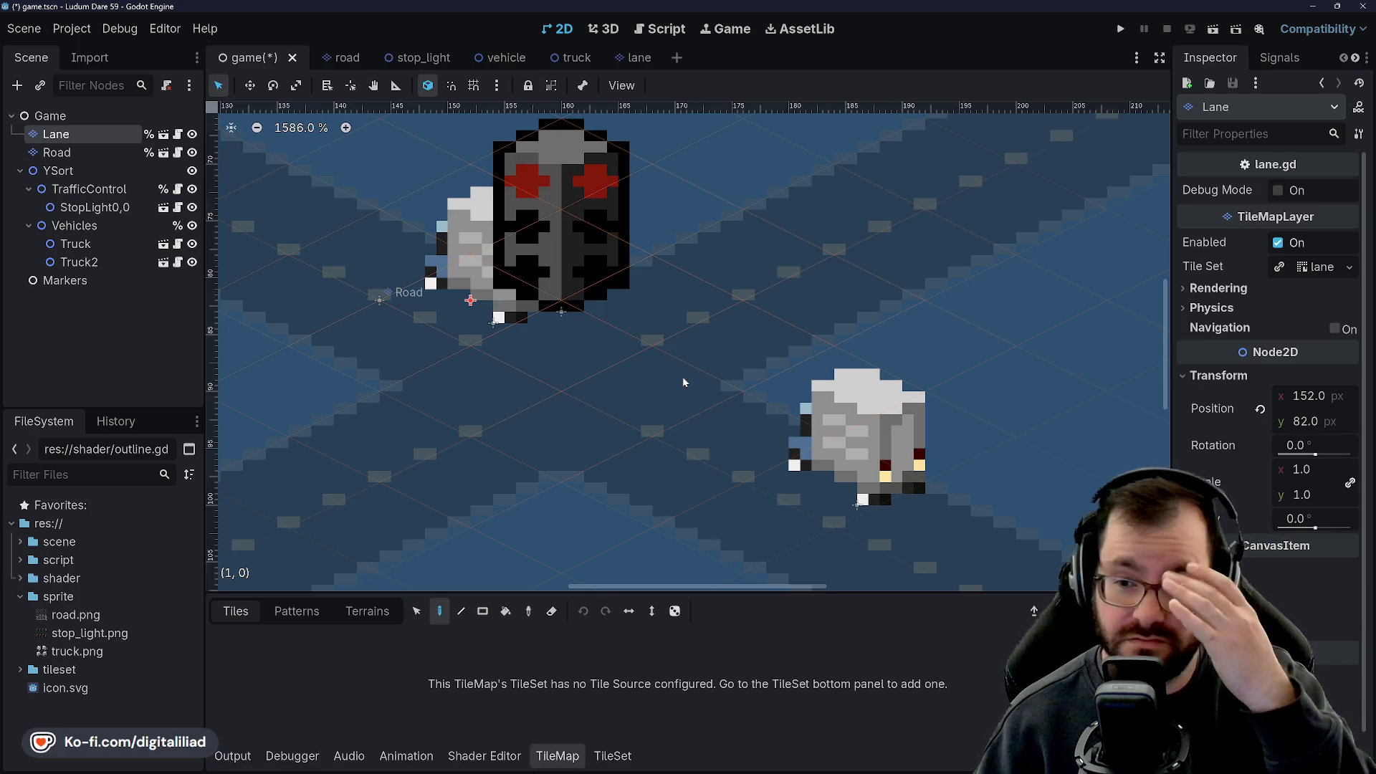
pyautogui.scroll(5, 501, 305)
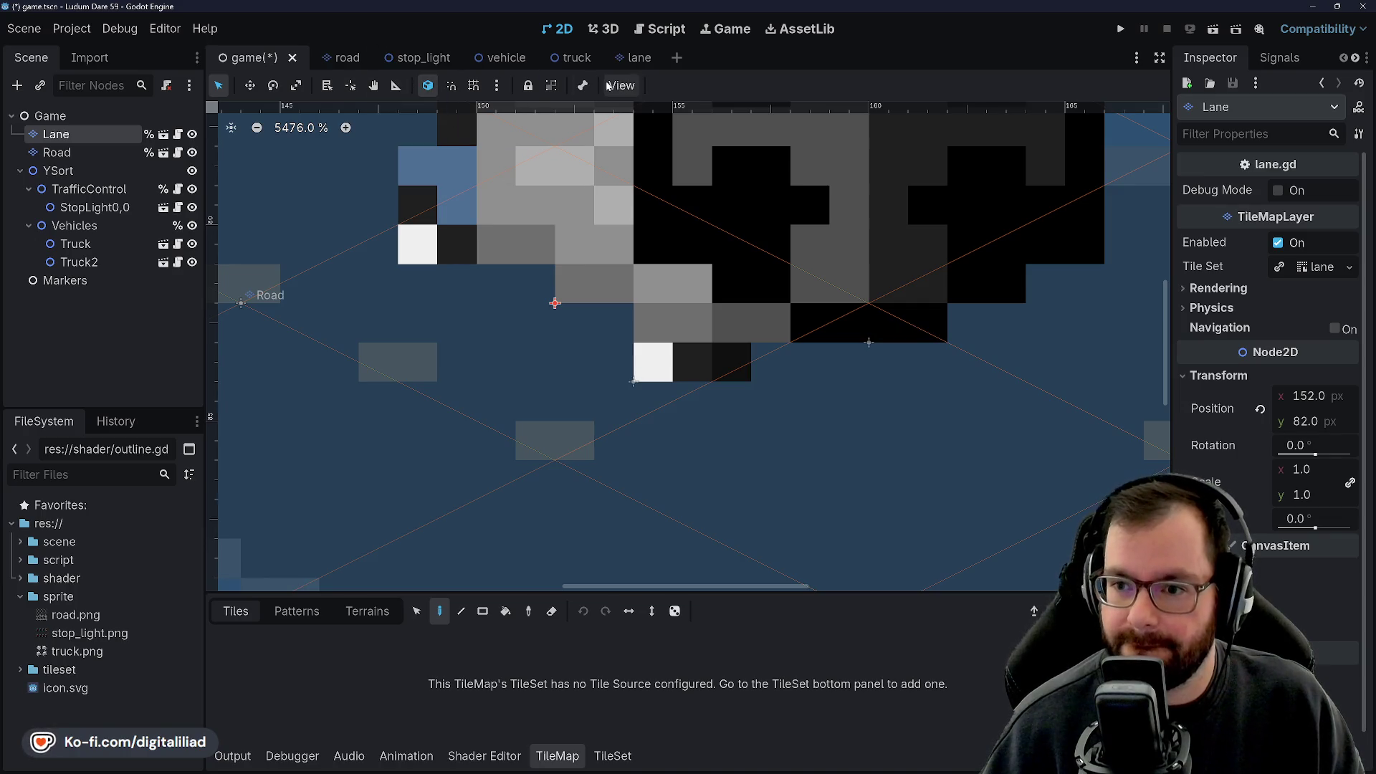
pyautogui.click(574, 63)
pyautogui.scroll(5, 592, 392)
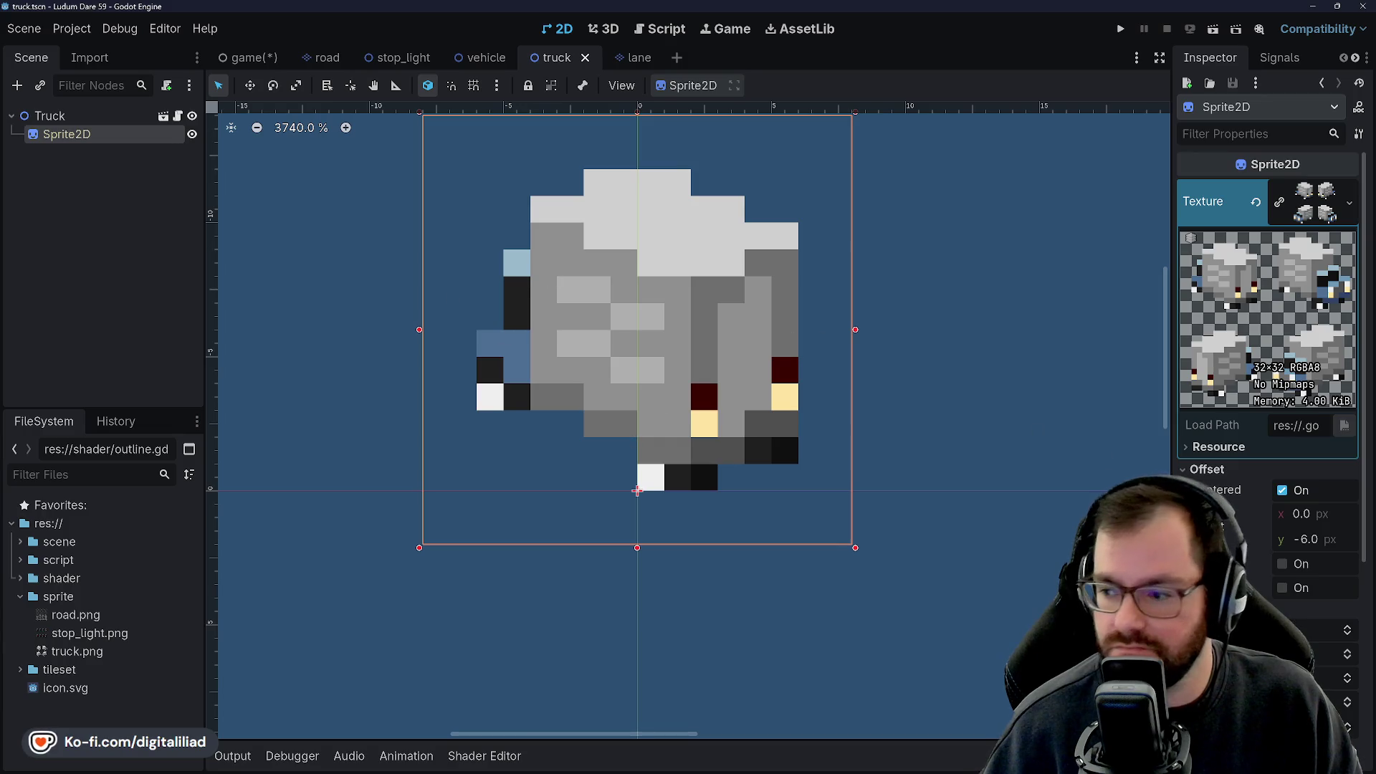
# Set the truck Sprite2D offset to x 2, y -4 with Centered left on.
pyautogui.click(1330, 541)
pyautogui.write('-4')
pyautogui.press('Return')
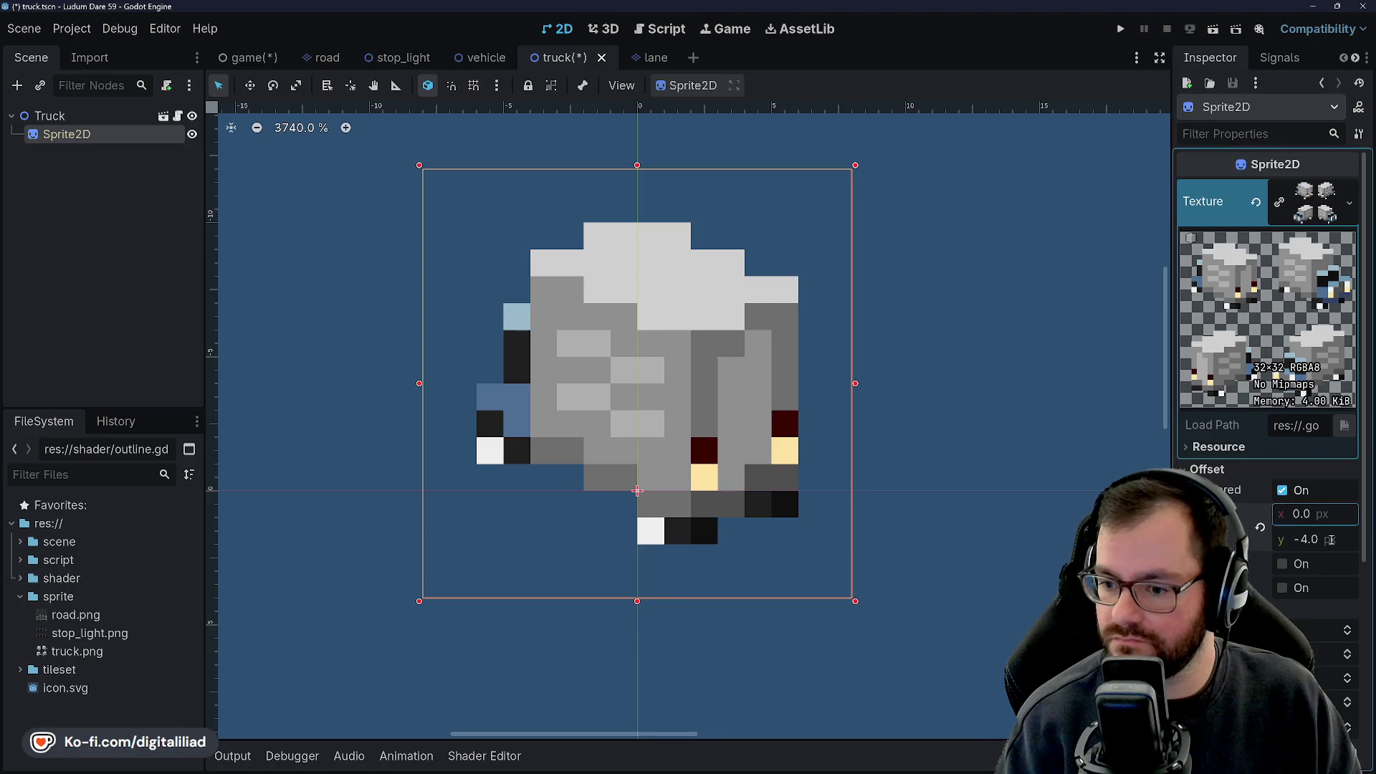
pyautogui.click(1322, 494)
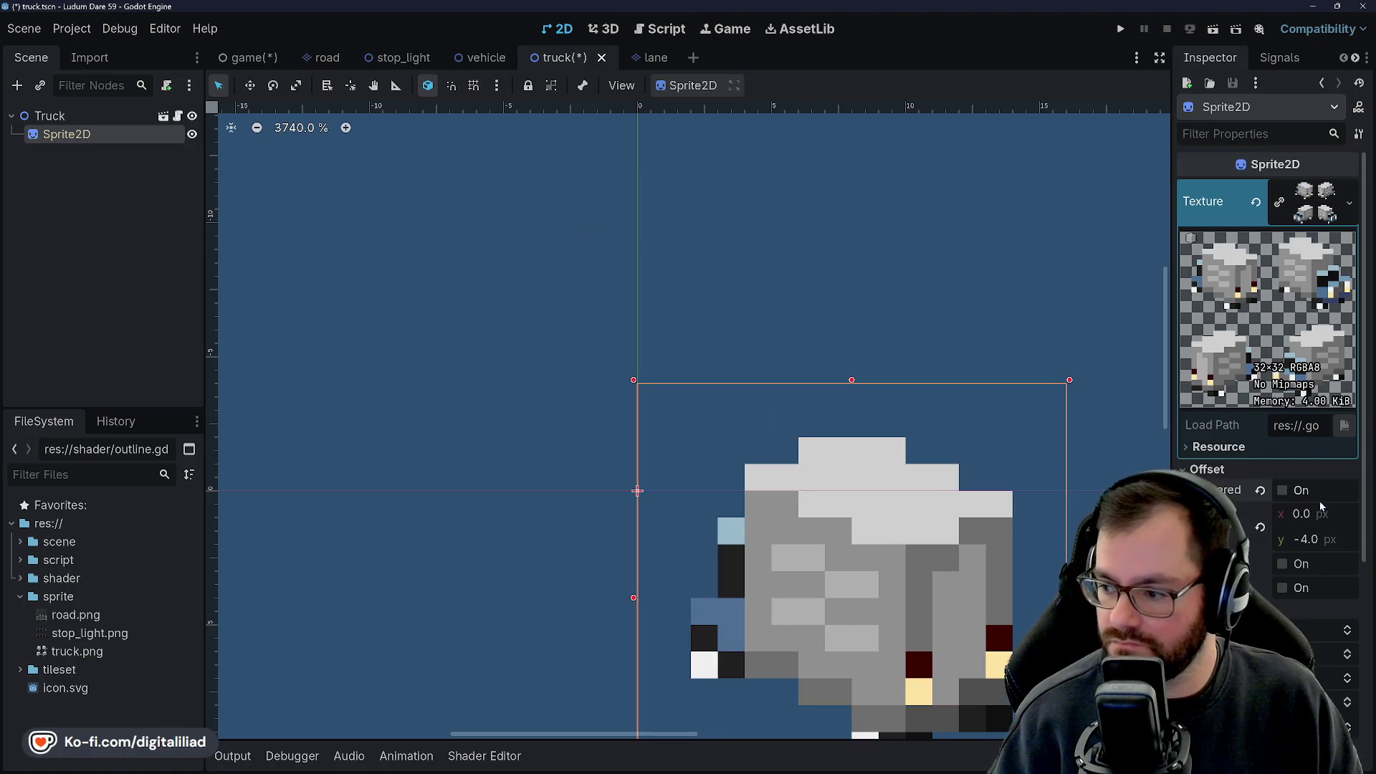
pyautogui.click(1322, 495)
pyautogui.click(1321, 516)
pyautogui.write('-2')
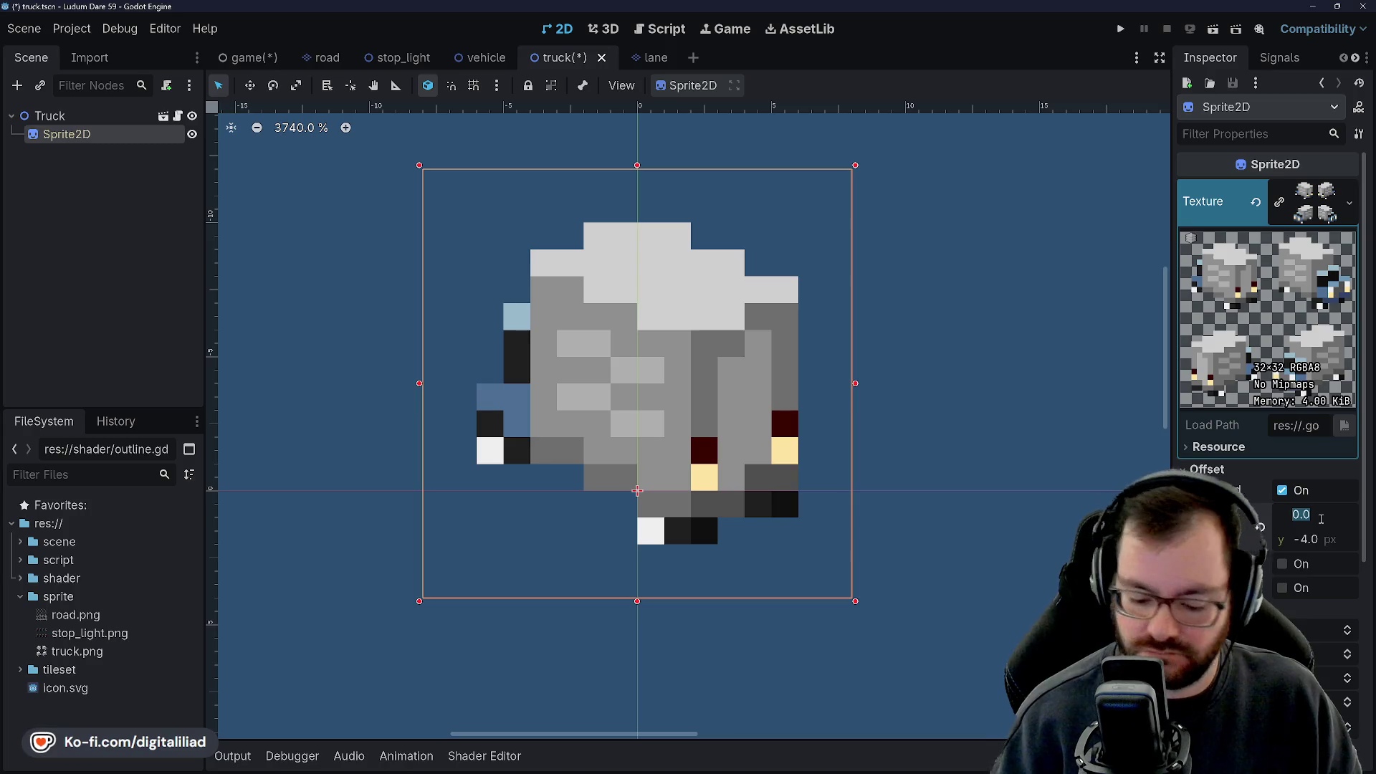
pyautogui.press('Return')
pyautogui.click(1321, 516)
pyautogui.write('2')
pyautogui.press('Return')
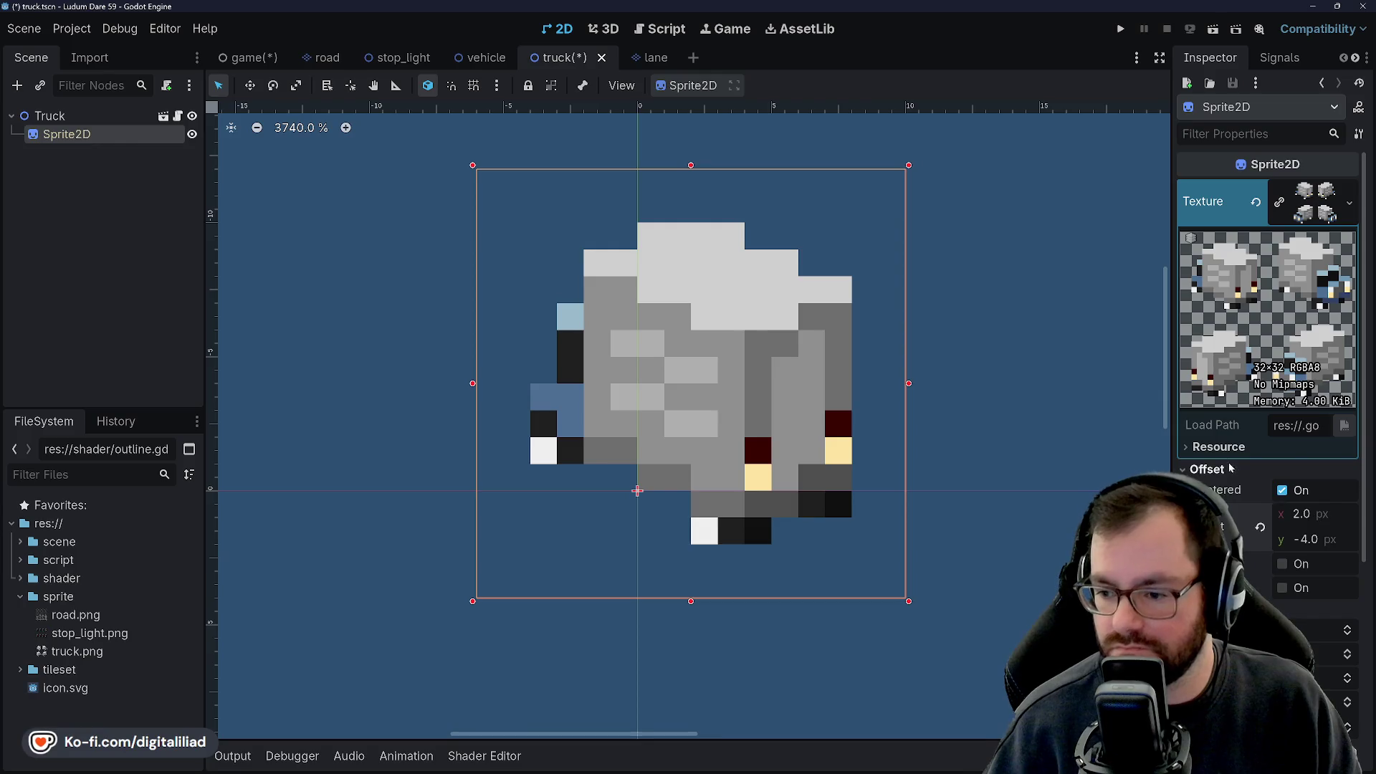
# Save the truck scene and go back to the game scene.
pyautogui.click(1016, 315)
pyautogui.hotkey('ctrl', 's')
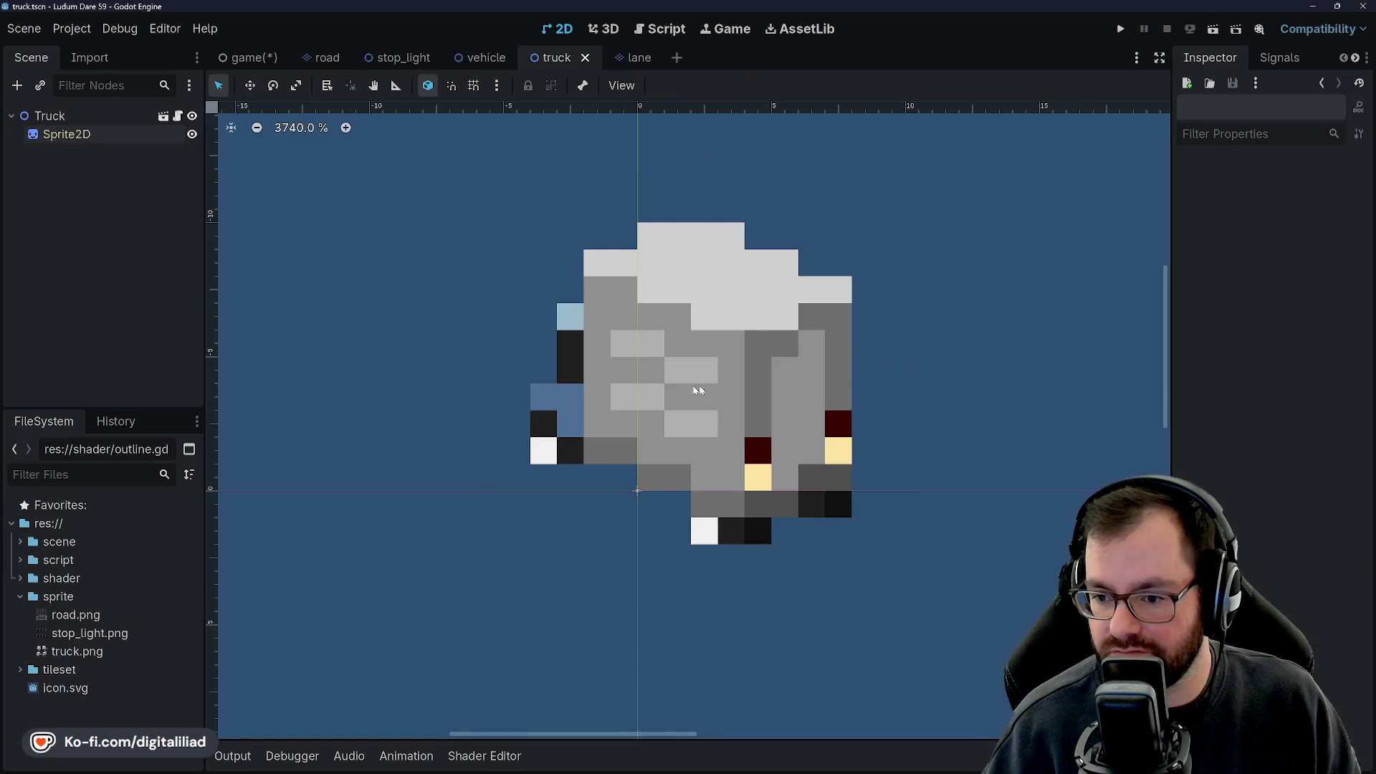
pyautogui.scroll(-2, 699, 391)
pyautogui.scroll(-5, 600, 460)
pyautogui.scroll(4, 575, 476)
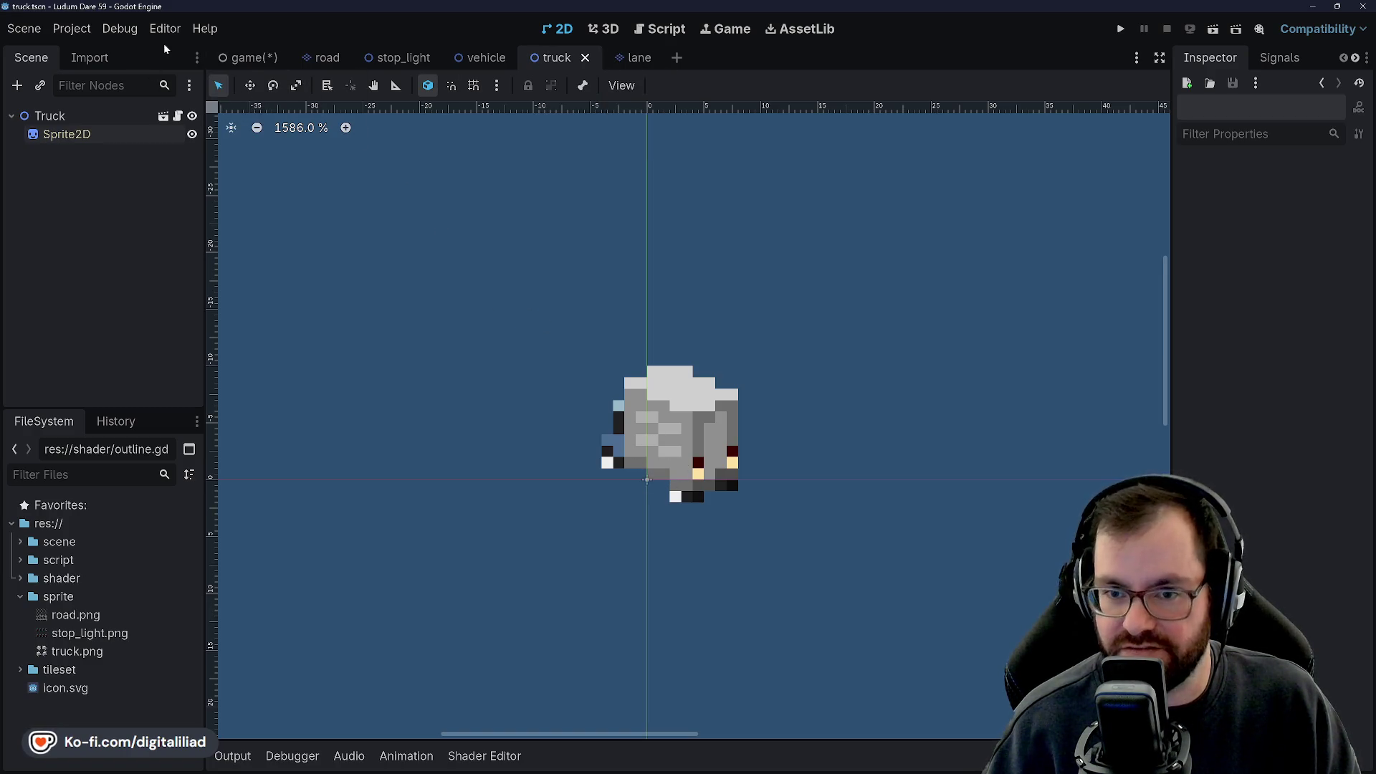
pyautogui.click(258, 57)
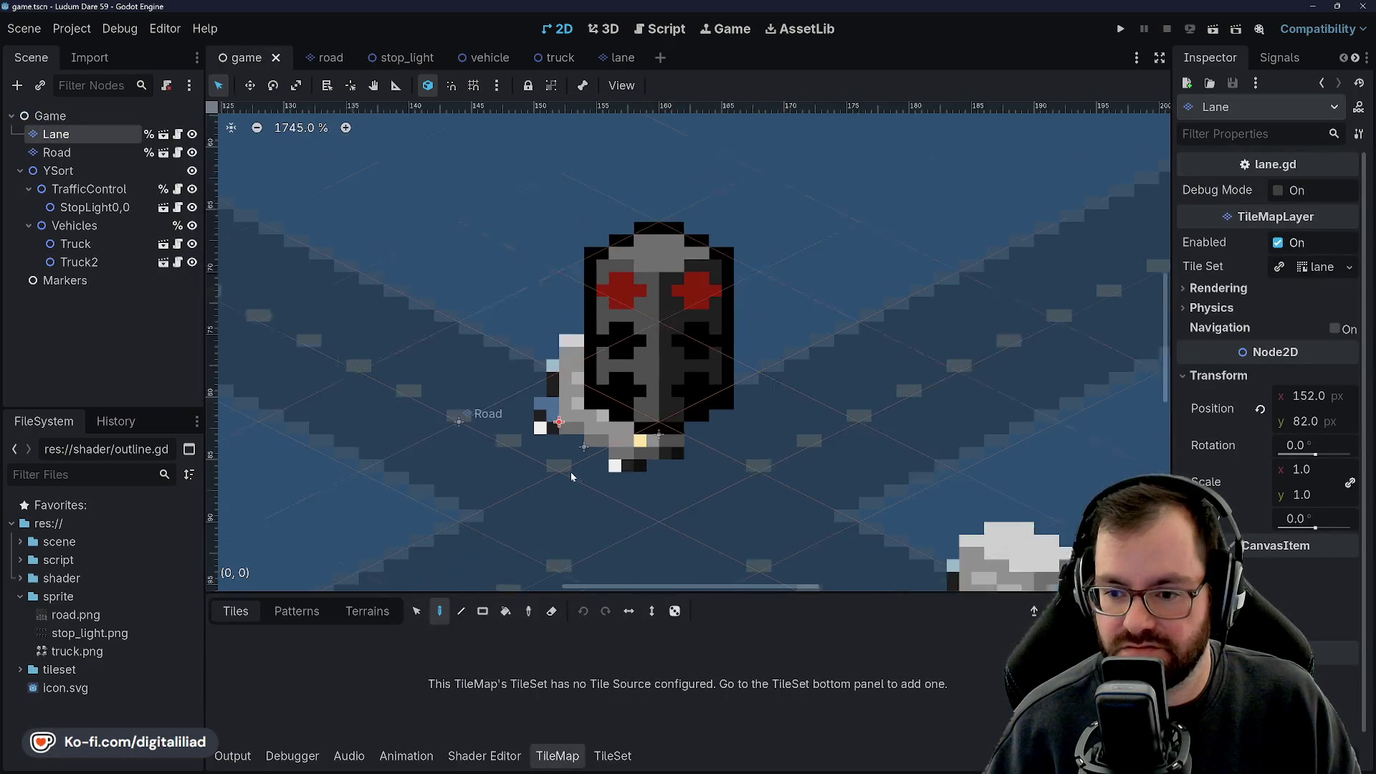
# Nudge the first Truck up-left, then down-left along the road left of the stop light.
pyautogui.scroll(3, 591, 438)
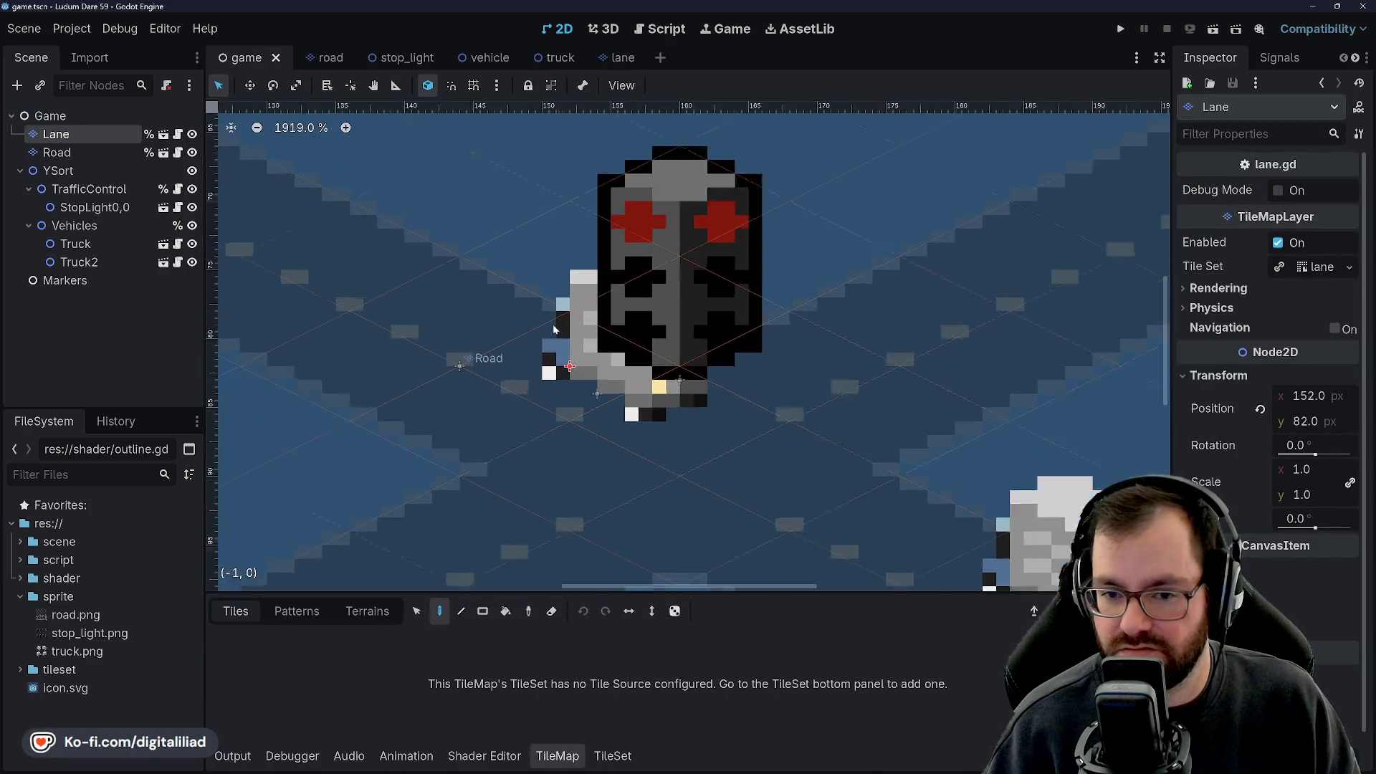
pyautogui.click(75, 243)
pyautogui.moveTo(670, 399); pyautogui.dragTo(624, 363)
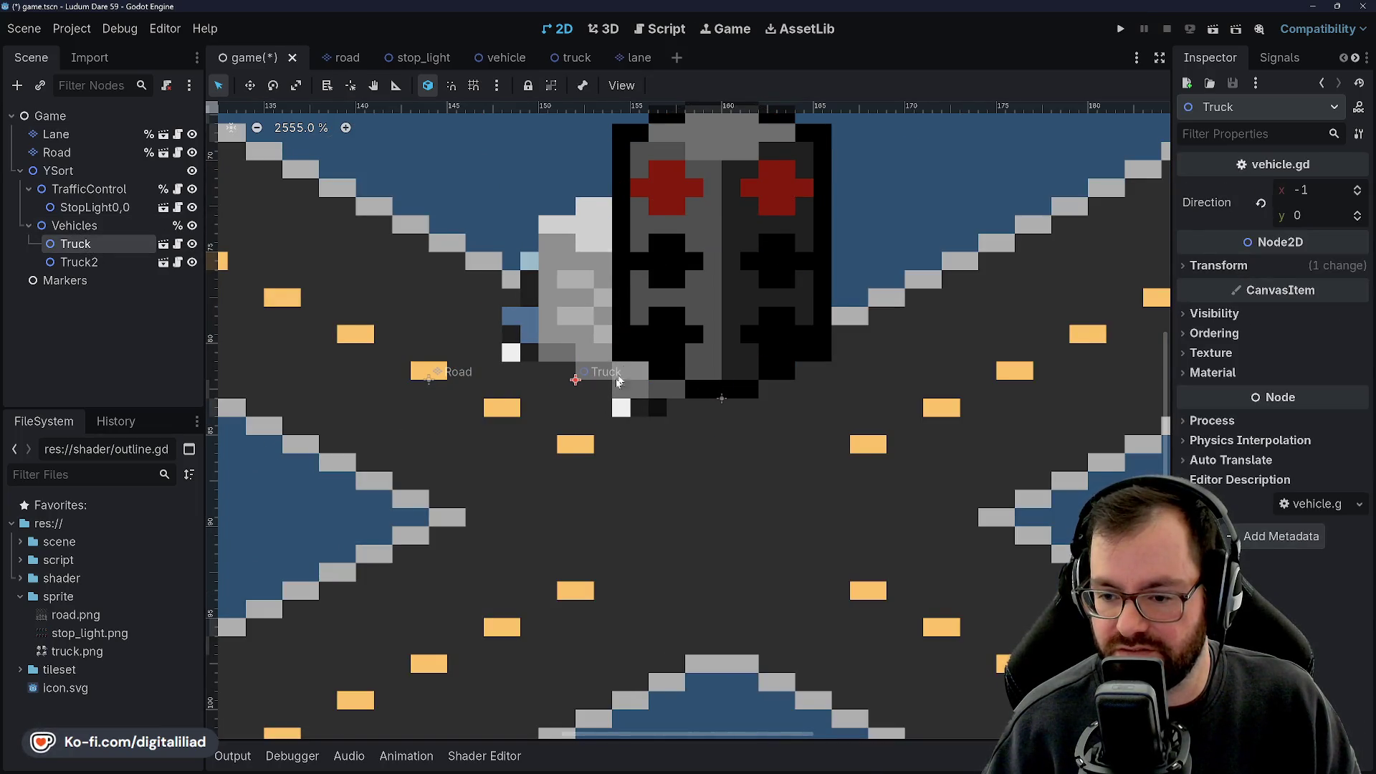
pyautogui.scroll(-8, 513, 458)
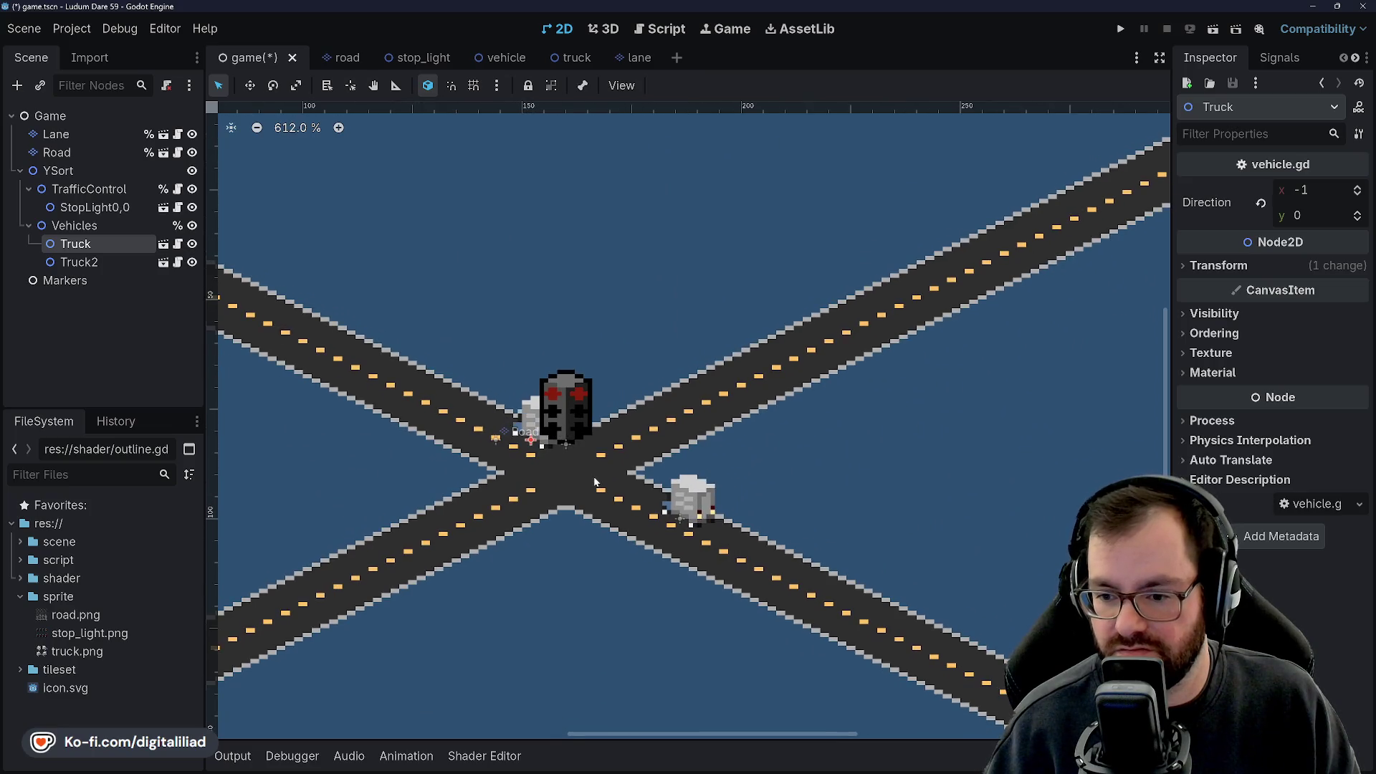
pyautogui.scroll(7, 586, 474)
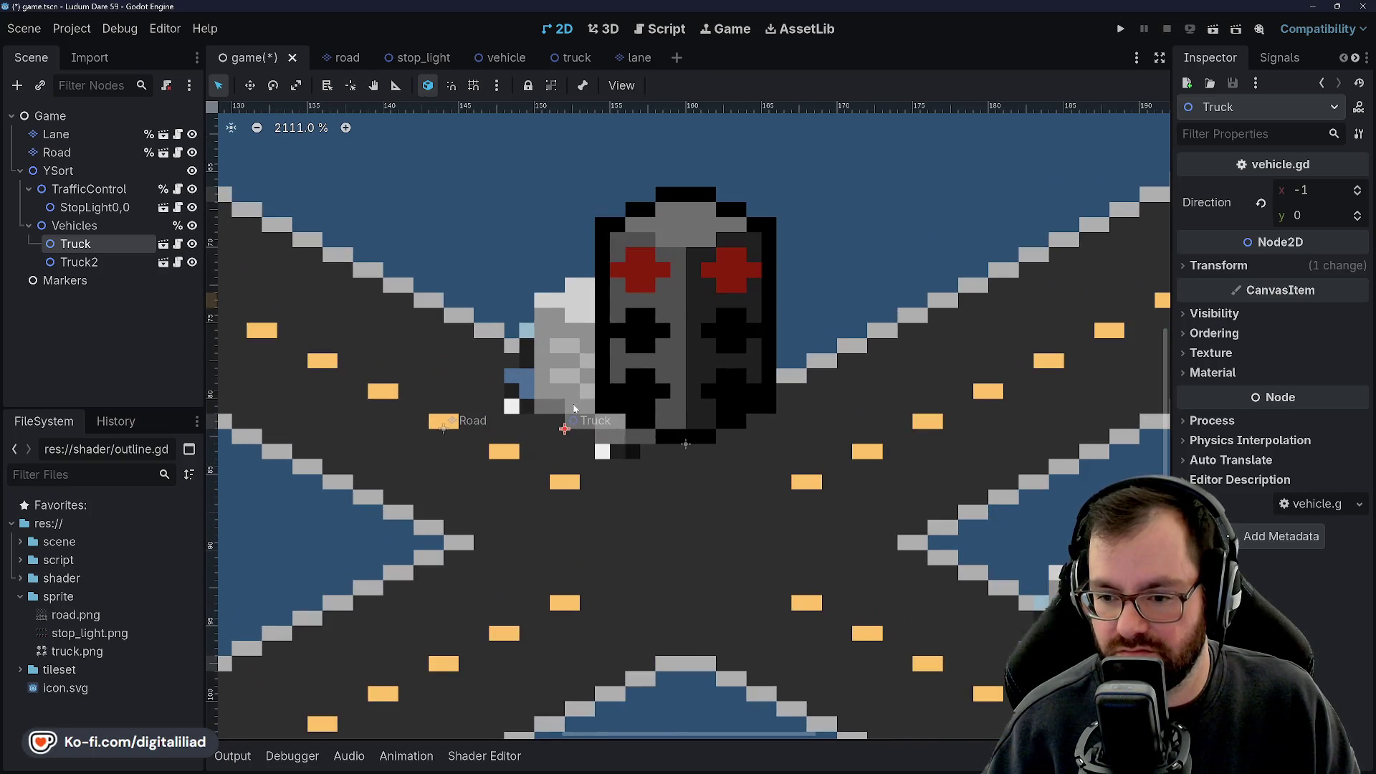
pyautogui.scroll(-7, 595, 488)
pyautogui.scroll(4, 681, 491)
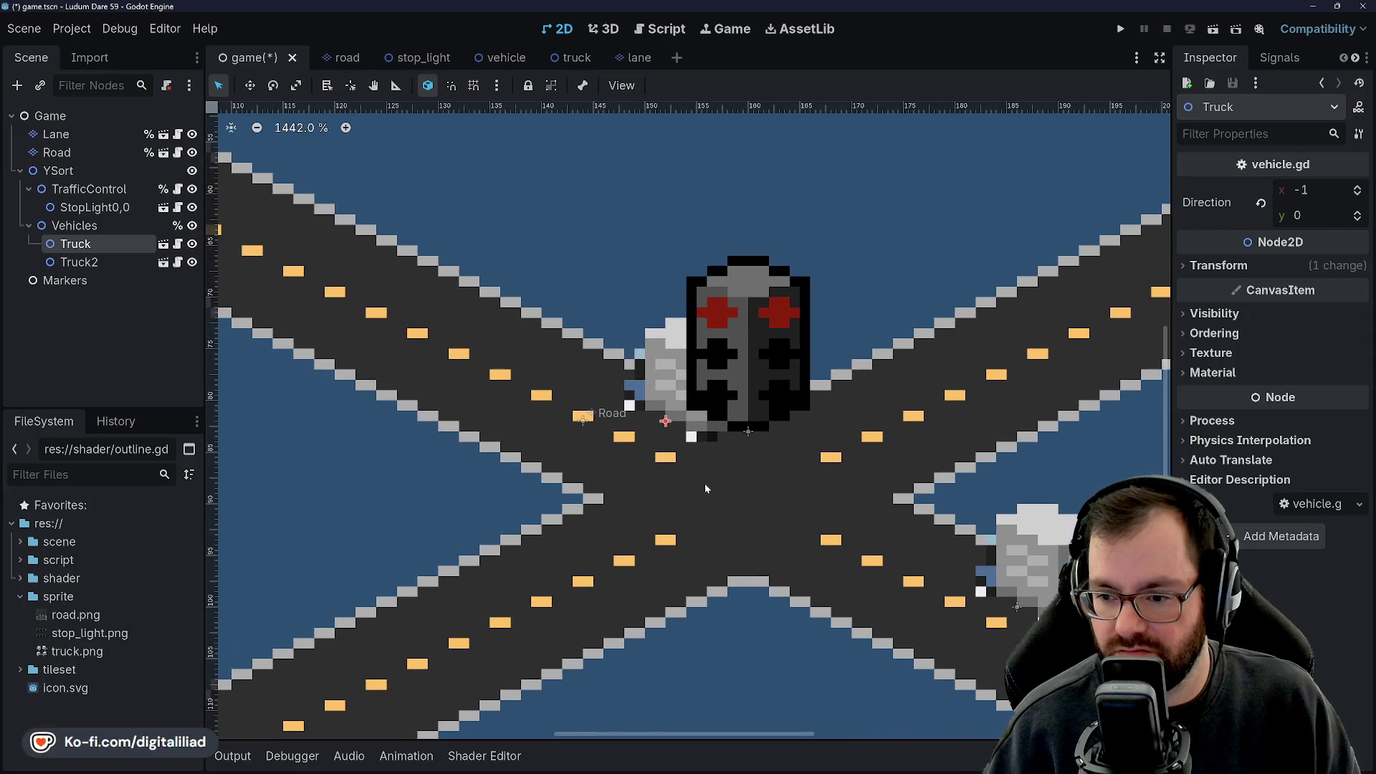
pyautogui.scroll(3, 721, 269)
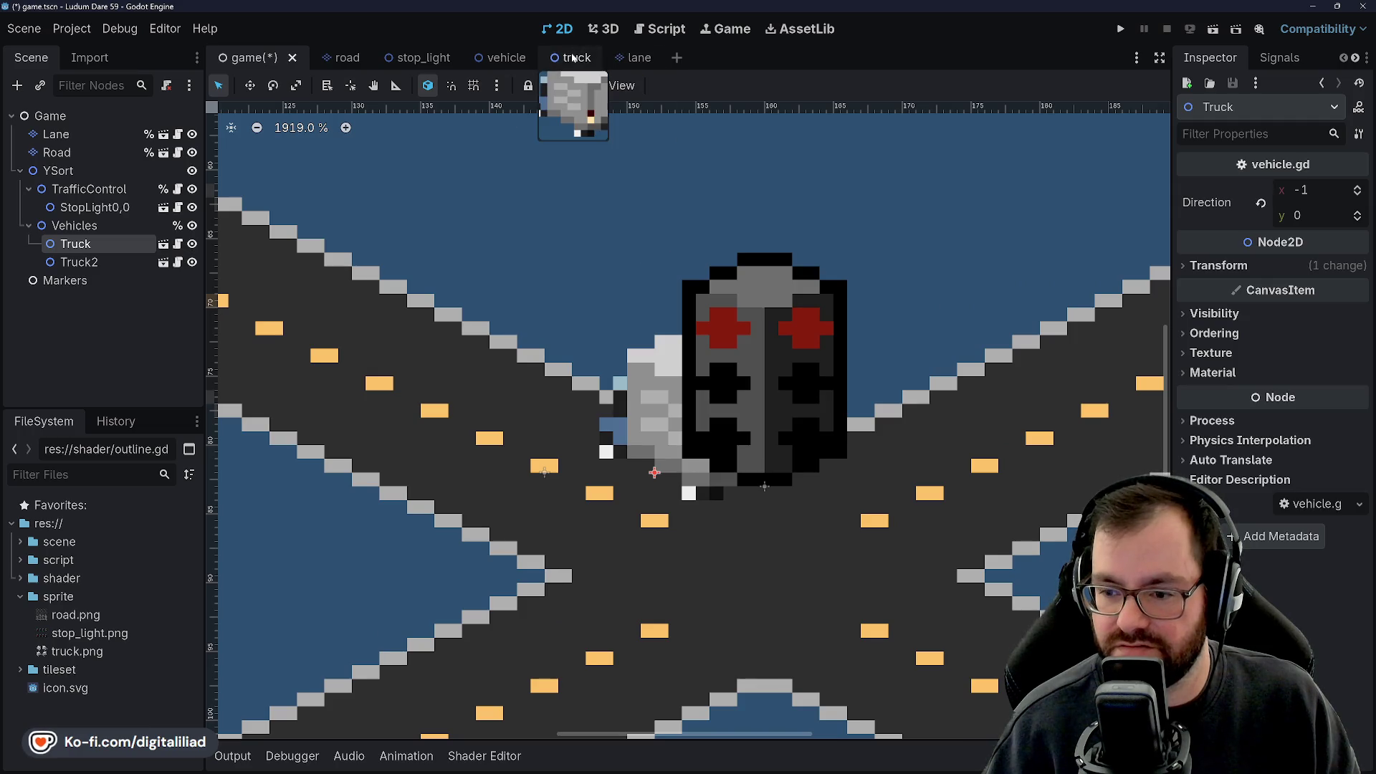
pyautogui.moveTo(691, 346)
pyautogui.mouseDown()
pyautogui.moveTo(630, 361)
pyautogui.moveTo(557, 405)
pyautogui.moveTo(586, 423)
pyautogui.moveTo(556, 411)
pyautogui.moveTo(690, 243)
pyautogui.moveTo(643, 341)
pyautogui.moveTo(706, 301)
pyautogui.moveTo(711, 329)
pyautogui.moveTo(581, 362)
pyautogui.moveTo(578, 392)
pyautogui.mouseUp()
# Select the Lane layer, check the view, and reopen the truck scene.
pyautogui.click(102, 138)
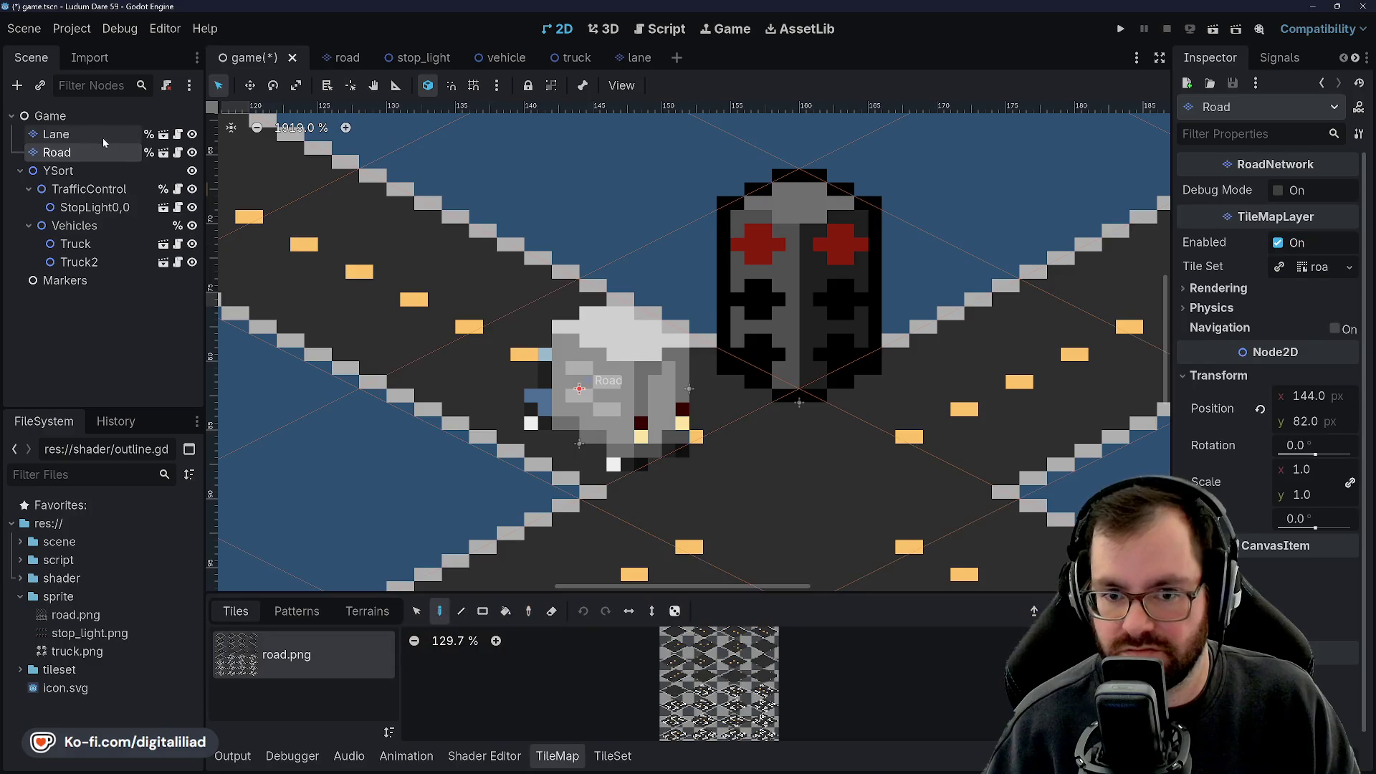
pyautogui.scroll(5, 553, 455)
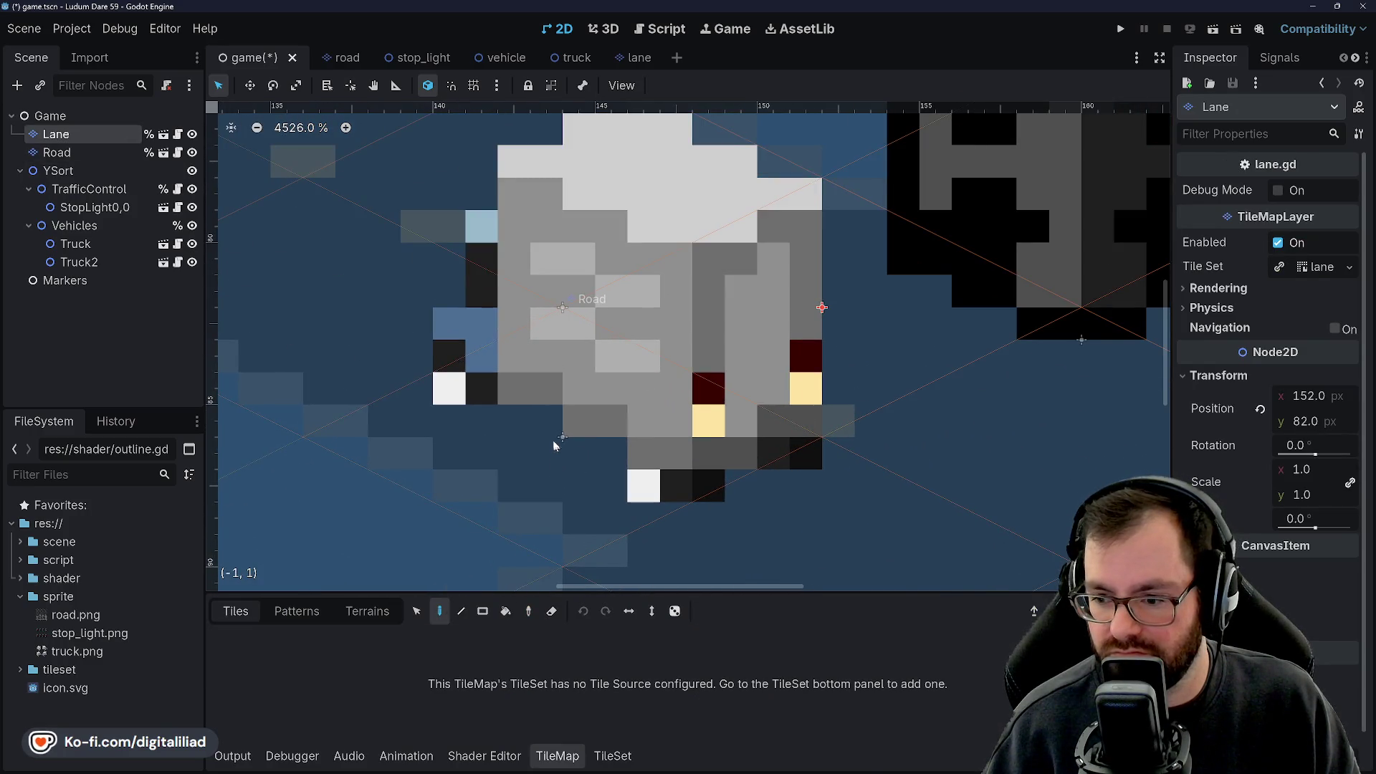
pyautogui.scroll(-11, 553, 441)
pyautogui.scroll(4, 544, 421)
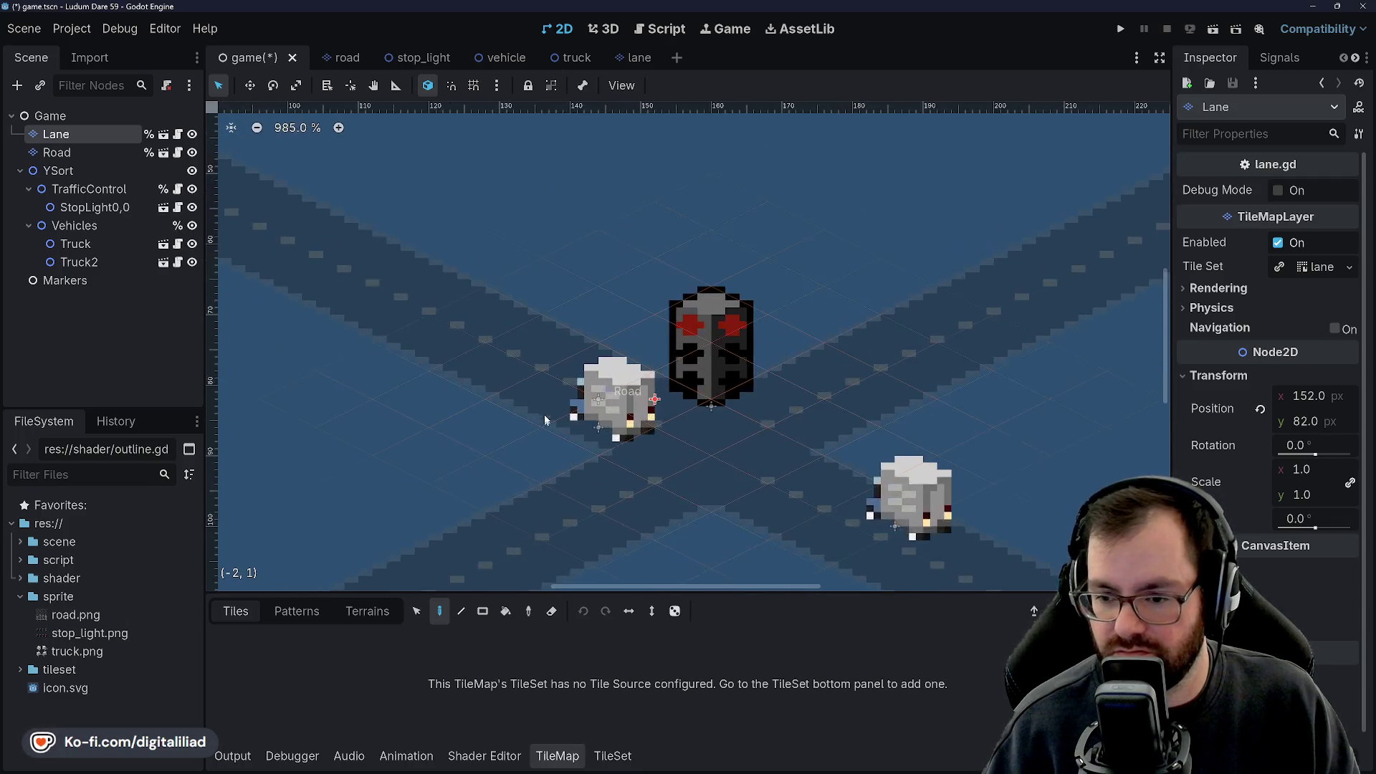
pyautogui.click(566, 57)
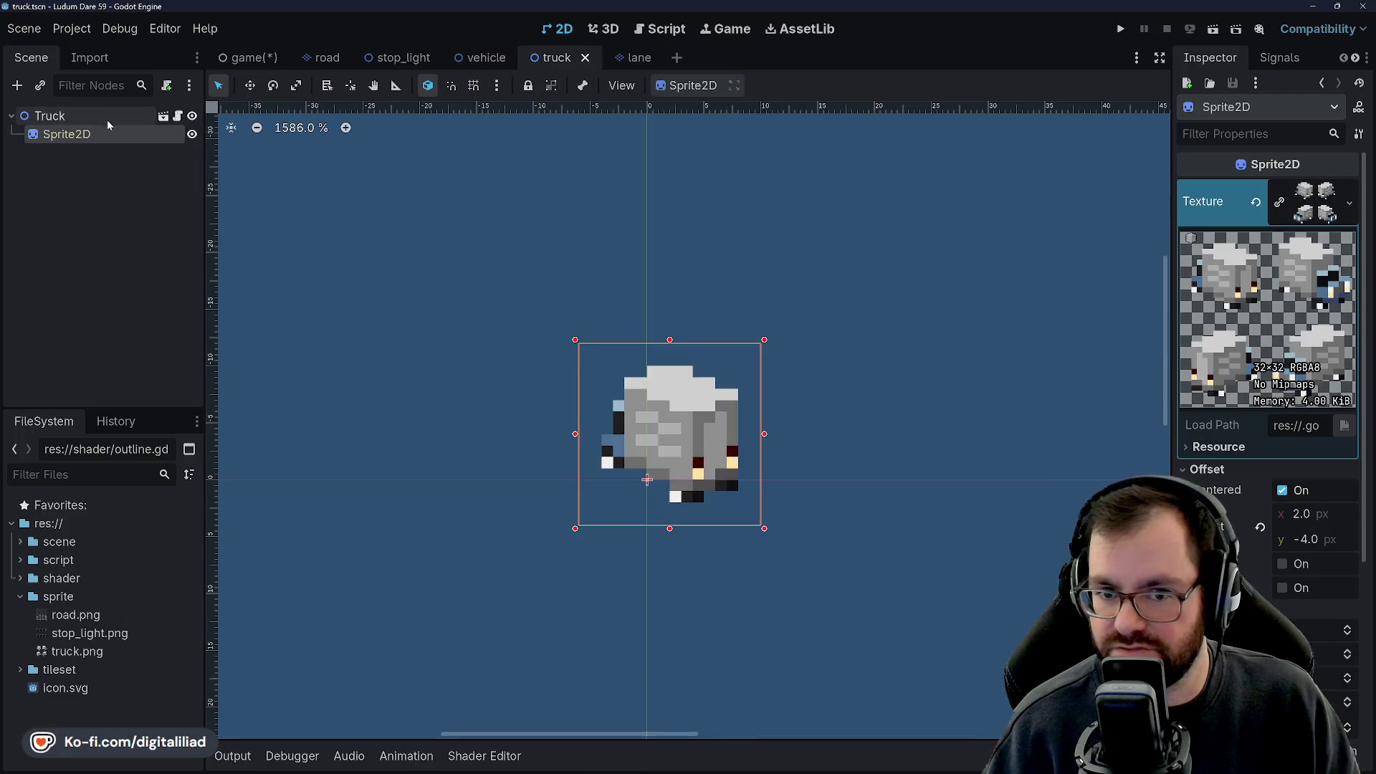
# Switch the truck sprite's frame to the blue-cab direction, view it in the game scene, then bring up Aseprite.
pyautogui.click(1346, 678)
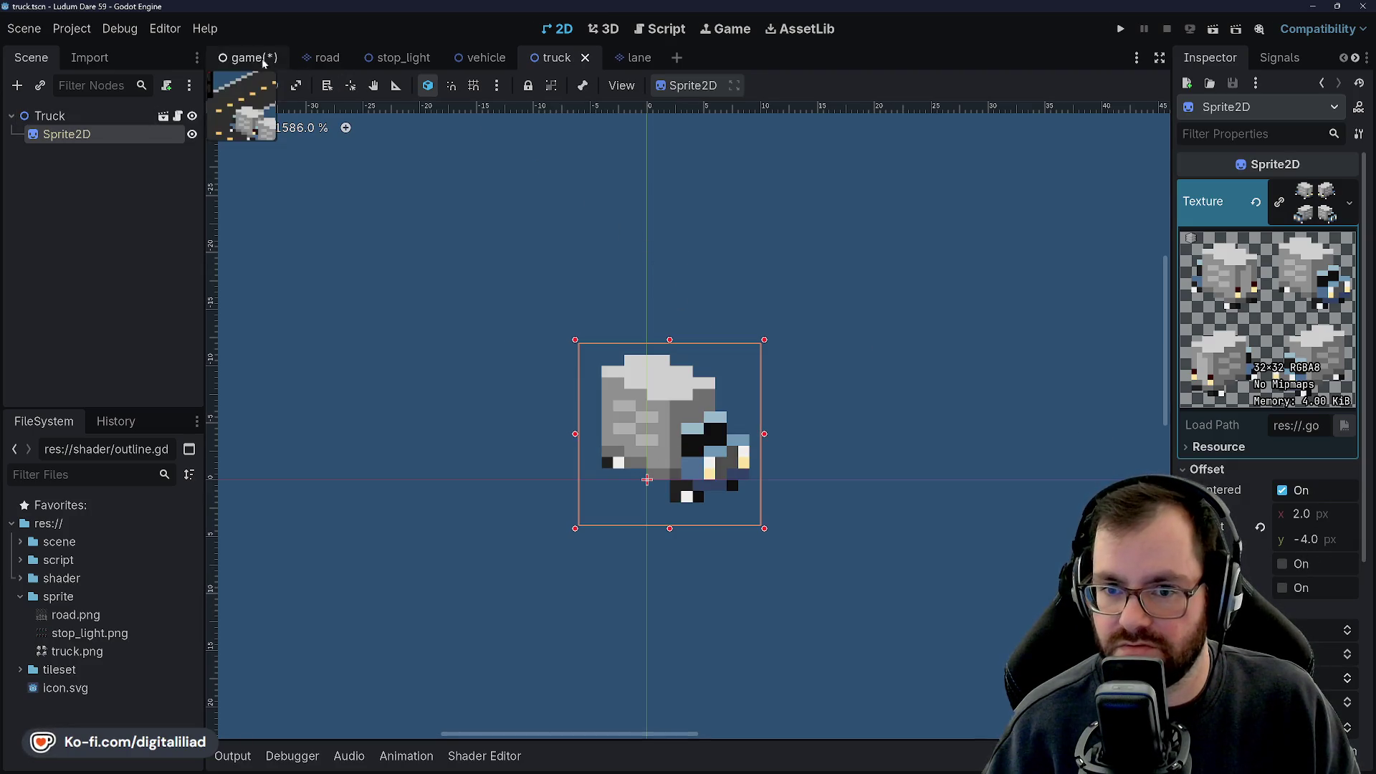
pyautogui.click(251, 58)
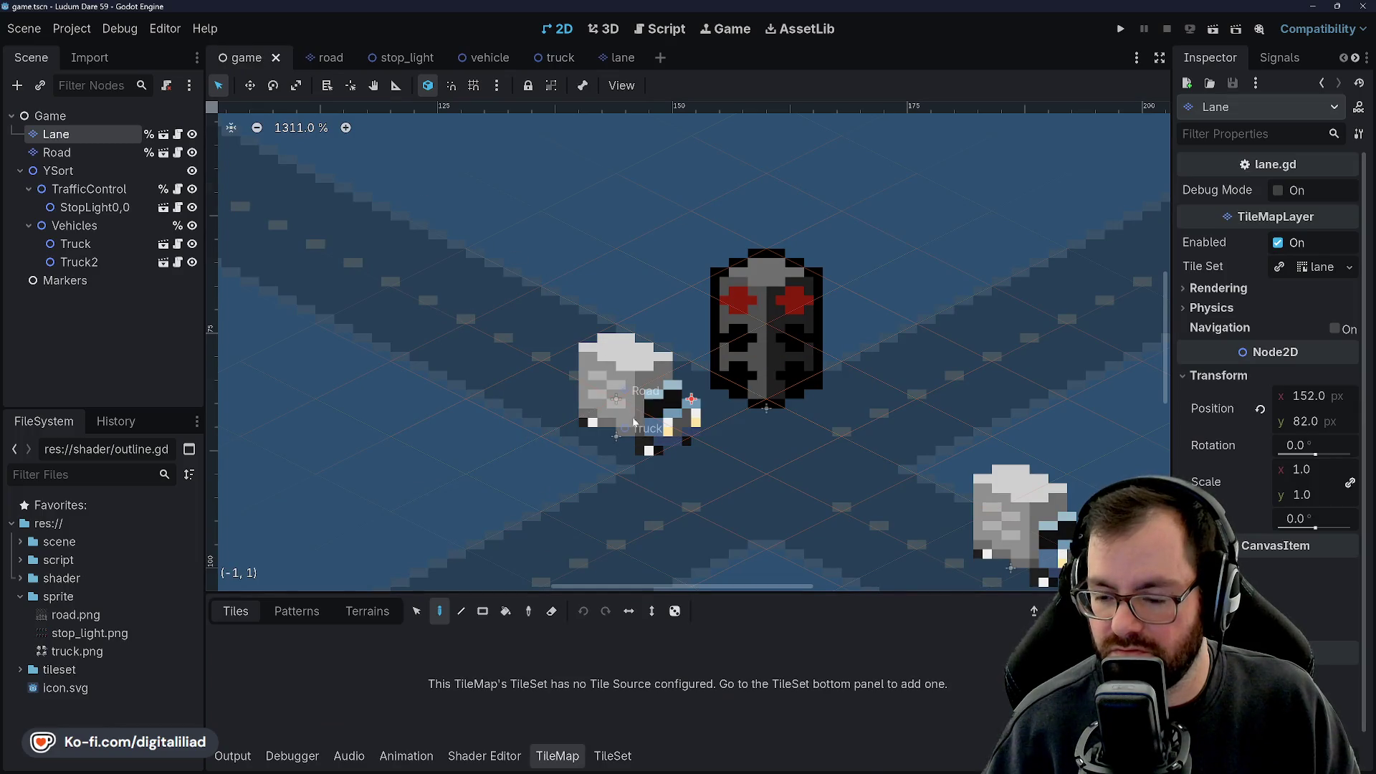
pyautogui.scroll(5, 628, 464)
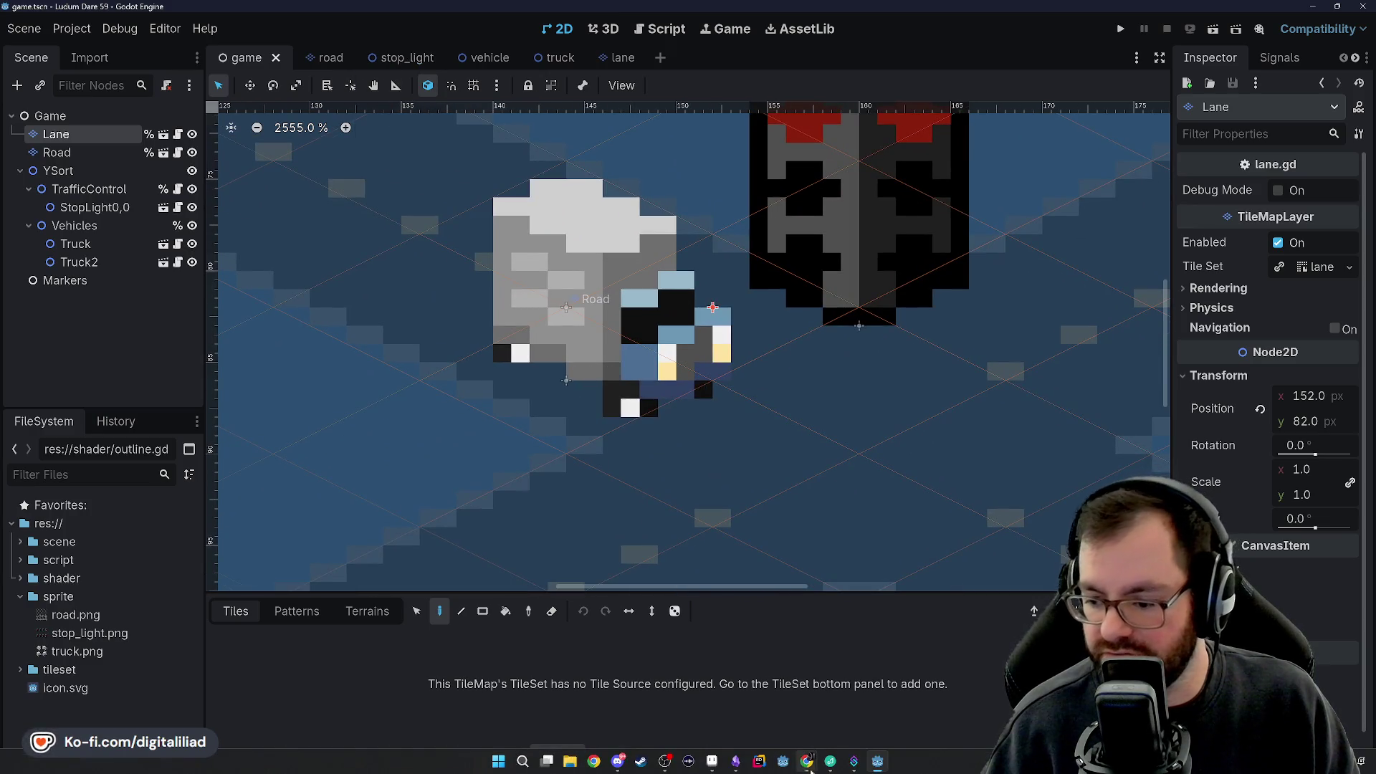
pyautogui.click(712, 766)
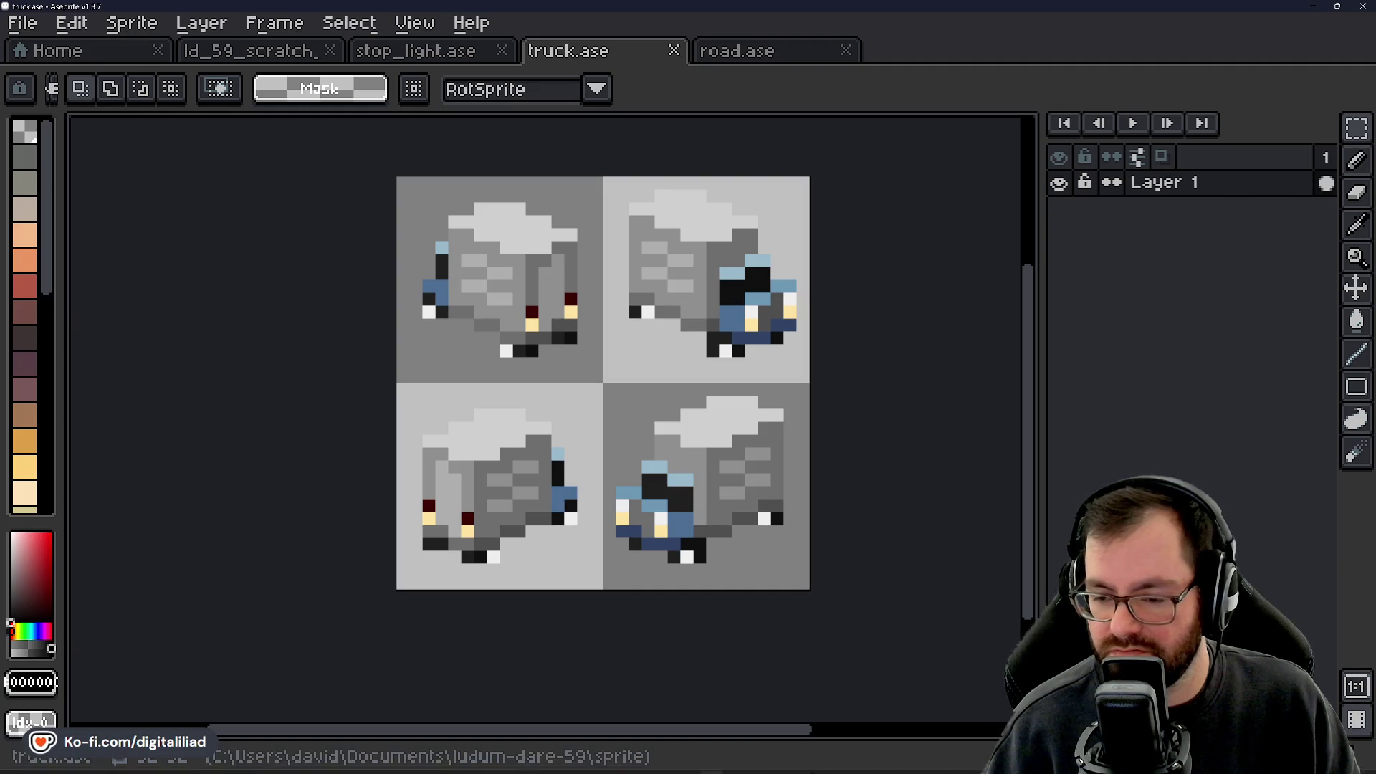
# Zoom around truck.ase's four-direction truck sheet in Aseprite, then switch back to Godot.
pyautogui.moveTo(877, 761)
pyautogui.scroll(3, 647, 469)
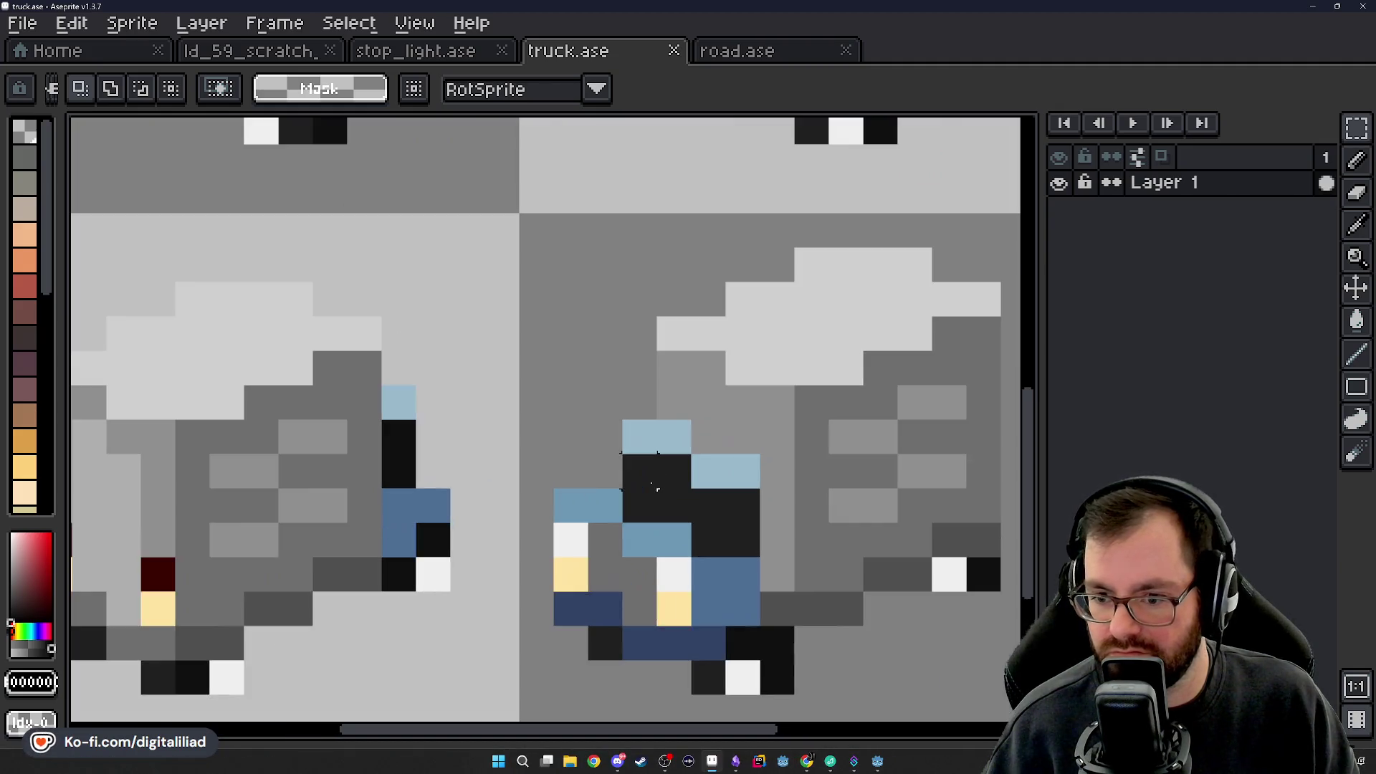
pyautogui.scroll(-3, 648, 469)
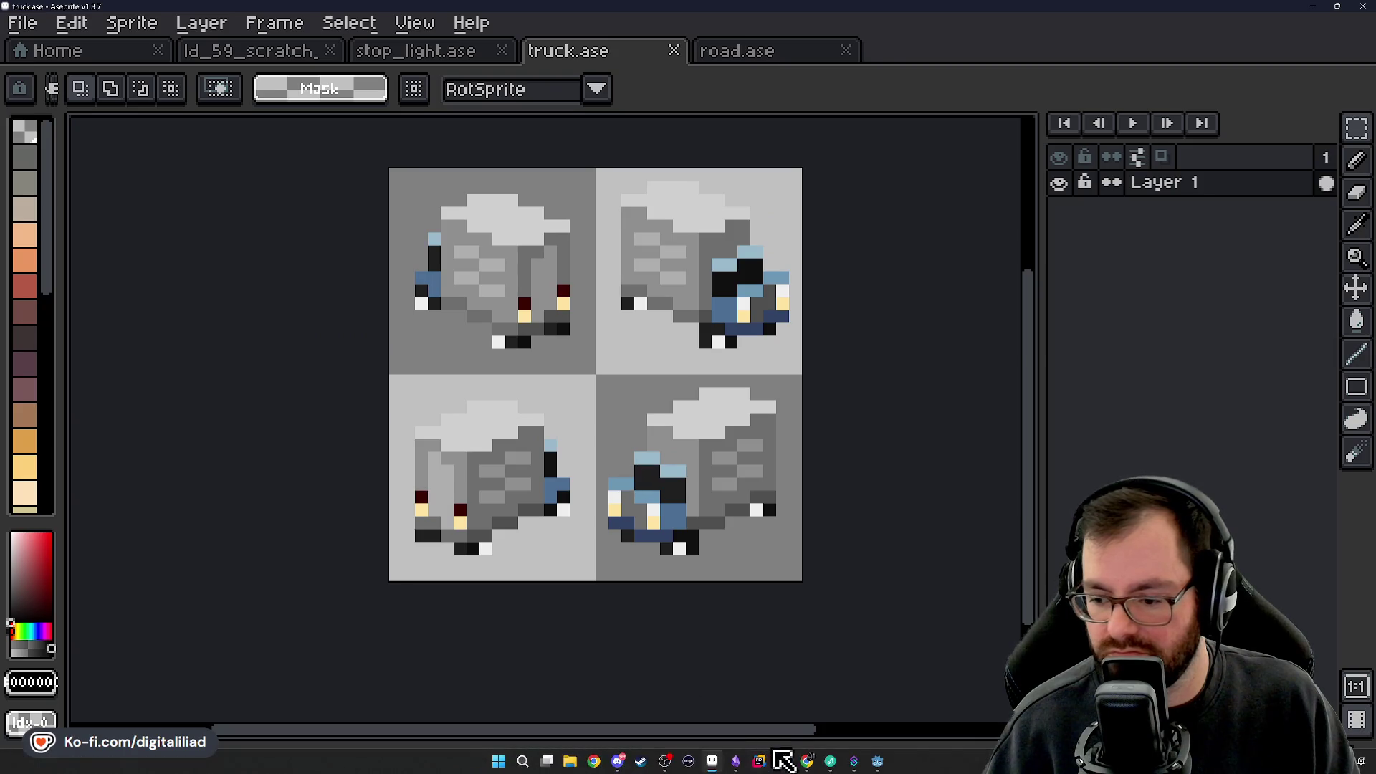
pyautogui.click(877, 764)
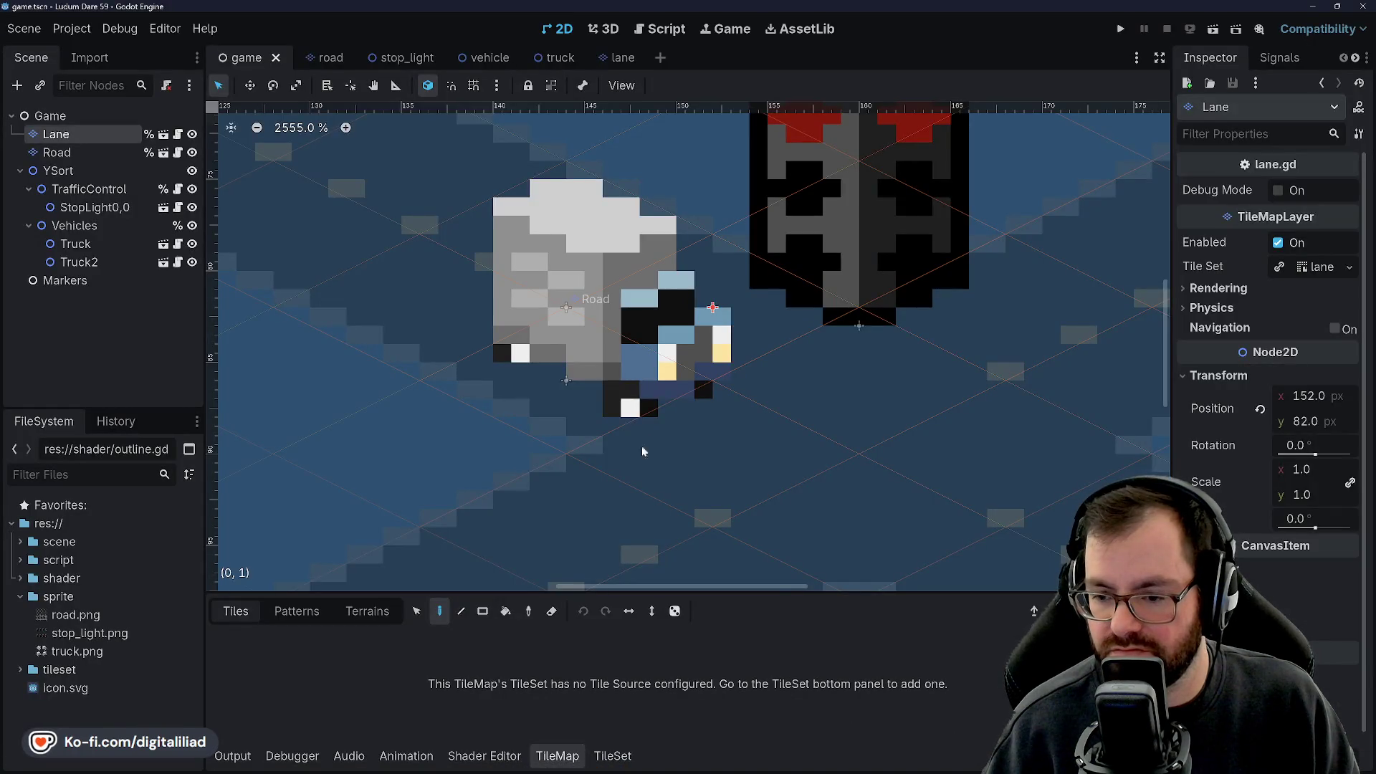
# Drag Truck2 up-left onto the first truck just left of the stop light.
pyautogui.scroll(-3, 642, 445)
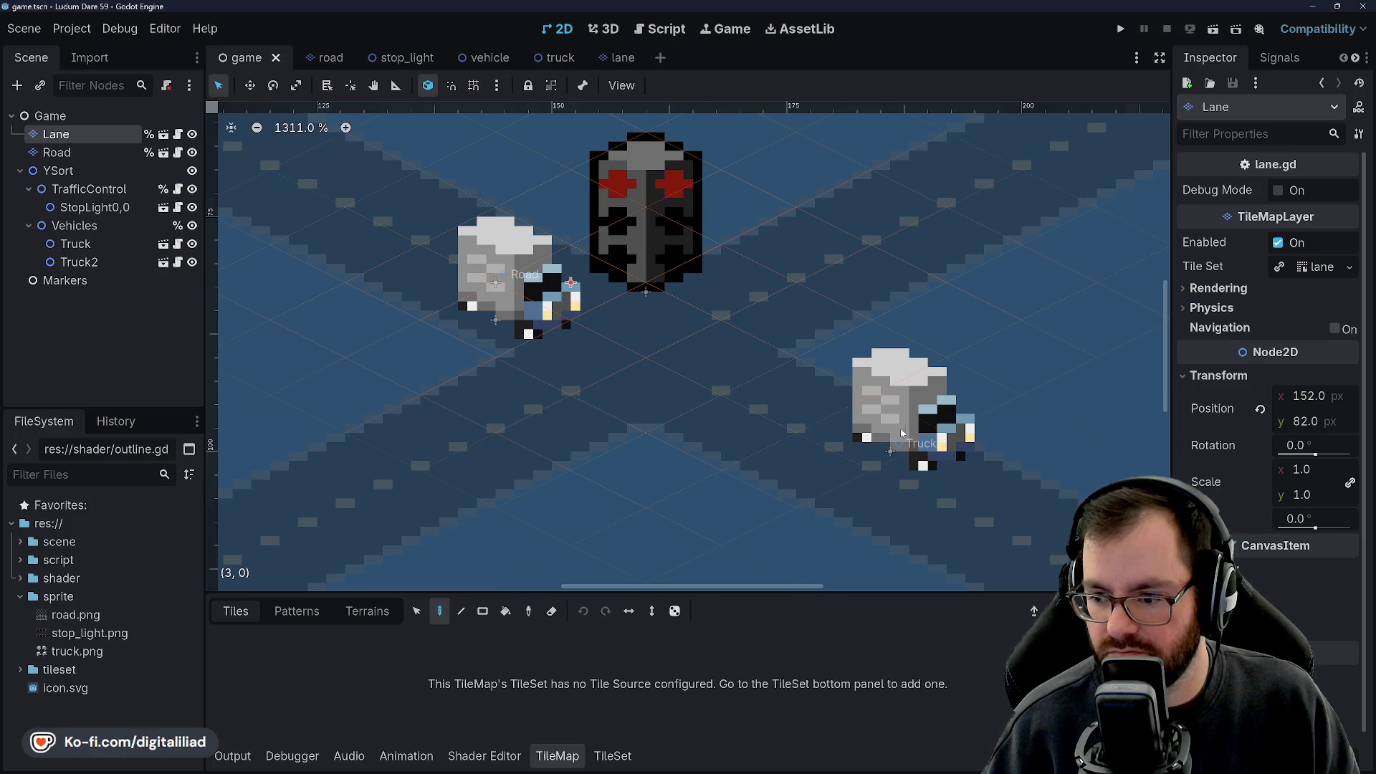
pyautogui.click(103, 262)
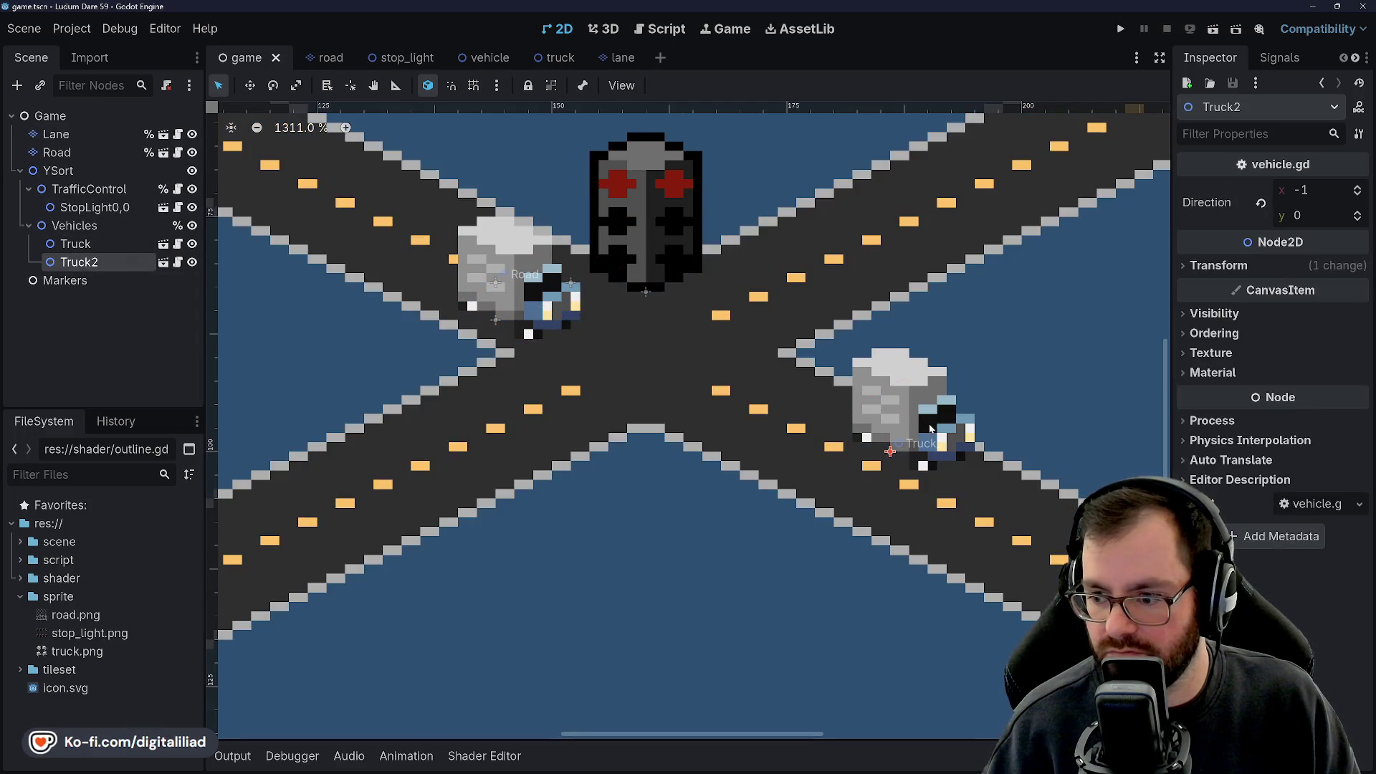
pyautogui.moveTo(904, 432)
pyautogui.mouseDown()
pyautogui.moveTo(848, 385)
pyautogui.moveTo(519, 301)
pyautogui.moveTo(502, 309)
pyautogui.moveTo(519, 319)
pyautogui.mouseUp()
pyautogui.moveTo(617, 270)
pyautogui.mouseDown()
pyautogui.moveTo(643, 251)
pyautogui.moveTo(559, 267)
pyautogui.moveTo(469, 262)
pyautogui.moveTo(478, 253)
pyautogui.mouseUp()
pyautogui.click(47, 188)
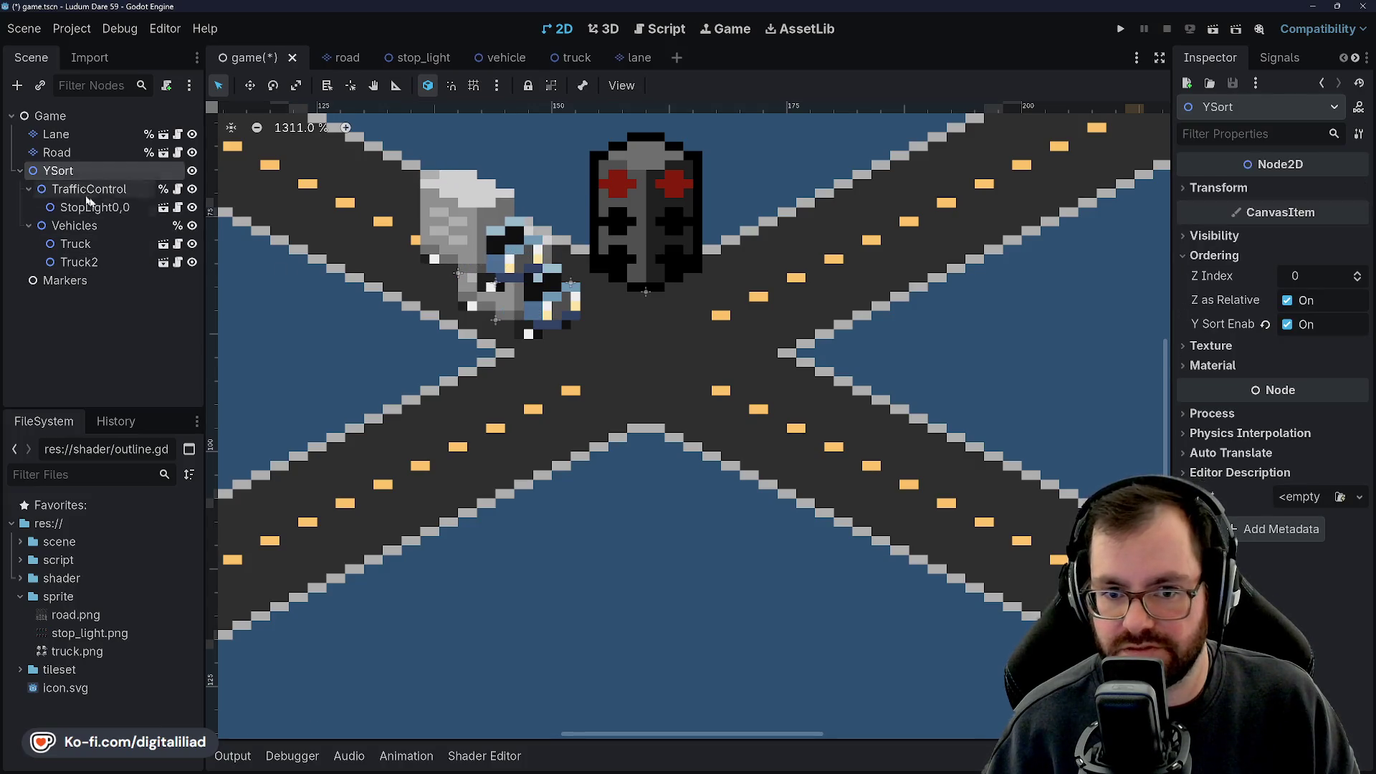
# Enable Y Sort under Ordering on the Vehicles and TrafficControl nodes.
pyautogui.click(64, 225)
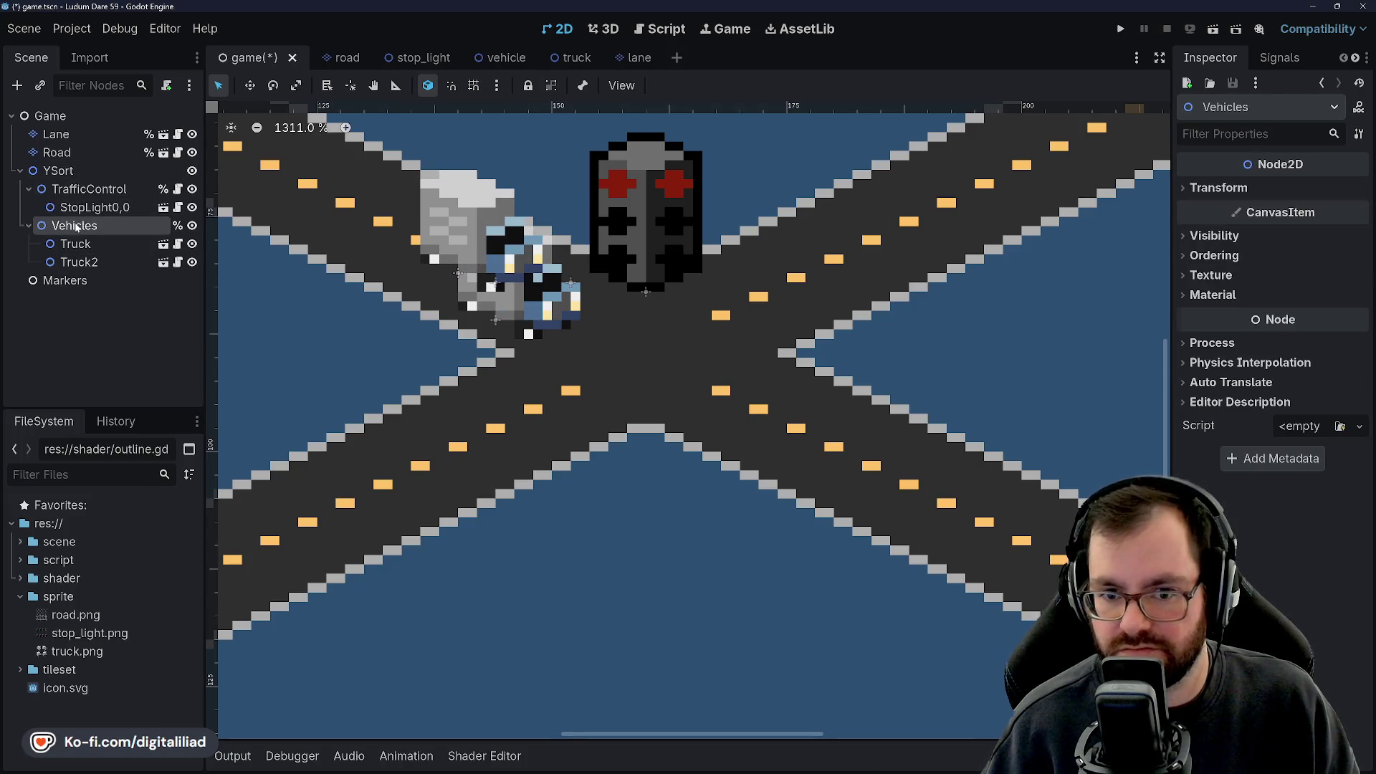
pyautogui.click(1211, 256)
pyautogui.click(1287, 324)
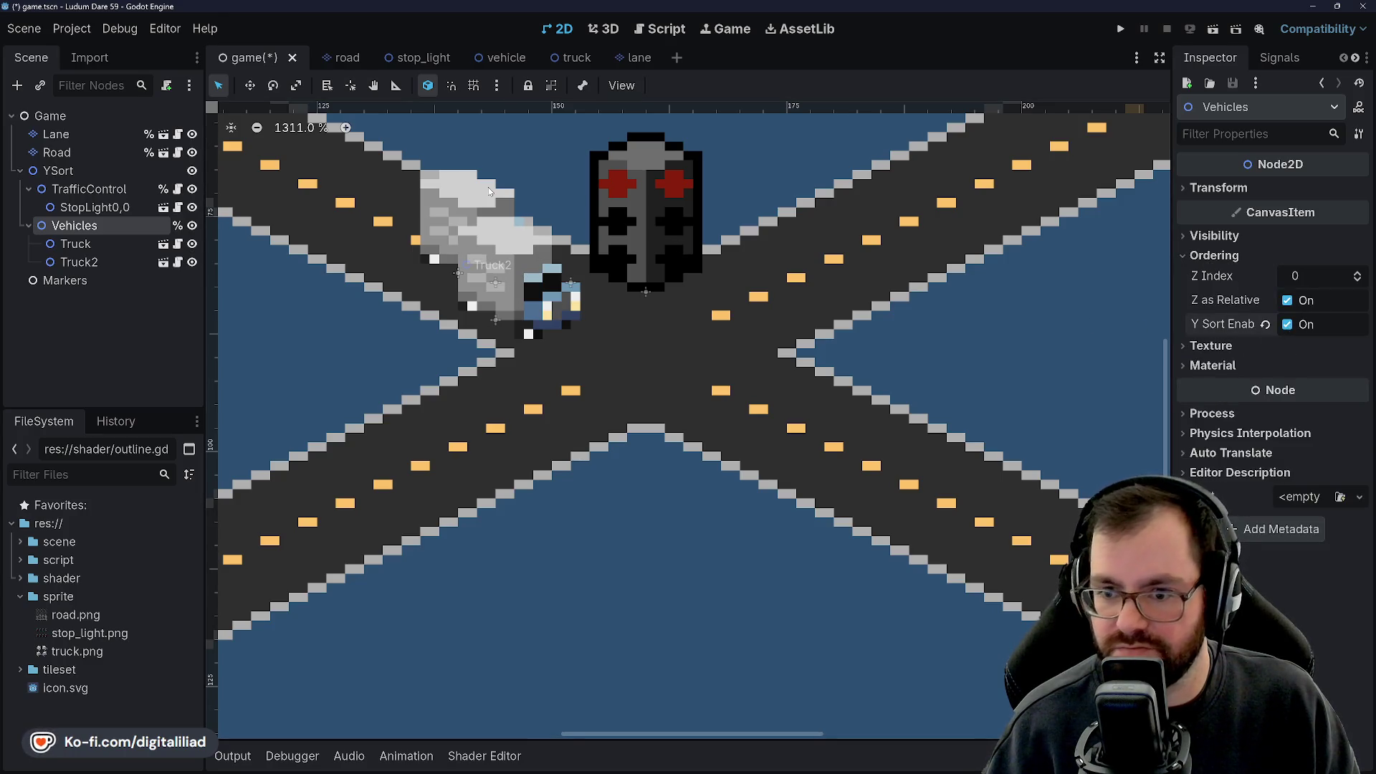
pyautogui.click(78, 176)
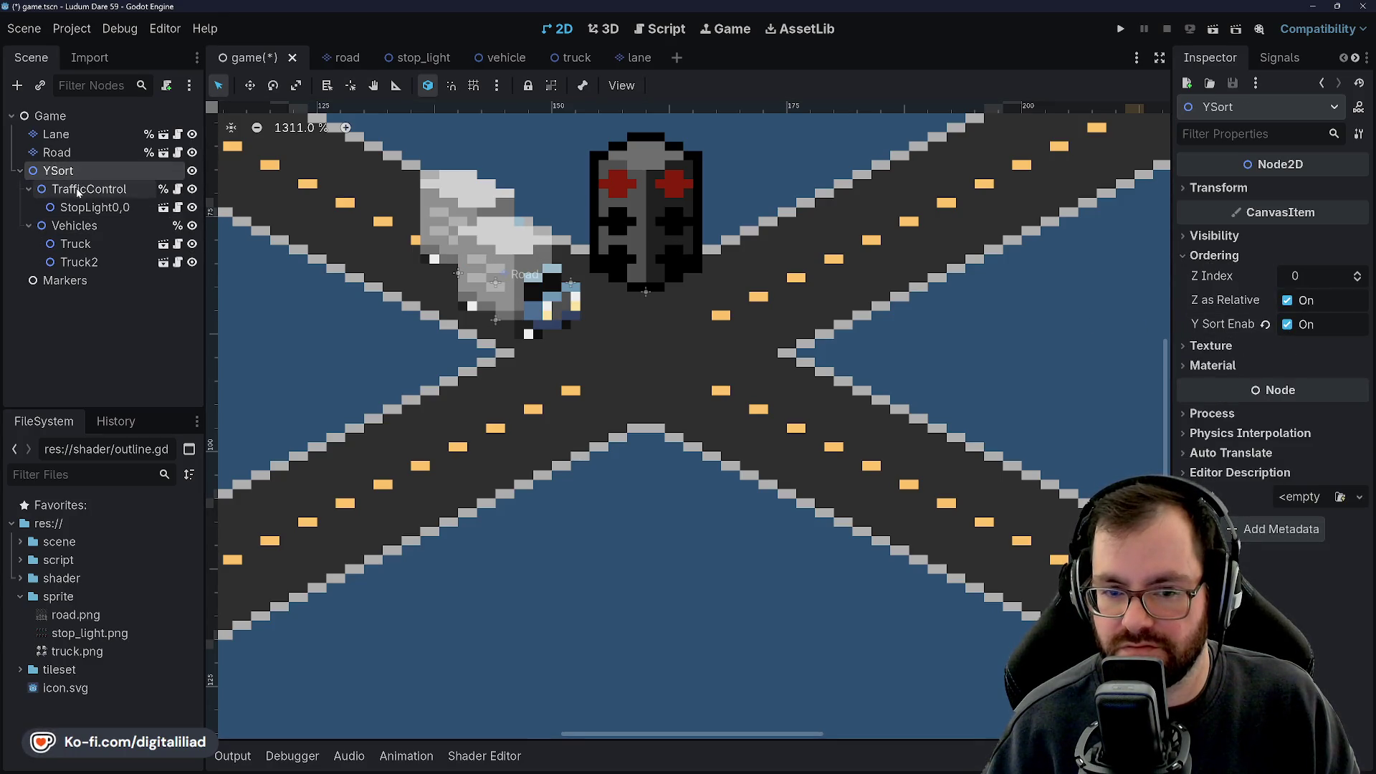
pyautogui.click(76, 187)
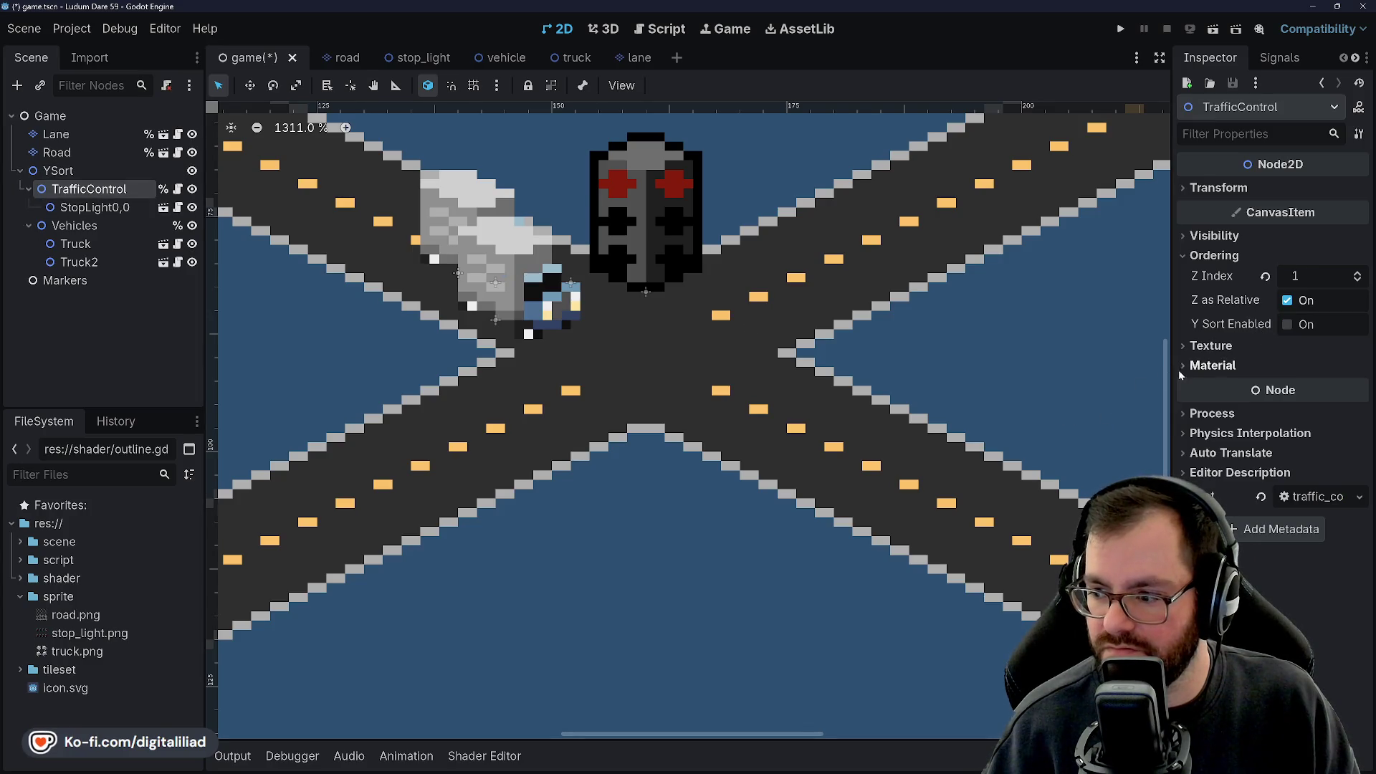
pyautogui.click(1287, 327)
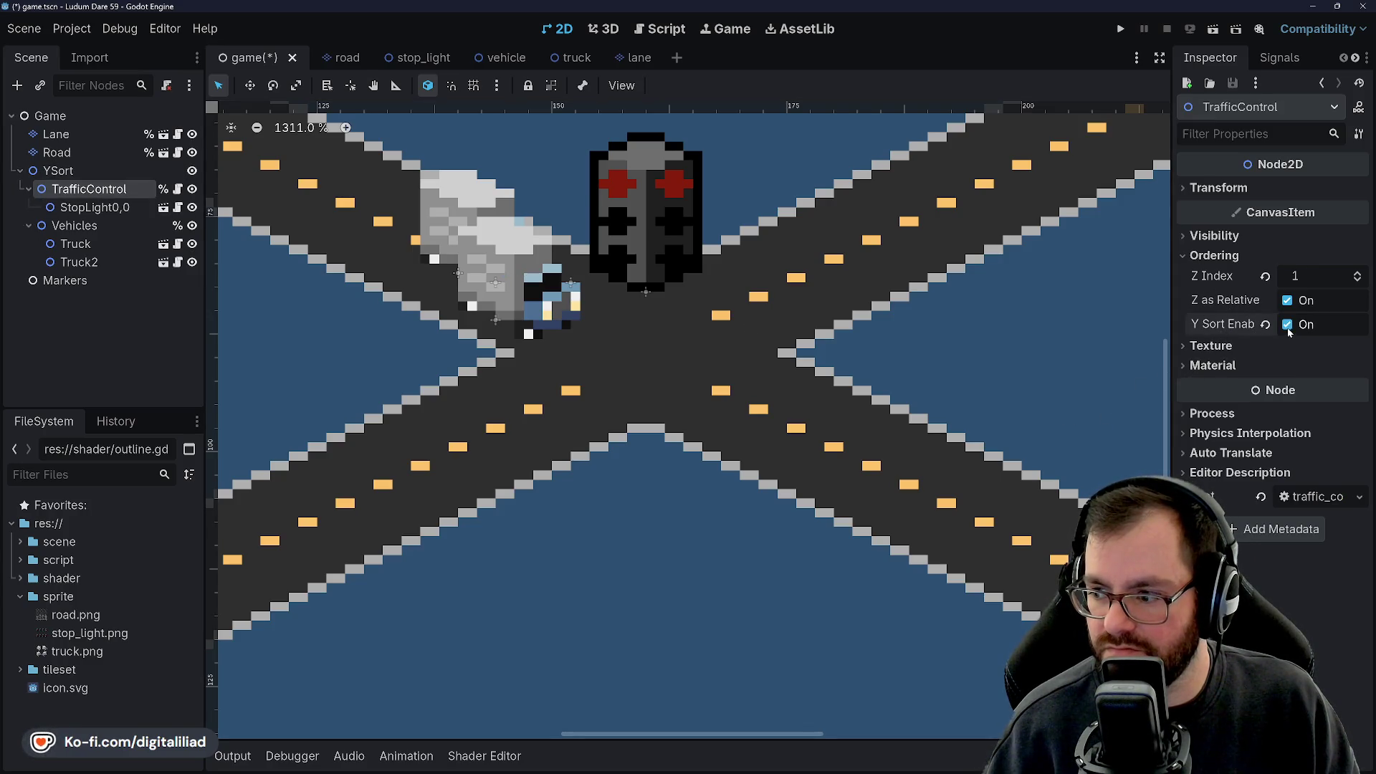
# Nudge Truck2 slightly right so it tucks against the stop light's lower-left.
pyautogui.click(78, 227)
pyautogui.click(60, 170)
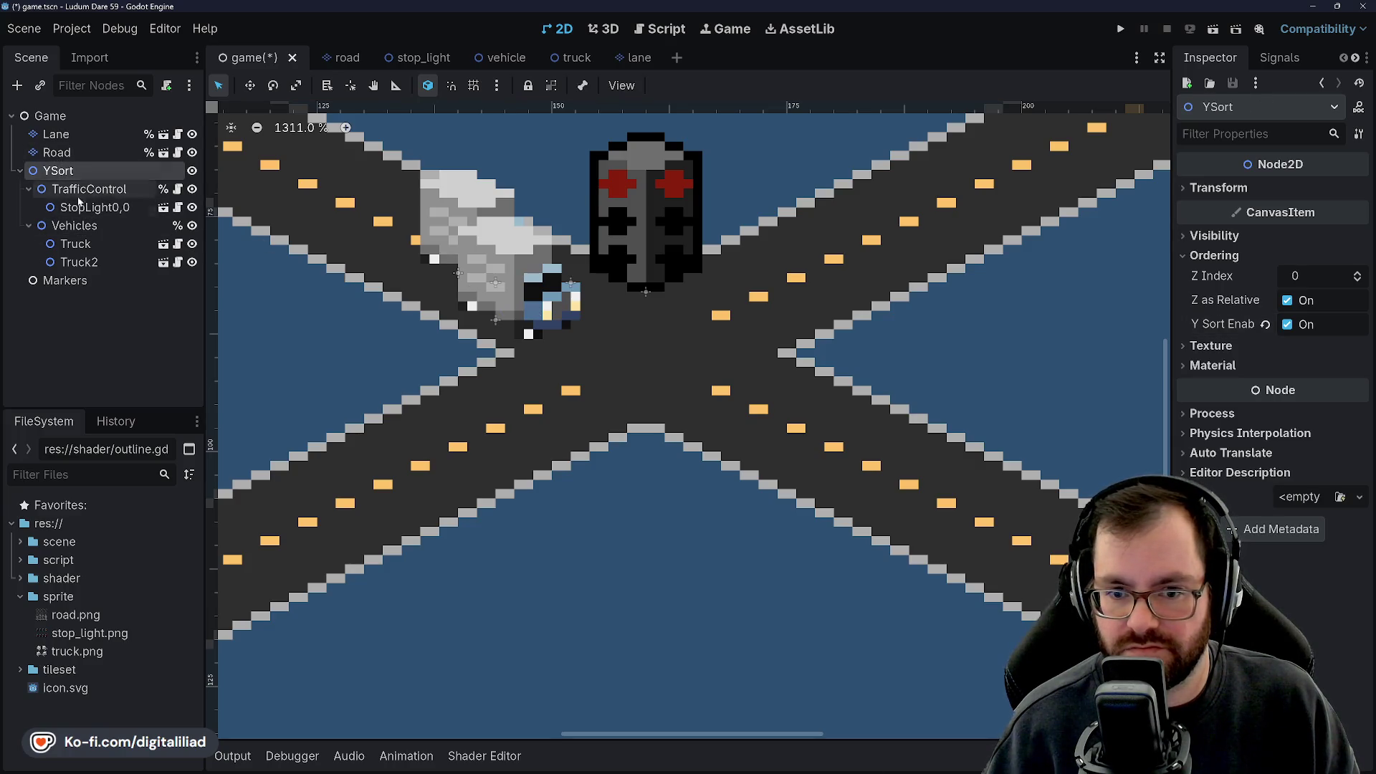
pyautogui.click(82, 263)
pyautogui.moveTo(454, 206)
pyautogui.mouseDown()
pyautogui.moveTo(417, 225)
pyautogui.moveTo(435, 225)
pyautogui.moveTo(433, 197)
pyautogui.moveTo(393, 247)
pyautogui.moveTo(537, 268)
pyautogui.moveTo(492, 277)
pyautogui.moveTo(519, 269)
pyautogui.moveTo(555, 295)
pyautogui.moveTo(534, 322)
pyautogui.moveTo(534, 285)
pyautogui.moveTo(499, 284)
pyautogui.moveTo(494, 313)
pyautogui.moveTo(548, 287)
pyautogui.moveTo(487, 309)
pyautogui.moveTo(544, 287)
pyautogui.moveTo(538, 316)
pyautogui.moveTo(624, 272)
pyautogui.moveTo(559, 237)
pyautogui.moveTo(569, 222)
pyautogui.mouseUp()
# Change the truck sprite's direction frame in the truck scene and save it.
pyautogui.press('f')
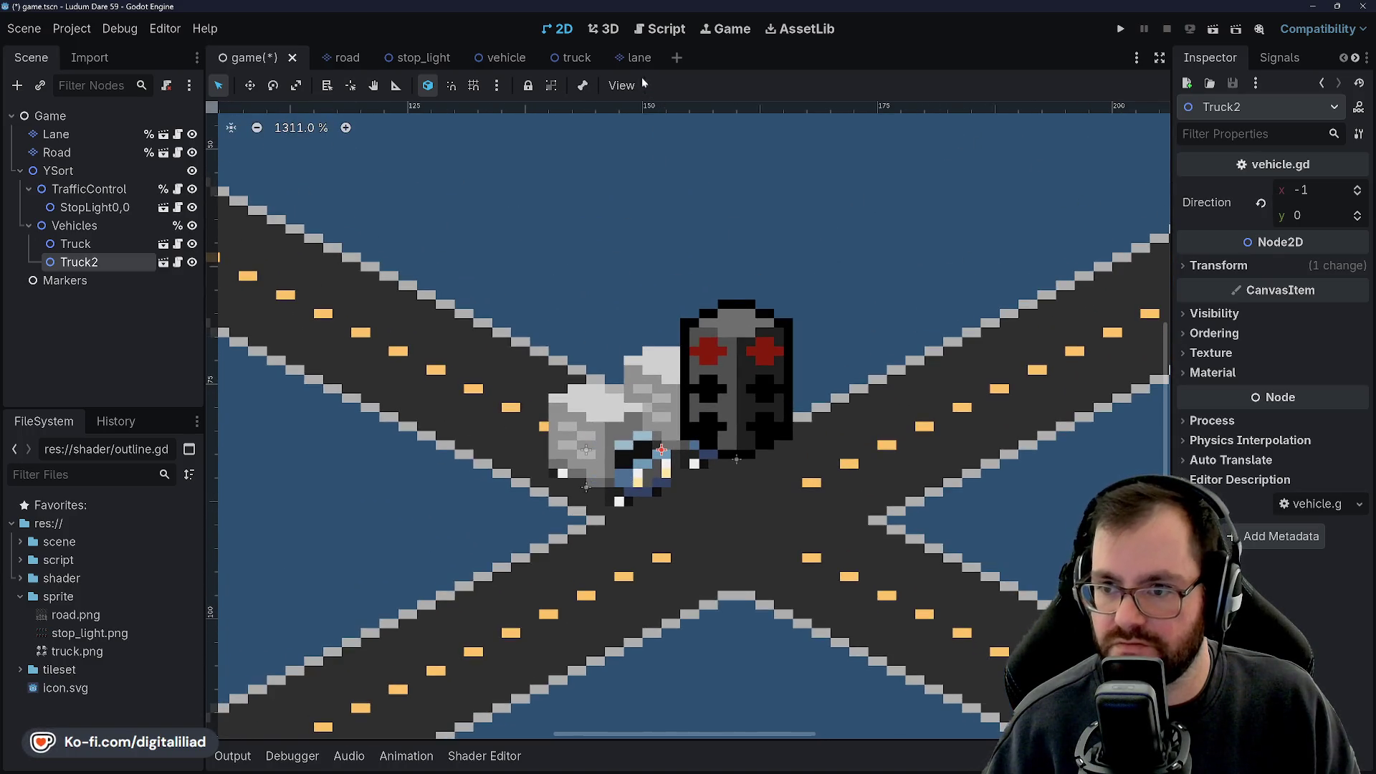
pyautogui.click(574, 57)
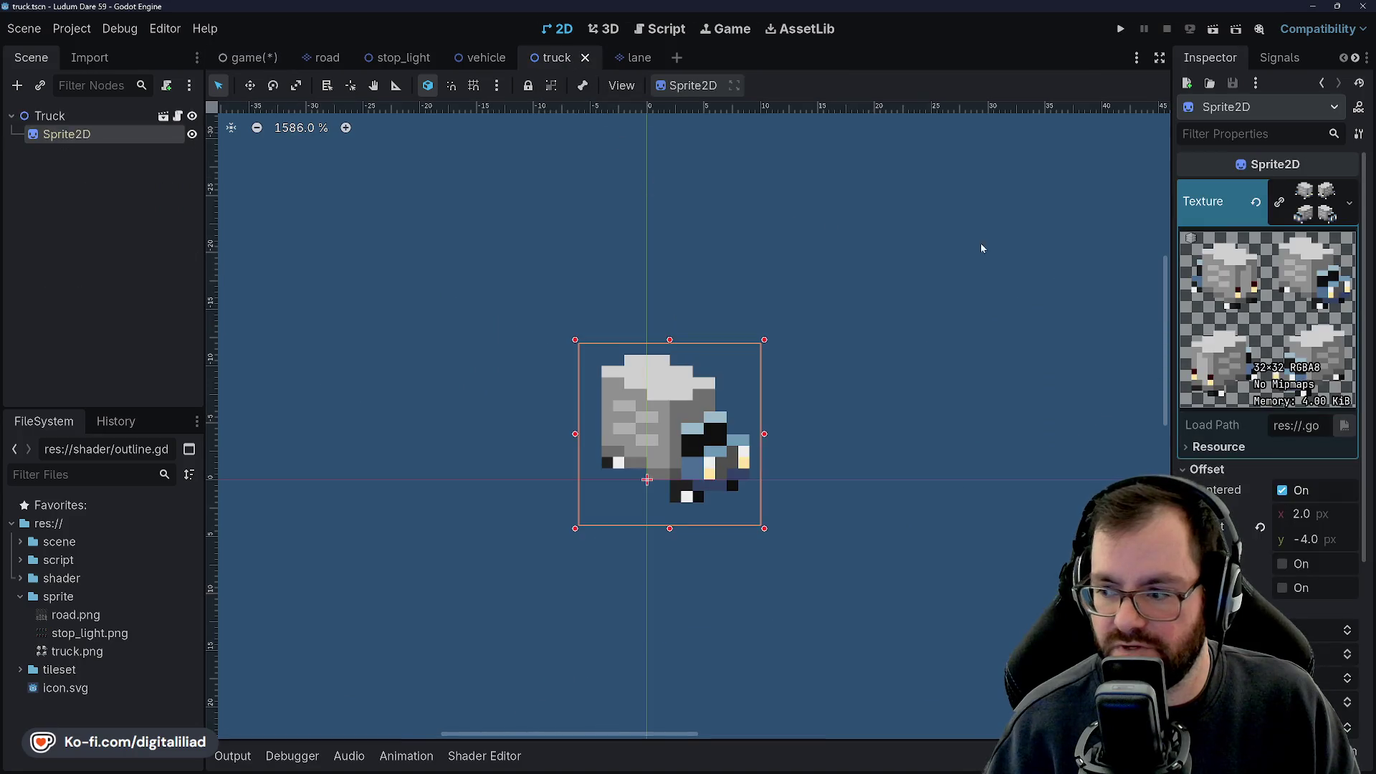
pyautogui.click(1347, 701)
pyautogui.click(271, 57)
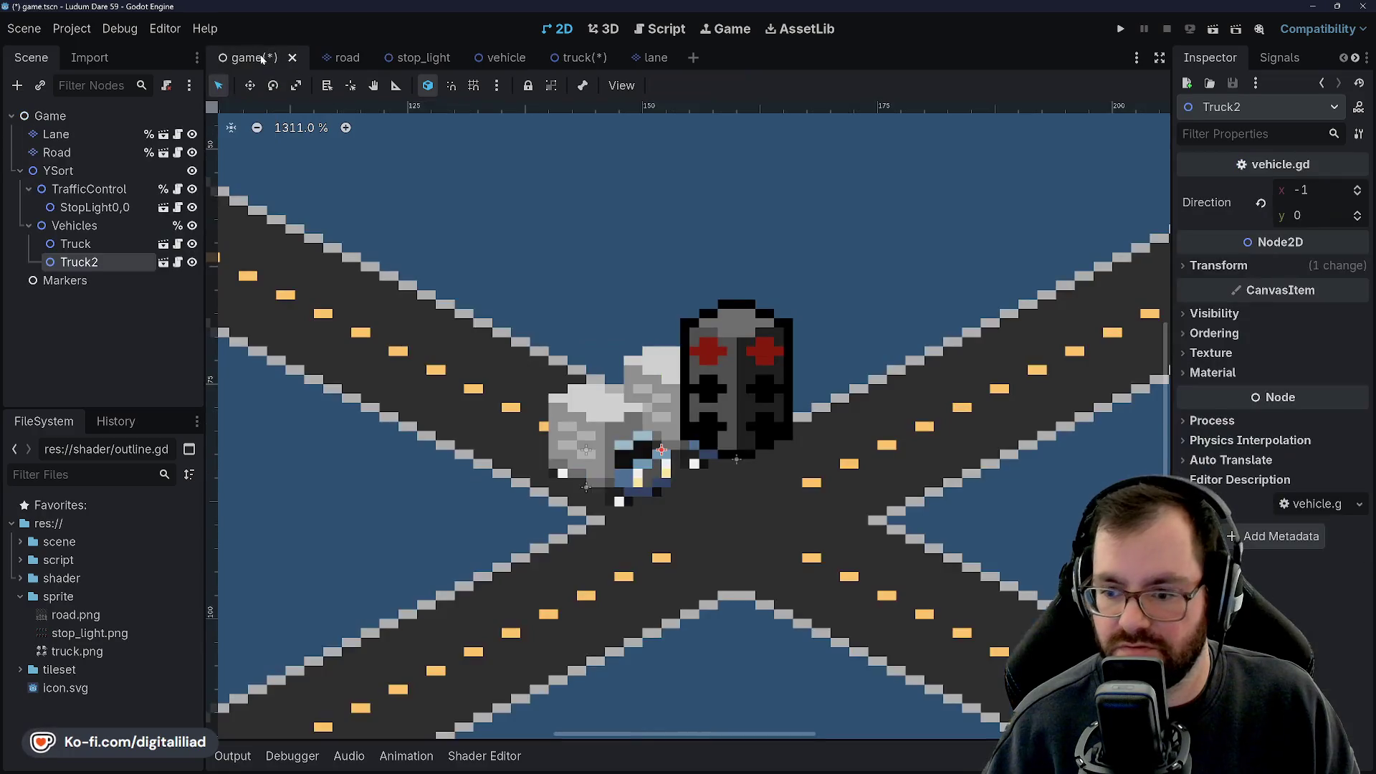
pyautogui.click(577, 58)
pyautogui.hotkey('ctrl', 's')
pyautogui.click(251, 57)
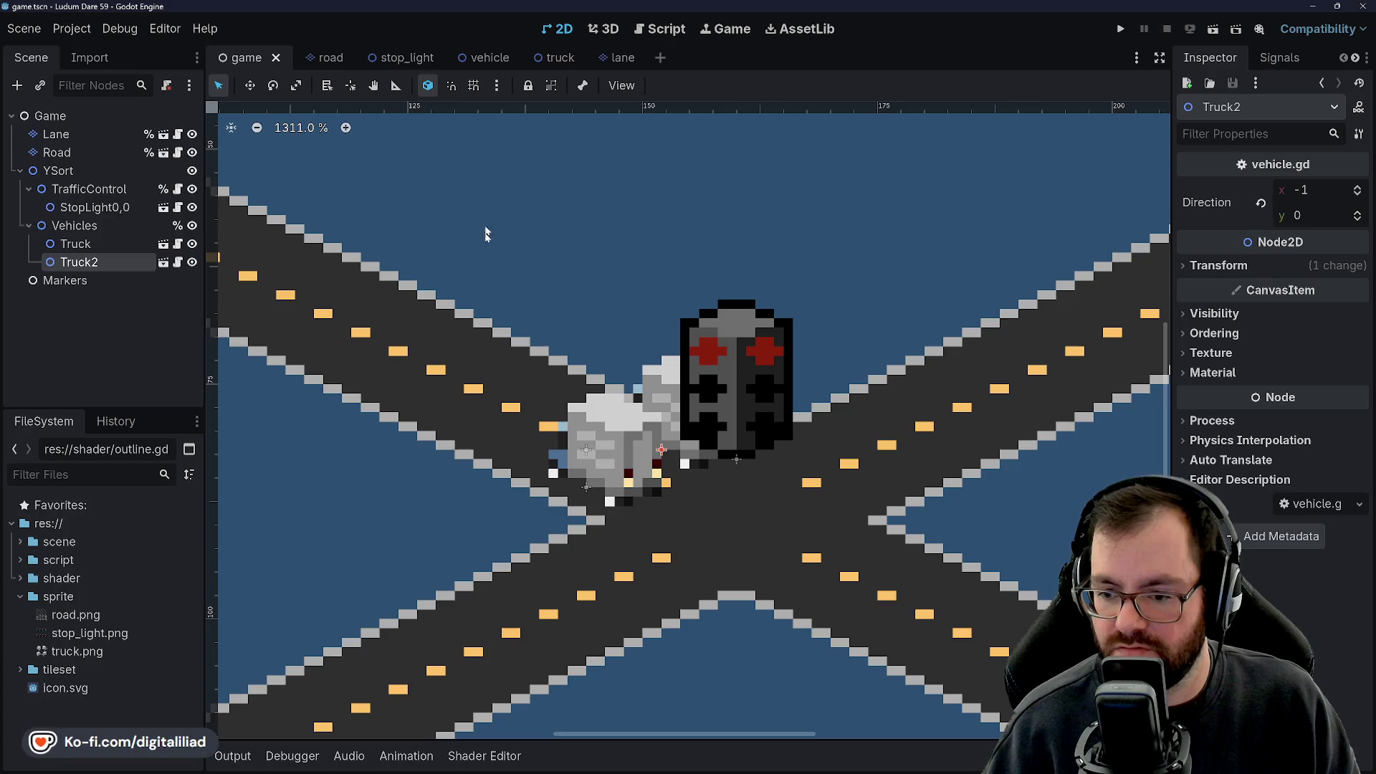
pyautogui.click(555, 57)
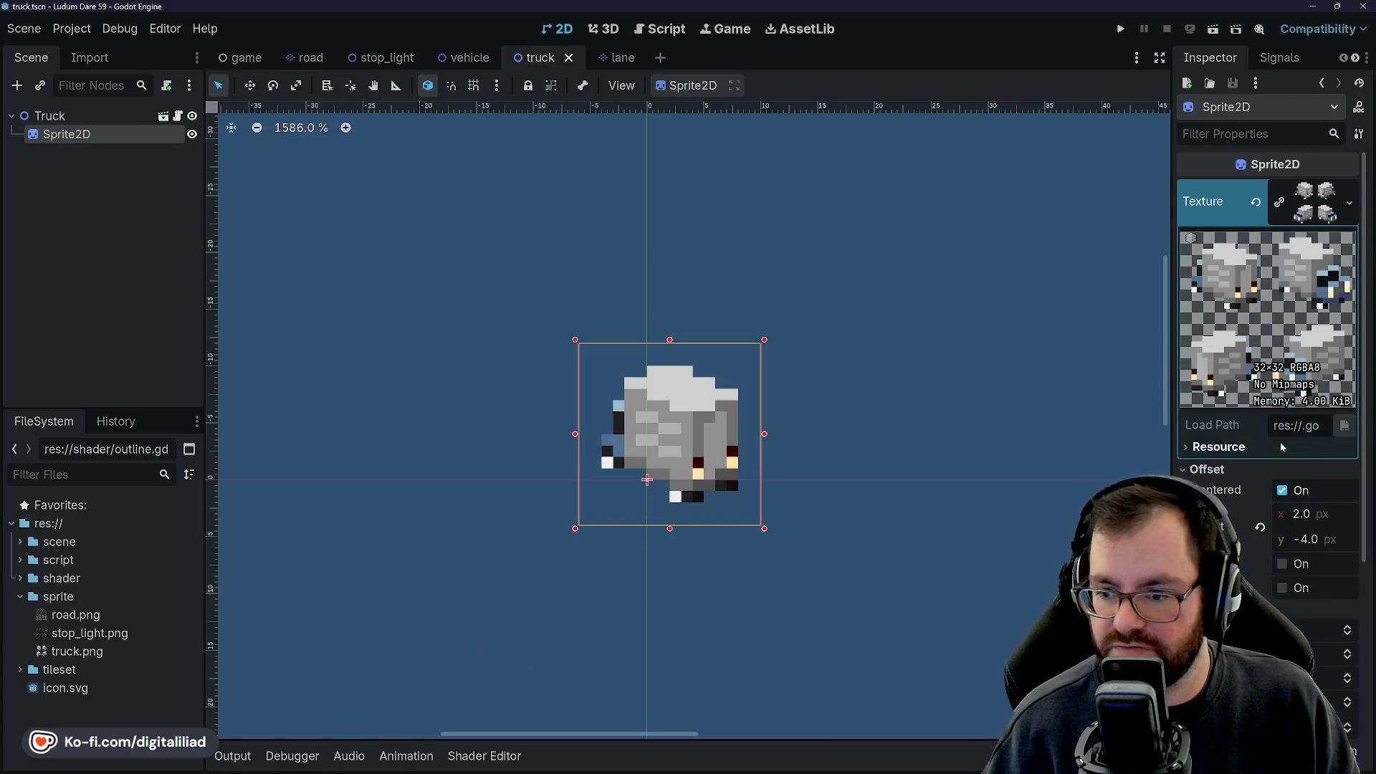
pyautogui.click(1349, 677)
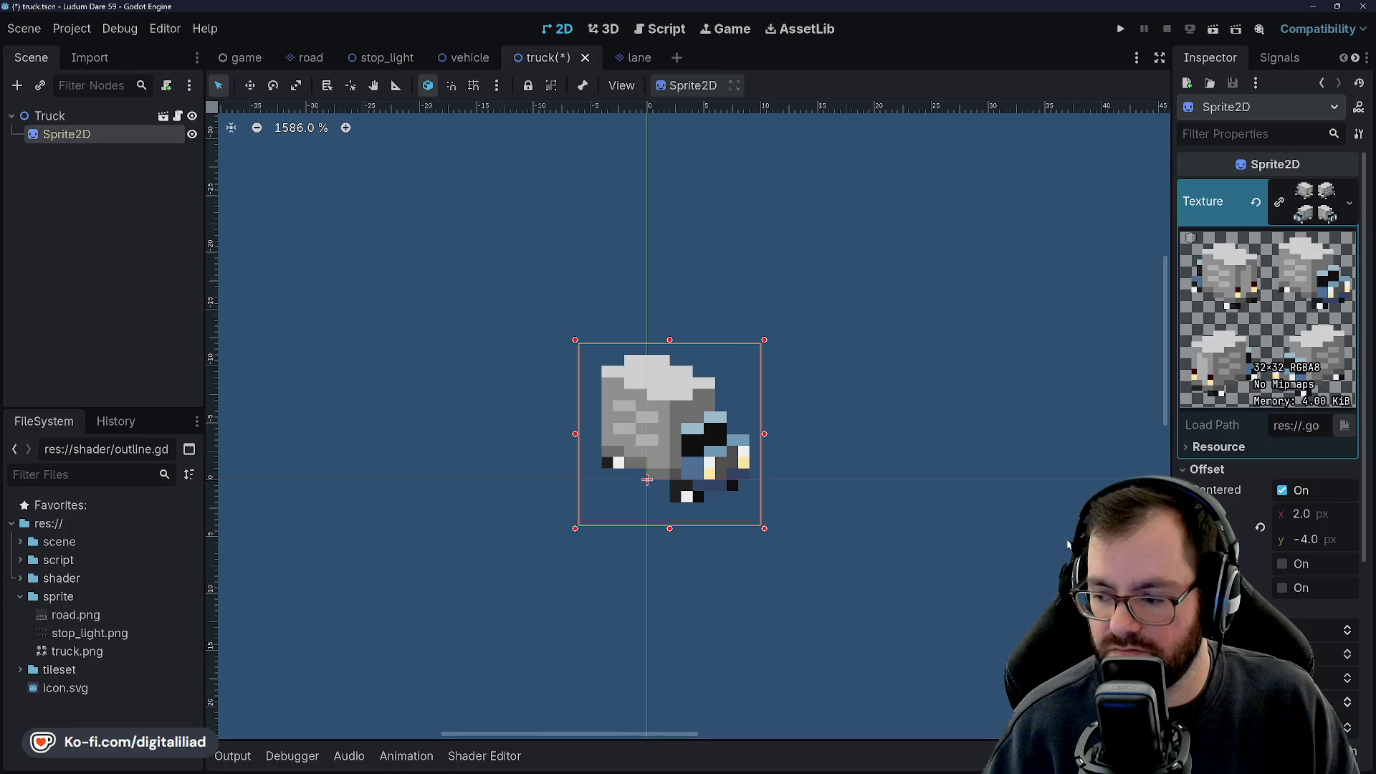
pyautogui.hotkey('ctrl', 's')
pyautogui.click(230, 61)
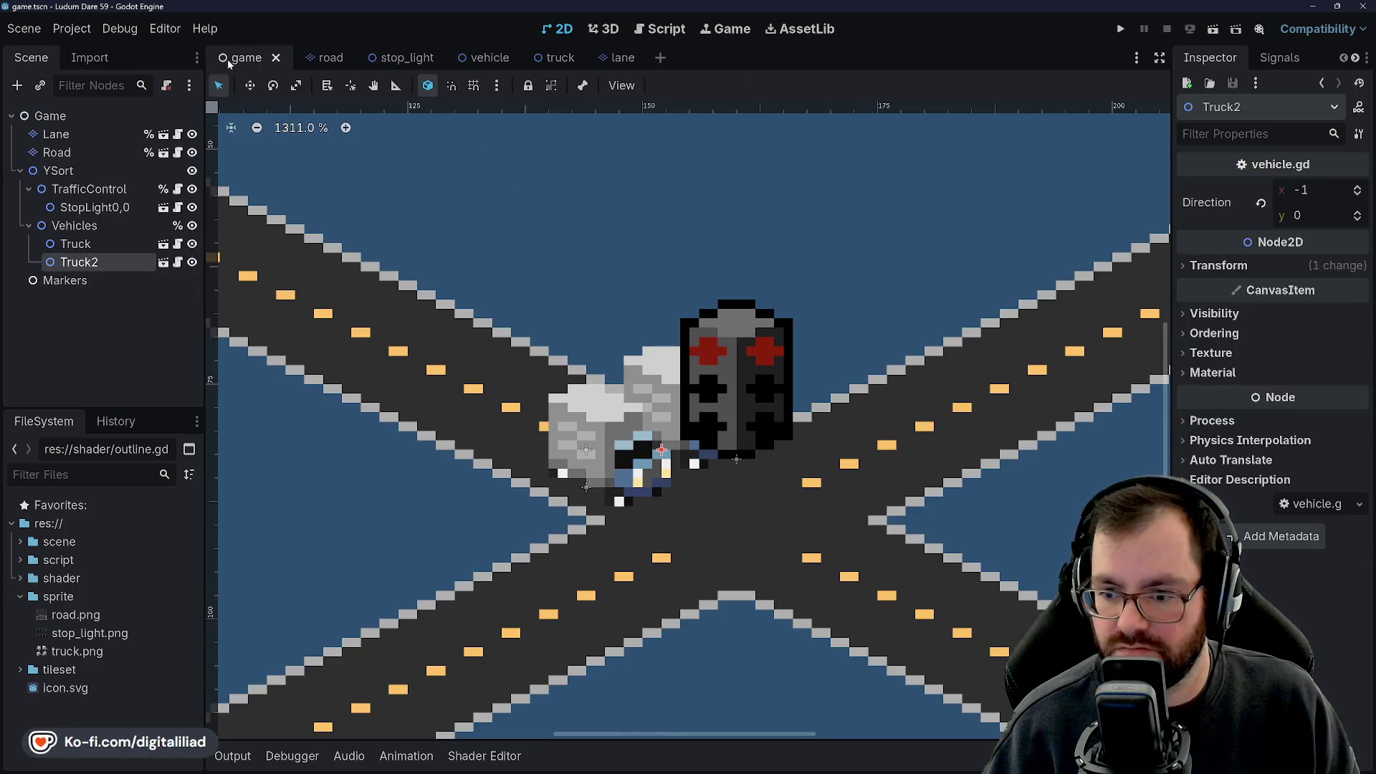
# Toggle the stop light's visibility off and on to check the trucks beneath it.
pyautogui.moveTo(376, 54)
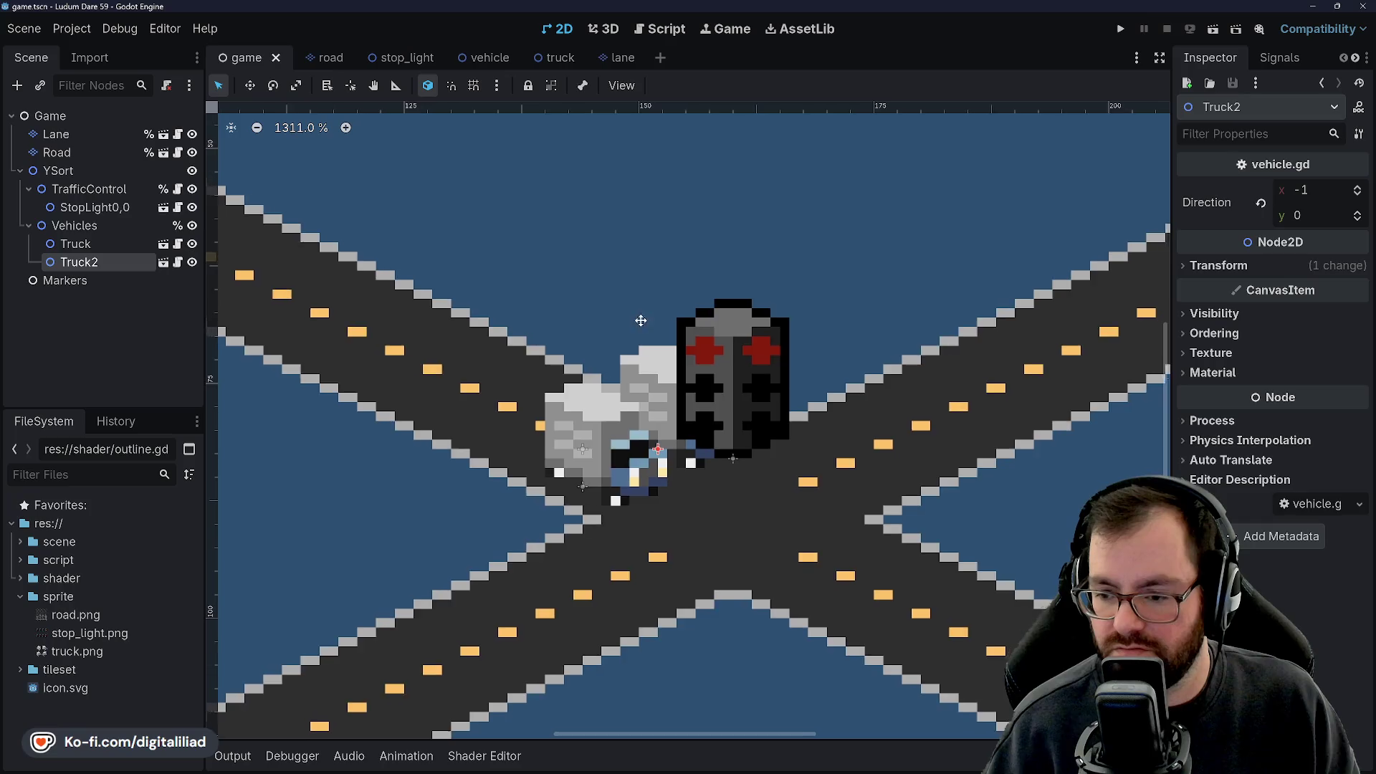
pyautogui.moveTo(642, 317); pyautogui.dragTo(614, 295)
pyautogui.click(193, 208)
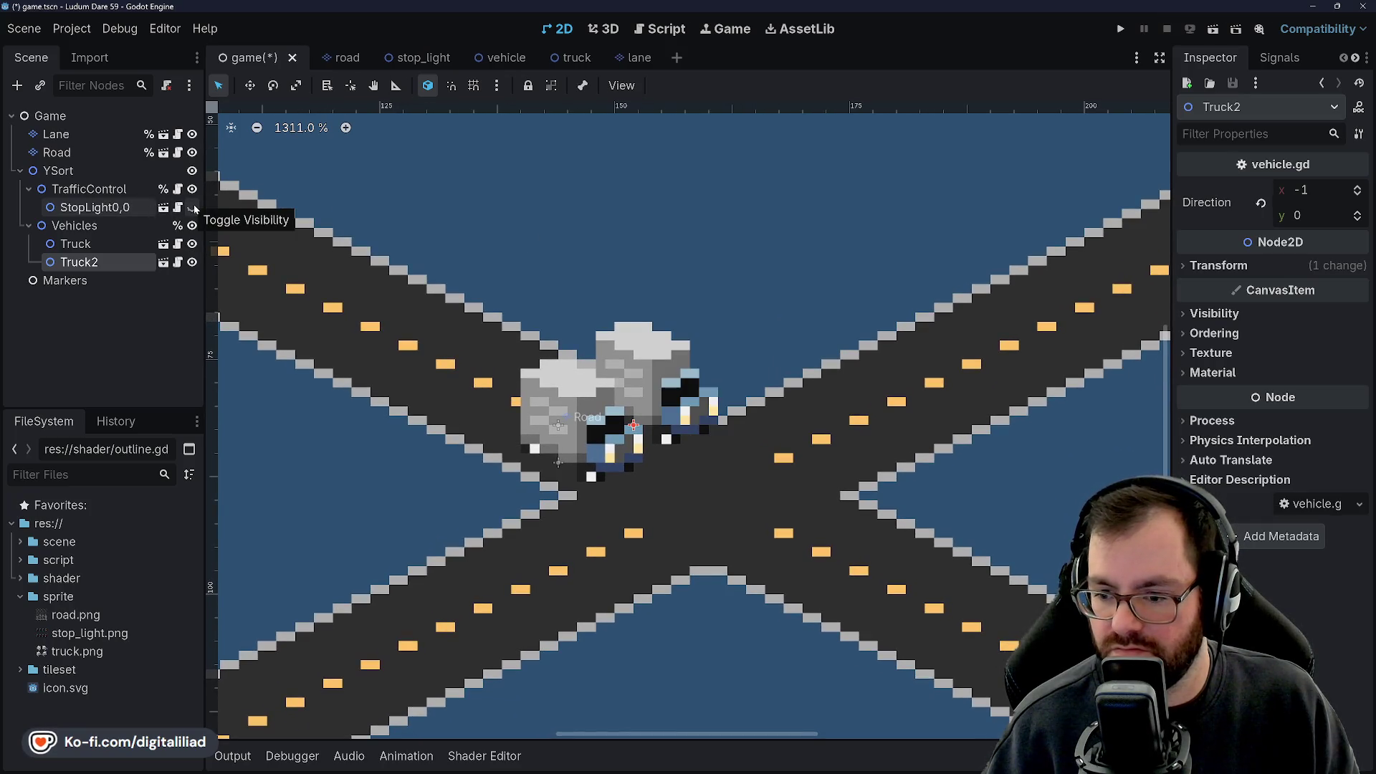
pyautogui.click(192, 207)
pyautogui.click(193, 207)
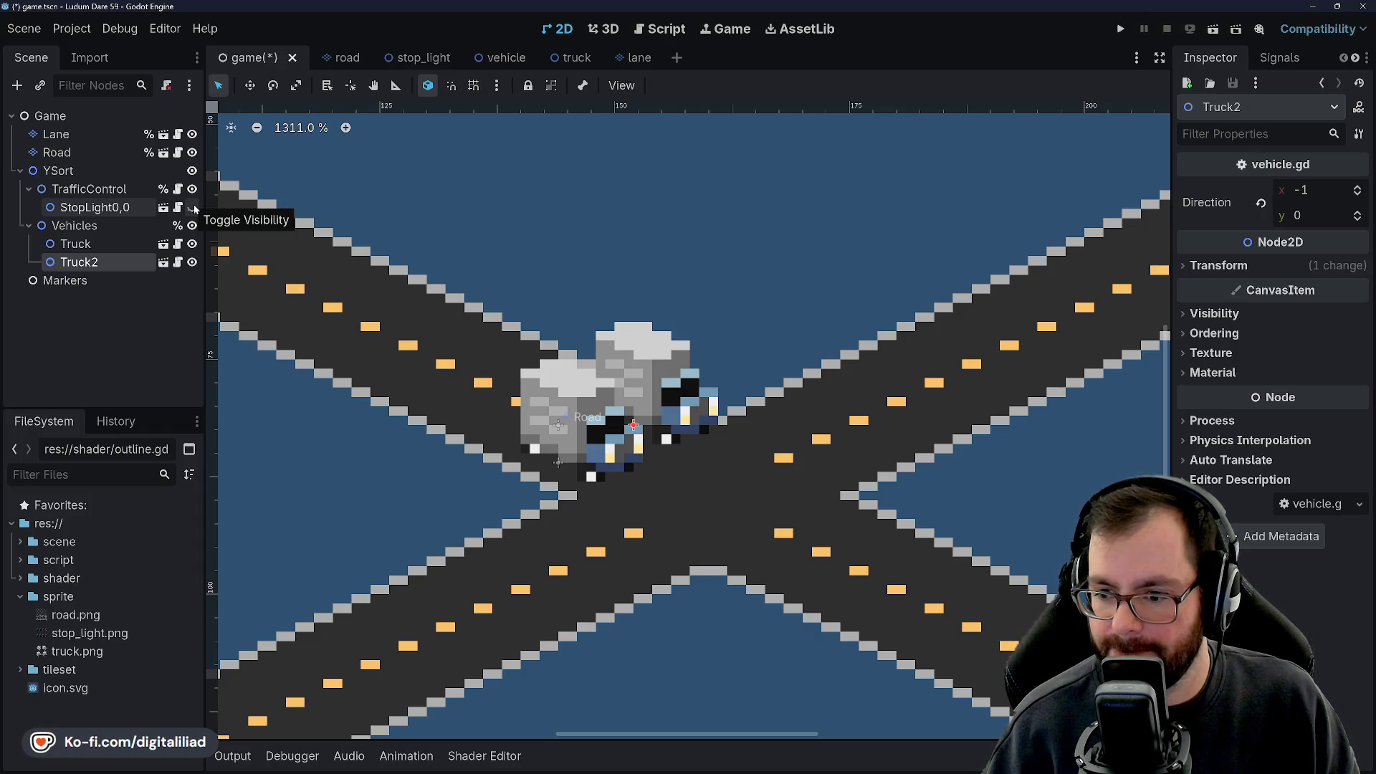
pyautogui.click(193, 208)
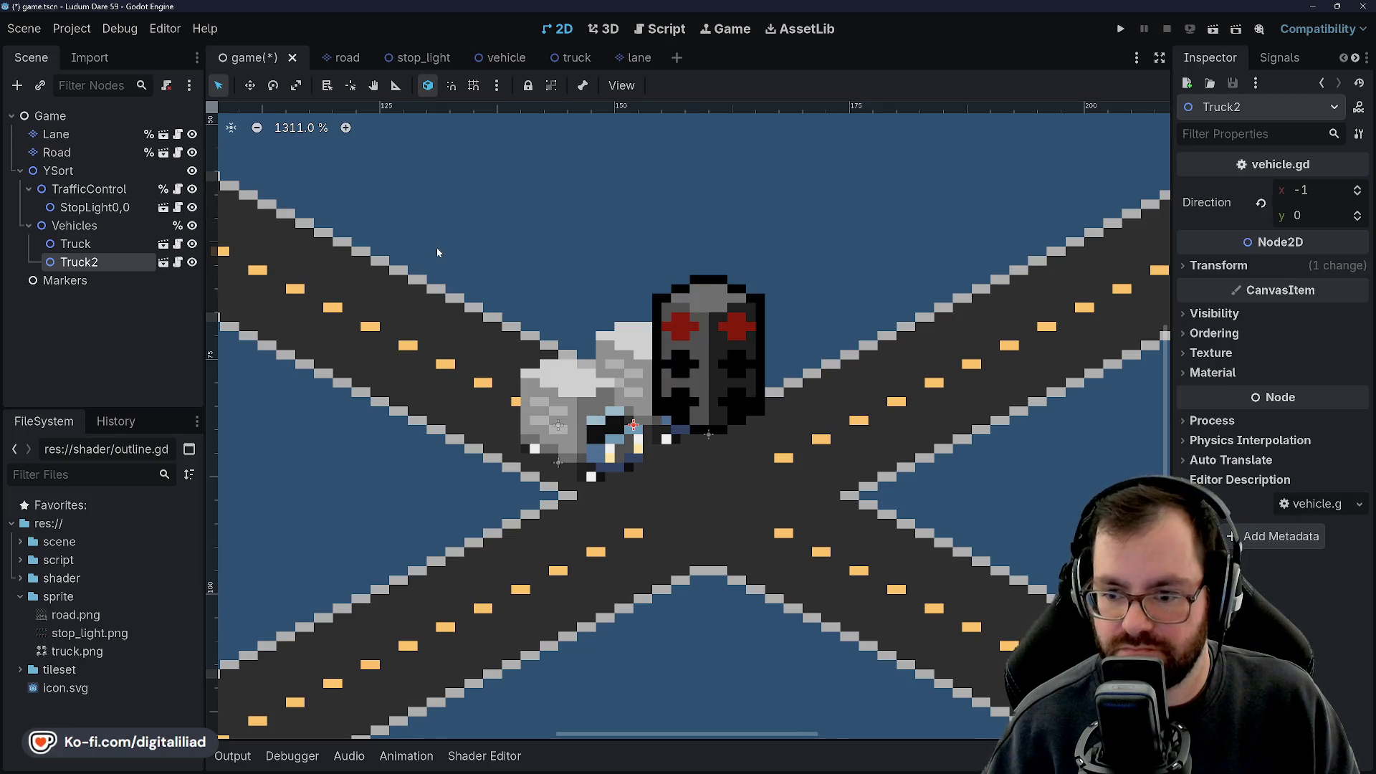
# Move the first Truck down-right along the road.
pyautogui.moveTo(463, 264); pyautogui.dragTo(467, 238)
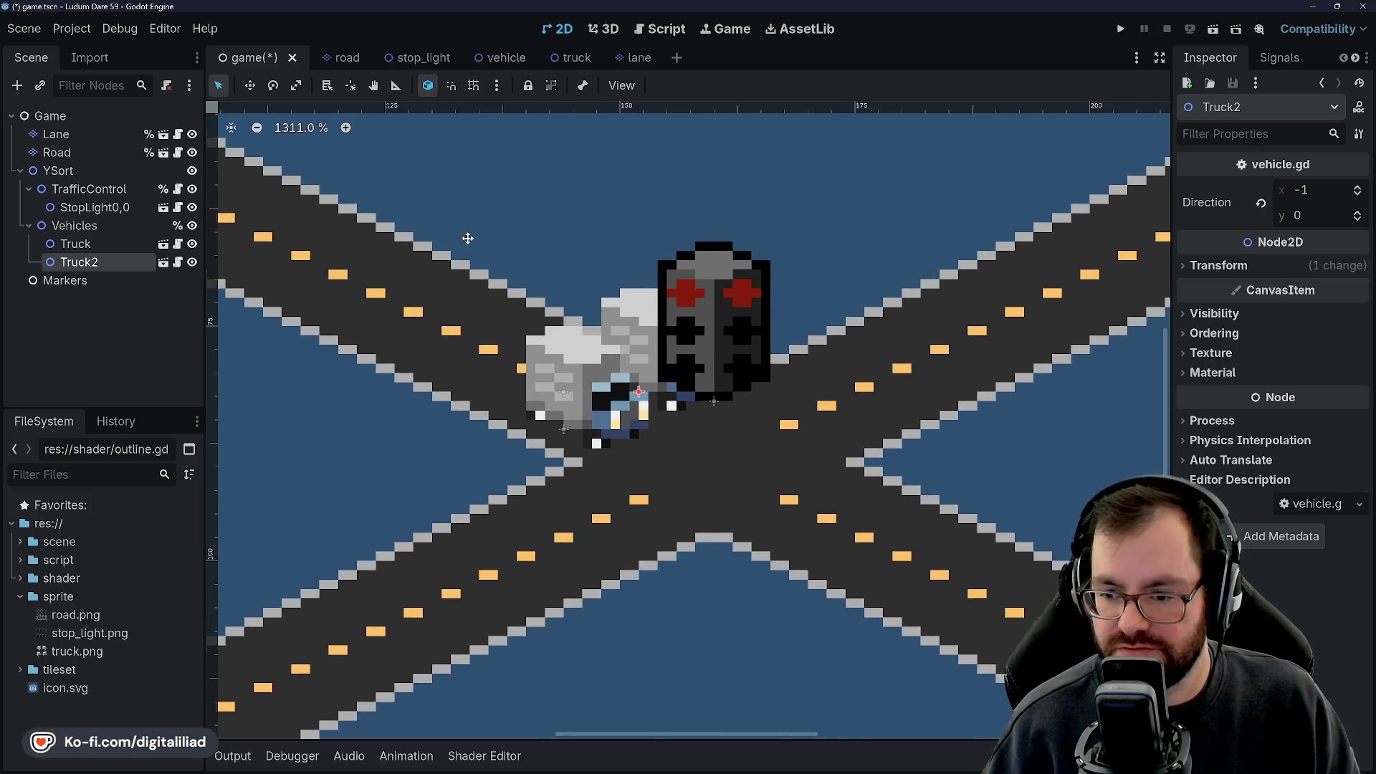
pyautogui.click(572, 371)
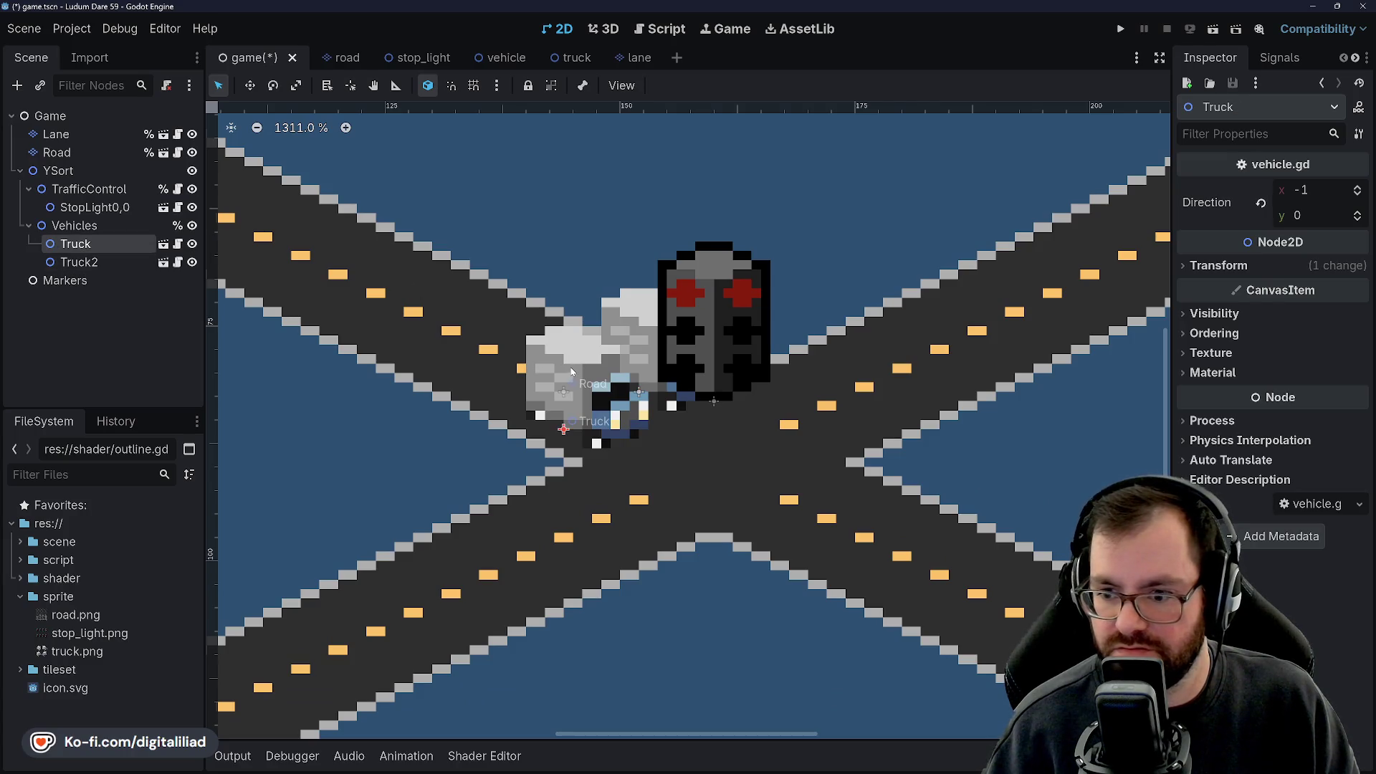
pyautogui.moveTo(580, 443); pyautogui.dragTo(484, 350)
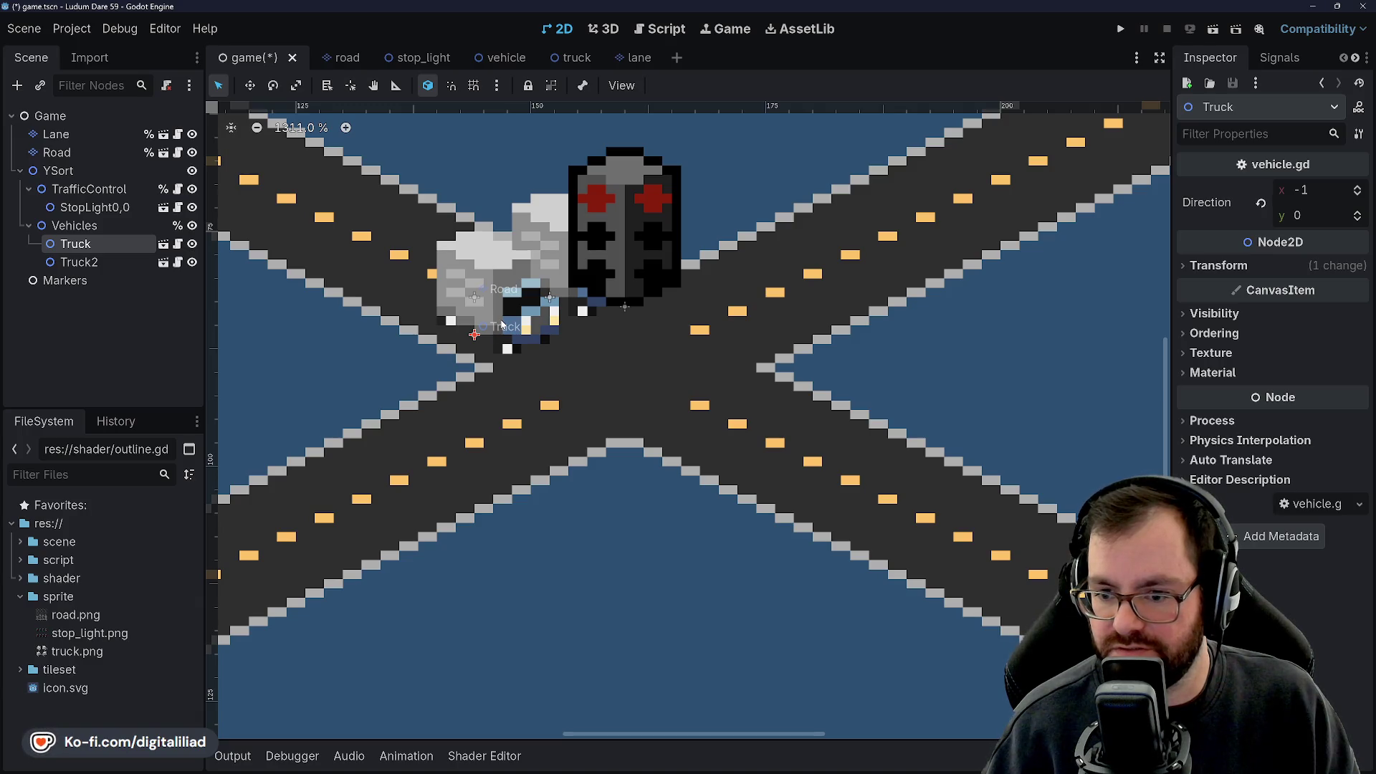
pyautogui.moveTo(502, 325)
pyautogui.mouseDown()
pyautogui.moveTo(728, 437)
pyautogui.moveTo(459, 315)
pyautogui.moveTo(505, 338)
pyautogui.moveTo(506, 411)
pyautogui.moveTo(684, 420)
pyautogui.mouseUp()
# Inspect the Lane tile layer and Game root node, then reselect the first truck.
pyautogui.click(94, 136)
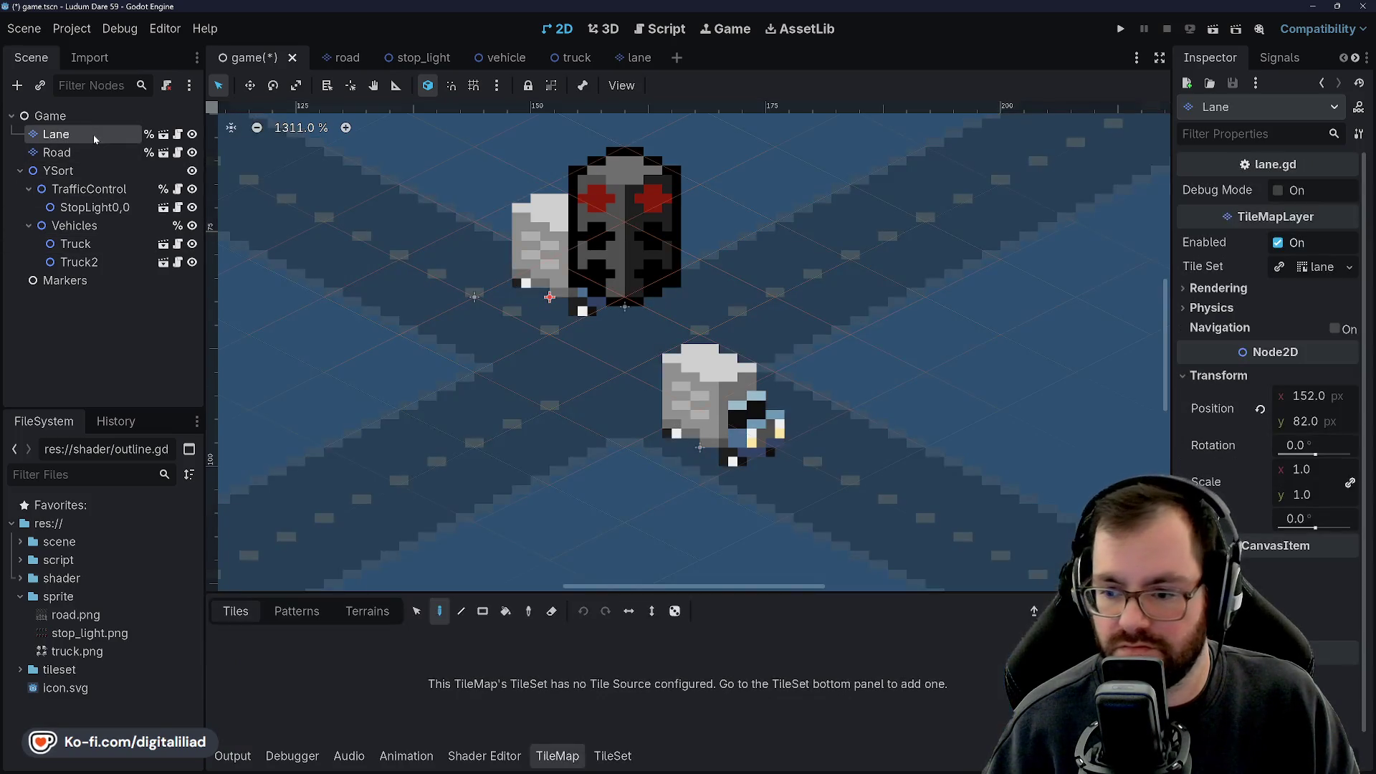
pyautogui.click(54, 116)
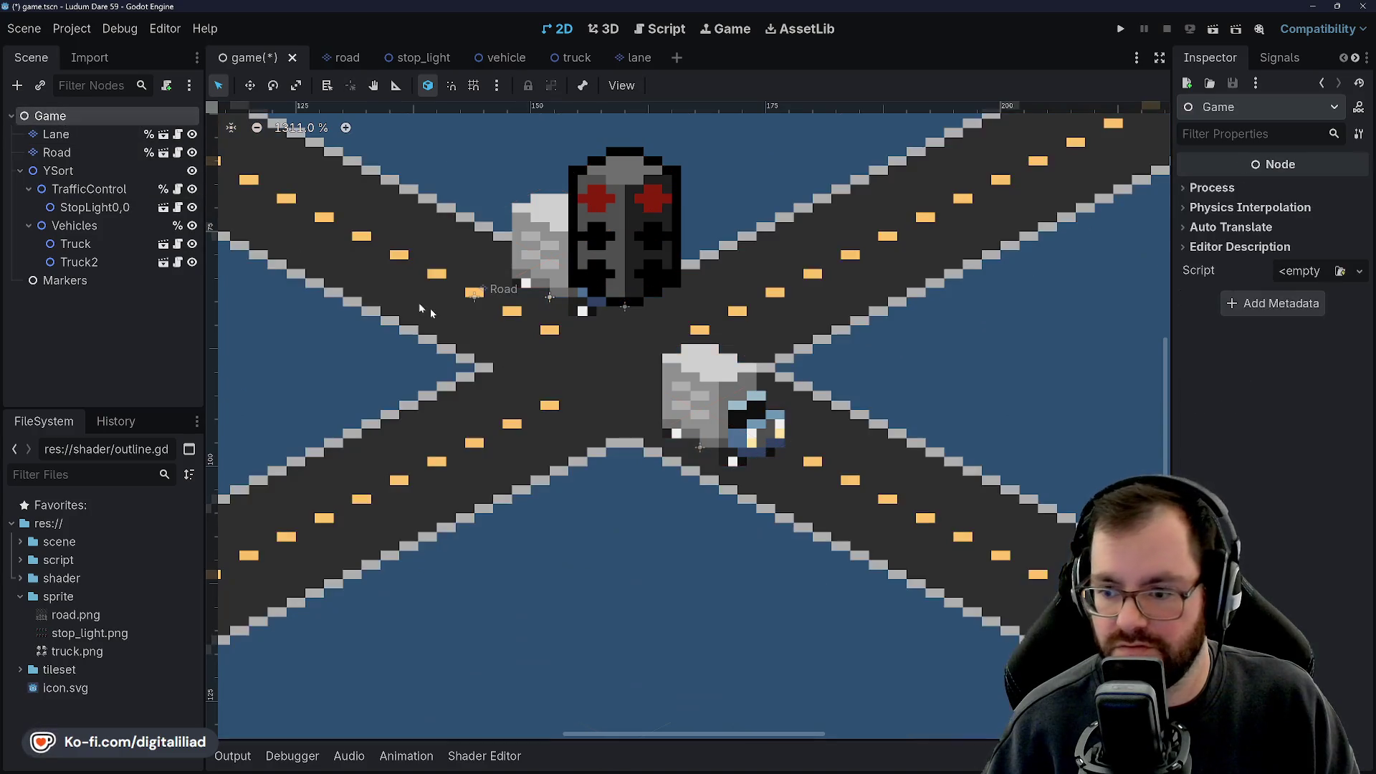
pyautogui.click(713, 404)
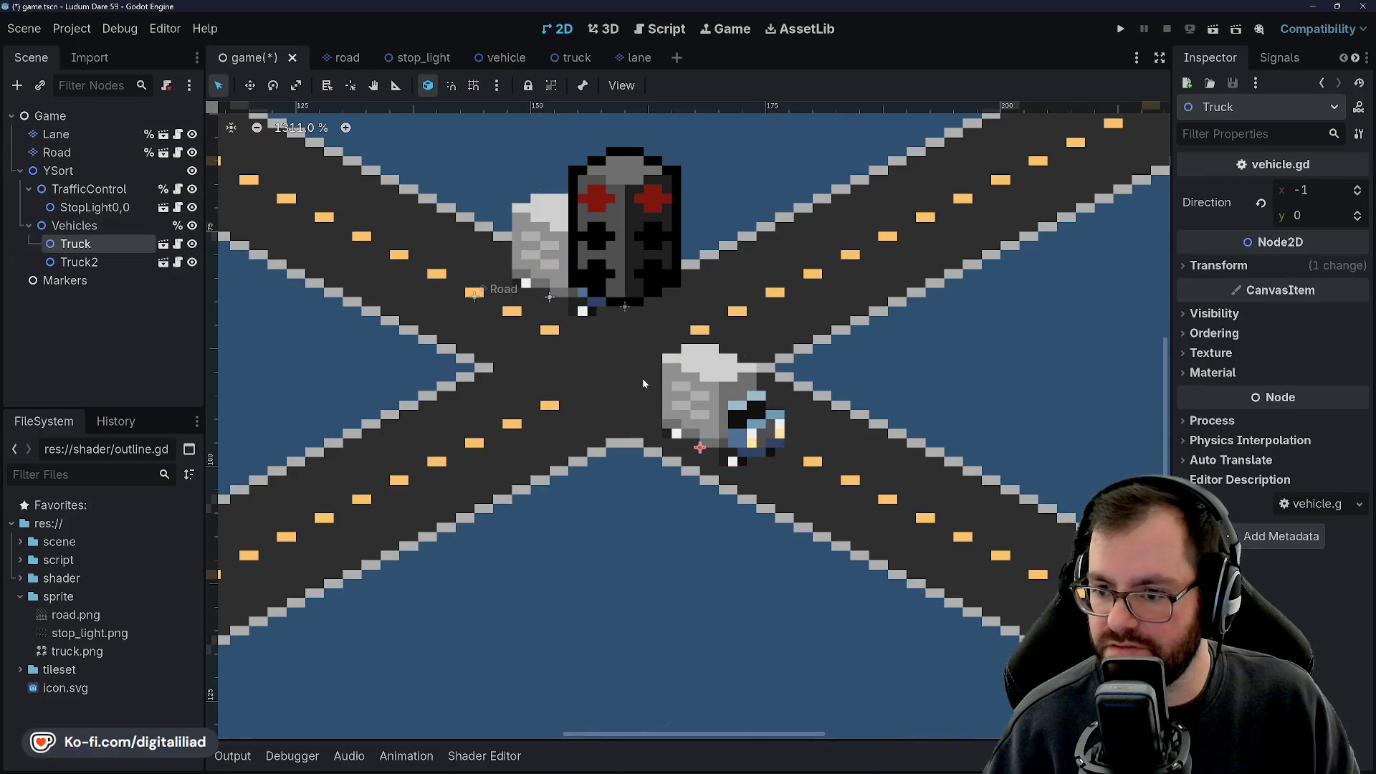
pyautogui.scroll(3, 642, 384)
# Set Truck2's Direction x to 1, save the game scene, and run the game.
pyautogui.click(565, 332)
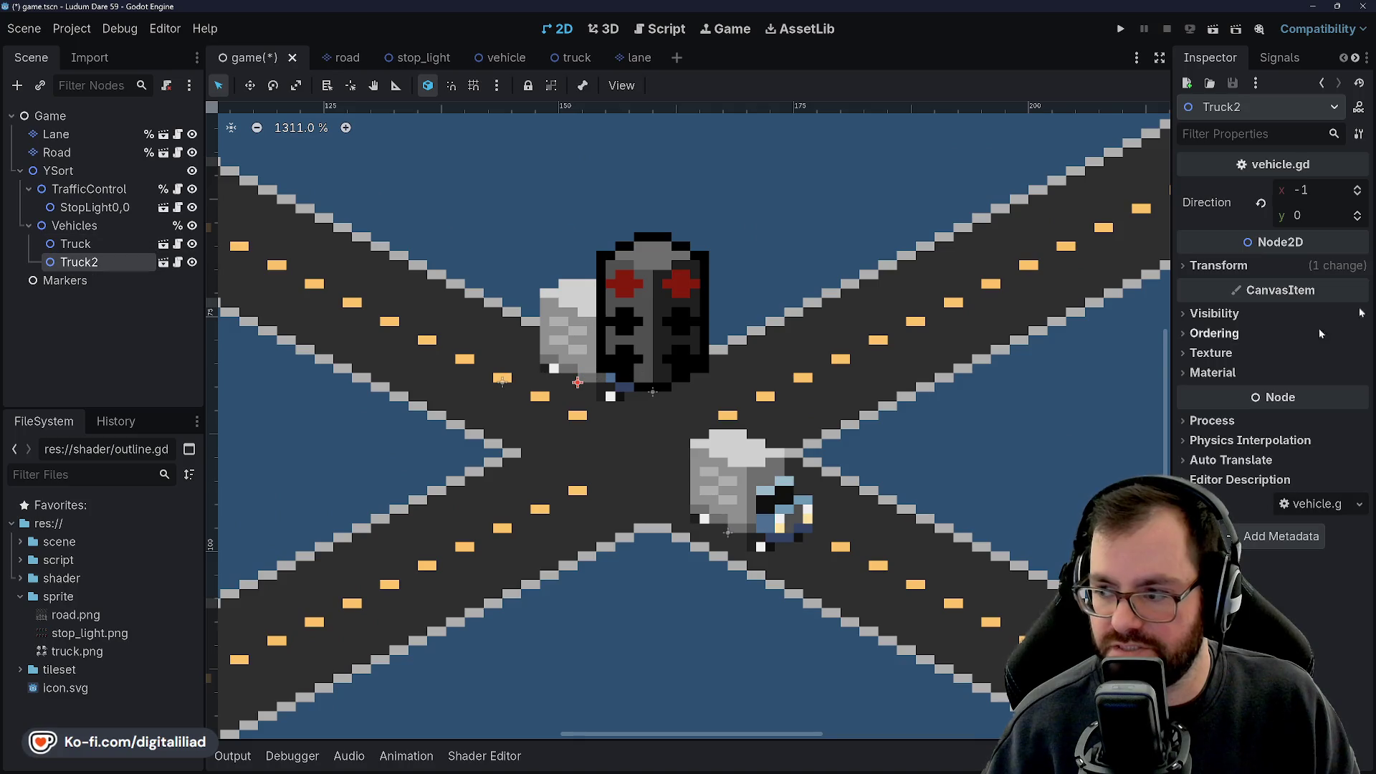
pyautogui.click(1306, 190)
pyautogui.write('1')
pyautogui.press('Return')
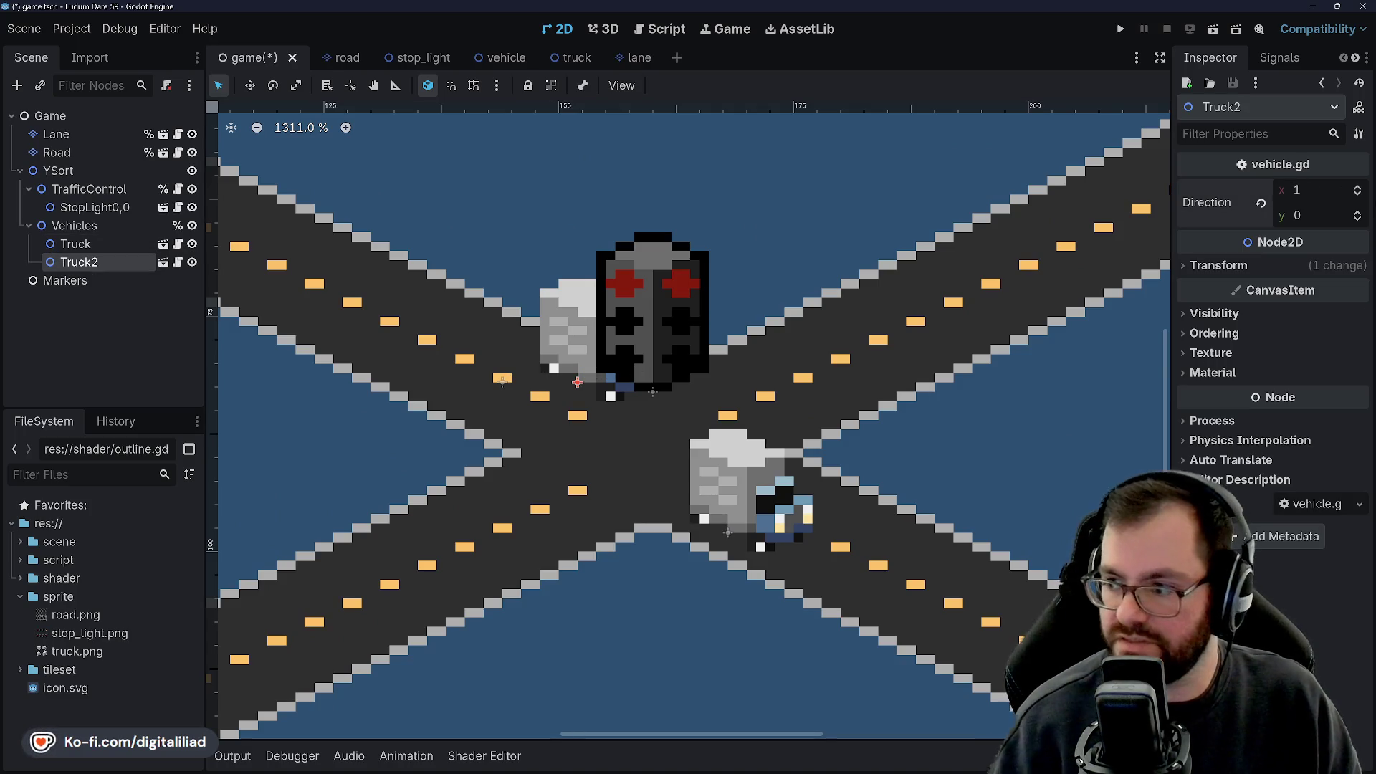
pyautogui.click(711, 220)
pyautogui.hotkey('ctrl', 's')
pyautogui.scroll(-2, 522, 376)
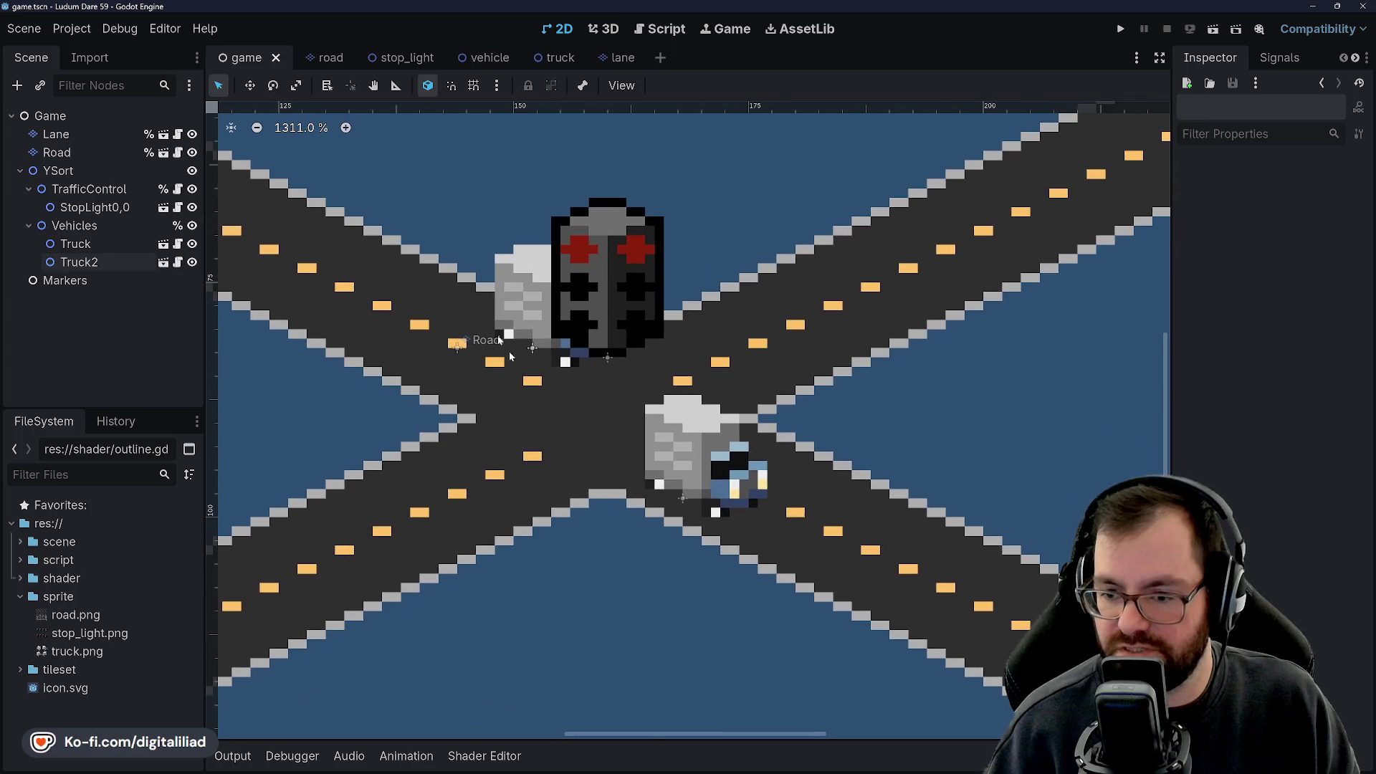
pyautogui.click(1127, 29)
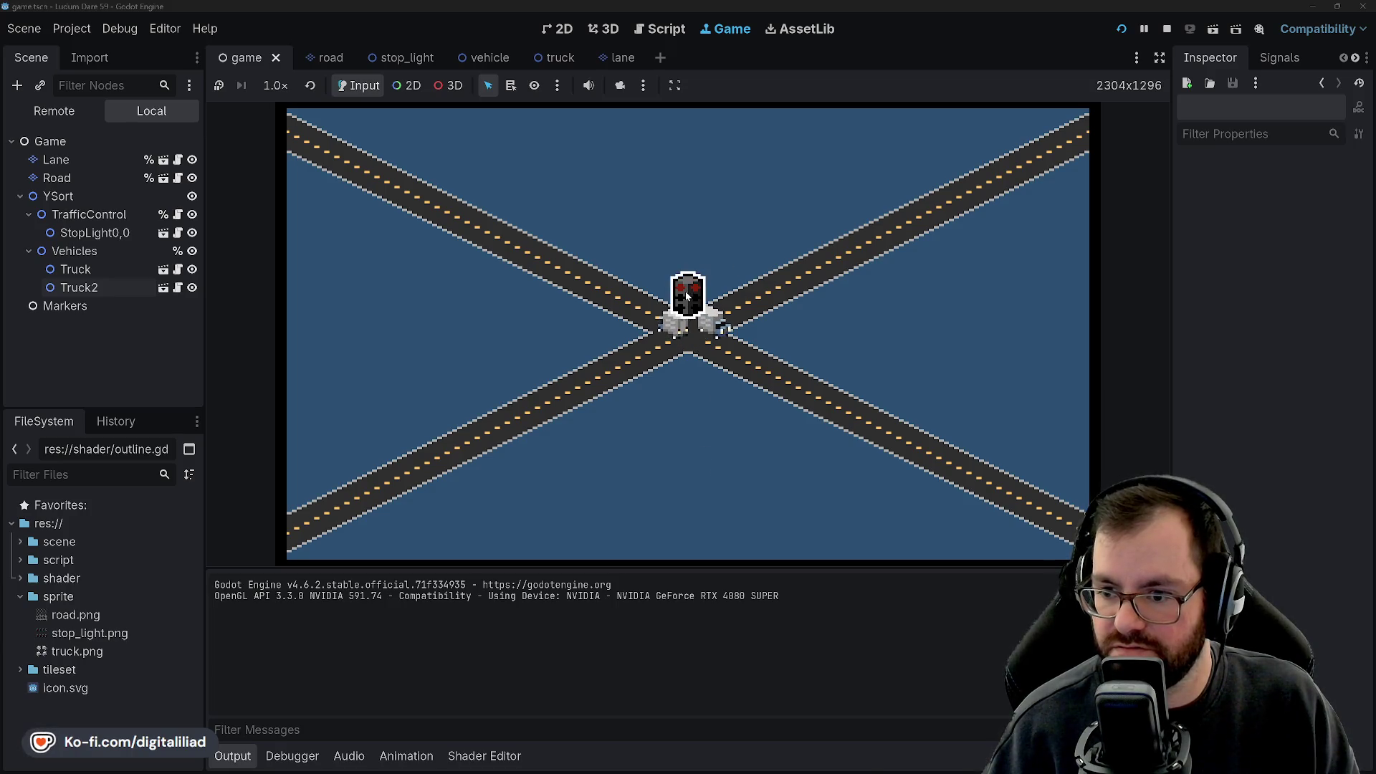
# Toggle the stop light's signal in the running game, then stop the run.
pyautogui.click(687, 323)
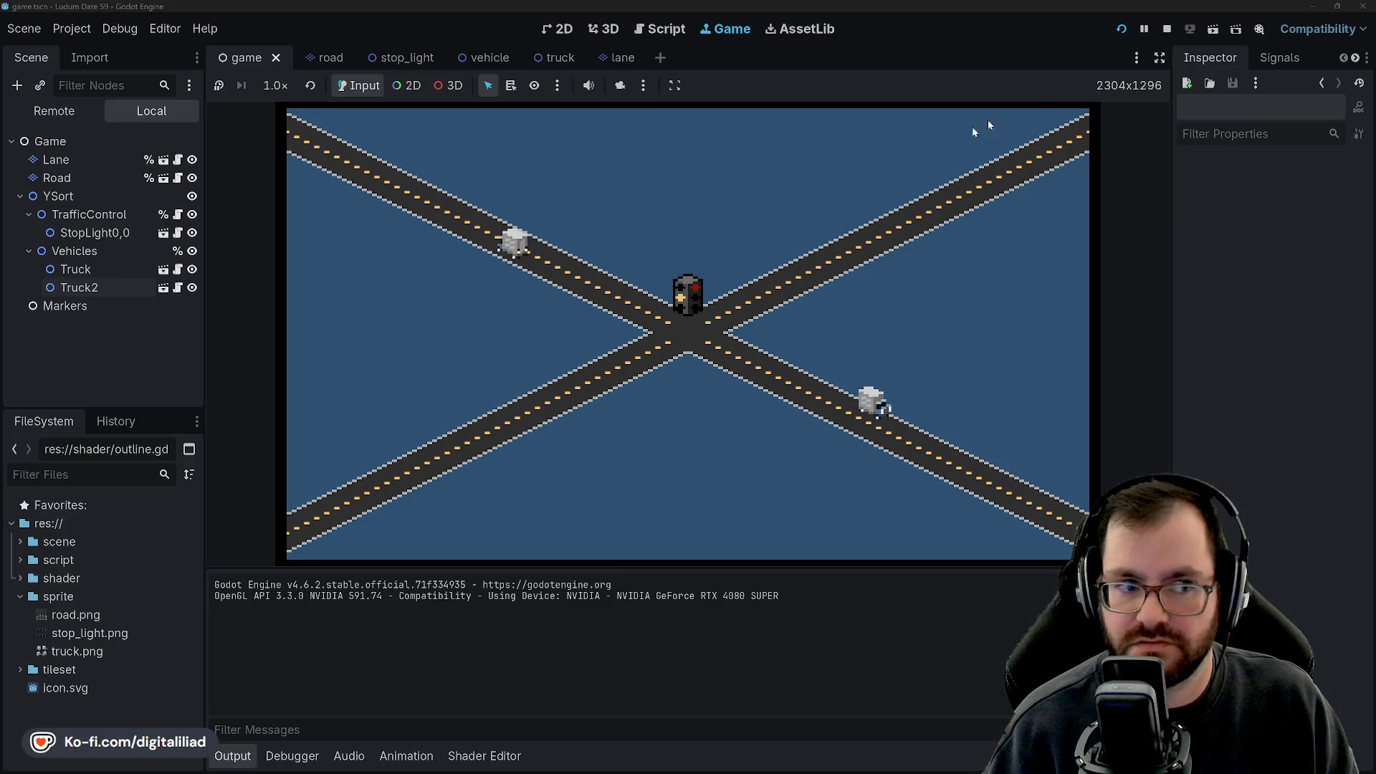
pyautogui.click(1168, 29)
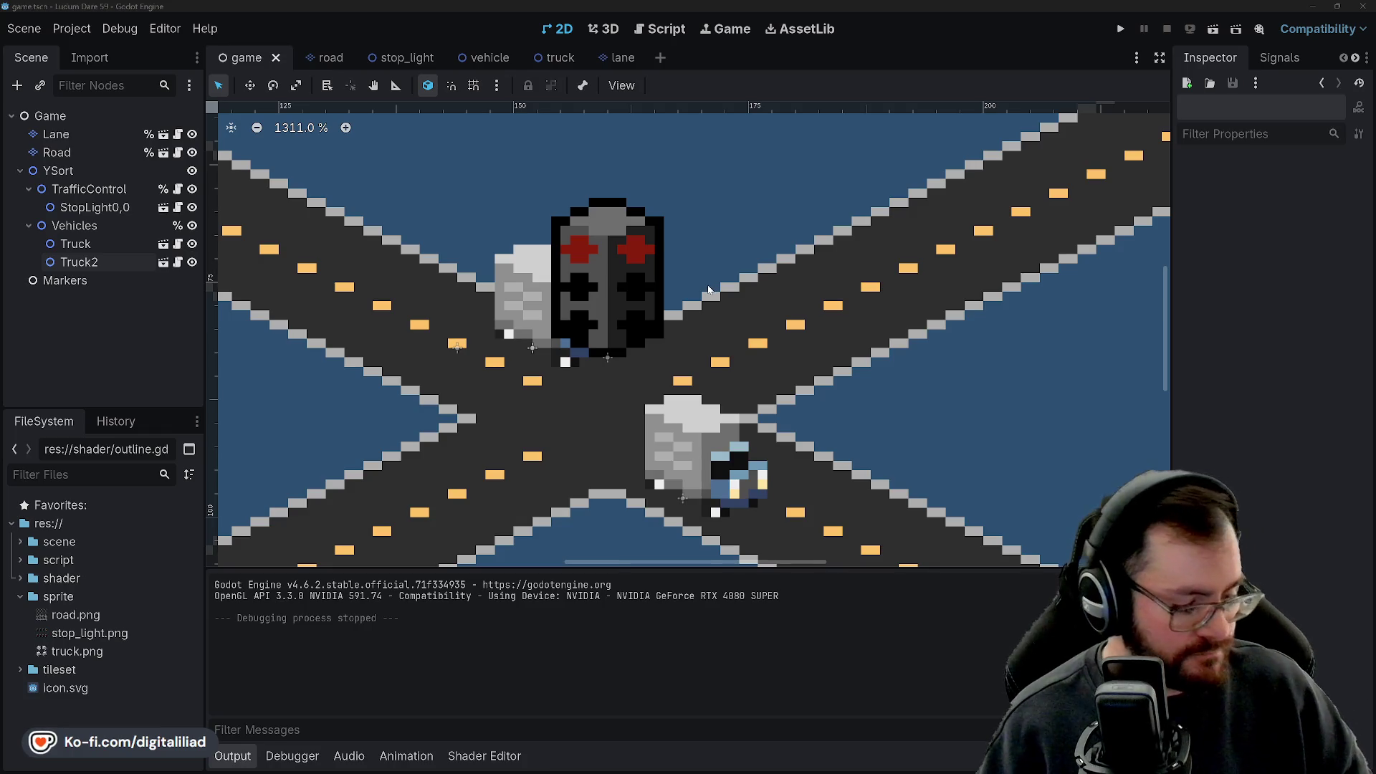
pyautogui.scroll(-6, 708, 290)
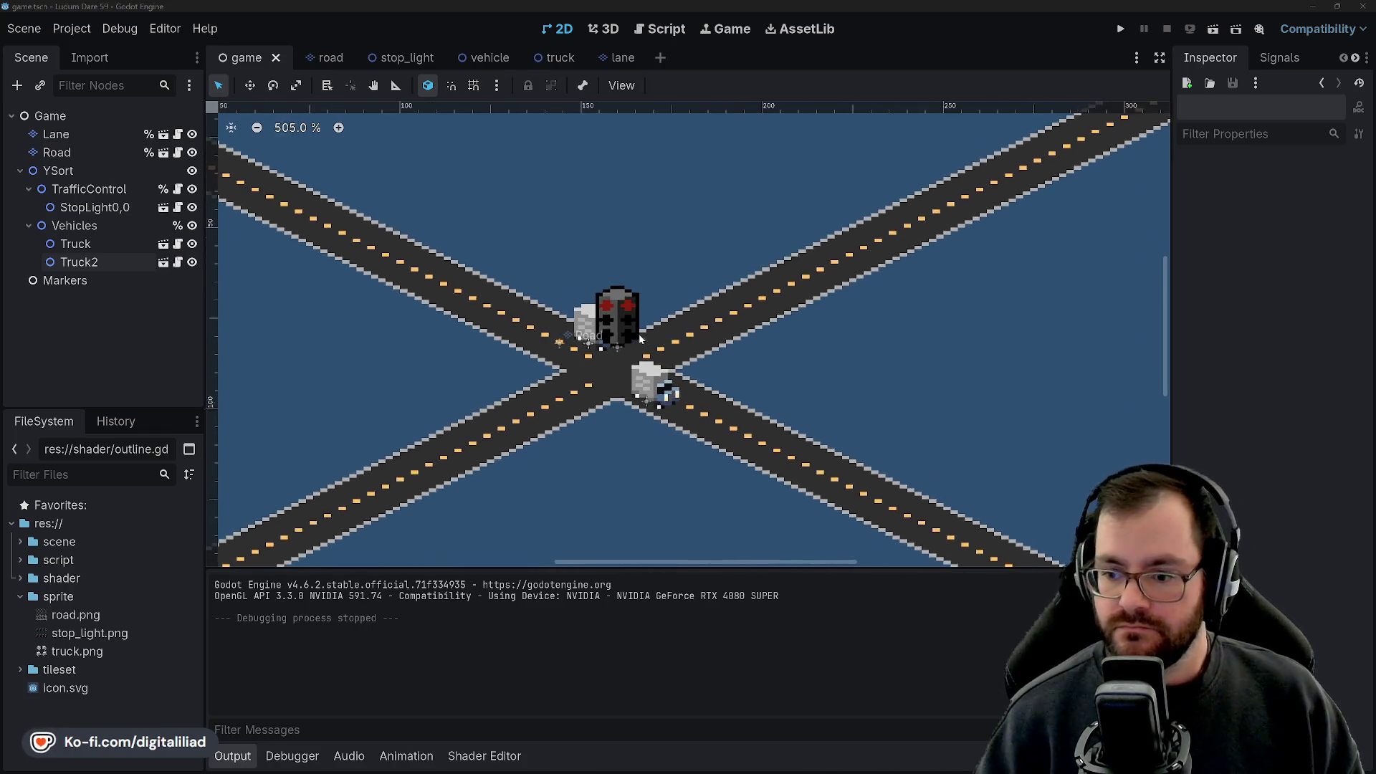
pyautogui.scroll(4, 607, 427)
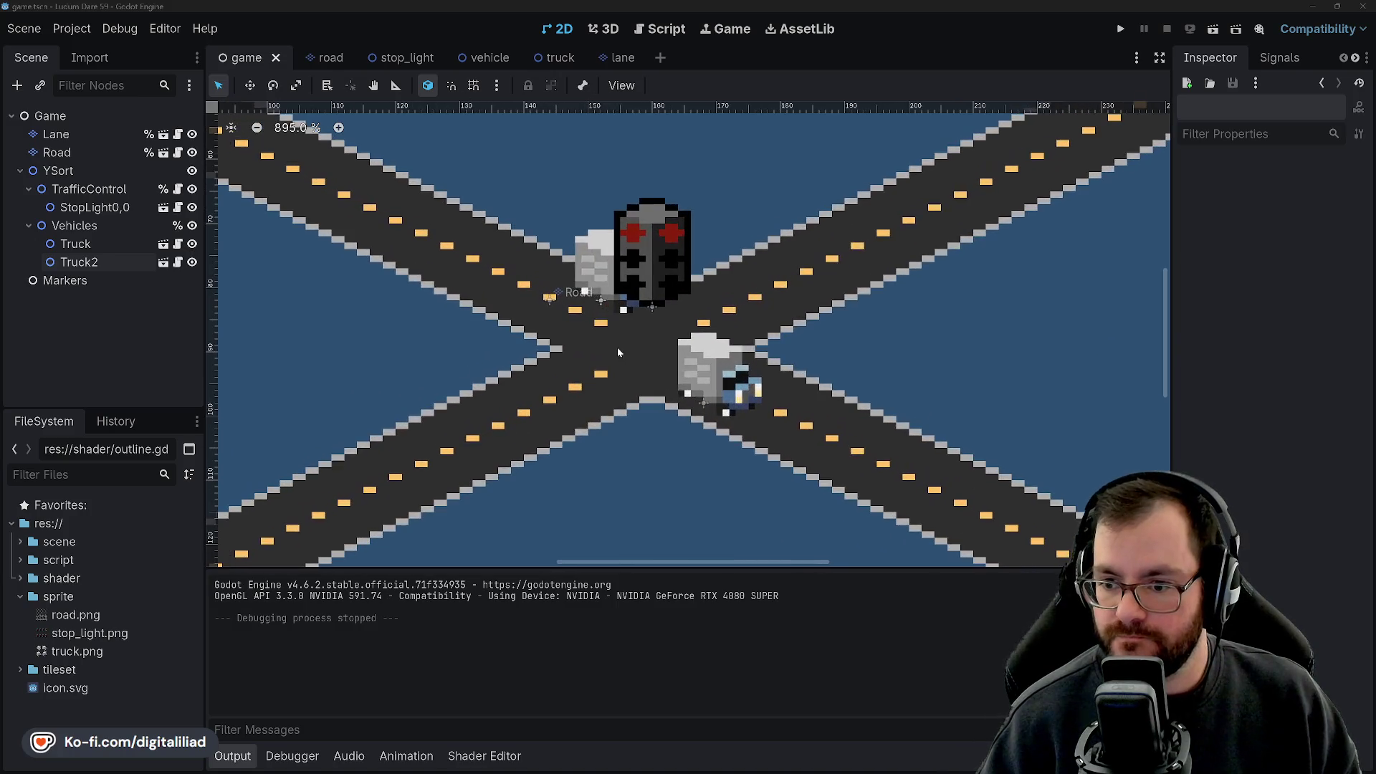
pyautogui.scroll(-7, 652, 366)
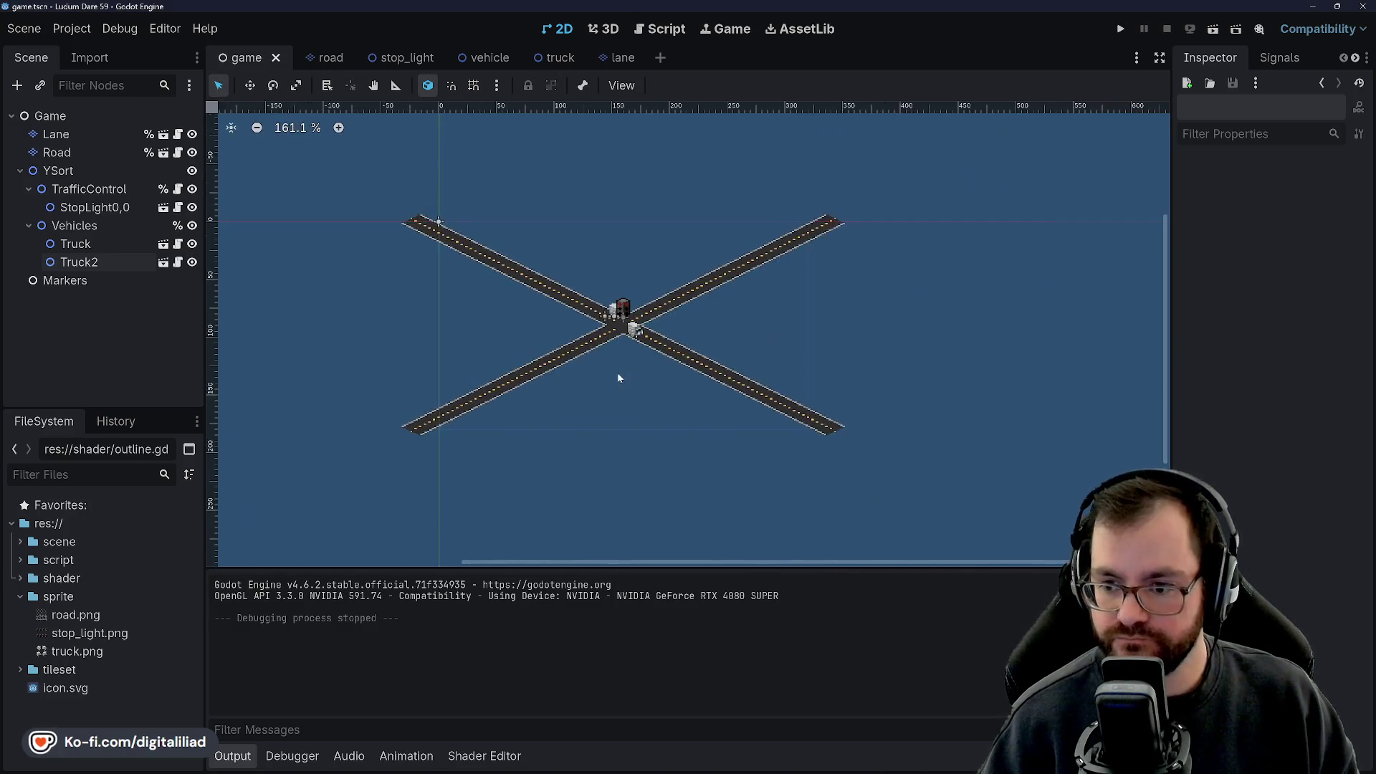
pyautogui.scroll(5, 602, 308)
pyautogui.scroll(4, 614, 326)
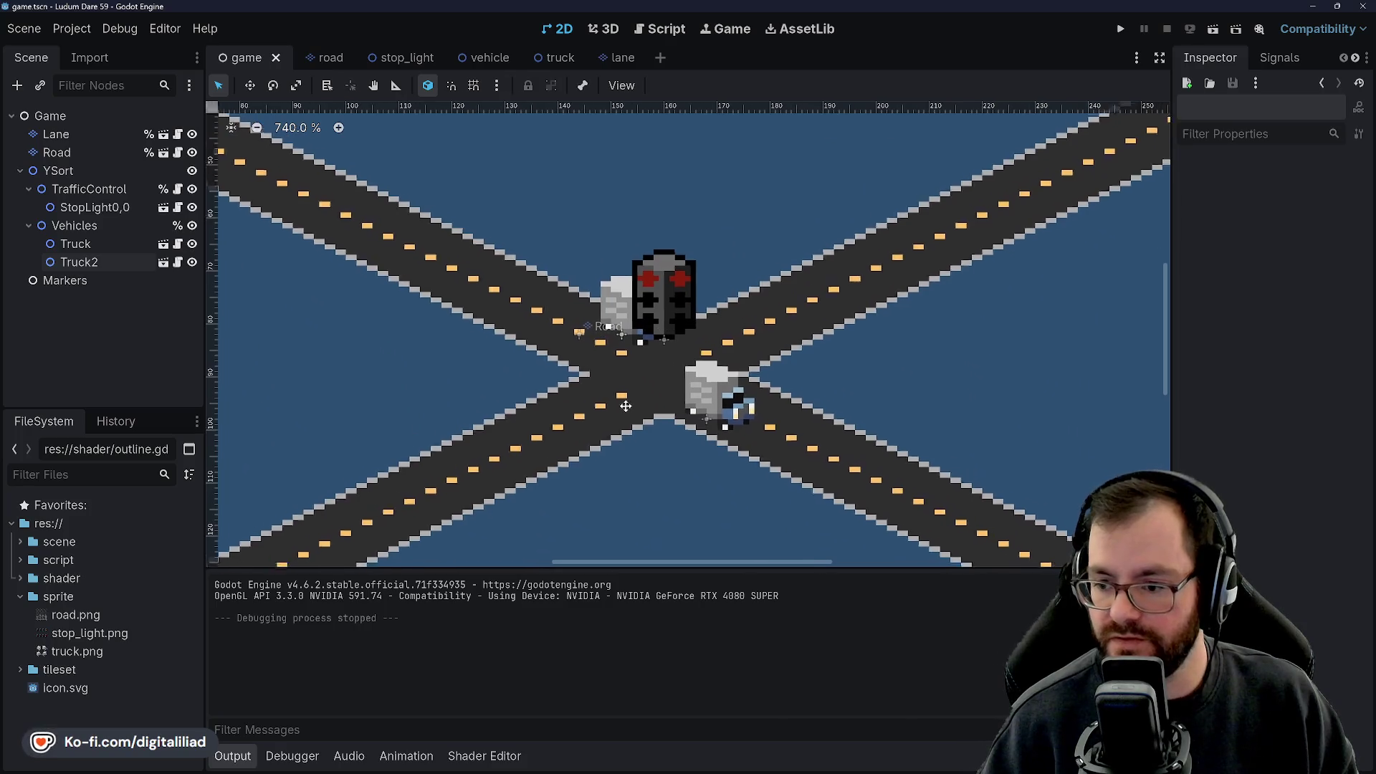
pyautogui.click(606, 269)
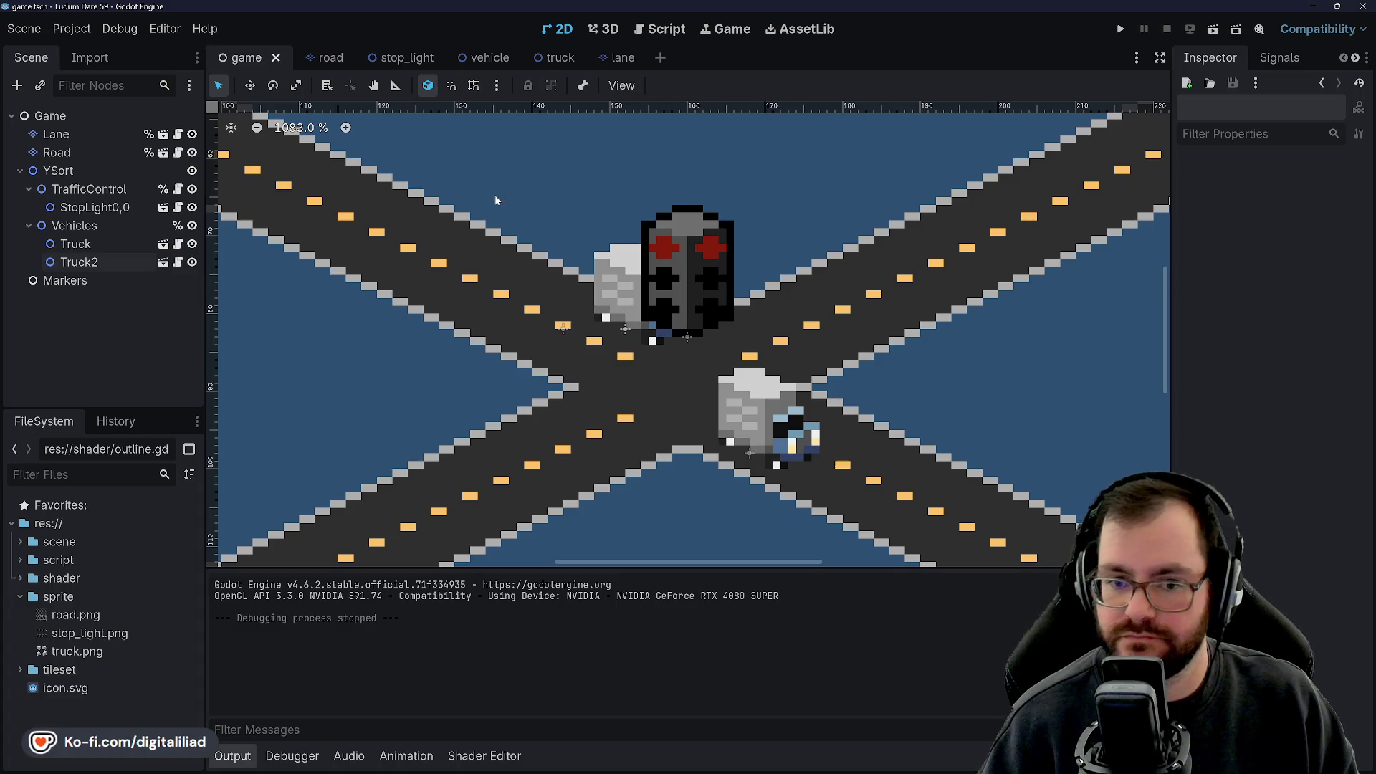
pyautogui.click(113, 208)
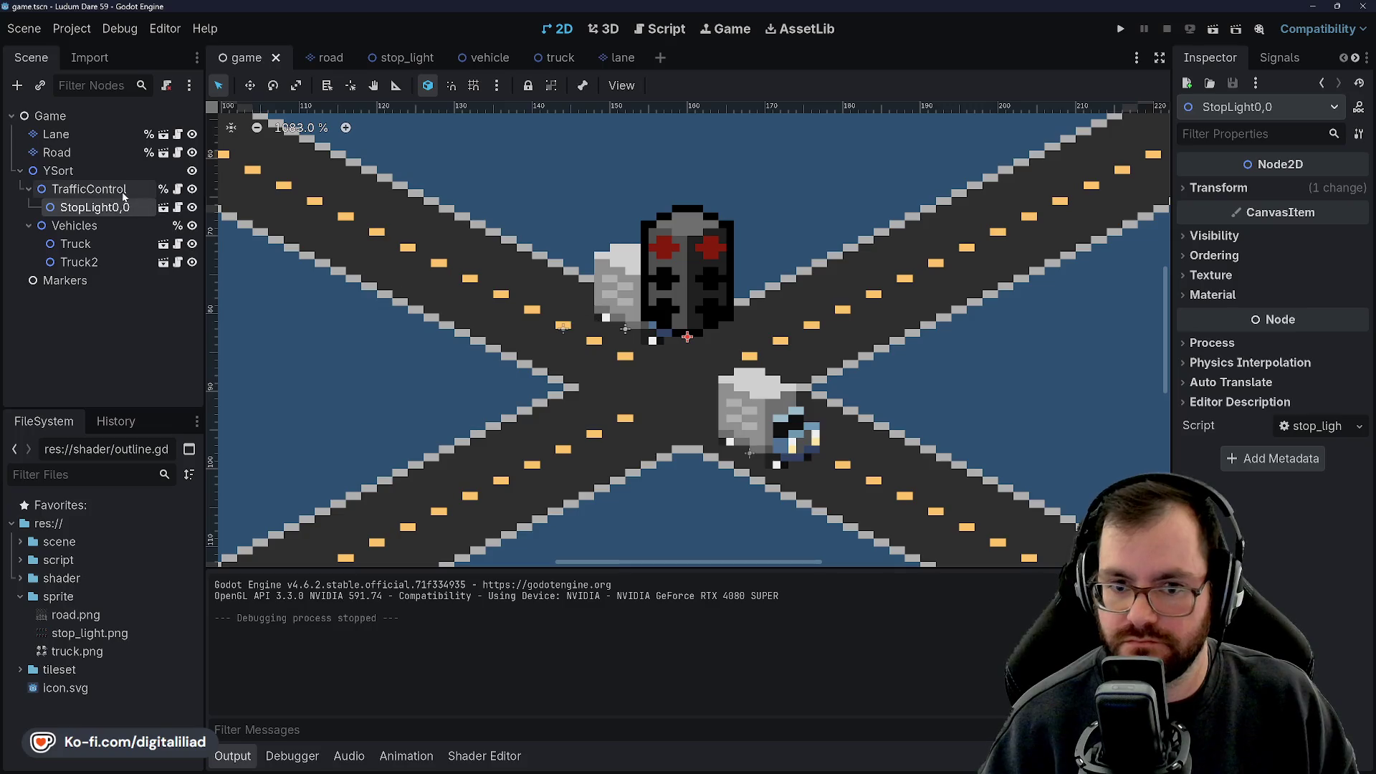
pyautogui.click(65, 153)
pyautogui.scroll(-9, 706, 382)
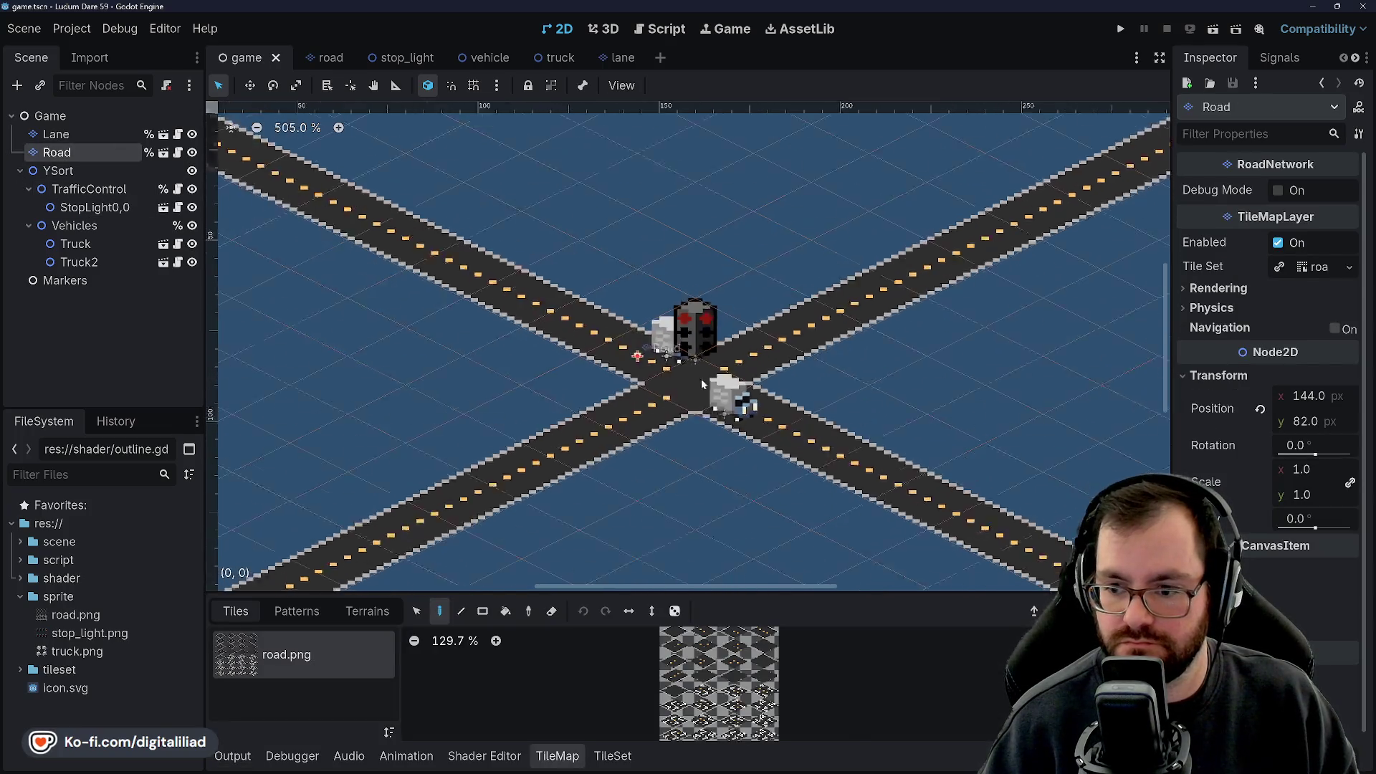
pyautogui.scroll(2, 695, 385)
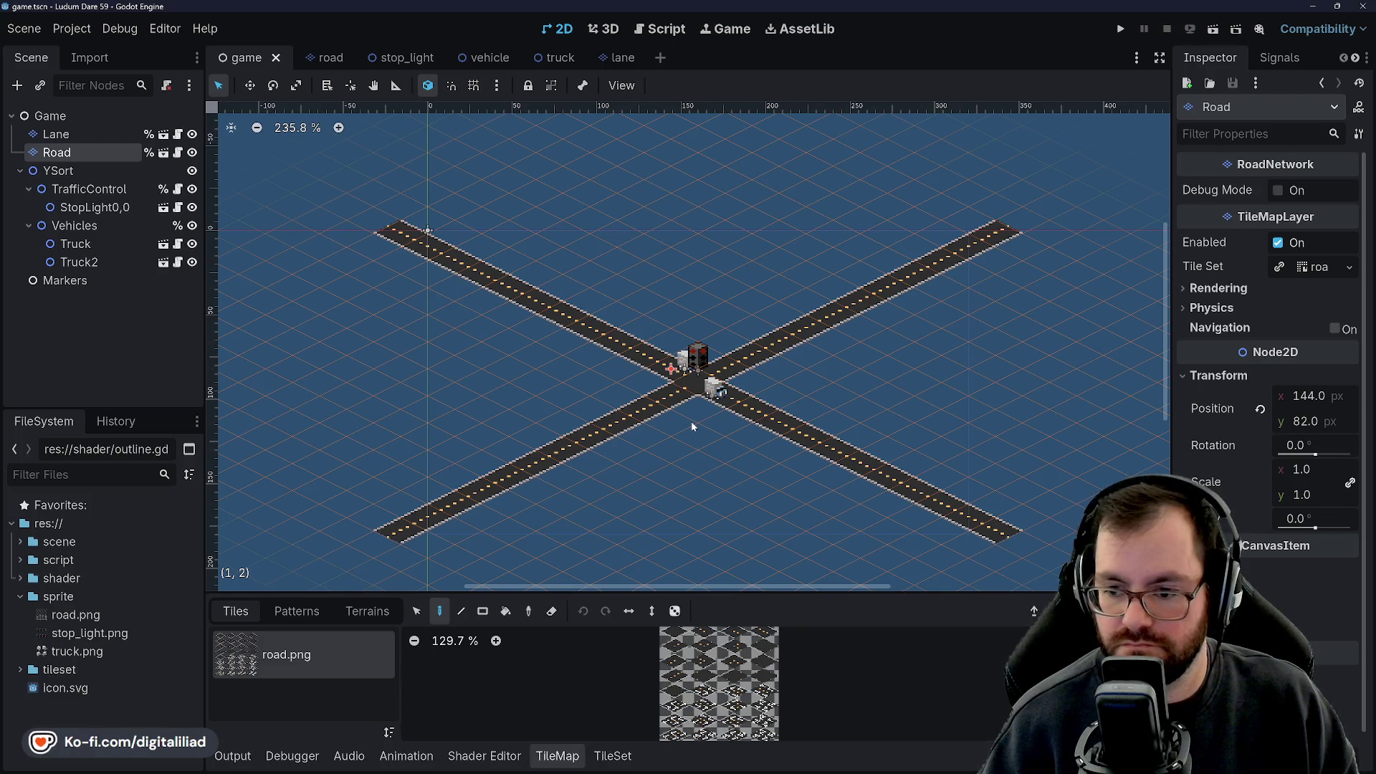
pyautogui.scroll(12, 698, 409)
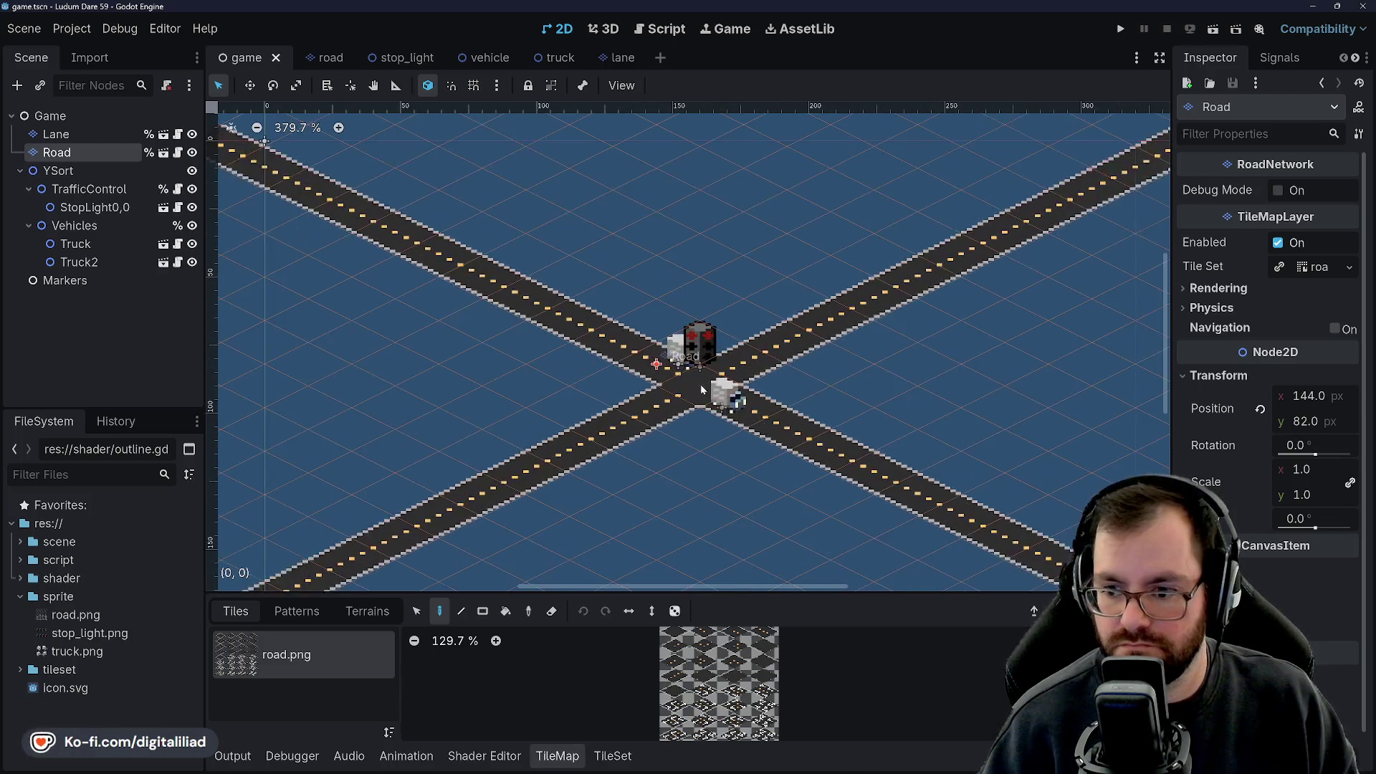
pyautogui.scroll(4, 698, 403)
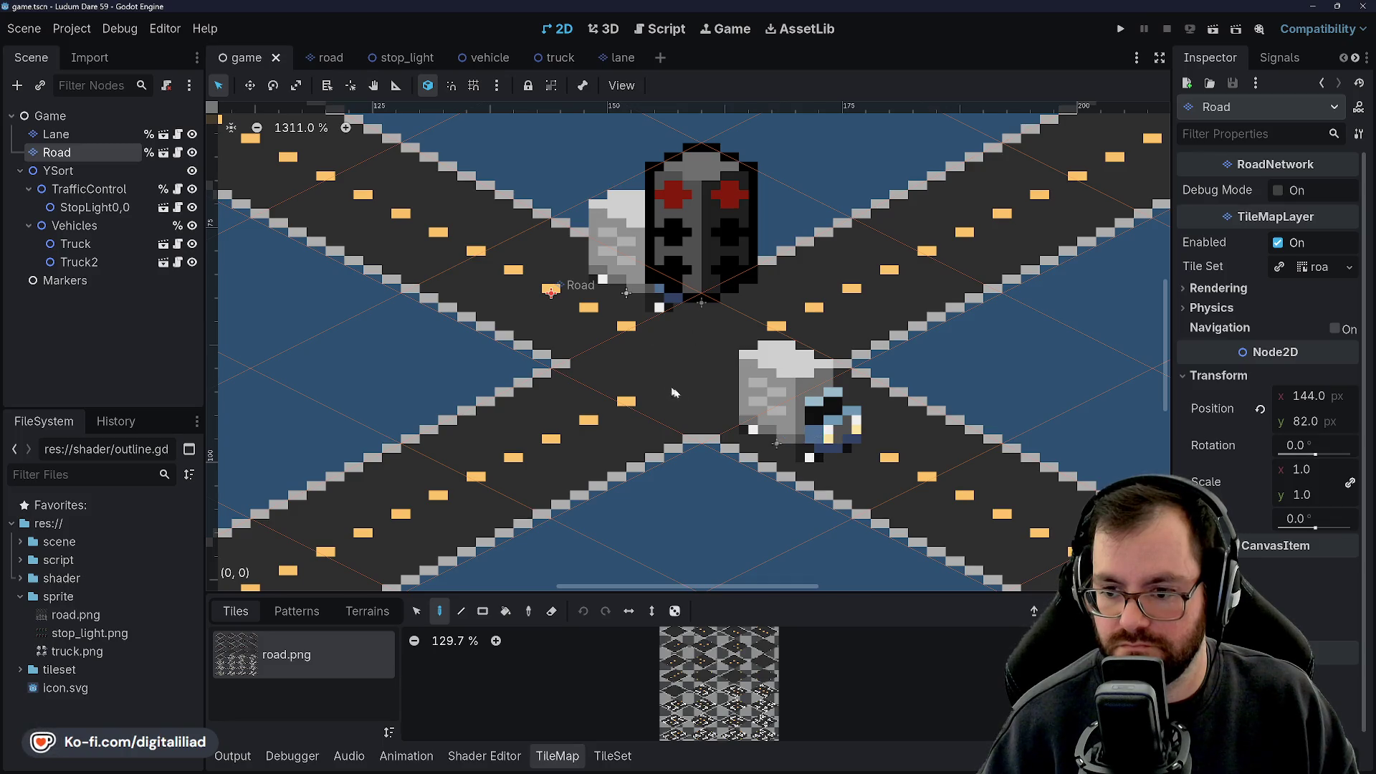
pyautogui.scroll(-10, 689, 377)
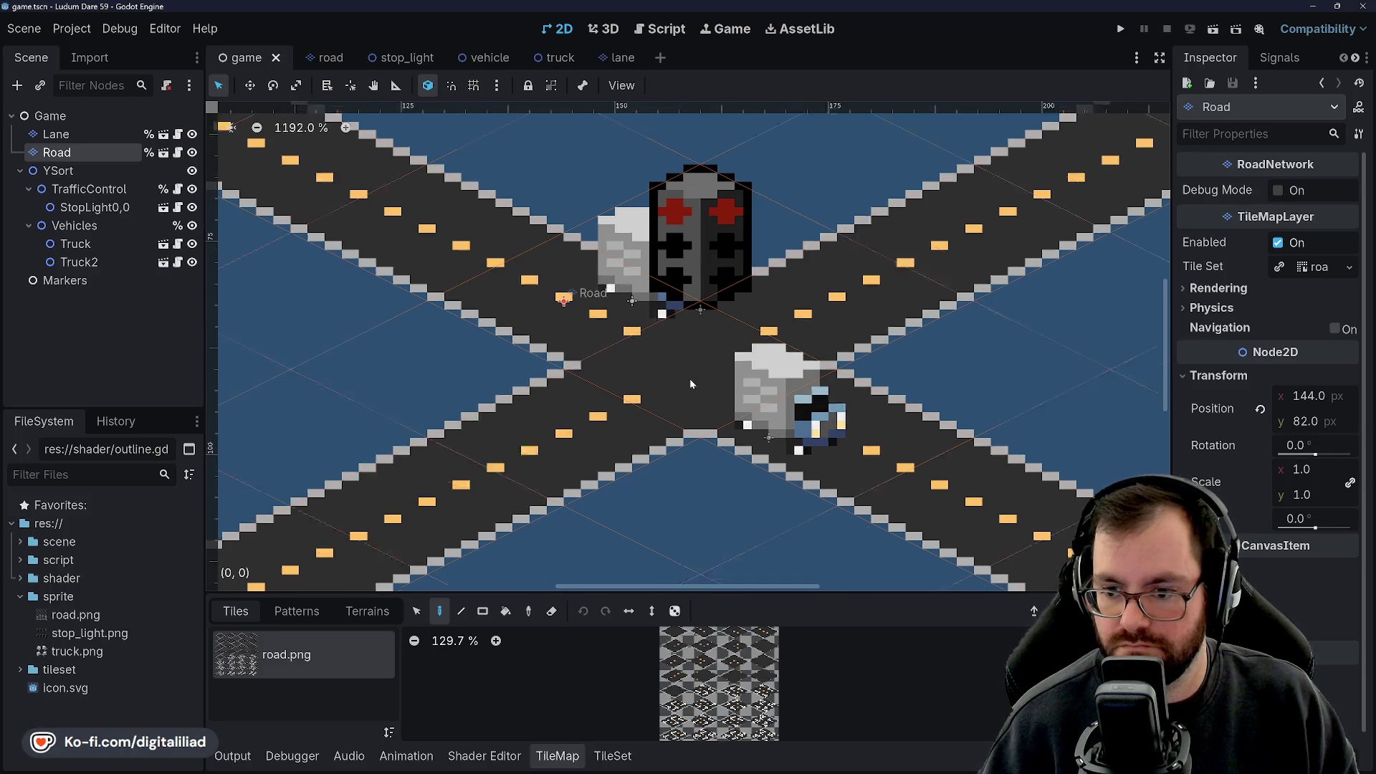
pyautogui.scroll(-5, 681, 366)
pyautogui.scroll(10, 642, 372)
pyautogui.scroll(2, 641, 372)
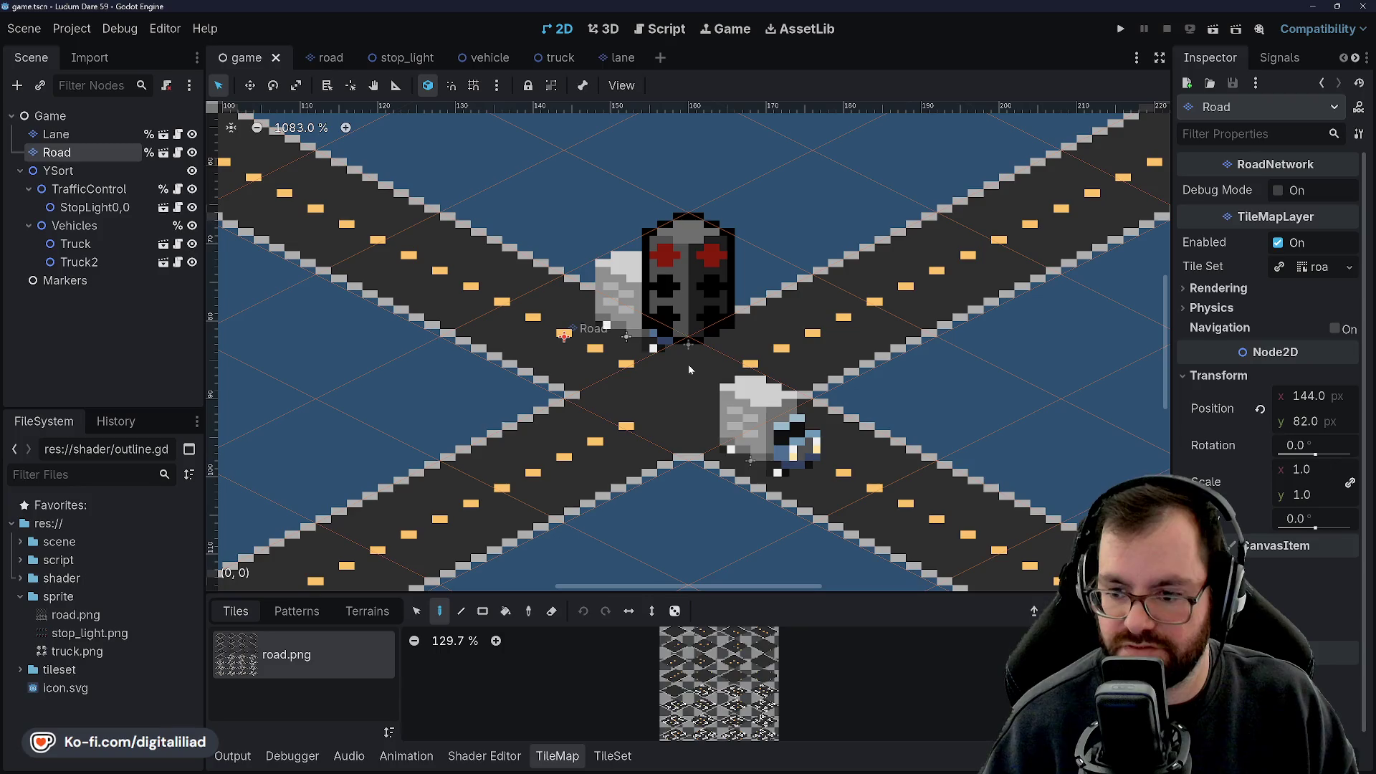
pyautogui.click(88, 188)
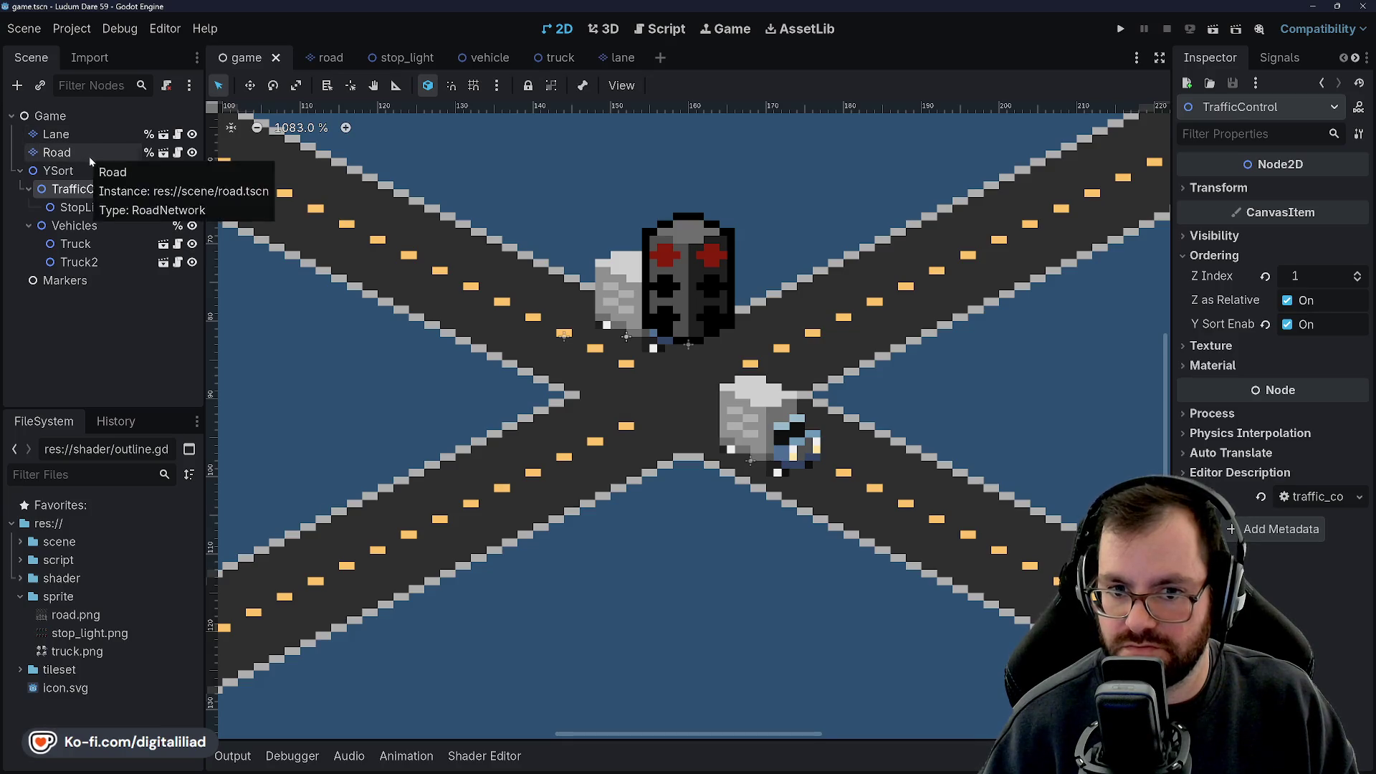
# Open the traffic_control.gd script from the TrafficControl node.
pyautogui.click(178, 189)
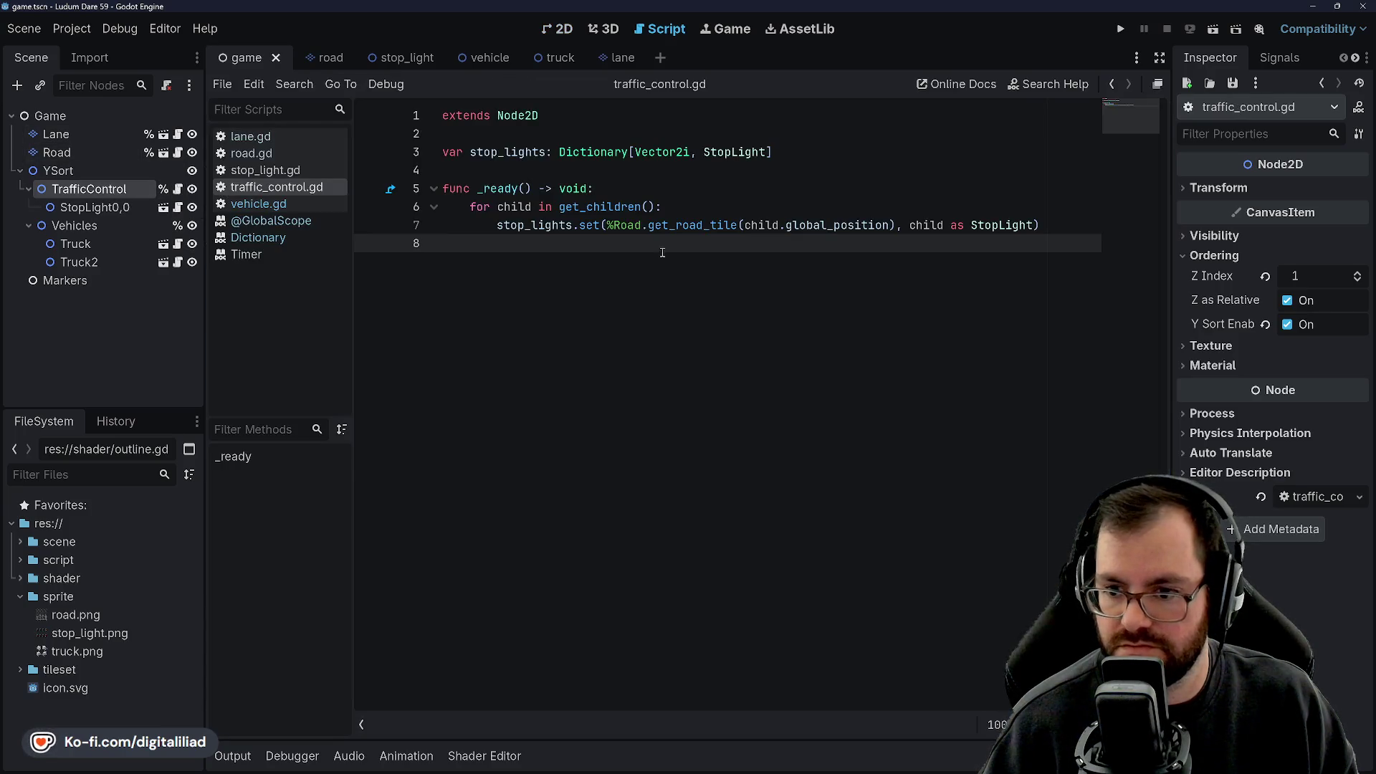
pyautogui.click(520, 152)
pyautogui.click(527, 189)
pyautogui.click(686, 206)
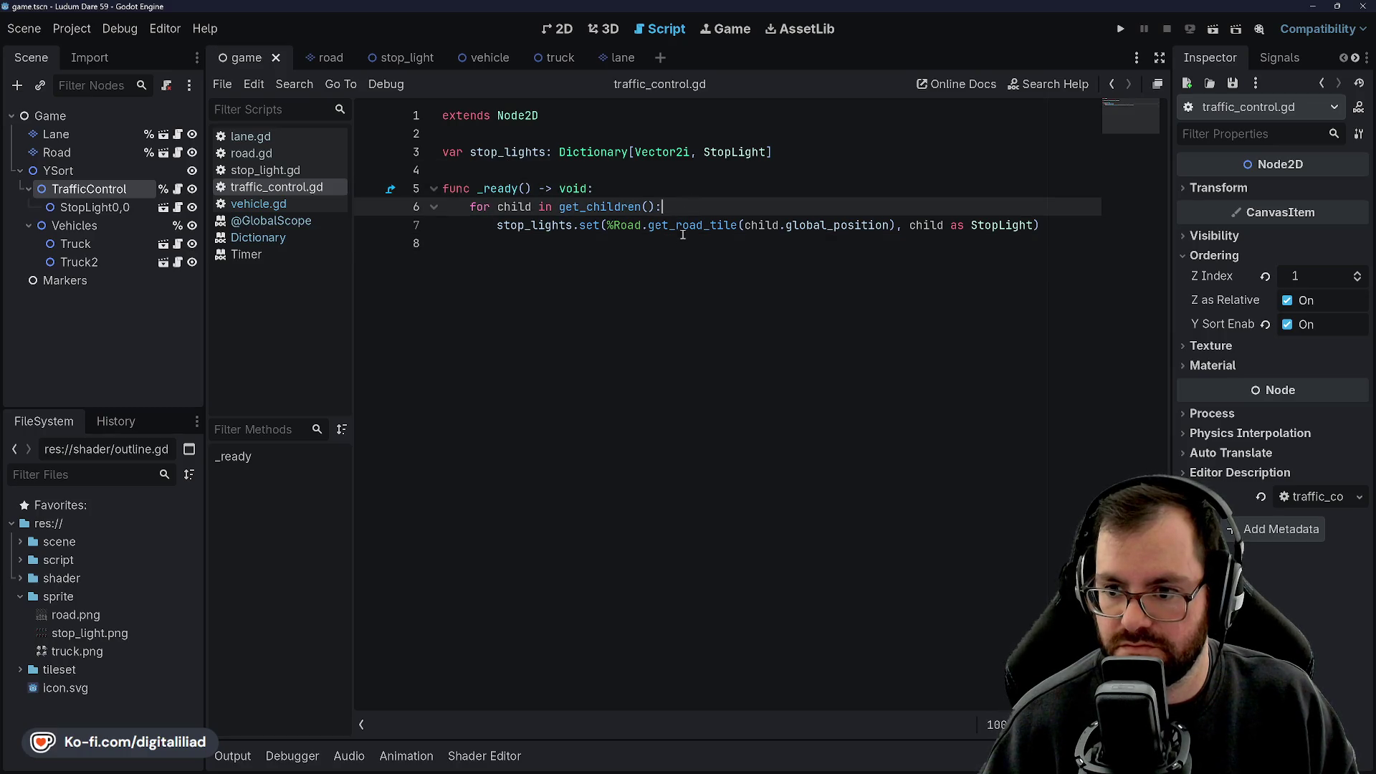
pyautogui.click(659, 278)
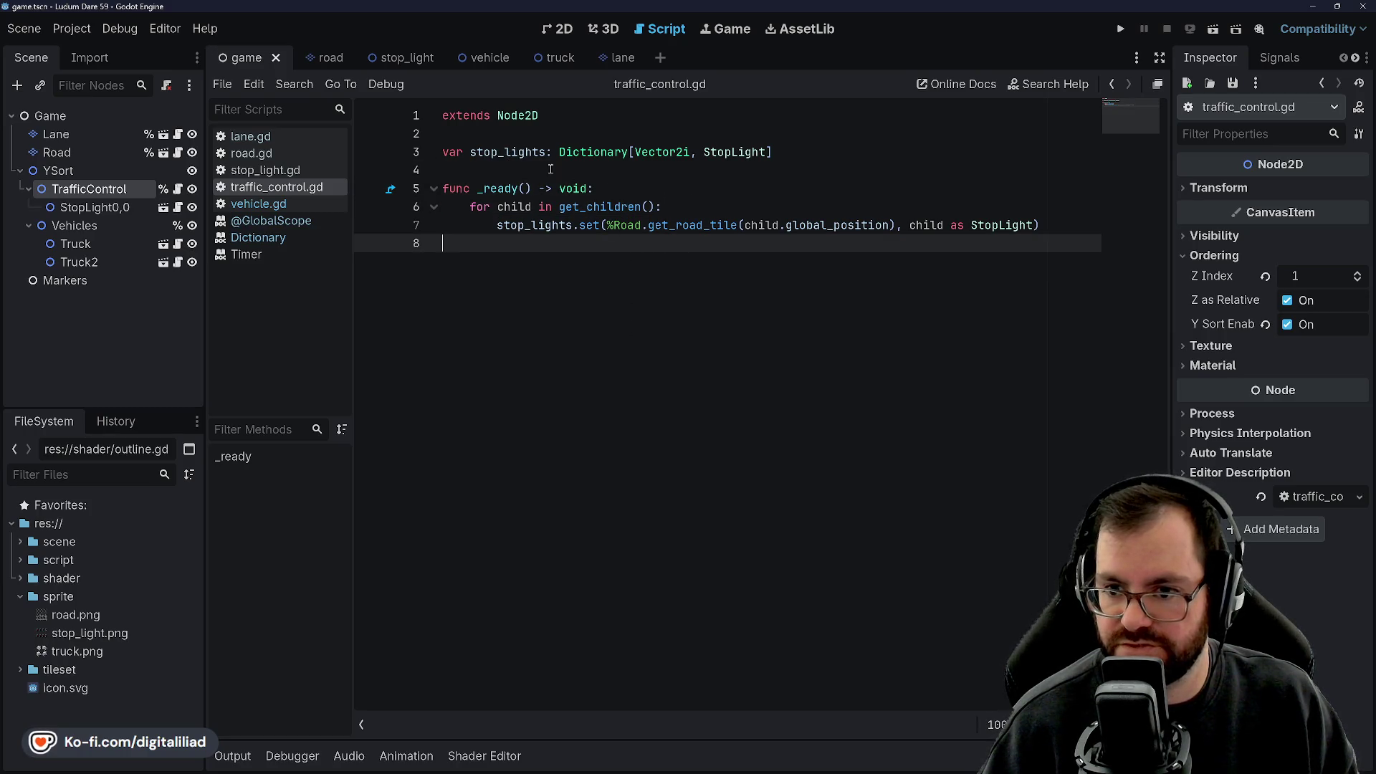
# Highlight every use of stop_lights in the script and step through those lines.
pyautogui.doubleClick(506, 152)
pyautogui.click(484, 188)
pyautogui.click(485, 165)
pyautogui.click(488, 132)
pyautogui.click(486, 166)
pyautogui.click(488, 136)
pyautogui.click(486, 165)
pyautogui.click(486, 140)
pyautogui.click(486, 169)
pyautogui.click(484, 136)
pyautogui.click(485, 164)
pyautogui.click(482, 137)
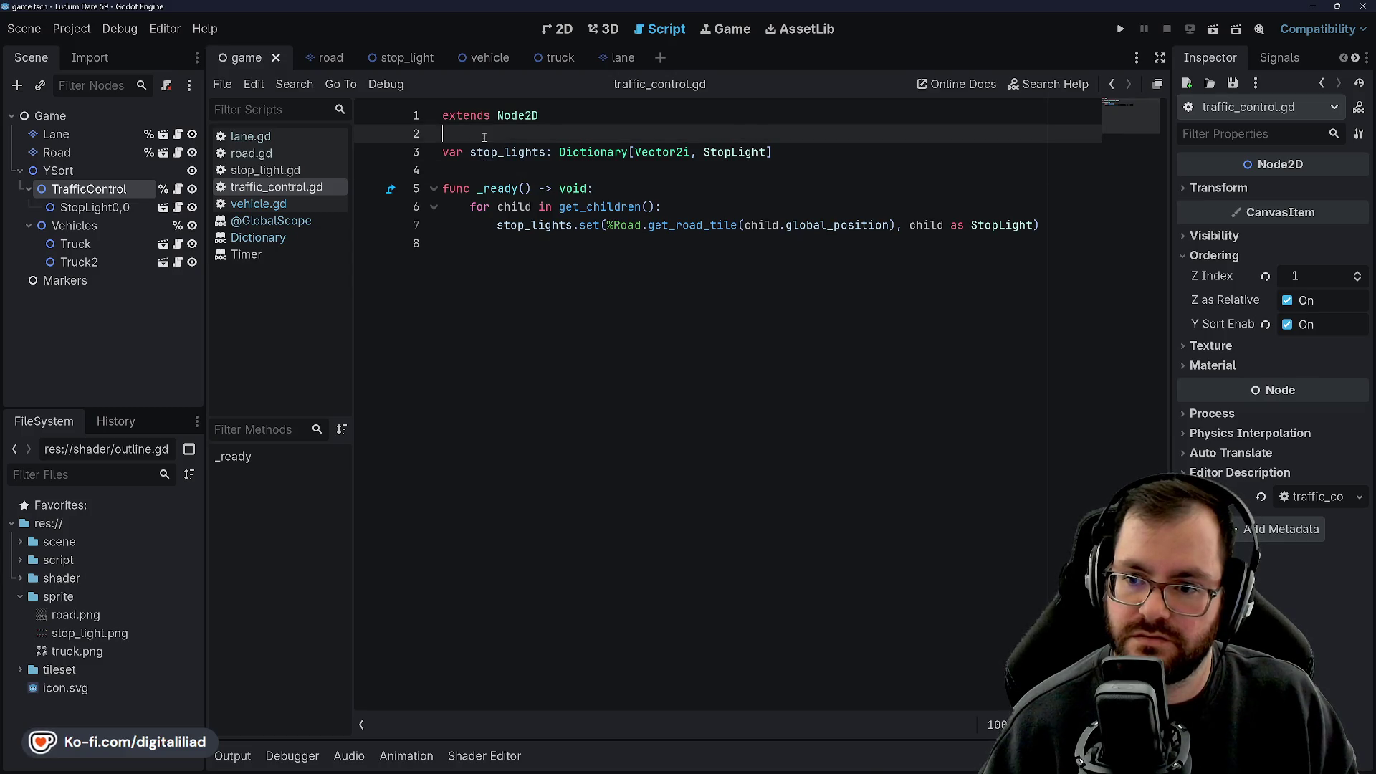
pyautogui.click(500, 169)
pyautogui.click(491, 137)
pyautogui.click(489, 167)
pyautogui.click(491, 137)
pyautogui.click(487, 168)
pyautogui.click(488, 137)
pyautogui.click(486, 168)
pyautogui.click(487, 135)
pyautogui.click(494, 168)
pyautogui.click(488, 135)
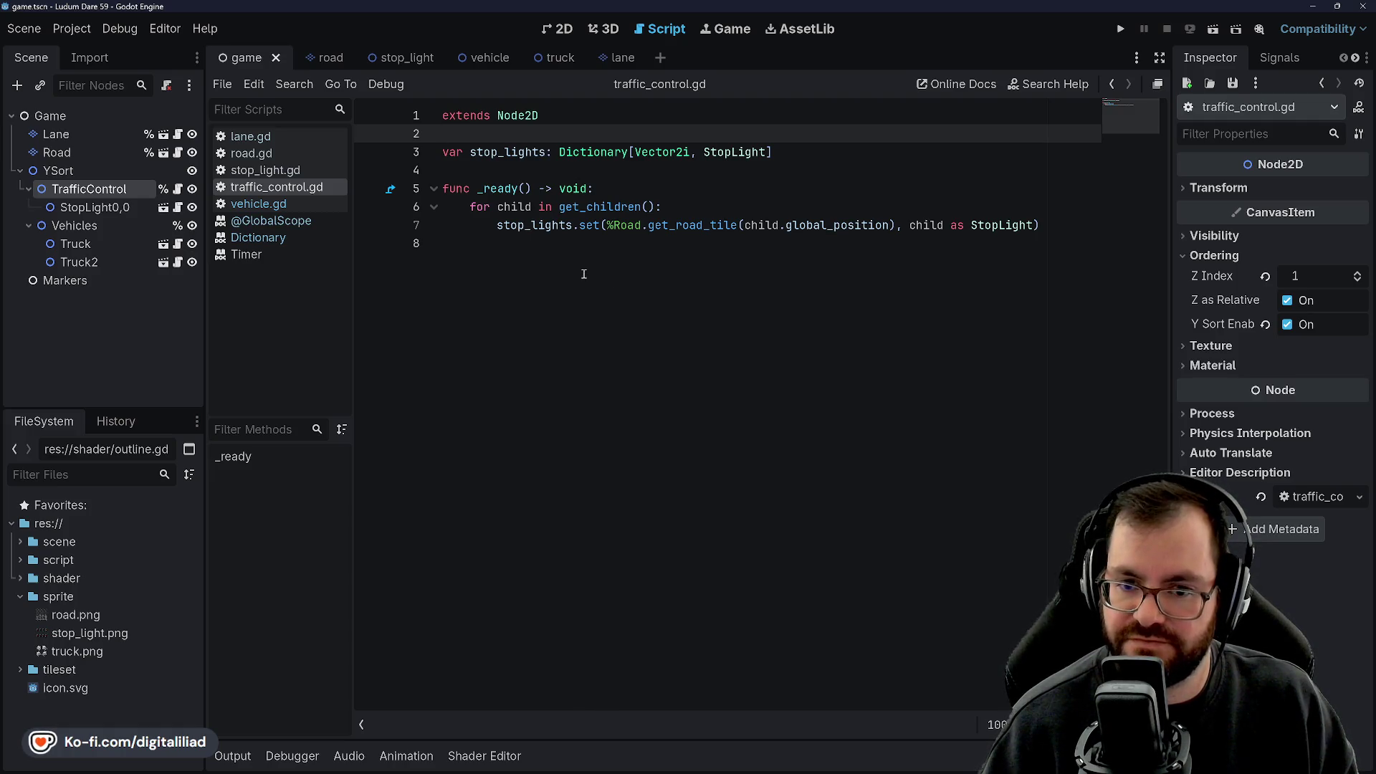
# Select the Road tile layer node, then switch to Aseprite's home page.
pyautogui.click(83, 152)
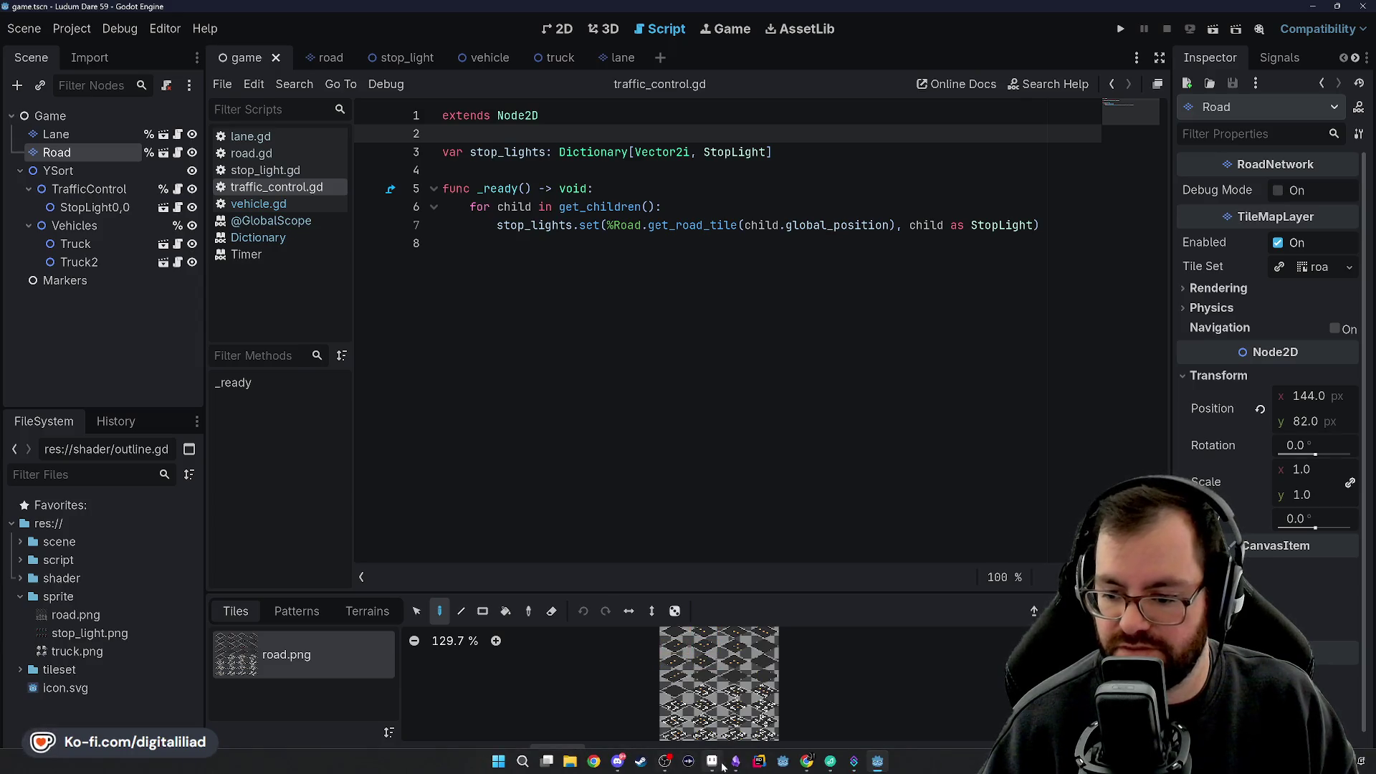
pyautogui.click(715, 770)
pyautogui.click(124, 54)
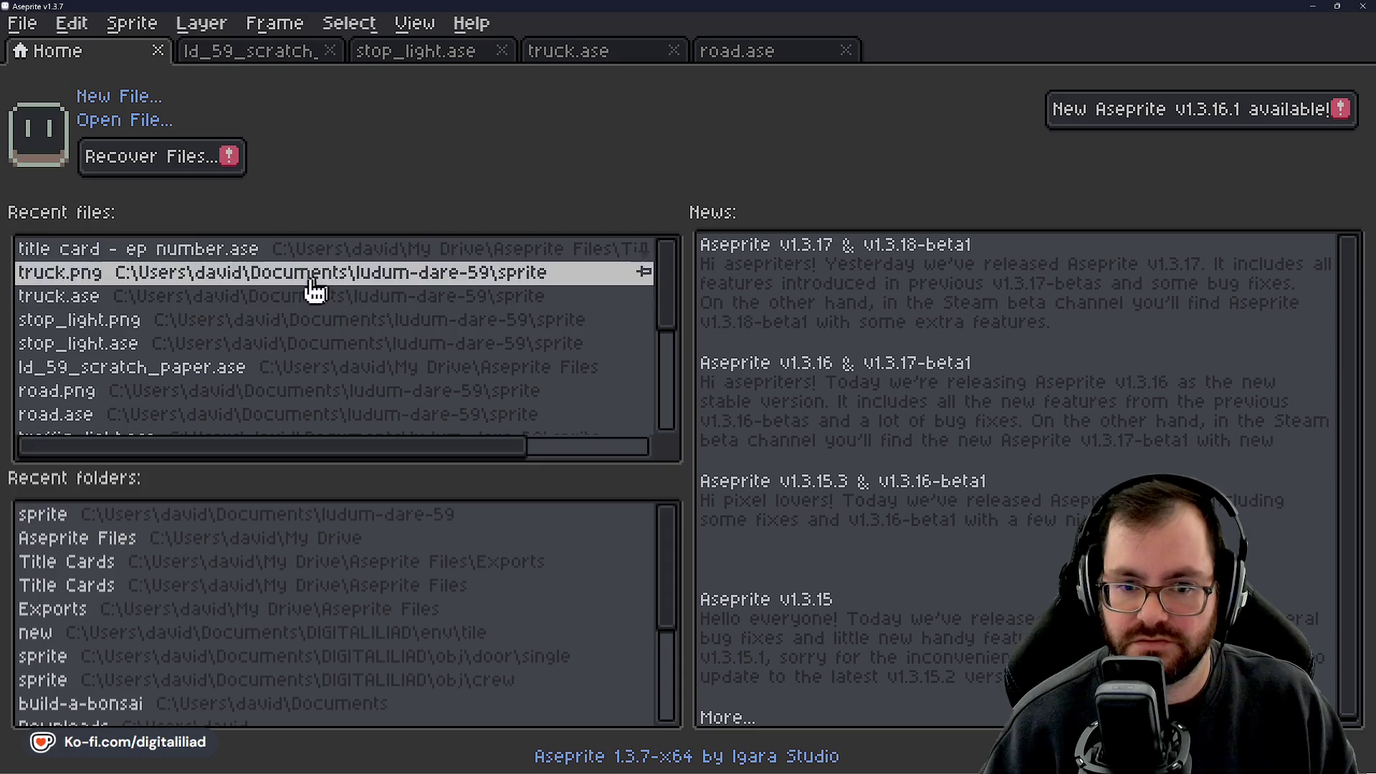
# On ld_59_scratch_paper, zoom in and marquee a diamond tile to check its size.
pyautogui.click(246, 58)
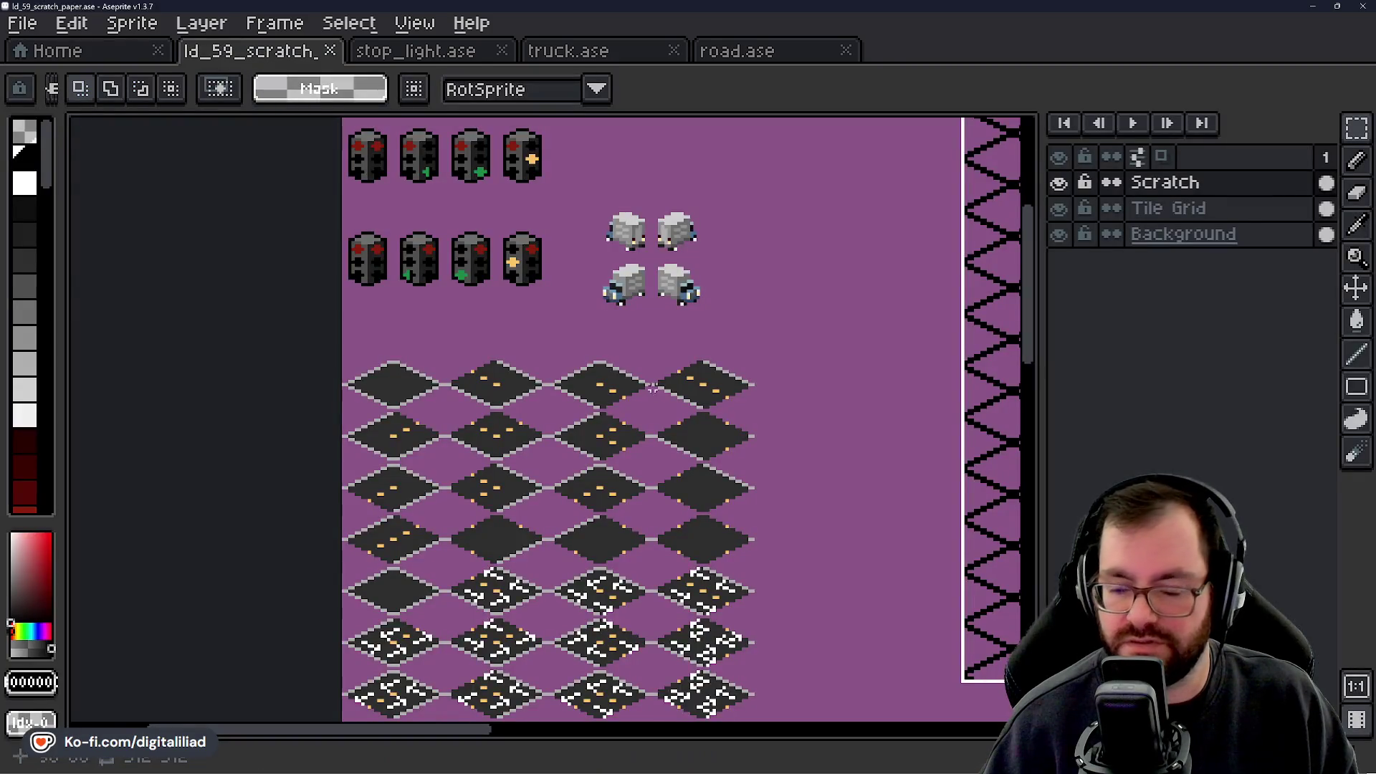
pyautogui.scroll(-4, 581, 324)
pyautogui.scroll(8, 531, 373)
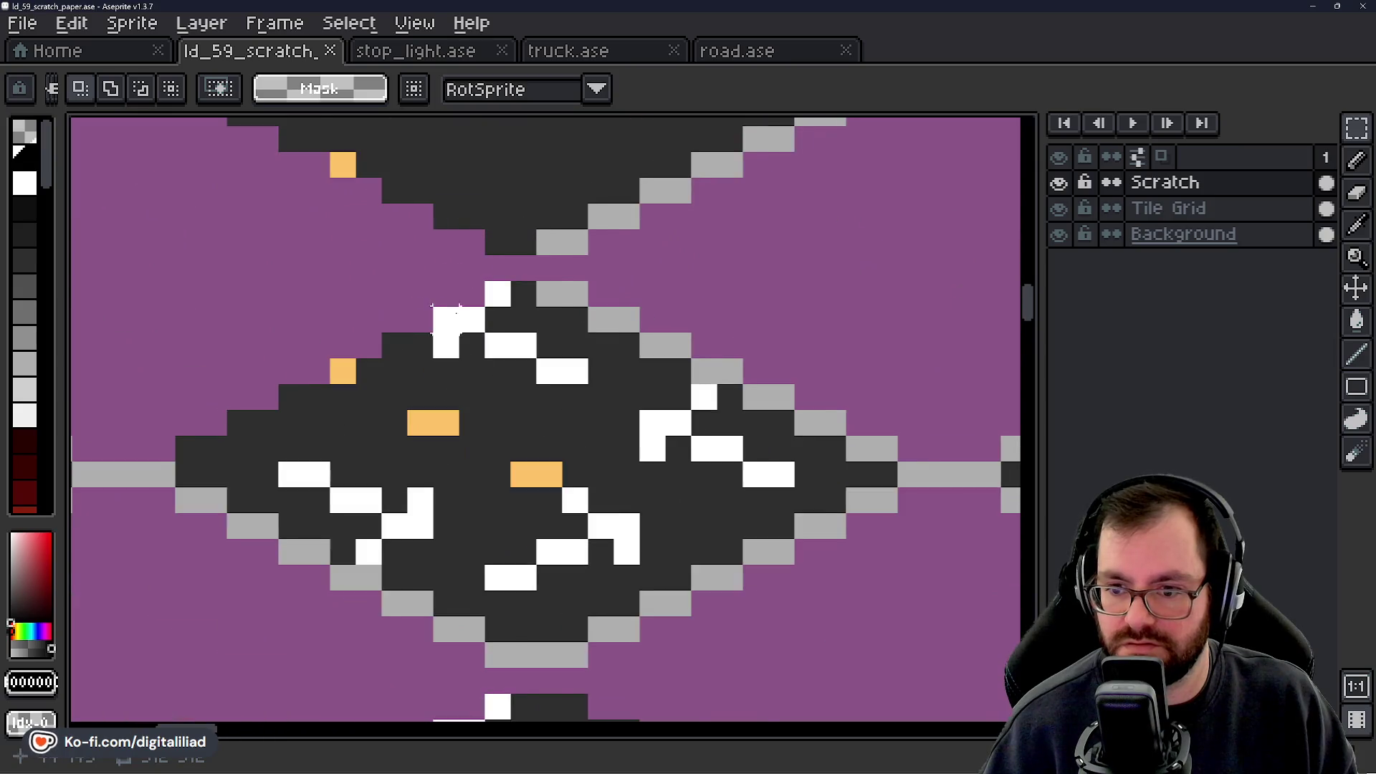
pyautogui.scroll(1, 433, 306)
pyautogui.moveTo(427, 271); pyautogui.dragTo(703, 444)
pyautogui.scroll(-3, 501, 347)
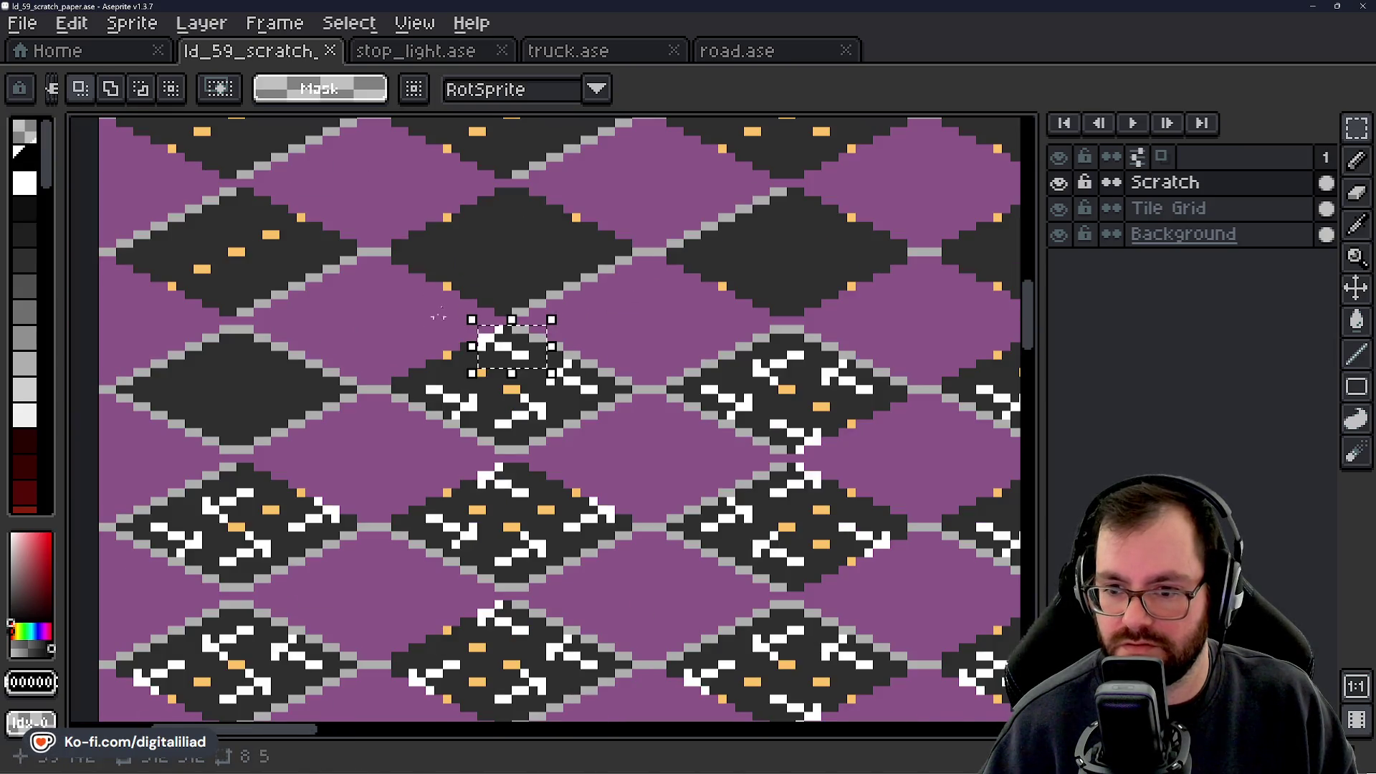
pyautogui.scroll(3, 479, 179)
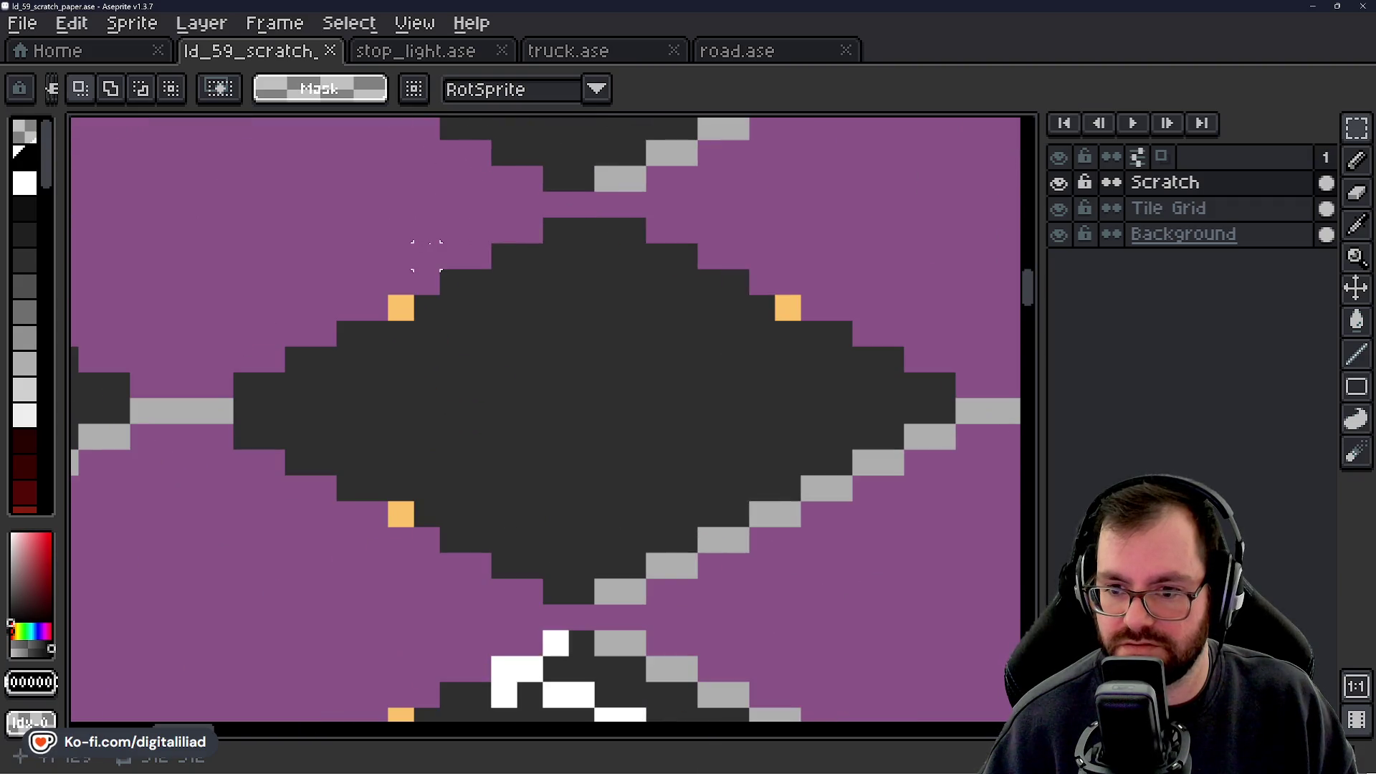
pyautogui.moveTo(401, 230)
pyautogui.mouseDown()
pyautogui.moveTo(711, 359)
pyautogui.moveTo(788, 359)
pyautogui.moveTo(790, 402)
pyautogui.mouseUp()
pyautogui.scroll(-2, 454, 304)
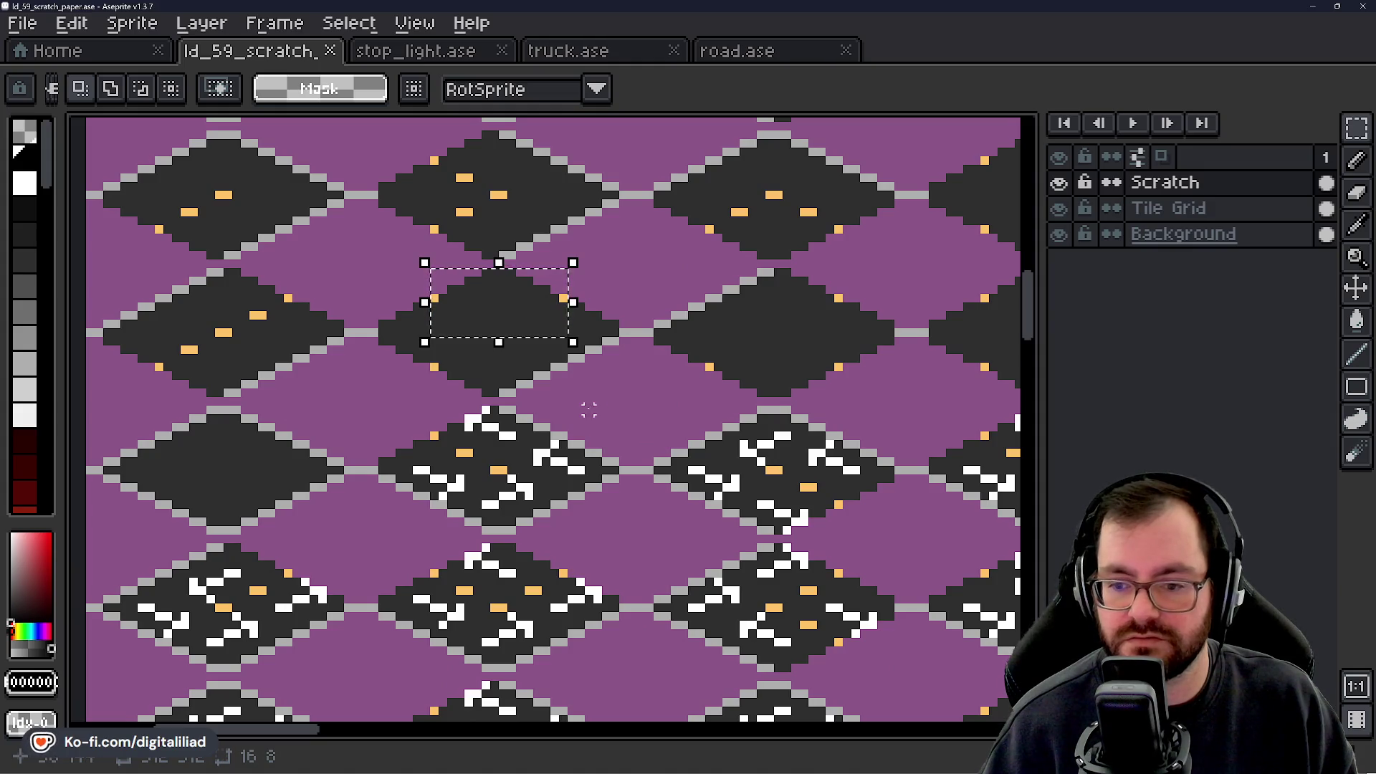
pyautogui.scroll(2, 577, 406)
# Select another diamond tile, reading 16x8 pixels, then deselect and go to the start page.
pyautogui.moveTo(577, 402); pyautogui.dragTo(652, 499)
pyautogui.hotkey('ctrl', 'd')
pyautogui.moveTo(359, 222)
pyautogui.mouseDown()
pyautogui.moveTo(487, 319)
pyautogui.moveTo(606, 487)
pyautogui.moveTo(623, 490)
pyautogui.mouseUp()
pyautogui.hotkey('ctrl', 'd')
pyautogui.click(122, 52)
pyautogui.click(203, 52)
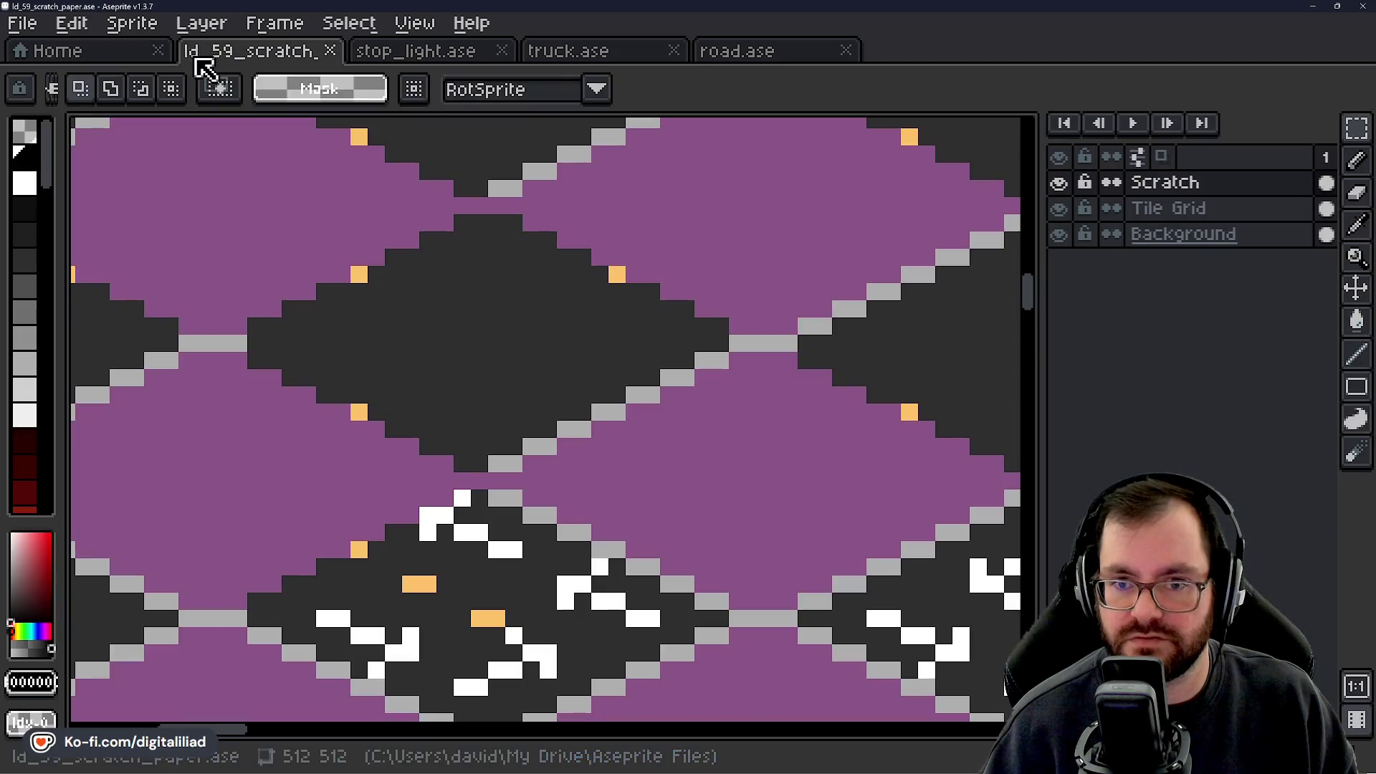
pyautogui.scroll(-4, 494, 423)
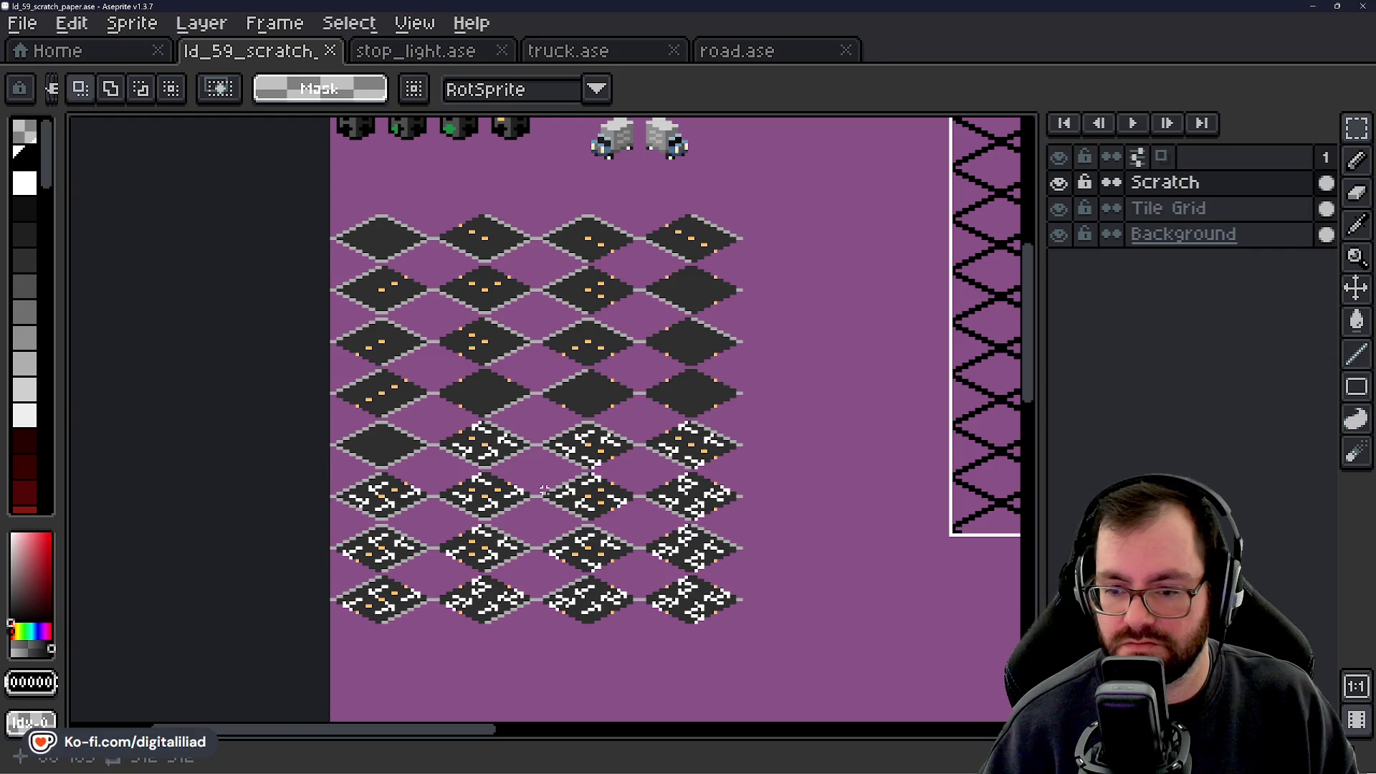
pyautogui.scroll(2, 536, 478)
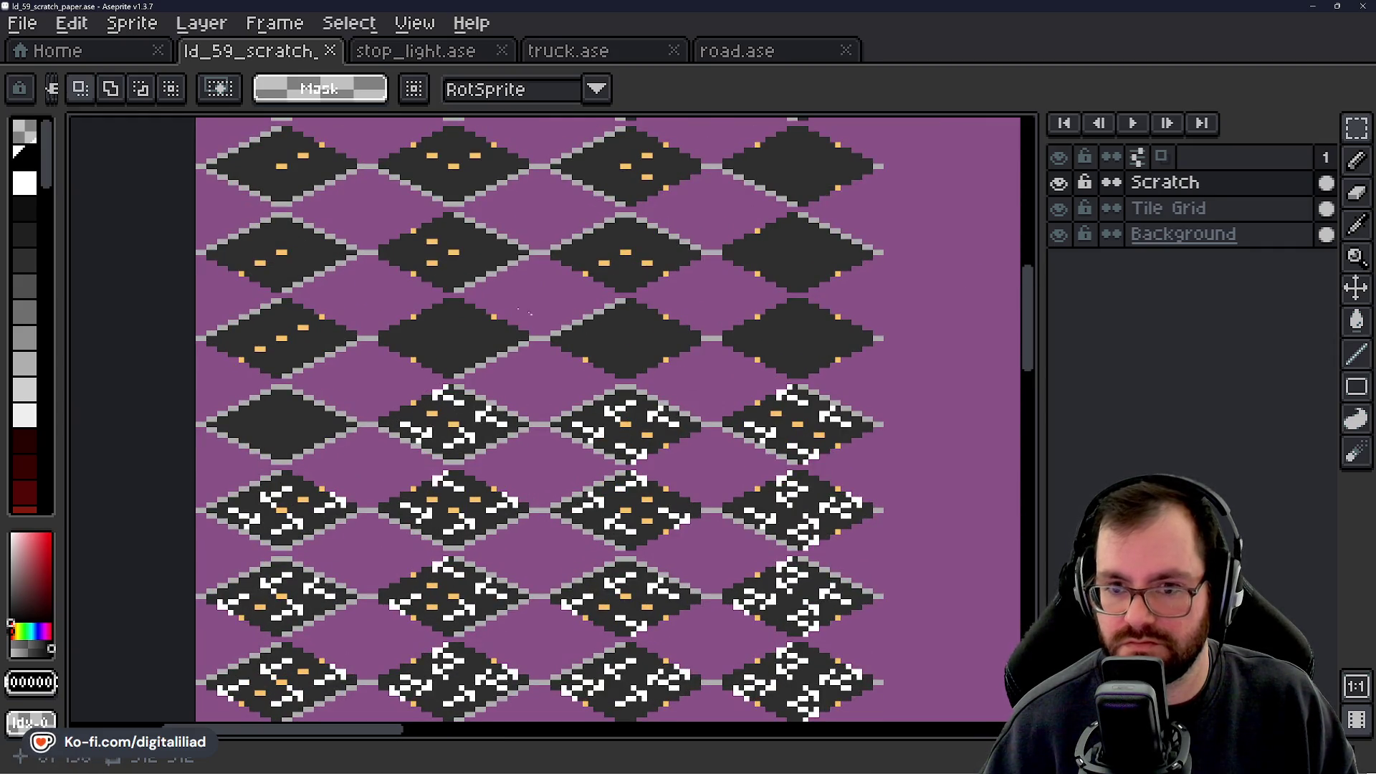
pyautogui.click(115, 62)
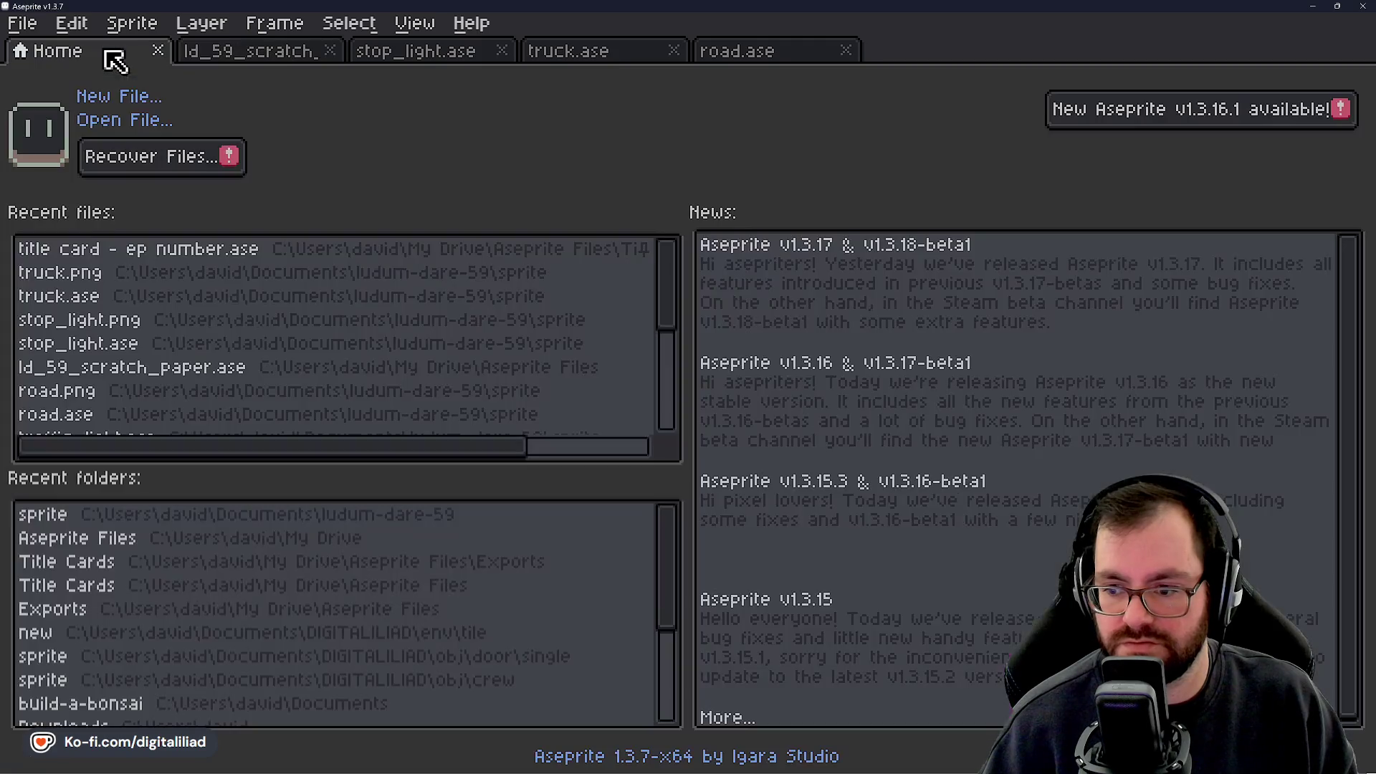
# Create a new 64 by 64 px sprite via New File and pan the blank canvas.
pyautogui.click(122, 100)
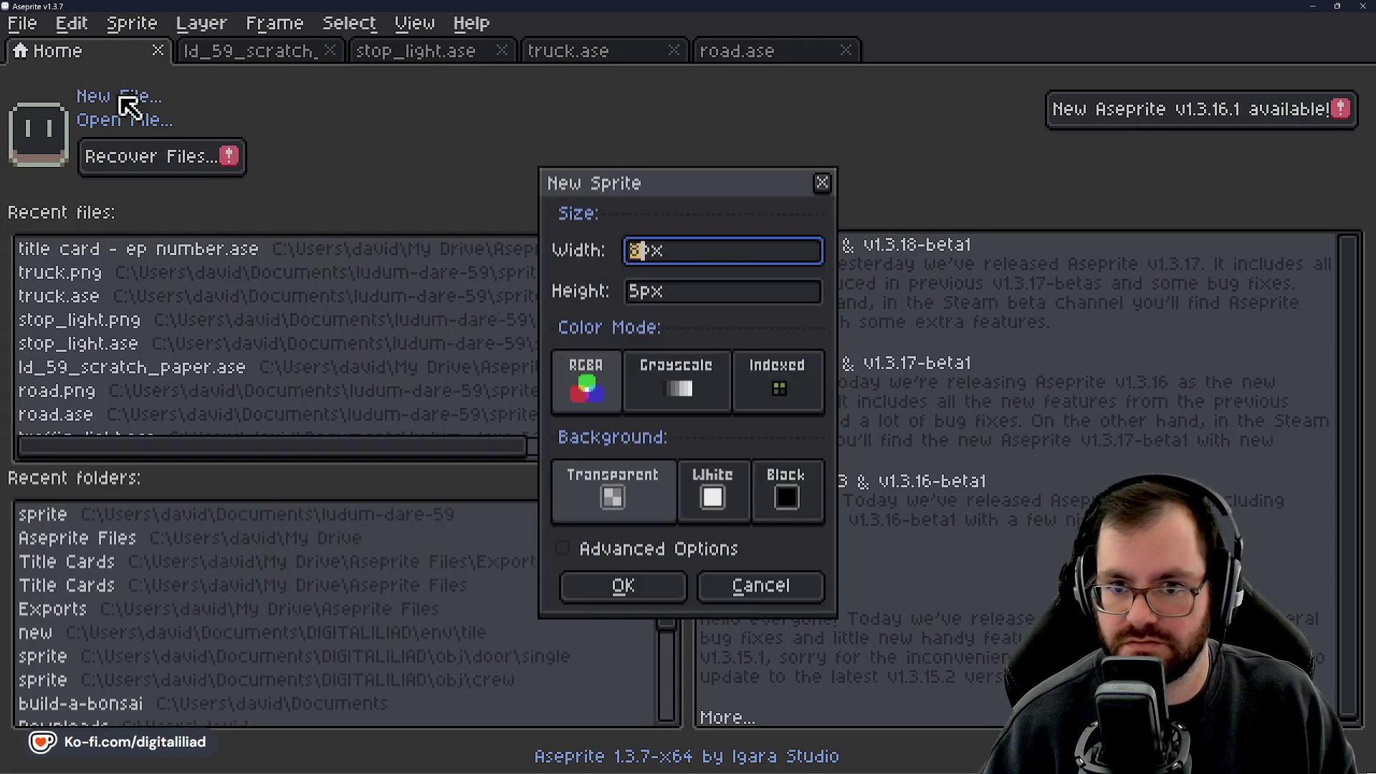
pyautogui.press('Tab')
pyautogui.write('64')
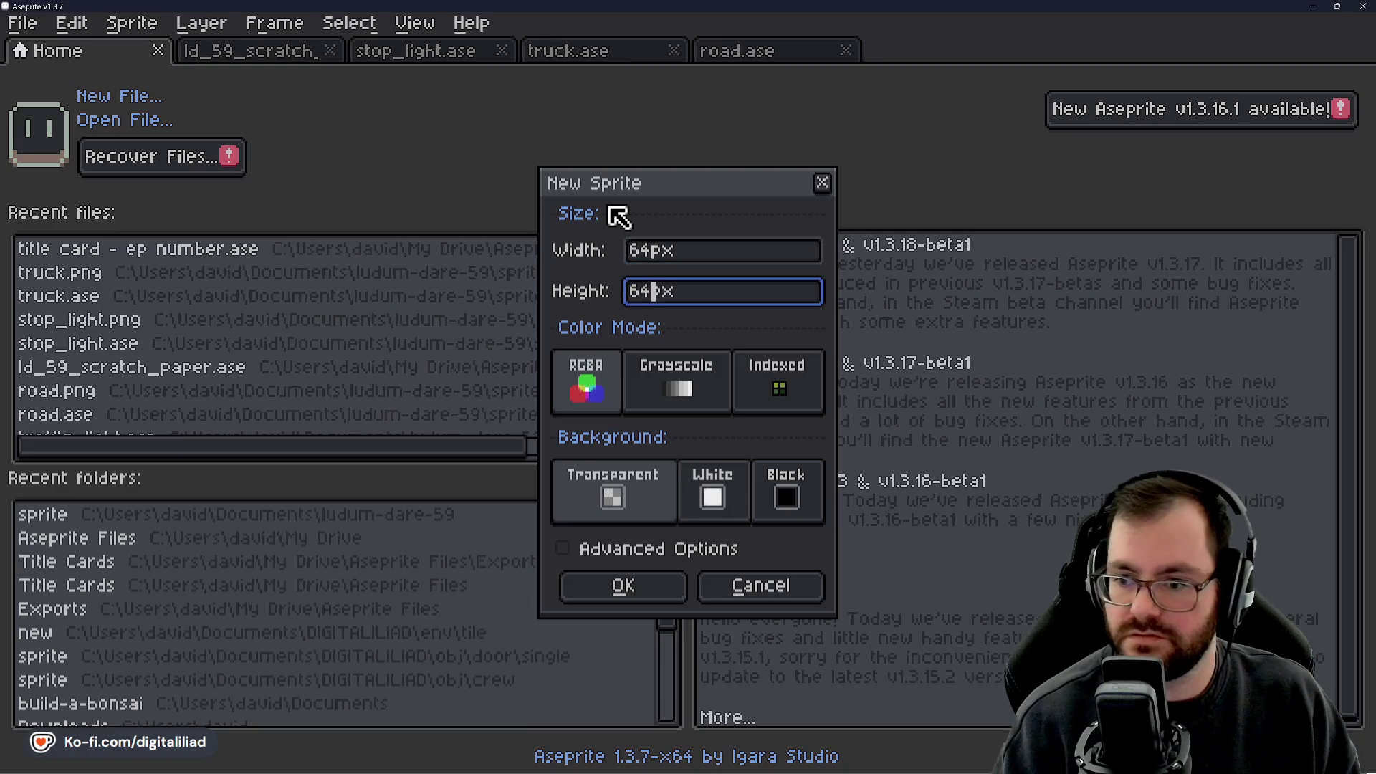
pyautogui.click(622, 590)
pyautogui.scroll(-1, 507, 389)
pyautogui.scroll(6, 587, 388)
pyautogui.scroll(1, 595, 379)
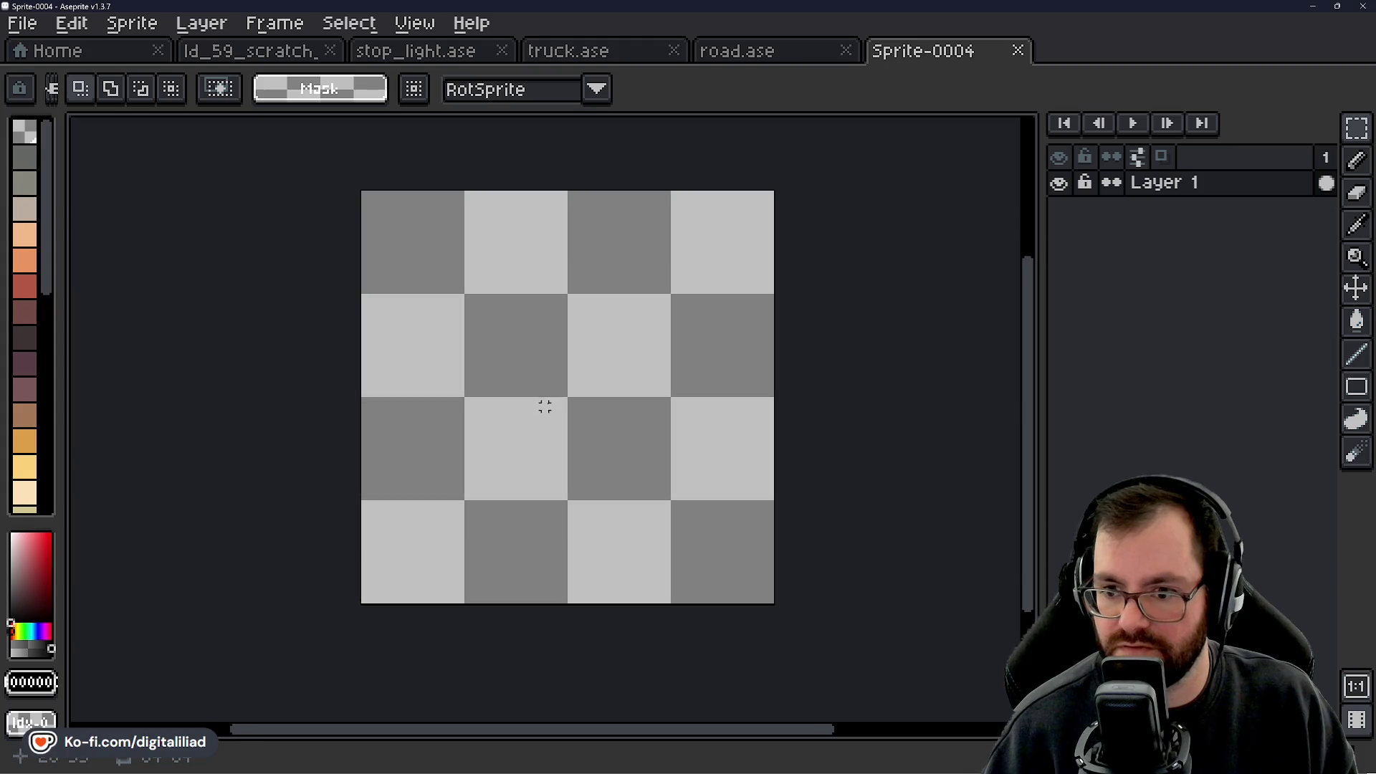
pyautogui.moveTo(568, 385); pyautogui.dragTo(528, 399)
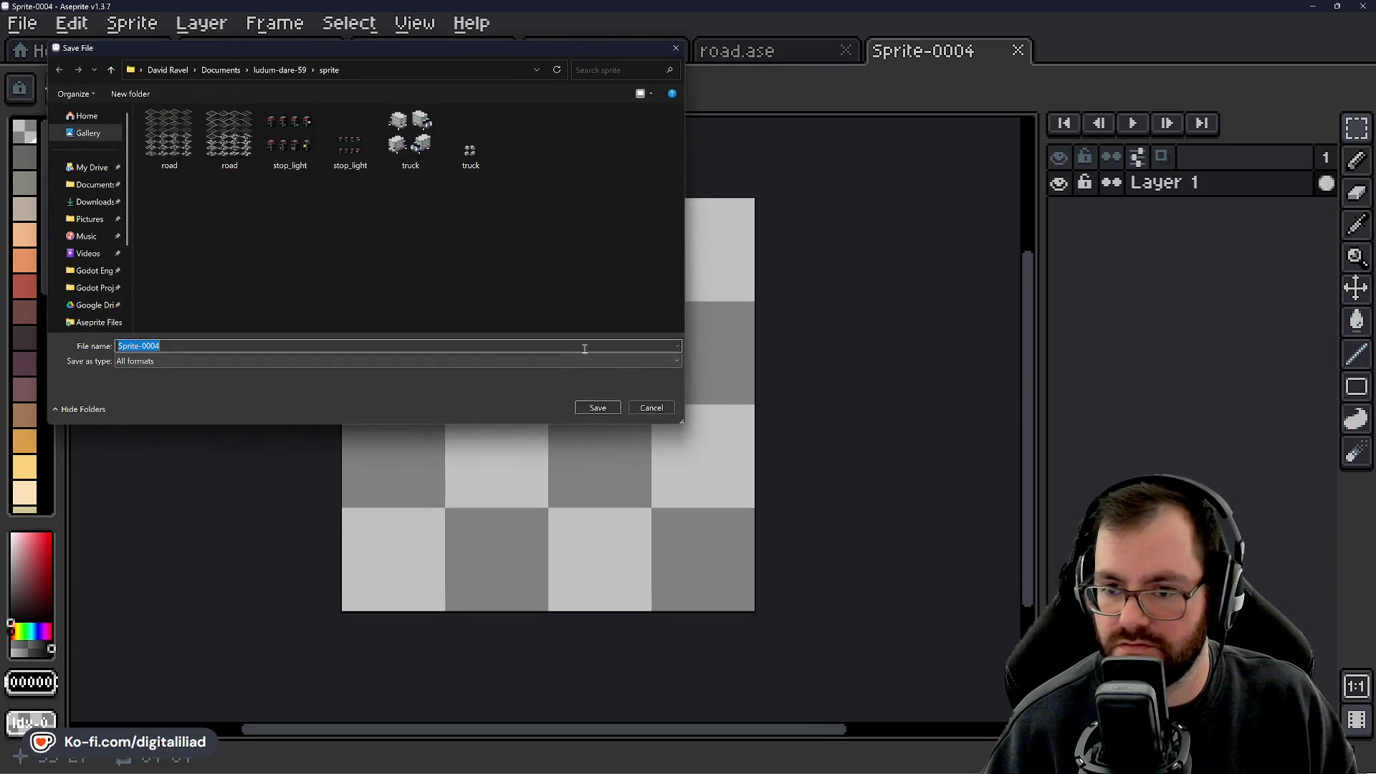
# Dismiss the save window, then save the sprite with the file name traffic_flow.
pyautogui.click(652, 408)
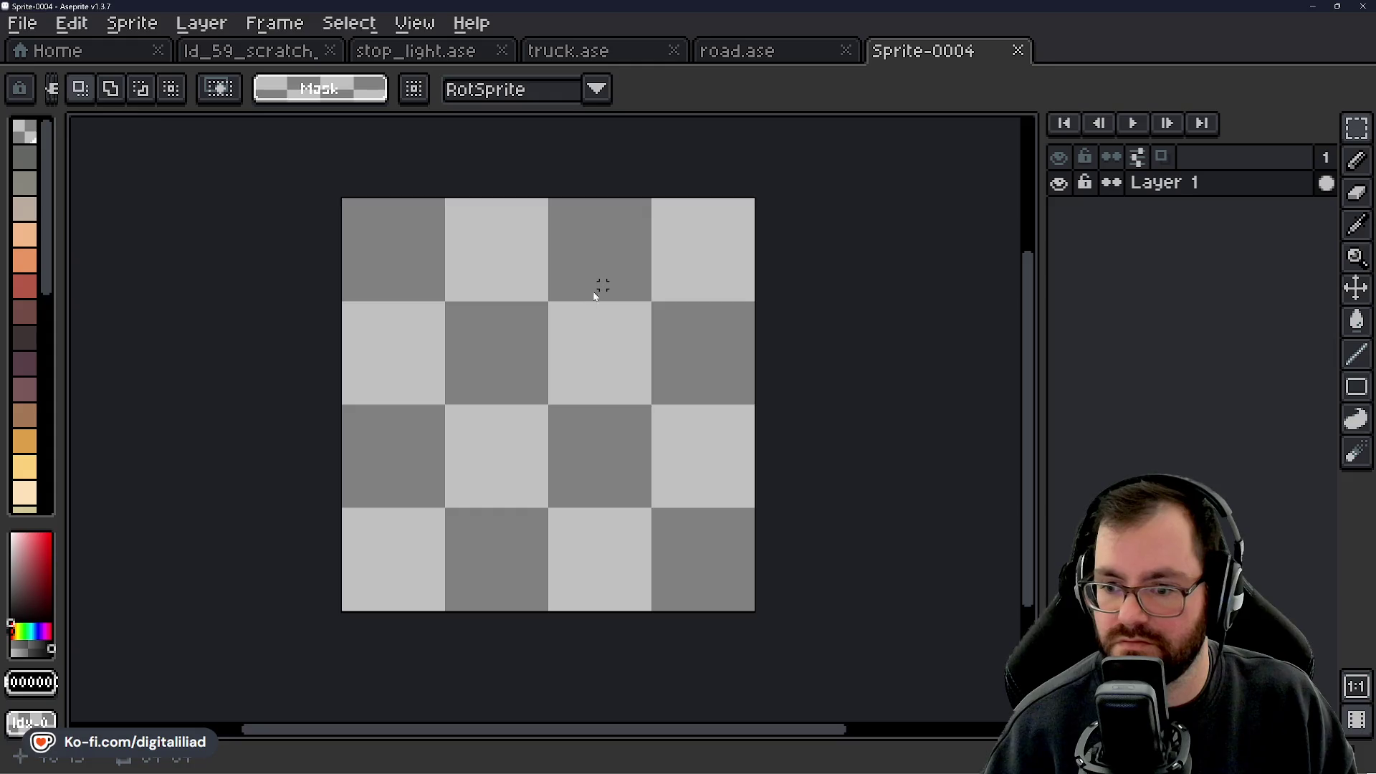
pyautogui.hotkey('ctrl', 's')
pyautogui.write('lan')
pyautogui.press('BackSpace')
pyautogui.press('BackSpace')
pyautogui.press('BackSpace')
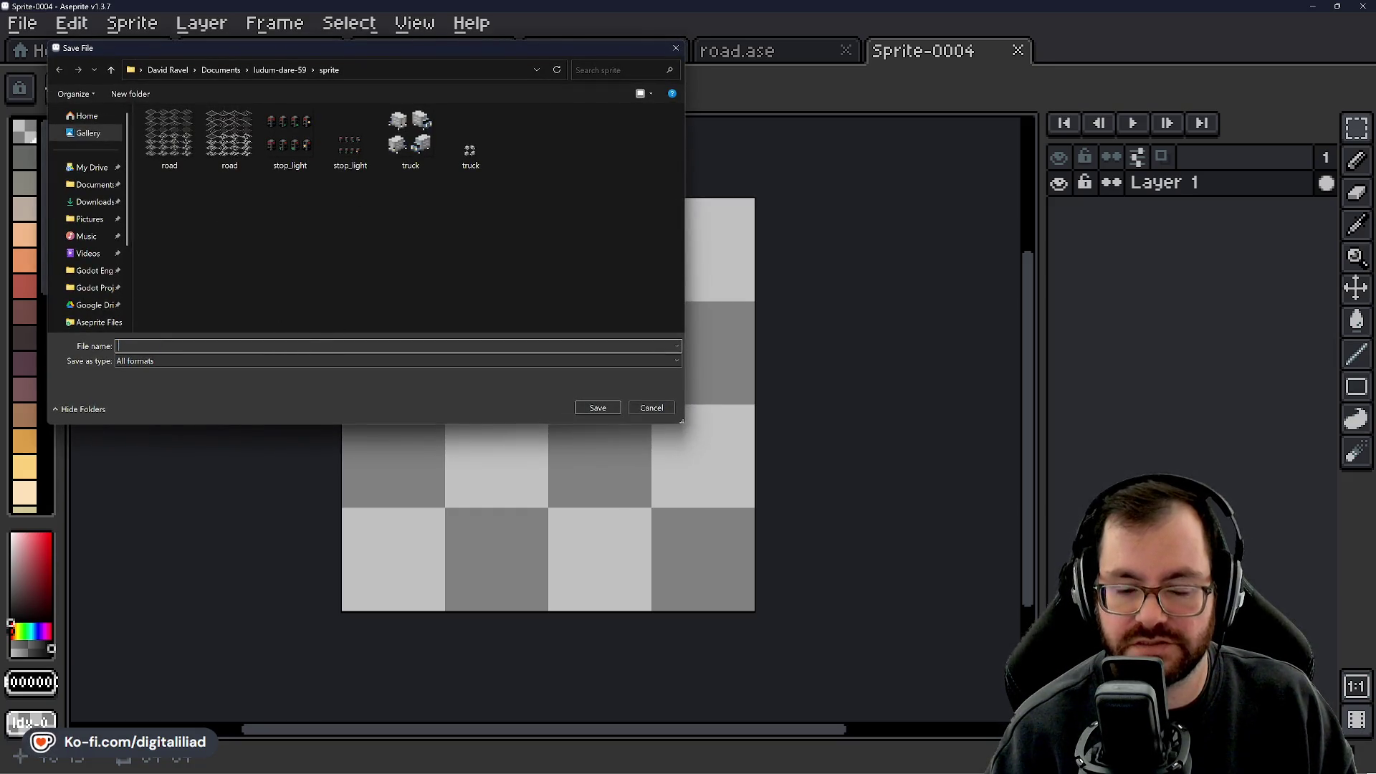
pyautogui.write('traffic_f')
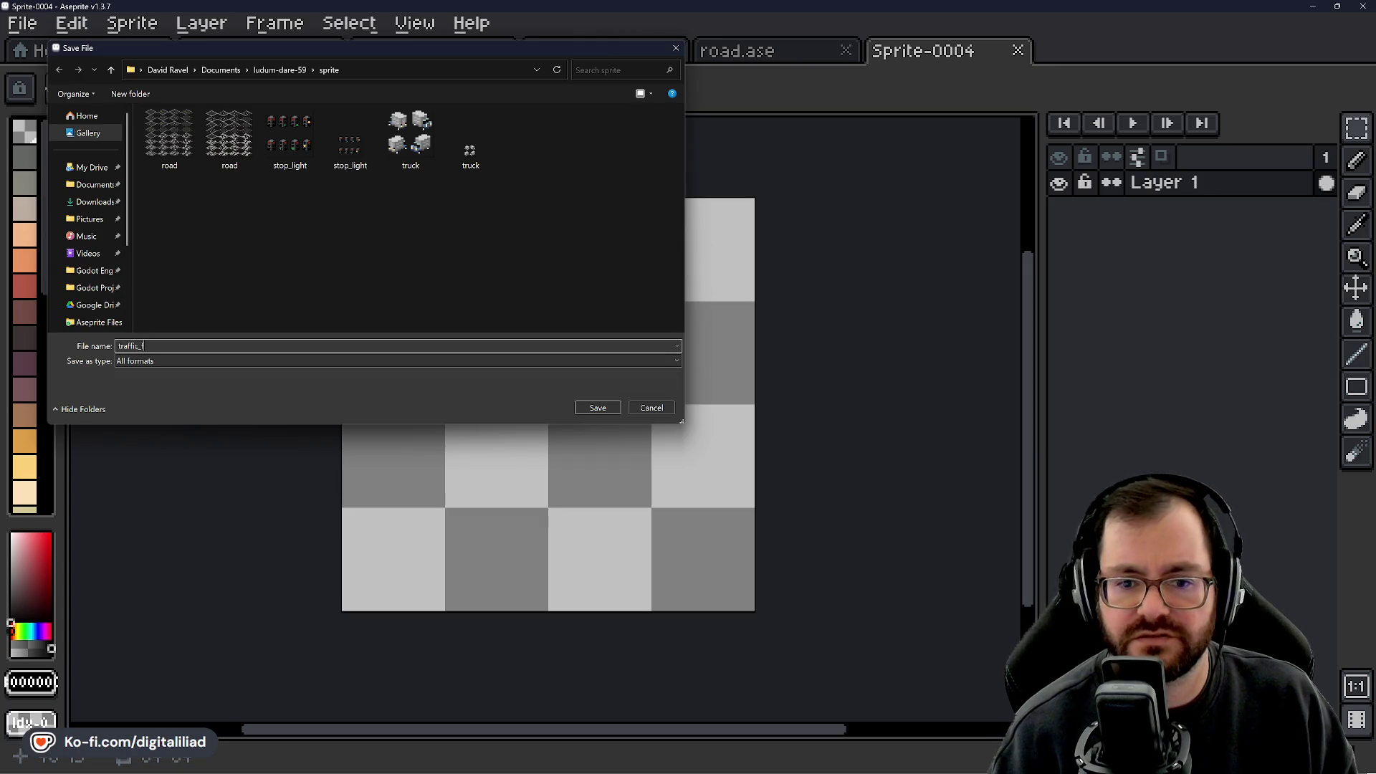
pyautogui.press('BackSpace')
pyautogui.press('BackSpace')
pyautogui.press('BackSpace')
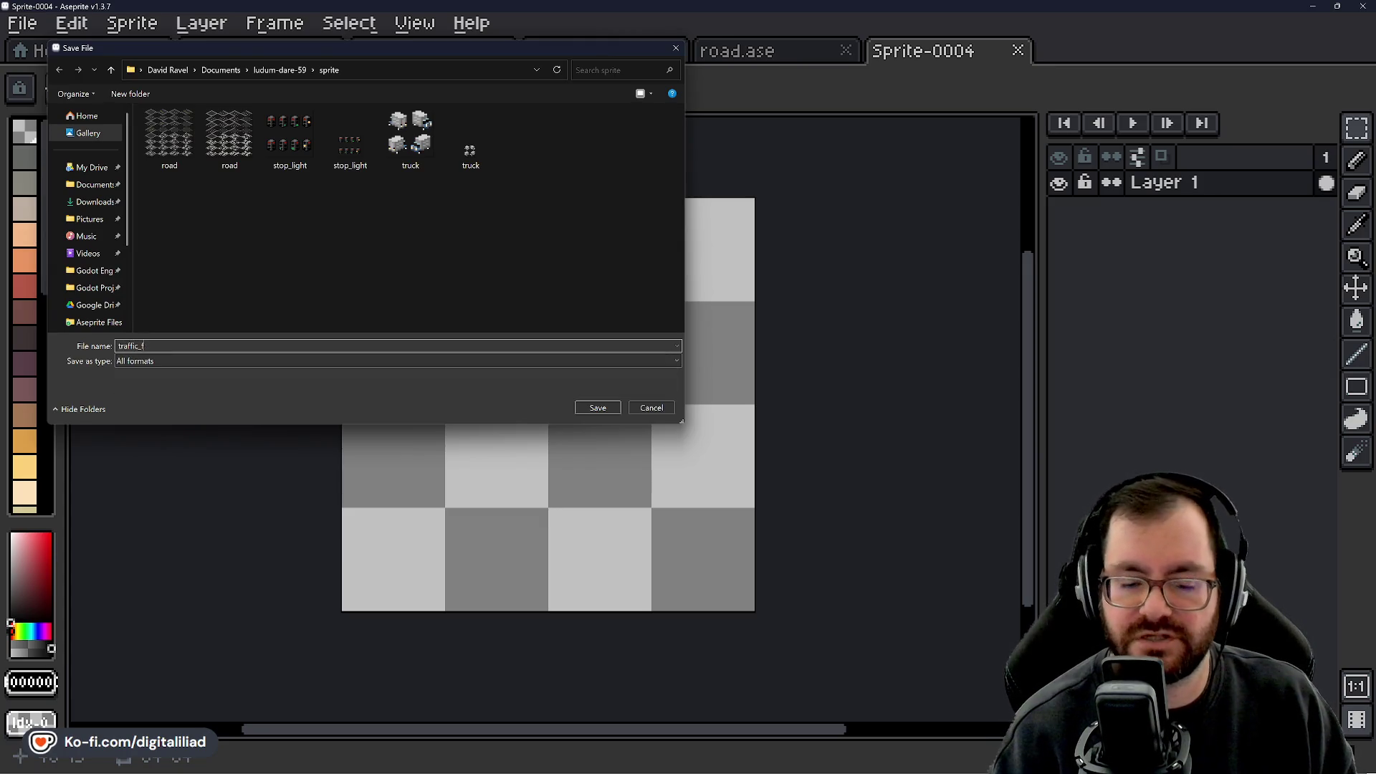
pyautogui.write('flow')
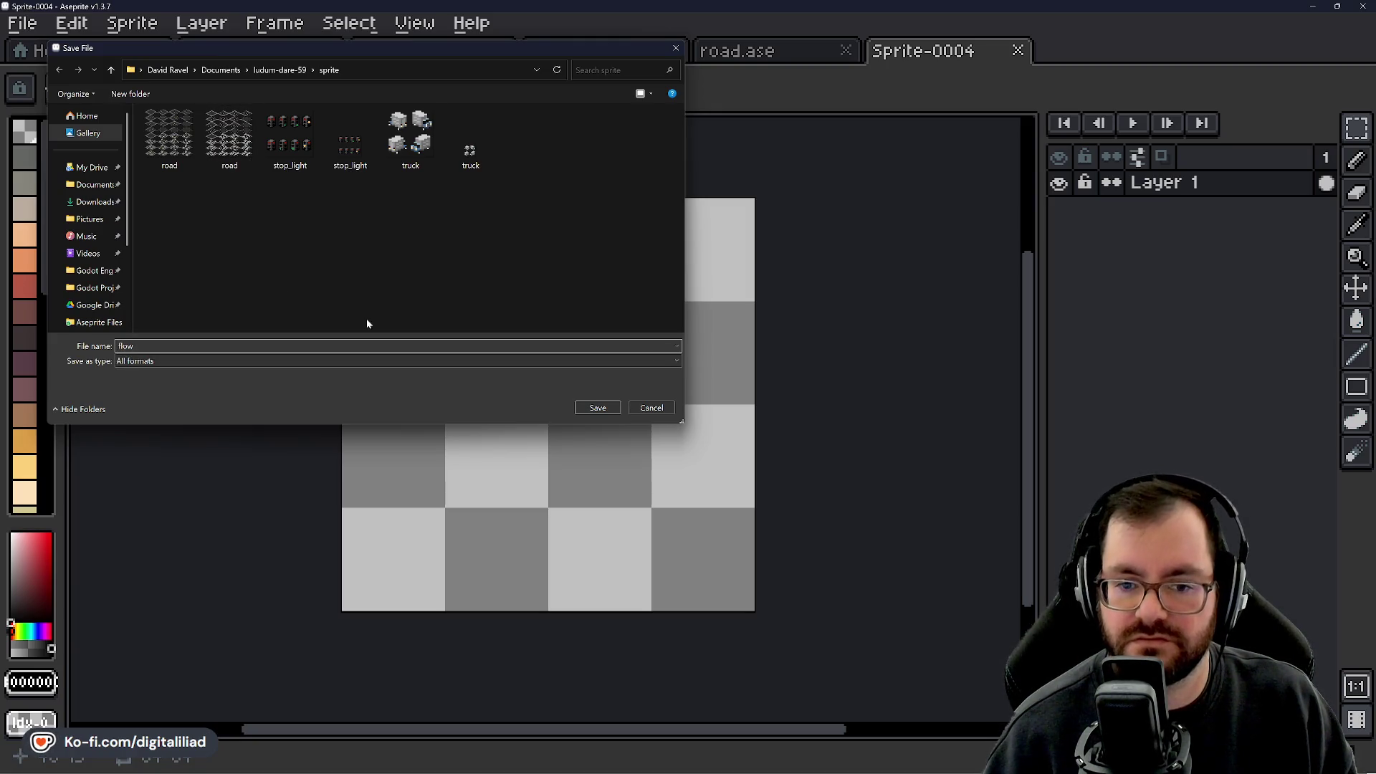
pyautogui.press('BackSpace')
pyautogui.press('BackSpace')
pyautogui.press('BackSpace')
pyautogui.write('traffic_flow')
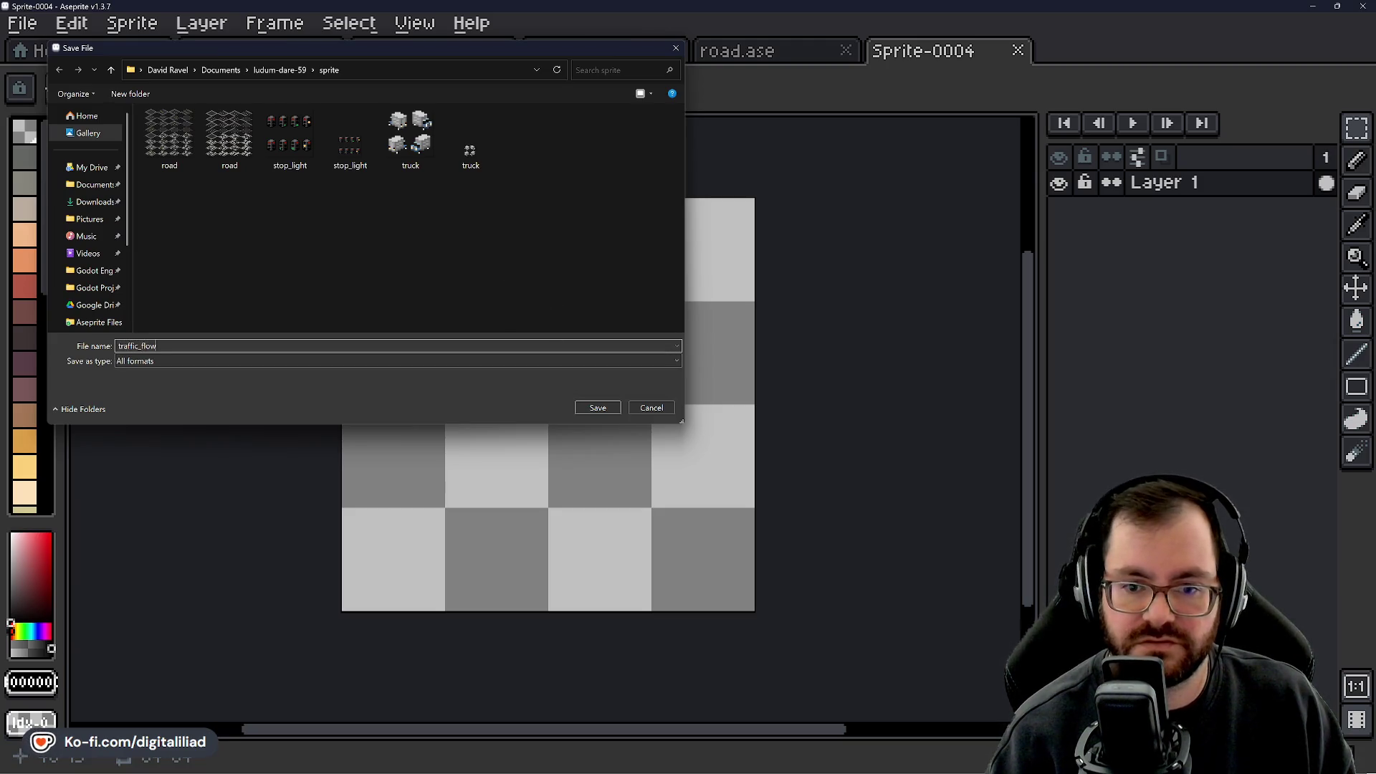
pyautogui.press('Return')
pyautogui.scroll(1, 492, 375)
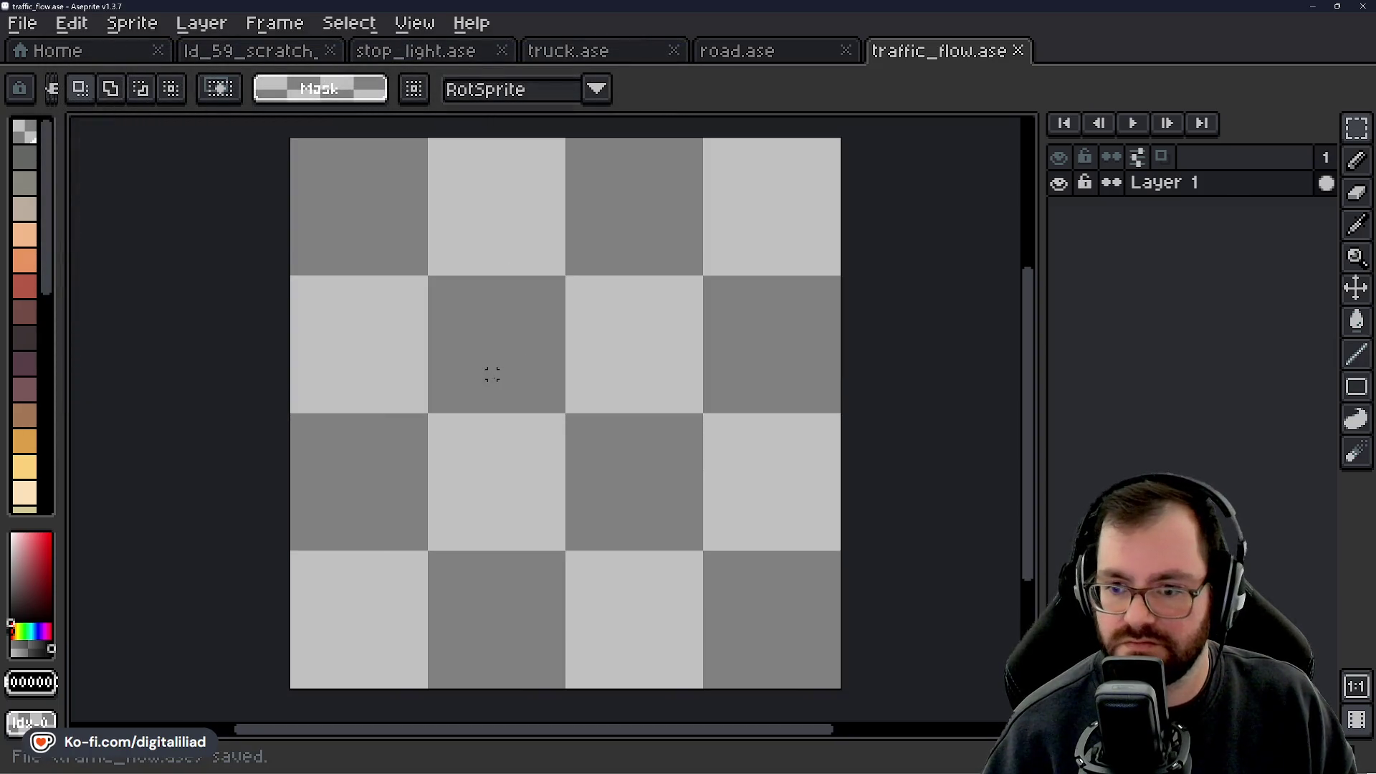
# Open the Grid Settings dialog from the View > Grid menu for traffic_flow.ase.
pyautogui.click(415, 23)
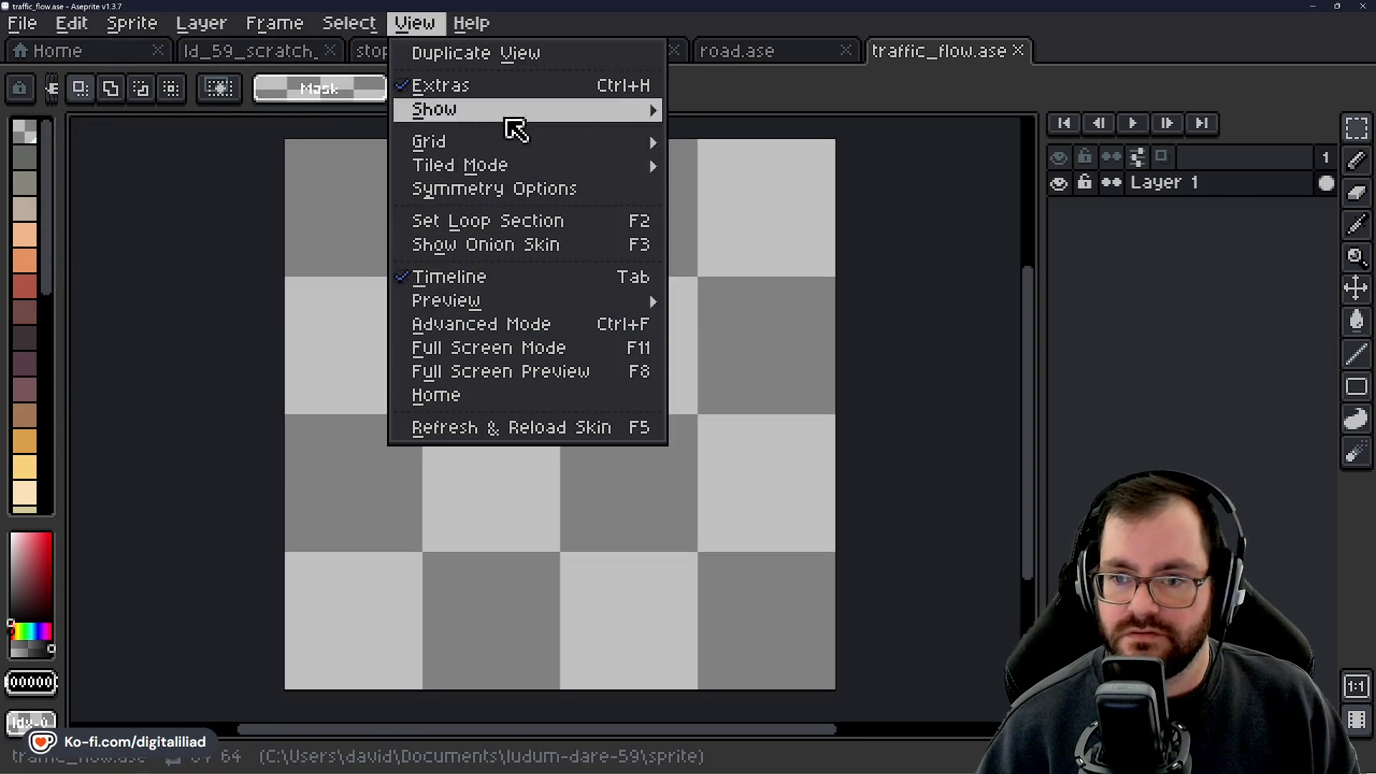
pyautogui.moveTo(541, 147)
pyautogui.click(749, 153)
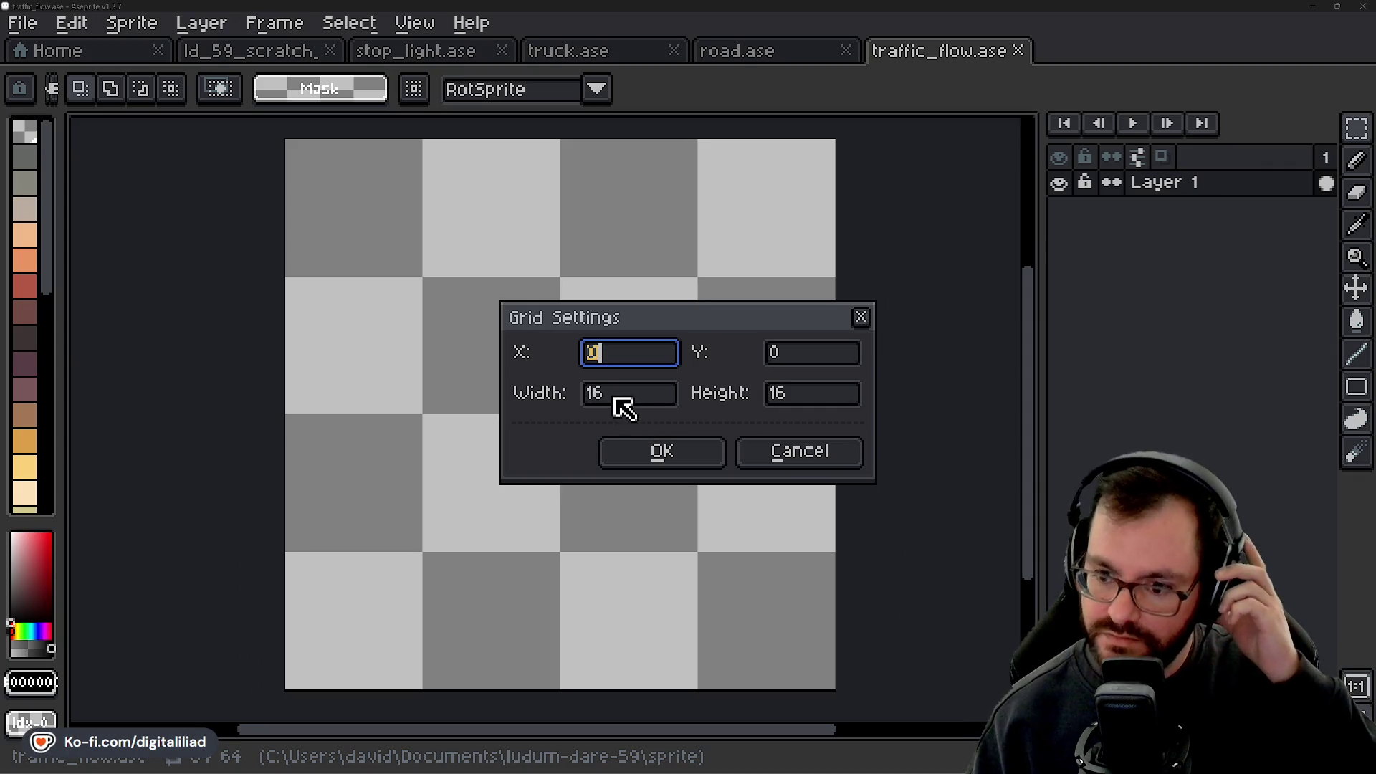
# Set the grid cells to 16 by 8 and pan to the canvas's top-left corner.
pyautogui.click(587, 392)
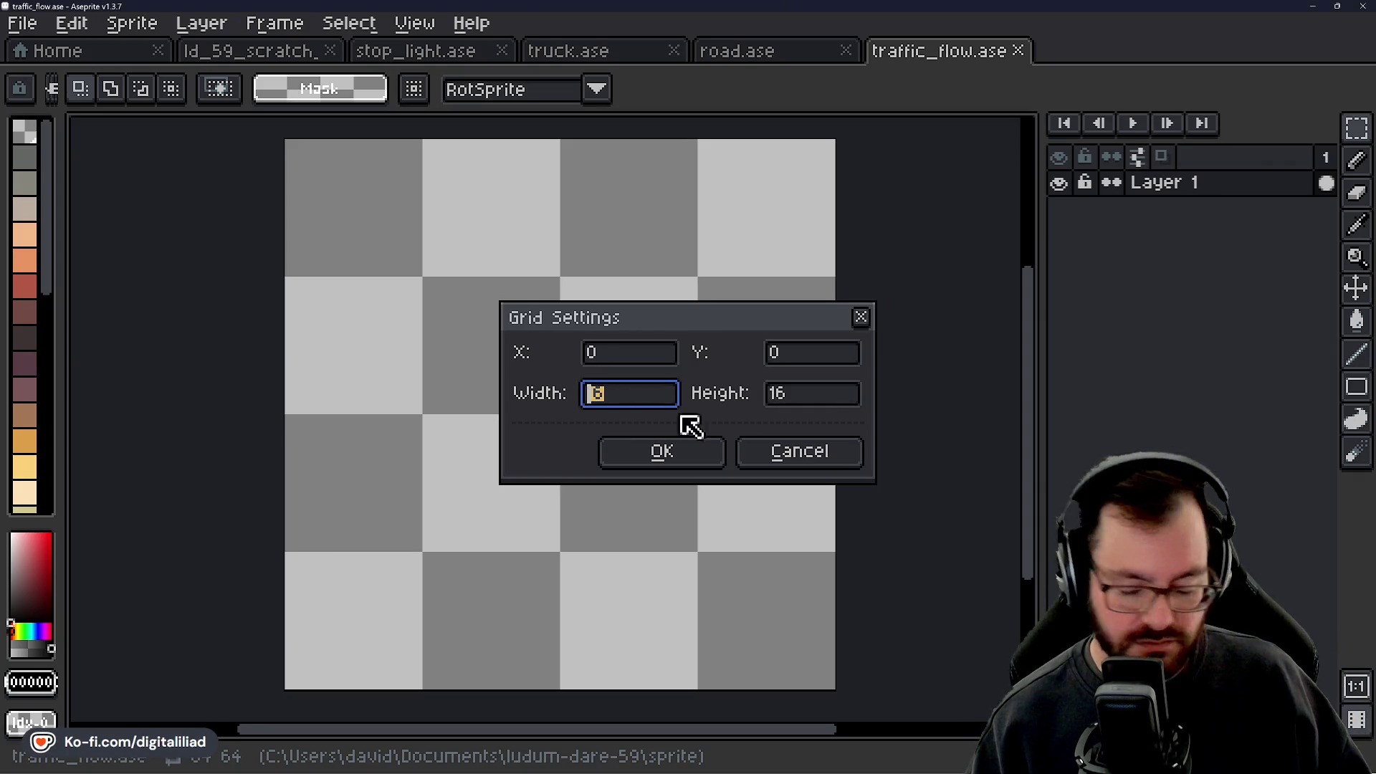
pyautogui.click(774, 392)
pyautogui.write('8')
pyautogui.press('Return')
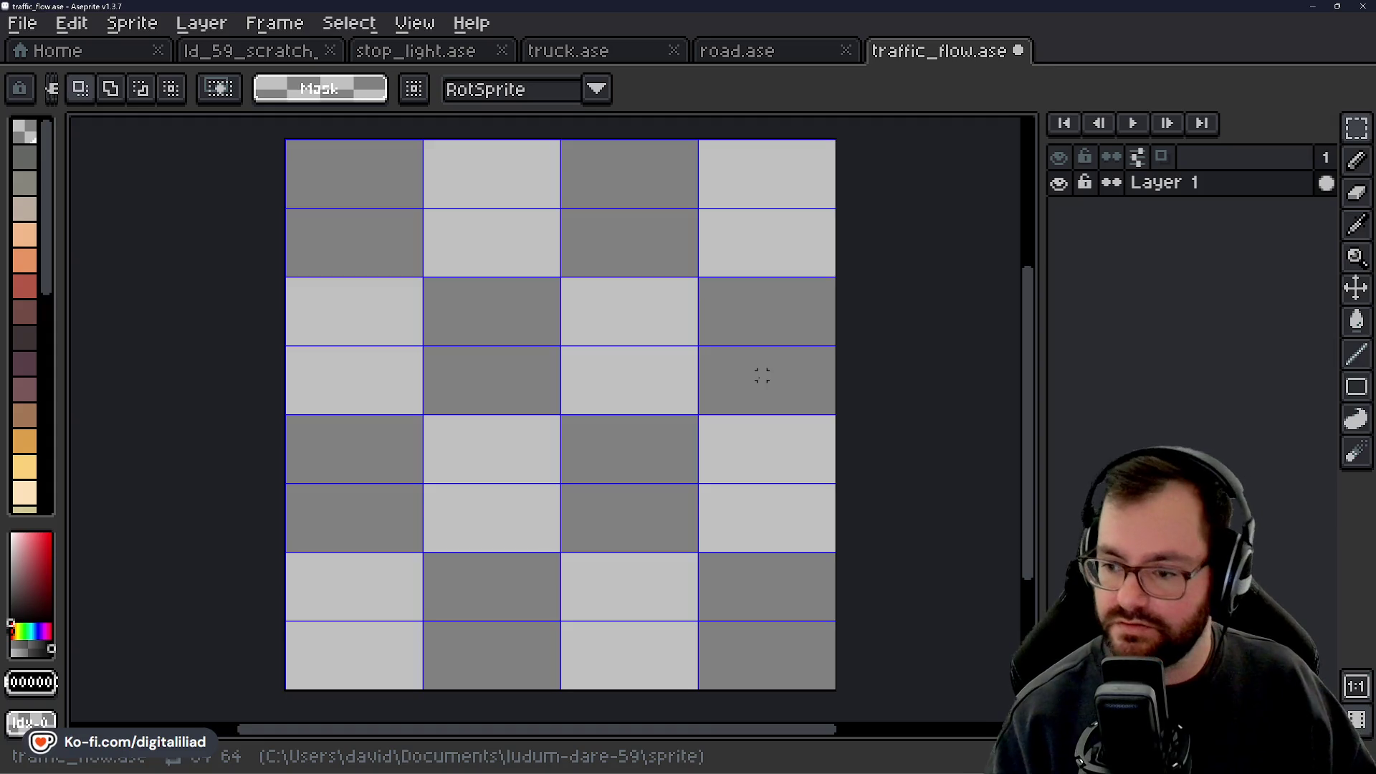
pyautogui.scroll(2, 499, 268)
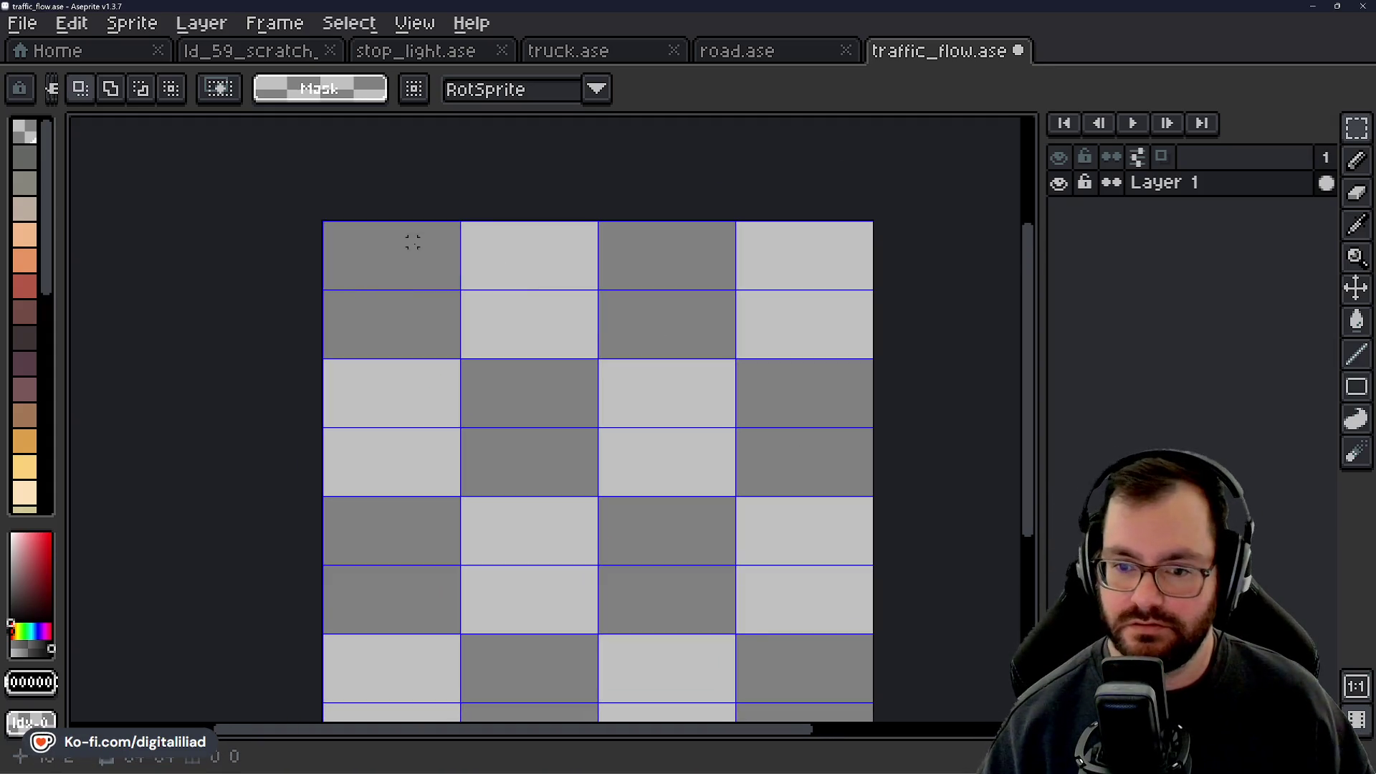
pyautogui.scroll(2, 411, 236)
pyautogui.moveTo(356, 236); pyautogui.dragTo(492, 316)
# Add a new layer above Layer 1 from its layer options menu.
pyautogui.click(1192, 184)
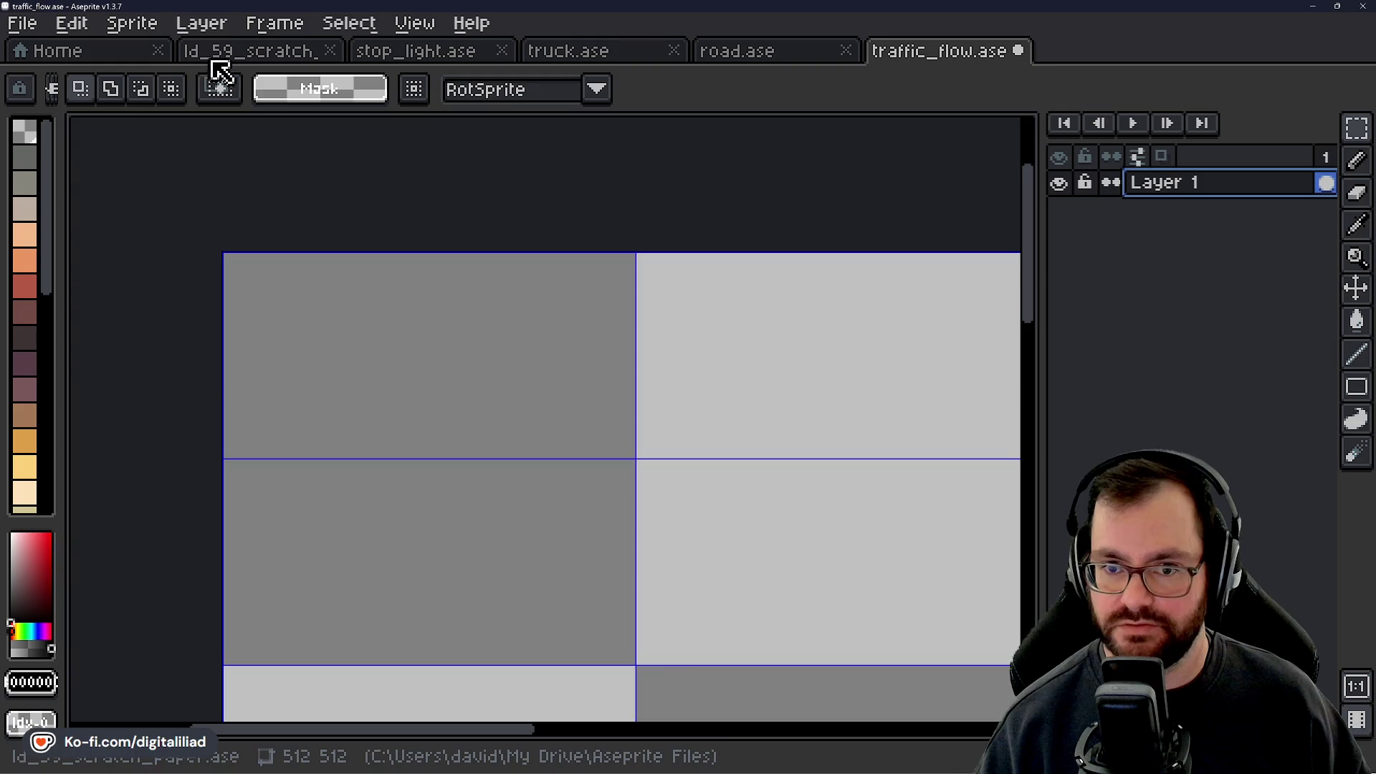
pyautogui.click(120, 63)
pyautogui.click(882, 50)
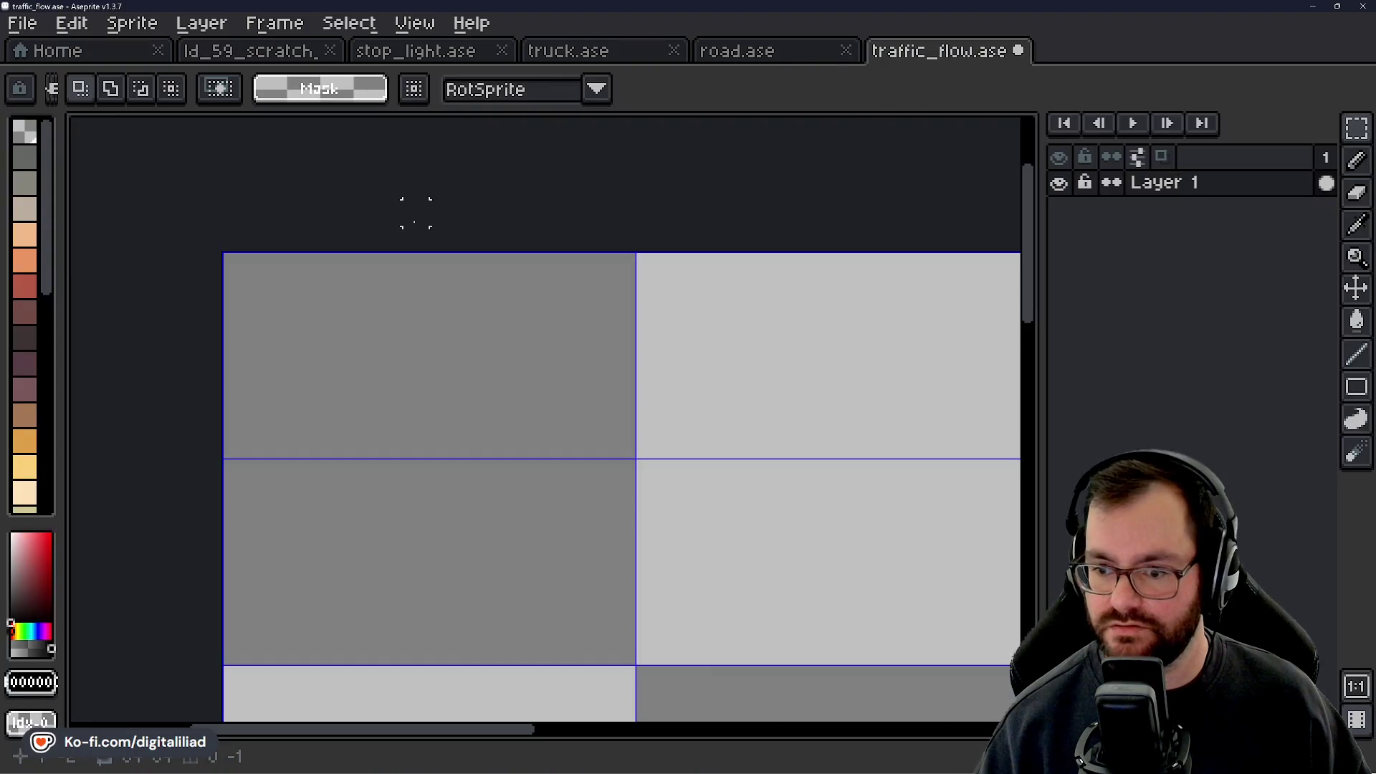
pyautogui.rightClick(1168, 192)
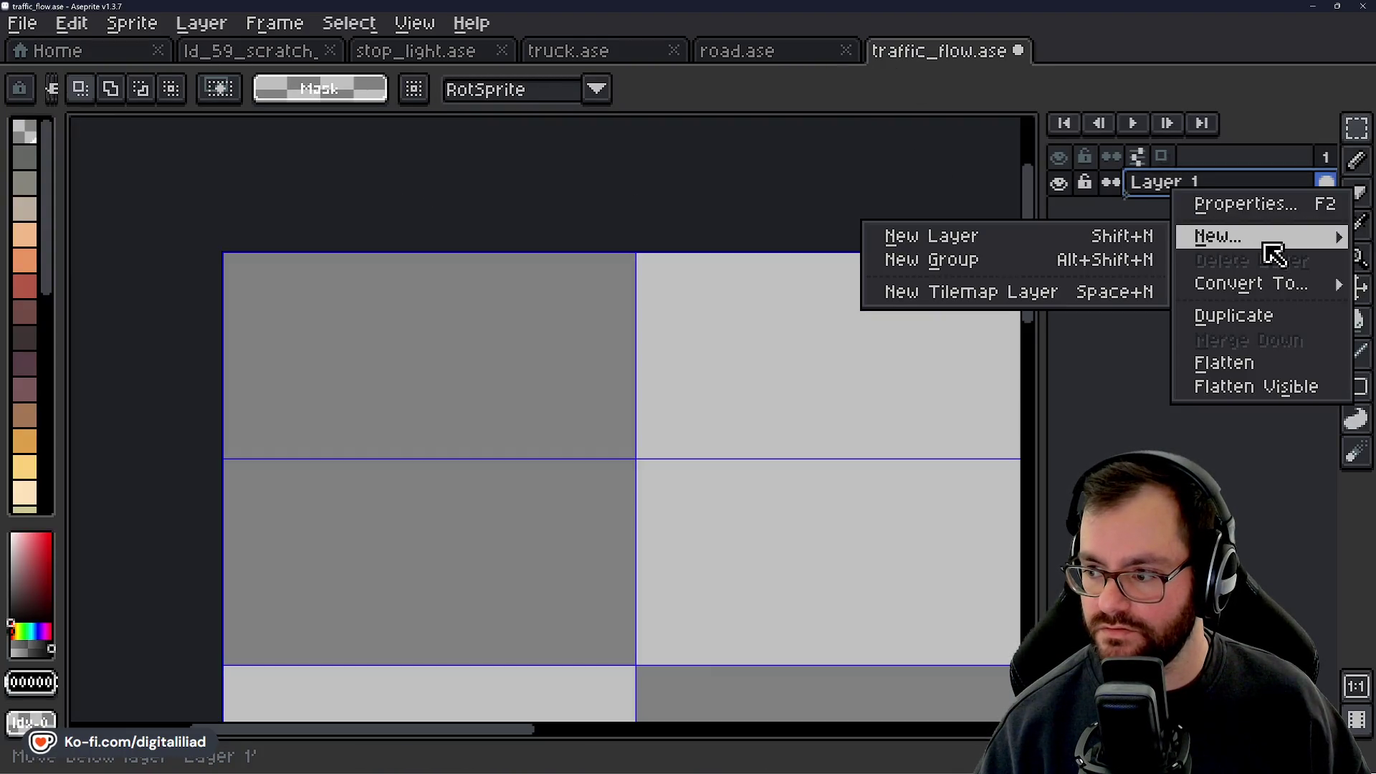
pyautogui.press('Escape')
pyautogui.rightClick(1143, 192)
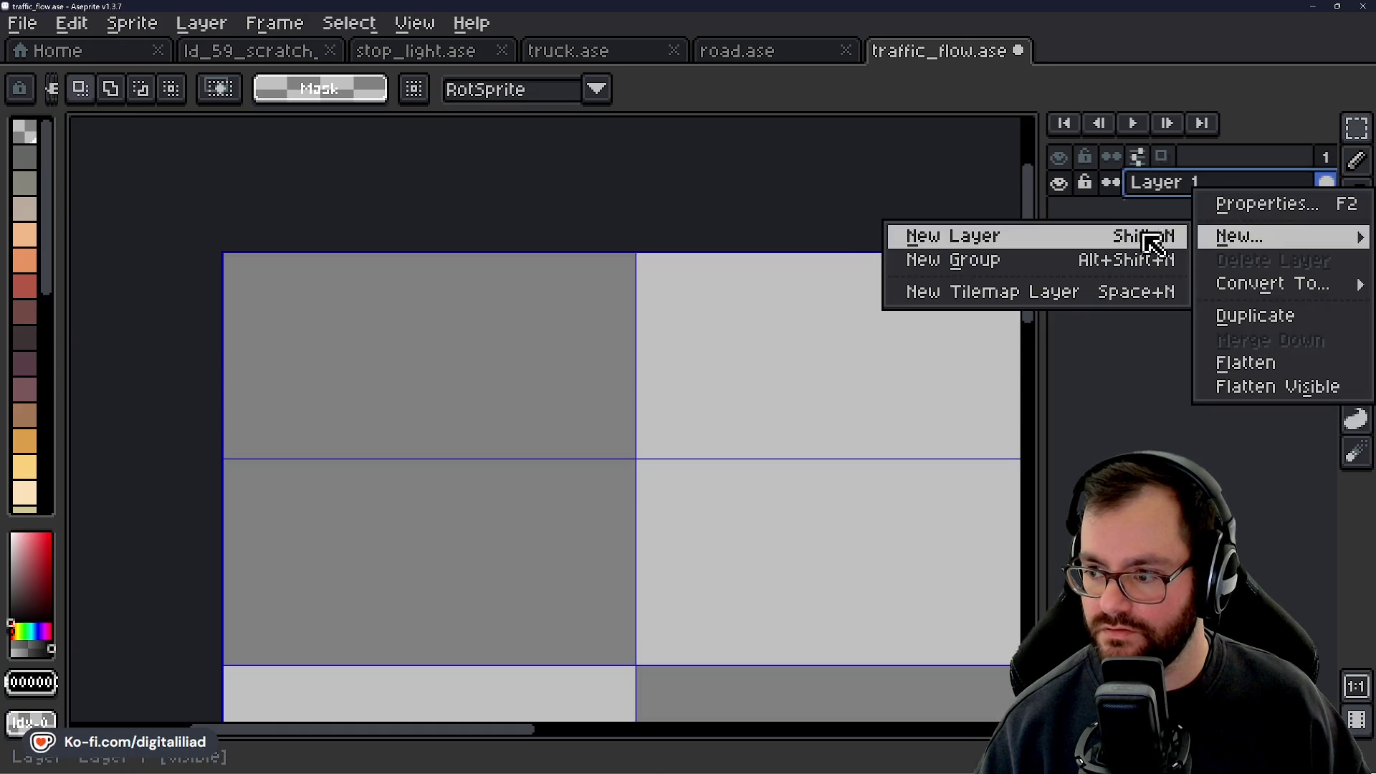
pyautogui.click(1151, 235)
# Name the new layer arrows and rename the bottom layer to Tile.
pyautogui.doubleClick(1193, 185)
pyautogui.write('arrows')
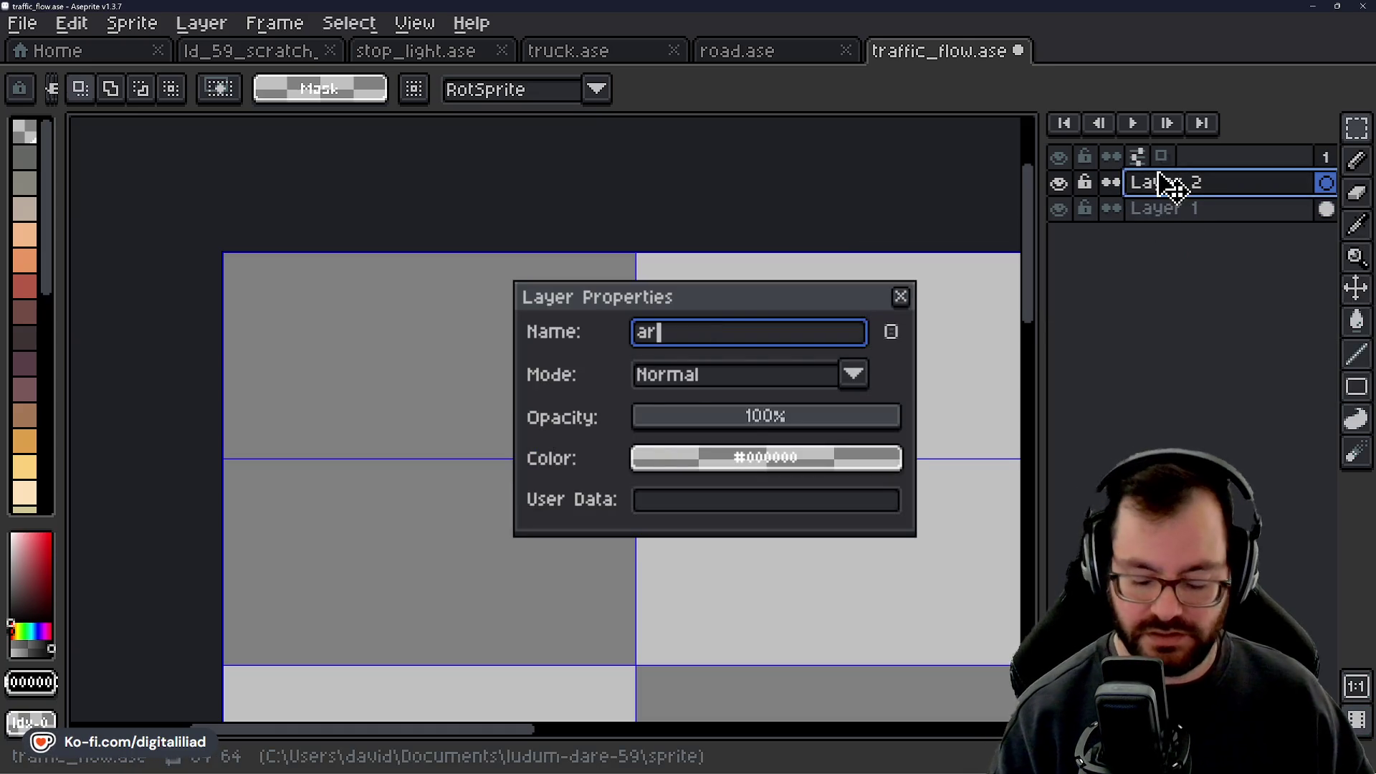
pyautogui.press('Return')
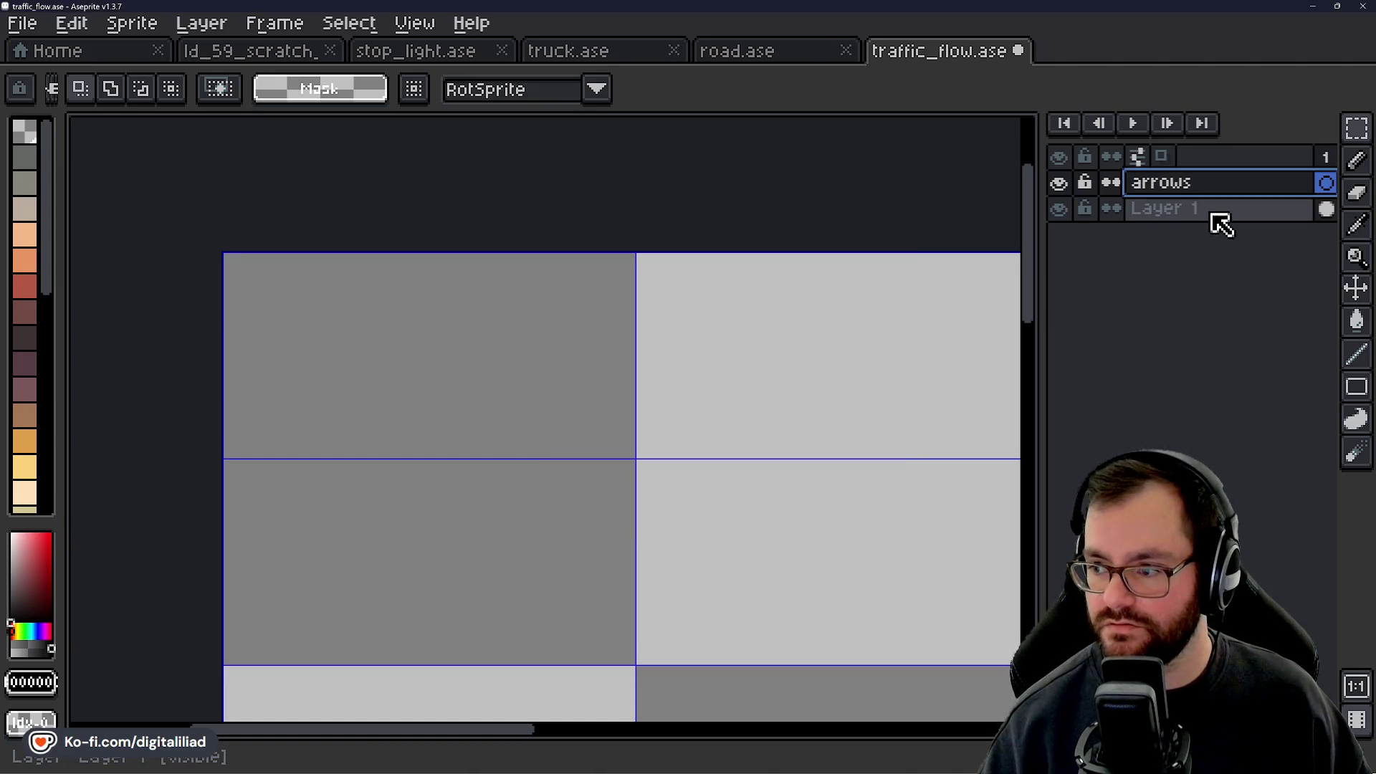
pyautogui.doubleClick(1216, 215)
pyautogui.write('tiles')
pyautogui.press('Return')
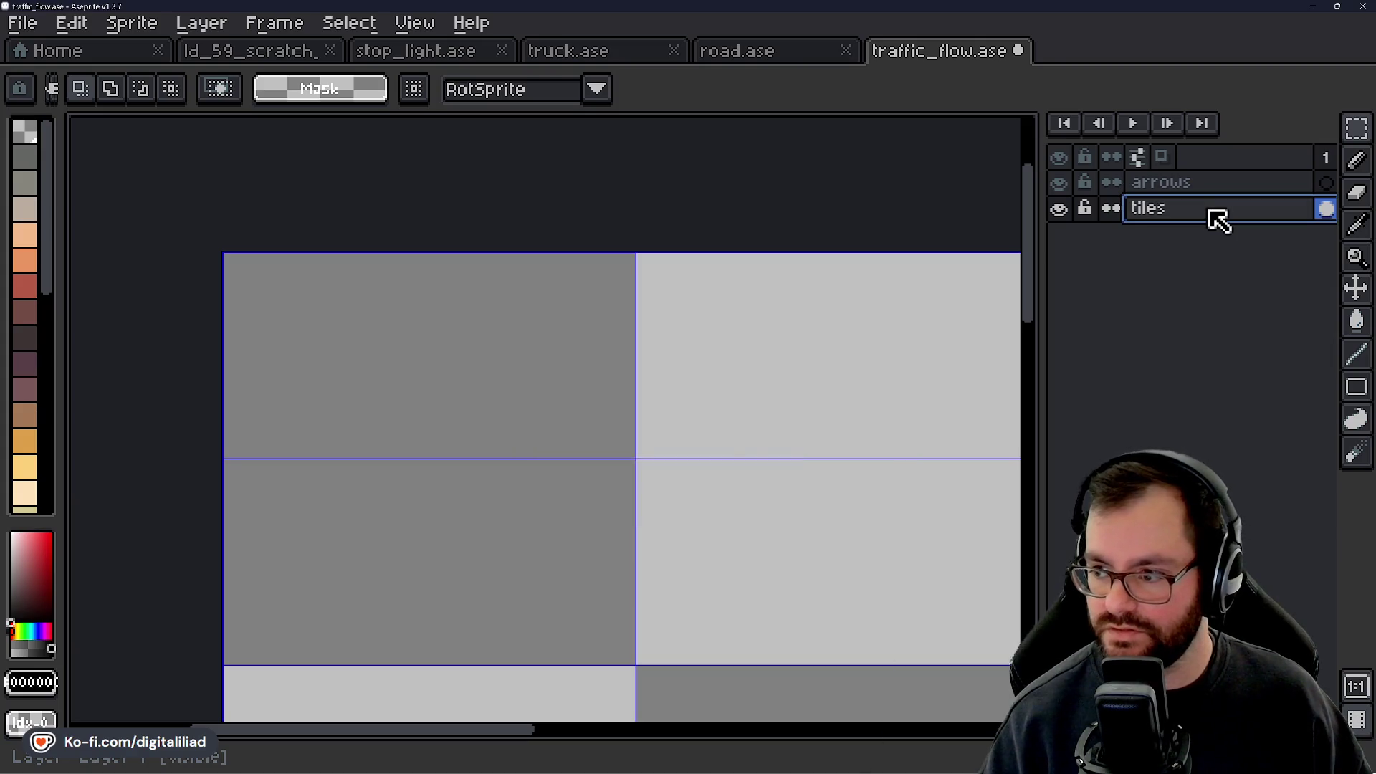
pyautogui.doubleClick(1216, 215)
pyautogui.write('Tile')
pyautogui.press('Return')
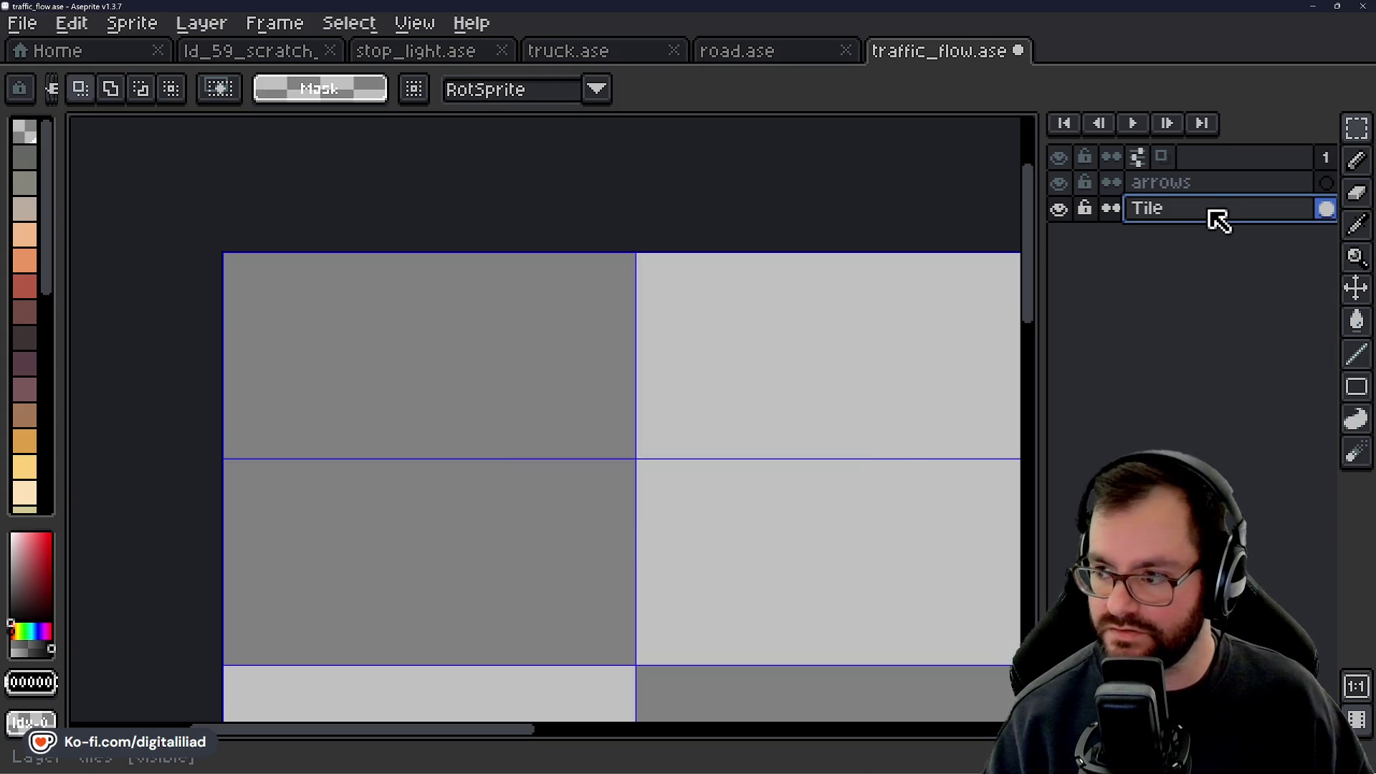
# Rename the arrows layer to Flow and select the Tile layer for drawing.
pyautogui.click(1215, 188)
pyautogui.doubleClick(1212, 187)
pyautogui.write('F')
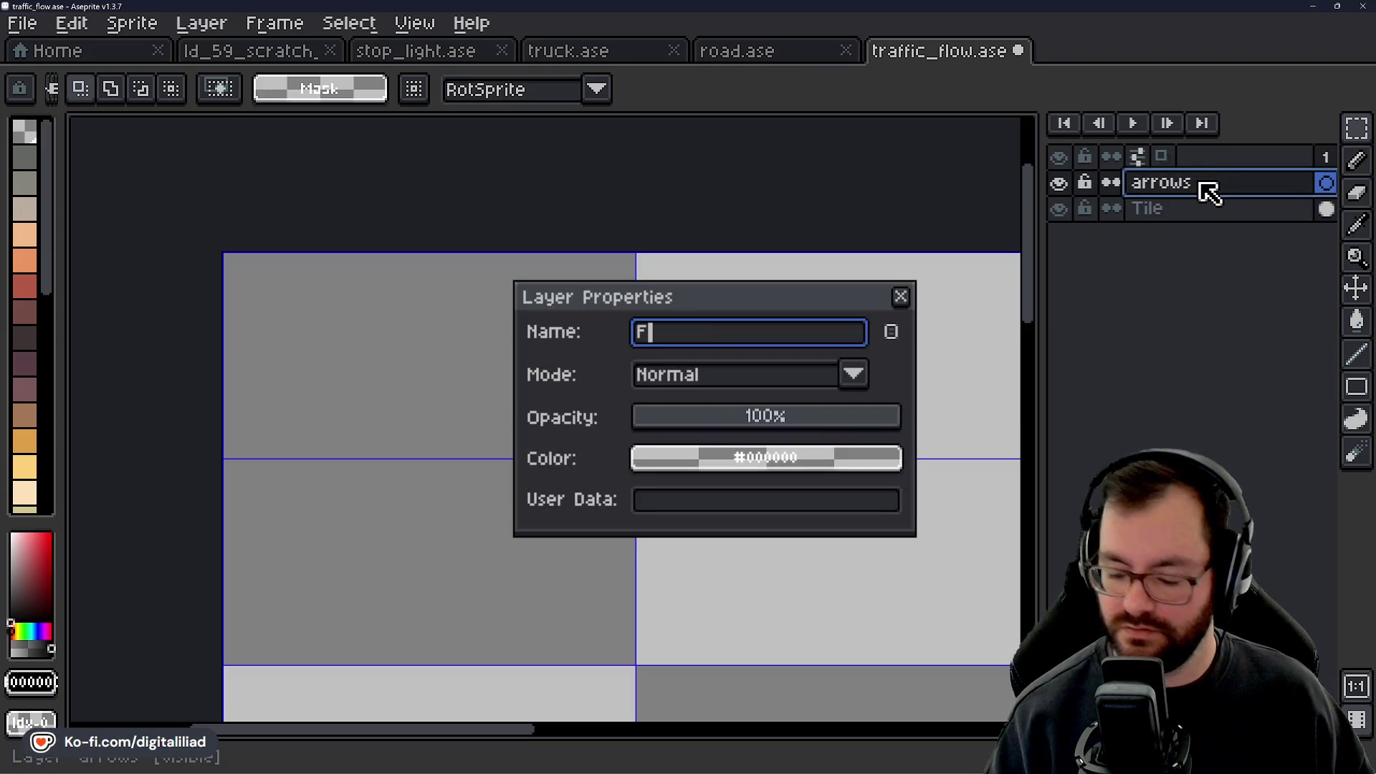
pyautogui.write('low')
pyautogui.press('Return')
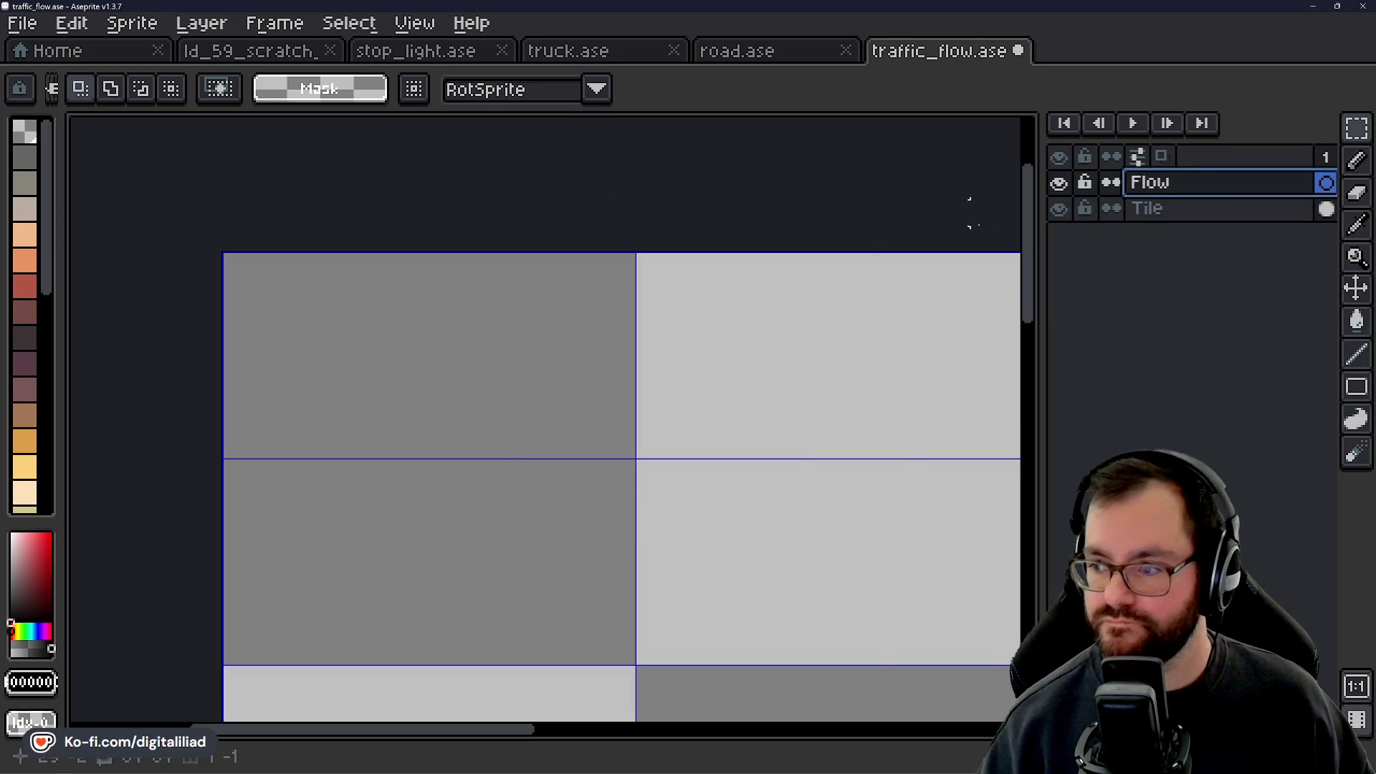
pyautogui.click(1219, 211)
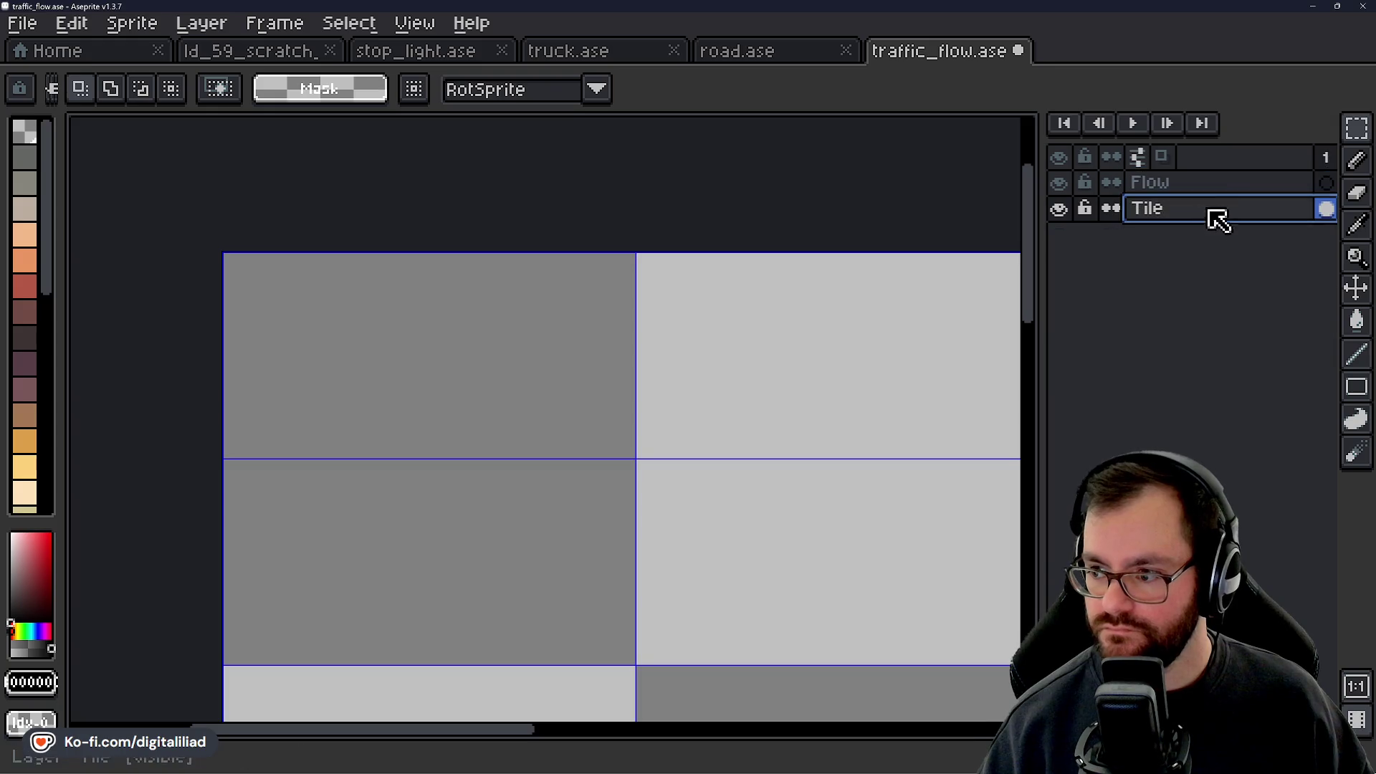
# Load the Hi-SAT EXP Palette from My Drive's Aseprite Files/Palettes folder and pick black.
pyautogui.click(1356, 354)
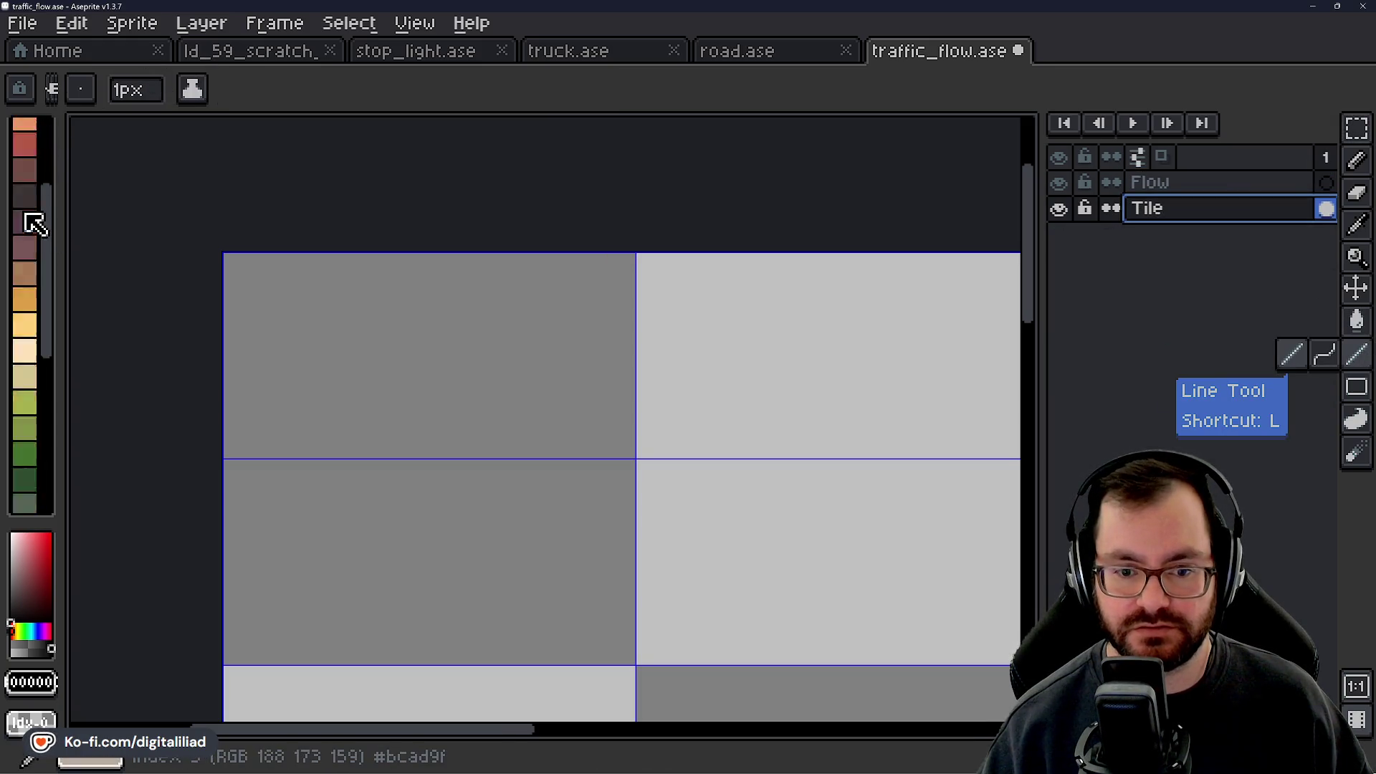
pyautogui.click(55, 93)
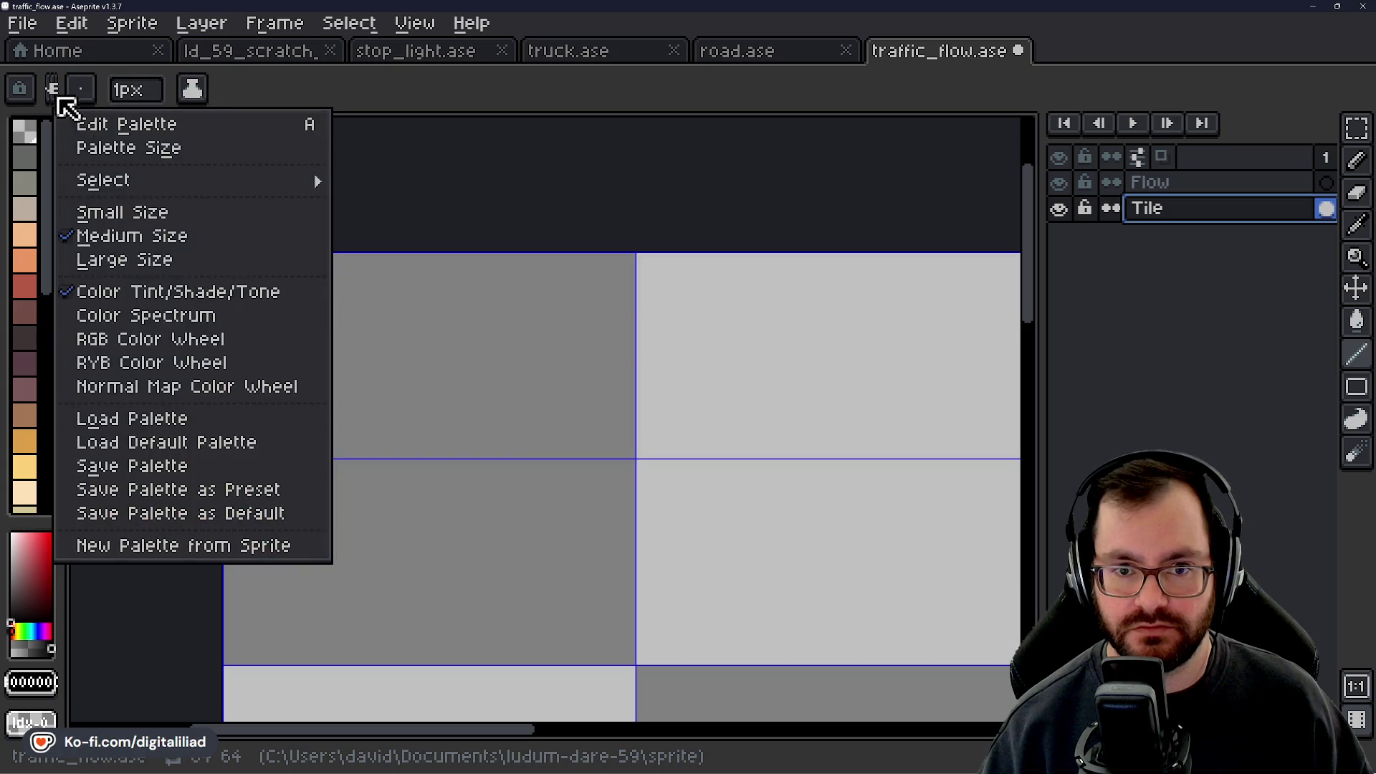
pyautogui.click(156, 416)
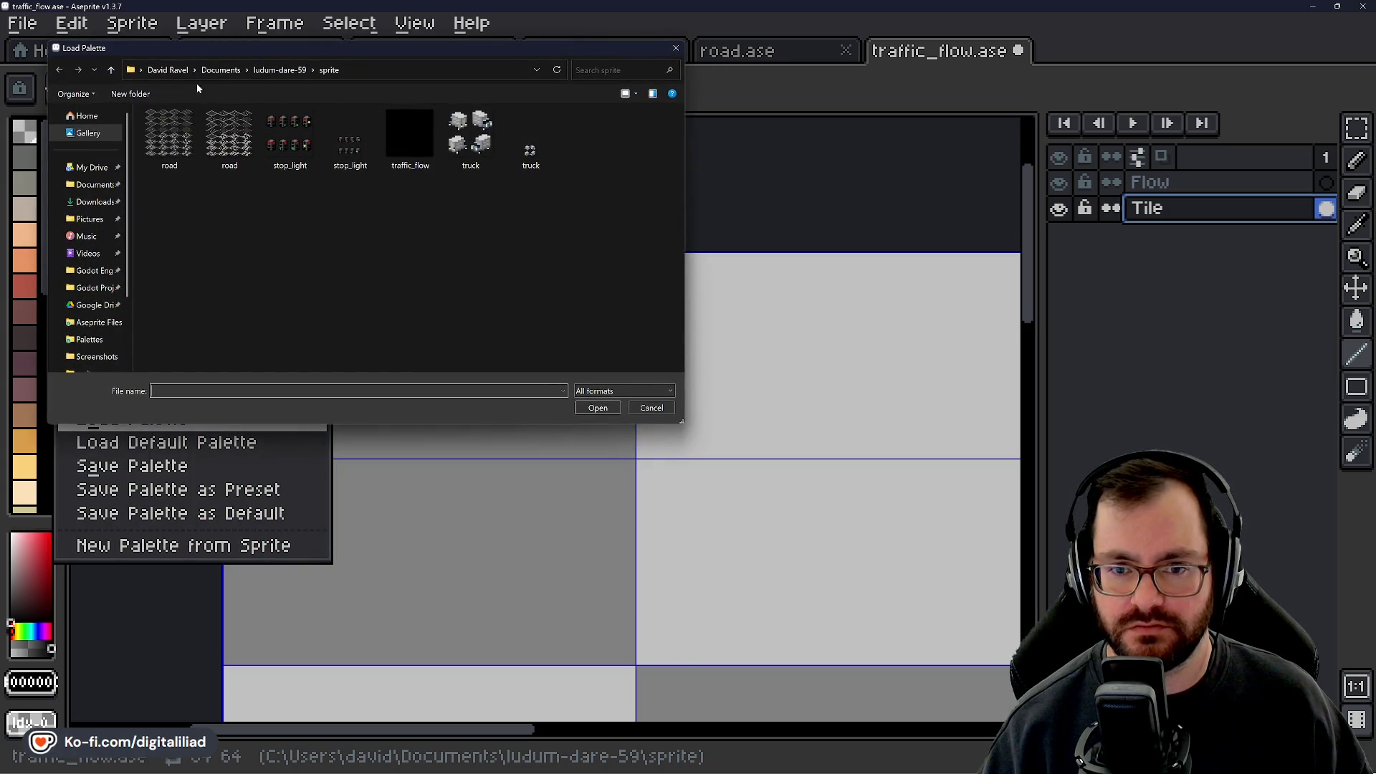
pyautogui.click(92, 167)
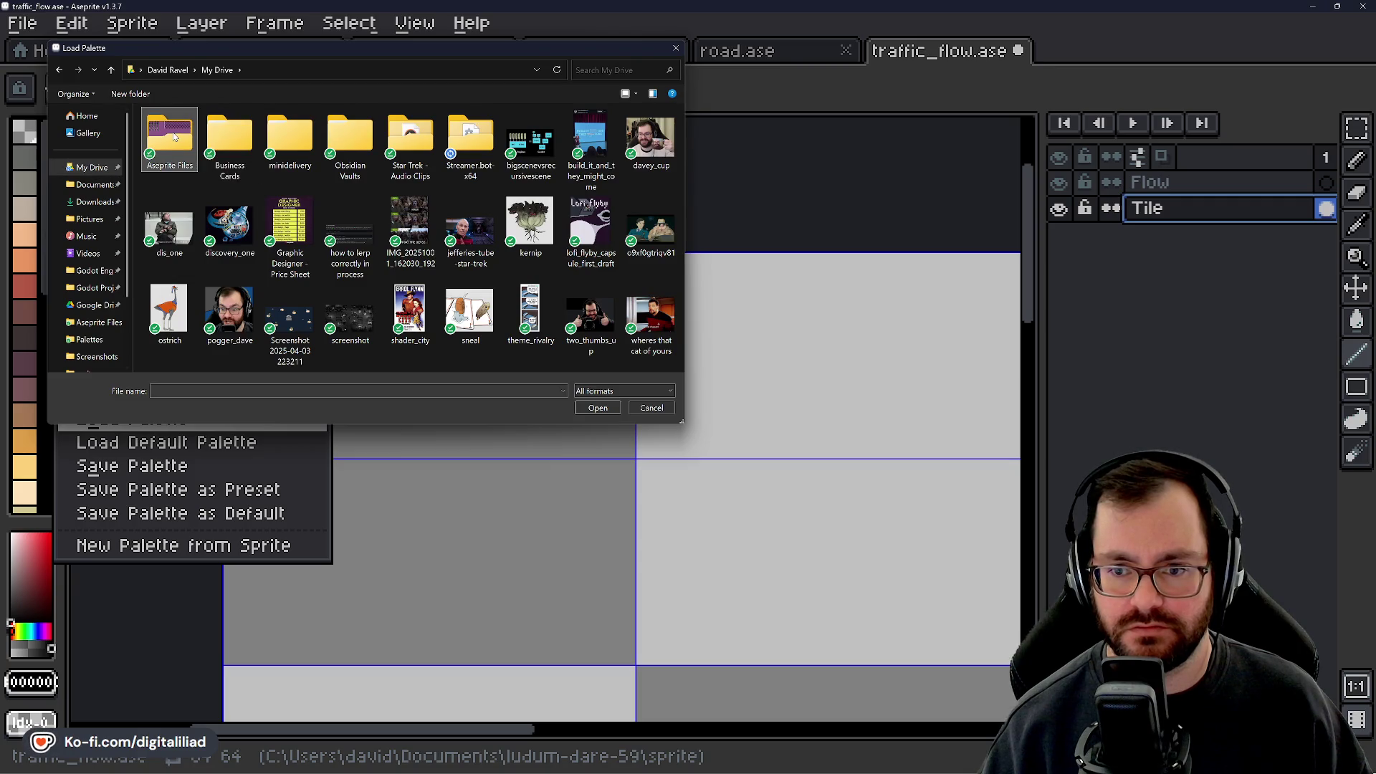
pyautogui.doubleClick(172, 136)
pyautogui.doubleClick(219, 137)
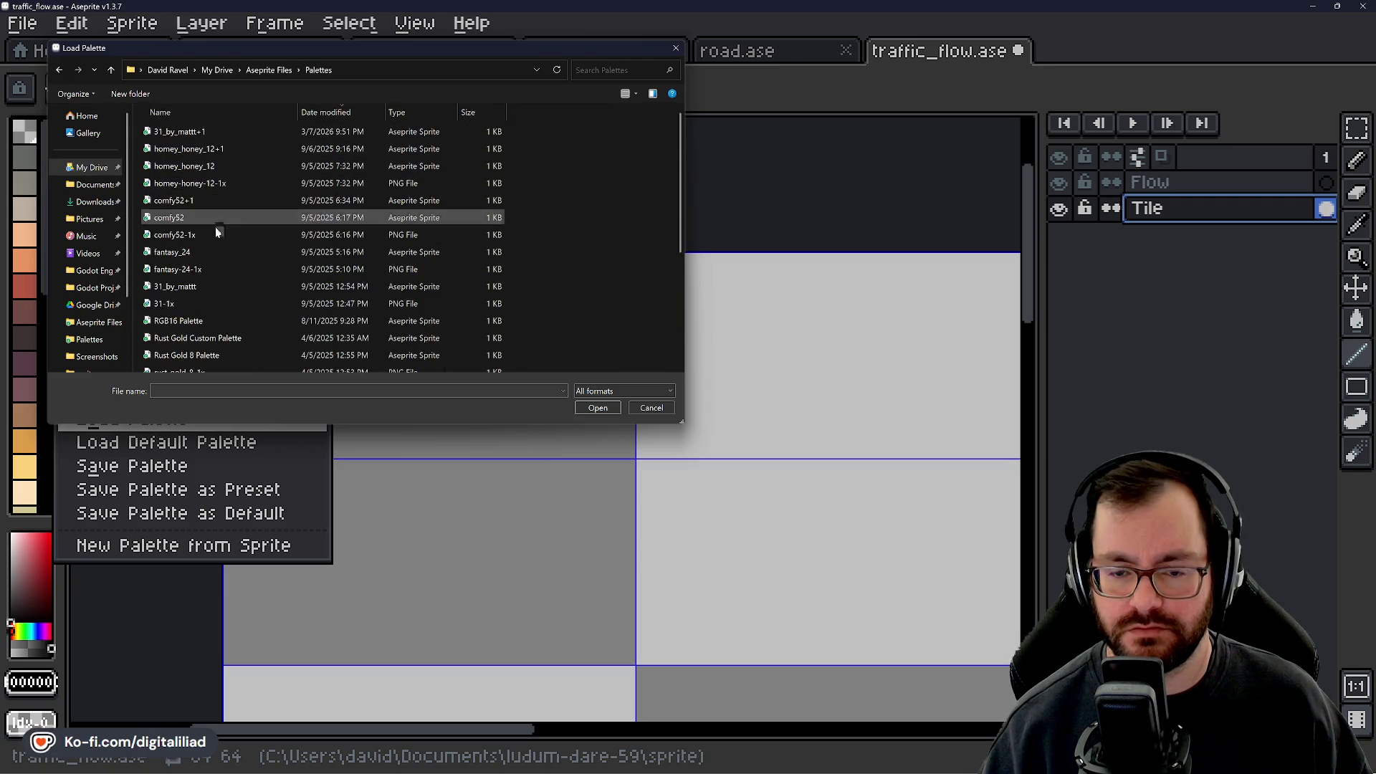
pyautogui.scroll(-4, 215, 279)
pyautogui.click(220, 195)
pyautogui.click(595, 408)
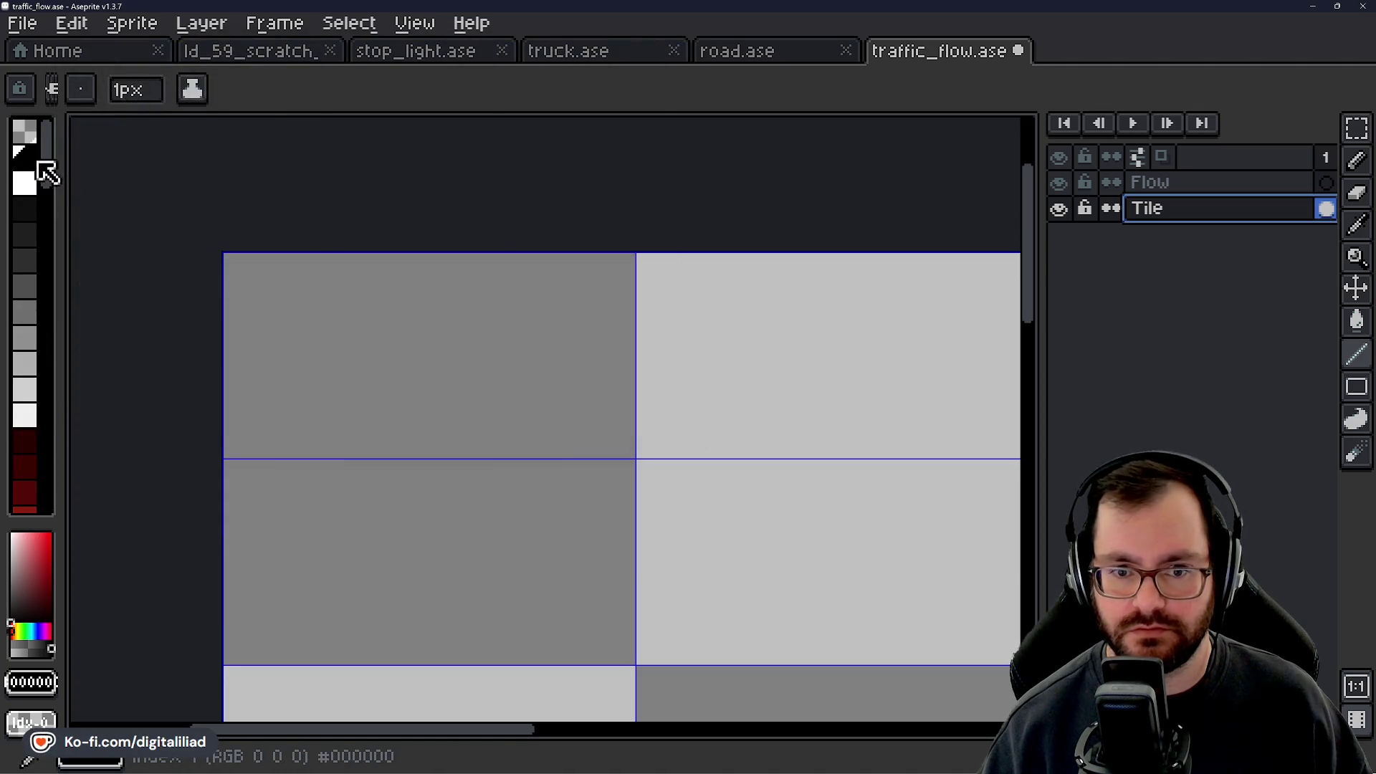
pyautogui.click(25, 185)
# Draw the top row and right-hand edges of the black diamond outline in the top-left tile.
pyautogui.scroll(1, 391, 342)
pyautogui.click(483, 222)
pyautogui.click(536, 223)
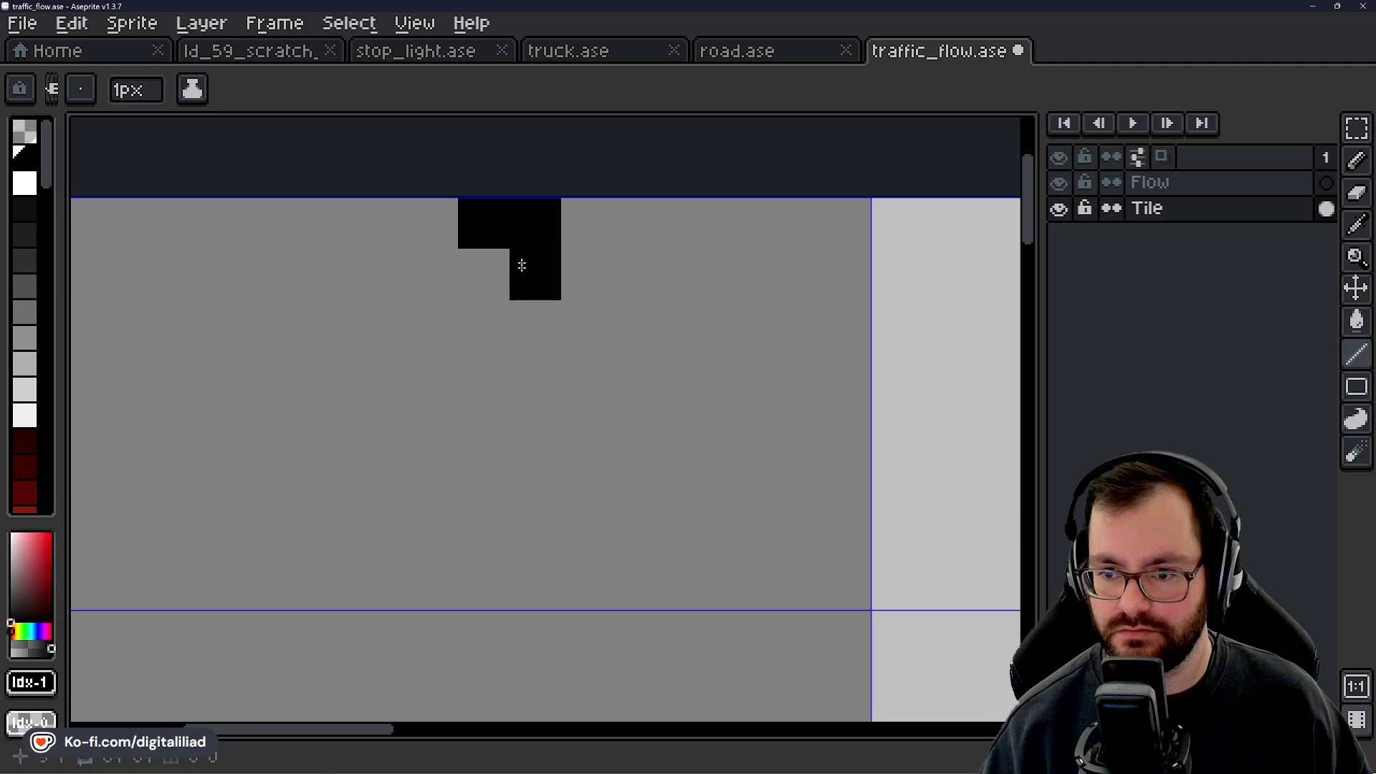
pyautogui.scroll(-1, 535, 275)
pyautogui.scroll(1, 548, 310)
pyautogui.click(547, 289)
pyautogui.click(580, 288)
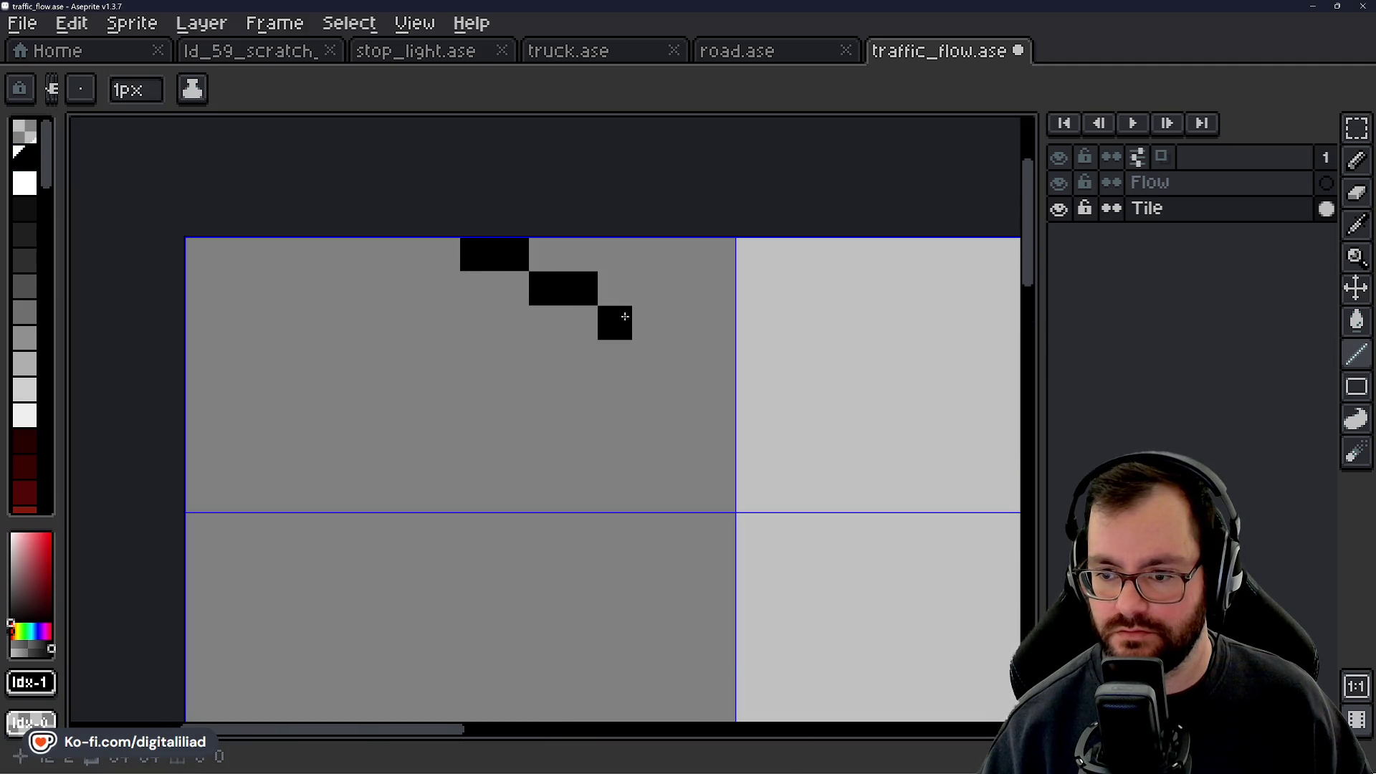
pyautogui.click(615, 323)
pyautogui.click(684, 357)
pyautogui.click(718, 357)
pyautogui.click(650, 391)
pyautogui.click(616, 391)
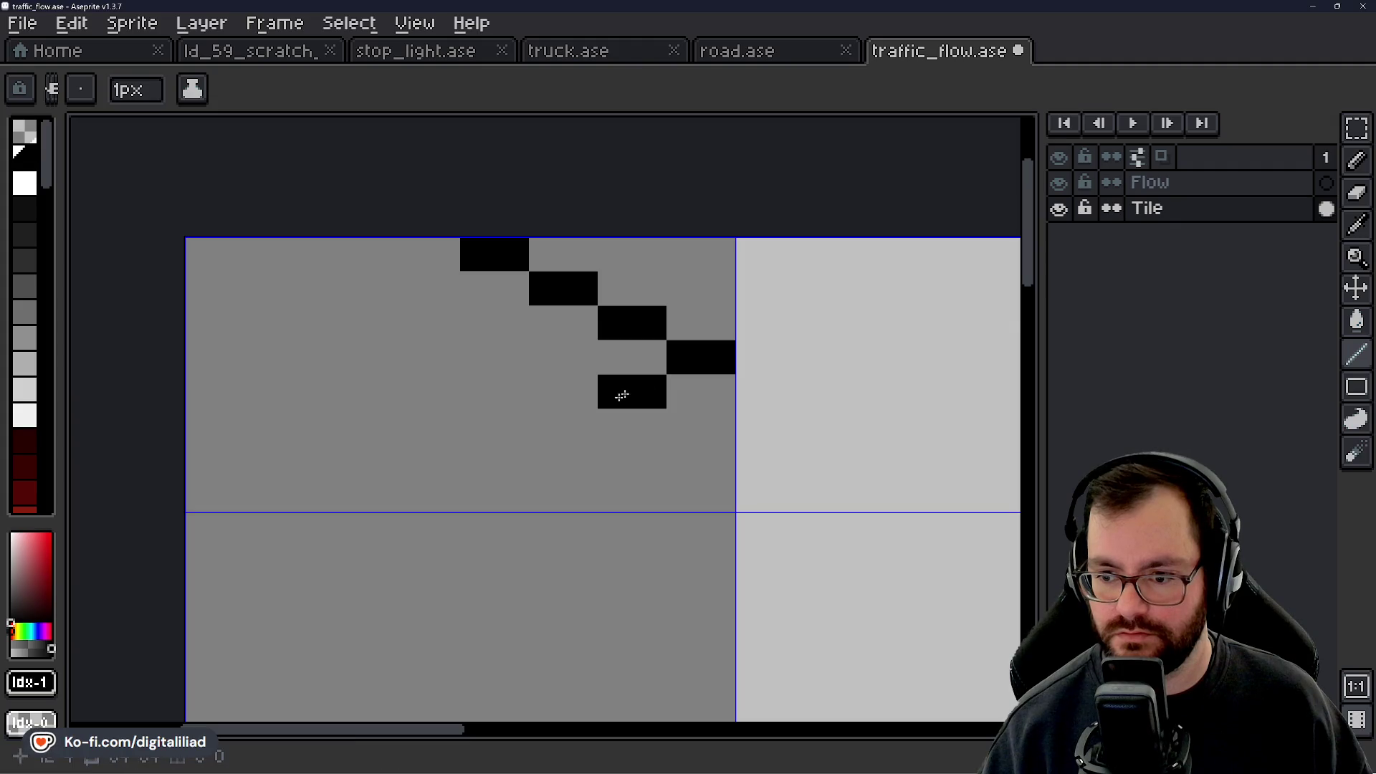
pyautogui.click(581, 426)
pyautogui.click(554, 425)
pyautogui.click(476, 461)
pyautogui.click(511, 461)
# Complete the bottom, left point and upper-left edges of the diamond outline, undoing a stray pixel.
pyautogui.click(445, 459)
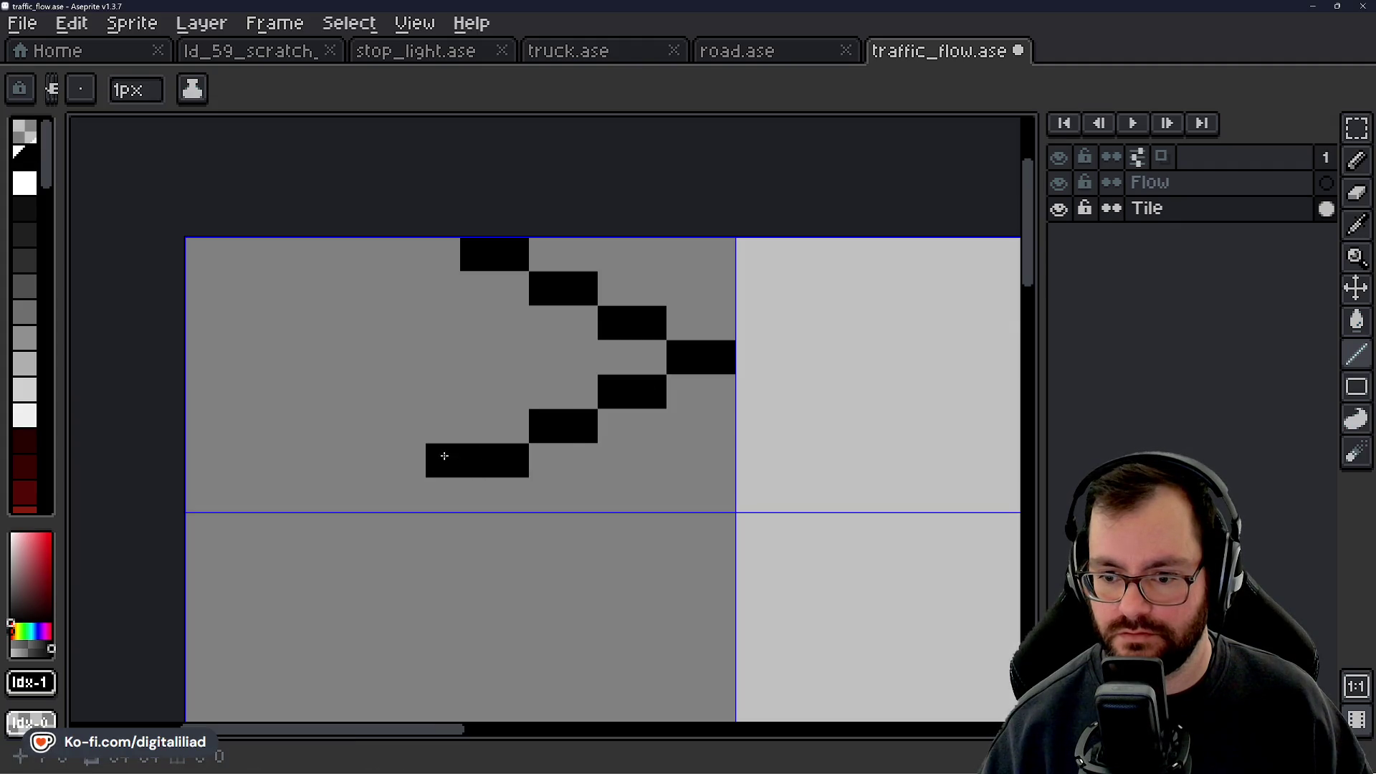
pyautogui.click(409, 459)
pyautogui.click(373, 427)
pyautogui.click(337, 426)
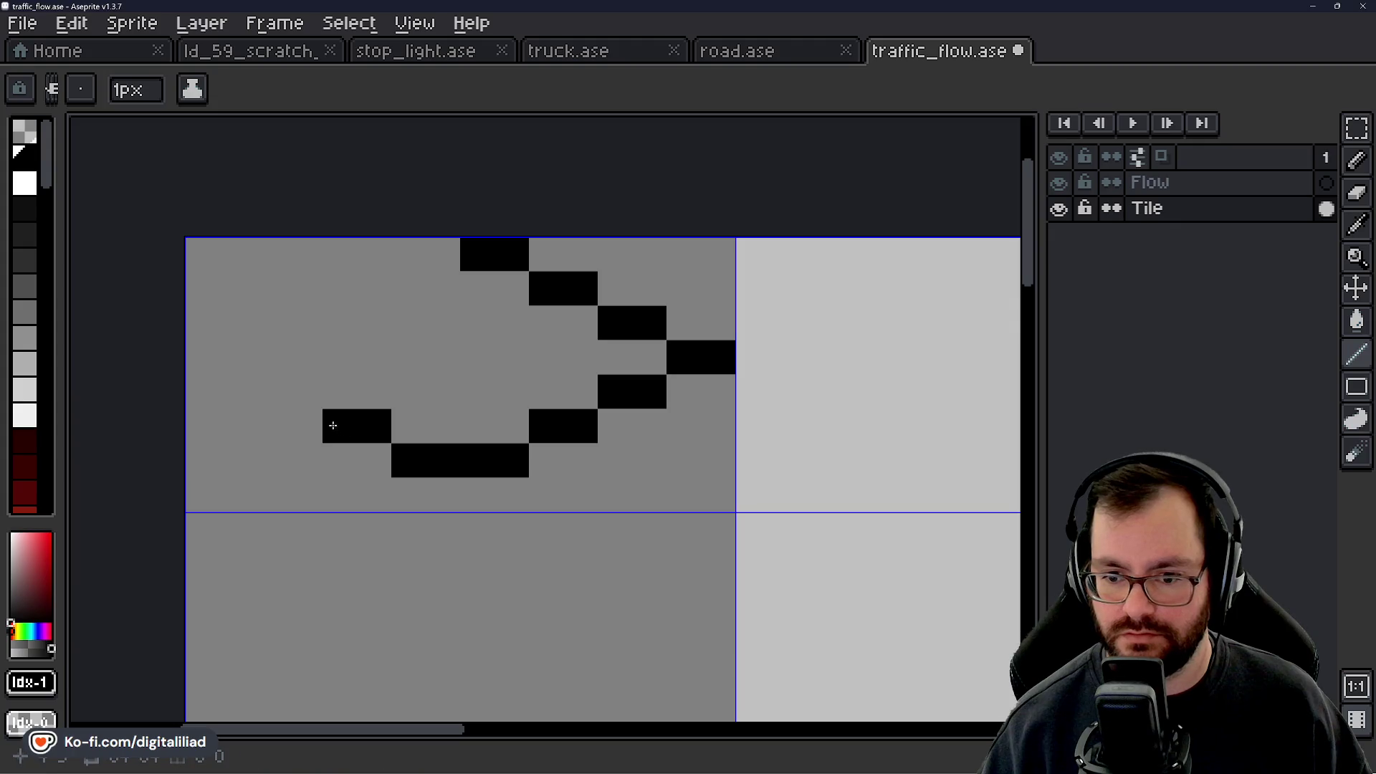
pyautogui.click(289, 404)
pyautogui.click(271, 391)
pyautogui.click(236, 357)
pyautogui.click(202, 357)
pyautogui.click(237, 322)
pyautogui.hotkey('ctrl', 'z')
pyautogui.click(270, 322)
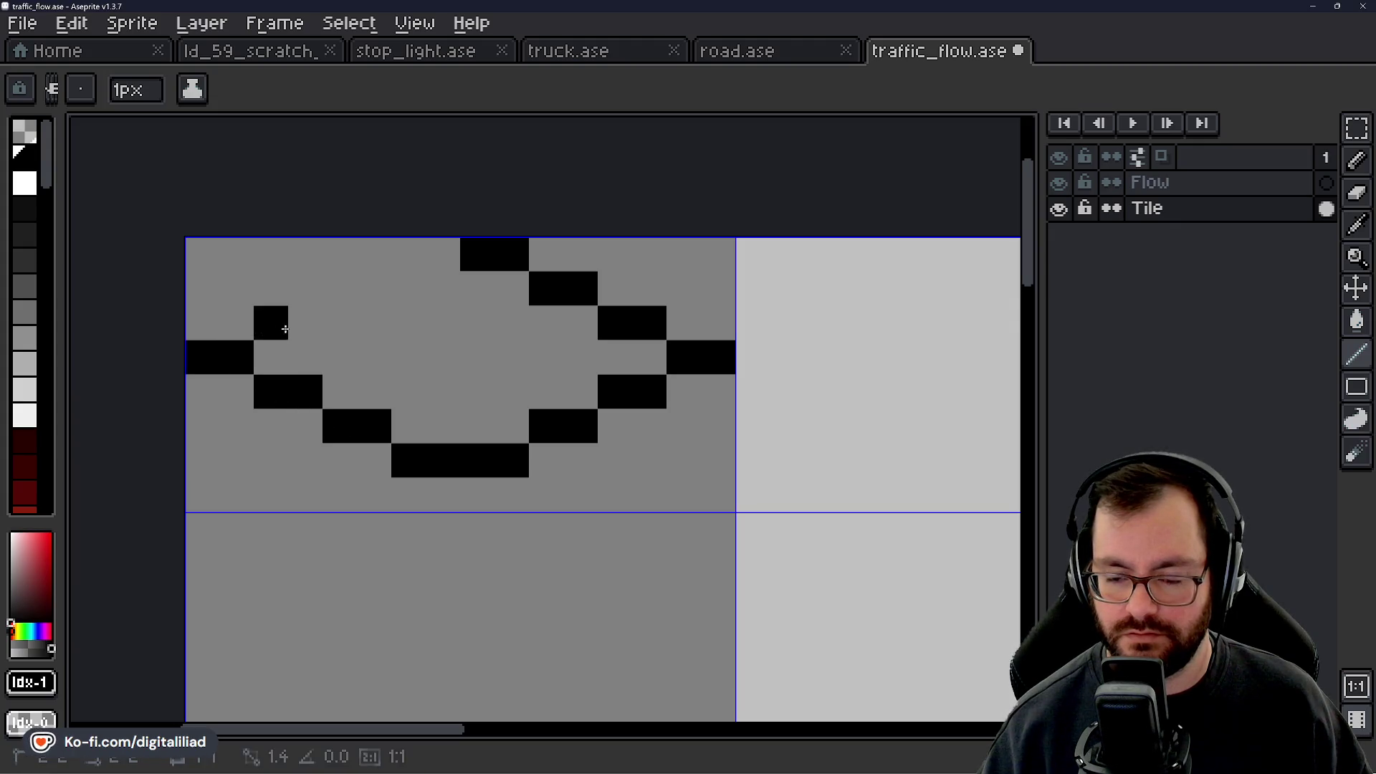
pyautogui.click(305, 323)
pyautogui.click(314, 294)
pyautogui.click(340, 288)
pyautogui.click(374, 288)
pyautogui.click(409, 254)
pyautogui.click(443, 254)
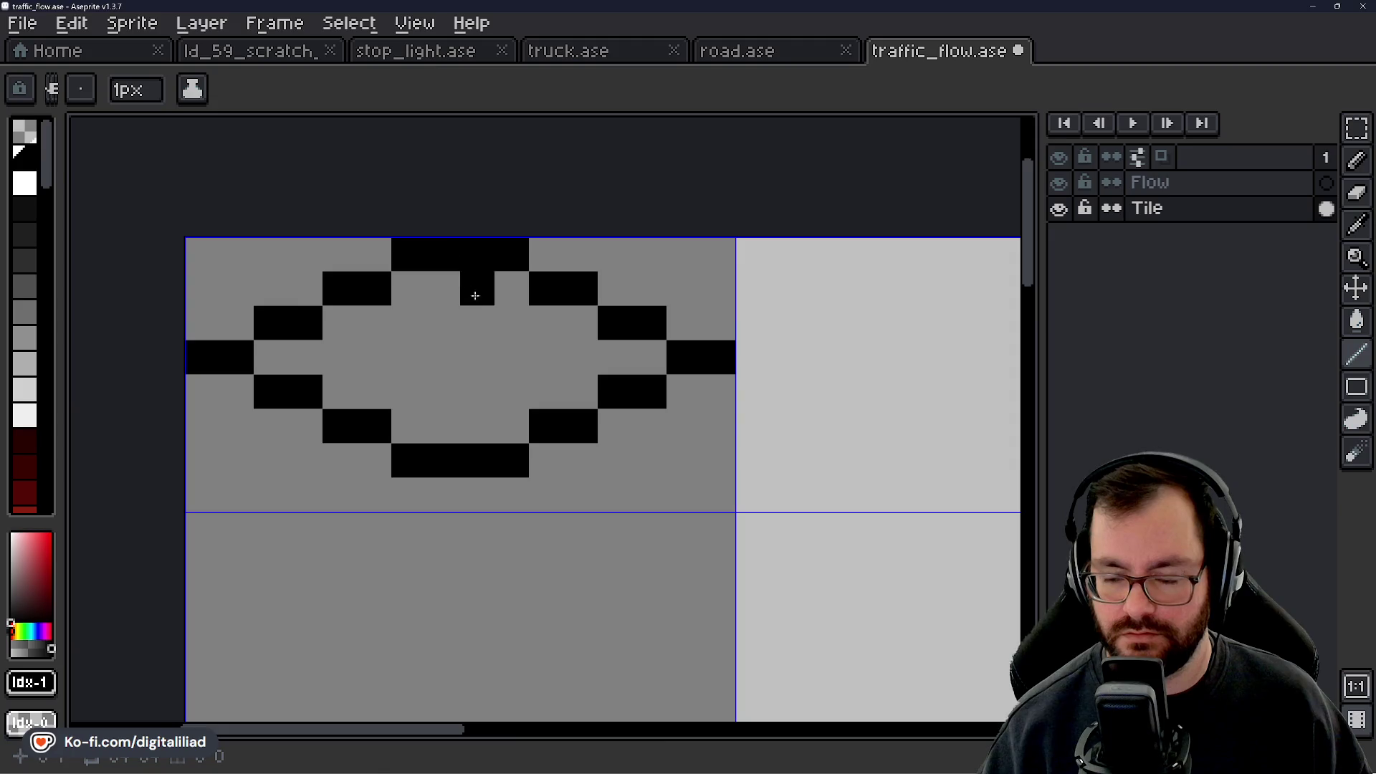
# Bucket-fill the diamond's interior with black to make it solid.
pyautogui.scroll(-3, 476, 286)
pyautogui.scroll(3, 517, 316)
pyautogui.click(436, 335)
pyautogui.press('g')
pyautogui.click(438, 328)
pyautogui.scroll(-3, 501, 324)
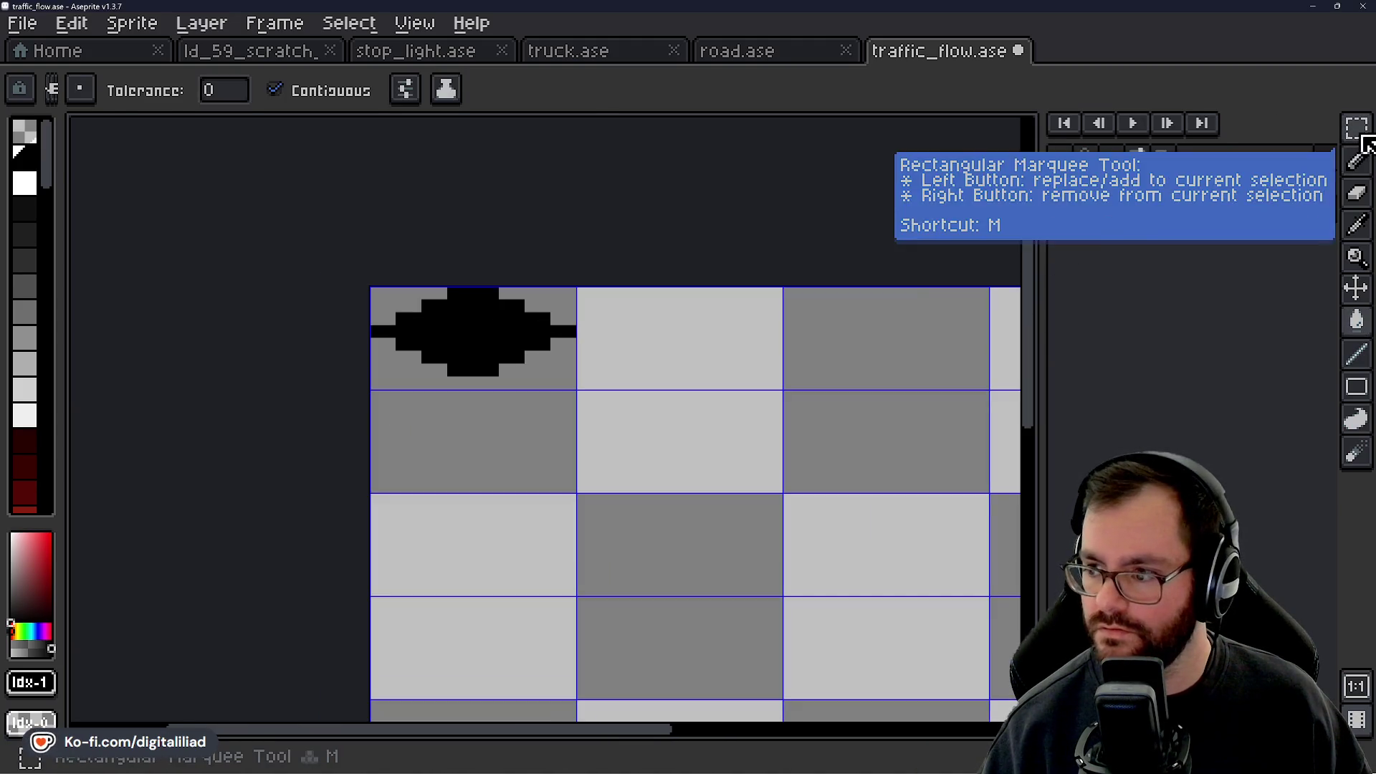
# Select the diamond tile and duplicate it into the second and third tiles of the top row.
pyautogui.click(1356, 128)
pyautogui.moveTo(372, 289)
pyautogui.mouseDown()
pyautogui.moveTo(578, 391)
pyautogui.moveTo(491, 315)
pyautogui.mouseUp()
pyautogui.moveTo(388, 275); pyautogui.dragTo(537, 329)
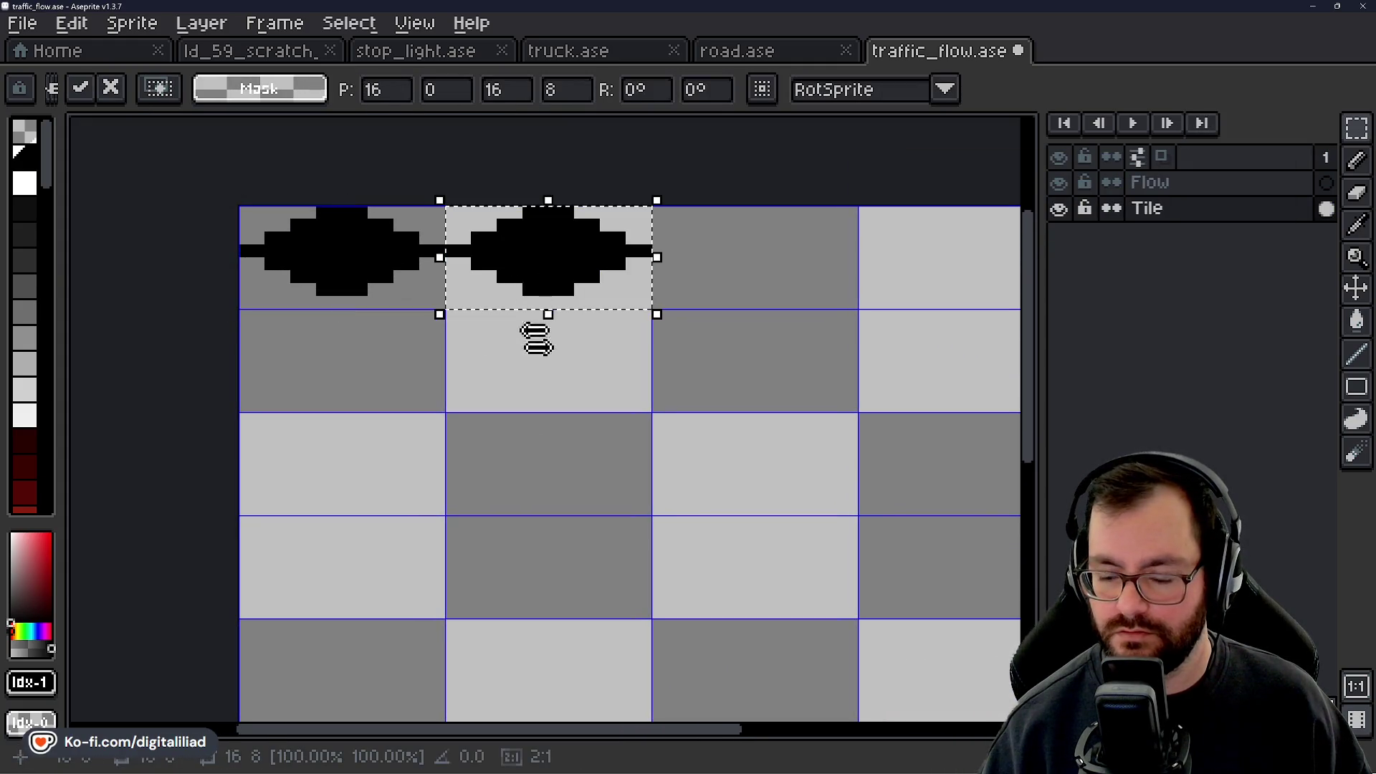
pyautogui.scroll(-1, 321, 426)
pyautogui.moveTo(324, 326)
pyautogui.mouseDown()
pyautogui.moveTo(215, 330)
pyautogui.moveTo(498, 338)
pyautogui.moveTo(192, 347)
pyautogui.moveTo(590, 347)
pyautogui.mouseUp()
pyautogui.press('Return')
# Copy the top row of diamonds down into the second, fourth and fifth rows.
pyautogui.moveTo(143, 301)
pyautogui.mouseDown()
pyautogui.moveTo(178, 316)
pyautogui.moveTo(598, 337)
pyautogui.mouseUp()
pyautogui.moveTo(424, 323)
pyautogui.mouseDown()
pyautogui.moveTo(423, 390)
pyautogui.moveTo(451, 390)
pyautogui.moveTo(464, 353)
pyautogui.moveTo(462, 455)
pyautogui.mouseUp()
pyautogui.press('Return')
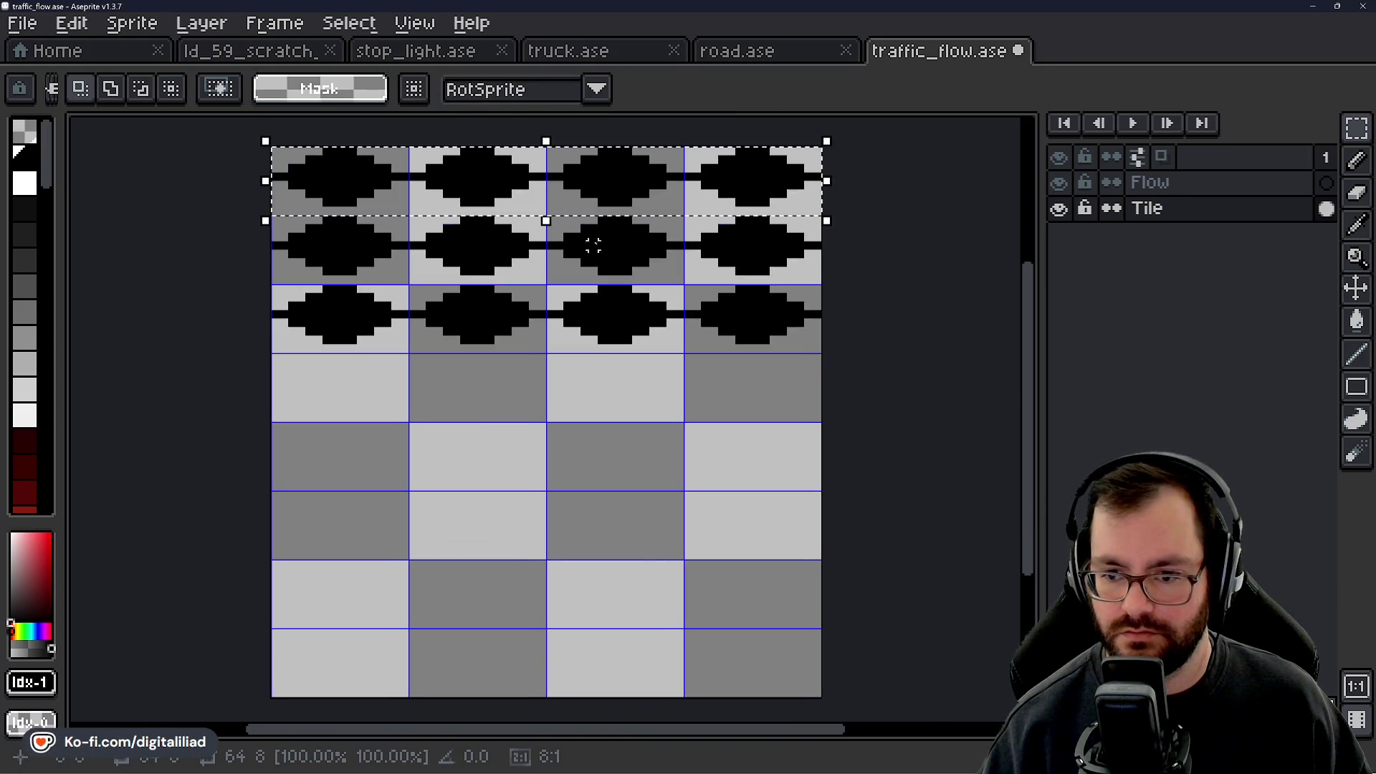
pyautogui.hotkey('ctrl', 'v')
pyautogui.moveTo(580, 199); pyautogui.dragTo(566, 406)
pyautogui.press('Return')
pyautogui.hotkey('ctrl', 'v')
pyautogui.moveTo(570, 228); pyautogui.dragTo(583, 483)
# Paste further diamond rows into the sixth, seventh and bottom rows of the sheet.
pyautogui.press('Return')
pyautogui.hotkey('ctrl', 'v')
pyautogui.moveTo(615, 222); pyautogui.dragTo(595, 513)
pyautogui.press('Return')
pyautogui.hotkey('ctrl', 'v')
pyautogui.moveTo(614, 190)
pyautogui.mouseDown()
pyautogui.moveTo(583, 571)
pyautogui.moveTo(588, 595)
pyautogui.moveTo(617, 511)
pyautogui.moveTo(603, 652)
pyautogui.mouseUp()
pyautogui.press('Return')
pyautogui.hotkey('ctrl', 'v')
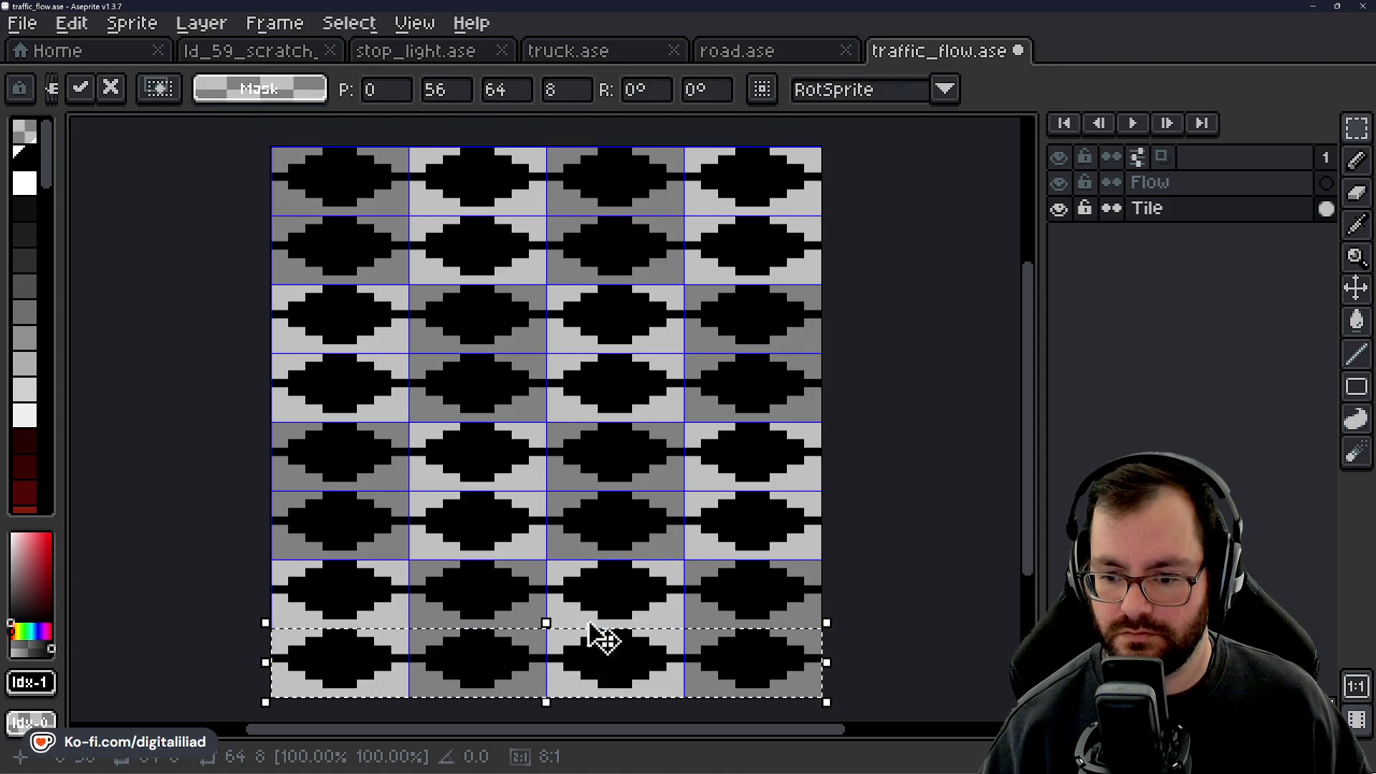
pyautogui.press('Return')
# Review the completed traffic_flow sheet and return to the ld_59_scratch_paper sprite.
pyautogui.moveTo(300, 169); pyautogui.dragTo(322, 240)
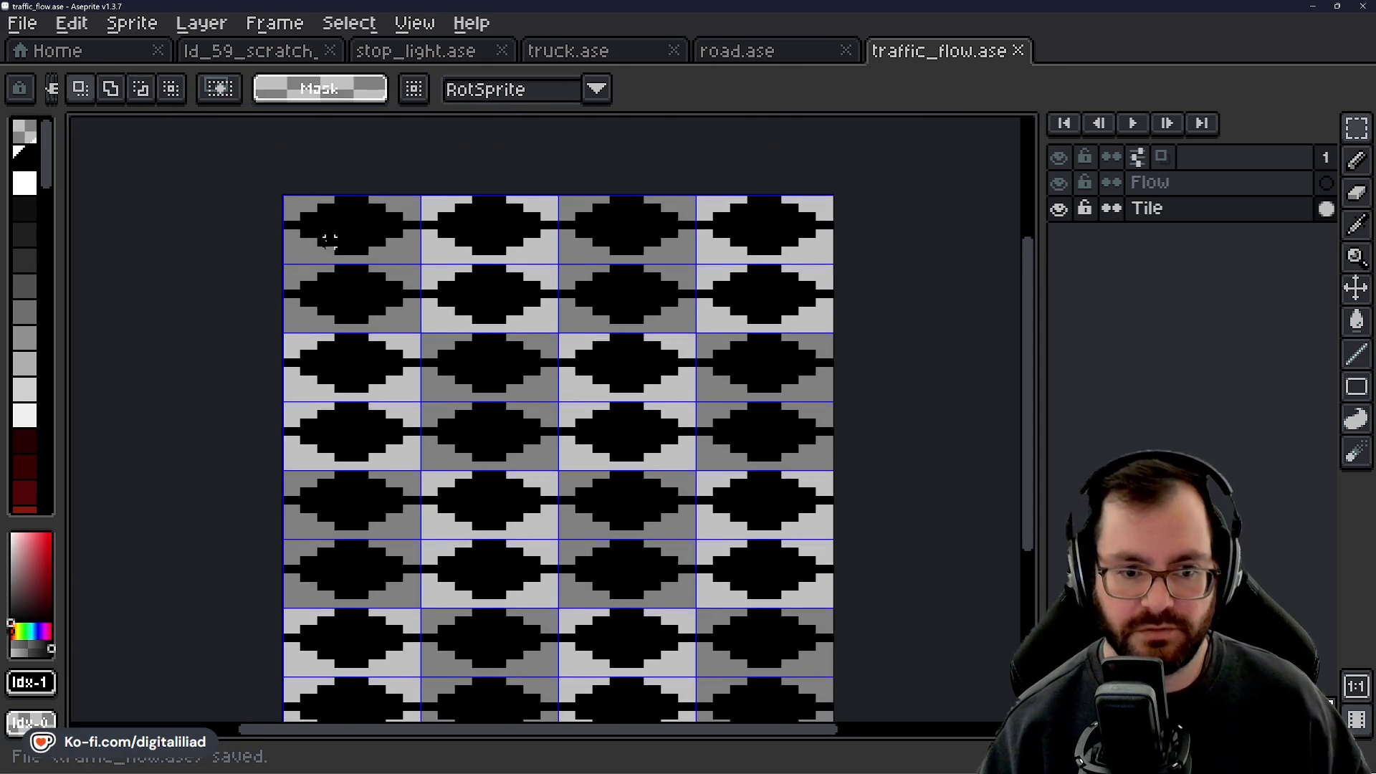
pyautogui.scroll(2, 291, 241)
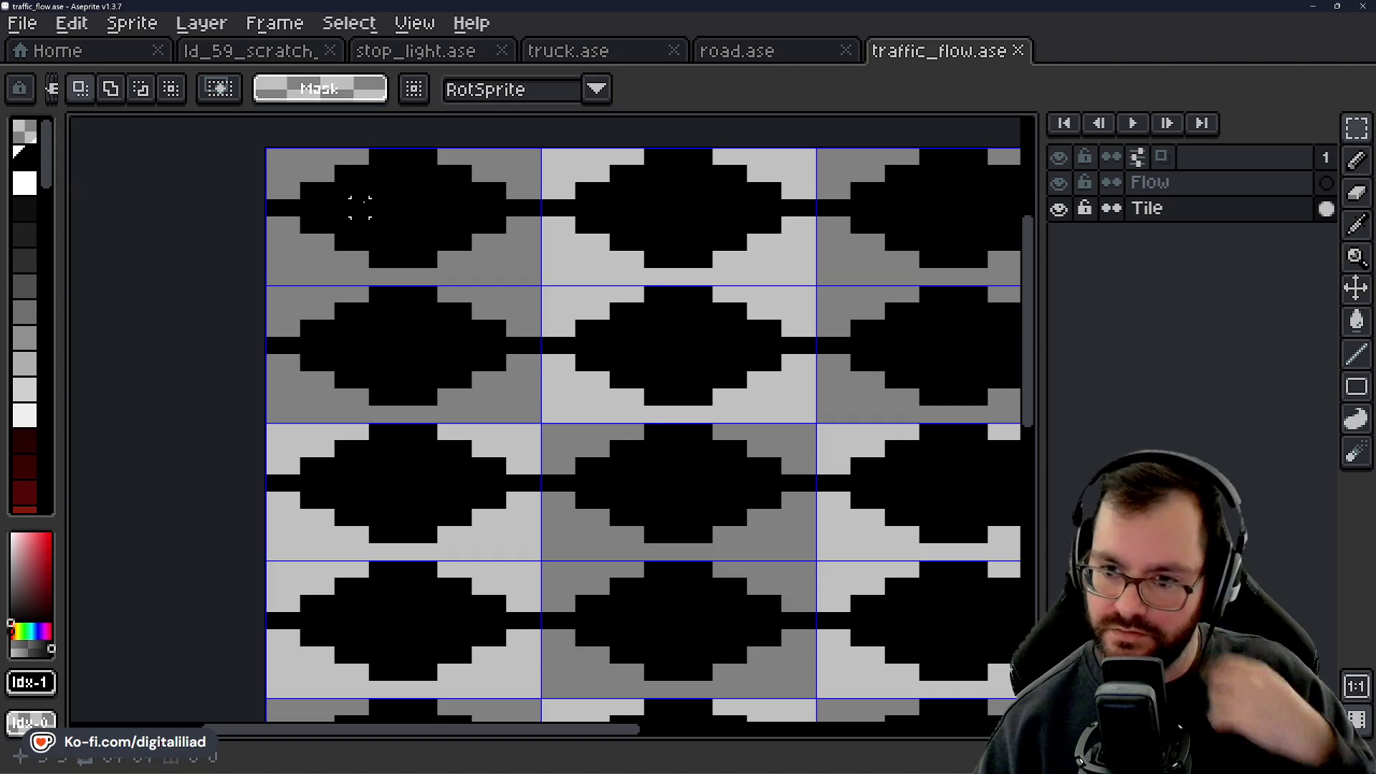
pyautogui.scroll(2, 417, 222)
pyautogui.scroll(-1, 547, 178)
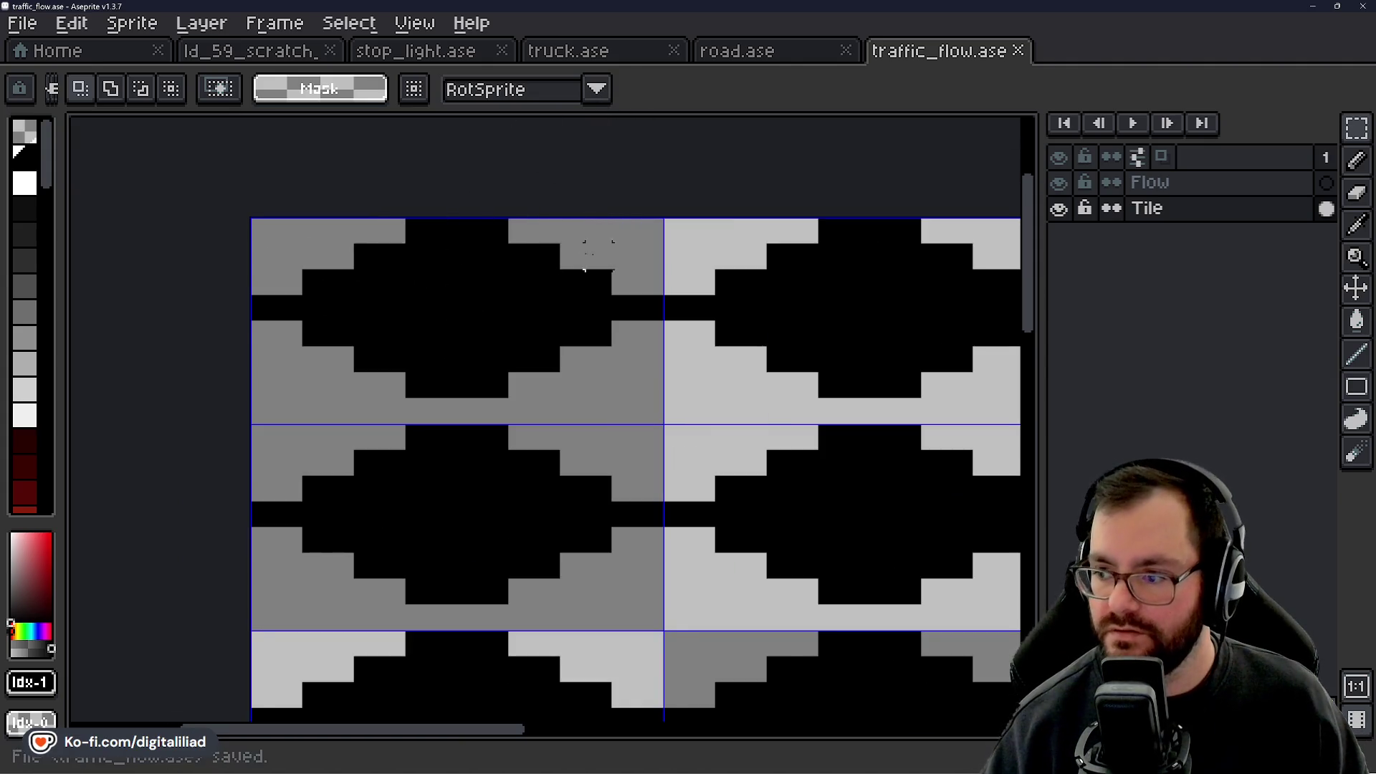
pyautogui.click(237, 53)
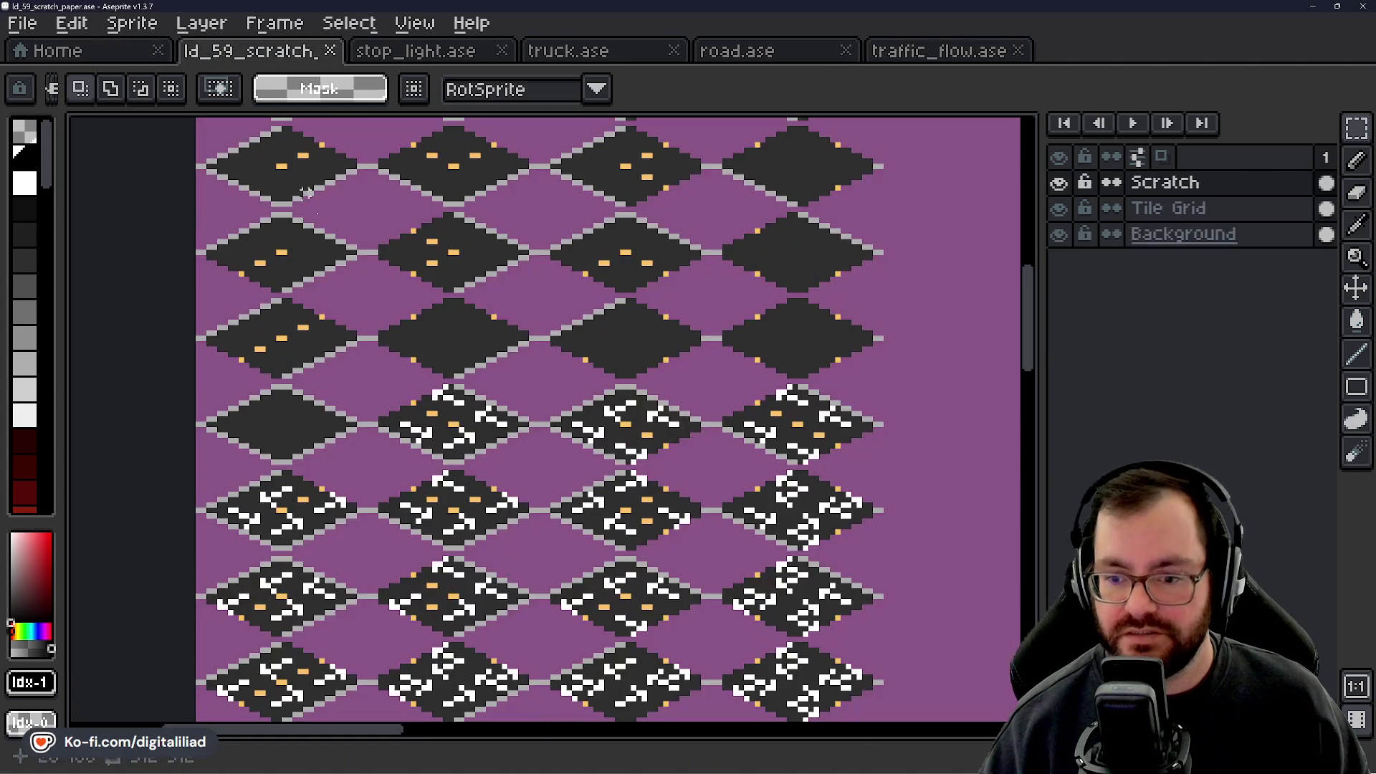
# Zoom in and out on the scratch-paper sprite to inspect its dark road diamond tiles.
pyautogui.scroll(3, 446, 395)
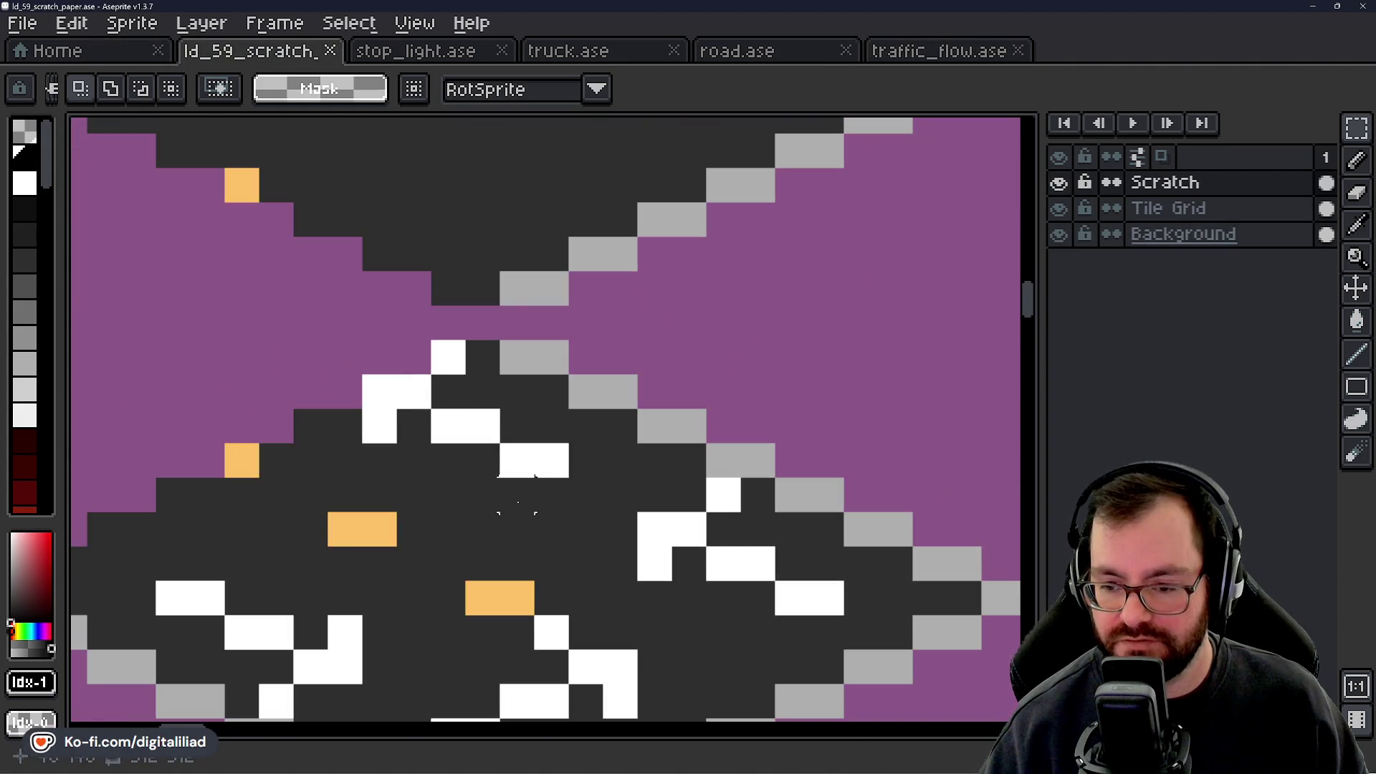
pyautogui.scroll(-5, 547, 457)
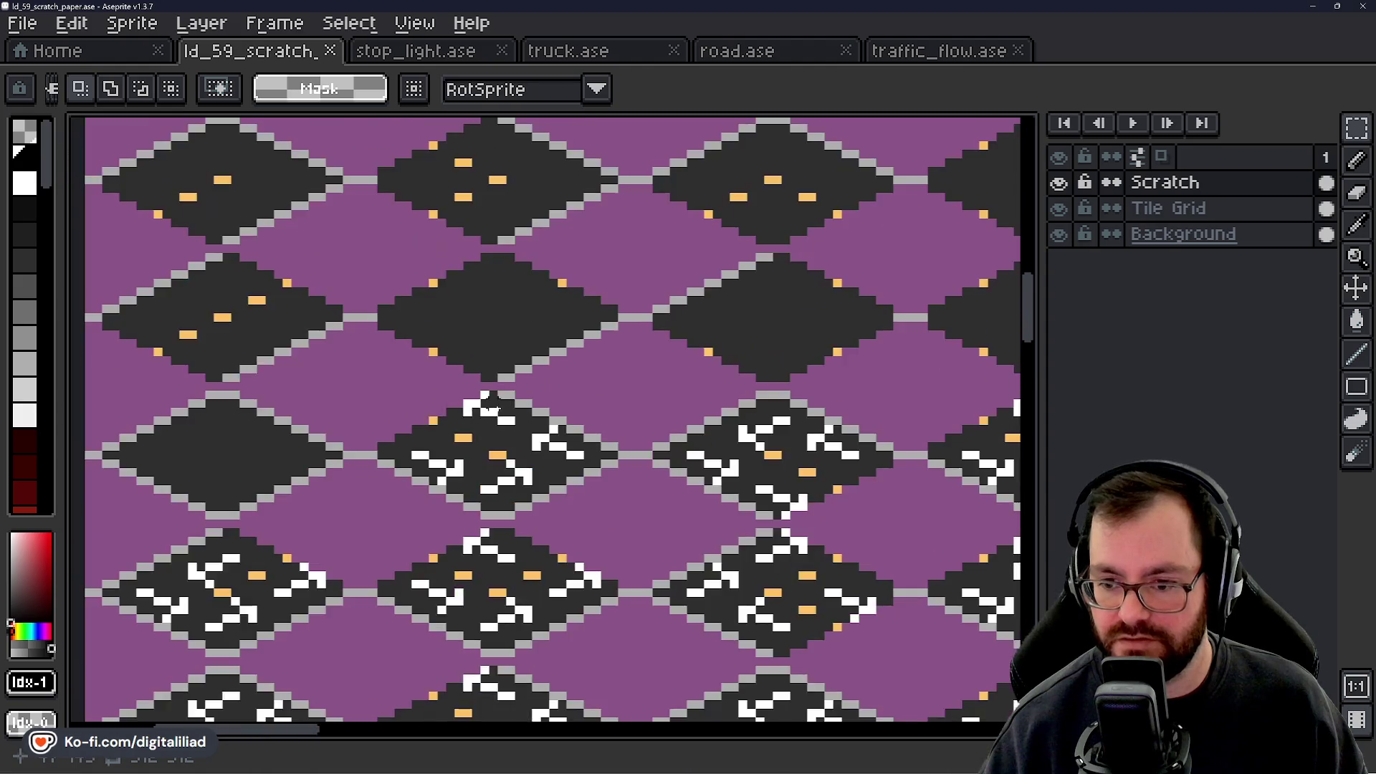
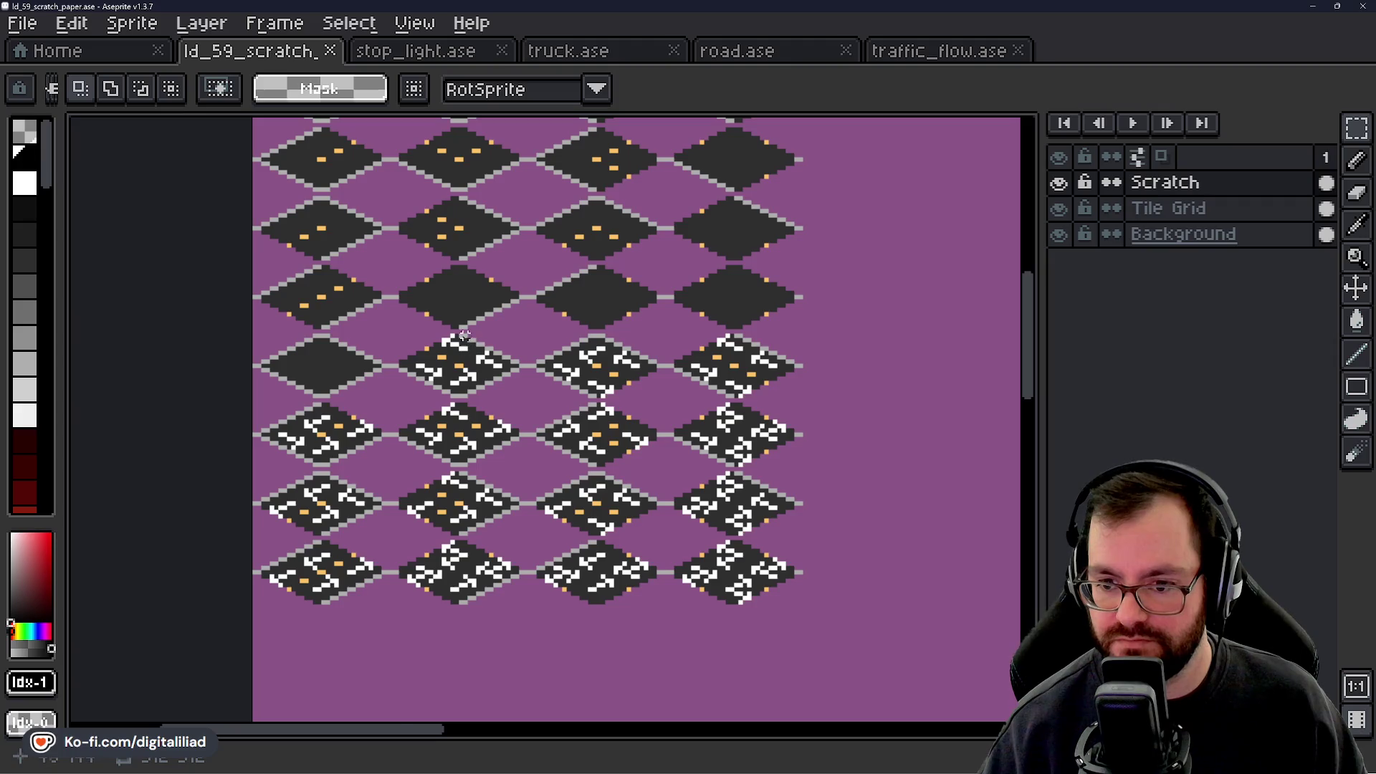
# Select and copy the white road-marking block in the ld_59_scratch sprite.
pyautogui.scroll(5, 464, 335)
pyautogui.moveTo(437, 277); pyautogui.dragTo(413, 277)
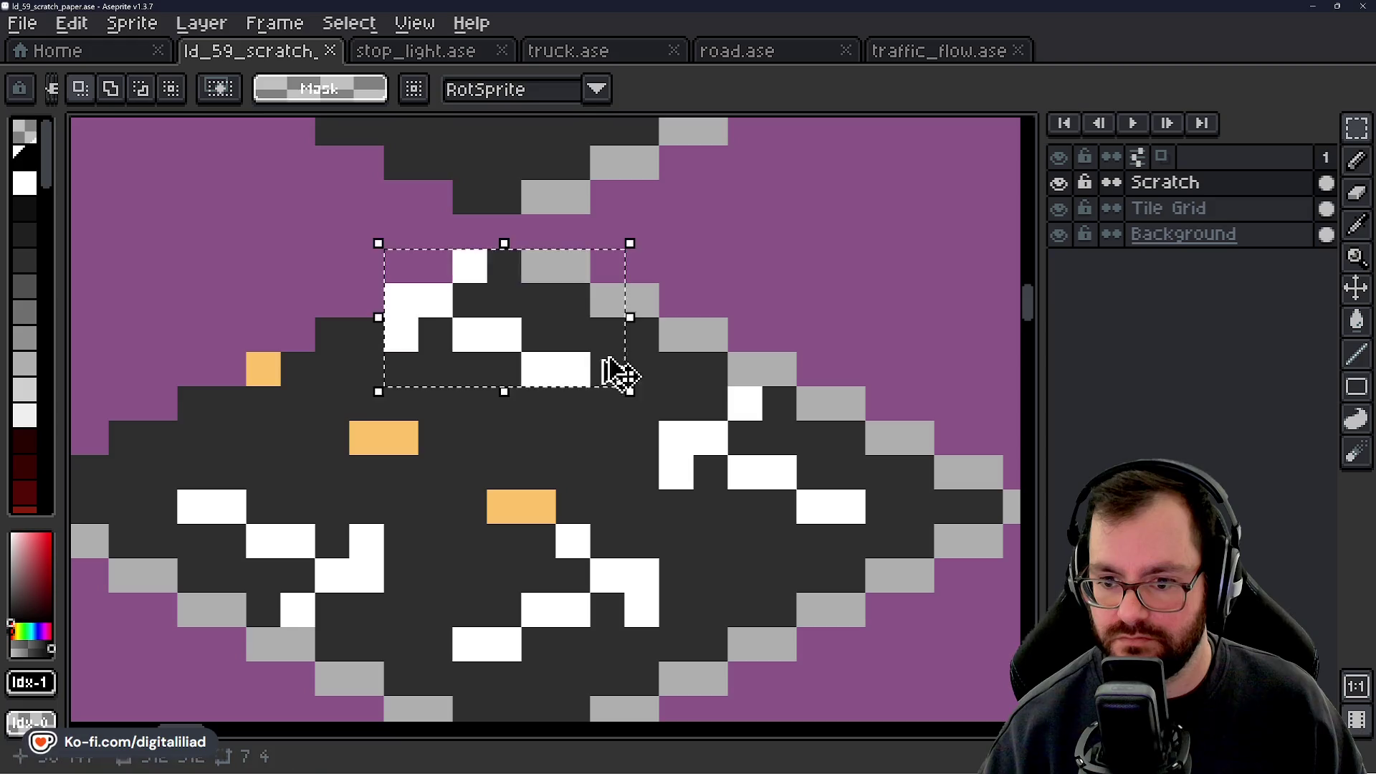
pyautogui.moveTo(417, 249)
pyautogui.mouseDown()
pyautogui.moveTo(616, 384)
pyautogui.moveTo(656, 384)
pyautogui.mouseUp()
pyautogui.hotkey('ctrl', 'c')
# Paste the markings onto traffic_flow's Flow layer, placed over the top-left road tile.
pyautogui.click(928, 51)
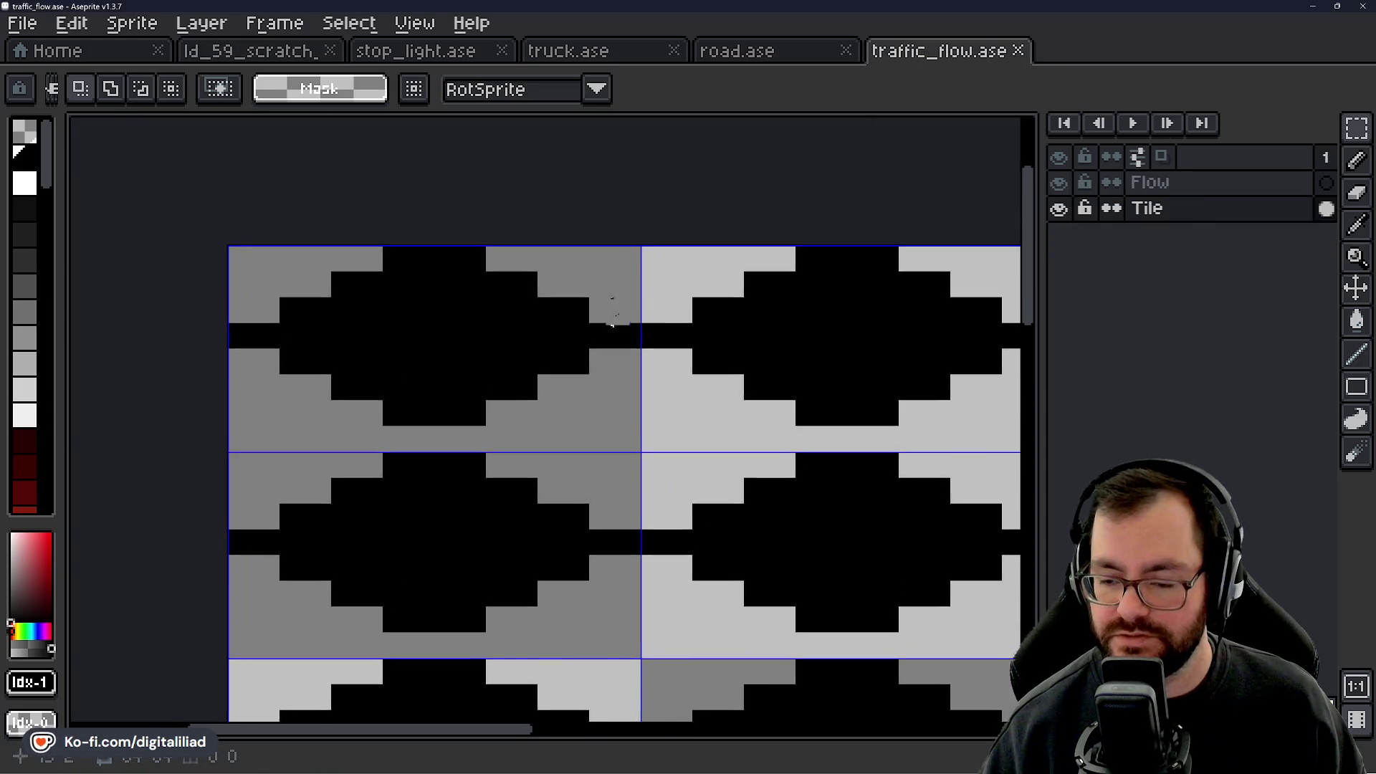
pyautogui.hotkey('ctrl', 'v')
pyautogui.press('Return')
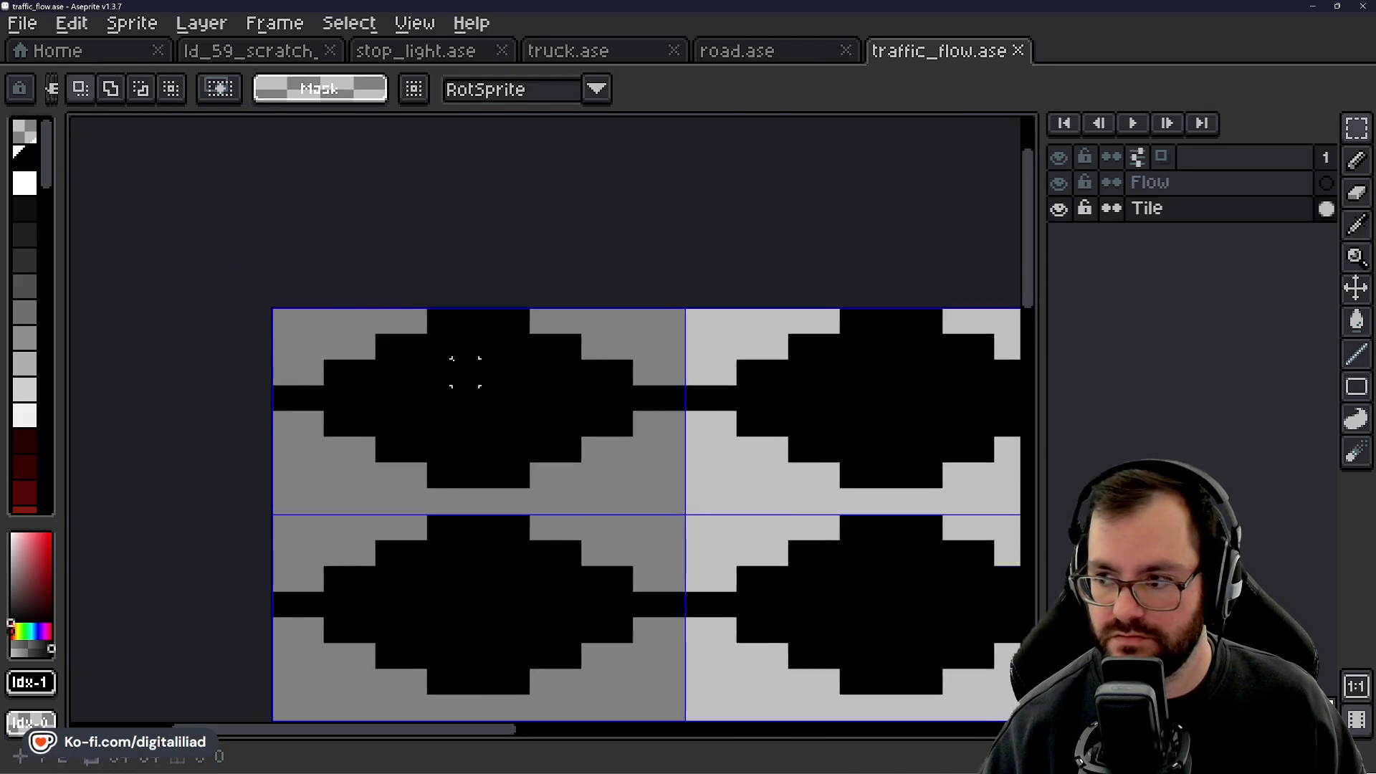
pyautogui.scroll(1, 467, 363)
pyautogui.click(1150, 182)
pyautogui.hotkey('ctrl', 'v')
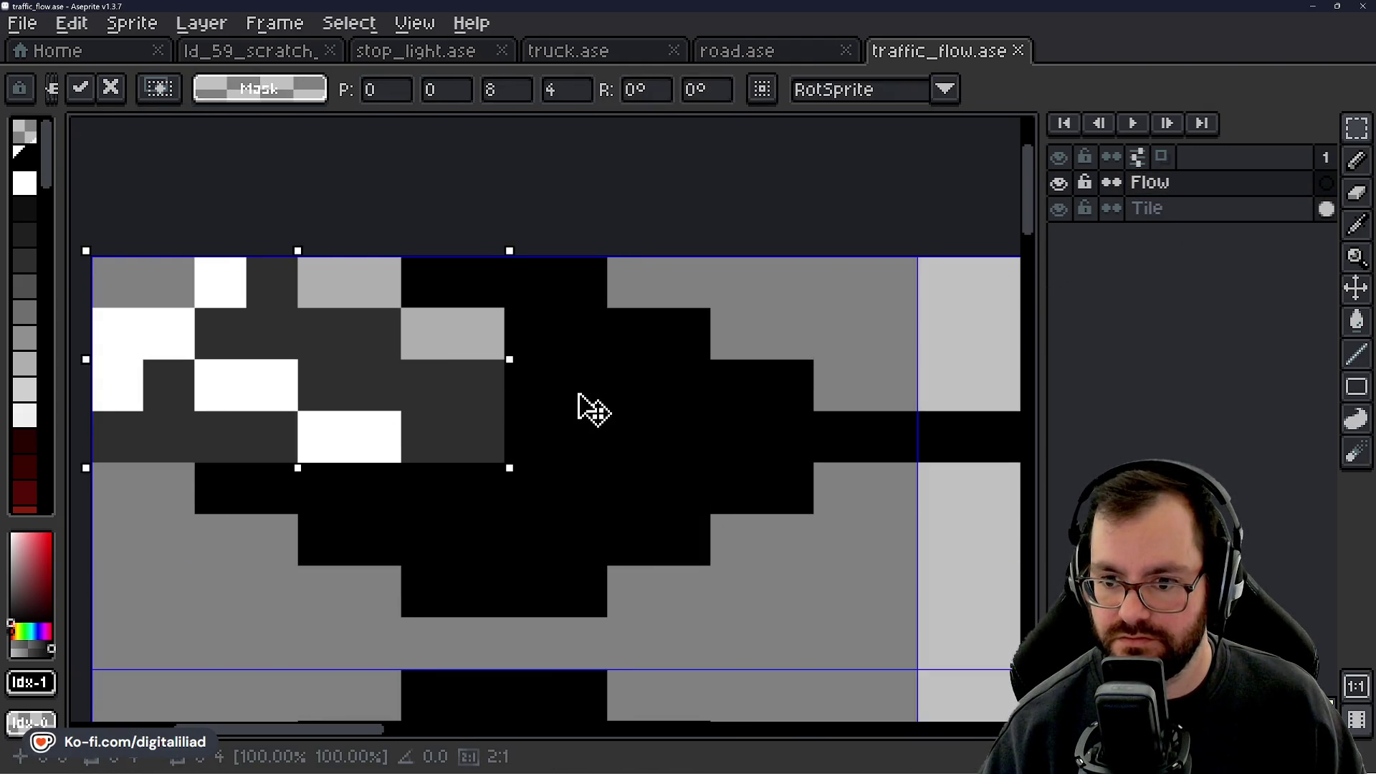
pyautogui.press('Escape')
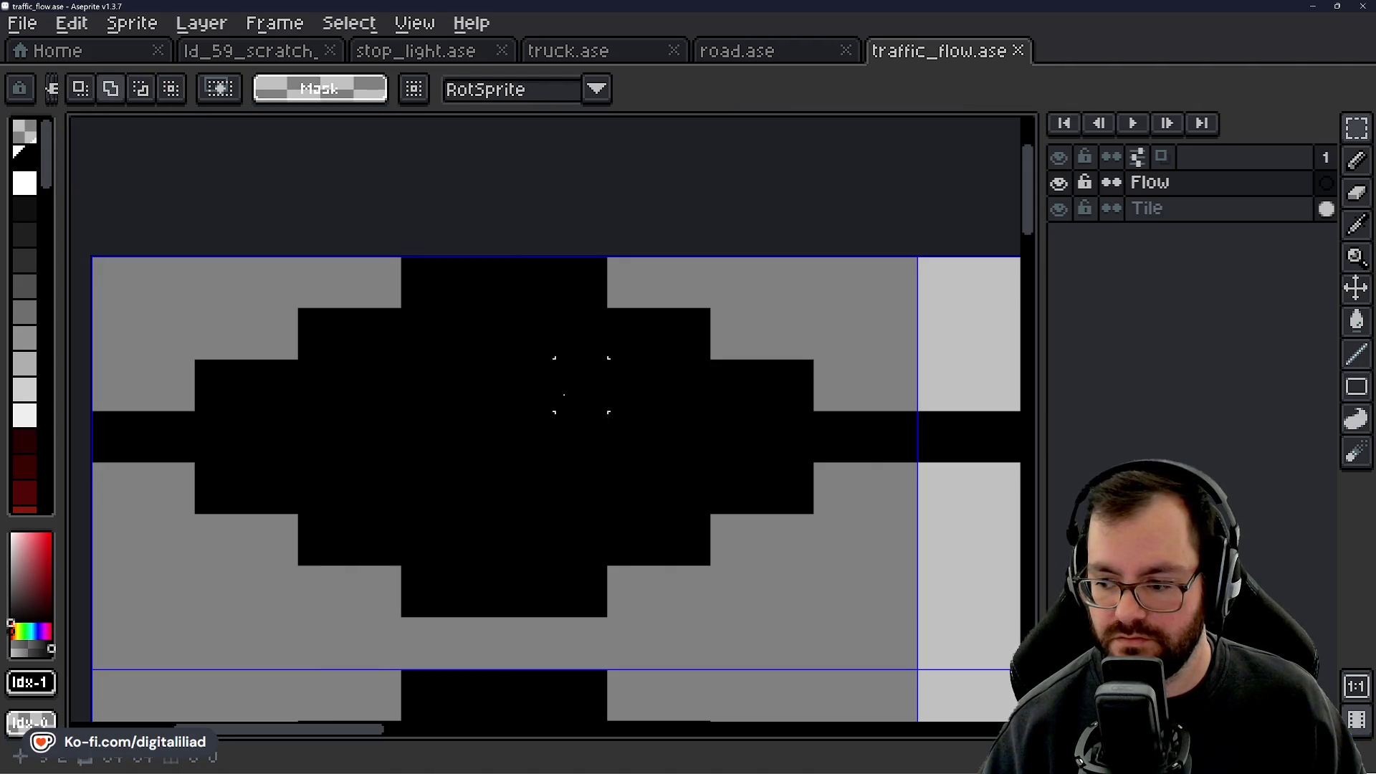
pyautogui.hotkey('ctrl', 'v')
pyautogui.moveTo(556, 399); pyautogui.dragTo(562, 359)
pyautogui.press('Return')
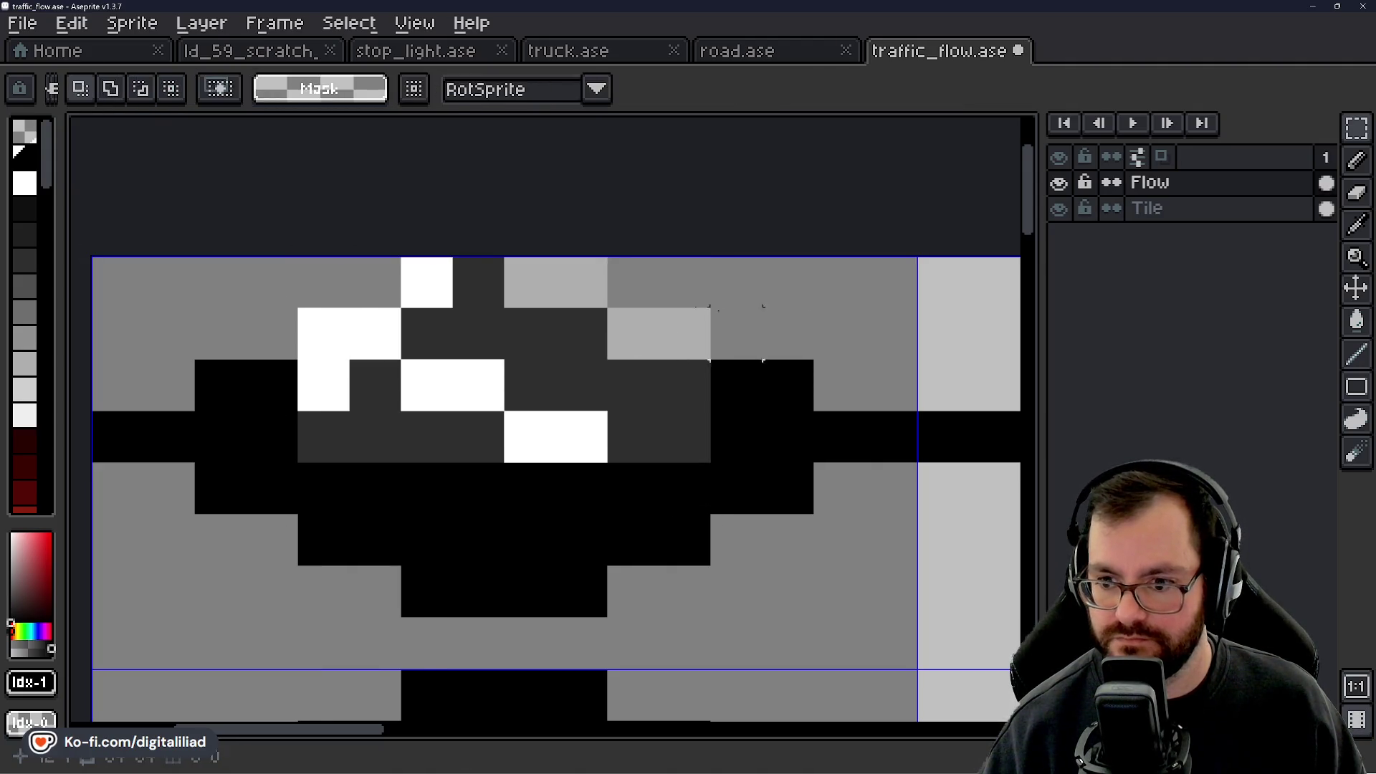
# Erase the leftover grey pixels around the pasted markings.
pyautogui.press('e')
pyautogui.moveTo(471, 286)
pyautogui.mouseDown()
pyautogui.moveTo(578, 332)
pyautogui.moveTo(430, 334)
pyautogui.moveTo(683, 384)
pyautogui.moveTo(671, 432)
pyautogui.moveTo(634, 432)
pyautogui.mouseUp()
pyautogui.moveTo(479, 448)
pyautogui.mouseDown()
pyautogui.moveTo(374, 437)
pyautogui.moveTo(374, 385)
pyautogui.mouseUp()
pyautogui.scroll(-4, 502, 341)
pyautogui.scroll(-1, 502, 341)
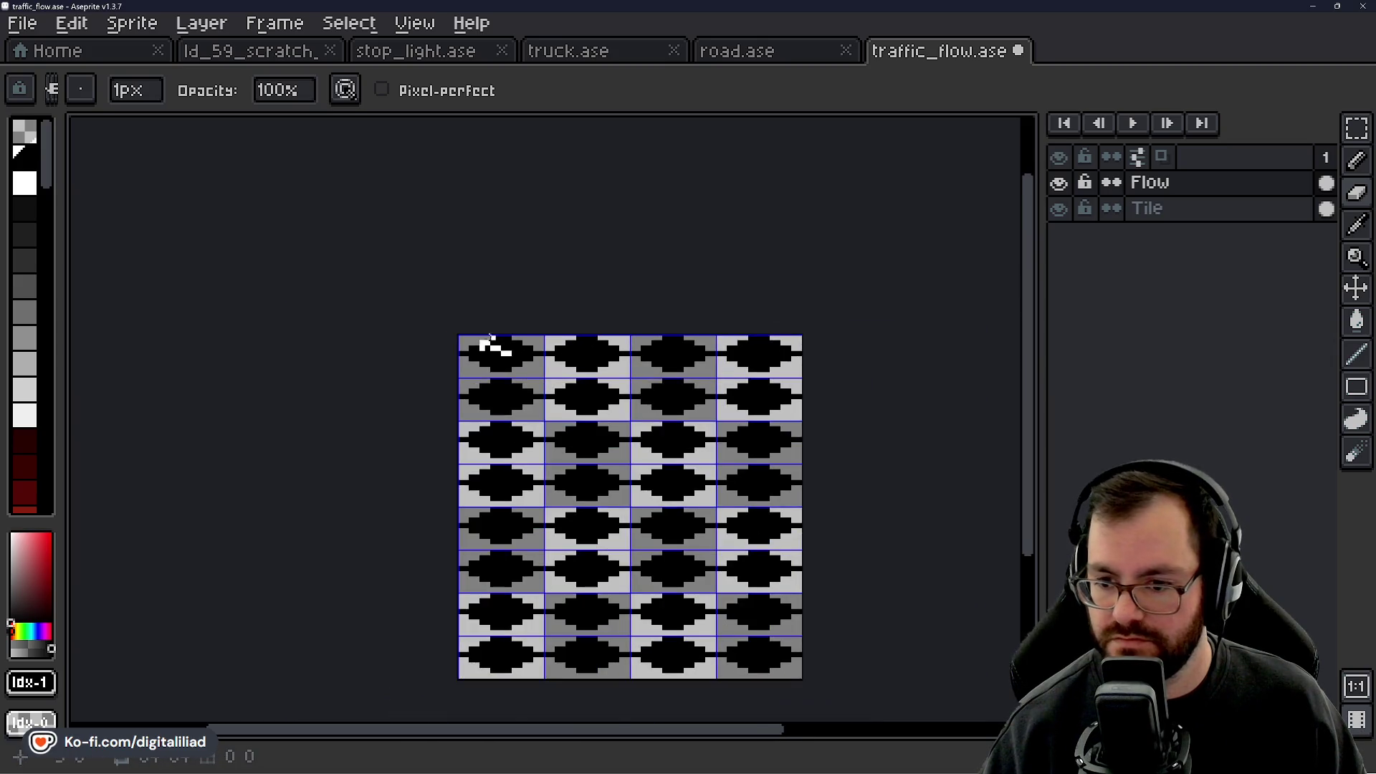
pyautogui.scroll(1, 459, 337)
# Select the second white marking pattern in the ld_59_scratch sprite.
pyautogui.press('w')
pyautogui.scroll(1, 451, 351)
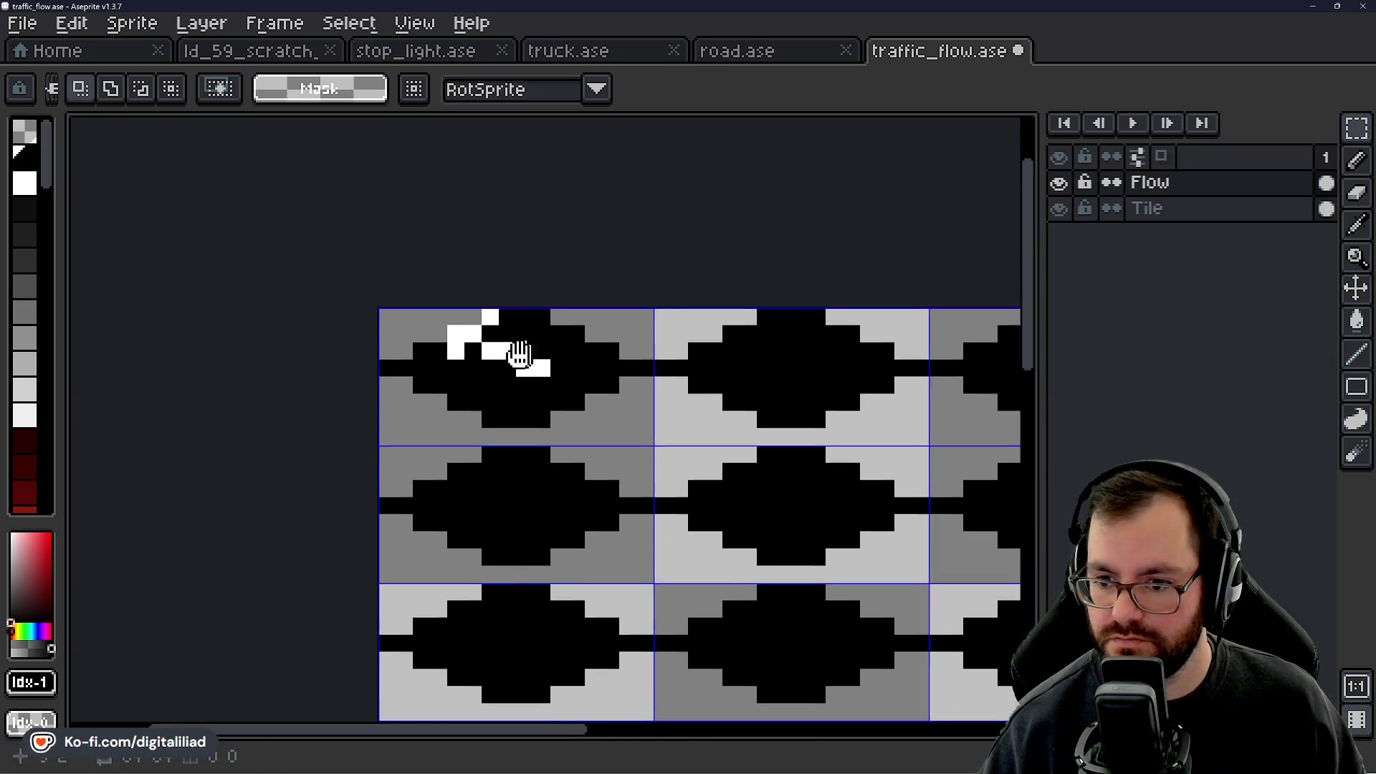
pyautogui.click(304, 56)
pyautogui.scroll(-5, 632, 442)
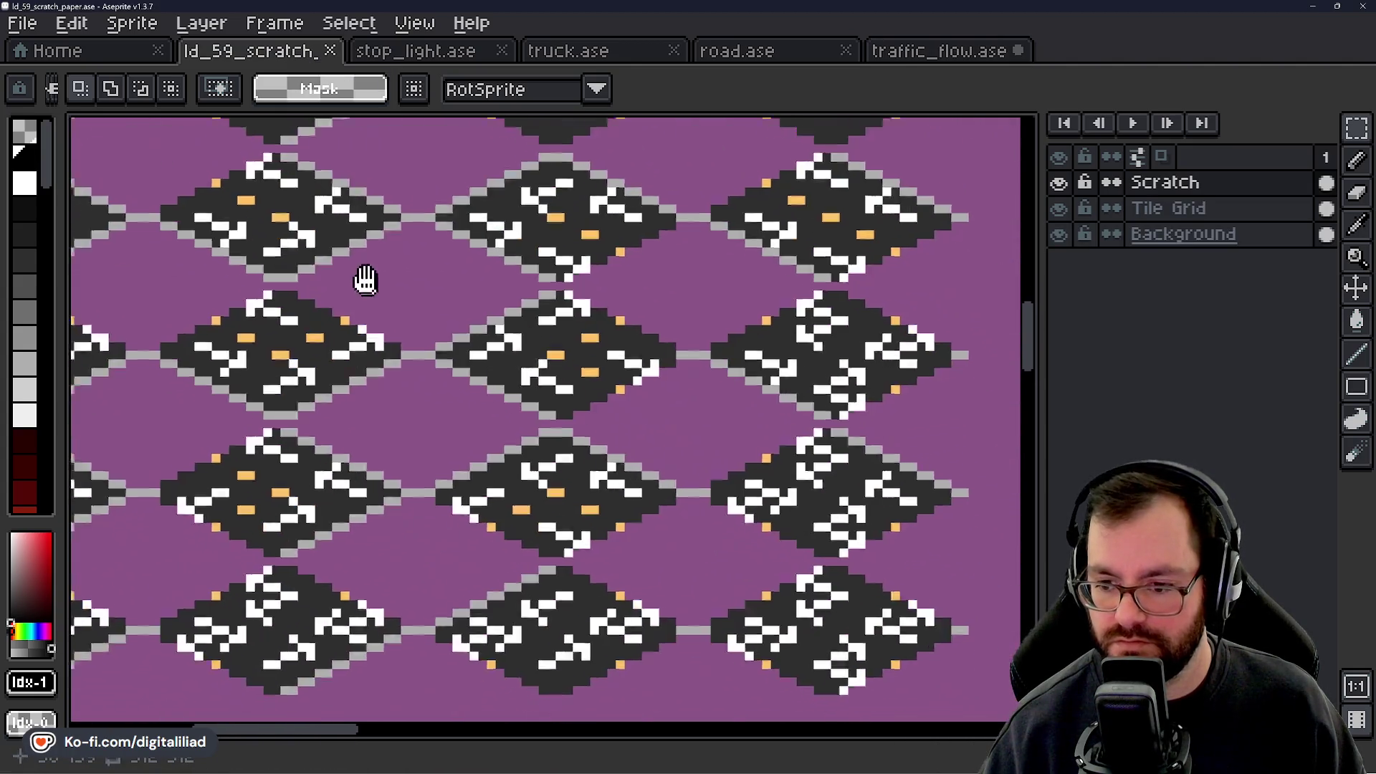
pyautogui.moveTo(365, 280)
pyautogui.mouseDown()
pyautogui.moveTo(630, 547)
pyautogui.moveTo(624, 537)
pyautogui.moveTo(746, 491)
pyautogui.moveTo(326, 425)
pyautogui.moveTo(406, 427)
pyautogui.moveTo(373, 560)
pyautogui.mouseUp()
pyautogui.scroll(4, 373, 559)
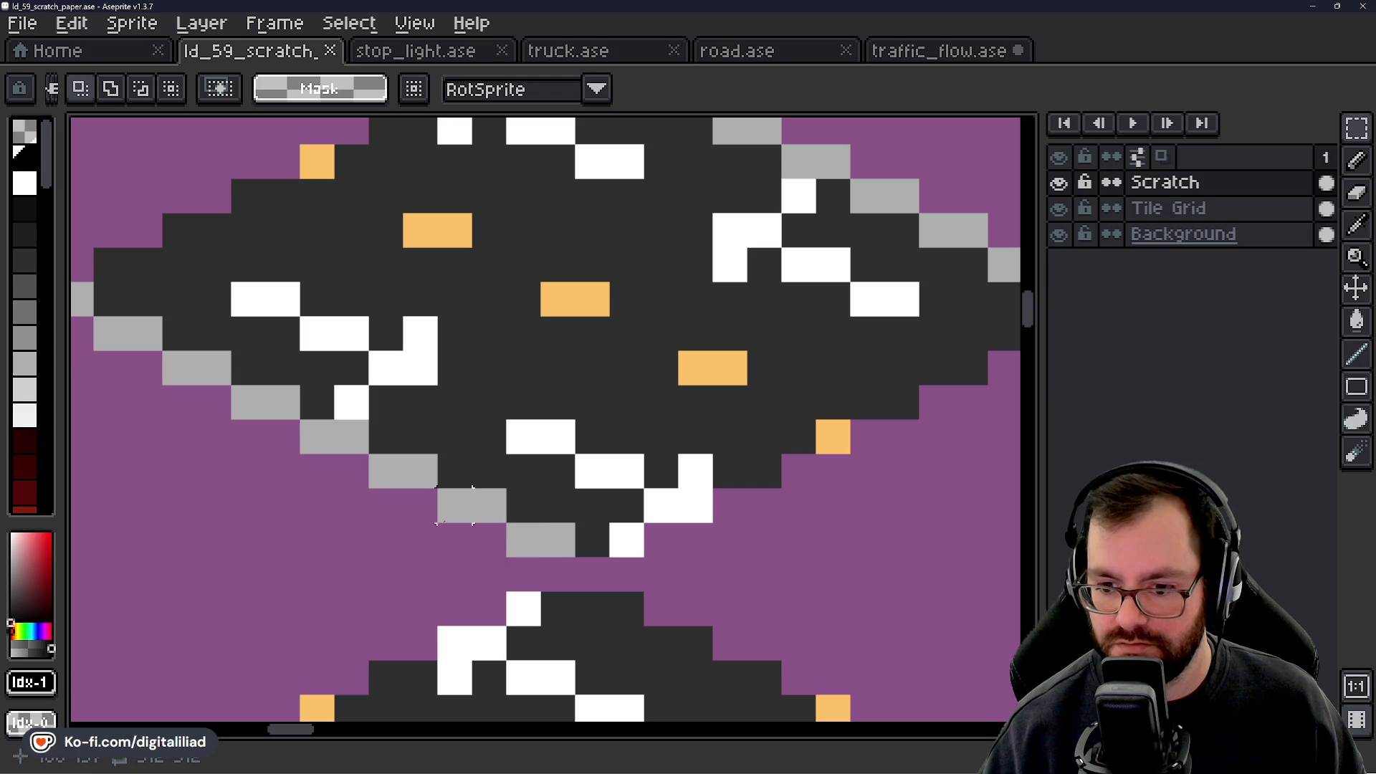
pyautogui.moveTo(455, 541); pyautogui.dragTo(699, 395)
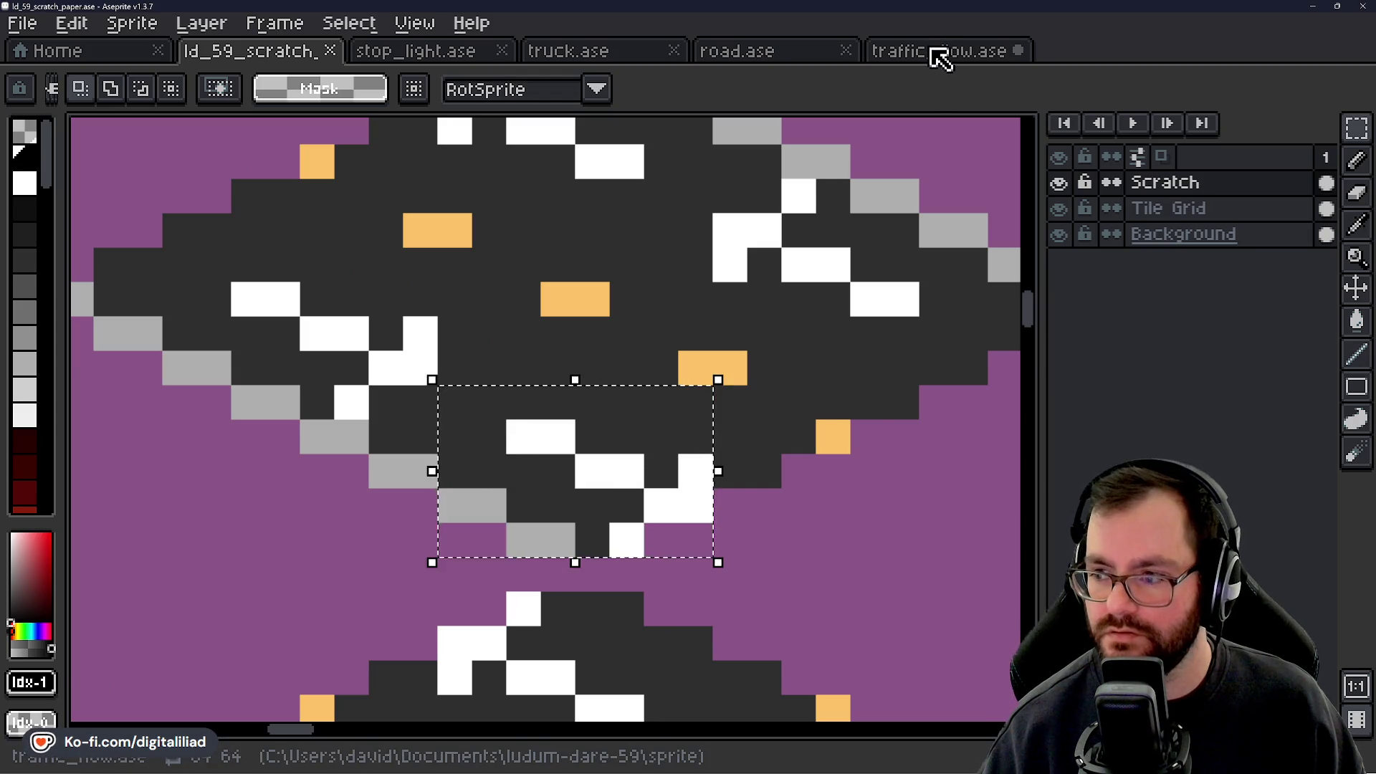
# Paste the marking into traffic_flow and nudge it into the second top-row tile.
pyautogui.click(934, 53)
pyautogui.moveTo(846, 124)
pyautogui.mouseDown()
pyautogui.moveTo(655, 212)
pyautogui.moveTo(706, 183)
pyautogui.mouseUp()
pyautogui.scroll(2, 287, 337)
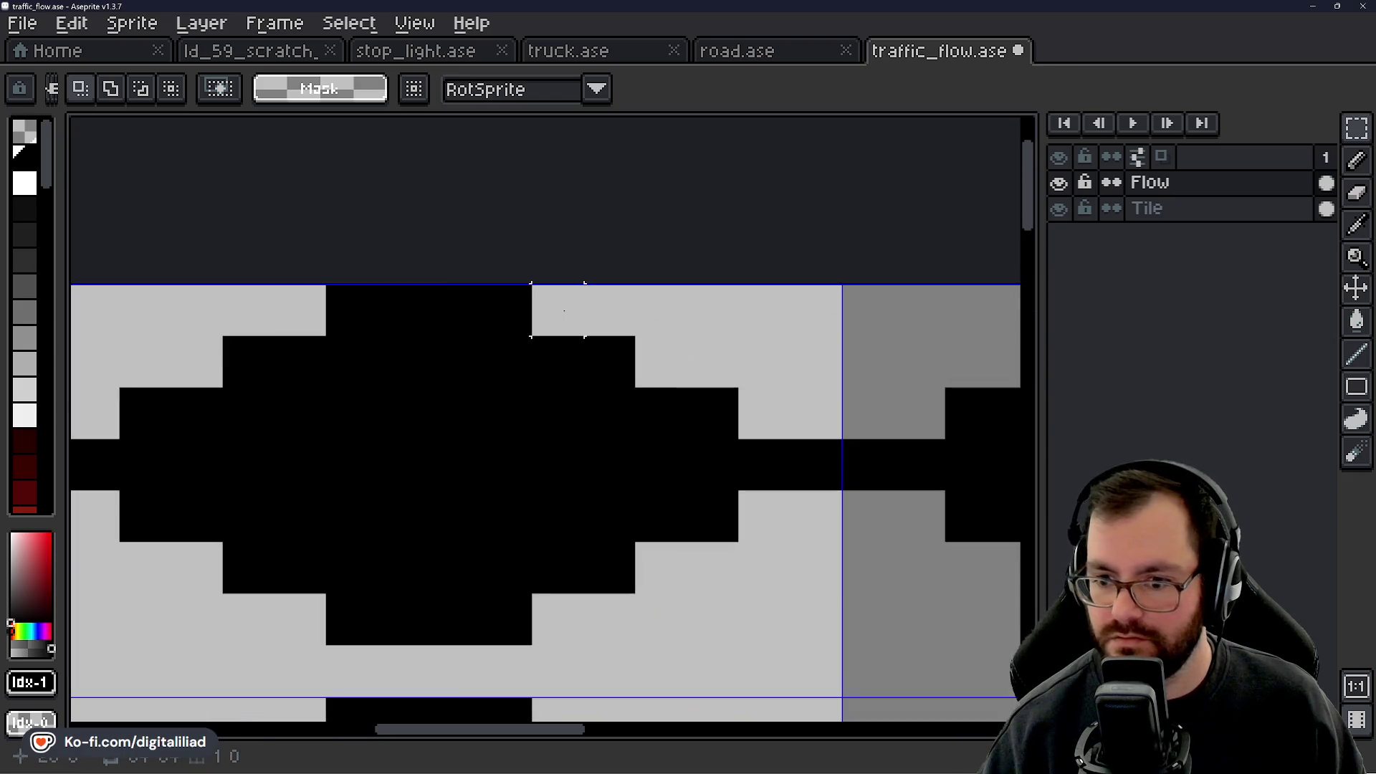
pyautogui.hotkey('ctrl', 'v')
pyautogui.moveTo(552, 421)
pyautogui.mouseDown()
pyautogui.moveTo(443, 531)
pyautogui.moveTo(522, 450)
pyautogui.mouseUp()
# Pencil the stray pixel in the new marking back to black.
pyautogui.press('b')
pyautogui.moveTo(327, 486)
pyautogui.mouseDown()
pyautogui.moveTo(585, 487)
pyautogui.moveTo(534, 538)
pyautogui.moveTo(327, 435)
pyautogui.moveTo(326, 332)
pyautogui.moveTo(688, 331)
pyautogui.moveTo(533, 383)
pyautogui.mouseUp()
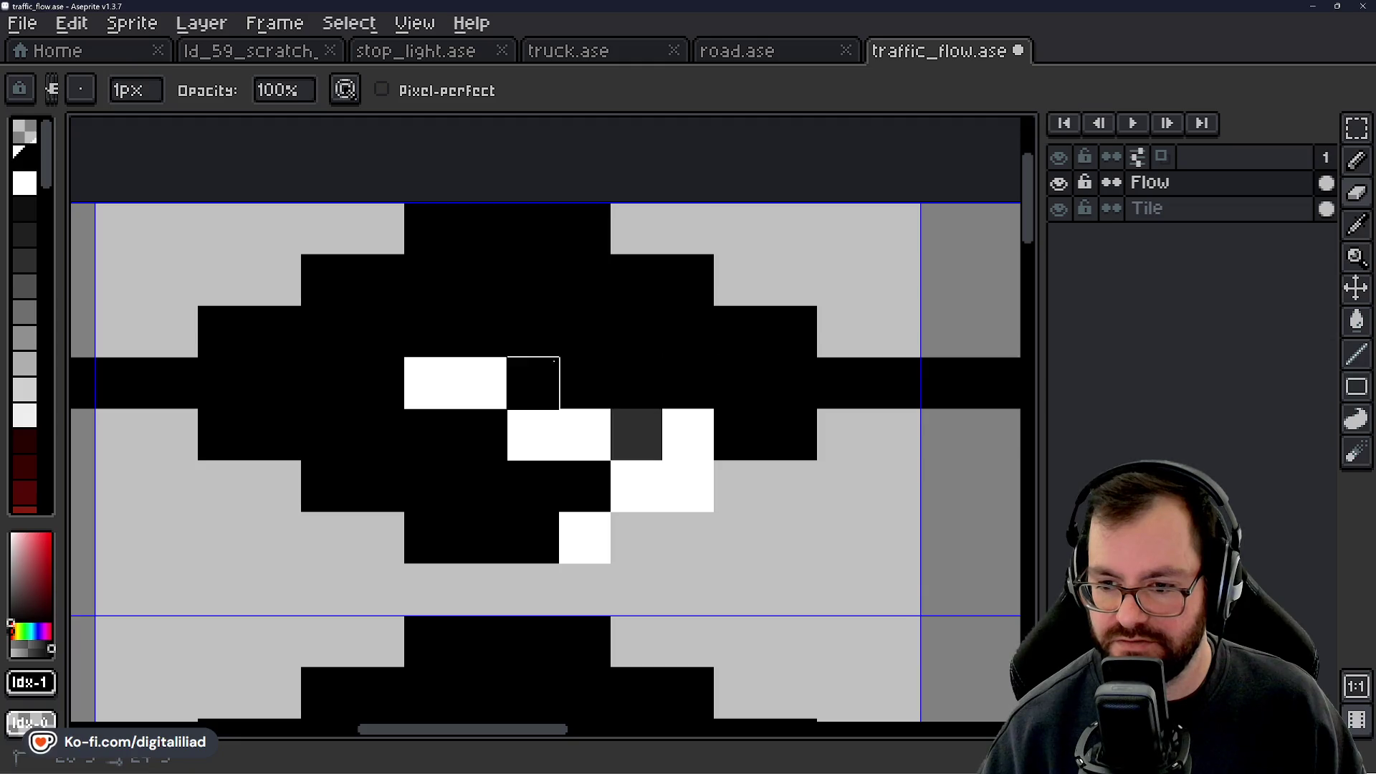
pyautogui.scroll(-5, 533, 303)
pyautogui.scroll(2, 482, 304)
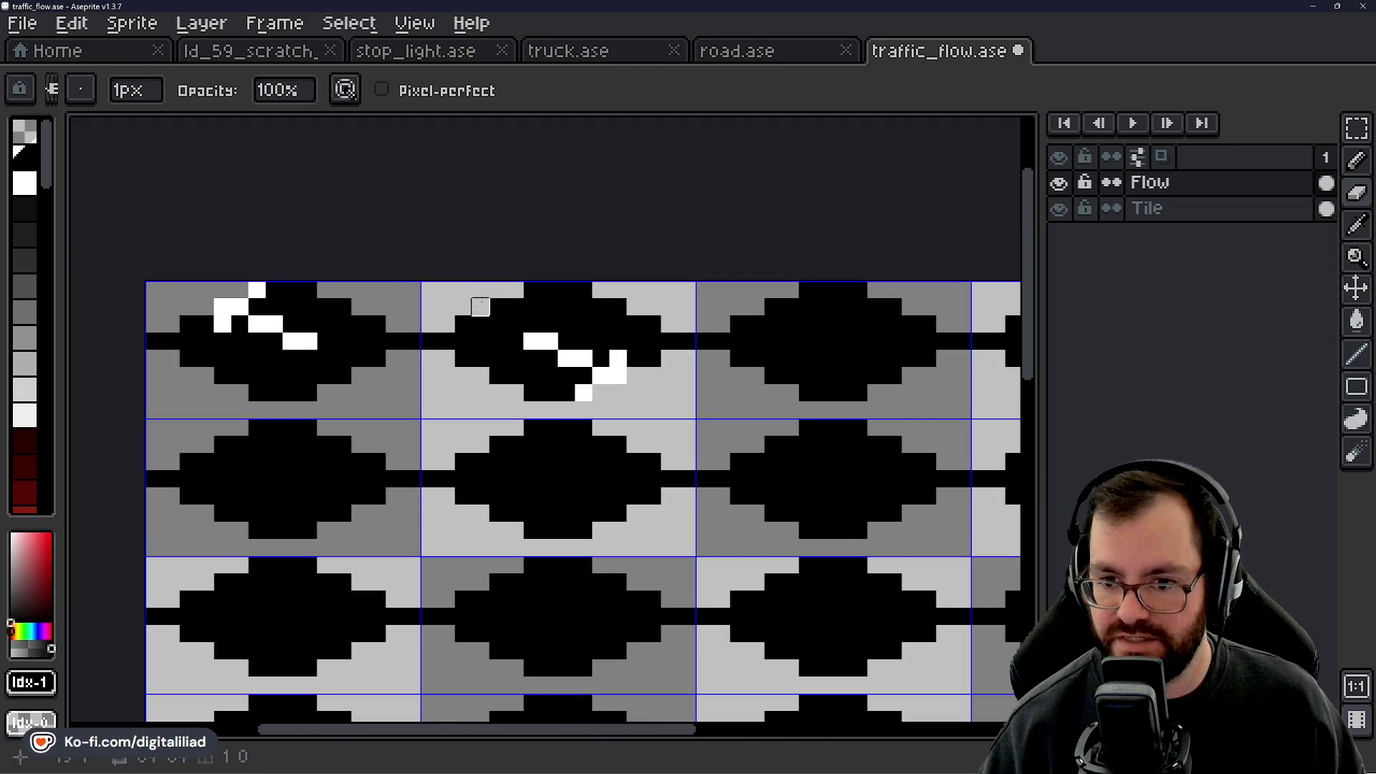
# Save traffic_flow.ase with the two new top-row markings.
pyautogui.click(1356, 129)
pyautogui.moveTo(582, 307); pyautogui.dragTo(550, 313)
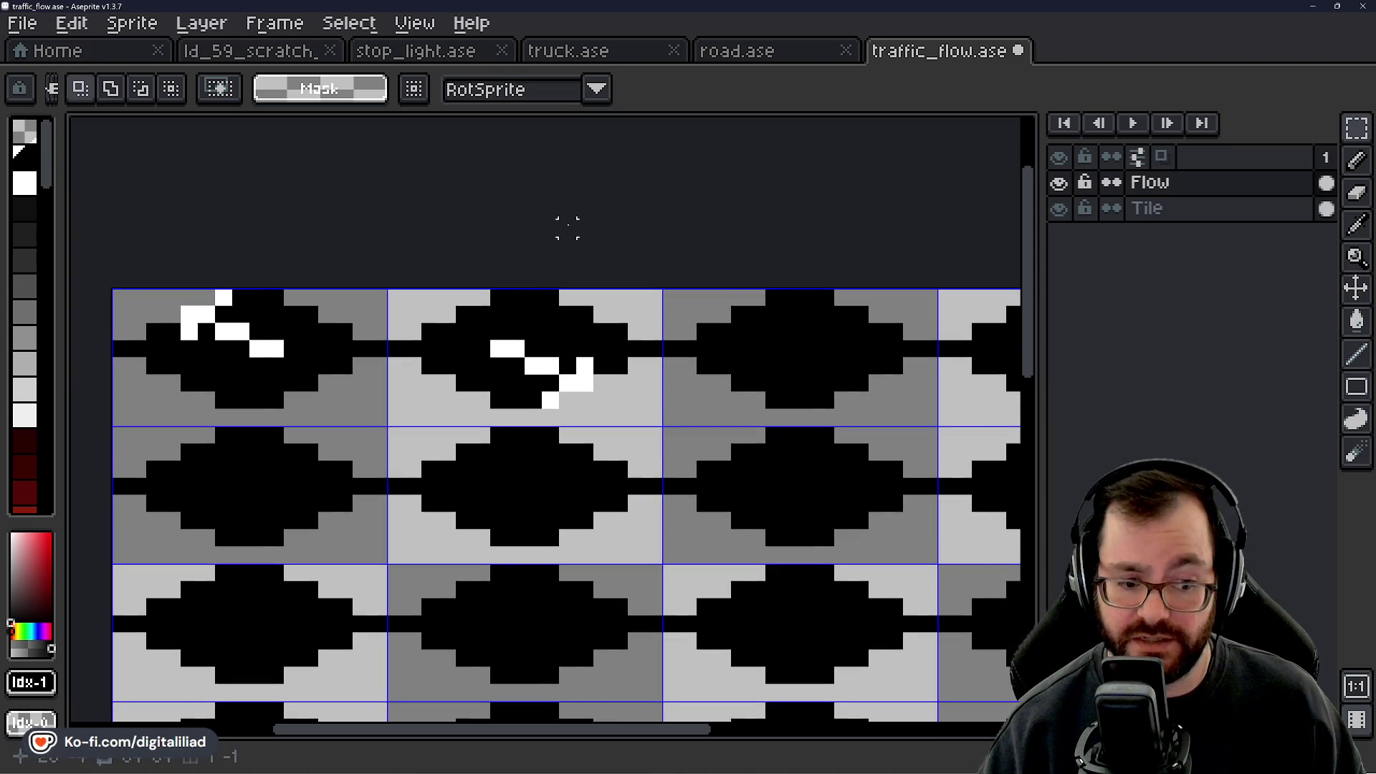
pyautogui.moveTo(619, 194)
pyautogui.mouseDown()
pyautogui.moveTo(645, 215)
pyautogui.moveTo(630, 239)
pyautogui.moveTo(578, 241)
pyautogui.moveTo(634, 277)
pyautogui.moveTo(619, 236)
pyautogui.mouseUp()
pyautogui.hotkey('ctrl', 's')
pyautogui.scroll(-3, 619, 238)
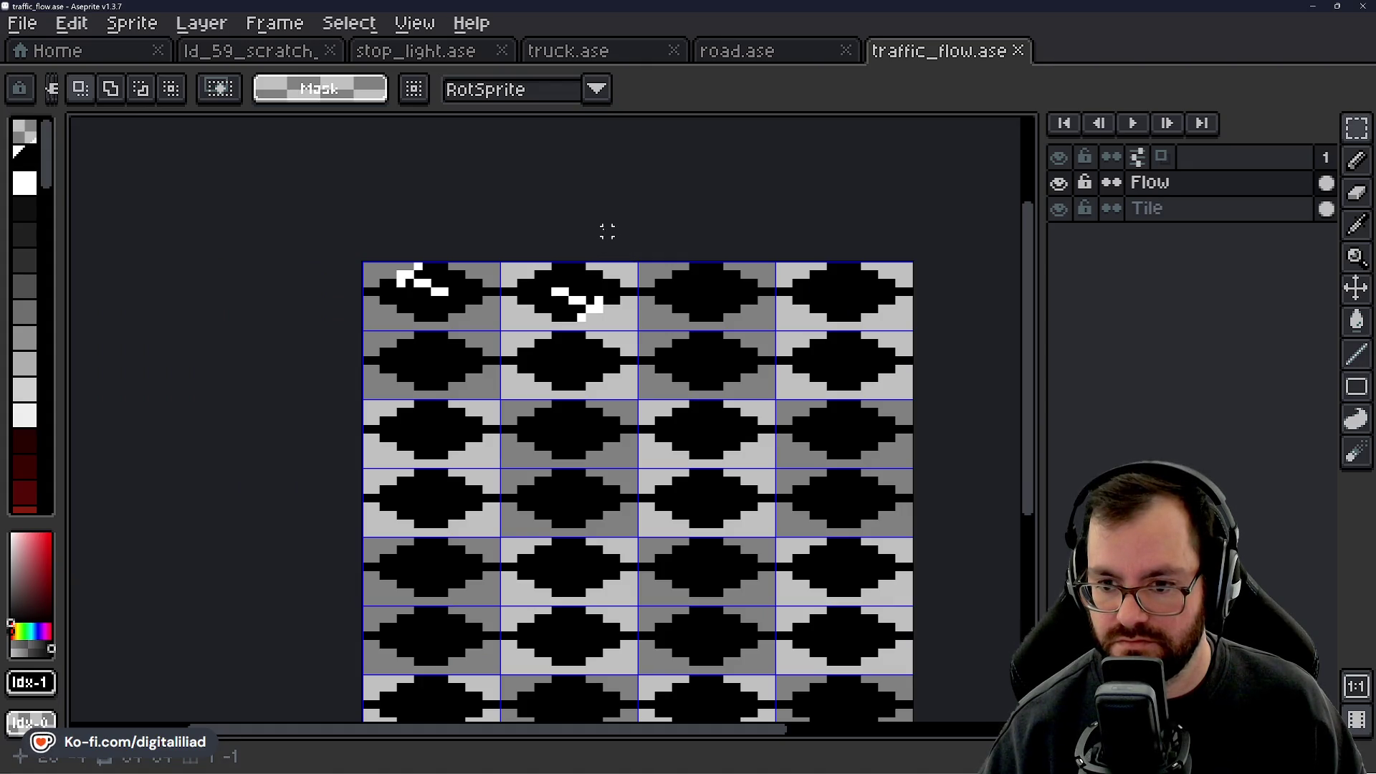
pyautogui.scroll(2, 441, 291)
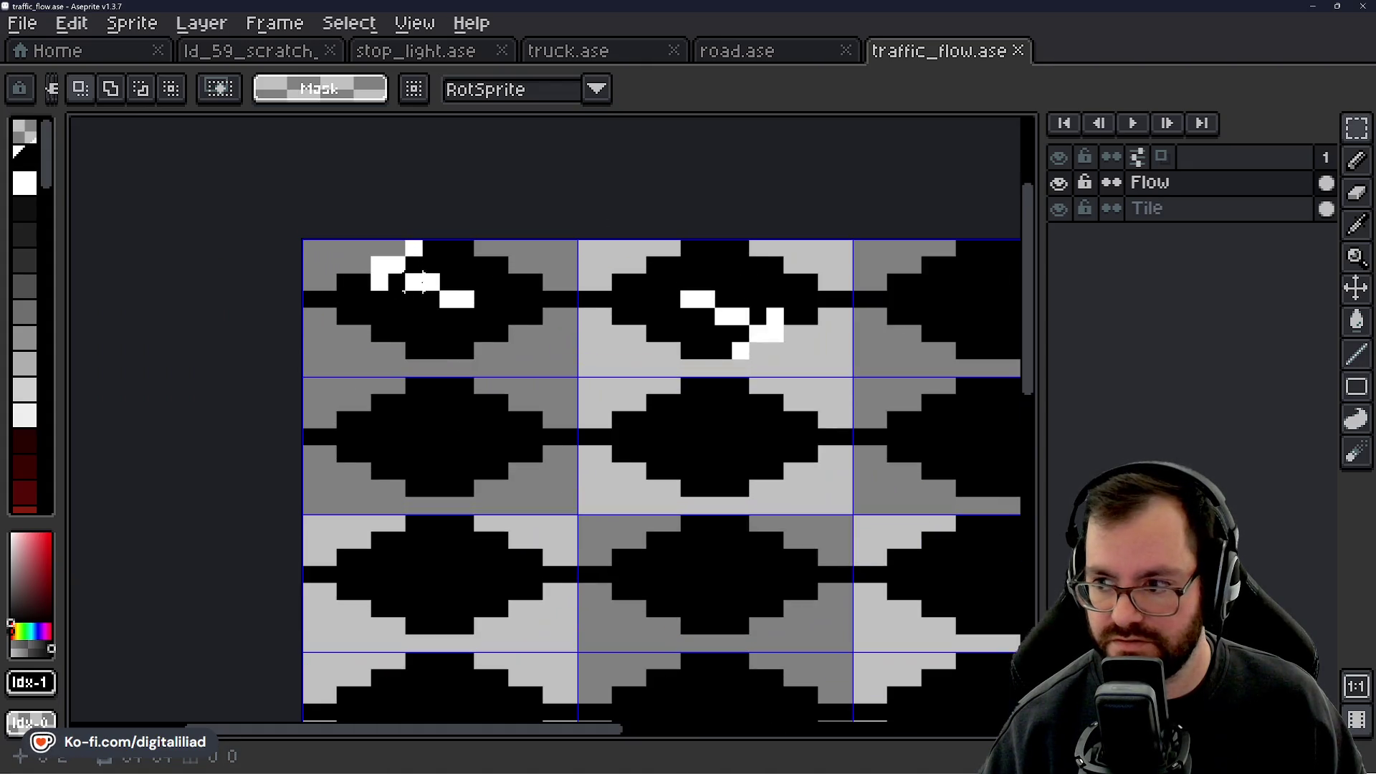
# Shift the top-row markings one tile to the right.
pyautogui.hotkey('ctrl', 'a')
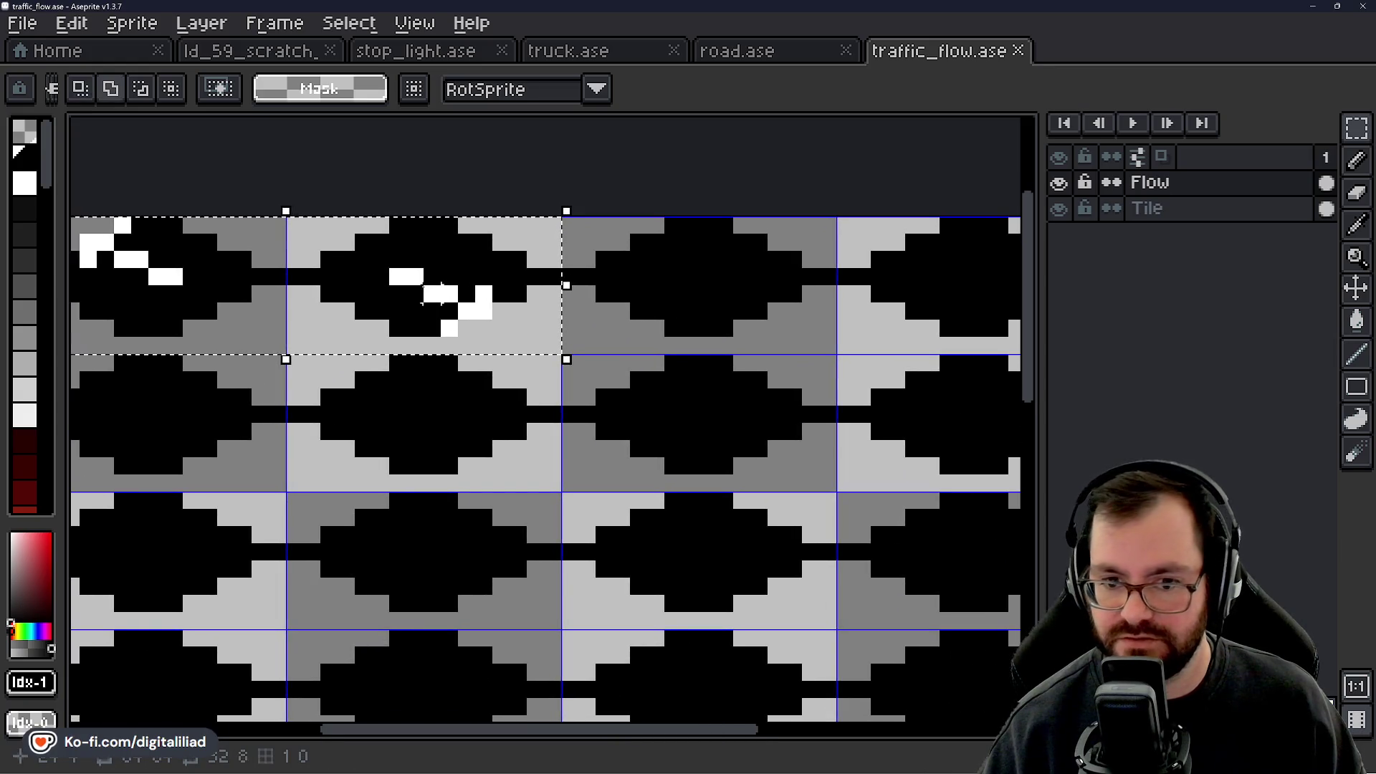
pyautogui.click(545, 307)
pyautogui.moveTo(545, 307); pyautogui.dragTo(596, 308)
pyautogui.click(537, 171)
pyautogui.scroll(-3, 522, 307)
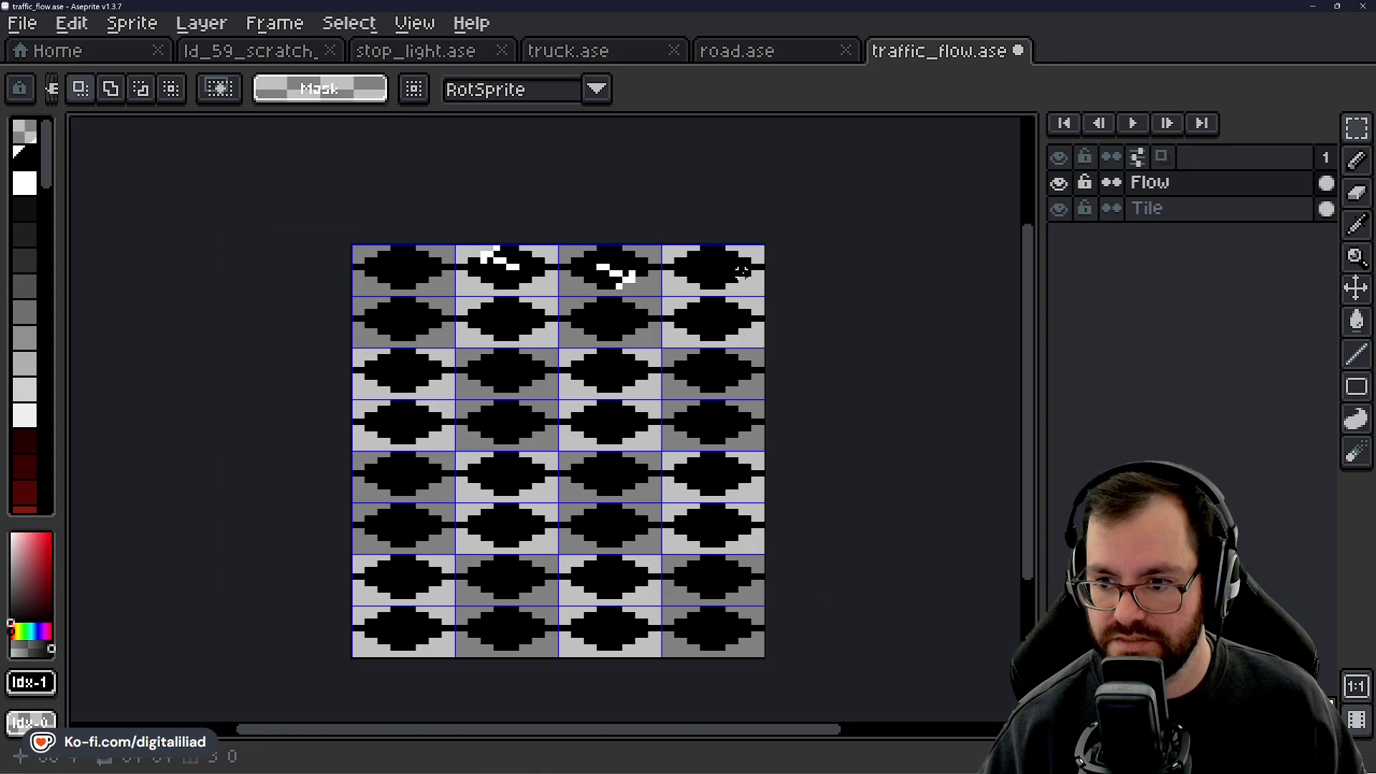
pyautogui.scroll(2, 742, 271)
pyautogui.scroll(-1, 723, 270)
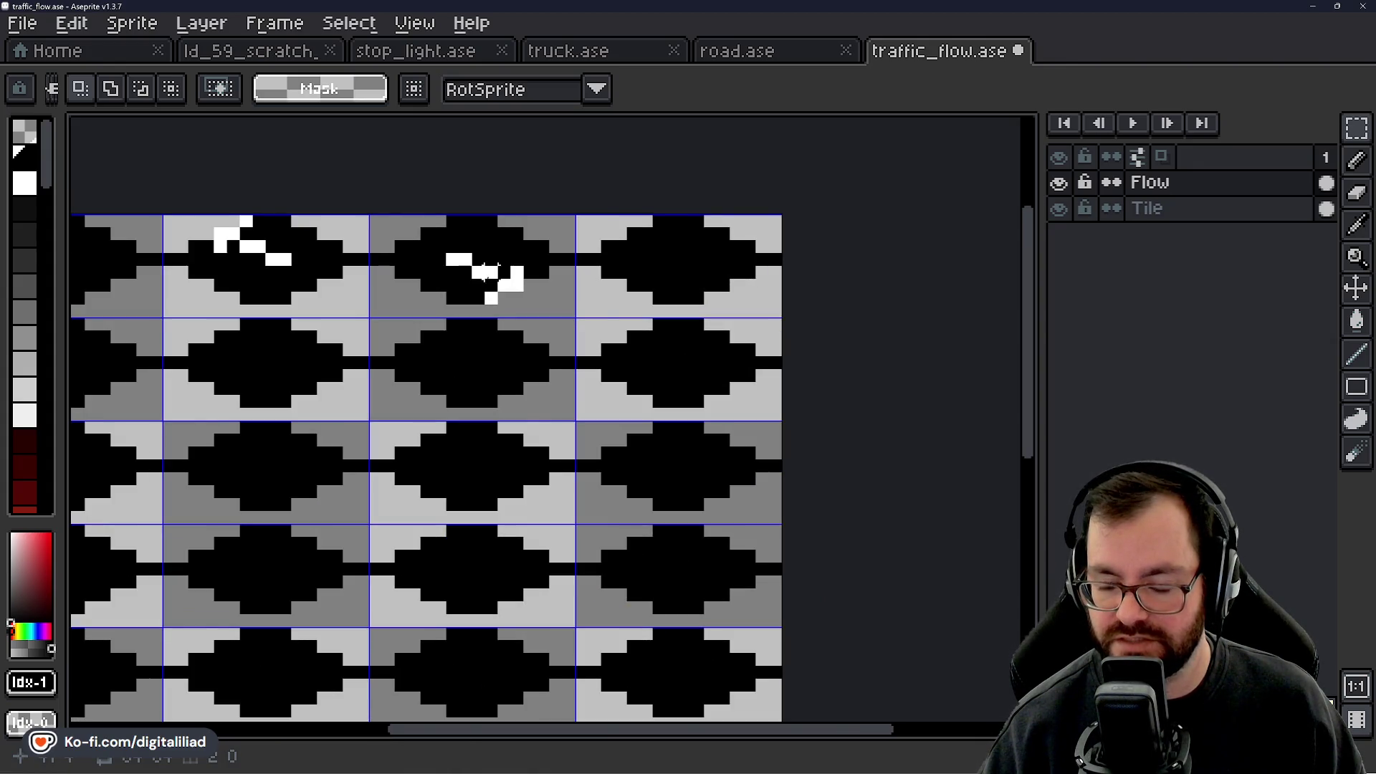
pyautogui.scroll(-2, 617, 251)
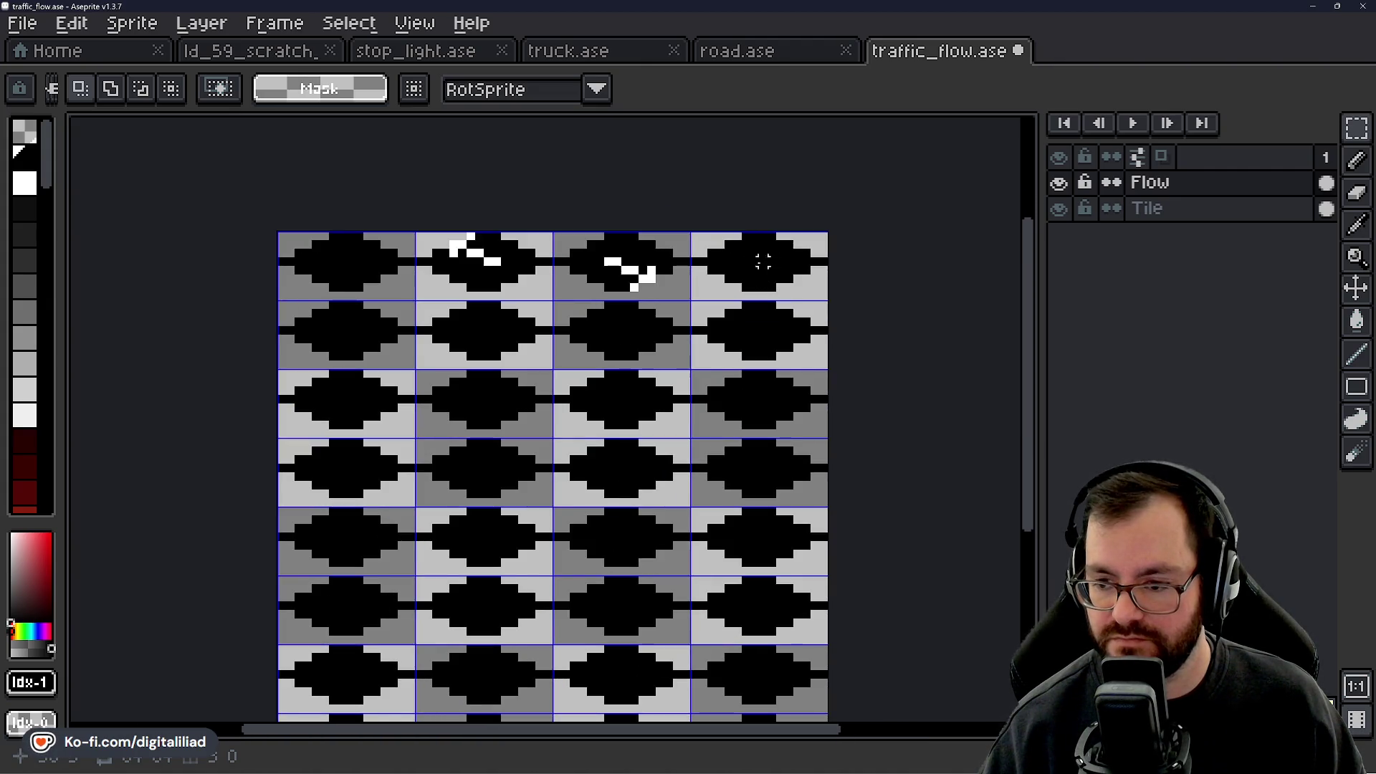
pyautogui.scroll(1, 481, 287)
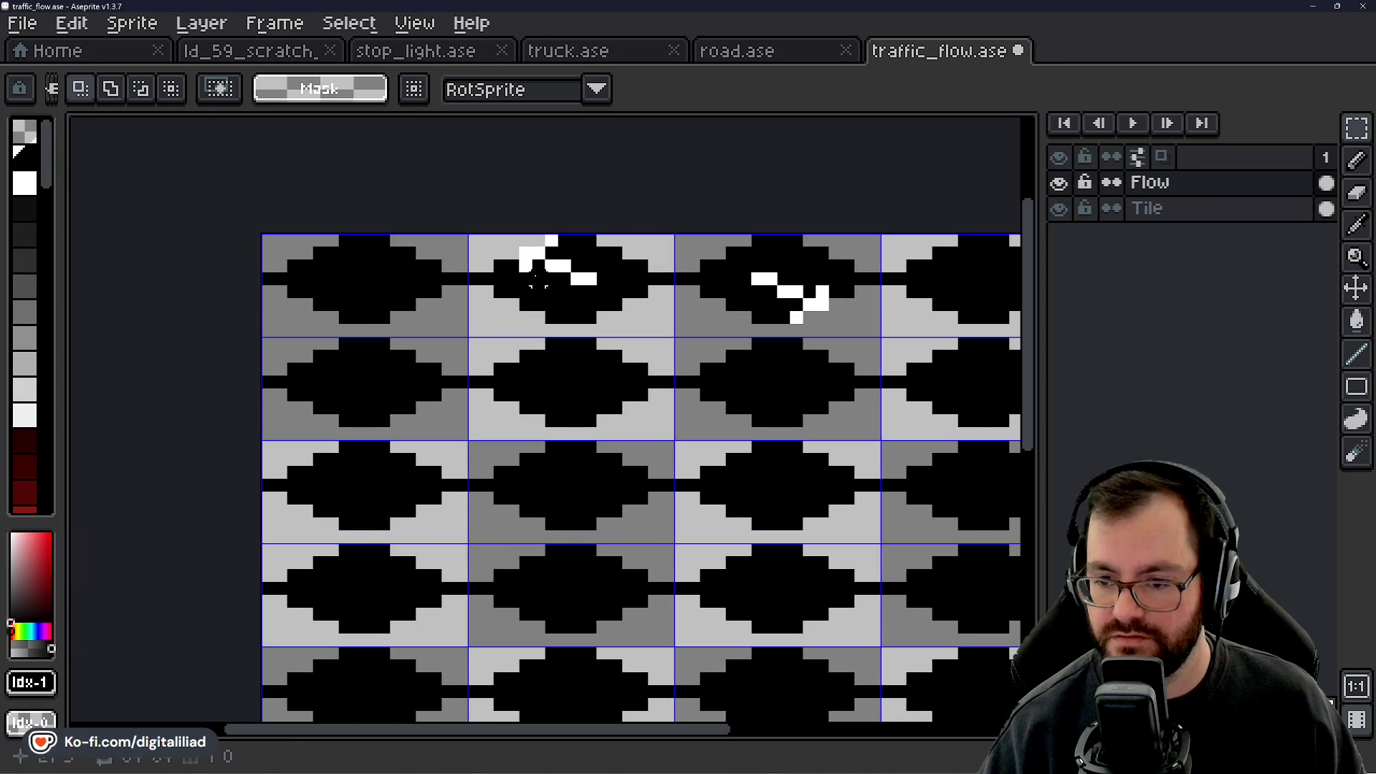
# Copy both markings into column 1 of rows 2 and 3, flipped horizontally.
pyautogui.click(587, 292)
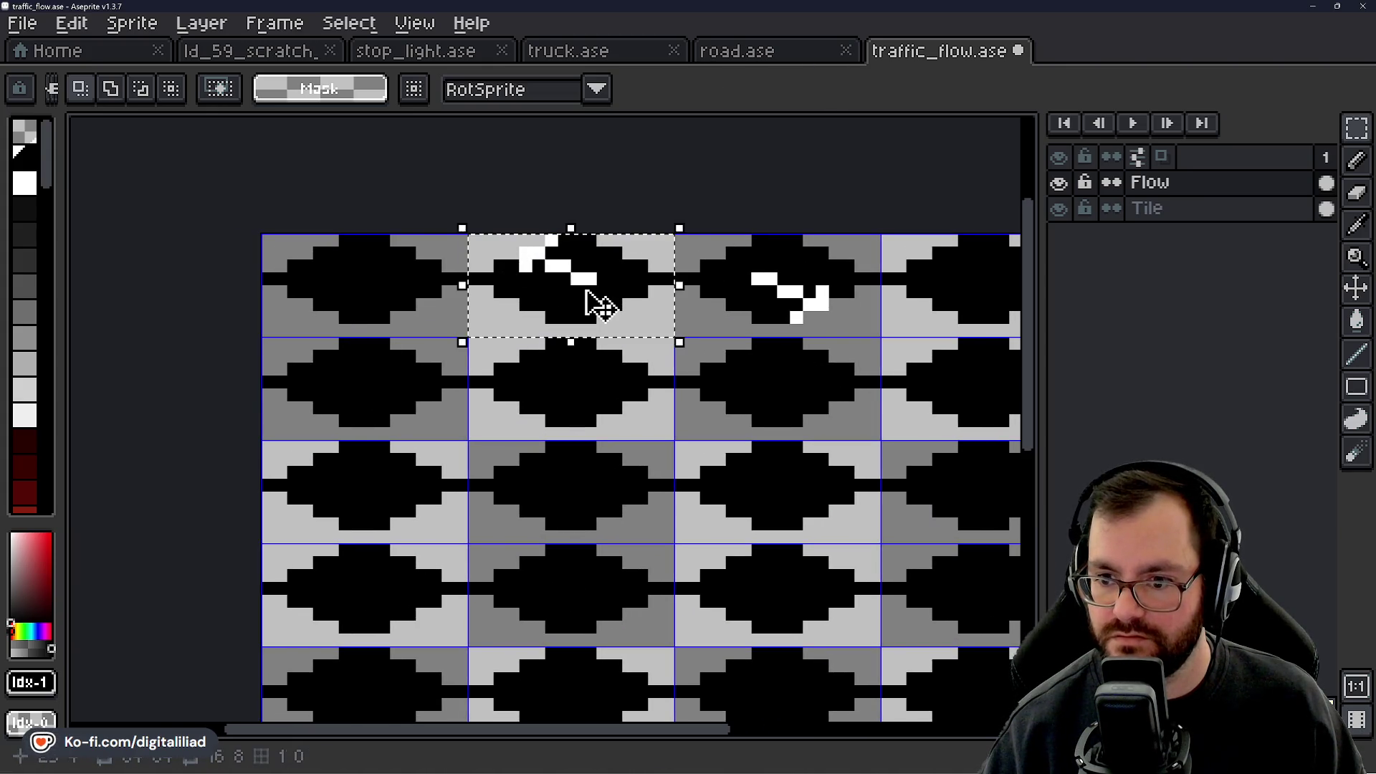
pyautogui.moveTo(608, 298); pyautogui.dragTo(452, 376)
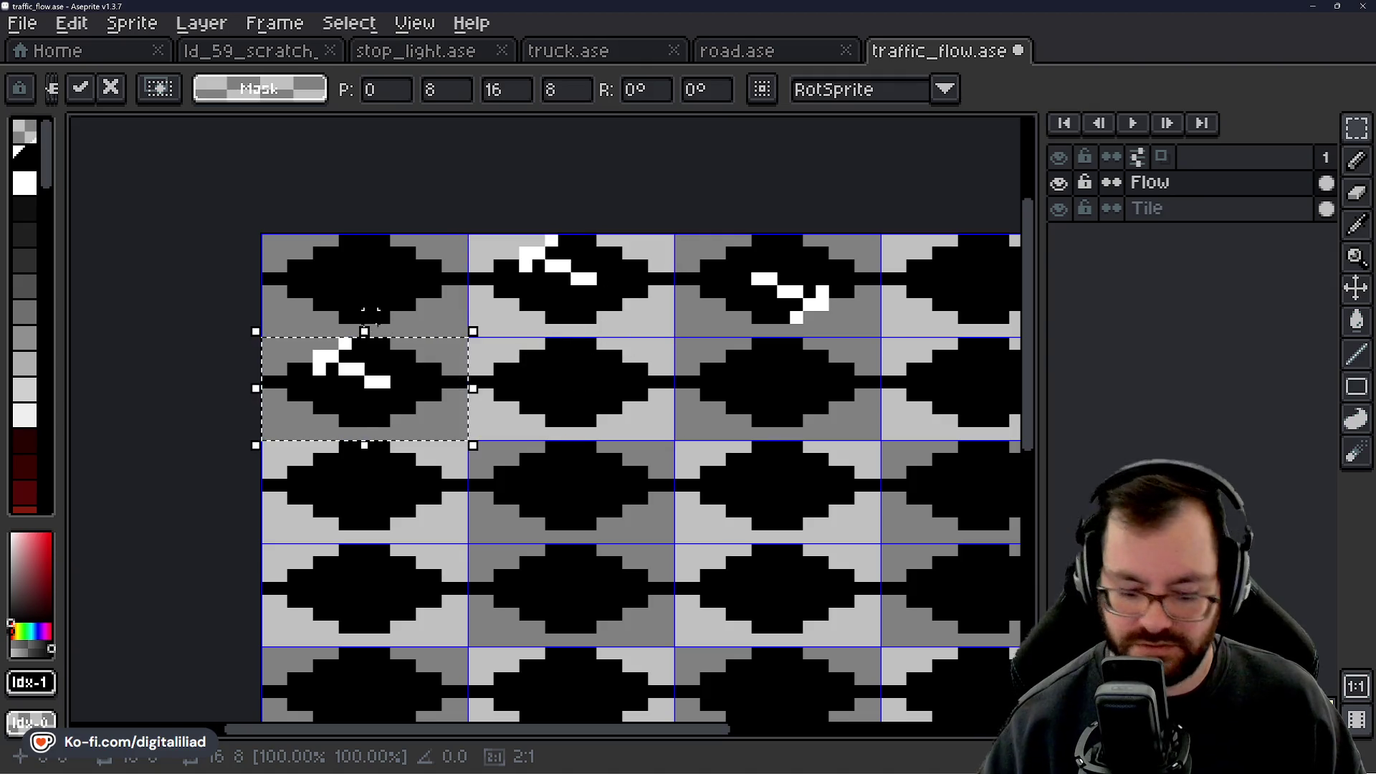
pyautogui.hotkey('shift', 'h')
pyautogui.press('Return')
pyautogui.click(853, 313)
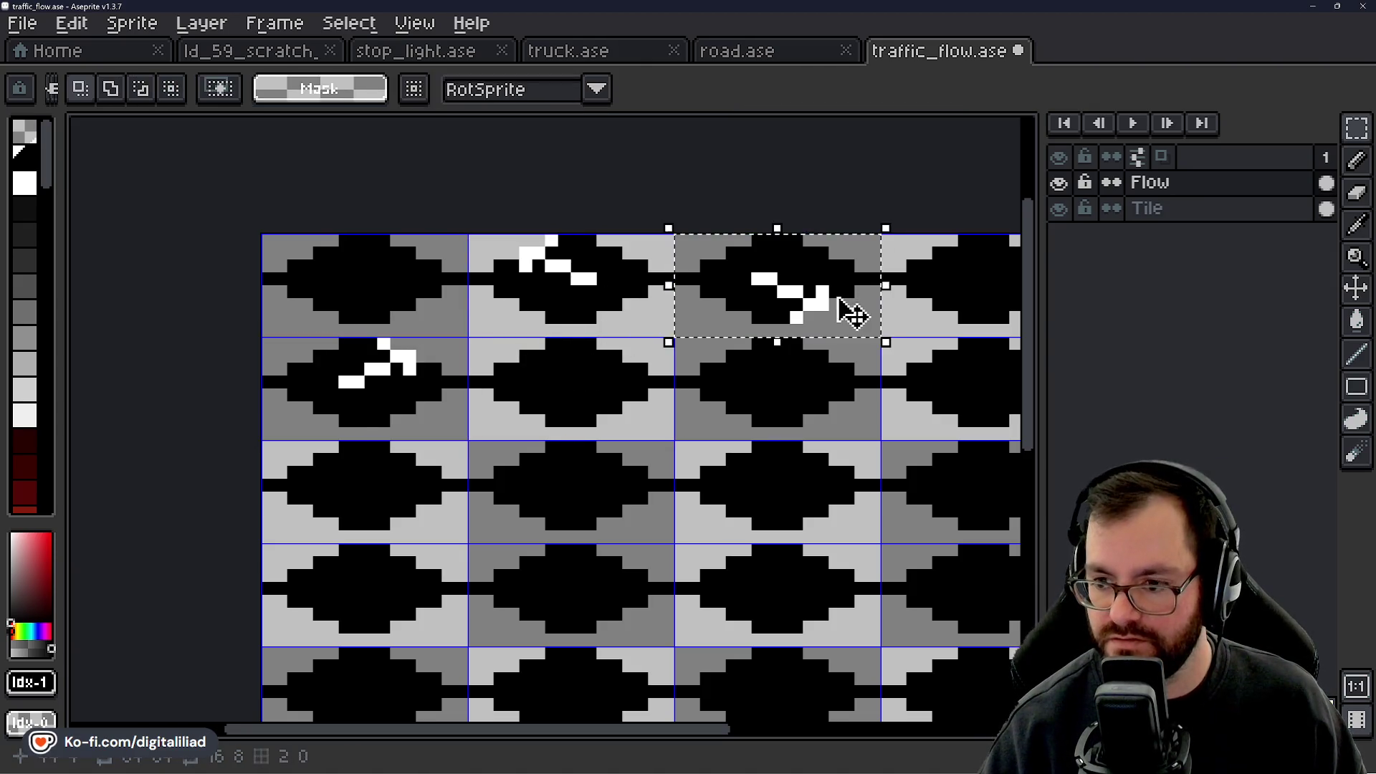
pyautogui.moveTo(839, 298)
pyautogui.mouseDown()
pyautogui.moveTo(445, 581)
pyautogui.moveTo(393, 506)
pyautogui.moveTo(406, 496)
pyautogui.mouseUp()
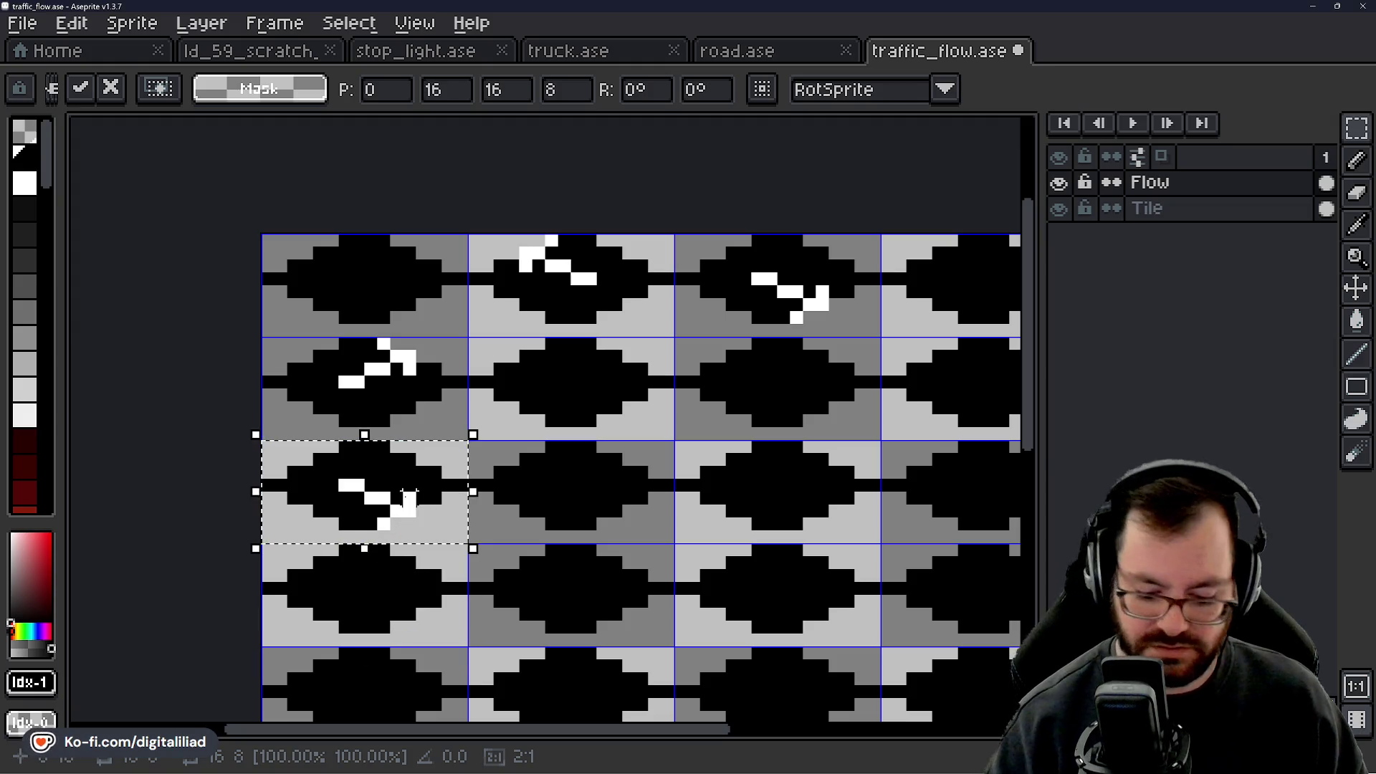
pyautogui.hotkey('shift', 'h')
pyautogui.press('Return')
# Save traffic_flow.ase and bring up the truck.ase sprite.
pyautogui.hotkey('ctrl', 's')
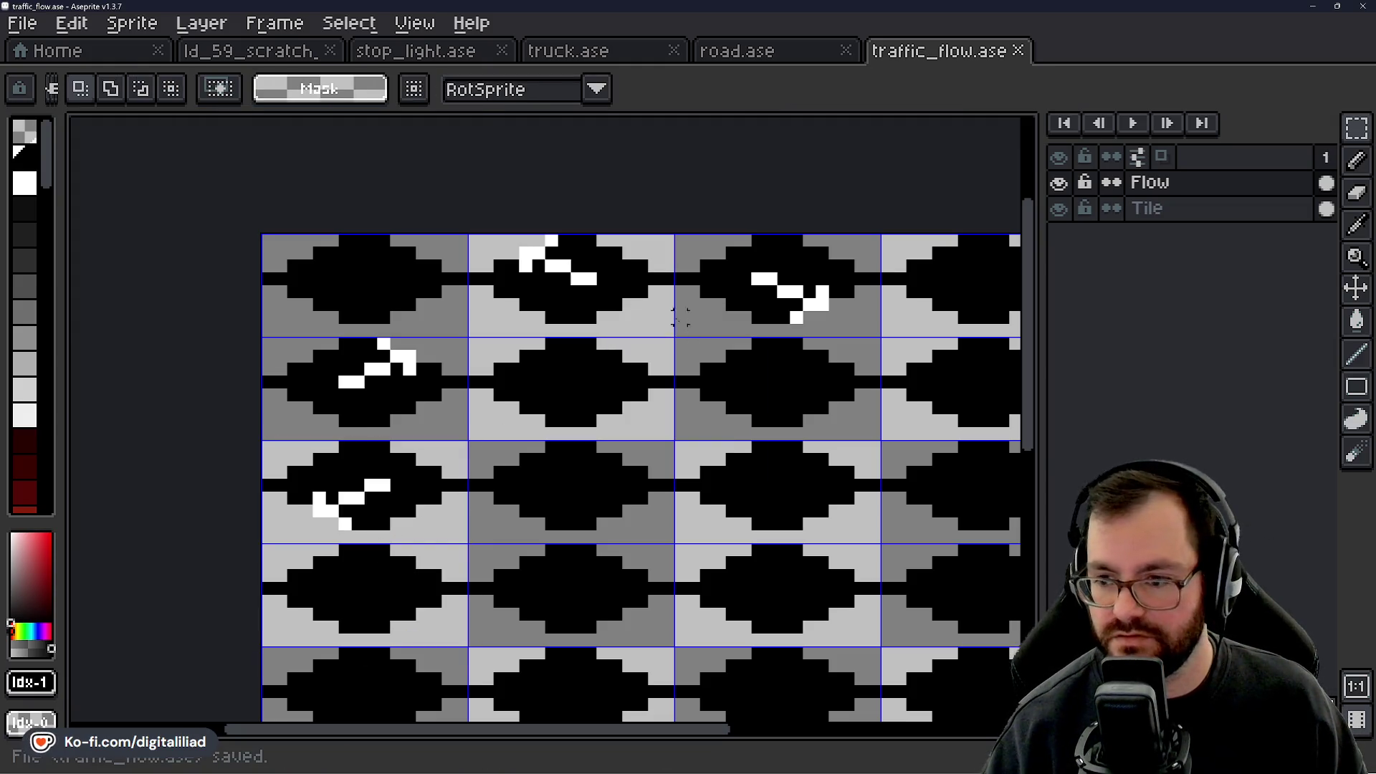
pyautogui.moveTo(577, 305); pyautogui.dragTo(568, 289)
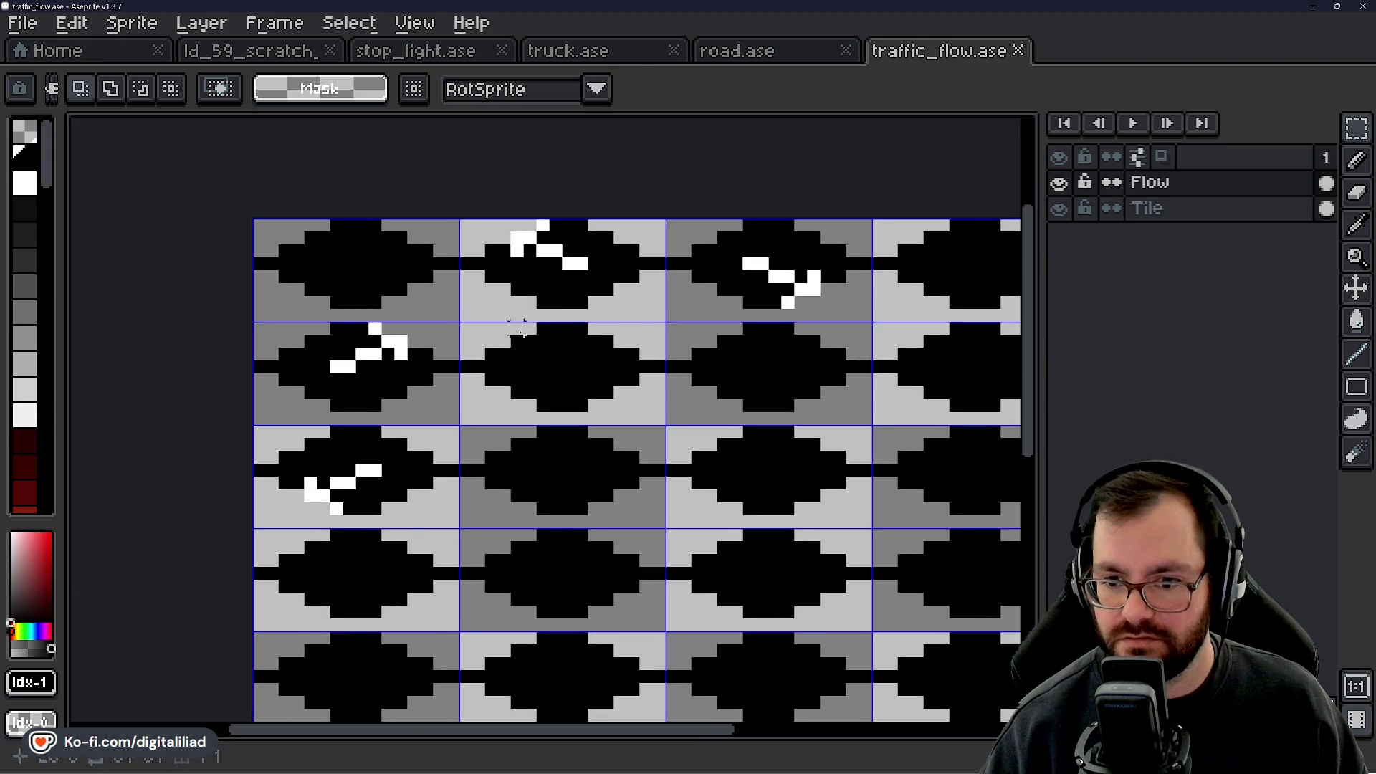
pyautogui.scroll(1, 517, 328)
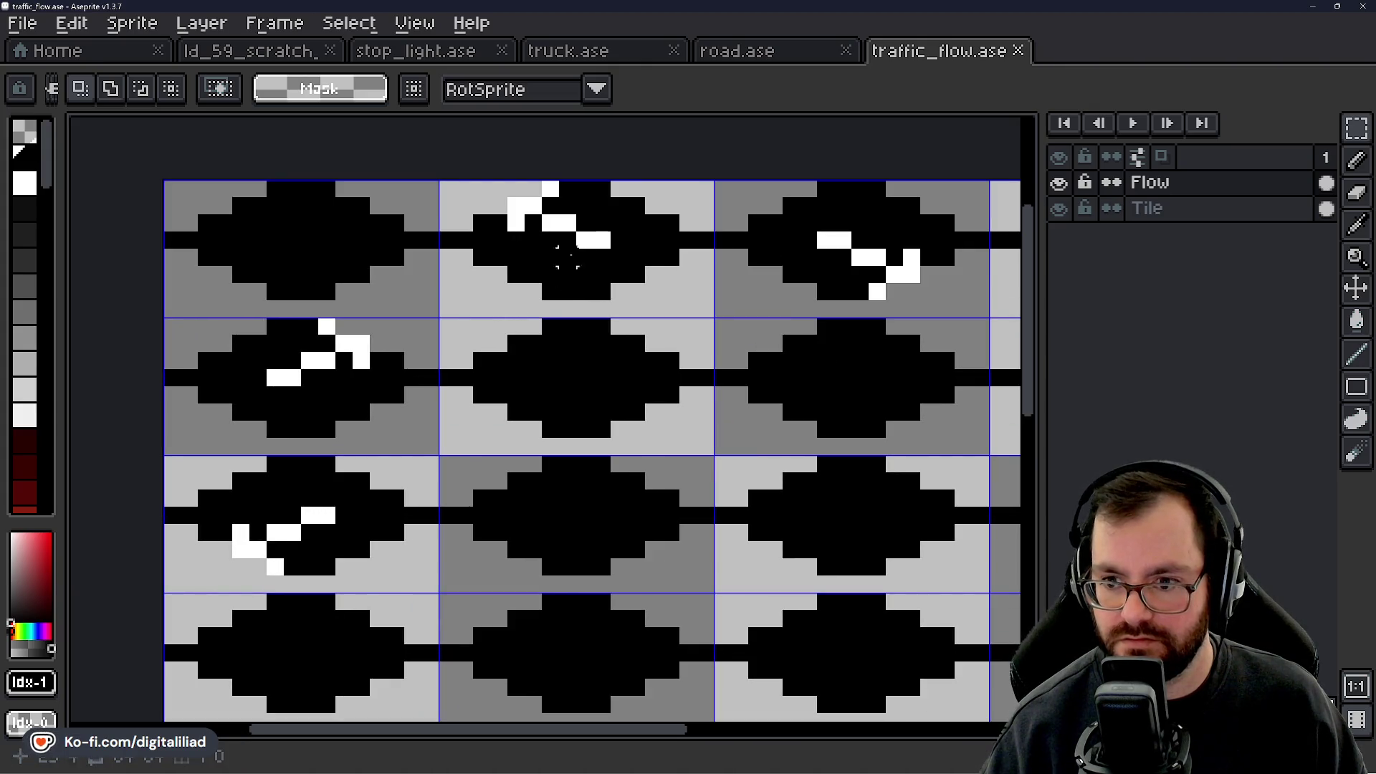
pyautogui.click(604, 59)
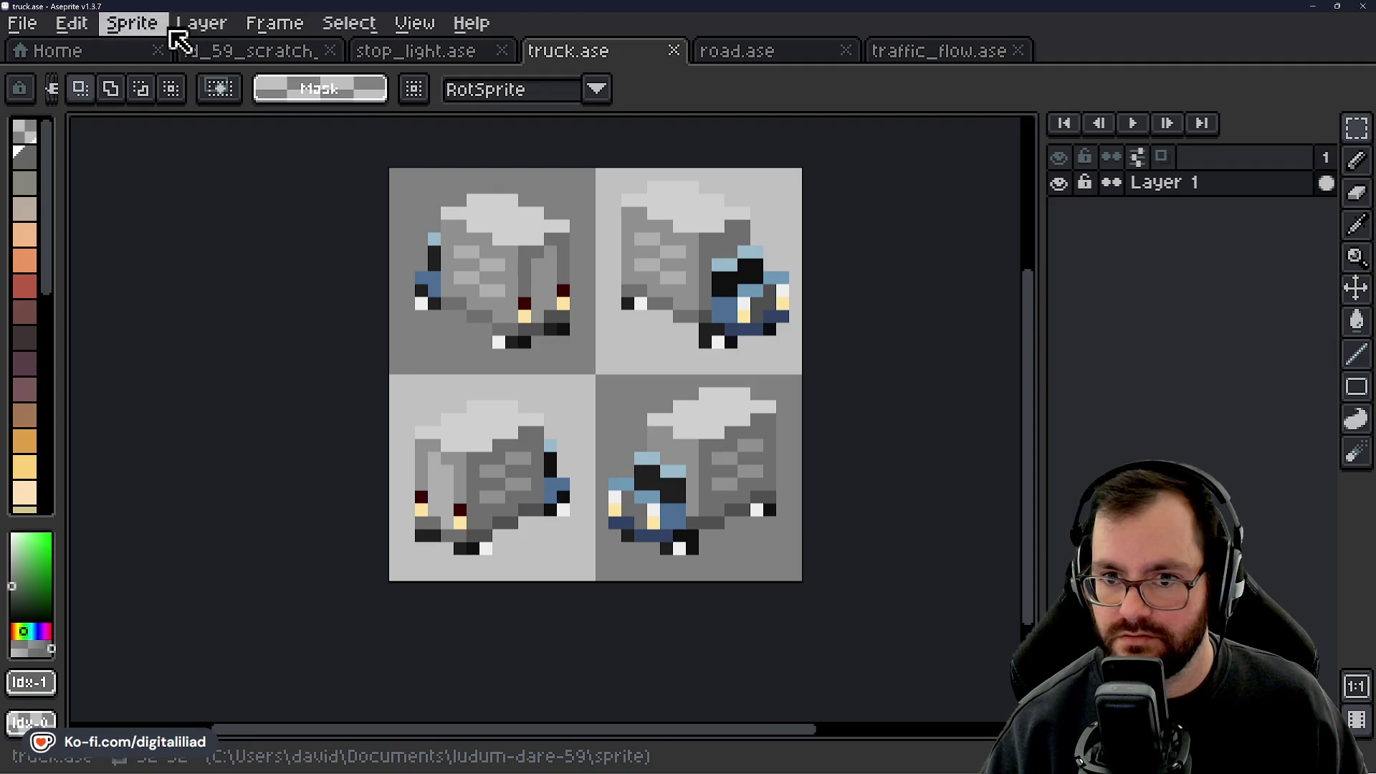
# In ld_59_scratch, marquee the striped right part of the road tile, then return to traffic_flow.ase.
pyautogui.click(215, 52)
pyautogui.scroll(-3, 492, 374)
pyautogui.scroll(-2, 507, 394)
pyautogui.moveTo(507, 394)
pyautogui.mouseDown()
pyautogui.moveTo(585, 333)
pyautogui.moveTo(673, 341)
pyautogui.moveTo(662, 362)
pyautogui.moveTo(621, 358)
pyautogui.mouseUp()
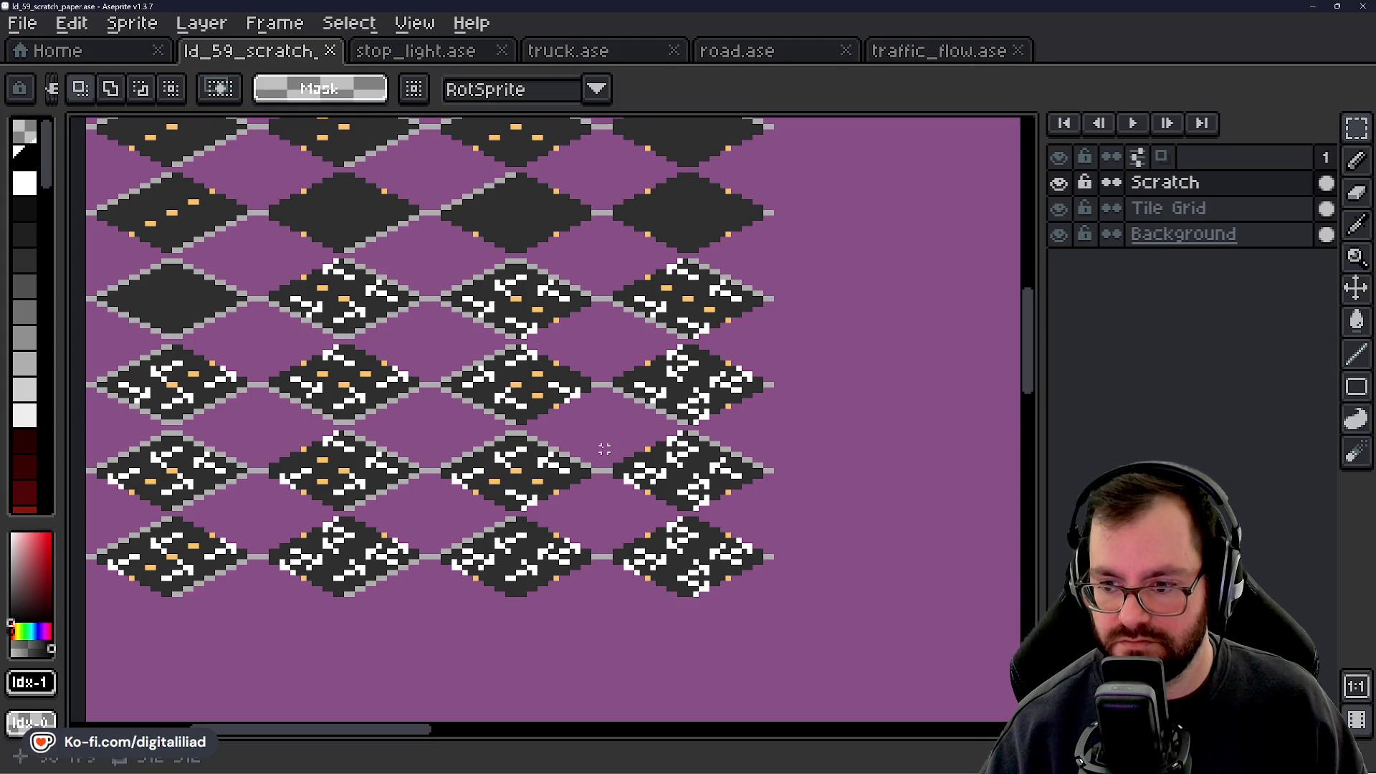
pyautogui.scroll(5, 604, 449)
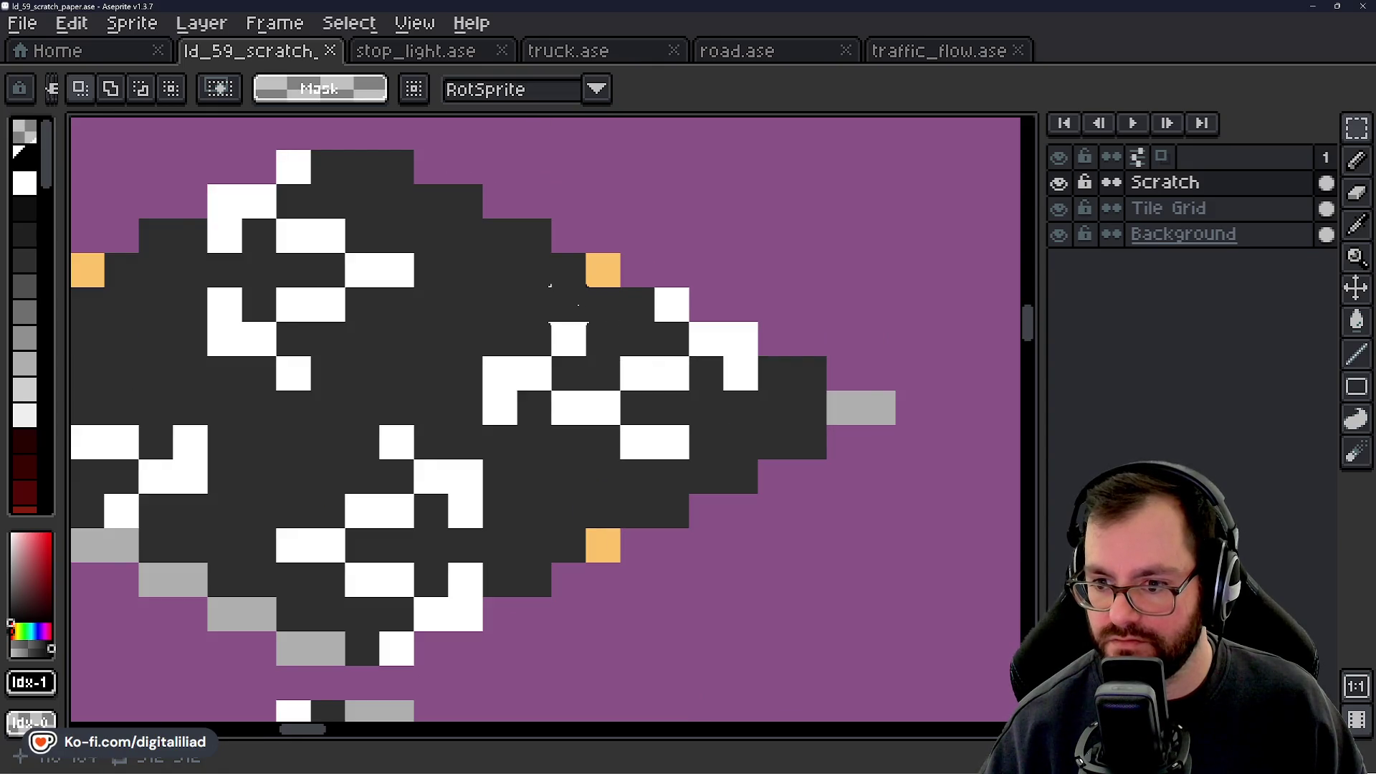
pyautogui.moveTo(504, 299)
pyautogui.mouseDown()
pyautogui.moveTo(617, 341)
pyautogui.moveTo(759, 460)
pyautogui.mouseUp()
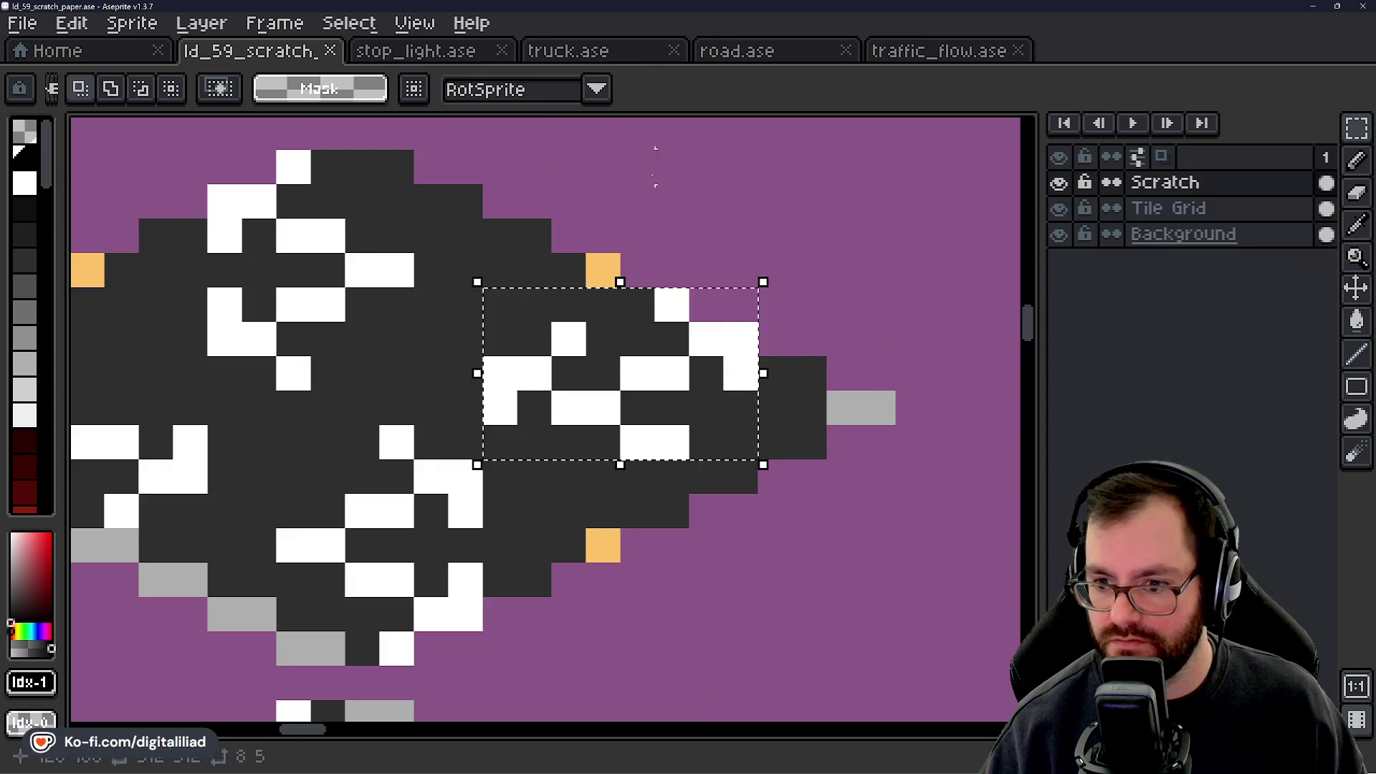
pyautogui.click(893, 52)
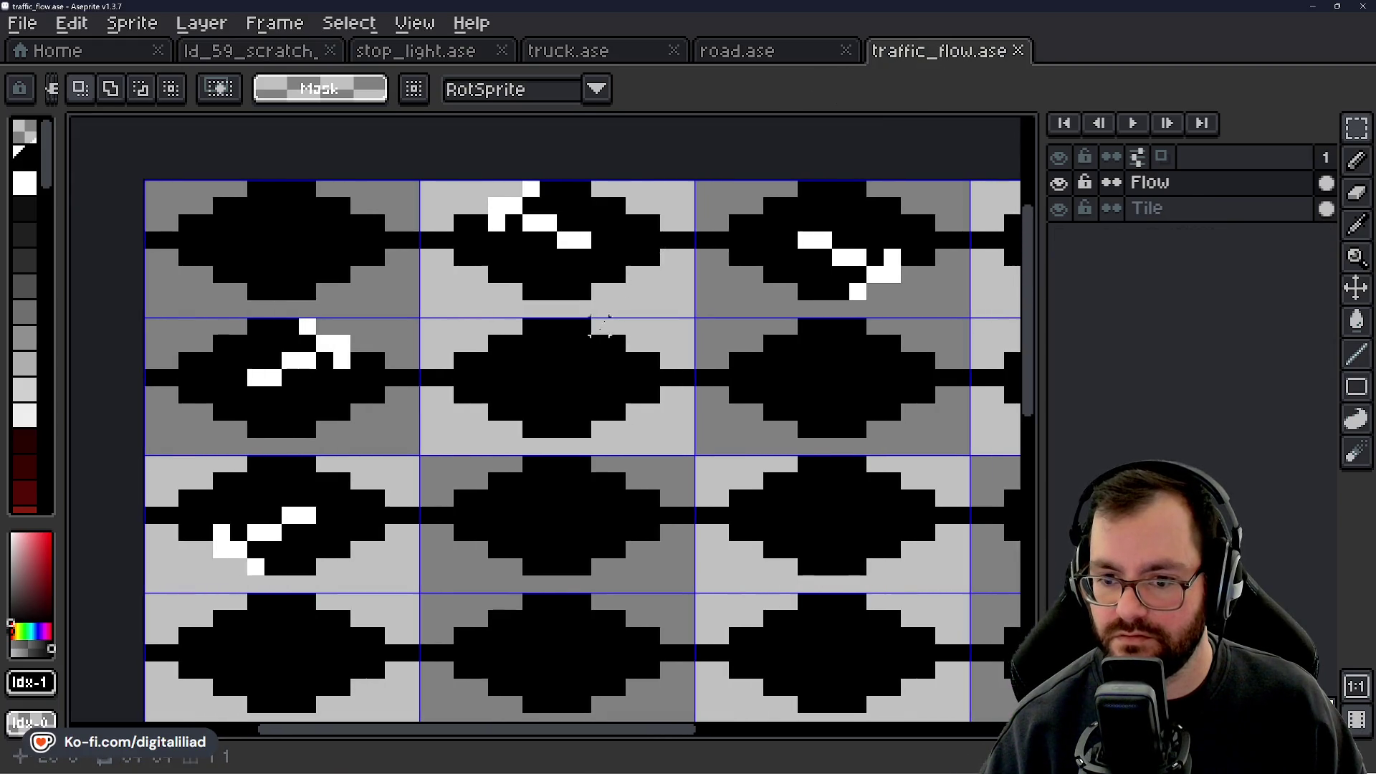
# Paste the striped patch into the second-row, second-column tile of traffic_flow.
pyautogui.hotkey('ctrl', 'v')
pyautogui.scroll(1, 566, 343)
pyautogui.press('Left')
pyautogui.press('Left')
pyautogui.press('Left')
pyautogui.press('Up')
pyautogui.press('Up')
pyautogui.press('Up')
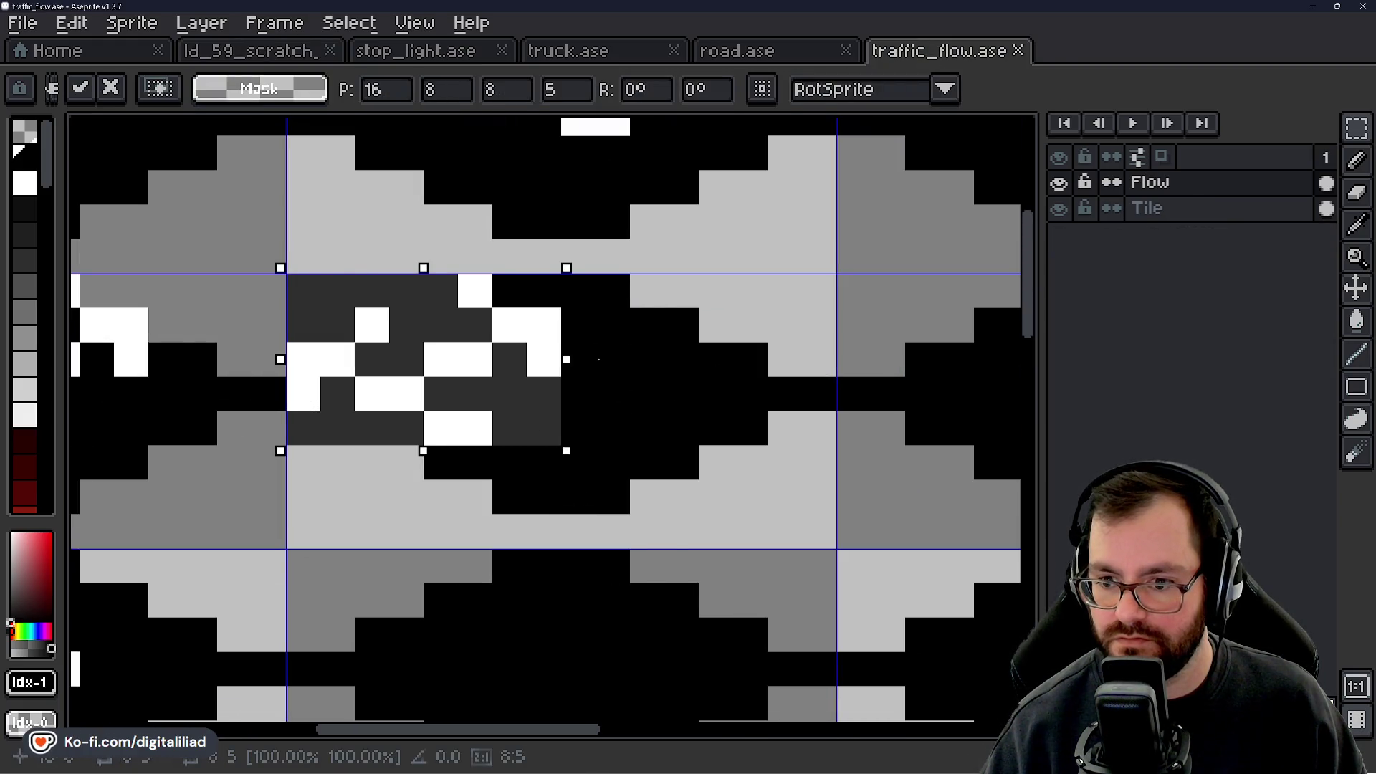
pyautogui.press('Escape')
pyautogui.hotkey('ctrl', 'v')
pyautogui.scroll(-3, 577, 415)
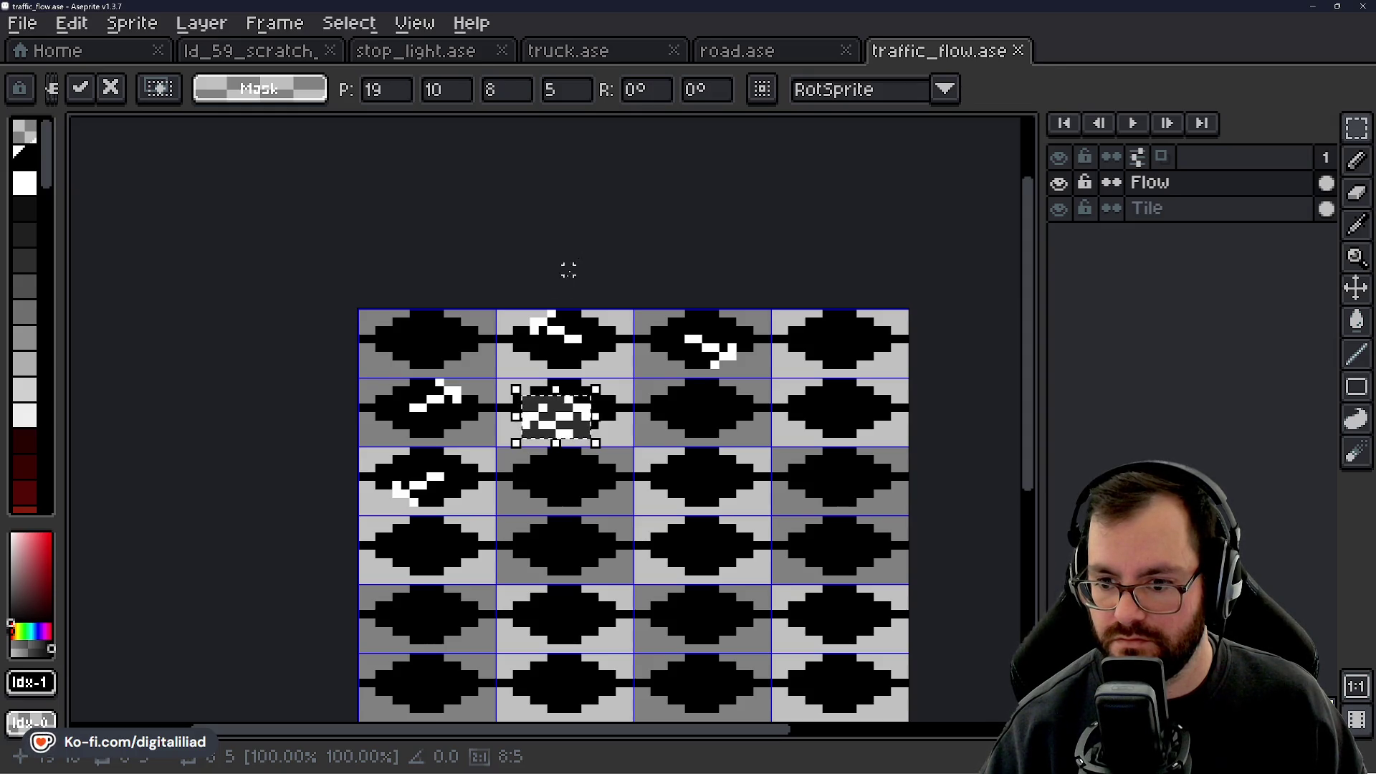
pyautogui.scroll(3, 552, 372)
pyautogui.moveTo(588, 477); pyautogui.dragTo(615, 478)
pyautogui.press('Up')
pyautogui.press('Up')
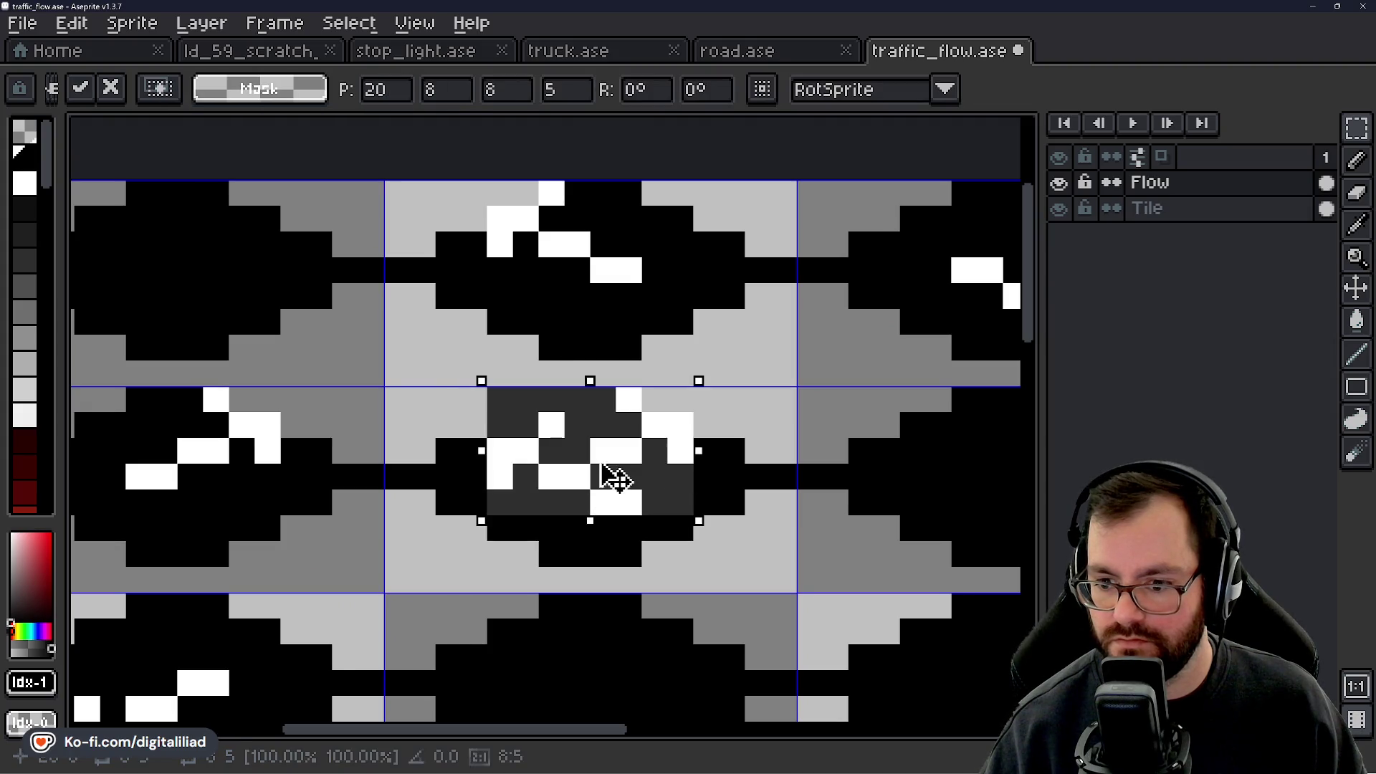
pyautogui.hotkey('ctrl', 'd')
# Paint the patch's dark-grey pixels black, then go back to the ld_59_scratch sprite.
pyautogui.scroll(1, 574, 397)
pyautogui.press('b')
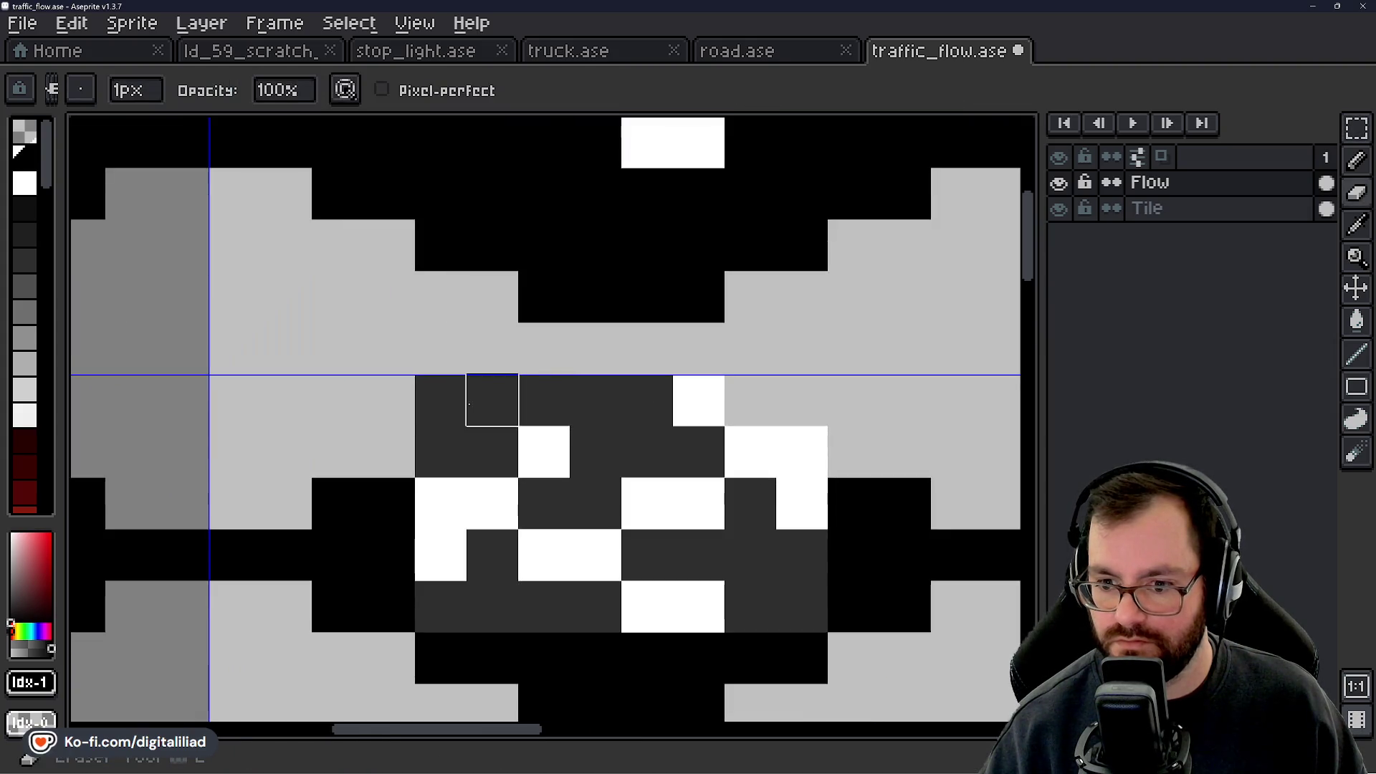
pyautogui.moveTo(608, 397)
pyautogui.mouseDown()
pyautogui.moveTo(602, 452)
pyautogui.moveTo(678, 447)
pyautogui.moveTo(544, 503)
pyautogui.mouseUp()
pyautogui.moveTo(505, 451)
pyautogui.mouseDown()
pyautogui.moveTo(423, 451)
pyautogui.moveTo(336, 252)
pyautogui.mouseUp()
pyautogui.moveTo(441, 355)
pyautogui.mouseDown()
pyautogui.moveTo(440, 407)
pyautogui.moveTo(492, 427)
pyautogui.moveTo(544, 407)
pyautogui.mouseUp()
pyautogui.moveTo(595, 355)
pyautogui.mouseDown()
pyautogui.moveTo(624, 344)
pyautogui.moveTo(746, 406)
pyautogui.moveTo(711, 312)
pyautogui.mouseUp()
pyautogui.scroll(-5, 712, 311)
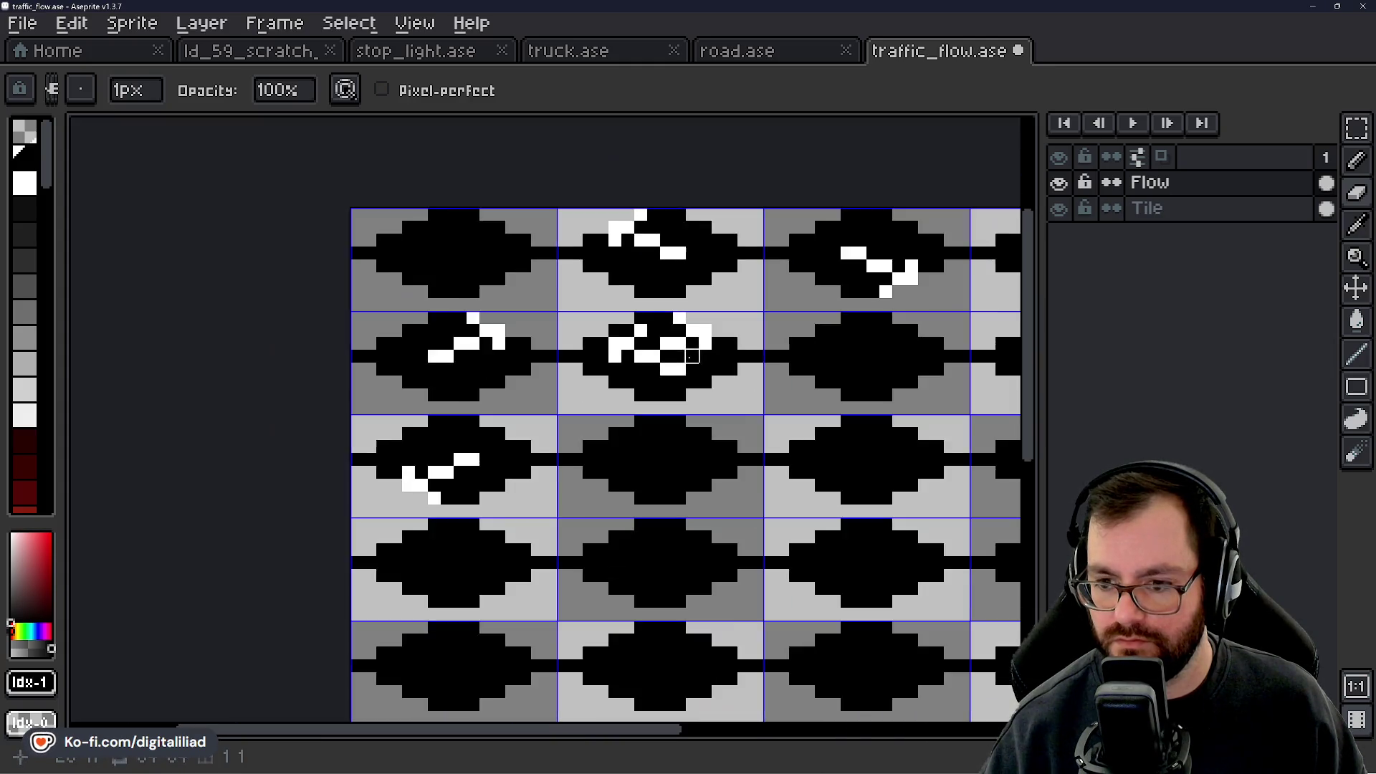
pyautogui.scroll(3, 604, 317)
pyautogui.scroll(-2, 627, 288)
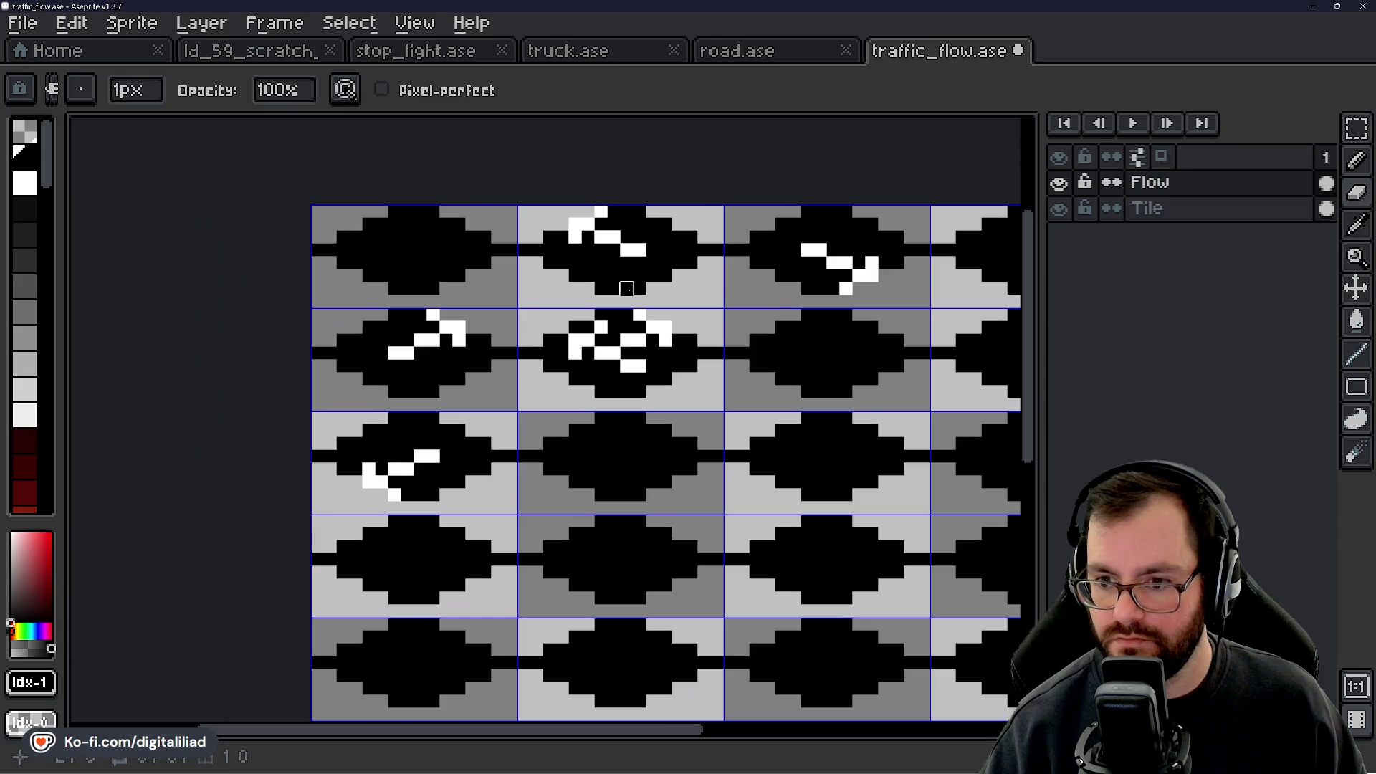
pyautogui.scroll(-1, 681, 351)
pyautogui.scroll(1, 692, 345)
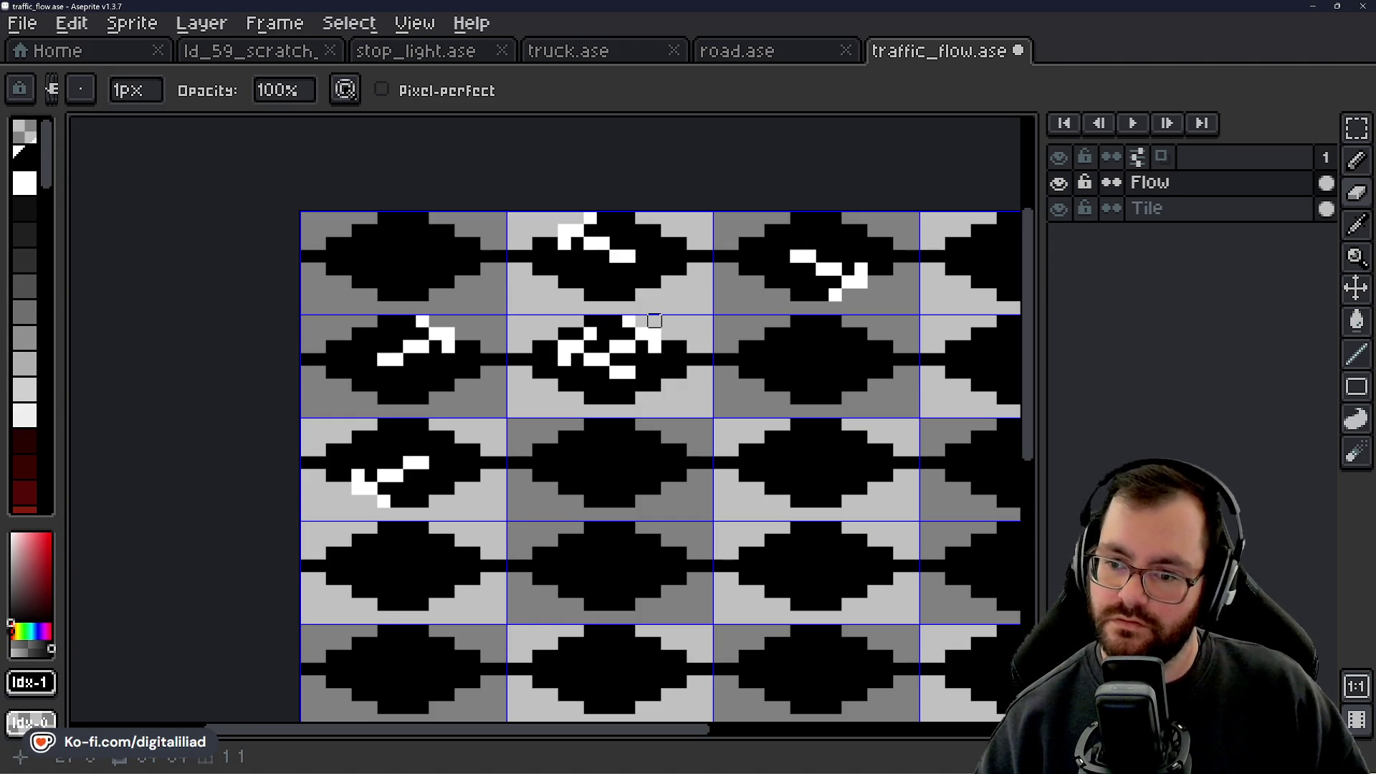
pyautogui.moveTo(635, 424)
pyautogui.mouseDown()
pyautogui.moveTo(536, 417)
pyautogui.moveTo(581, 451)
pyautogui.moveTo(572, 352)
pyautogui.mouseUp()
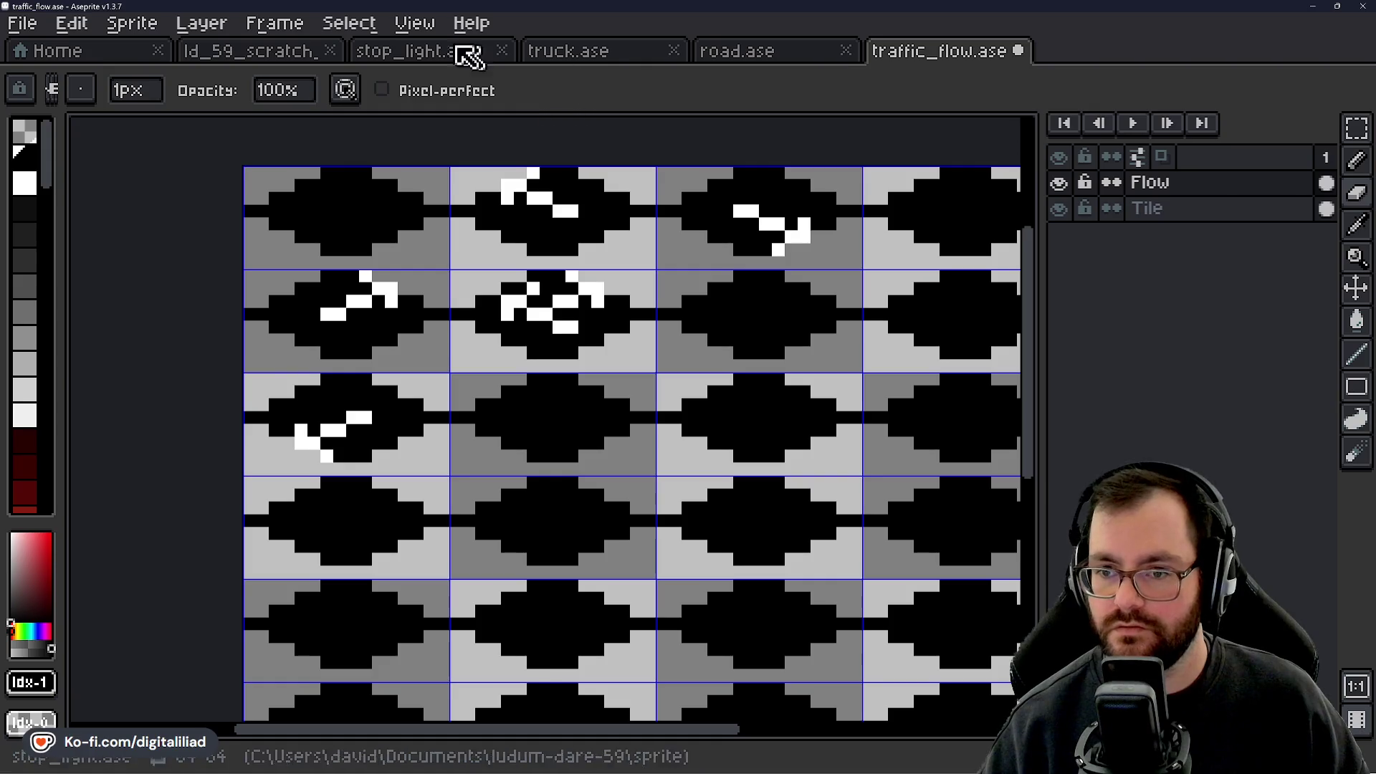
pyautogui.click(271, 55)
pyautogui.moveTo(456, 539); pyautogui.dragTo(543, 445)
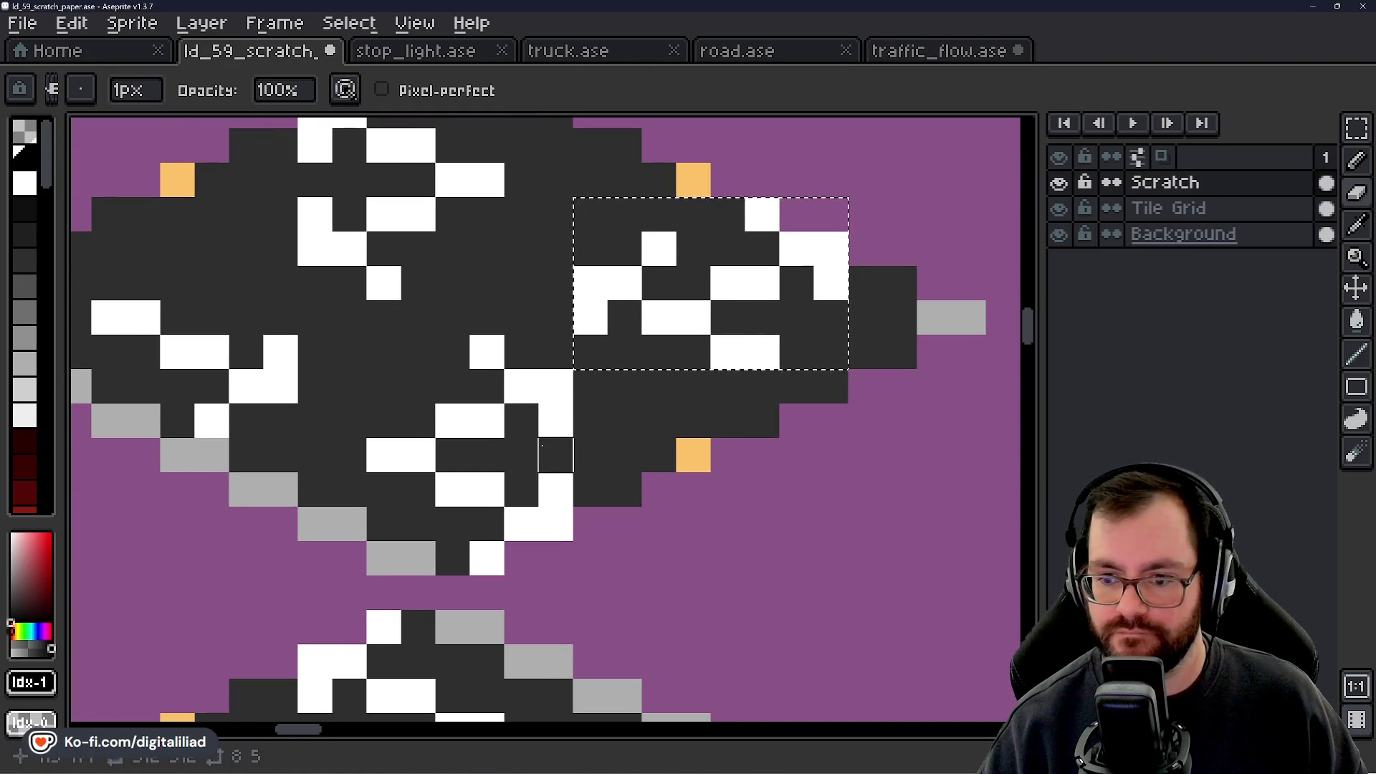
# Marquee-select the patterned patch on the scratch tile.
pyautogui.scroll(-3, 543, 446)
pyautogui.scroll(1, 681, 499)
pyautogui.click(1357, 128)
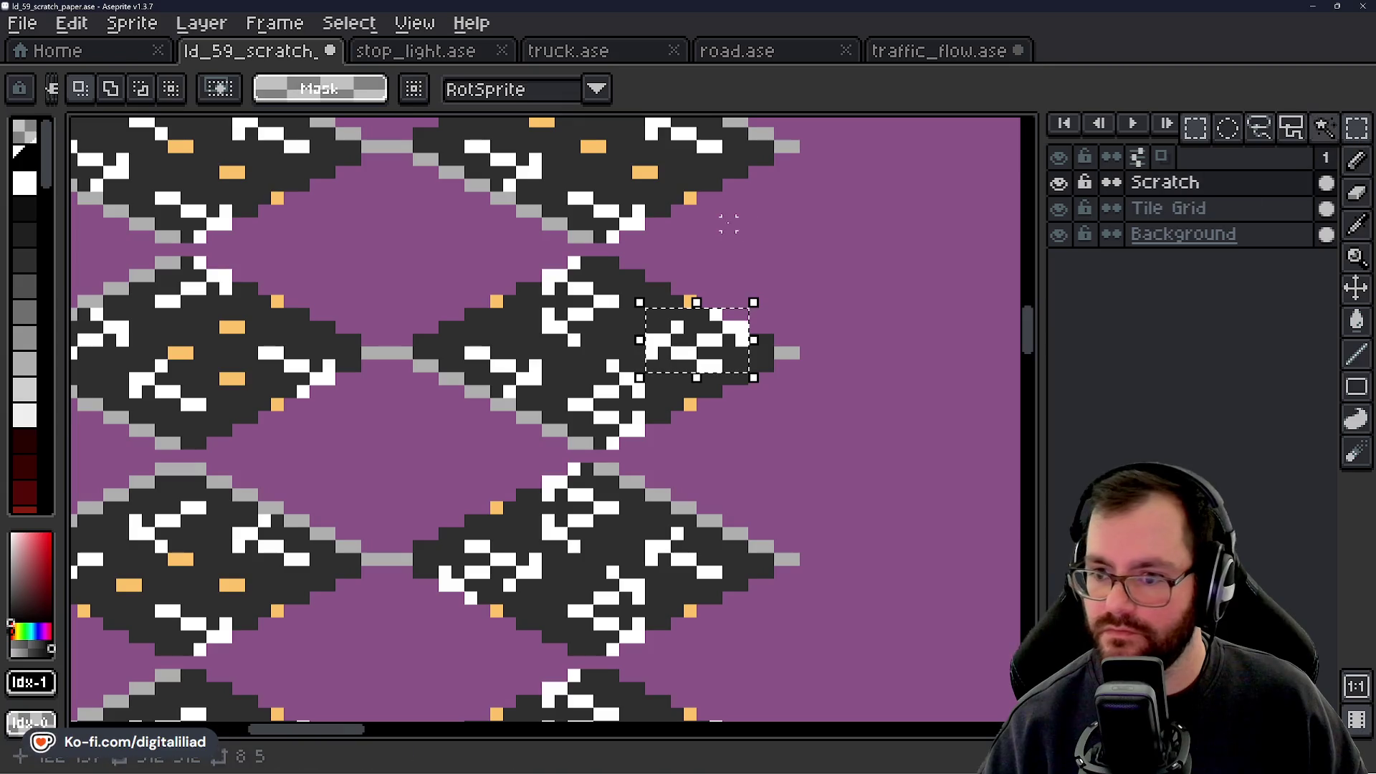
pyautogui.scroll(3, 706, 256)
pyautogui.moveTo(472, 325); pyautogui.dragTo(688, 538)
# Paste the patch into traffic_flow's third-row, second-column tile, shifted up two pixels.
pyautogui.click(921, 50)
pyautogui.scroll(4, 573, 373)
pyautogui.hotkey('ctrl', 'v')
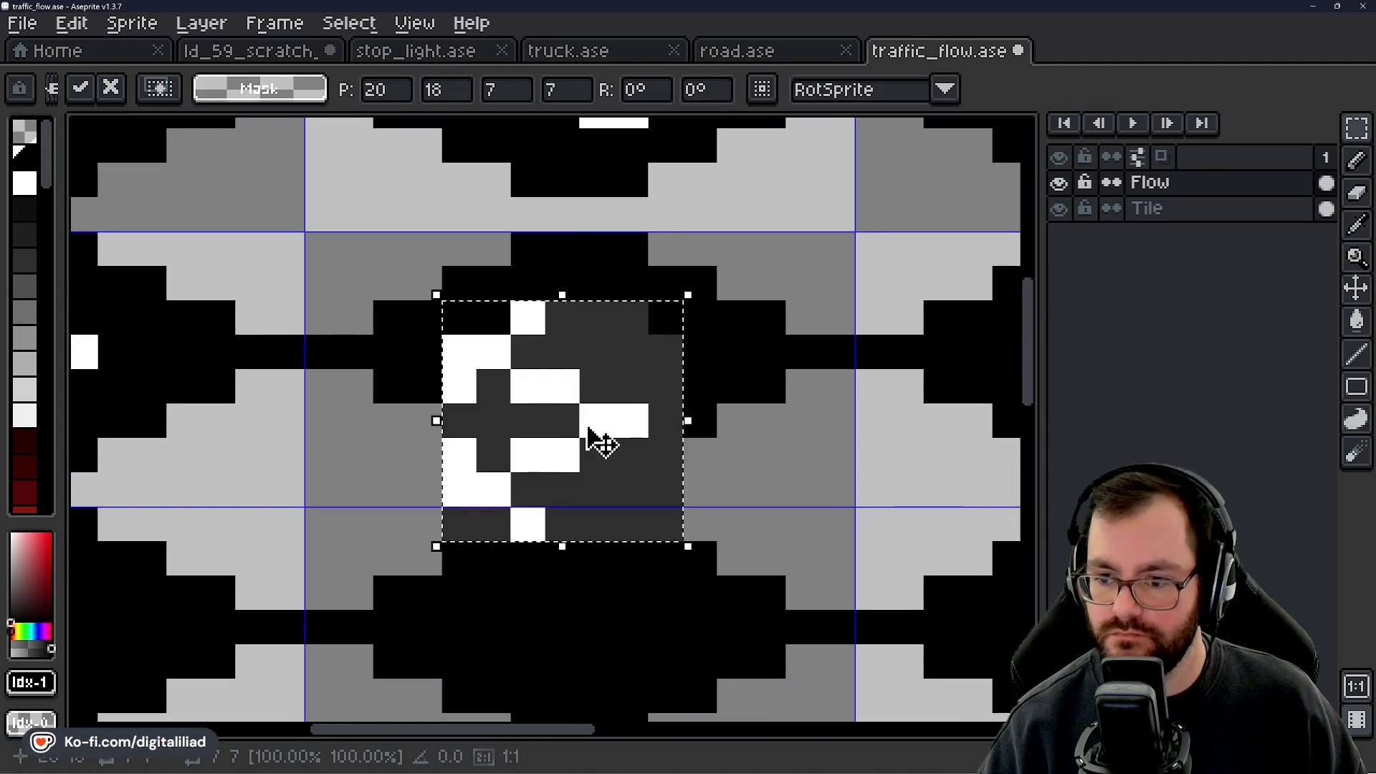
pyautogui.moveTo(590, 428); pyautogui.dragTo(611, 362)
pyautogui.scroll(1, 751, 368)
# Repaint the patch's dark-grey pixels black or mid-grey to blend into the tile.
pyautogui.press('b')
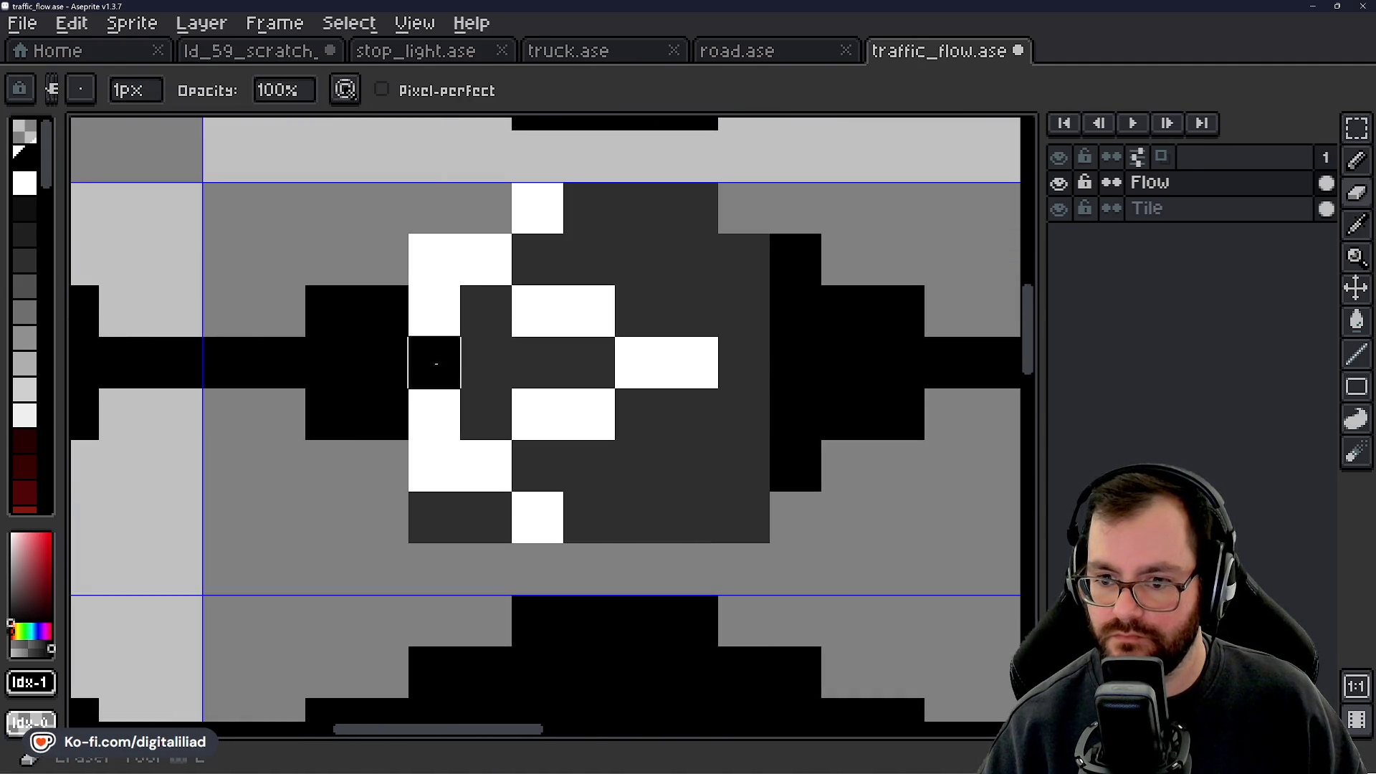
pyautogui.moveTo(434, 362); pyautogui.dragTo(589, 362)
pyautogui.hotkey('ctrl', 'z')
pyautogui.moveTo(486, 311); pyautogui.dragTo(486, 416)
pyautogui.moveTo(435, 362); pyautogui.dragTo(563, 370)
pyautogui.click(570, 365)
pyautogui.moveTo(537, 259)
pyautogui.mouseDown()
pyautogui.moveTo(792, 258)
pyautogui.moveTo(691, 308)
pyautogui.moveTo(688, 228)
pyautogui.moveTo(640, 260)
pyautogui.moveTo(744, 465)
pyautogui.moveTo(640, 465)
pyautogui.moveTo(663, 433)
pyautogui.mouseUp()
pyautogui.rightClick(745, 516)
pyautogui.moveTo(640, 517)
pyautogui.mouseDown()
pyautogui.moveTo(589, 466)
pyautogui.moveTo(537, 466)
pyautogui.mouseUp()
pyautogui.rightClick(434, 517)
# Save traffic_flow.ase with the sixth marked tile.
pyautogui.scroll(-1, 434, 518)
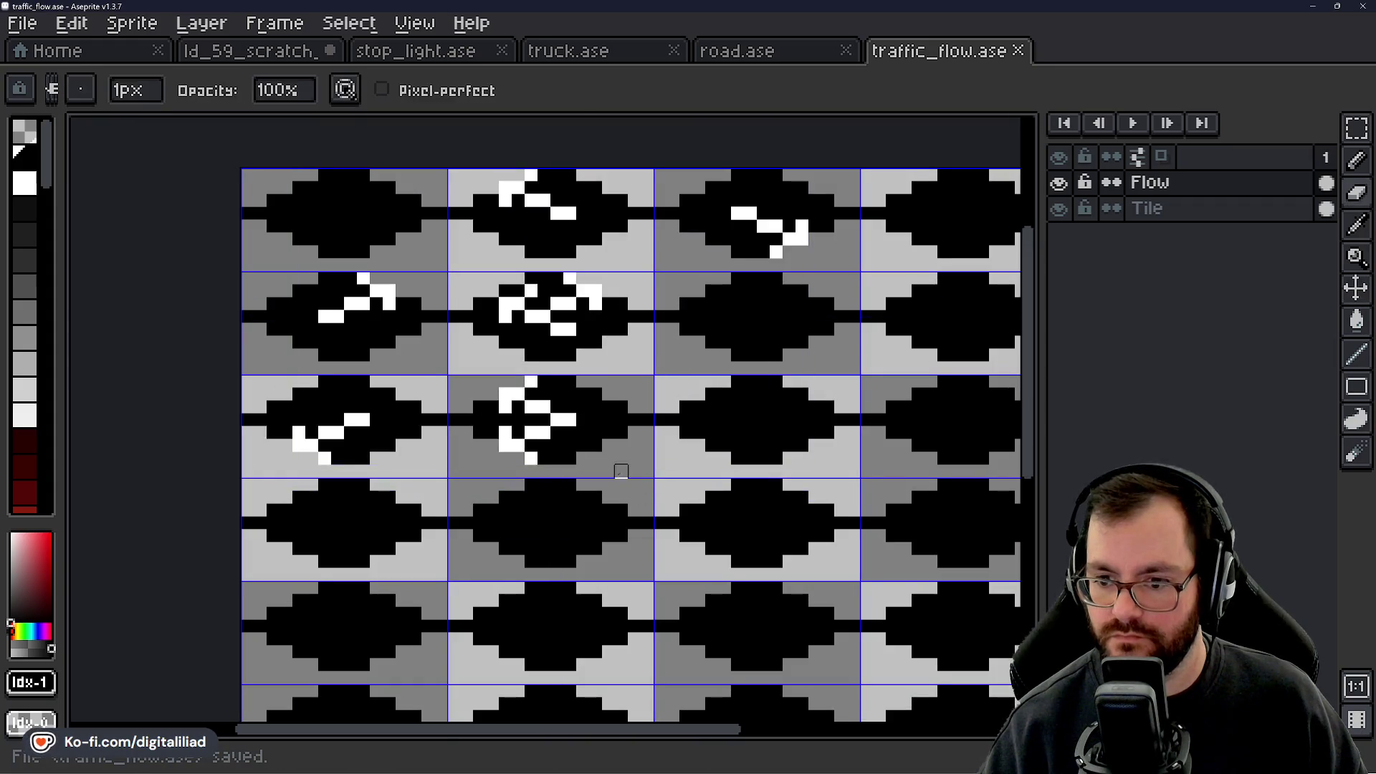
pyautogui.hotkey('ctrl', 's')
pyautogui.scroll(1, 616, 402)
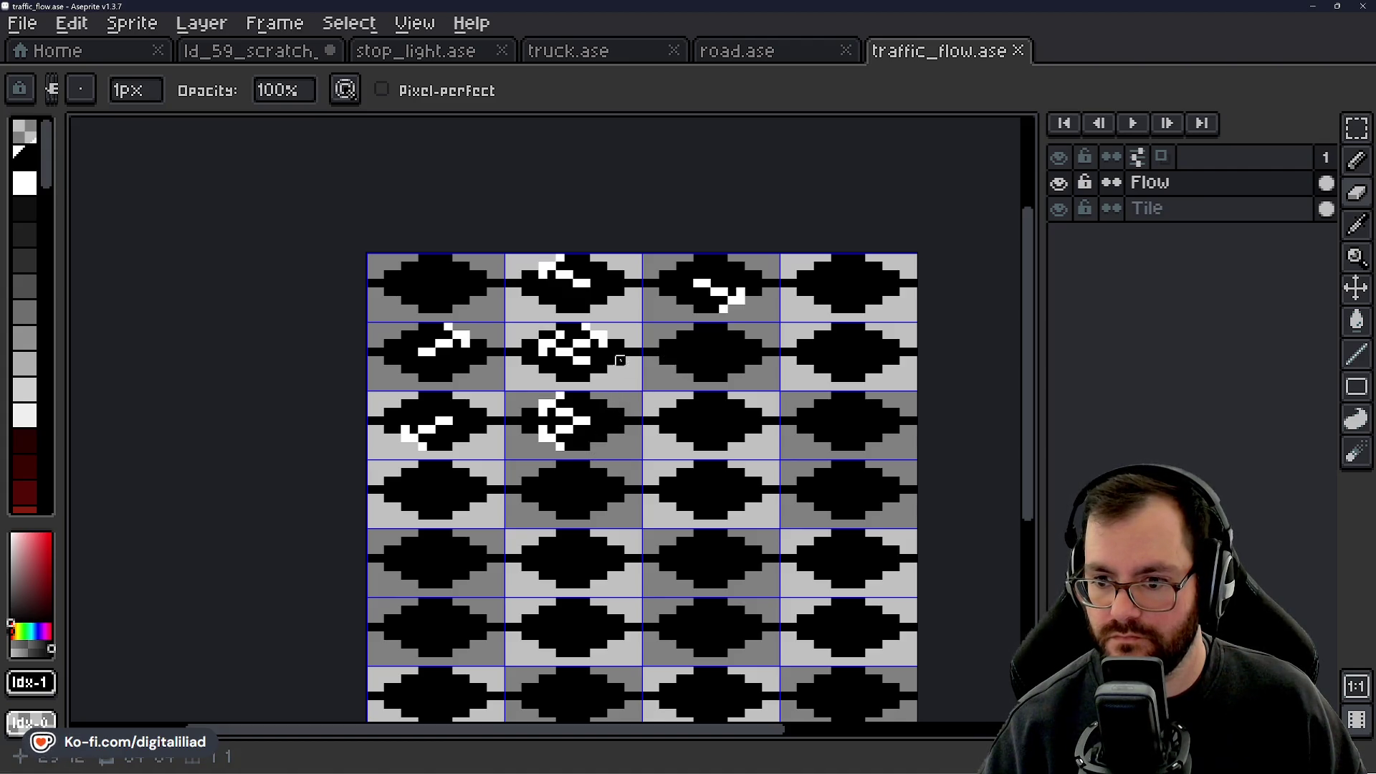
pyautogui.hscroll(2, 625, 363)
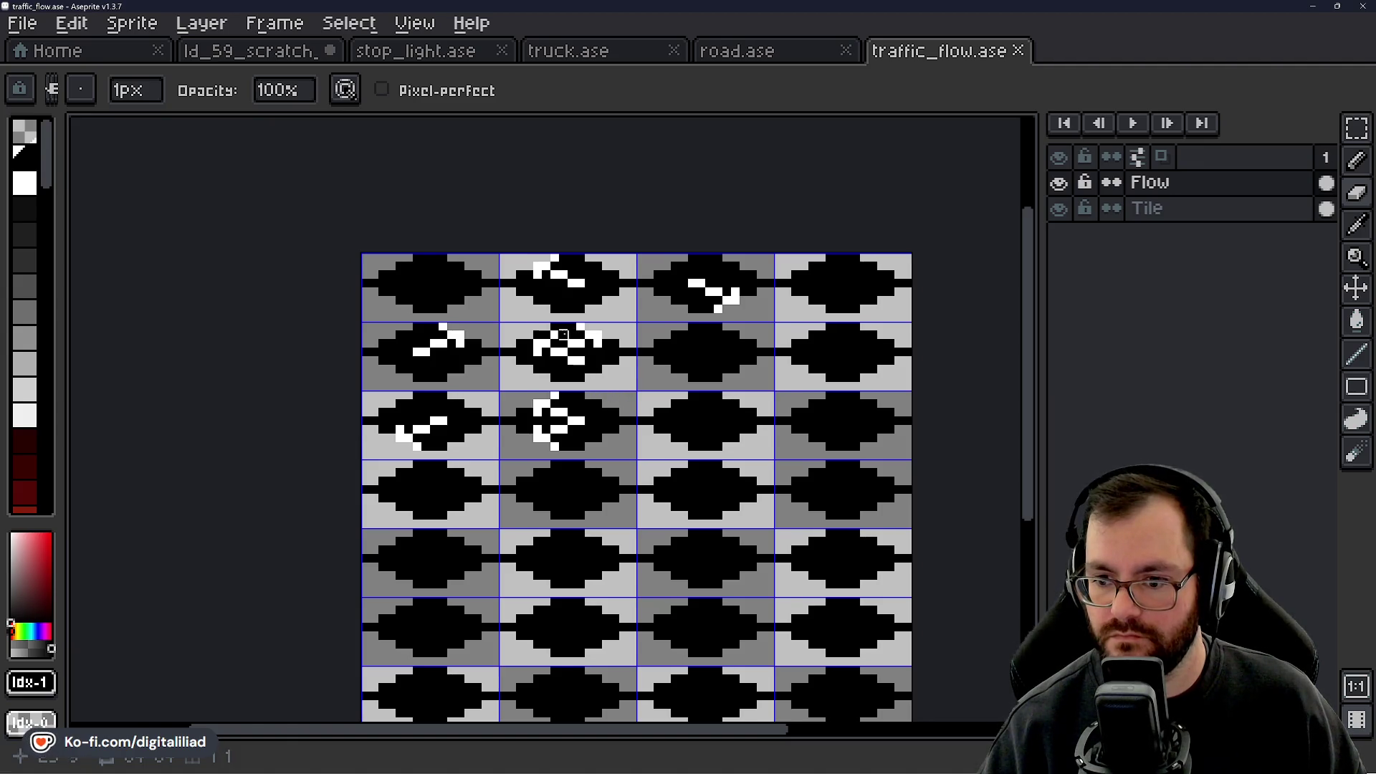
pyautogui.scroll(5, 564, 334)
pyautogui.click(1357, 127)
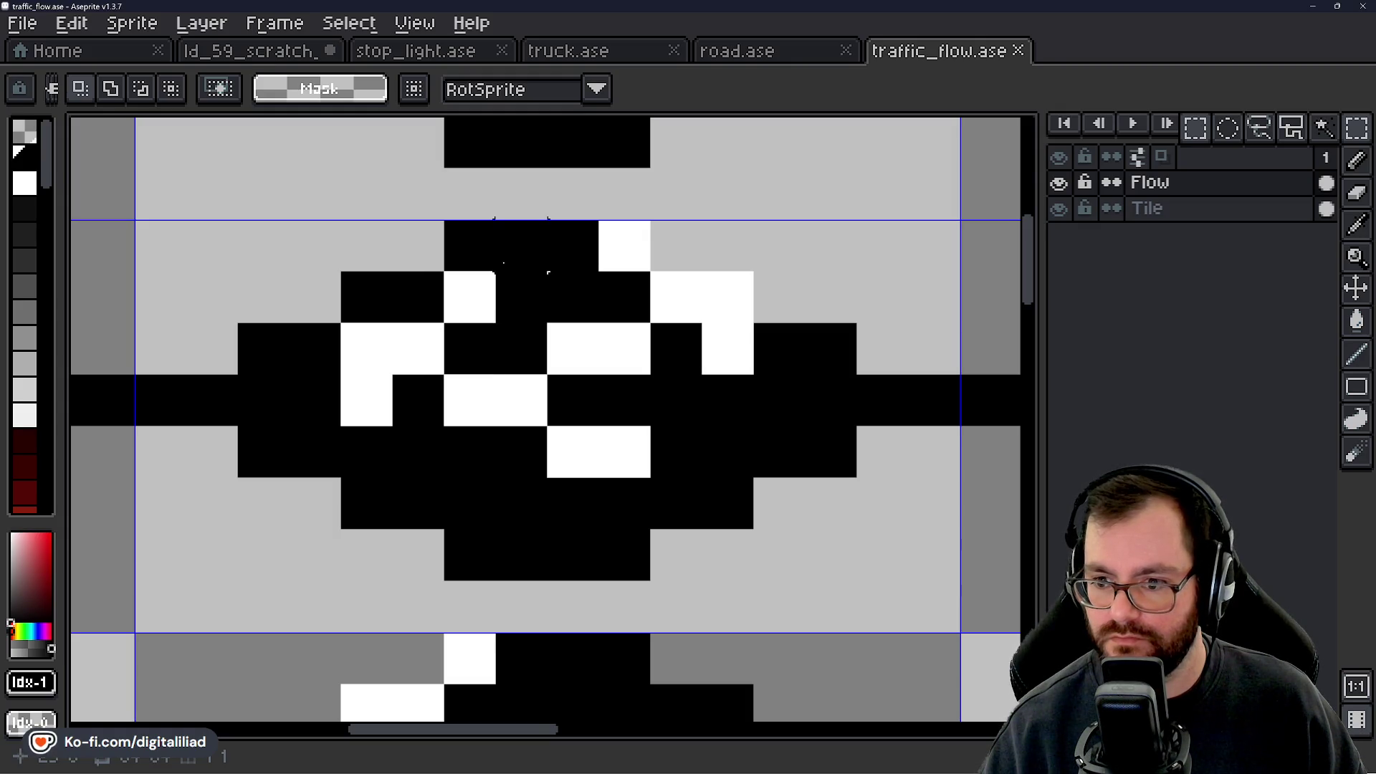
# Flip the second-row tile's striped pattern horizontally and save traffic_flow.ase.
pyautogui.moveTo(135, 220)
pyautogui.mouseDown()
pyautogui.moveTo(430, 394)
pyautogui.moveTo(960, 633)
pyautogui.mouseUp()
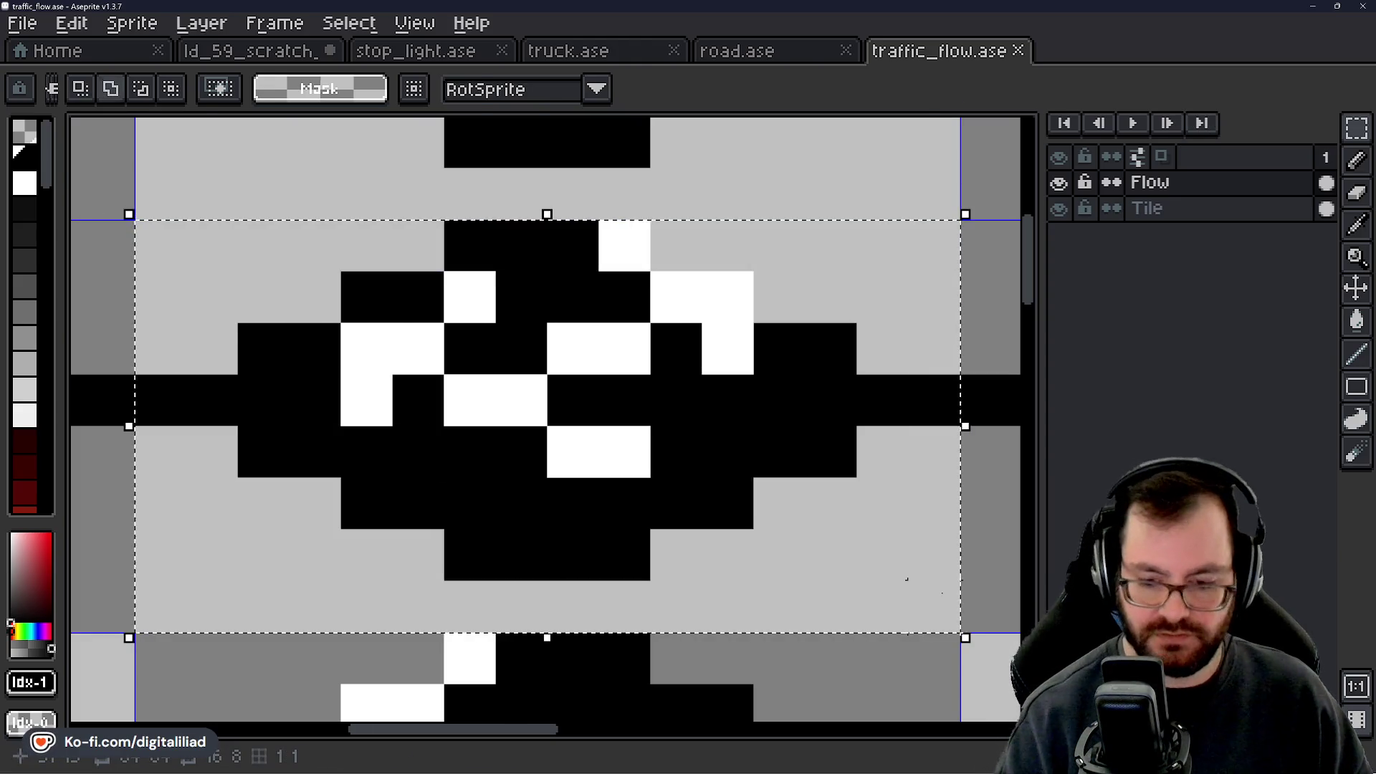
pyautogui.hotkey('shift', 'h')
pyautogui.scroll(-4, 681, 387)
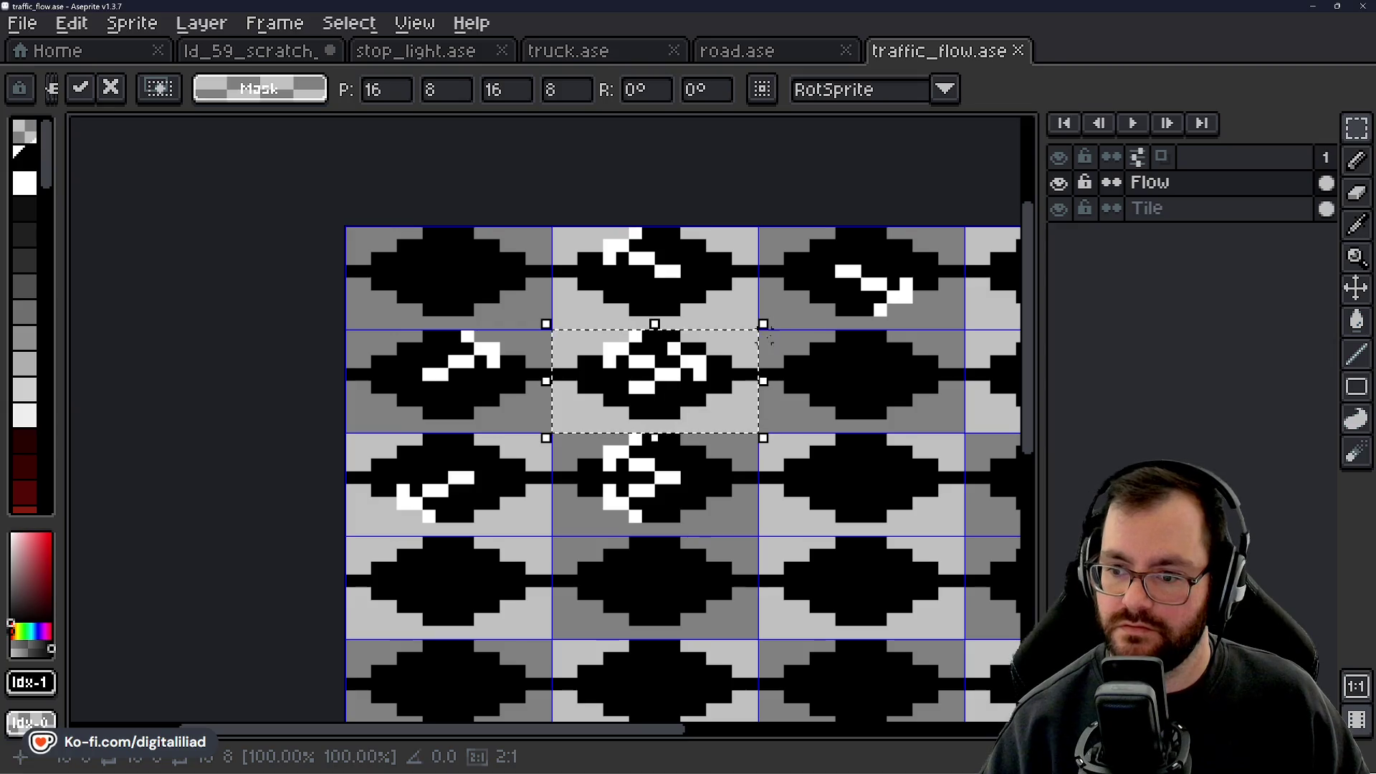
pyautogui.click(547, 450)
pyautogui.scroll(-3, 547, 450)
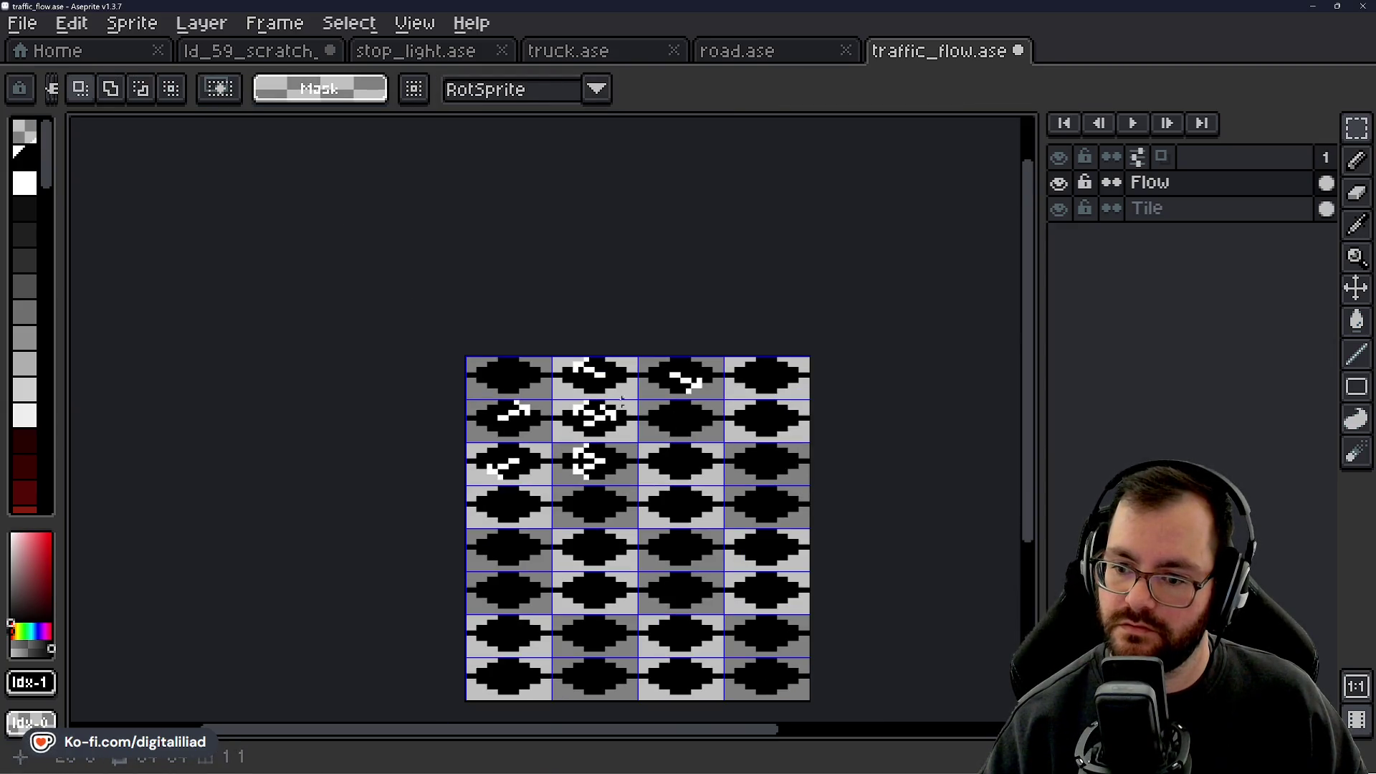
pyautogui.scroll(3, 634, 403)
pyautogui.moveTo(645, 526); pyautogui.dragTo(626, 501)
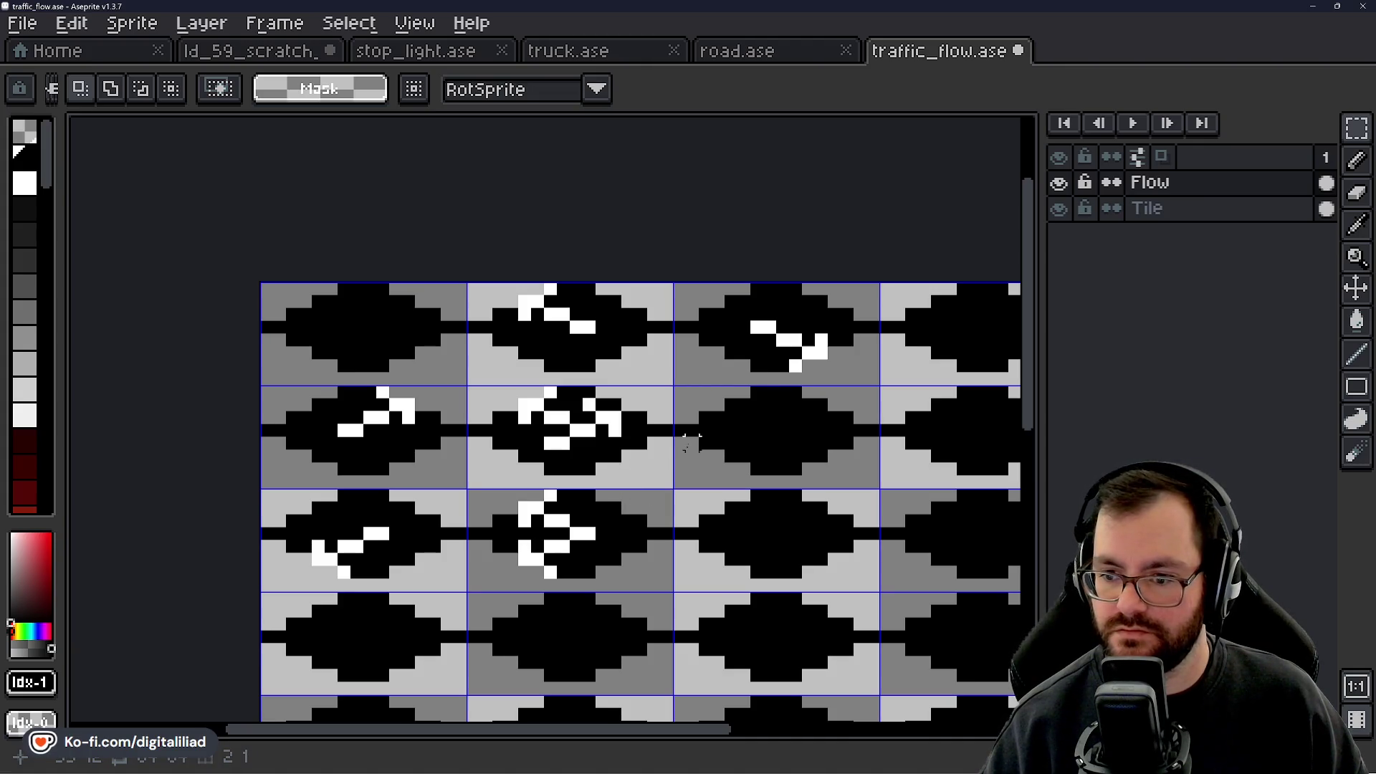
pyautogui.hotkey('ctrl', 's')
# Flip the centre patterned tile horizontally too and save the sprite again.
pyautogui.moveTo(624, 479); pyautogui.dragTo(589, 415)
pyautogui.scroll(-2, 589, 415)
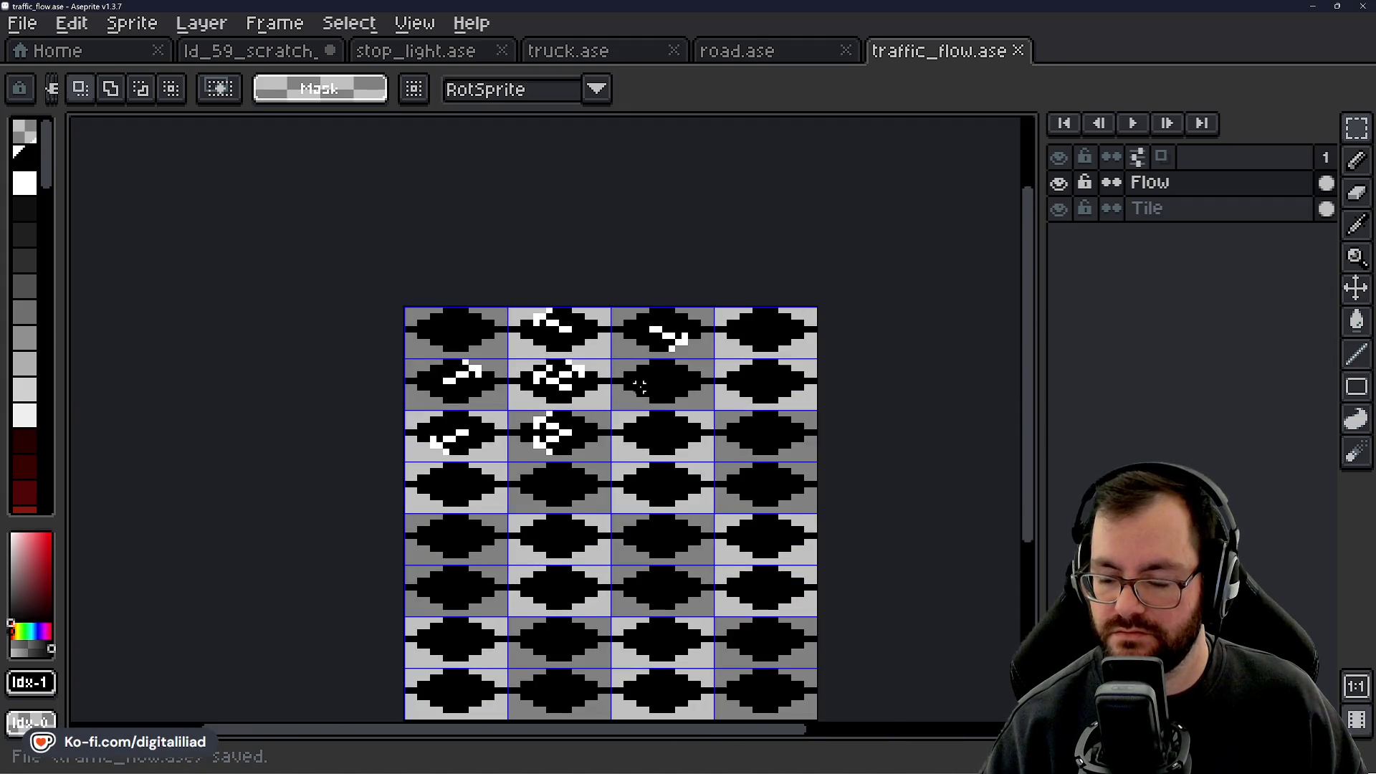
pyautogui.scroll(2, 573, 370)
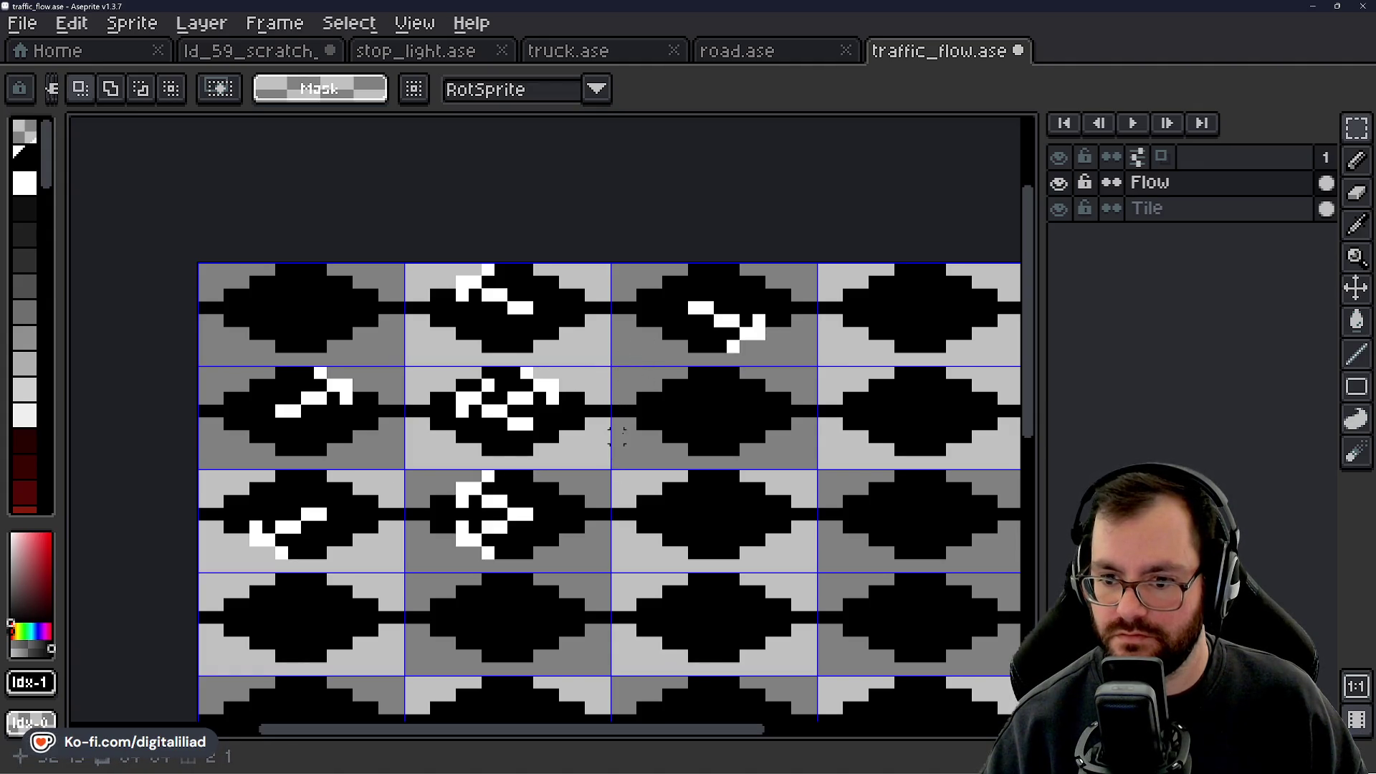
pyautogui.scroll(2, 501, 384)
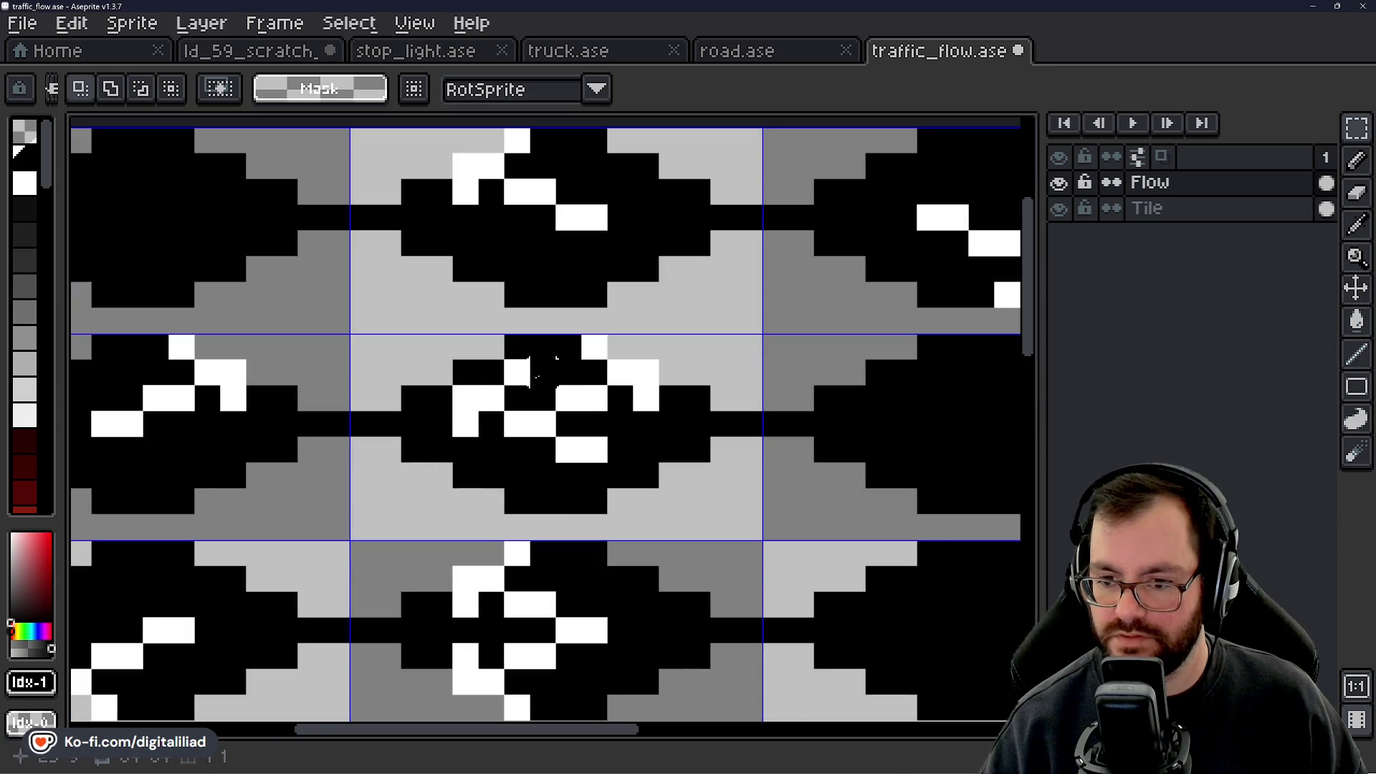
pyautogui.moveTo(387, 346)
pyautogui.mouseDown()
pyautogui.moveTo(574, 459)
pyautogui.moveTo(781, 538)
pyautogui.moveTo(760, 541)
pyautogui.mouseUp()
pyautogui.hotkey('shift', 'h')
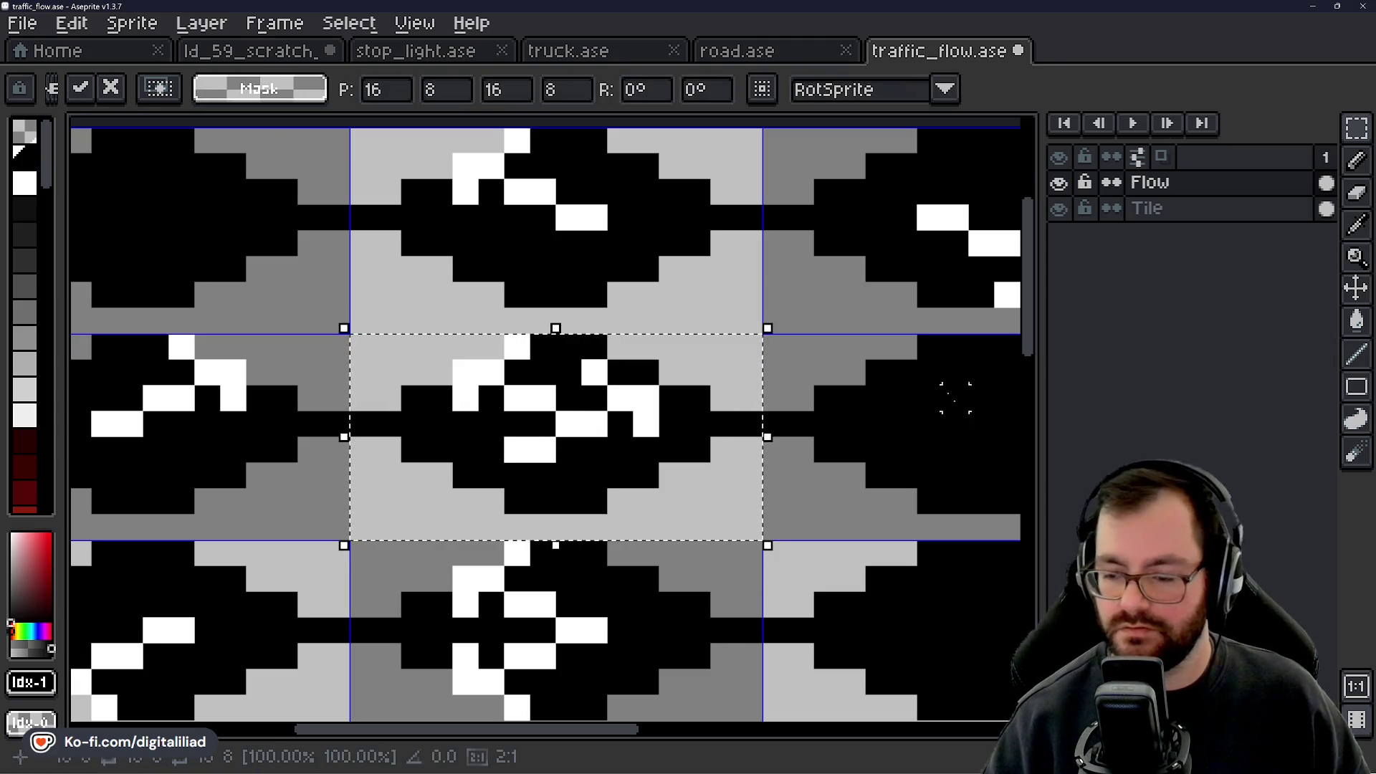
pyautogui.hotkey('ctrl', 'd')
pyautogui.hotkey('ctrl', 's')
# Return to the ld_59_scratch sprite and marquee a new patch on its tile.
pyautogui.scroll(-2, 741, 448)
pyautogui.moveTo(742, 448); pyautogui.dragTo(610, 456)
pyautogui.scroll(1, 681, 447)
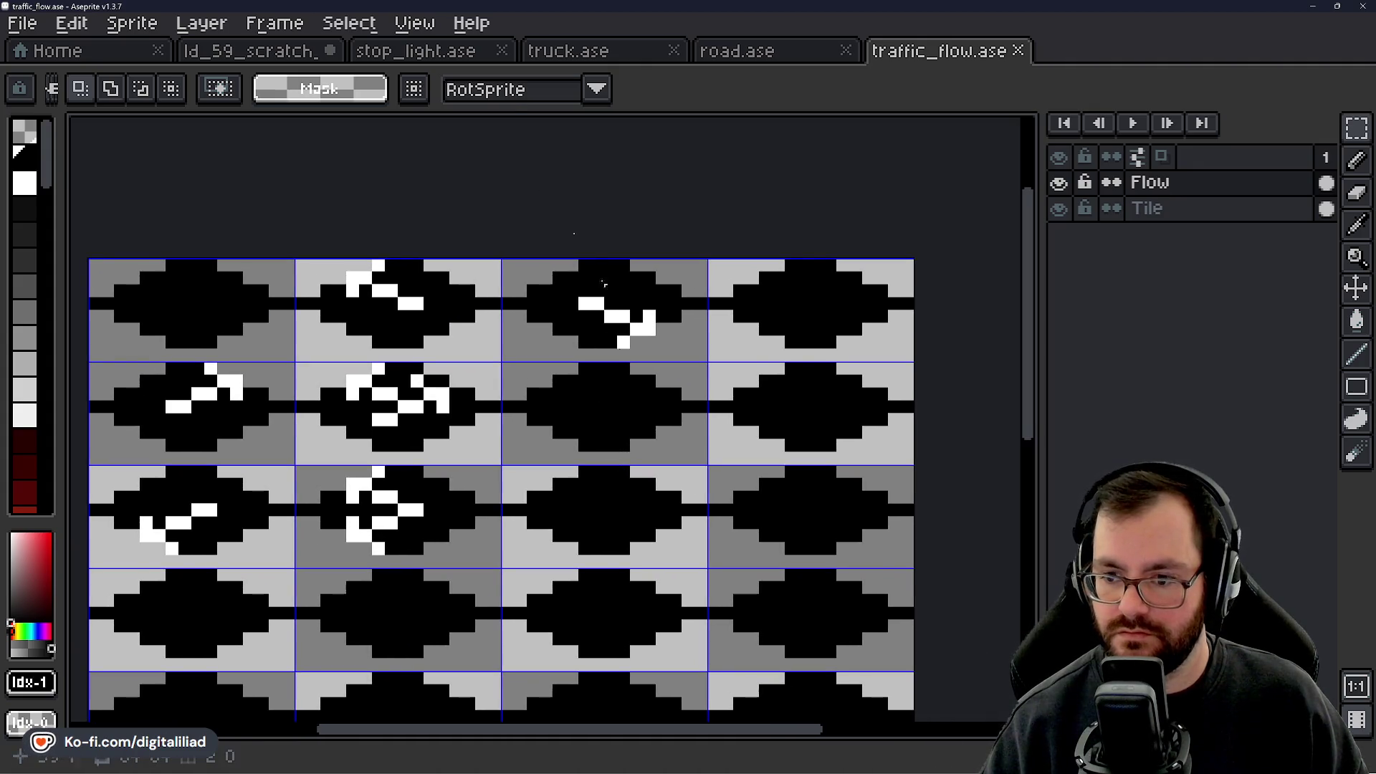
pyautogui.click(337, 54)
pyautogui.click(640, 361)
pyautogui.hotkey('ctrl', 'z')
pyautogui.click(744, 372)
pyautogui.moveTo(631, 447); pyautogui.dragTo(746, 371)
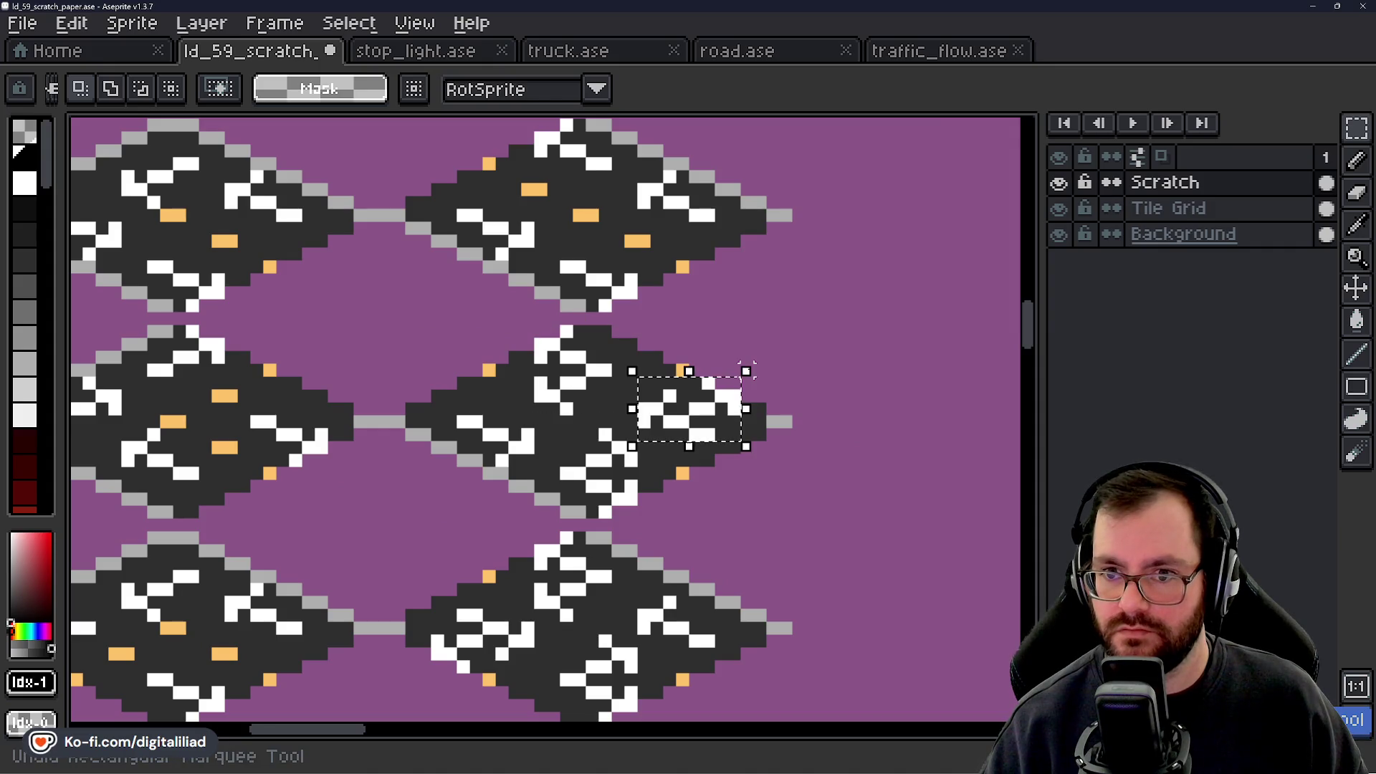
# Marquee the centre marking block on the ld_59_scratch sheet's tile.
pyautogui.hotkey('ctrl', 'z')
pyautogui.scroll(-2, 713, 344)
pyautogui.hscroll(-2, 712, 344)
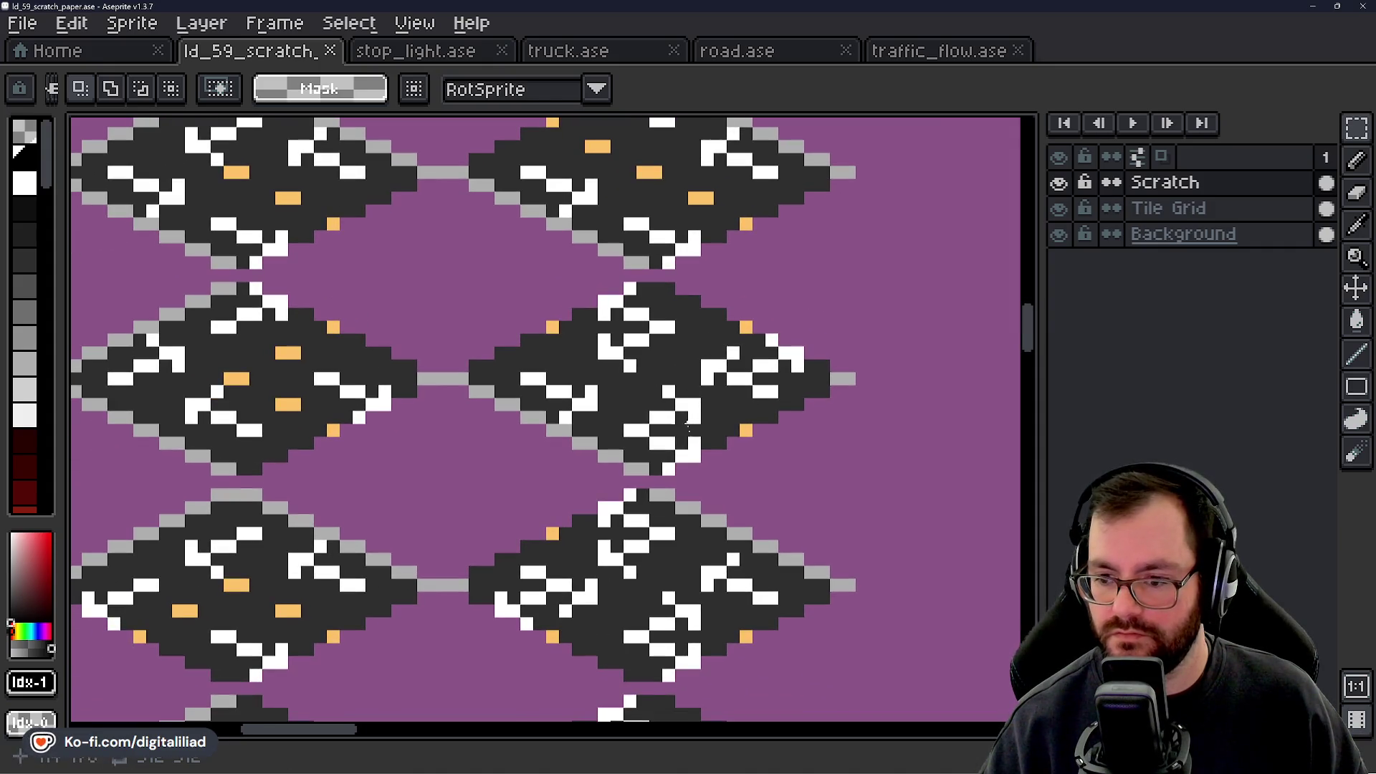
pyautogui.scroll(-1, 684, 414)
pyautogui.click(914, 62)
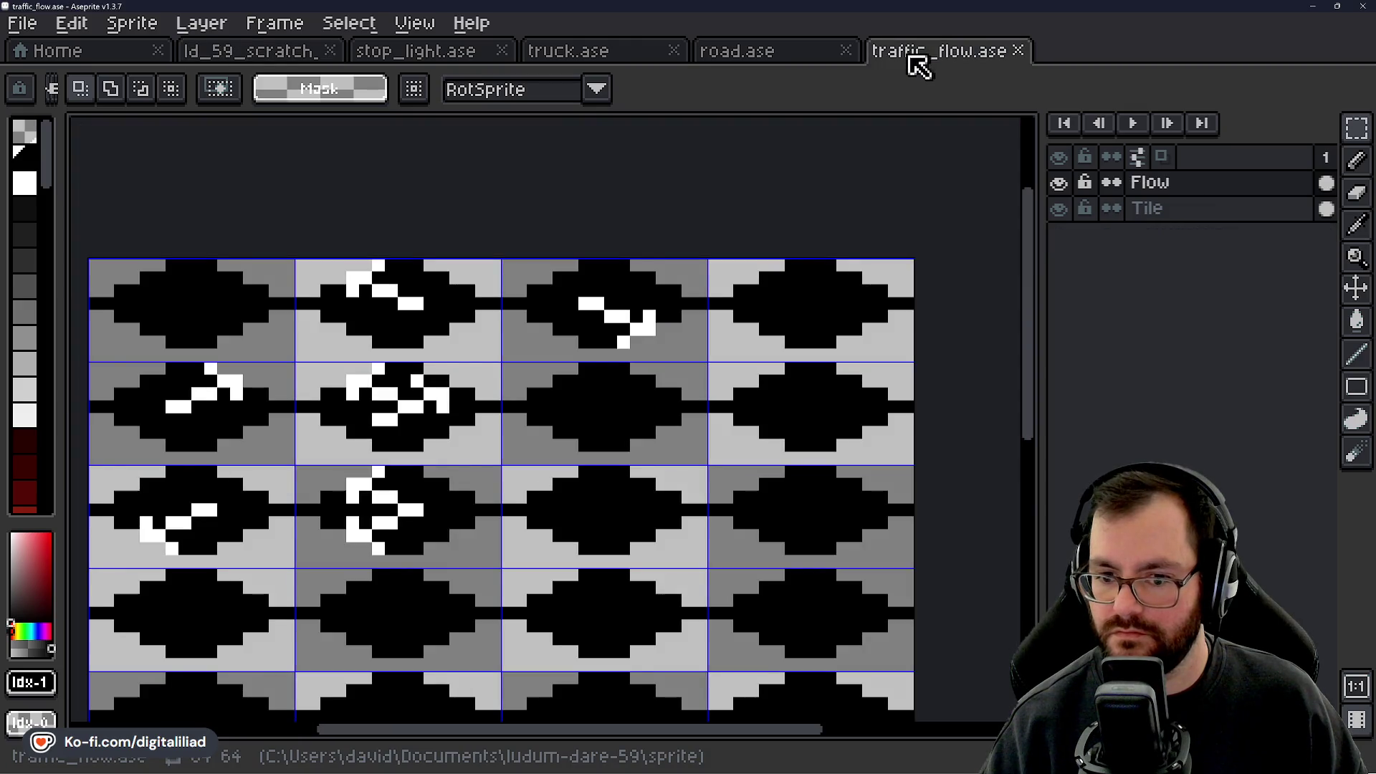
pyautogui.click(272, 50)
pyautogui.scroll(3, 515, 356)
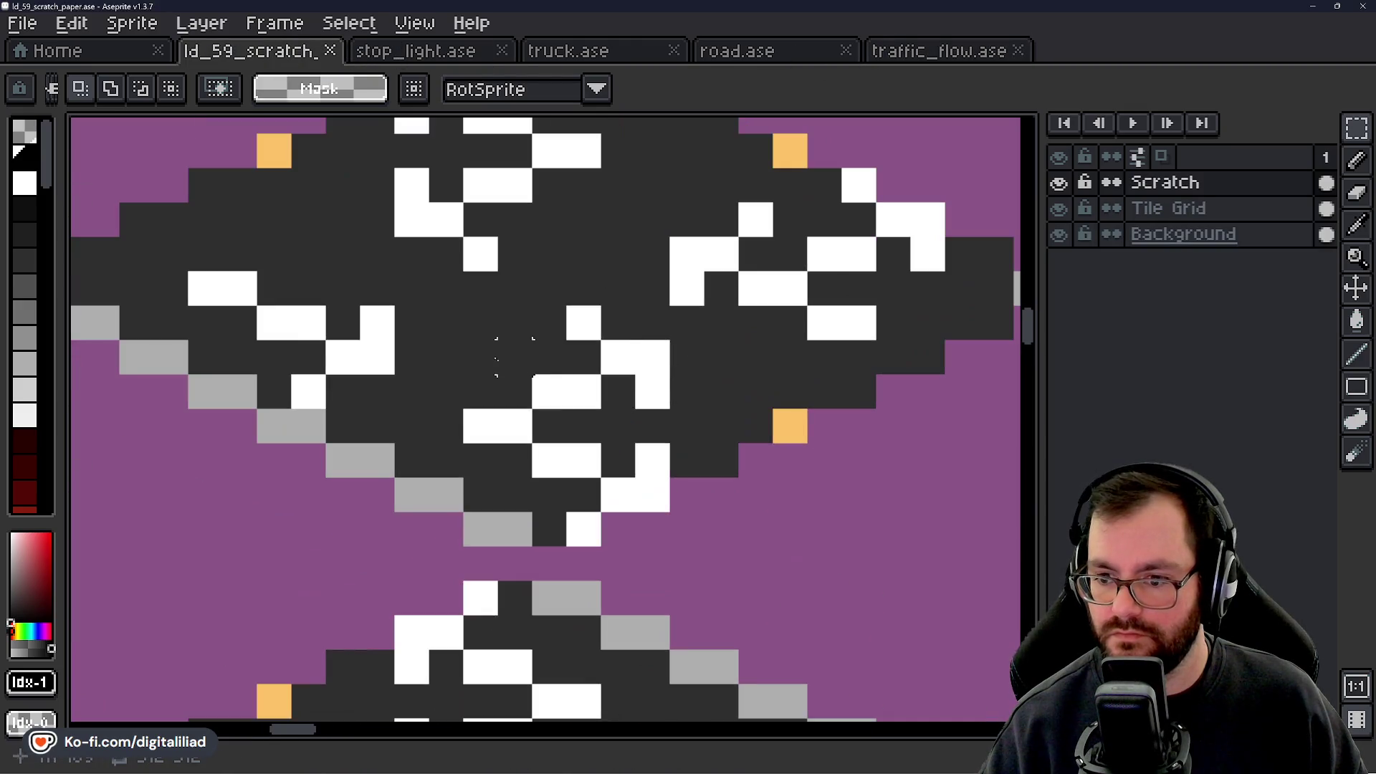
pyautogui.moveTo(445, 322); pyautogui.dragTo(674, 548)
pyautogui.click(721, 459)
pyautogui.moveTo(394, 306); pyautogui.dragTo(671, 548)
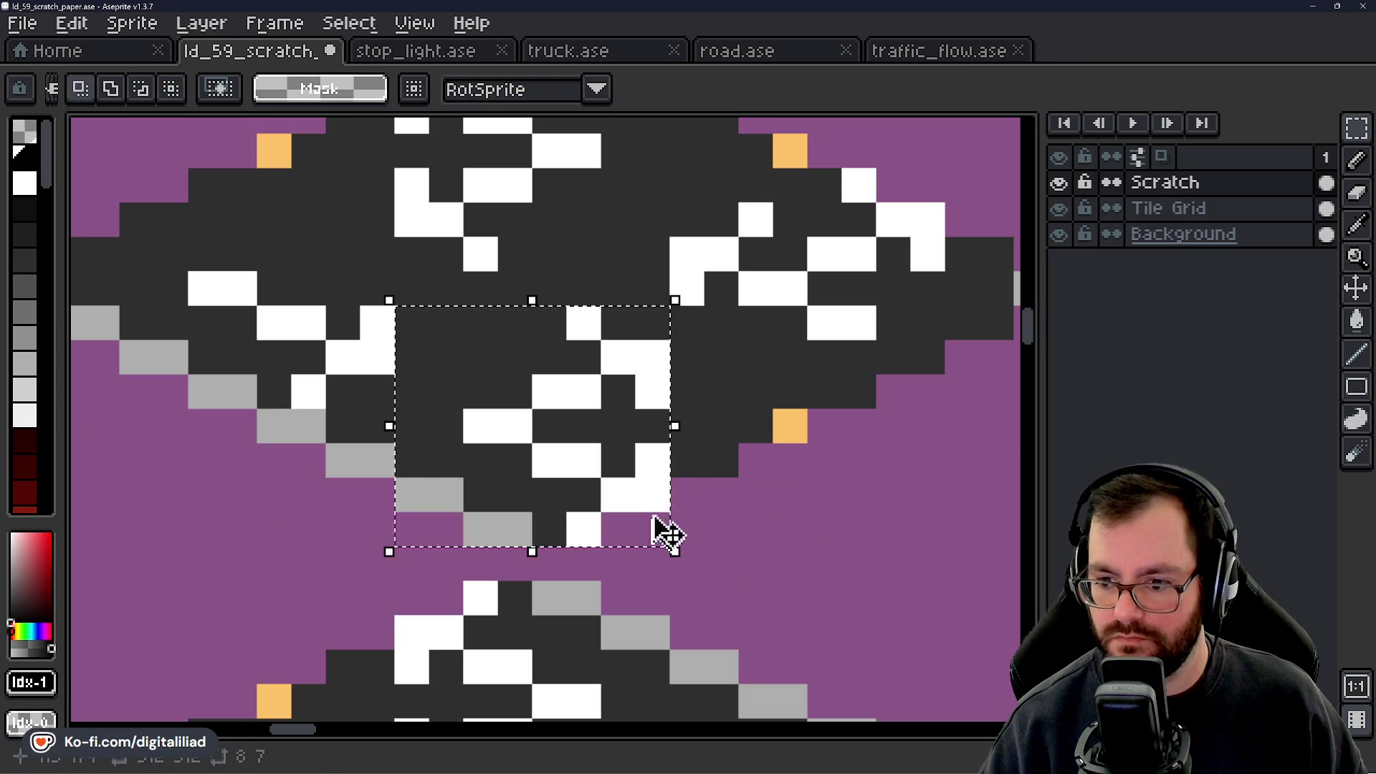
# Paste the marking block into traffic_flow.ase's second-row, third-column tile.
pyautogui.click(946, 61)
pyautogui.scroll(1, 573, 423)
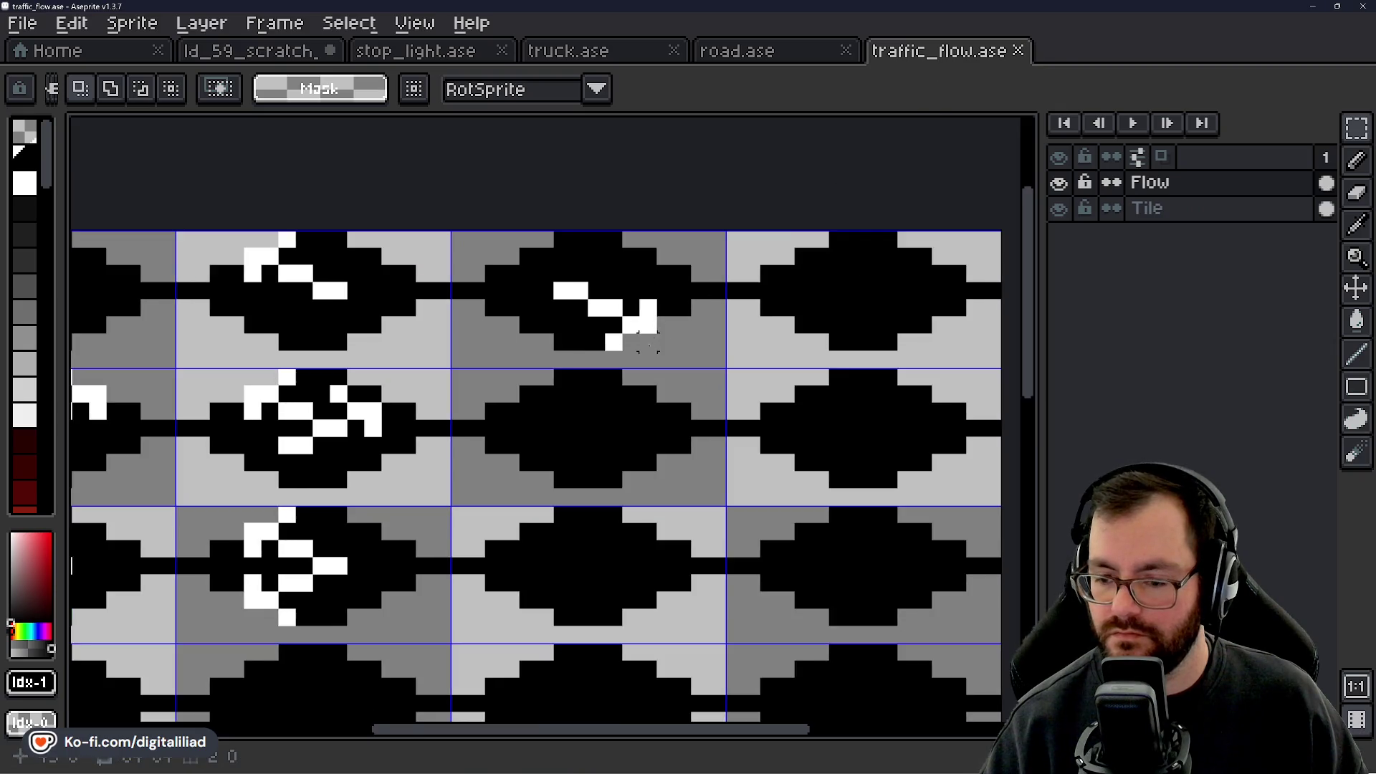
pyautogui.hotkey('ctrl', 'v')
pyautogui.moveTo(584, 434)
pyautogui.mouseDown()
pyautogui.moveTo(670, 369)
pyautogui.moveTo(652, 390)
pyautogui.mouseUp()
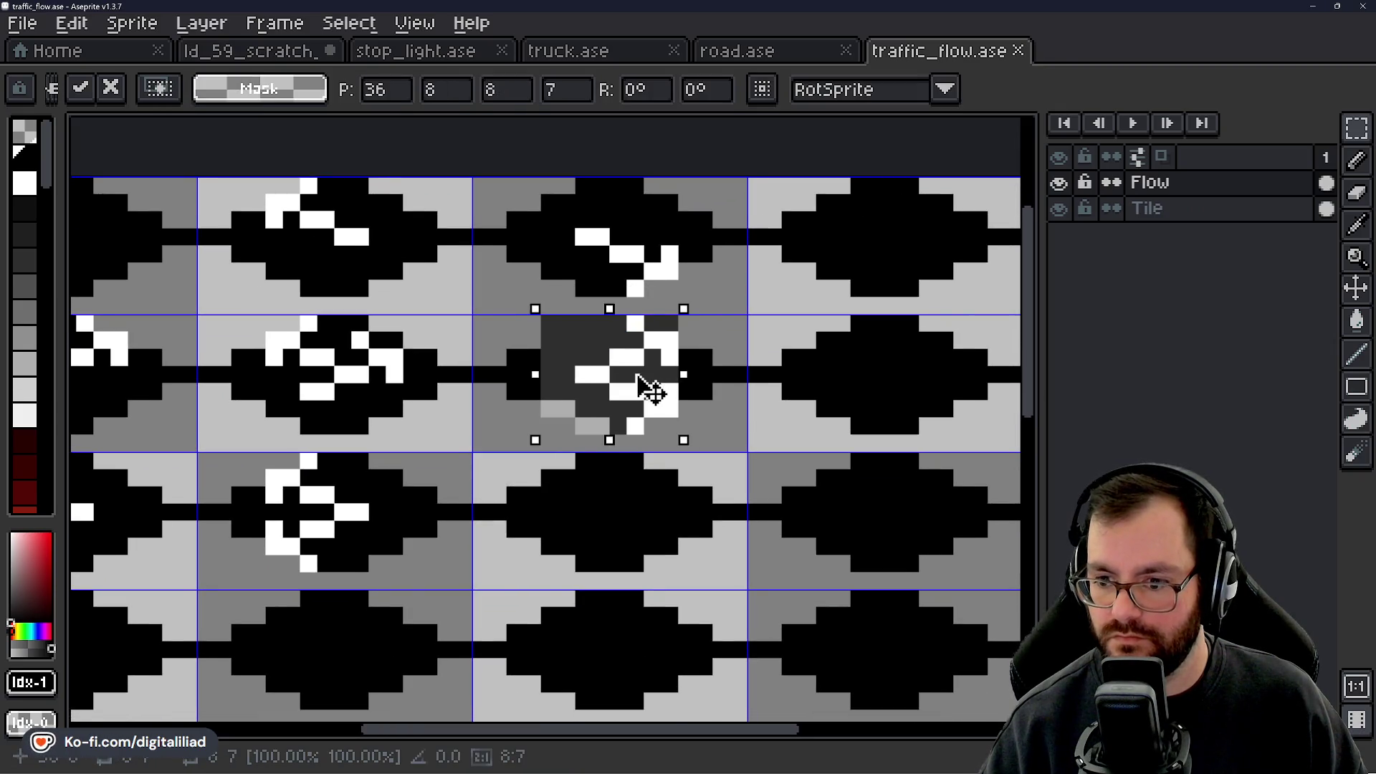
pyautogui.press('Return')
pyautogui.scroll(3, 679, 328)
# Pencil the pasted block's dark-grey pixels black and save traffic_flow.ase.
pyautogui.press('b')
pyautogui.rightClick(627, 311)
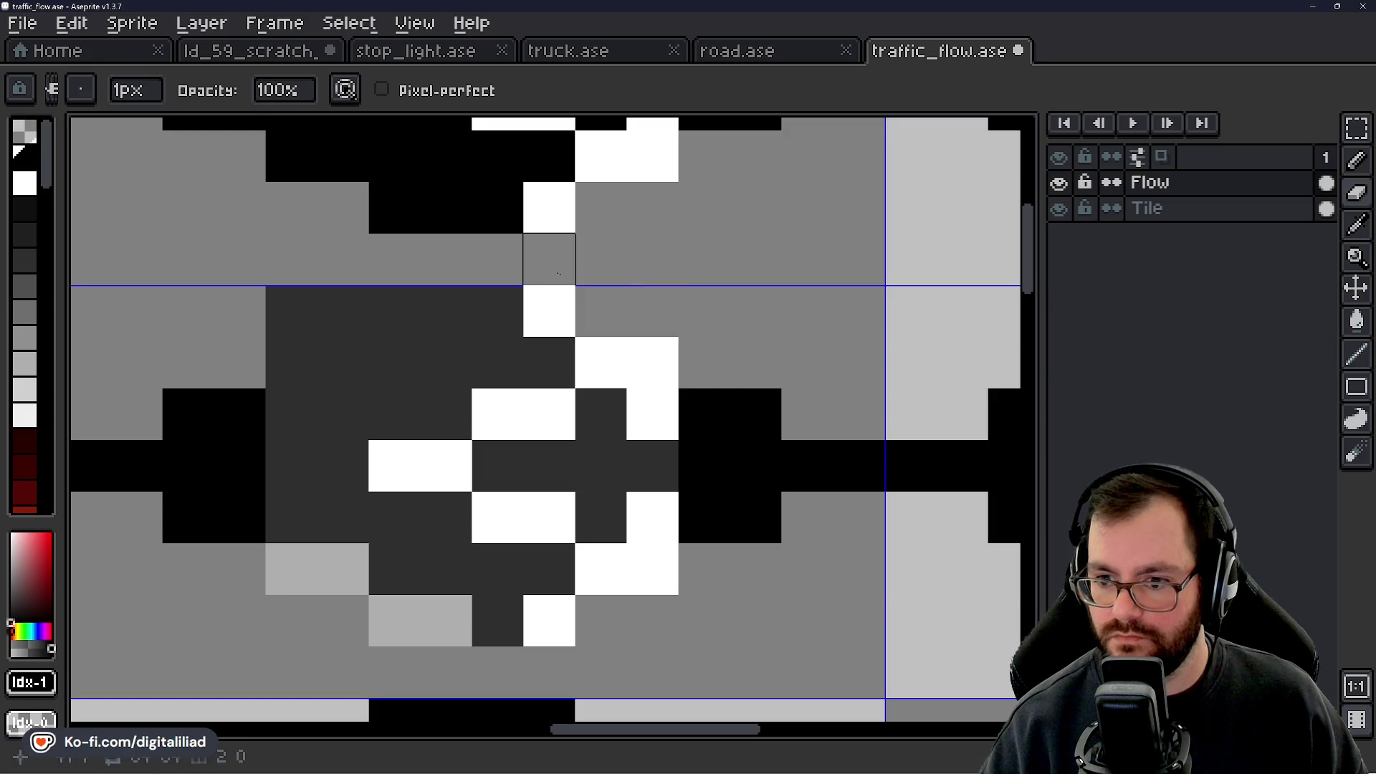
pyautogui.moveTo(497, 311); pyautogui.dragTo(394, 311)
pyautogui.rightClick(291, 312)
pyautogui.moveTo(291, 363); pyautogui.dragTo(549, 362)
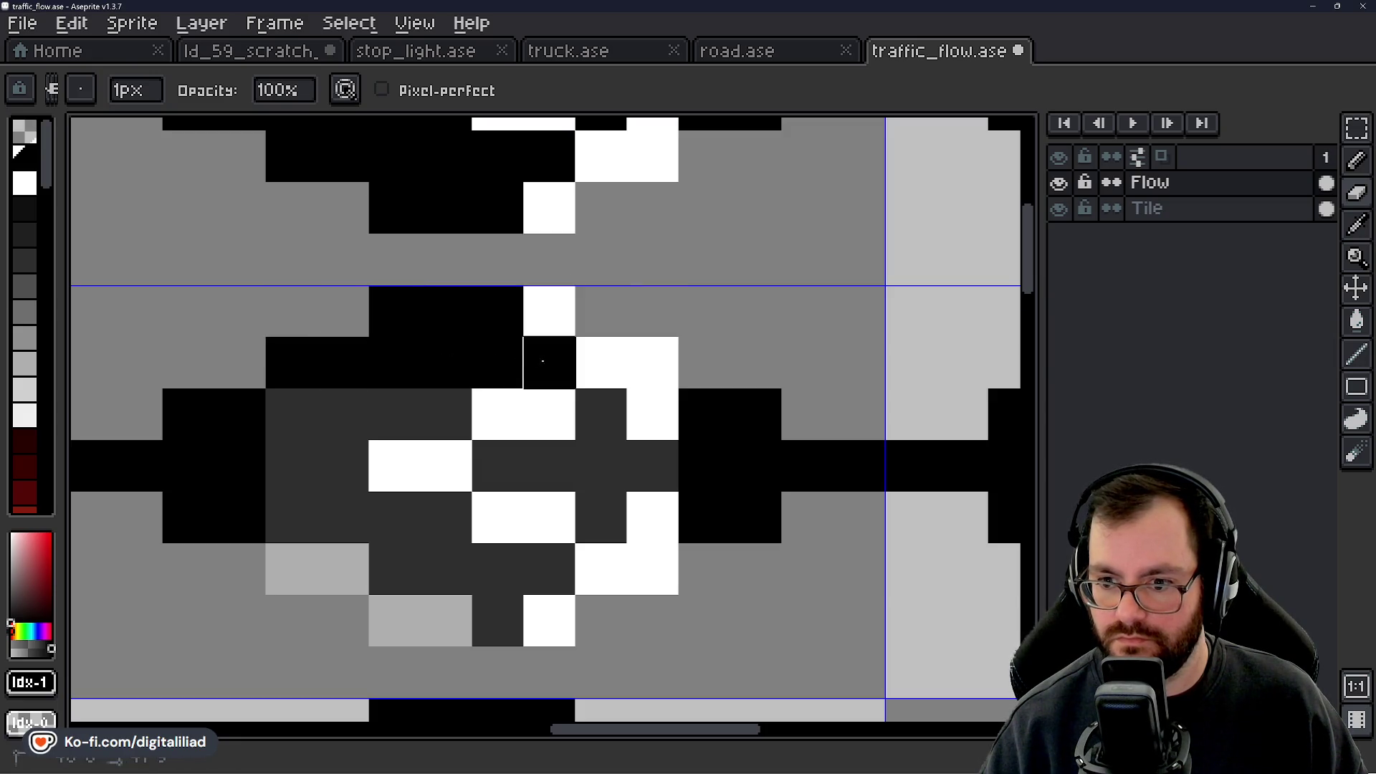
pyautogui.moveTo(291, 414)
pyautogui.mouseDown()
pyautogui.moveTo(435, 410)
pyautogui.moveTo(343, 466)
pyautogui.moveTo(342, 569)
pyautogui.moveTo(446, 569)
pyautogui.moveTo(428, 539)
pyautogui.moveTo(394, 621)
pyautogui.moveTo(497, 621)
pyautogui.moveTo(549, 569)
pyautogui.mouseUp()
pyautogui.moveTo(519, 473)
pyautogui.mouseDown()
pyautogui.moveTo(652, 466)
pyautogui.moveTo(601, 414)
pyautogui.moveTo(601, 518)
pyautogui.mouseUp()
pyautogui.scroll(-6, 676, 426)
pyautogui.hotkey('ctrl', 's')
pyautogui.moveTo(692, 501)
pyautogui.mouseDown()
pyautogui.moveTo(614, 485)
pyautogui.moveTo(614, 501)
pyautogui.moveTo(693, 408)
pyautogui.moveTo(682, 451)
pyautogui.moveTo(608, 454)
pyautogui.mouseUp()
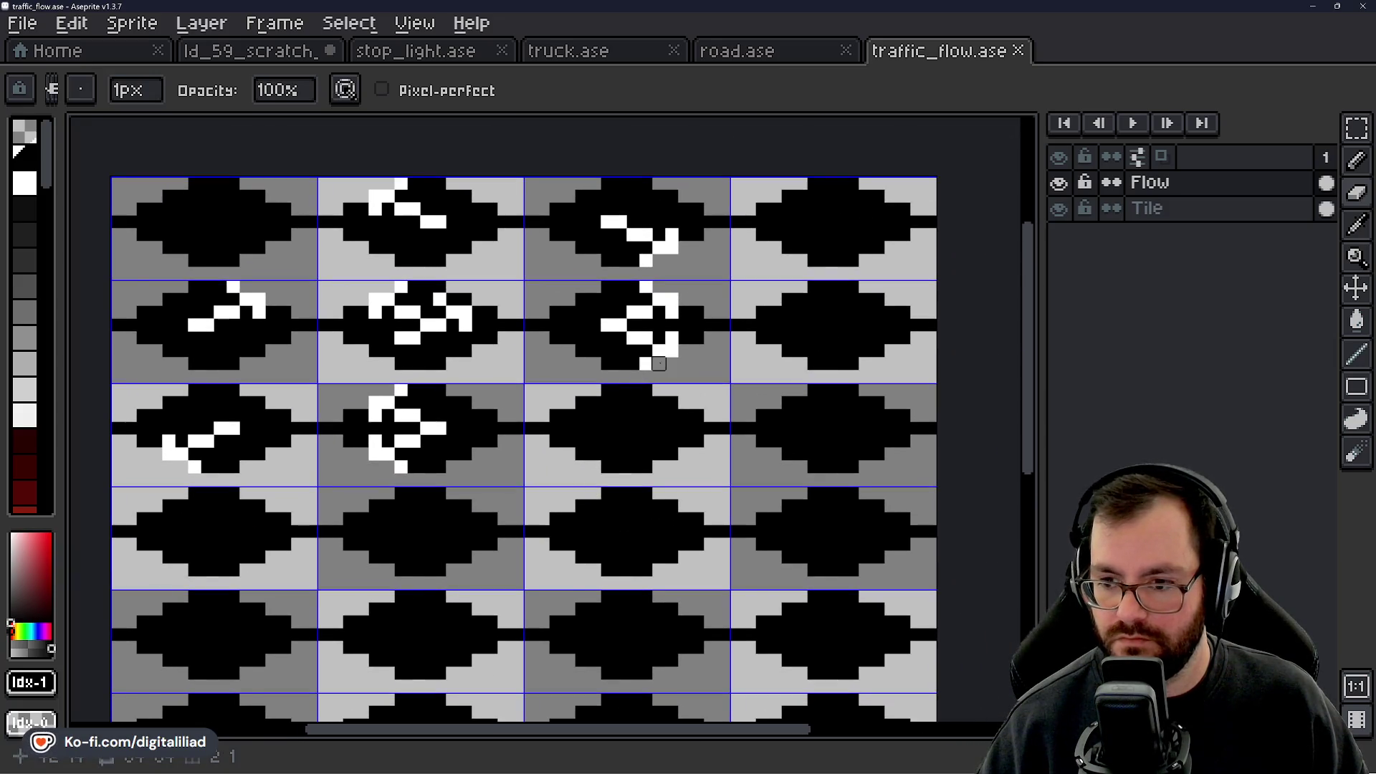
pyautogui.click(289, 57)
# Save the scratch sheet and marquee the marking on its tile's left side.
pyautogui.hotkey('ctrl', 's')
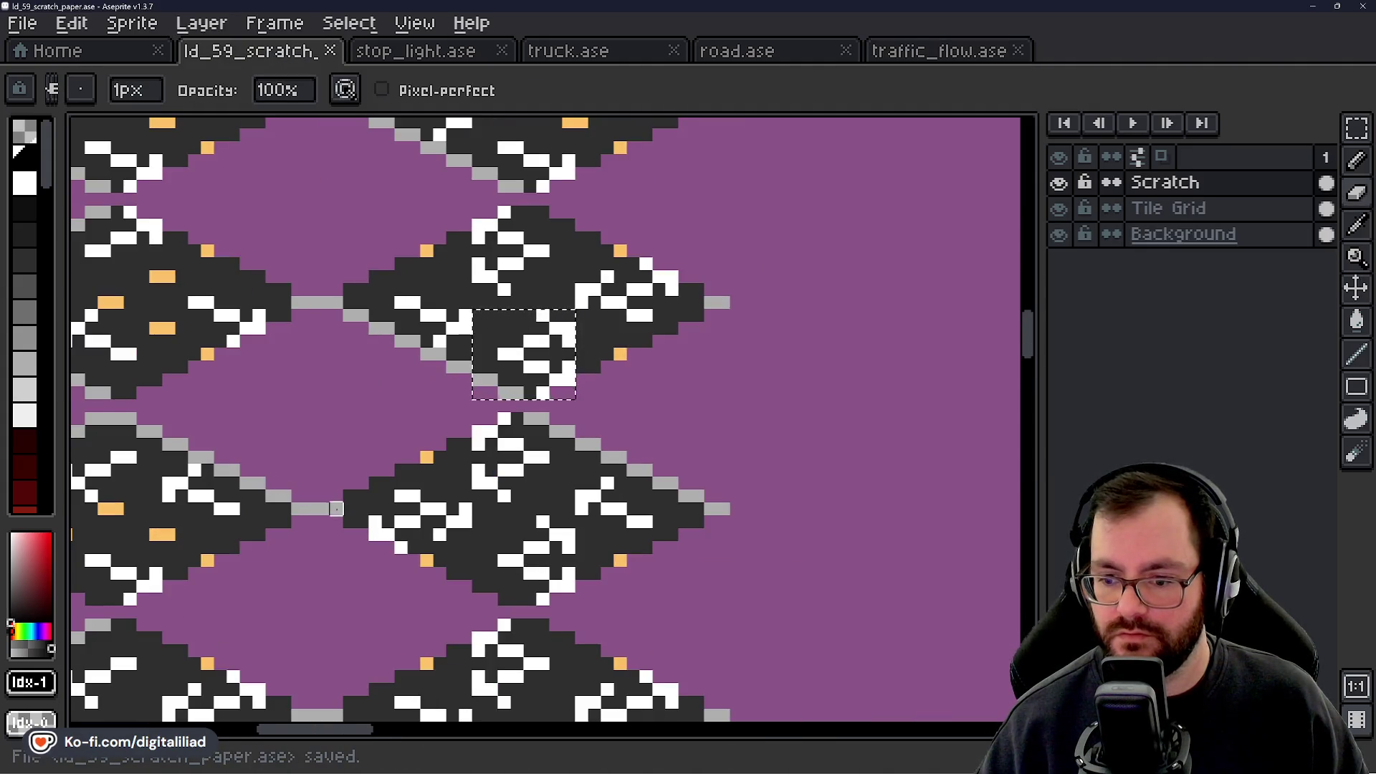
pyautogui.moveTo(336, 509); pyautogui.dragTo(448, 355)
pyautogui.click(1357, 128)
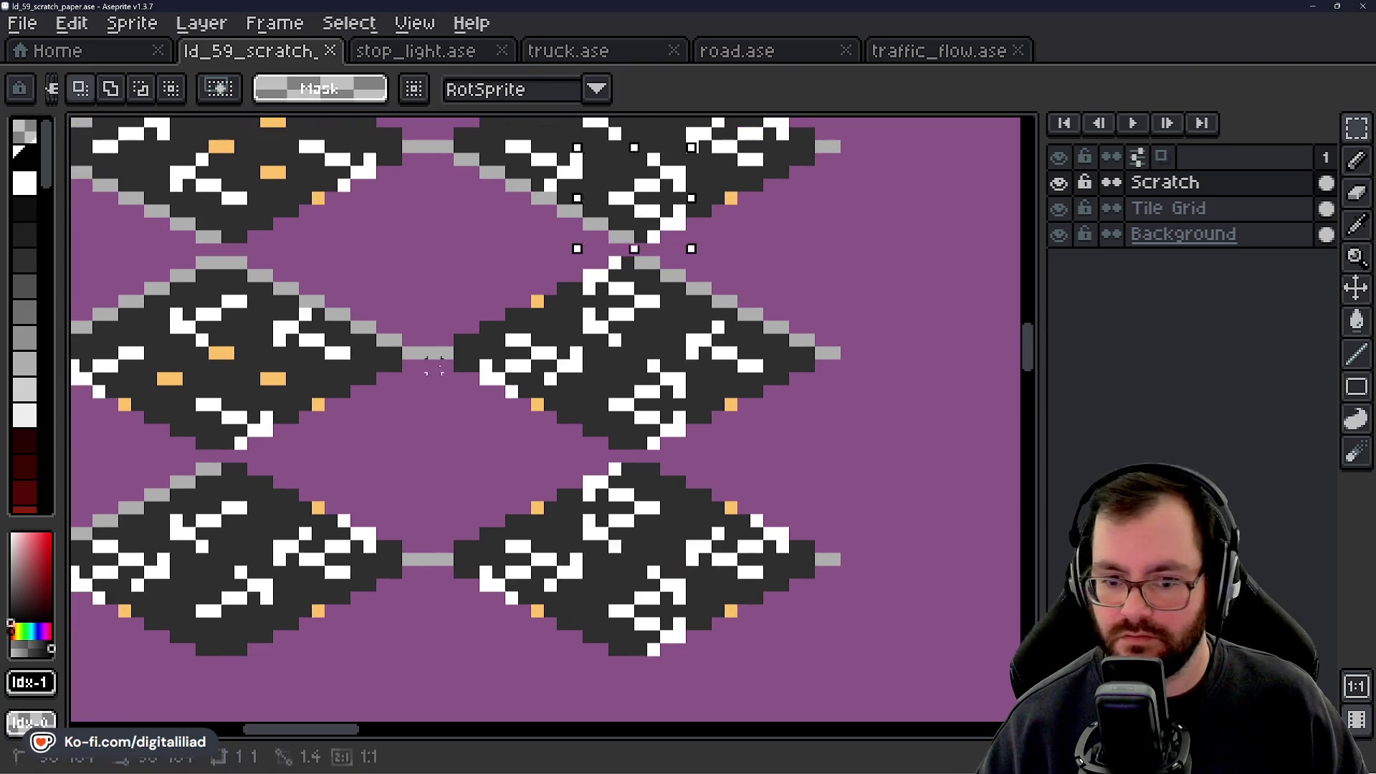
pyautogui.scroll(-3, 433, 366)
pyautogui.moveTo(414, 415)
pyautogui.mouseDown()
pyautogui.moveTo(541, 461)
pyautogui.moveTo(645, 476)
pyautogui.moveTo(675, 461)
pyautogui.mouseUp()
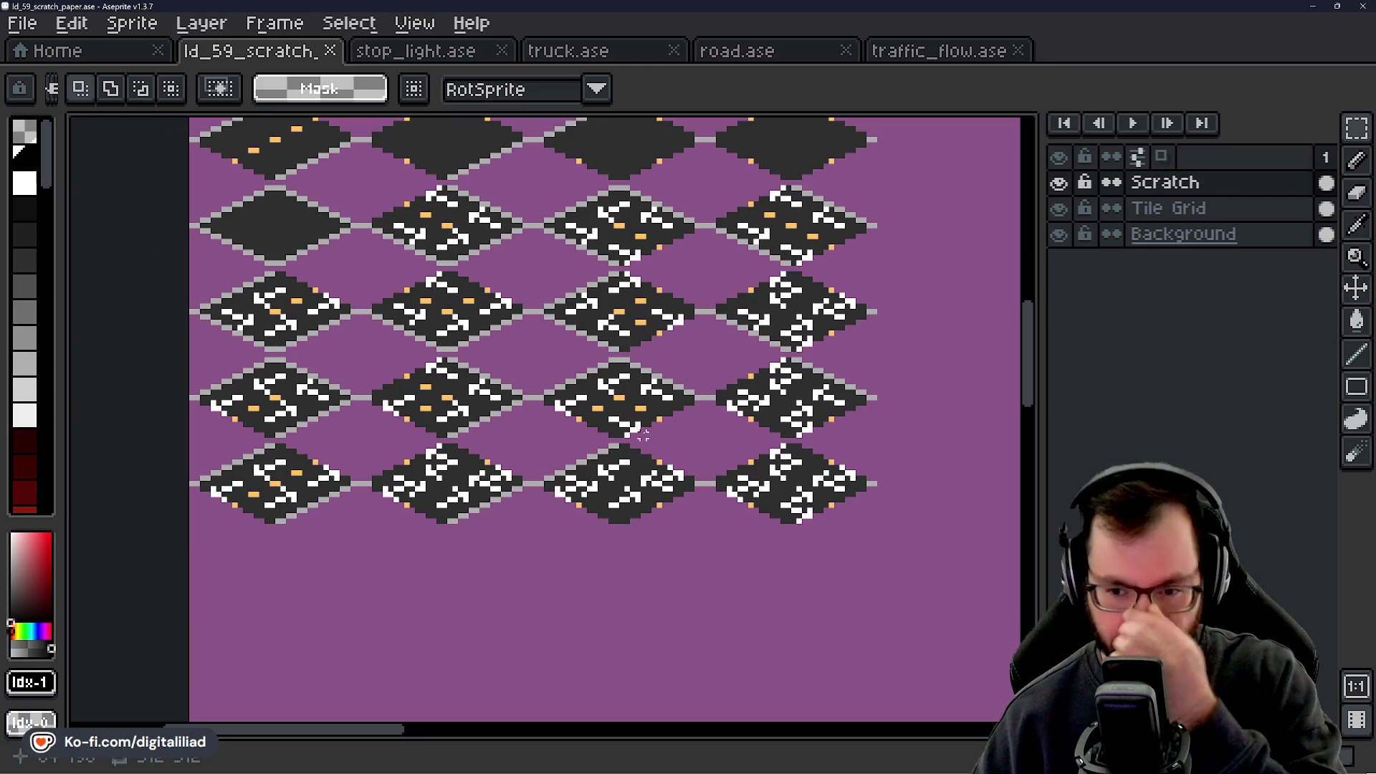
pyautogui.scroll(5, 453, 430)
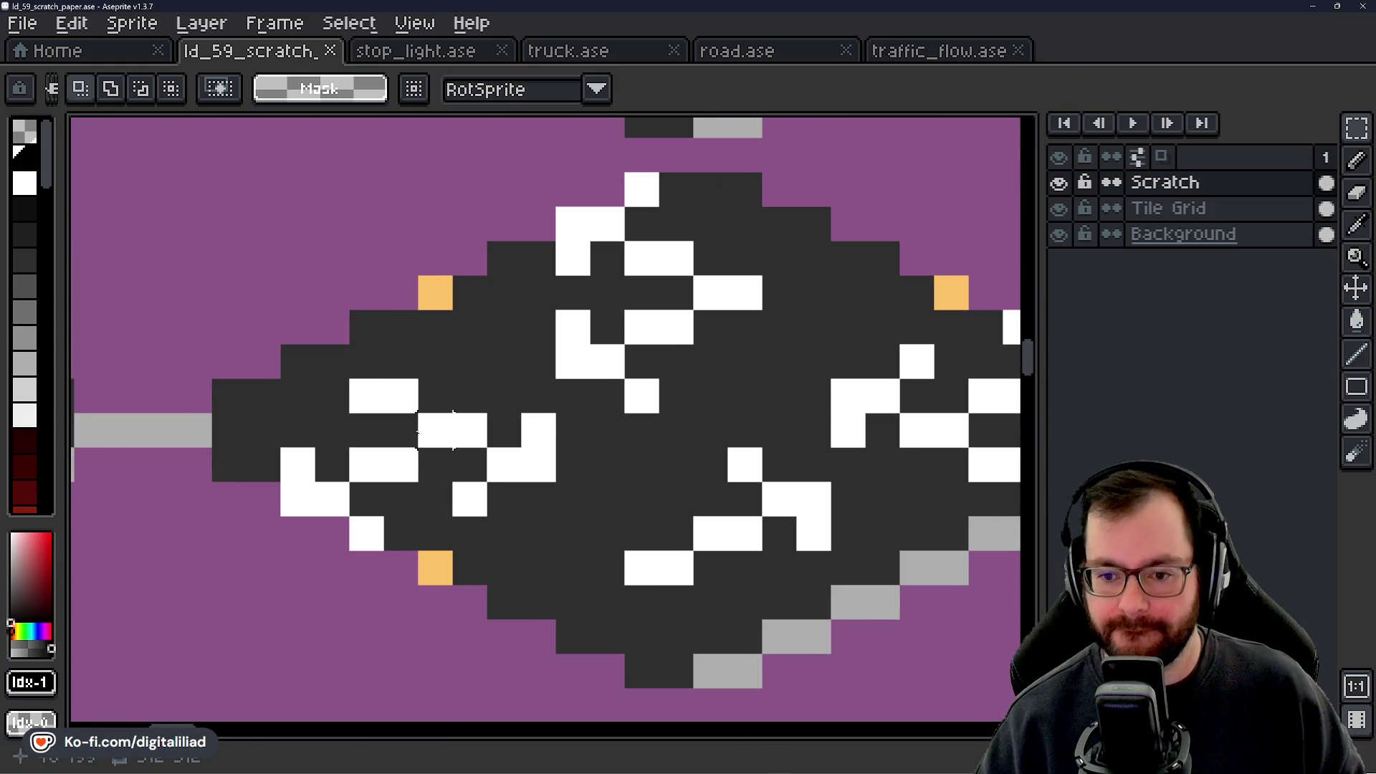
pyautogui.moveTo(298, 327)
pyautogui.mouseDown()
pyautogui.moveTo(366, 437)
pyautogui.moveTo(470, 534)
pyautogui.moveTo(529, 551)
pyautogui.moveTo(287, 315)
pyautogui.mouseUp()
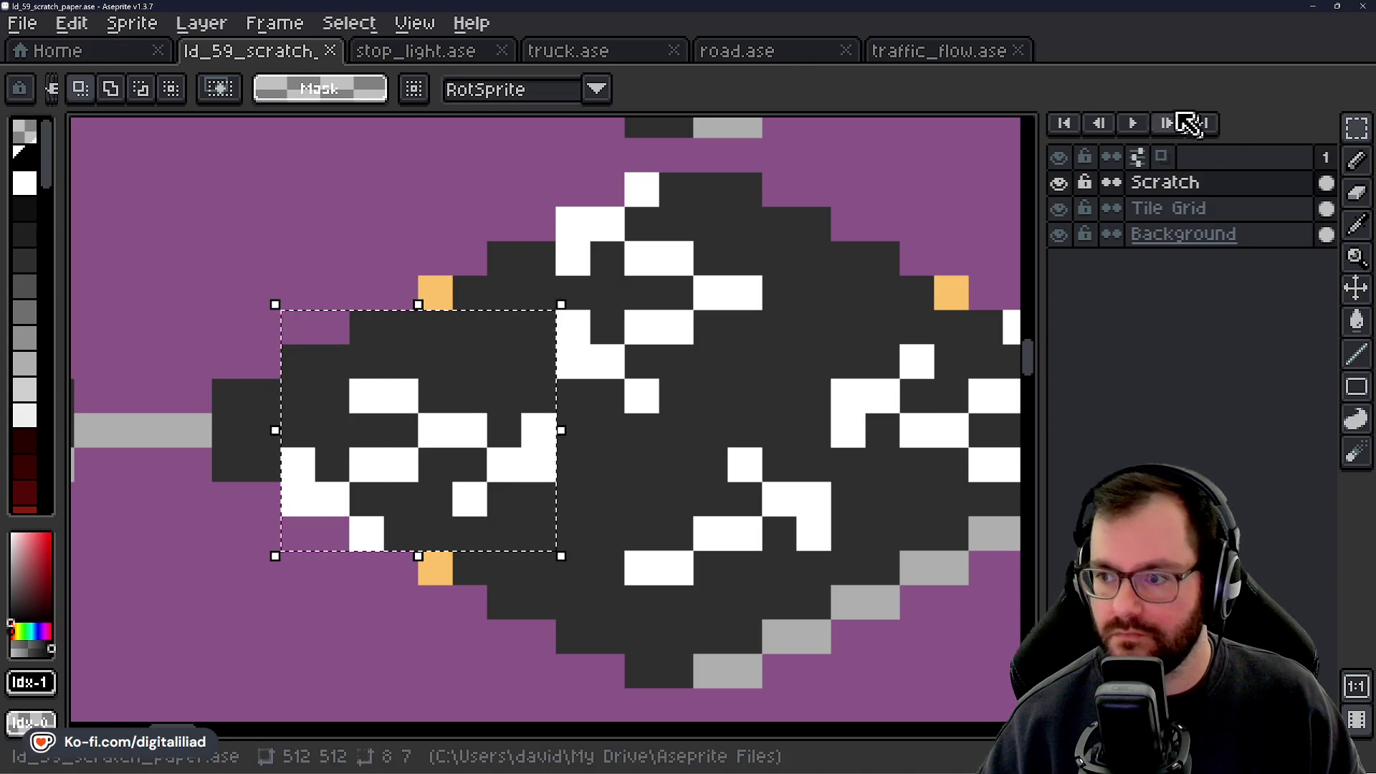
# Paste the marking into traffic_flow.ase's third-row, third-column tile.
pyautogui.click(974, 53)
pyautogui.hotkey('ctrl', 'v')
pyautogui.moveTo(658, 452)
pyautogui.mouseDown()
pyautogui.moveTo(688, 393)
pyautogui.moveTo(670, 399)
pyautogui.mouseUp()
pyautogui.press('Return')
pyautogui.scroll(4, 676, 350)
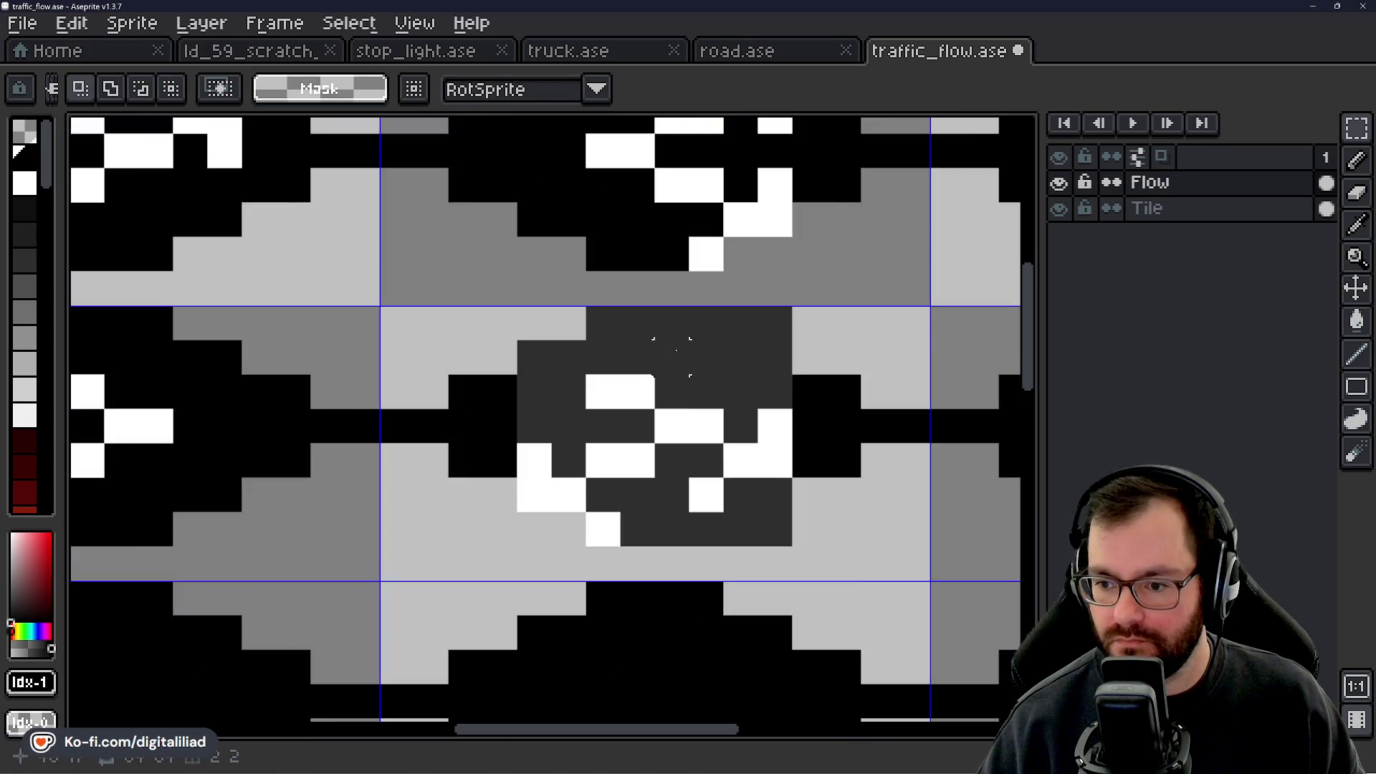
pyautogui.scroll(2, 676, 349)
# Pencil the pasted block's dark-grey pixels black and save traffic_flow.ase.
pyautogui.press('b')
pyautogui.moveTo(530, 287); pyautogui.dragTo(874, 287)
pyautogui.moveTo(588, 310)
pyautogui.mouseDown()
pyautogui.moveTo(461, 356)
pyautogui.moveTo(737, 356)
pyautogui.moveTo(806, 425)
pyautogui.moveTo(790, 458)
pyautogui.moveTo(616, 256)
pyautogui.mouseUp()
pyautogui.click(634, 293)
pyautogui.moveTo(426, 292); pyautogui.dragTo(222, 292)
pyautogui.moveTo(290, 222); pyautogui.dragTo(200, 223)
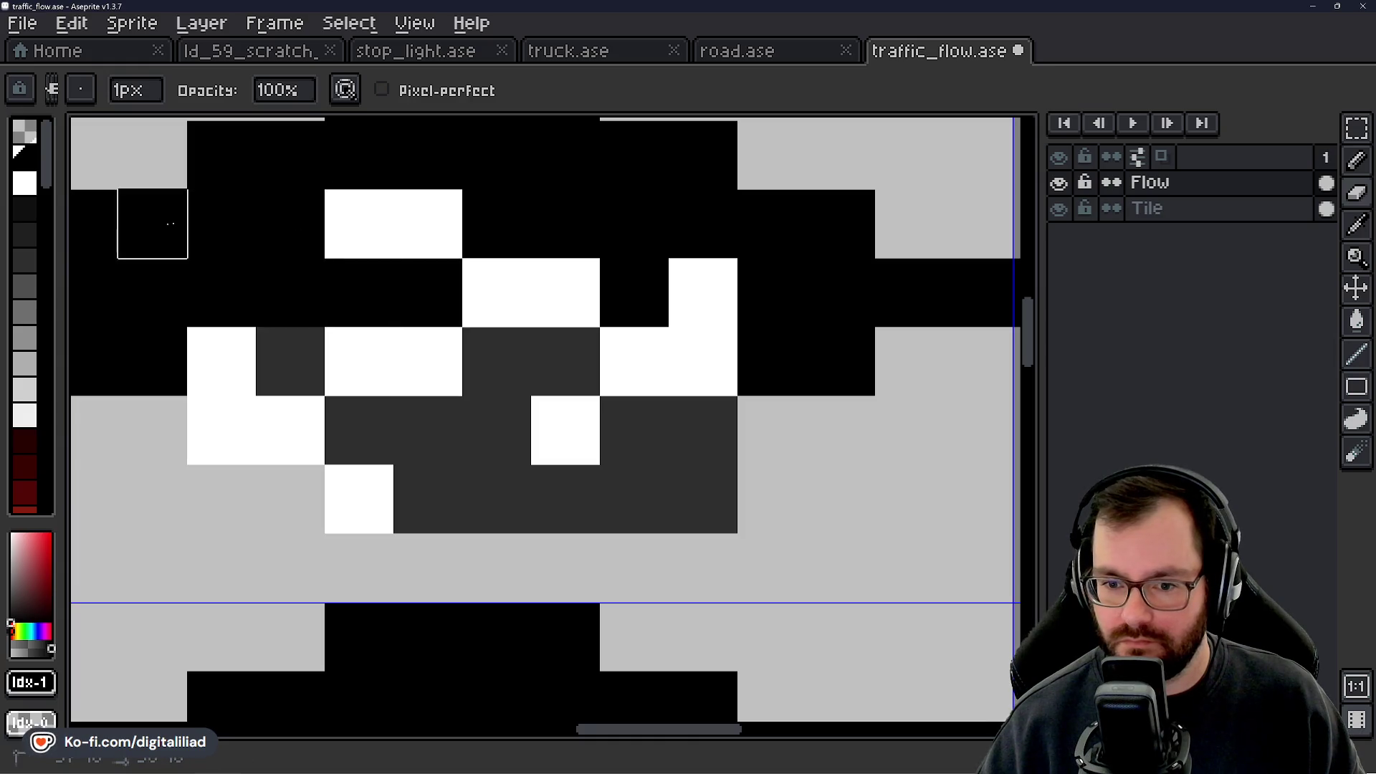
pyautogui.moveTo(291, 361)
pyautogui.mouseDown()
pyautogui.moveTo(428, 430)
pyautogui.moveTo(424, 483)
pyautogui.moveTo(494, 362)
pyautogui.moveTo(495, 429)
pyautogui.moveTo(702, 495)
pyautogui.moveTo(648, 440)
pyautogui.mouseUp()
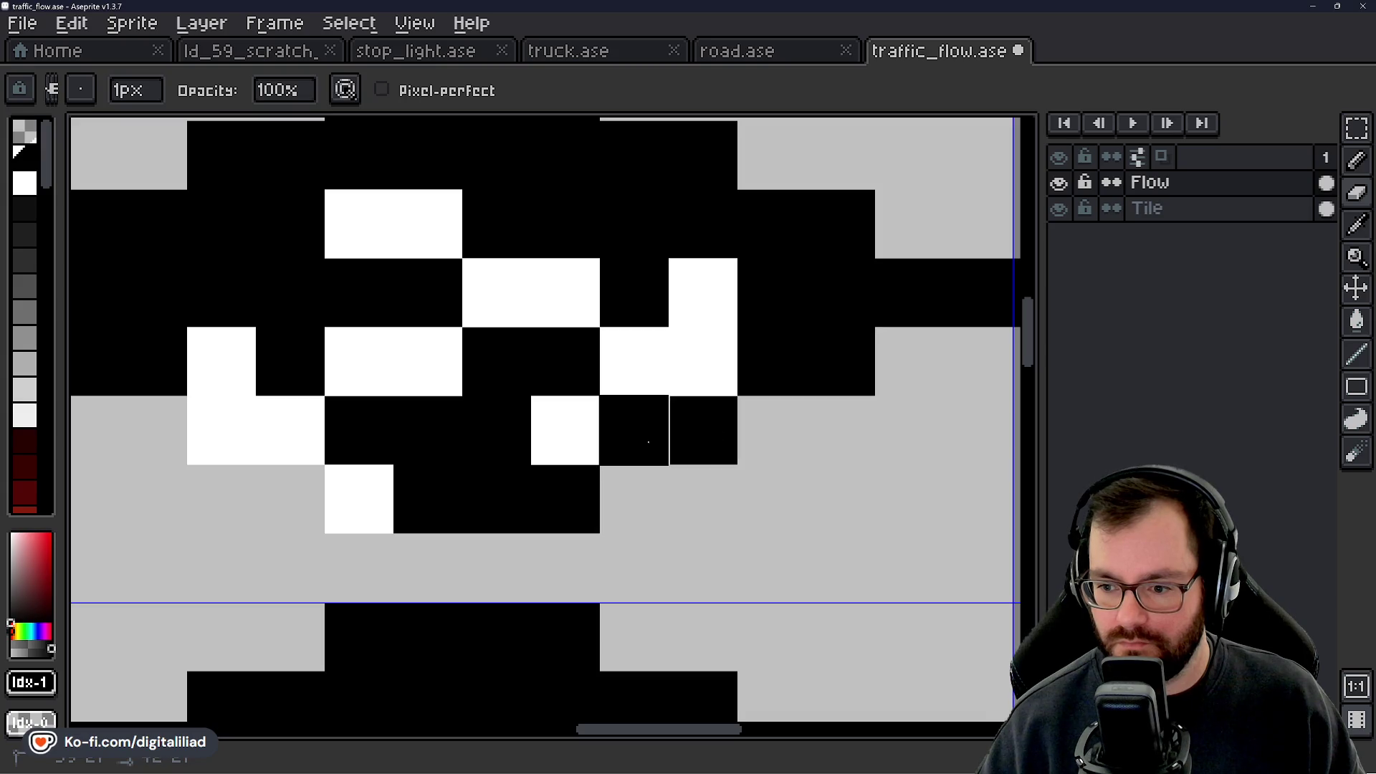
pyautogui.scroll(-5, 789, 516)
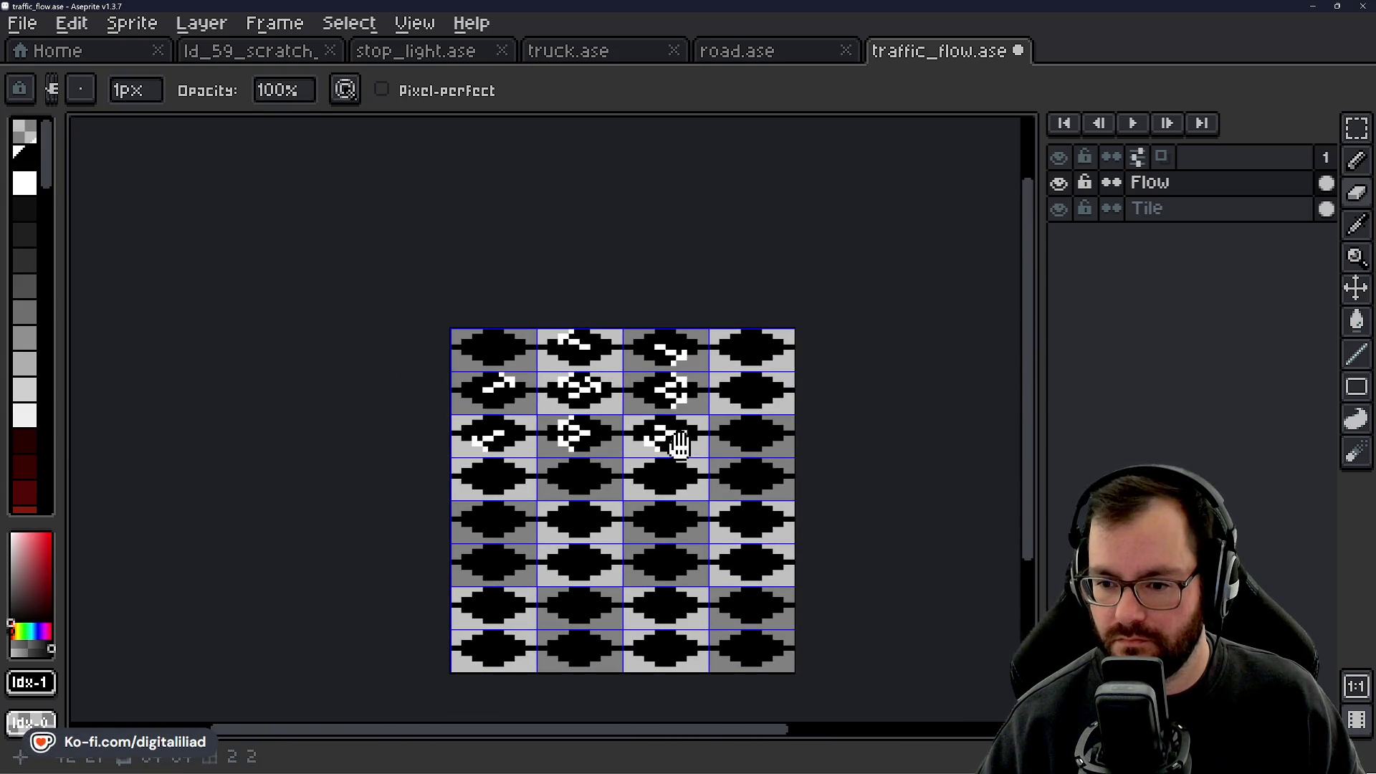
pyautogui.scroll(1, 641, 411)
pyautogui.hotkey('ctrl', 's')
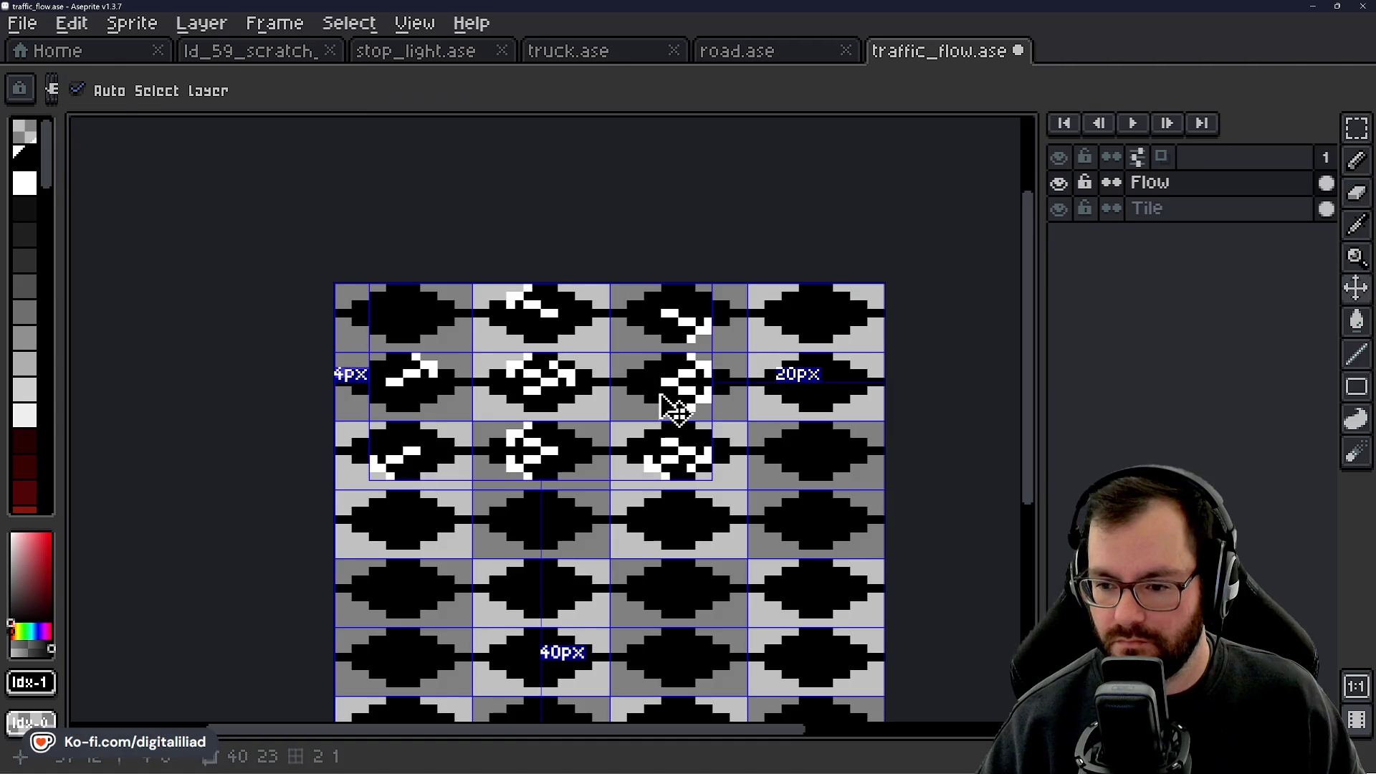
# Flip the arrow marking in the third-row, third-column tile with the Rectangular Marquee.
pyautogui.scroll(2, 655, 412)
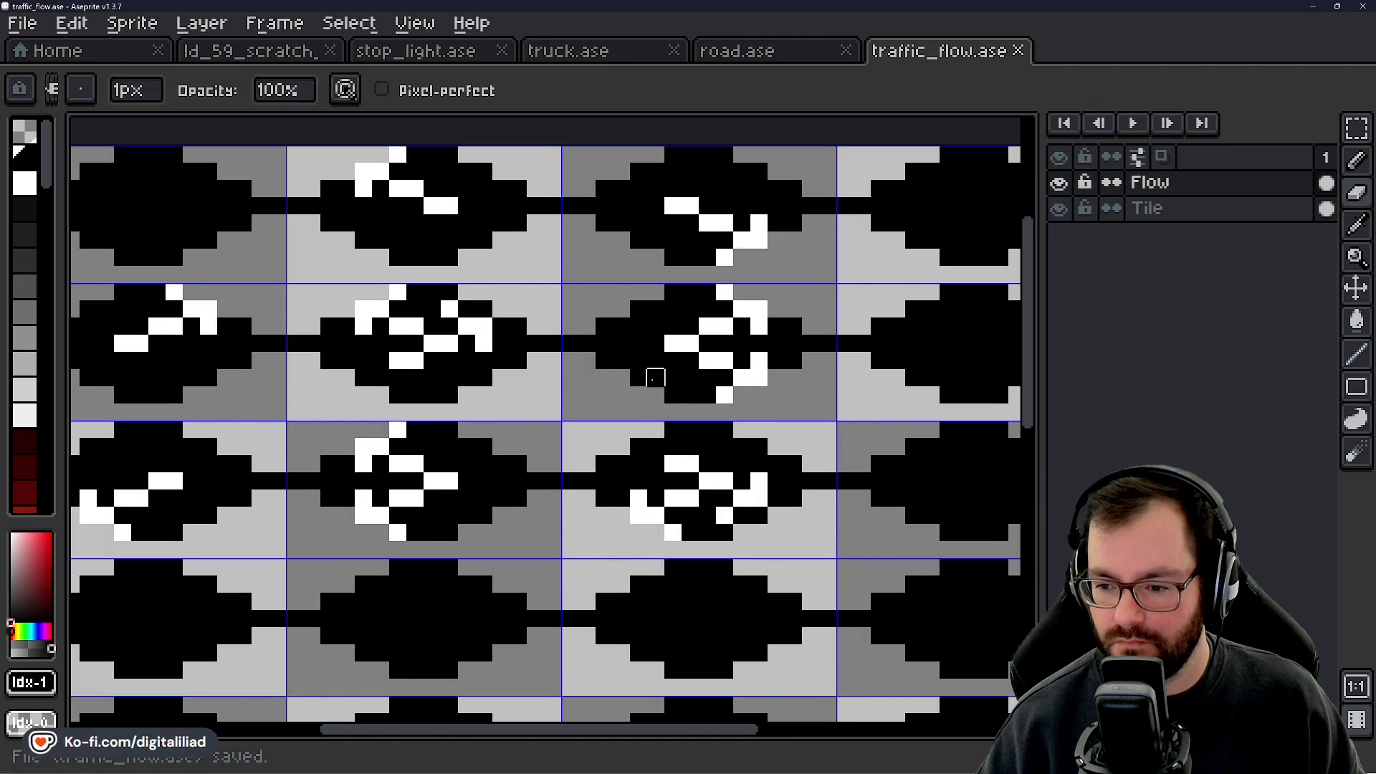
pyautogui.scroll(-2, 673, 394)
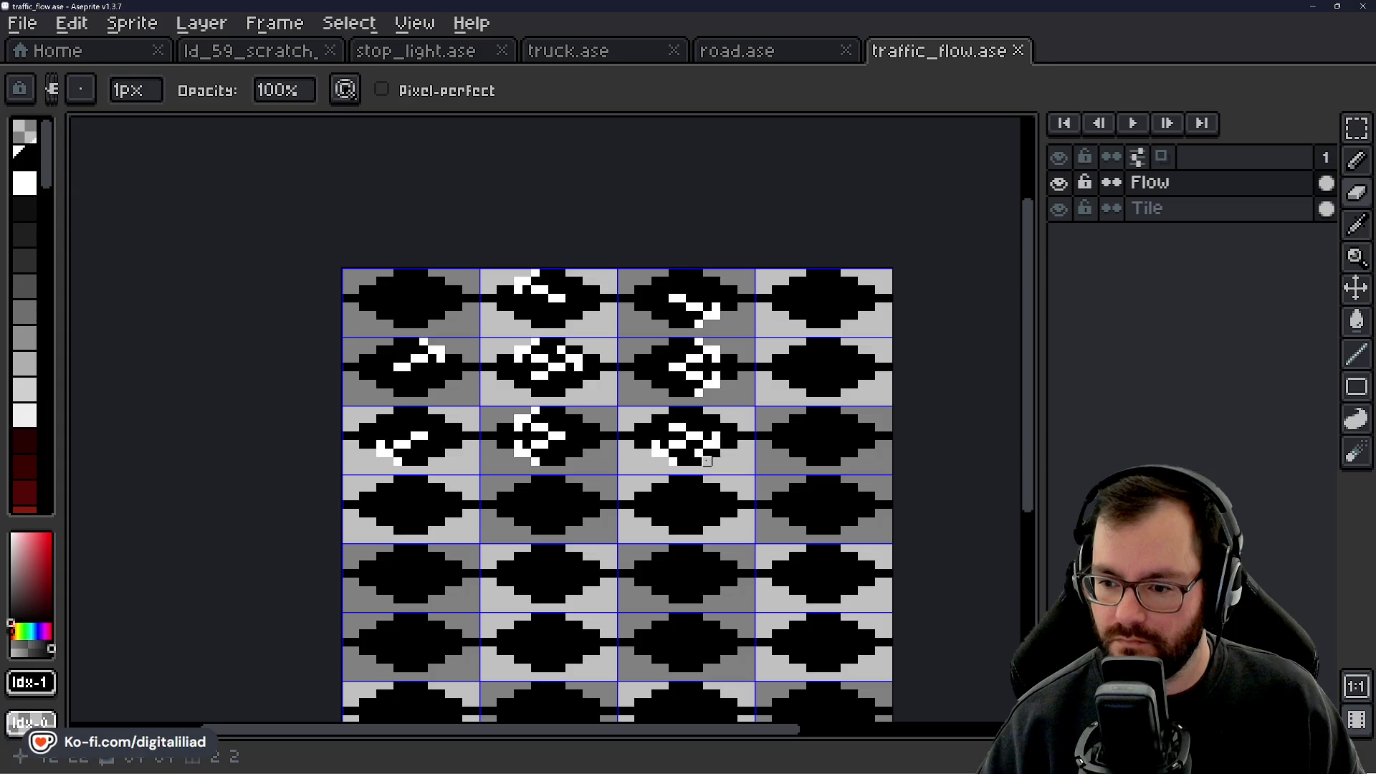
pyautogui.scroll(3, 706, 461)
pyautogui.click(1357, 129)
pyautogui.moveTo(502, 398); pyautogui.dragTo(845, 537)
pyautogui.hotkey('shift', 'h')
pyautogui.hotkey('shift', 'v')
pyautogui.hotkey('shift', 'h')
pyautogui.hotkey('ctrl', 'd')
# Save traffic_flow.ase and recentre the tile sheet in view.
pyautogui.scroll(-3, 723, 389)
pyautogui.hotkey('ctrl', 's')
pyautogui.moveTo(623, 507); pyautogui.dragTo(584, 476)
pyautogui.scroll(1, 627, 486)
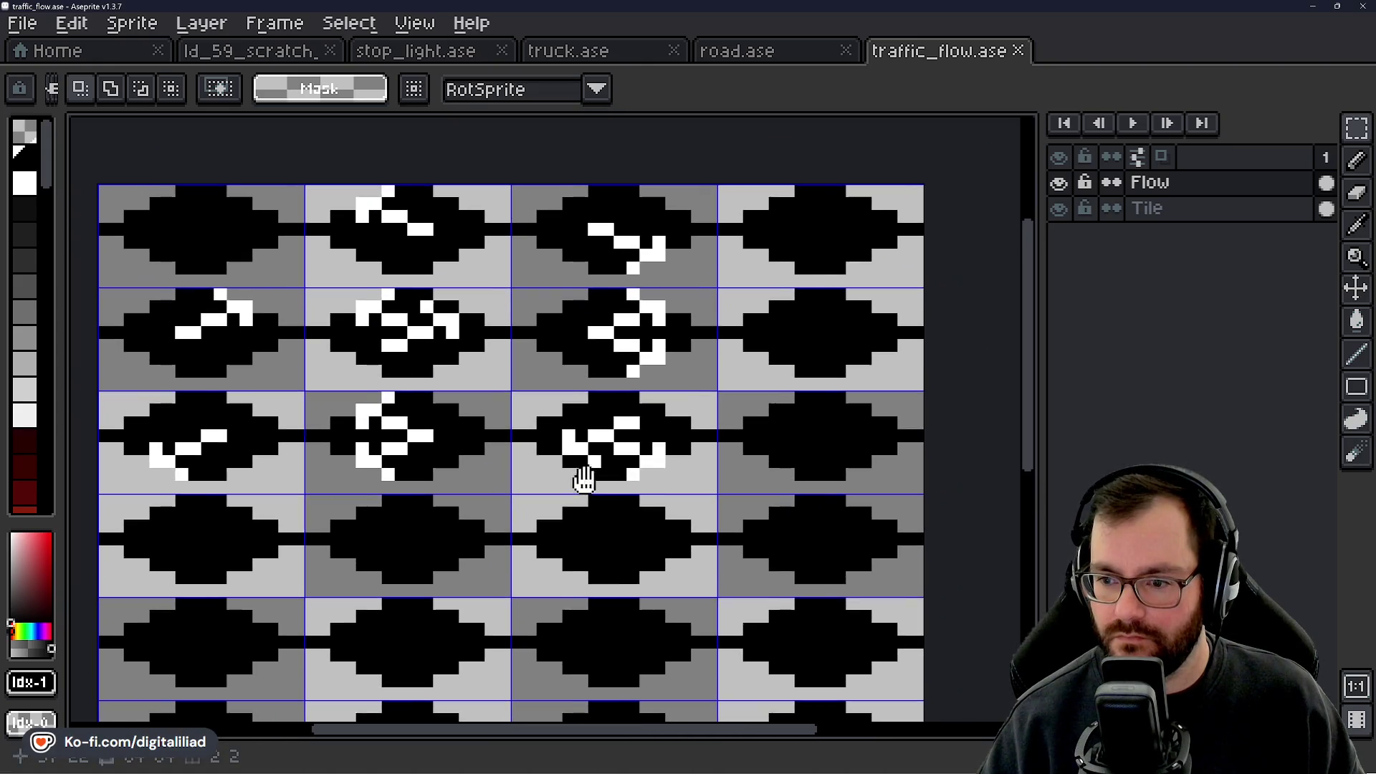
pyautogui.scroll(-1, 660, 475)
pyautogui.moveTo(682, 476)
pyautogui.mouseDown()
pyautogui.moveTo(652, 493)
pyautogui.moveTo(694, 505)
pyautogui.moveTo(710, 489)
pyautogui.mouseUp()
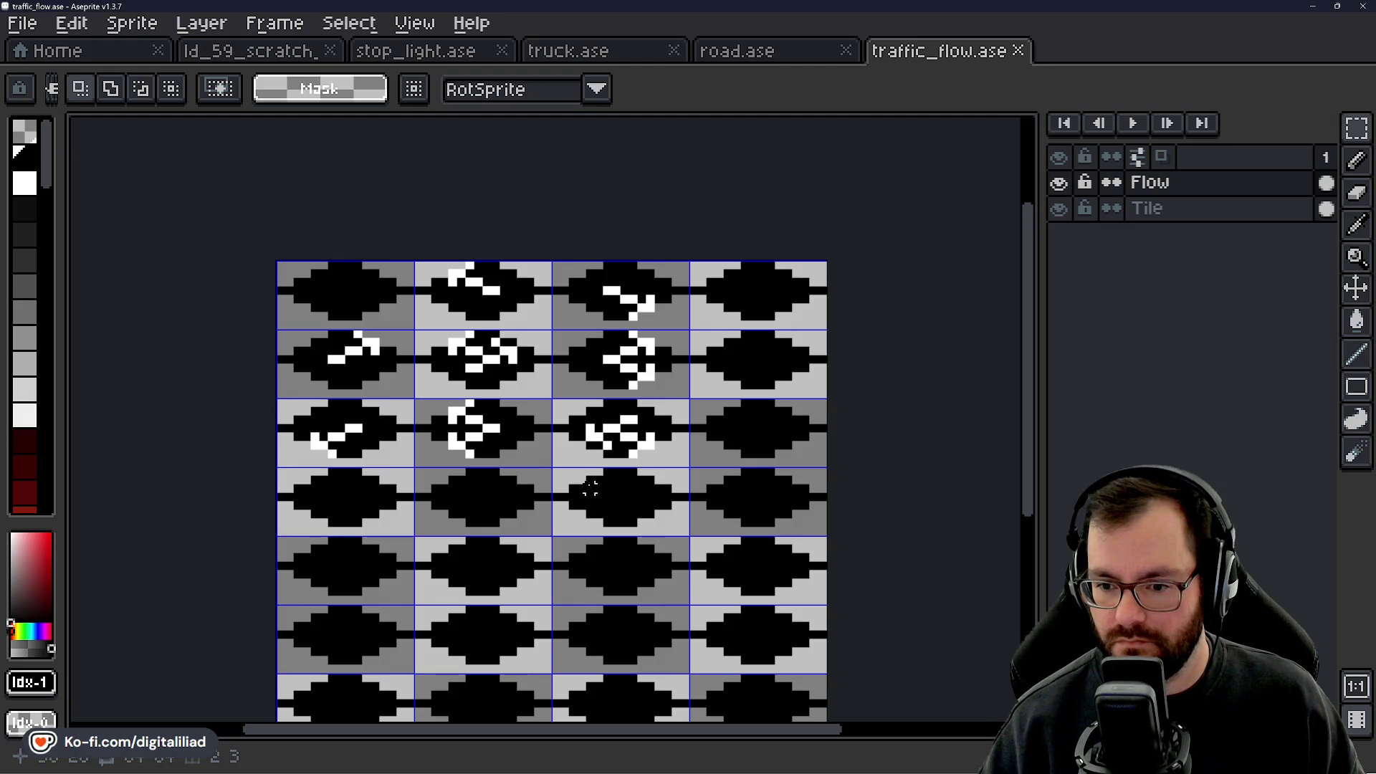
pyautogui.scroll(1, 527, 428)
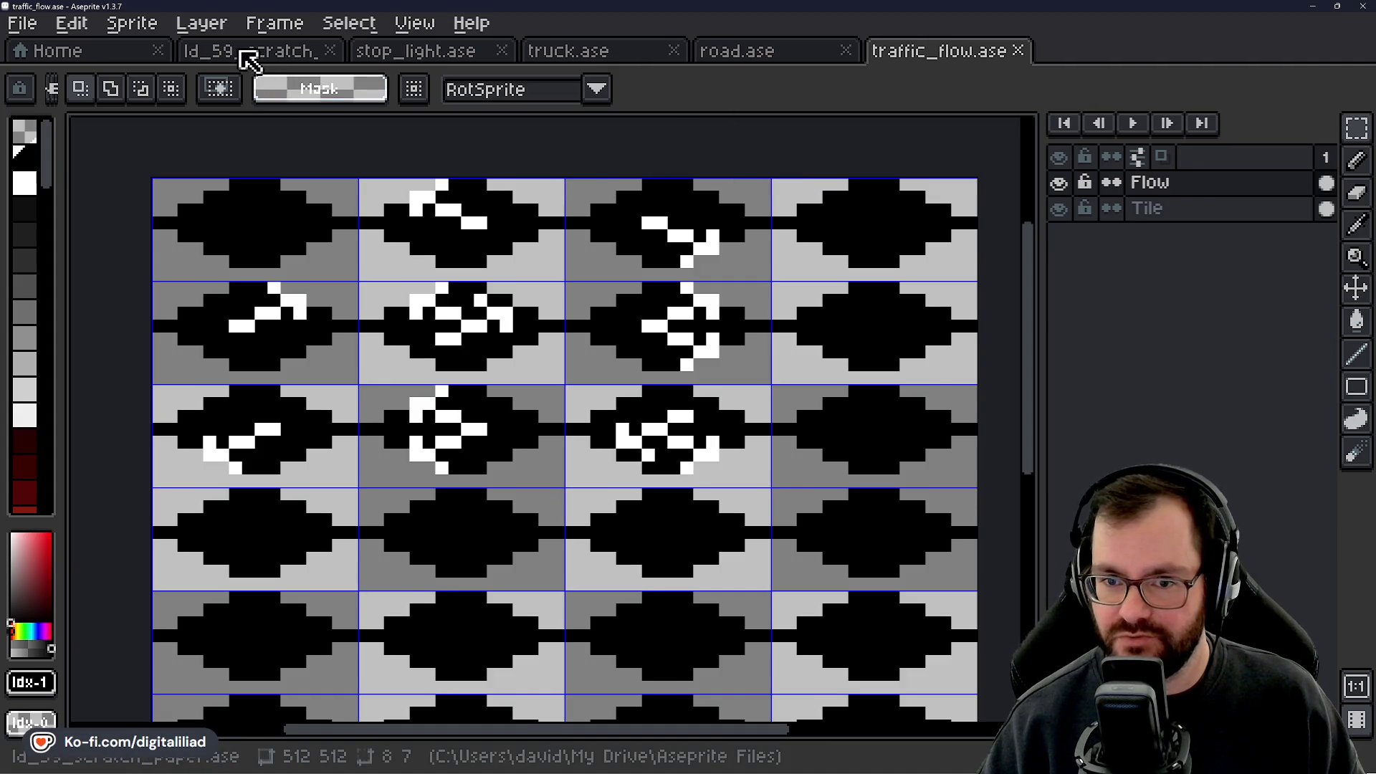
pyautogui.click(245, 53)
pyautogui.scroll(-3, 459, 344)
pyautogui.scroll(-2, 564, 422)
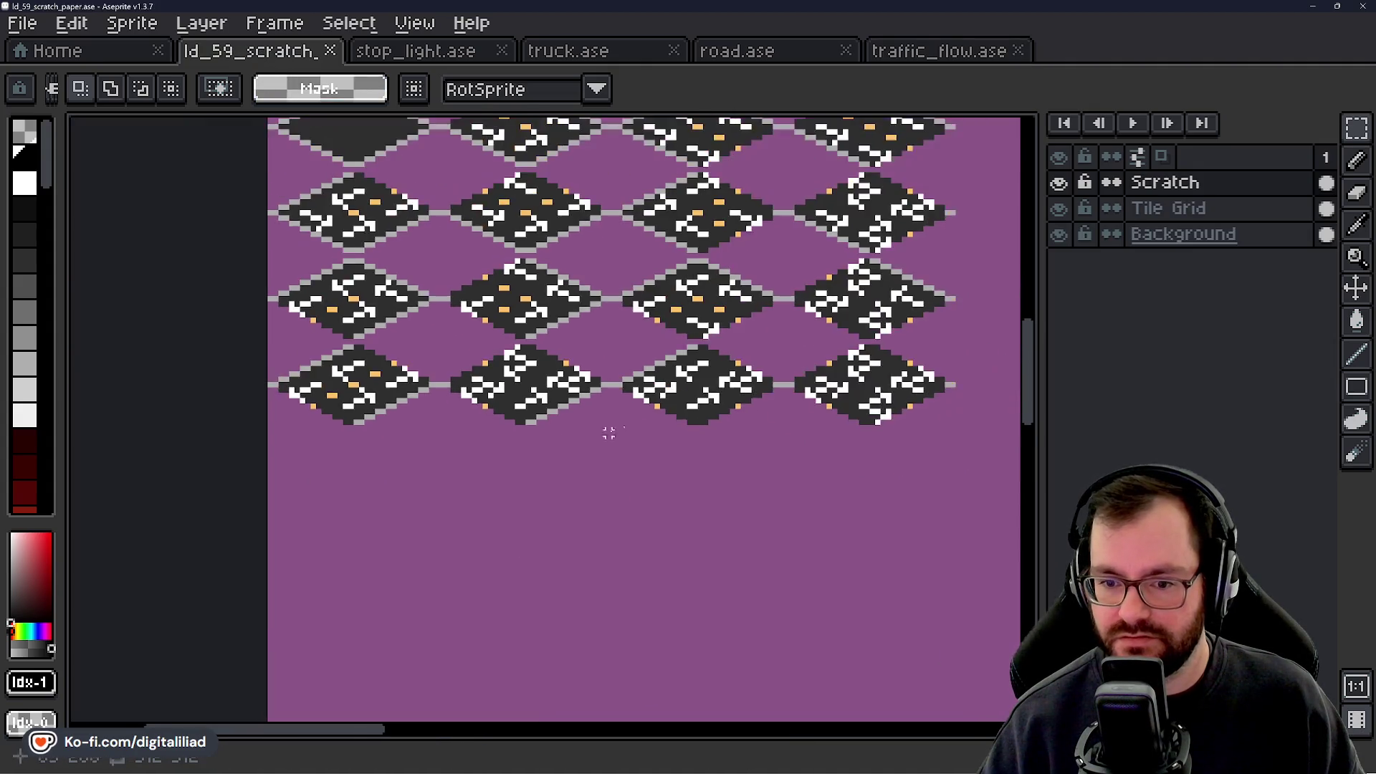
pyautogui.moveTo(541, 491); pyautogui.dragTo(625, 513)
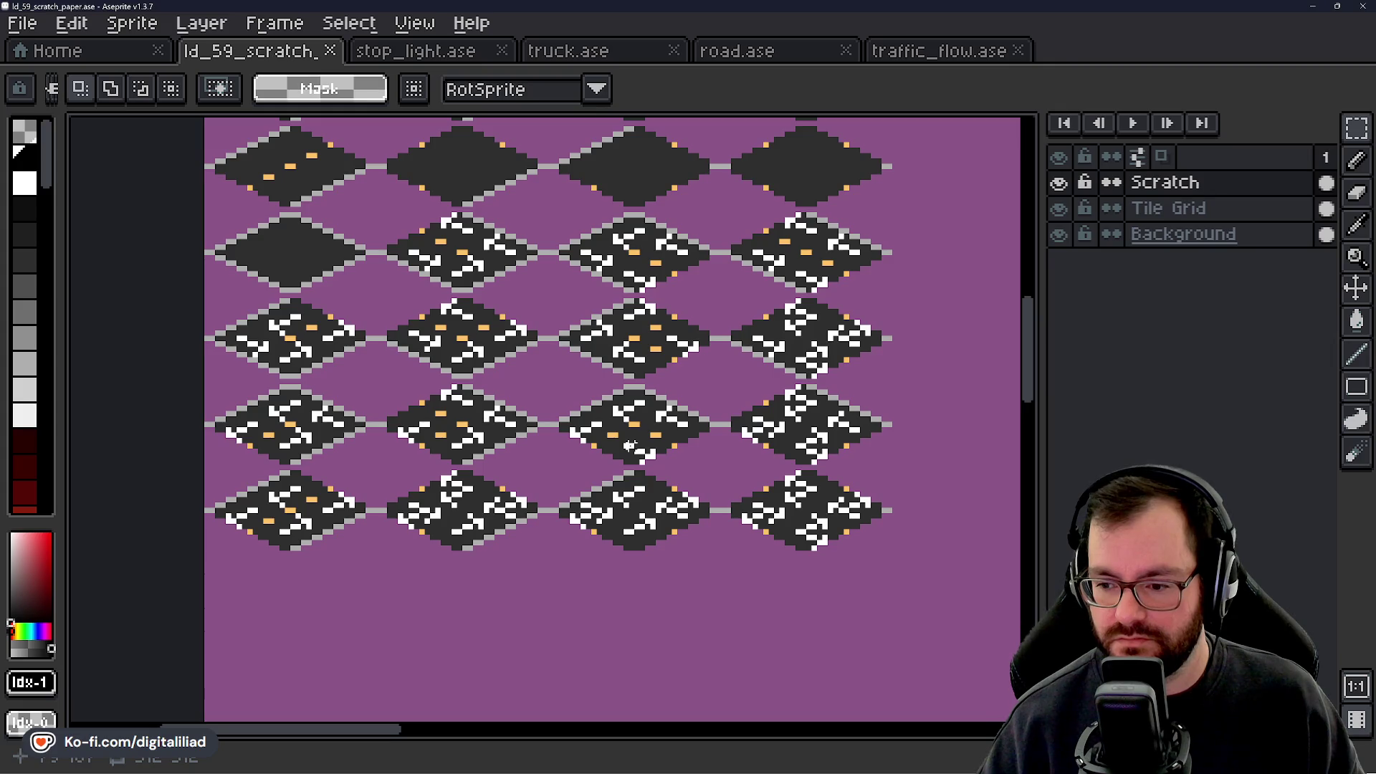
pyautogui.hotkey('ctrl', 's')
pyautogui.scroll(3, 631, 440)
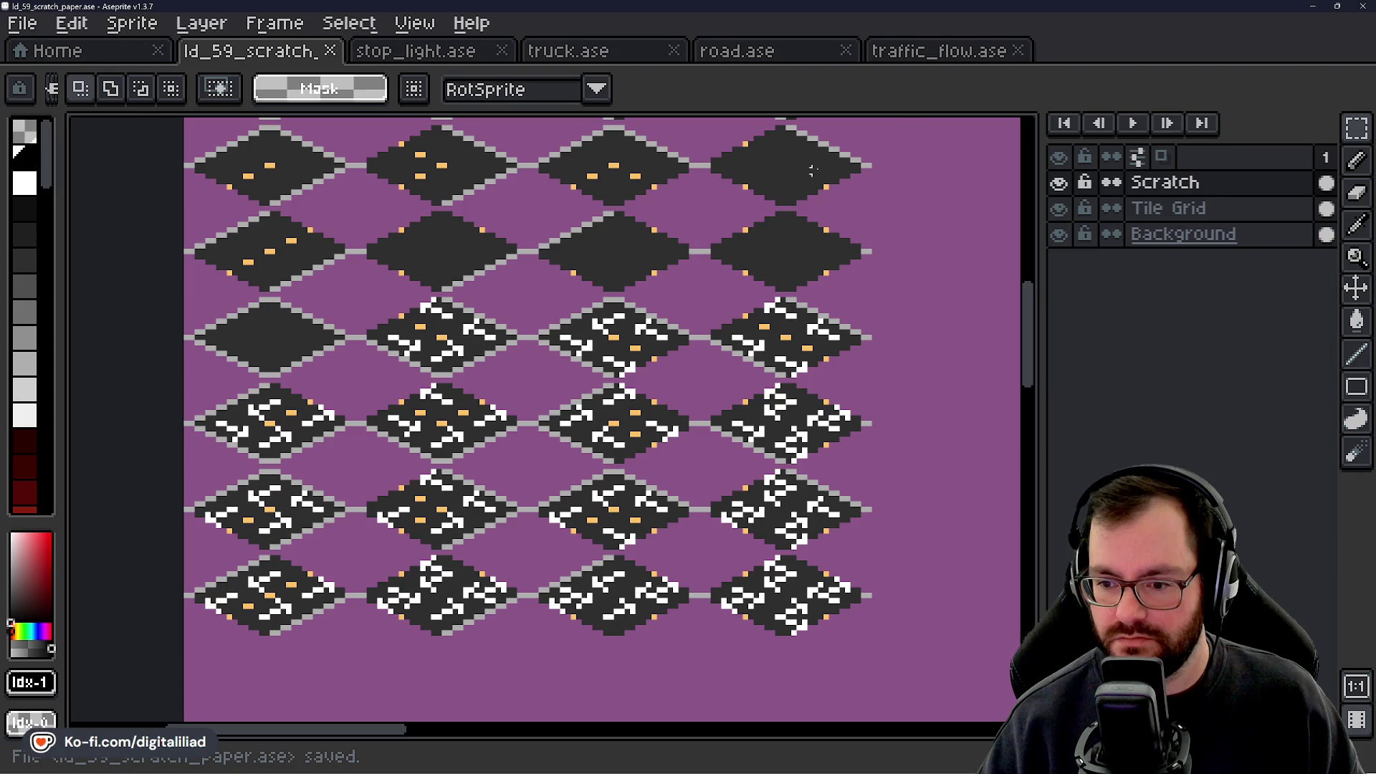
pyautogui.click(925, 52)
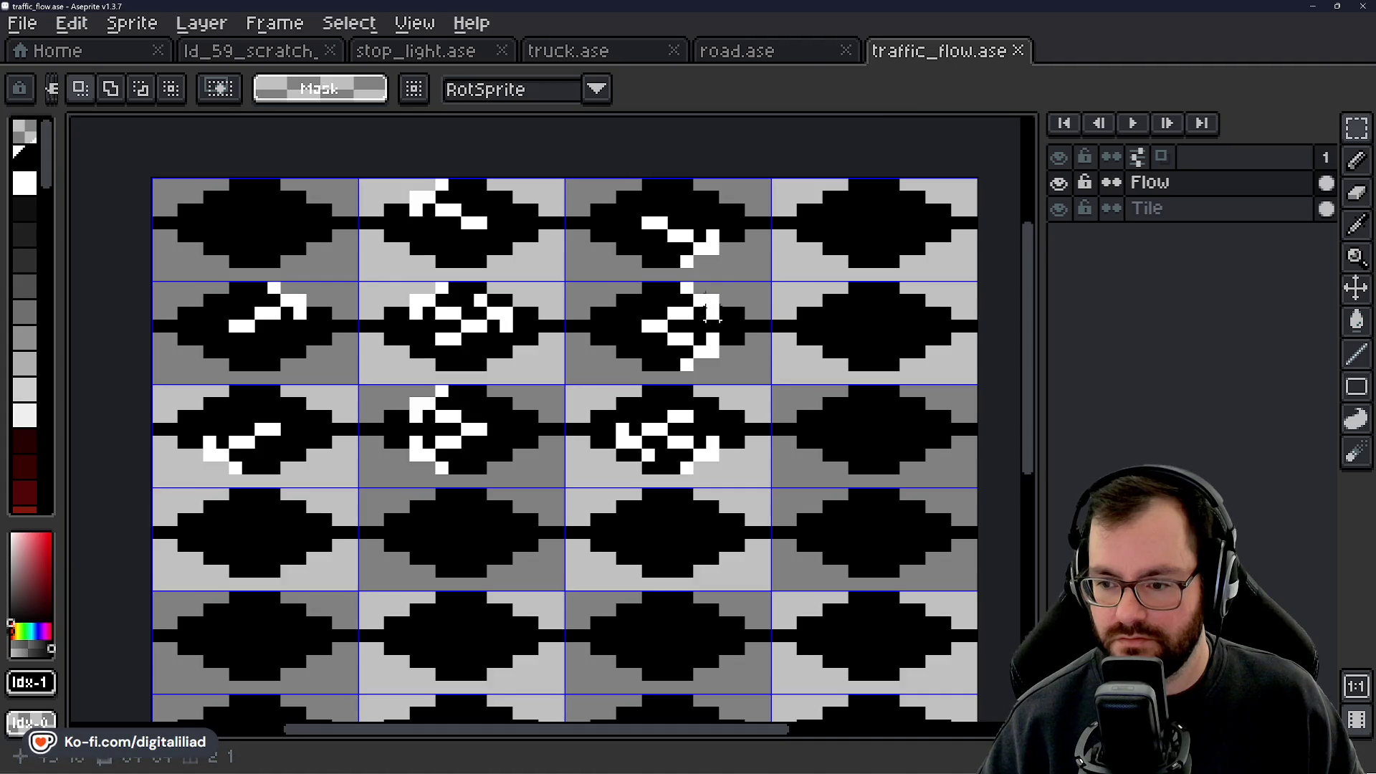
pyautogui.moveTo(703, 308); pyautogui.dragTo(688, 342)
pyautogui.scroll(2, 505, 351)
pyautogui.moveTo(415, 348); pyautogui.dragTo(510, 358)
pyautogui.hotkey('shift', 'h')
pyautogui.hotkey('ctrl', 'd')
pyautogui.scroll(-2, 658, 245)
pyautogui.moveTo(681, 384); pyautogui.dragTo(781, 423)
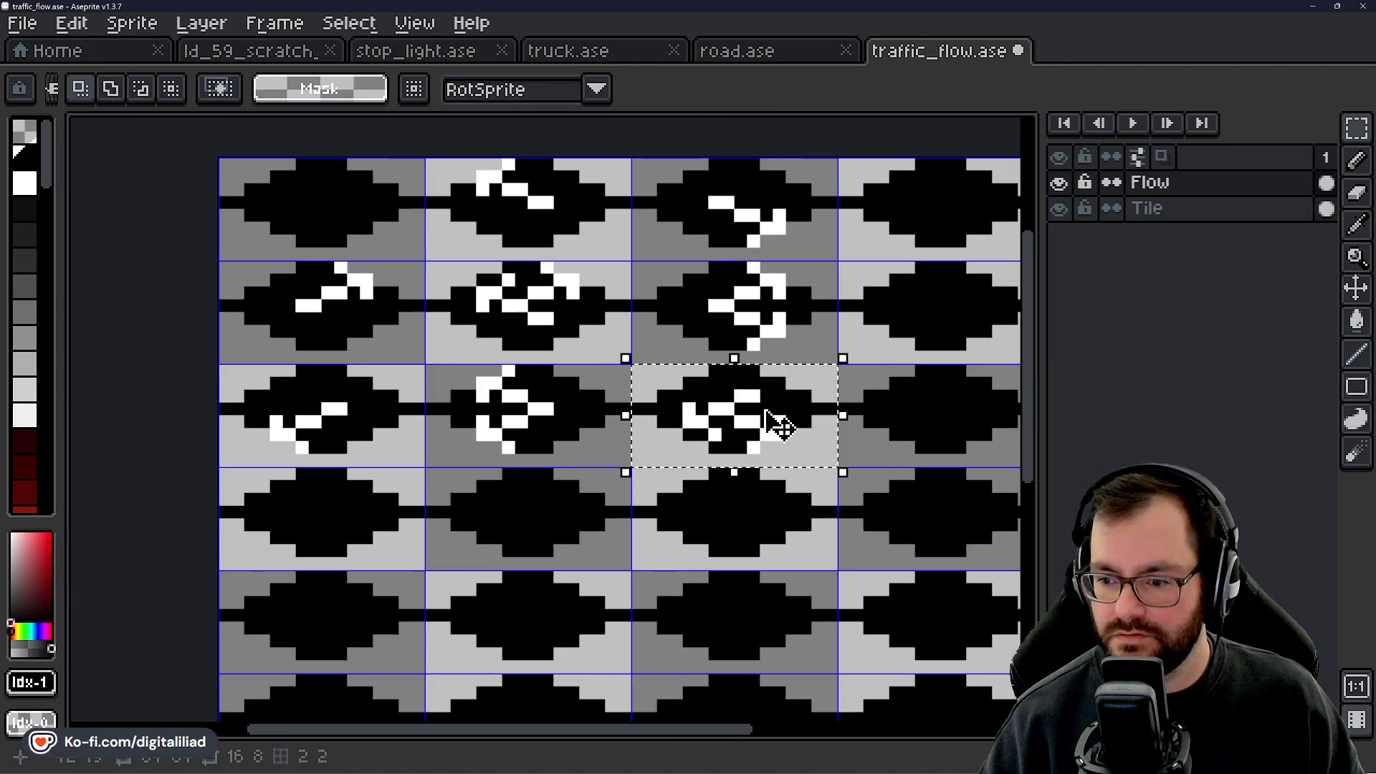
pyautogui.hotkey('shift', 'h')
pyautogui.hotkey('ctrl', 'd')
pyautogui.hotkey('ctrl', 's')
pyautogui.moveTo(641, 437); pyautogui.dragTo(621, 482)
pyautogui.scroll(-1, 621, 482)
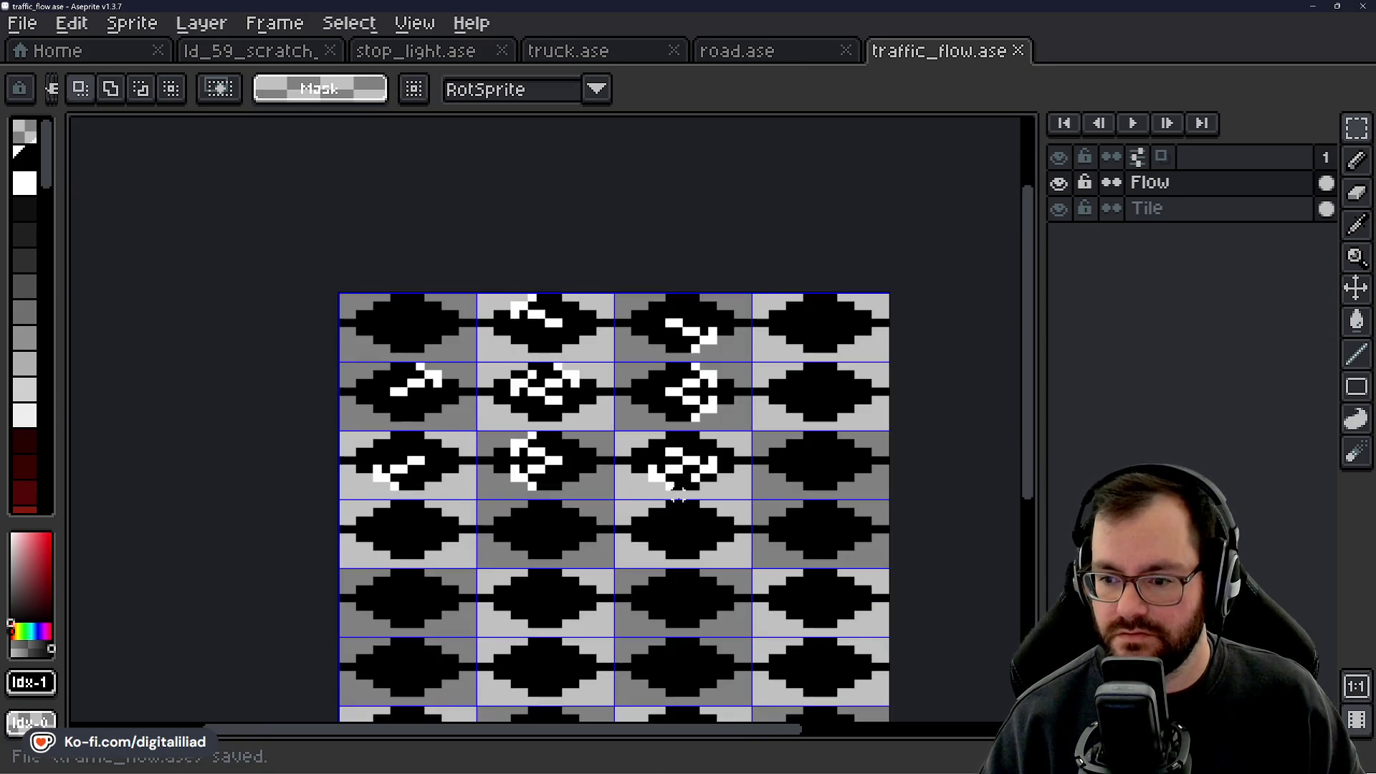
pyautogui.moveTo(690, 448); pyautogui.dragTo(690, 450)
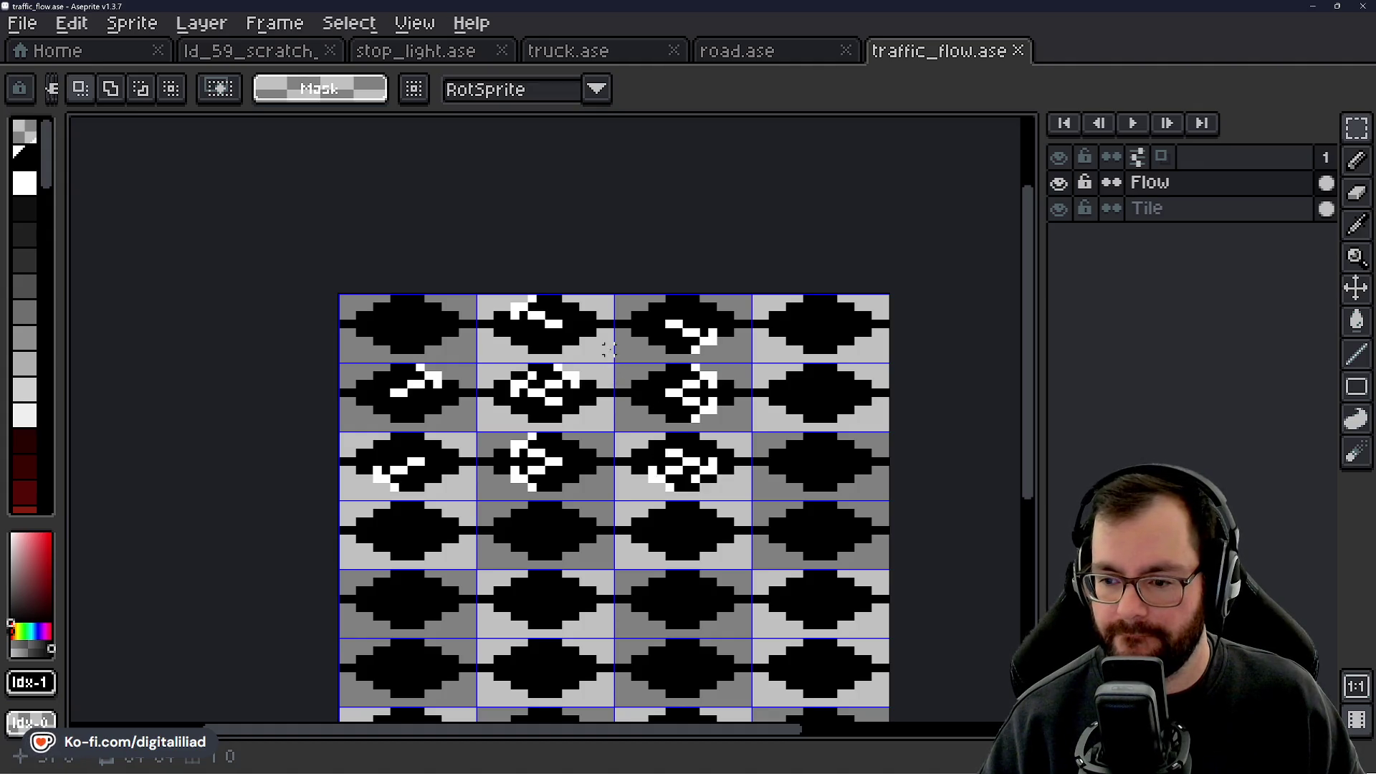
pyautogui.hotkey('ctrl', 's')
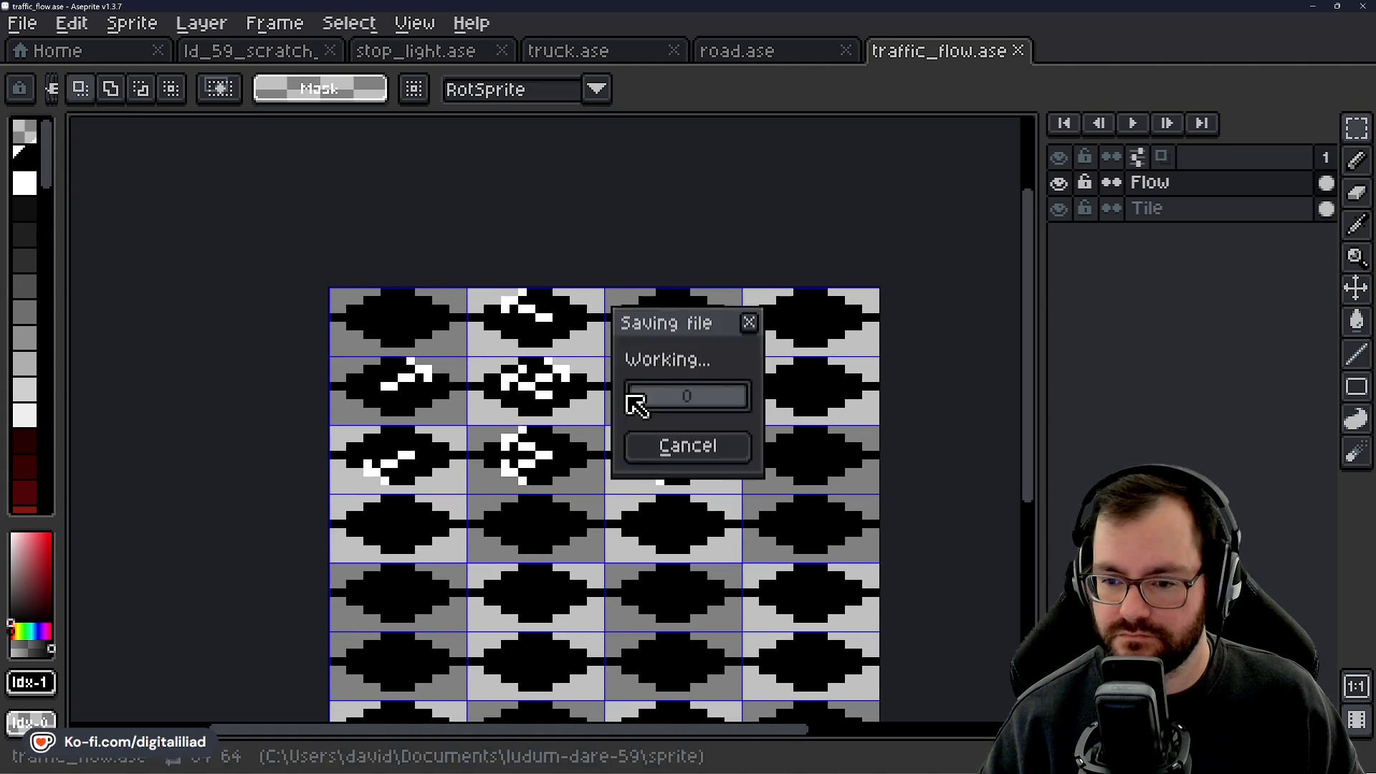
pyautogui.scroll(1, 617, 421)
pyautogui.scroll(-1, 621, 428)
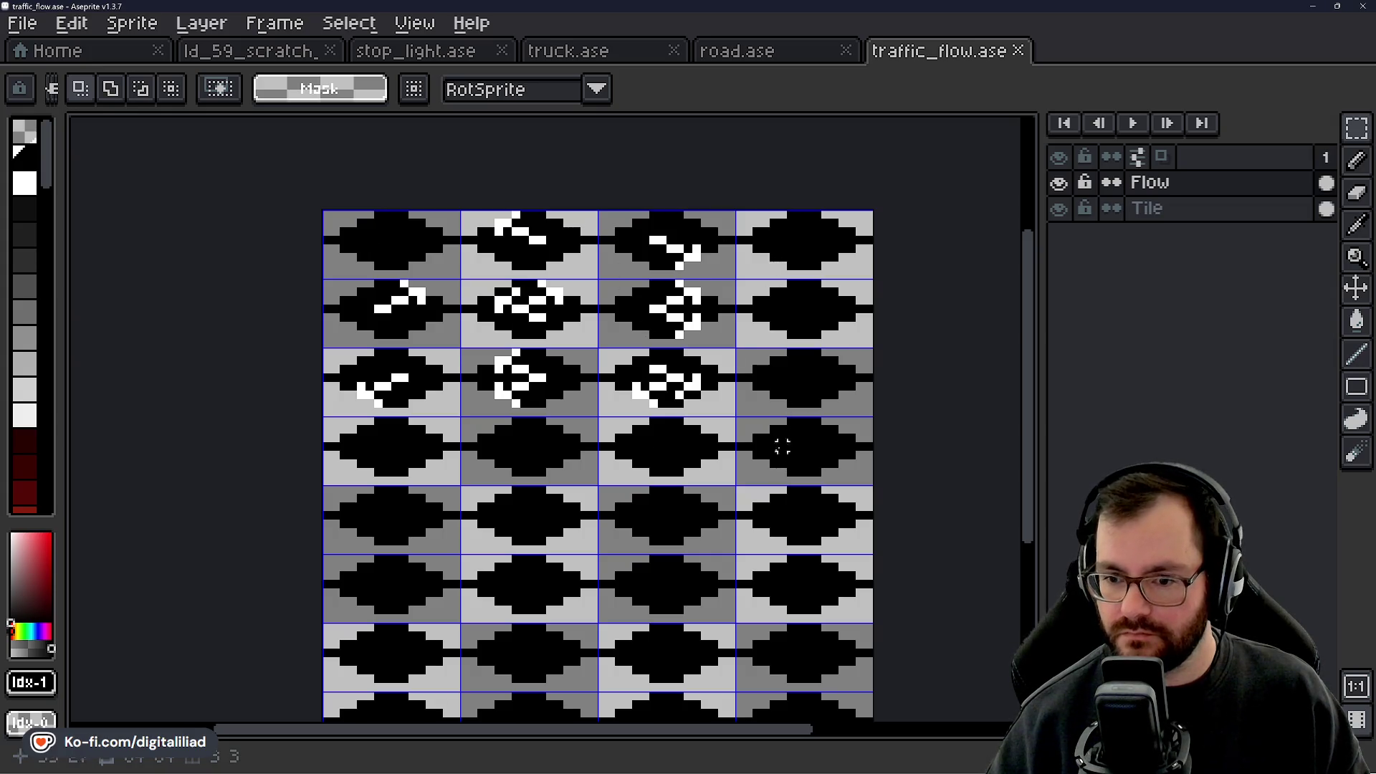
pyautogui.moveTo(738, 454); pyautogui.dragTo(736, 410)
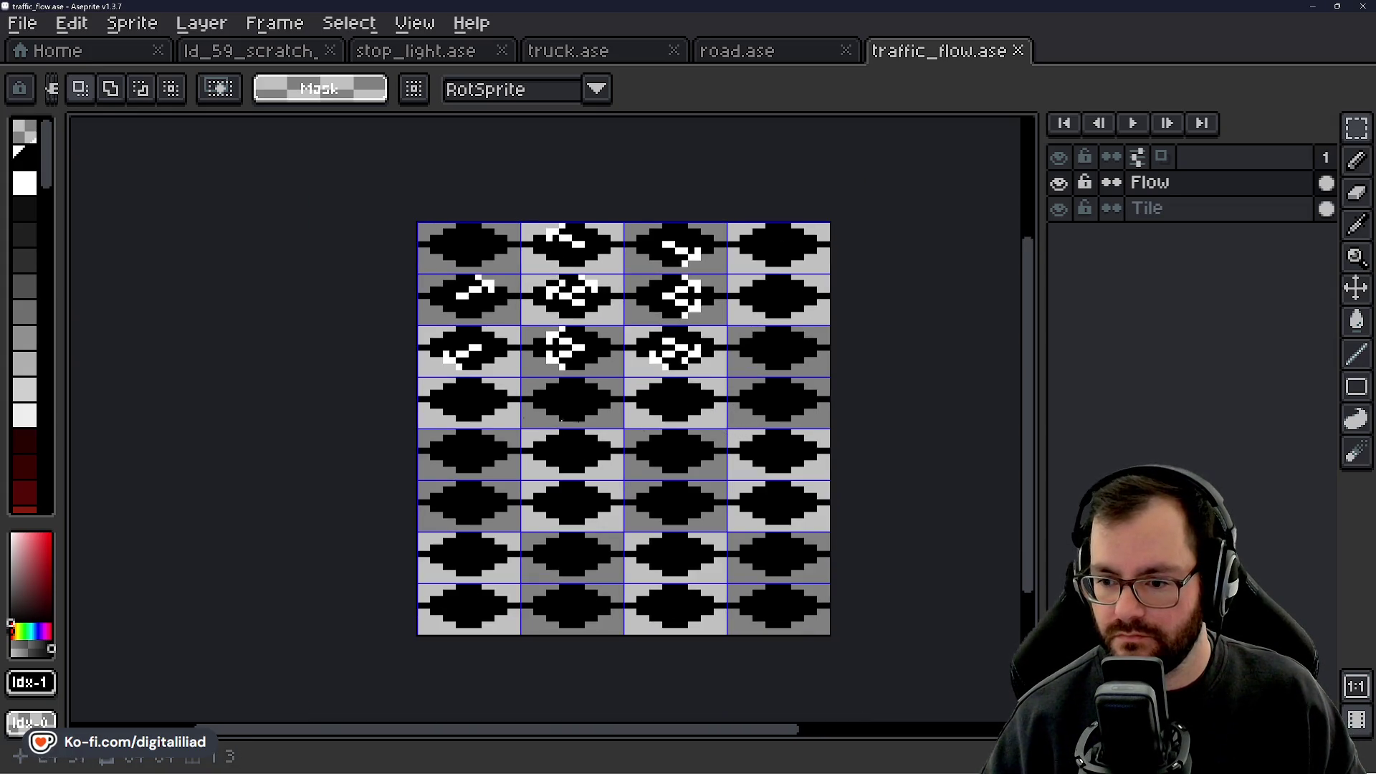
# Select the lower four tile rows, clear the selection, and look over the canvas.
pyautogui.moveTo(478, 445)
pyautogui.mouseDown()
pyautogui.moveTo(774, 570)
pyautogui.moveTo(785, 602)
pyautogui.mouseUp()
pyautogui.hotkey('ctrl', 'd')
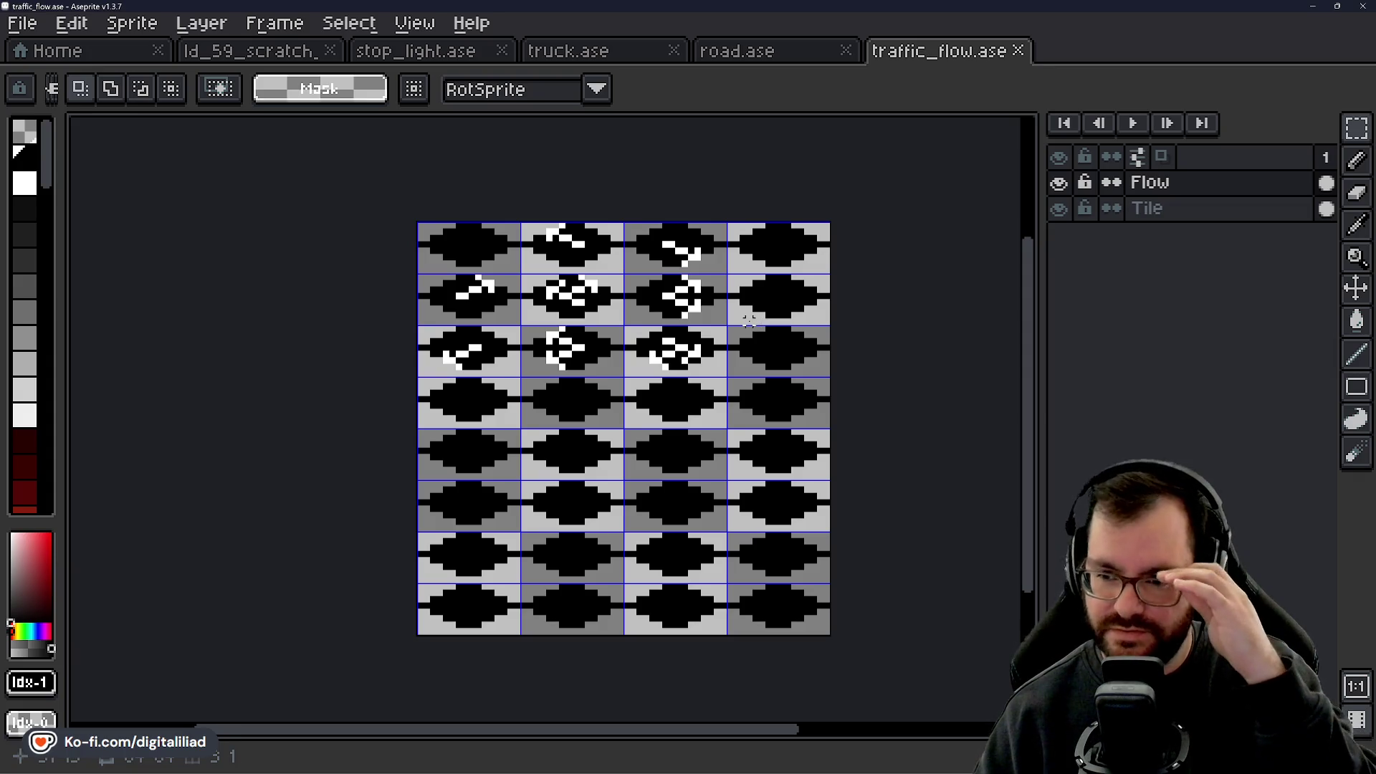
pyautogui.scroll(1, 712, 332)
pyautogui.hscroll(1, 713, 331)
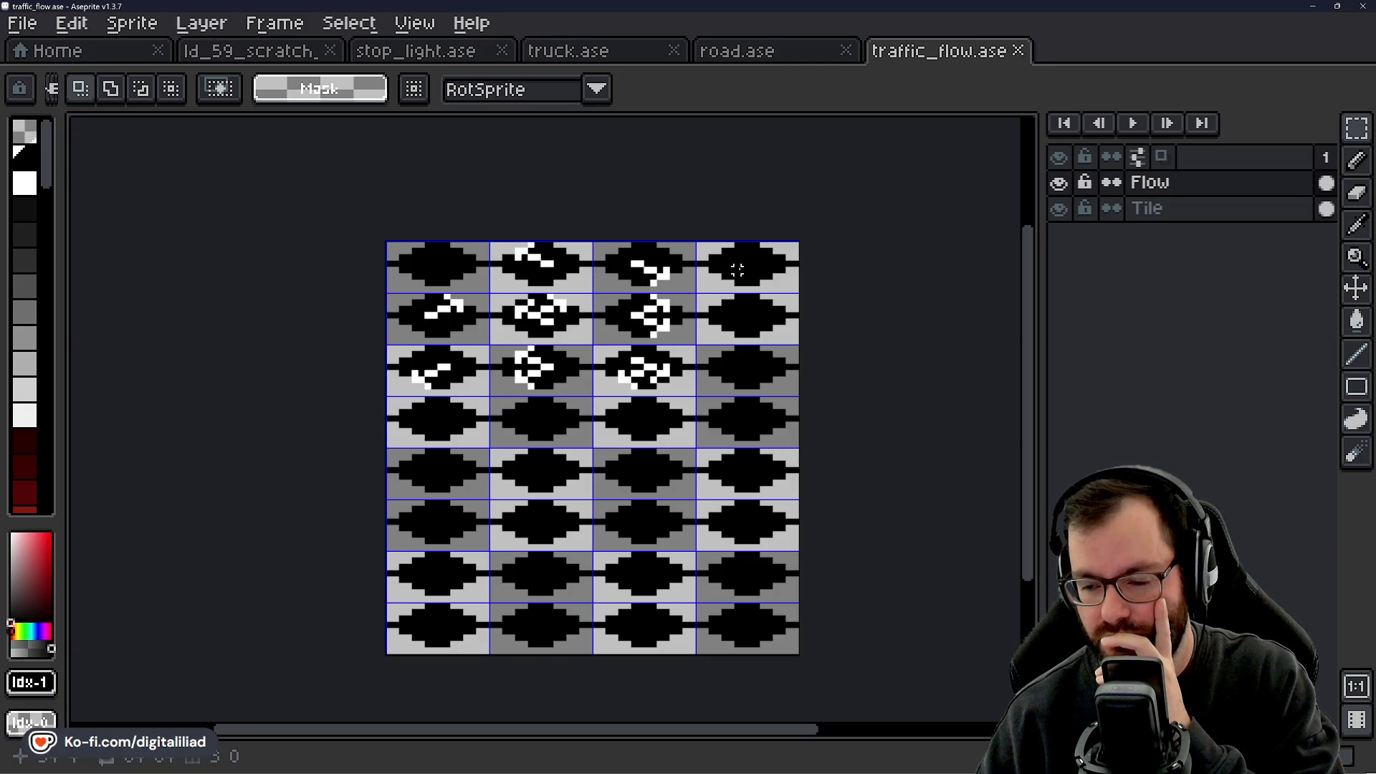
pyautogui.scroll(-3, 688, 363)
pyautogui.hscroll(2, 688, 362)
pyautogui.scroll(2, 545, 319)
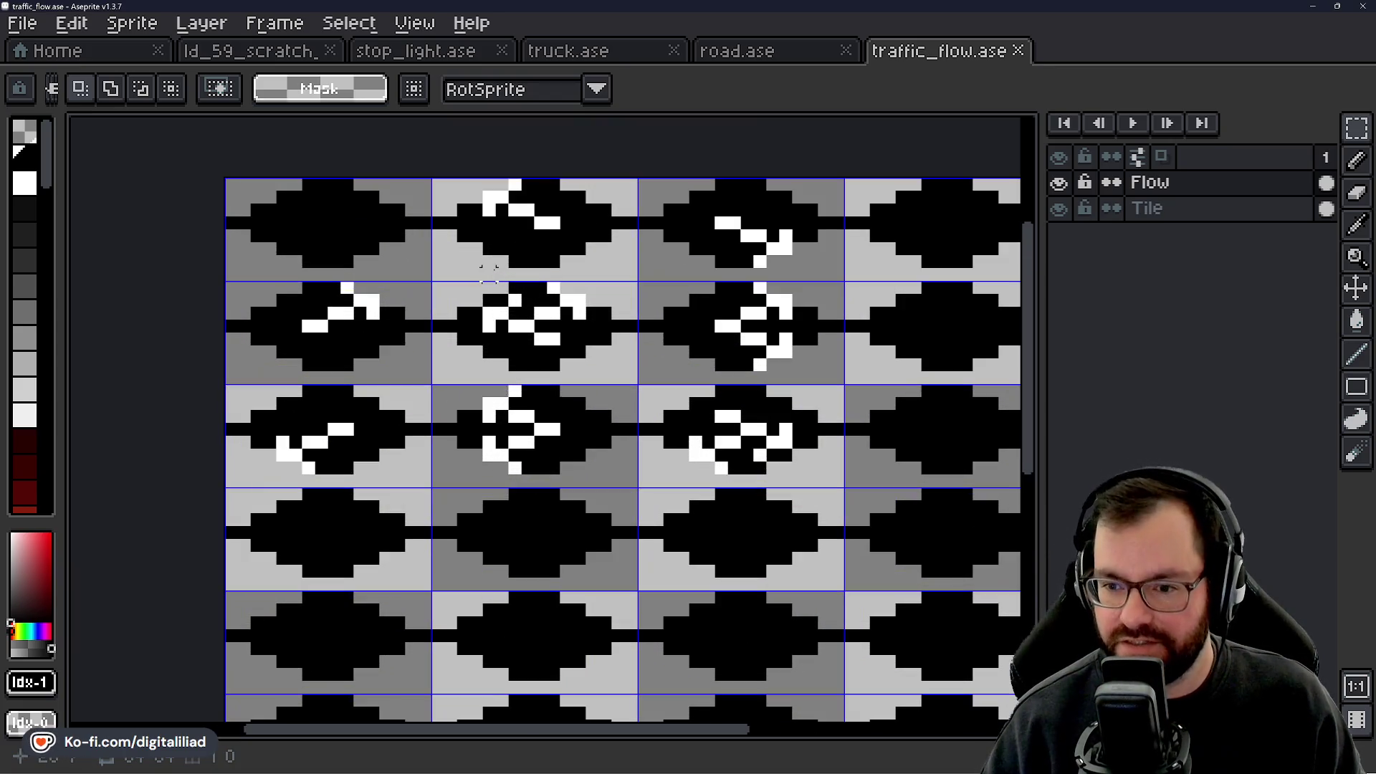
pyautogui.scroll(1, 493, 271)
pyautogui.scroll(-4, 36, 312)
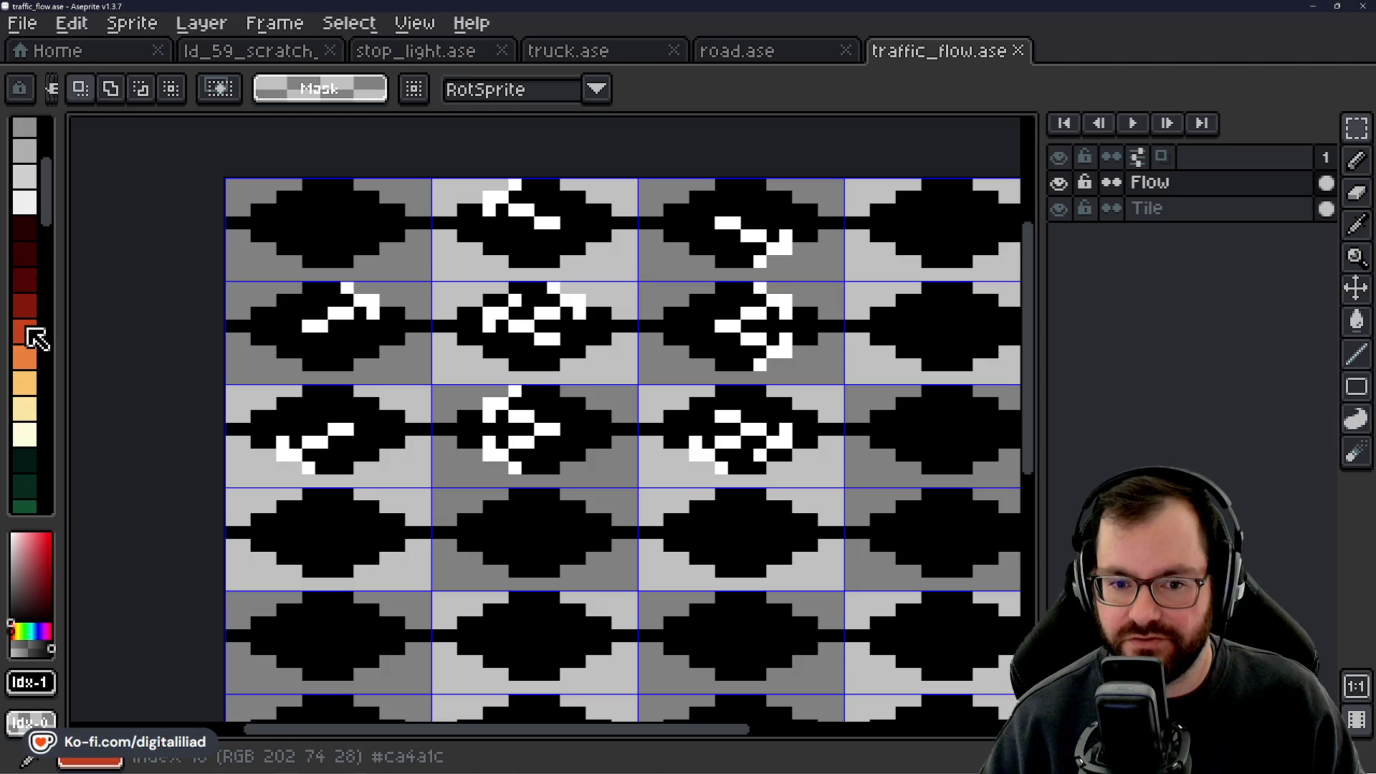
# Pick the orange-red palette colour and pan around the tile sheet.
pyautogui.click(34, 330)
pyautogui.scroll(-1, 452, 351)
pyautogui.moveTo(451, 330)
pyautogui.mouseDown()
pyautogui.moveTo(442, 336)
pyautogui.moveTo(472, 341)
pyautogui.moveTo(455, 325)
pyautogui.moveTo(483, 286)
pyautogui.moveTo(488, 240)
pyautogui.moveTo(509, 264)
pyautogui.mouseUp()
pyautogui.scroll(2, 437, 337)
pyautogui.scroll(-1, 437, 337)
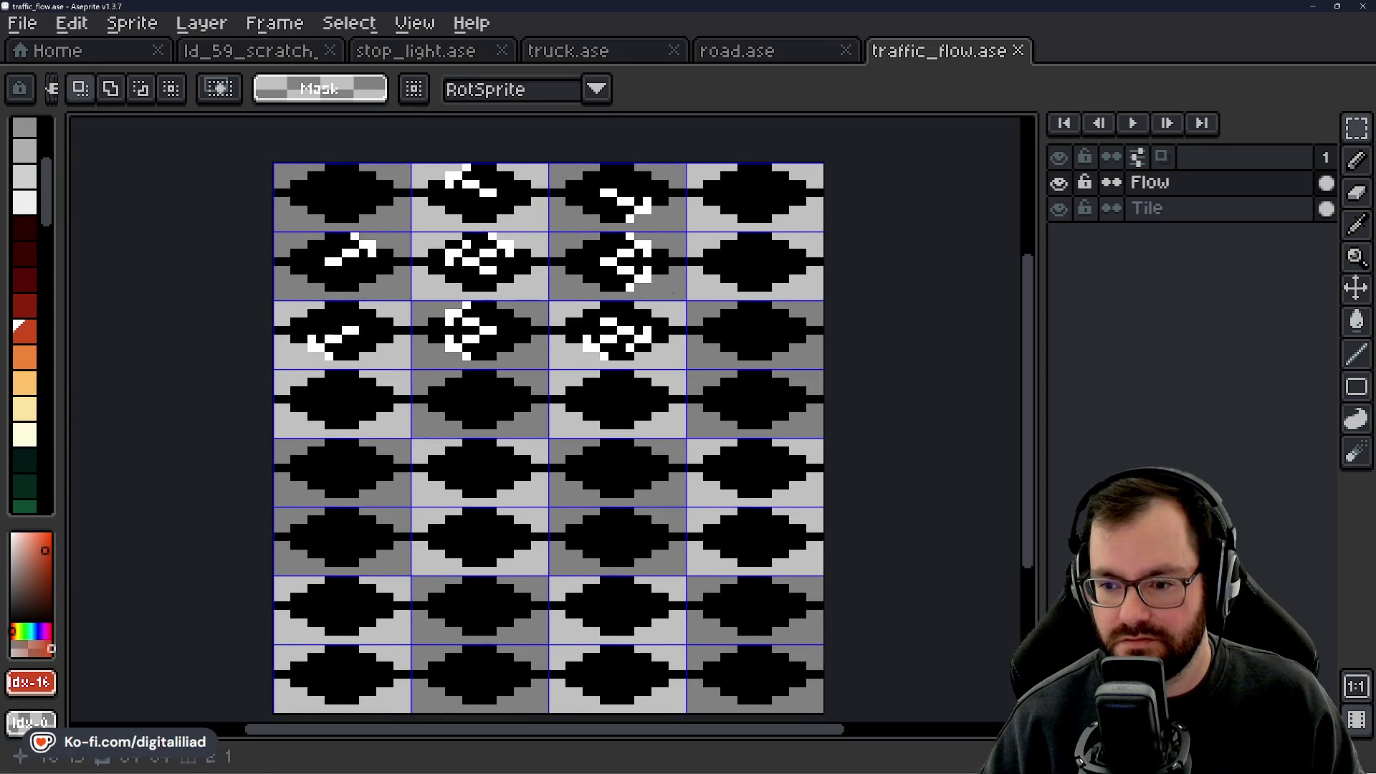
pyautogui.scroll(-1, 377, 228)
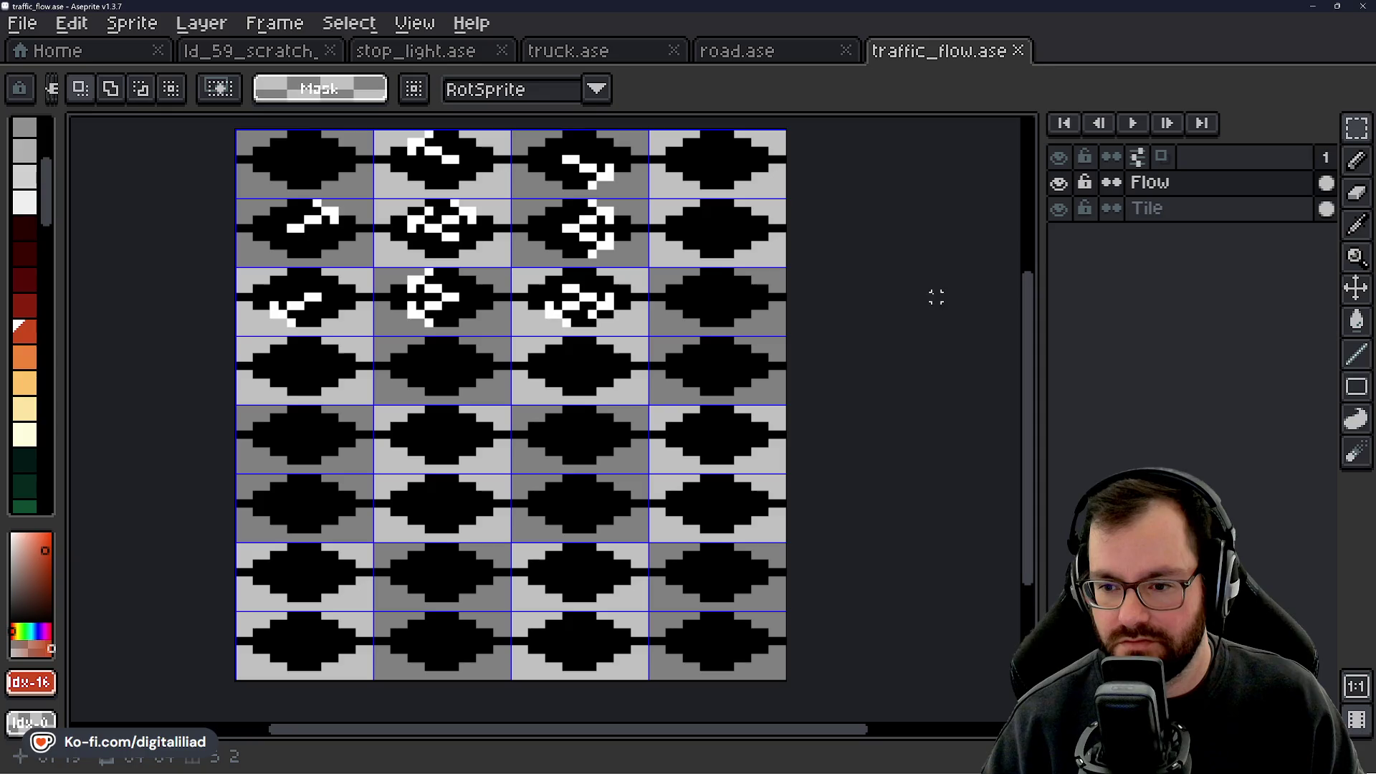
pyautogui.hscroll(-2, 830, 347)
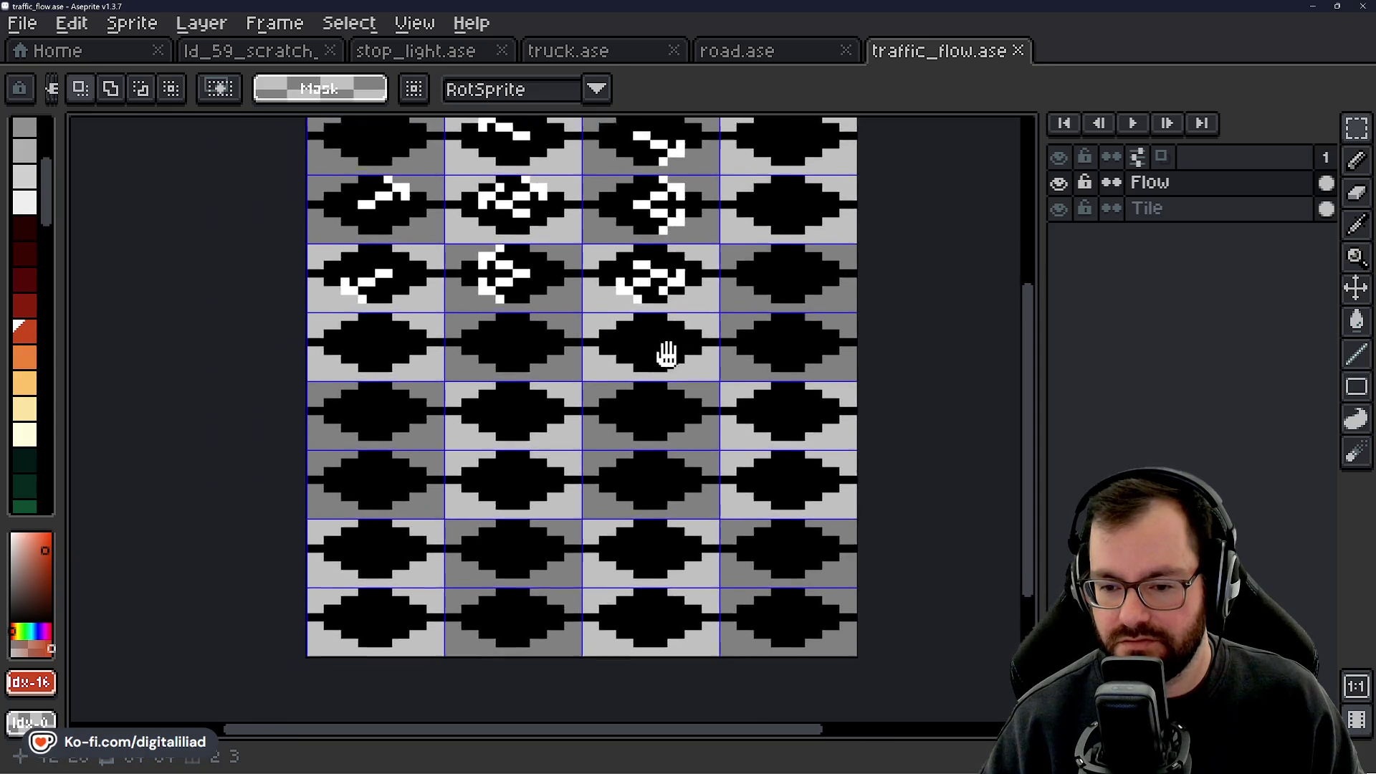
pyautogui.scroll(1, 631, 362)
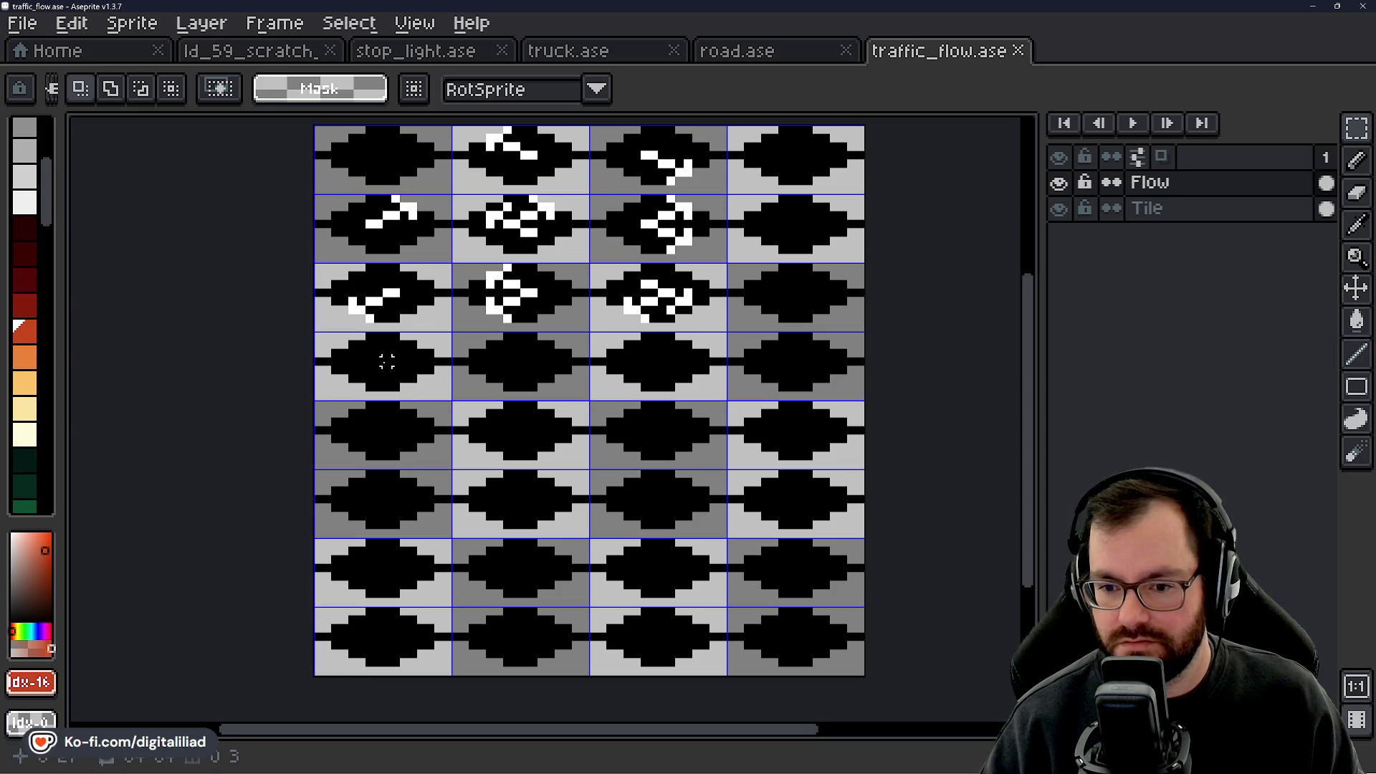
pyautogui.scroll(3, 353, 353)
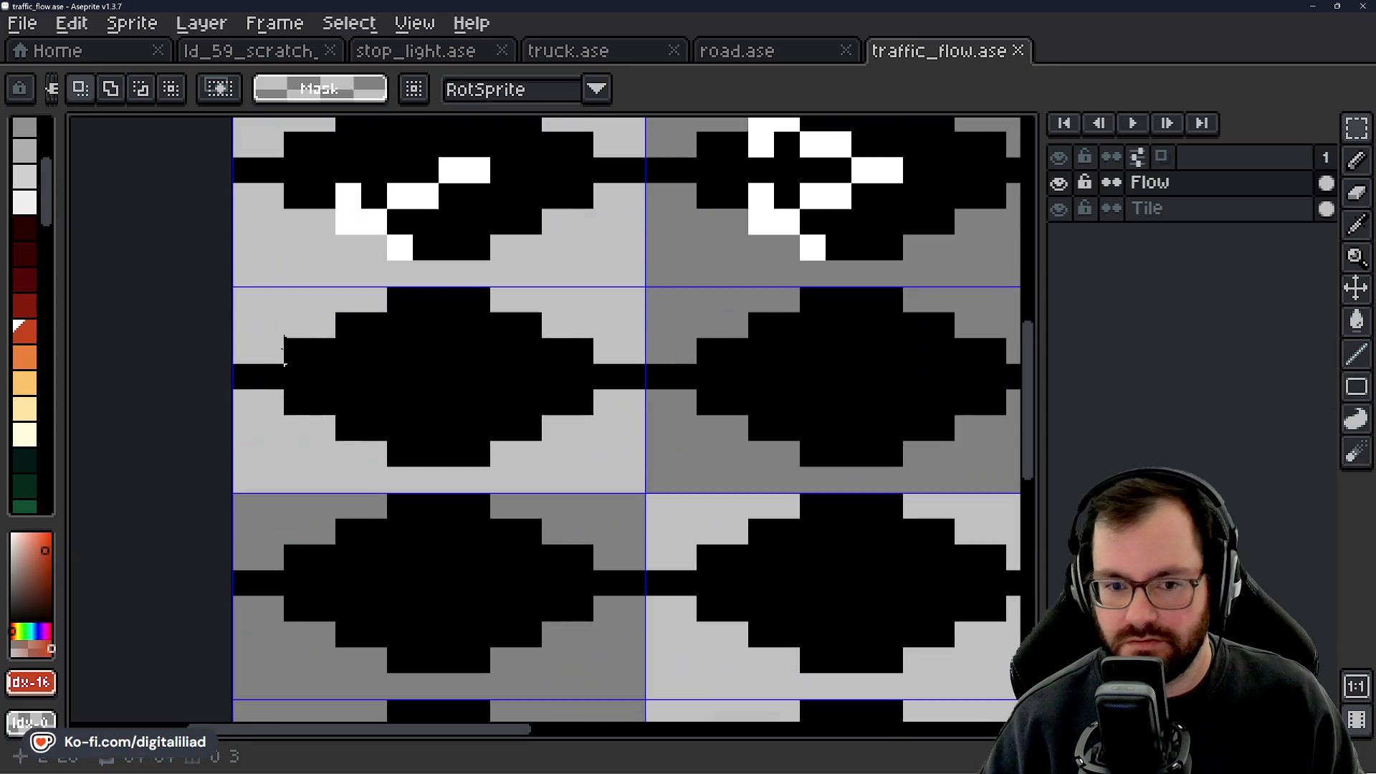
pyautogui.scroll(3, 25, 319)
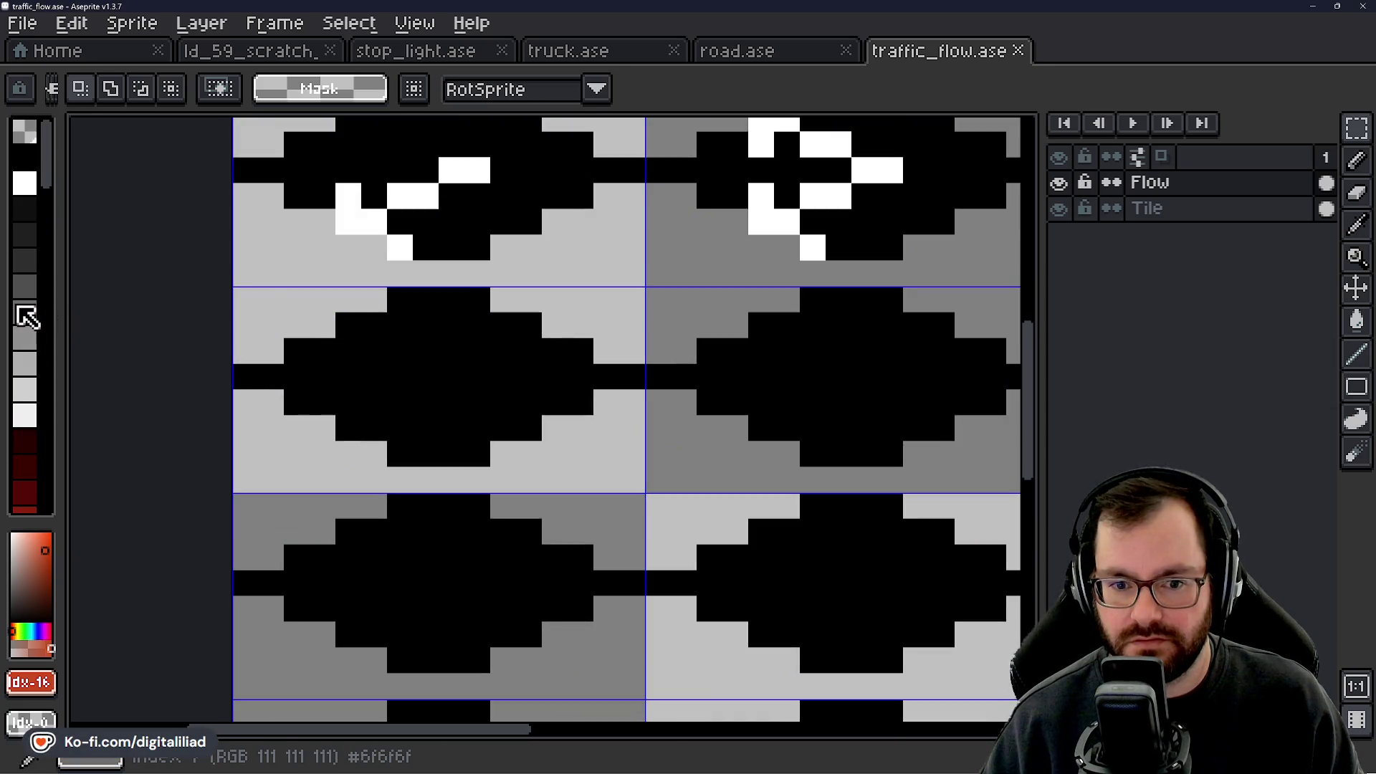
# Pencil a light-grey horizontal arrow into the fourth row's first tile, undoing a stray white stroke.
pyautogui.click(25, 416)
pyautogui.press('b')
pyautogui.moveTo(349, 351)
pyautogui.mouseDown()
pyautogui.moveTo(479, 376)
pyautogui.moveTo(529, 402)
pyautogui.mouseUp()
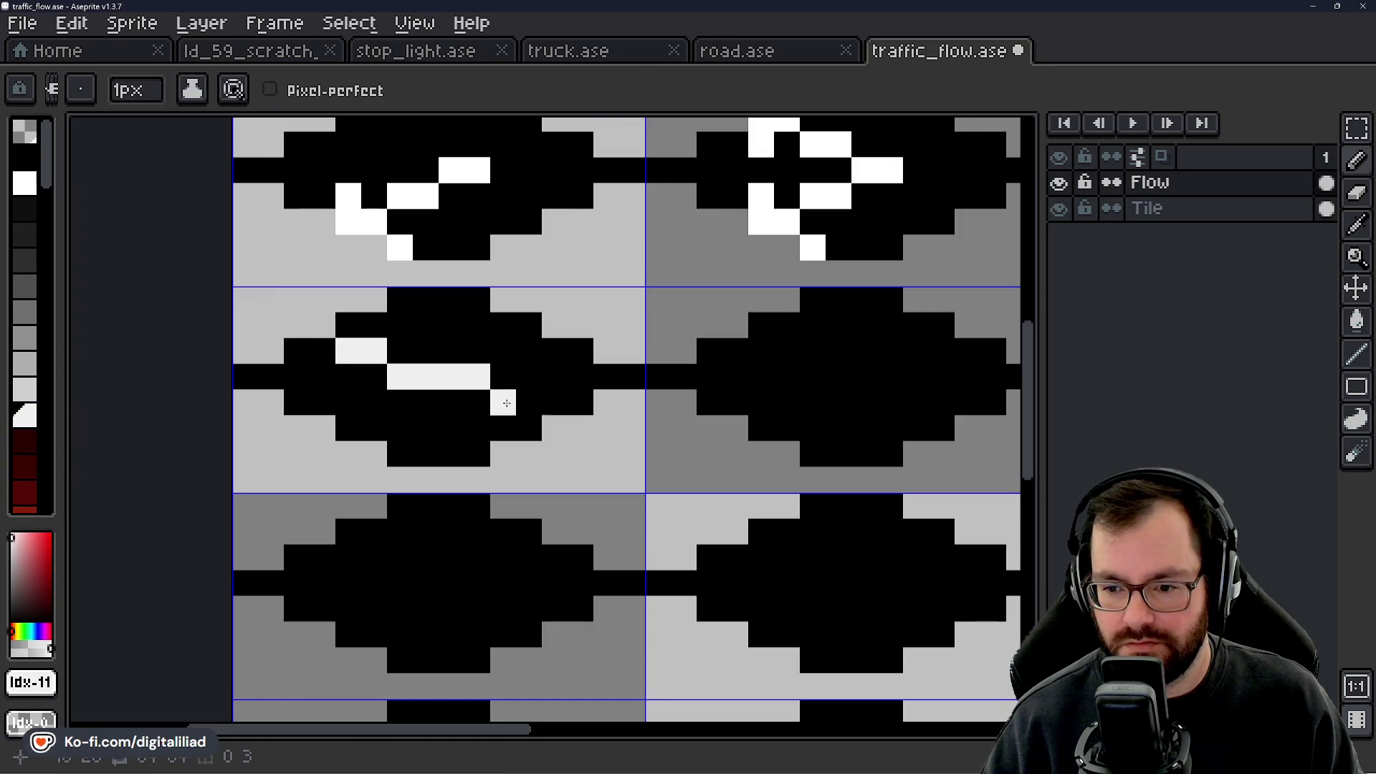
pyautogui.click(529, 356)
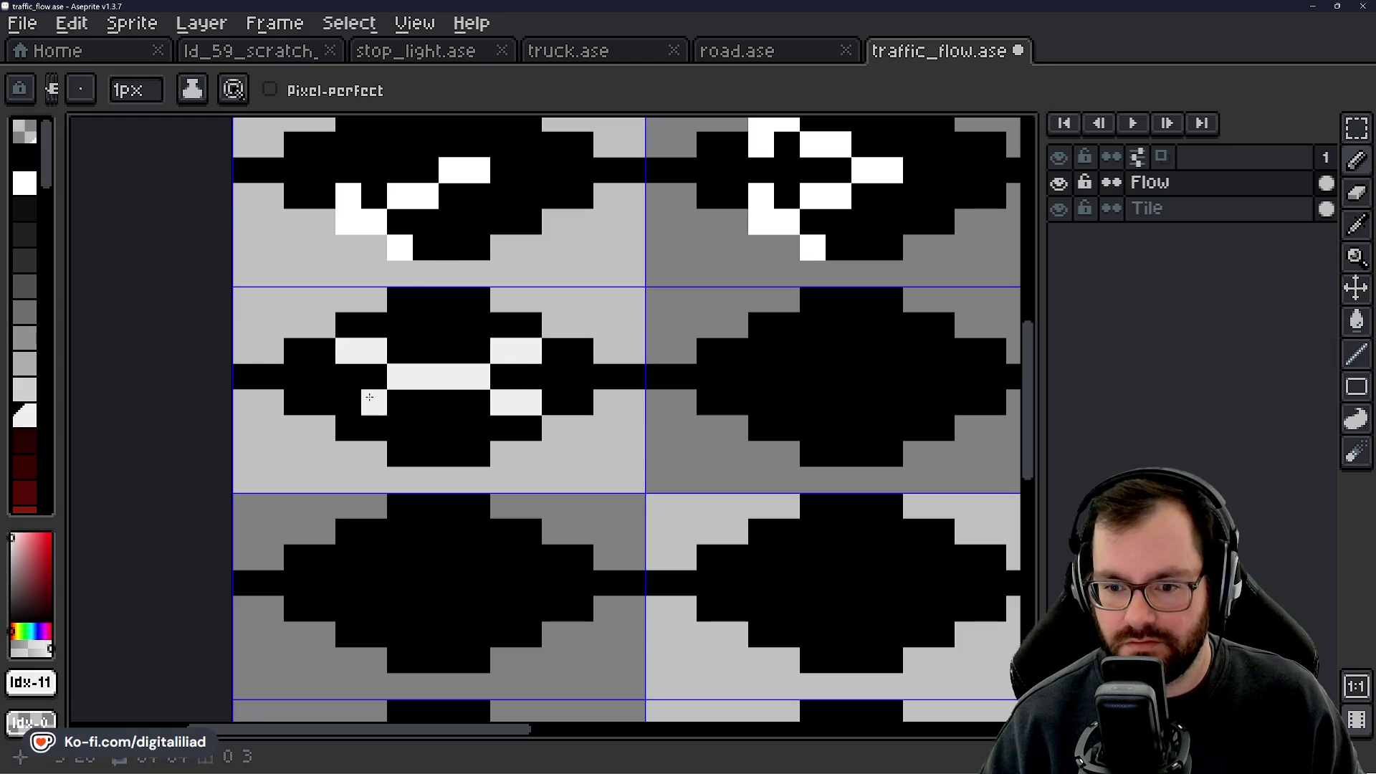
pyautogui.scroll(-5, 448, 334)
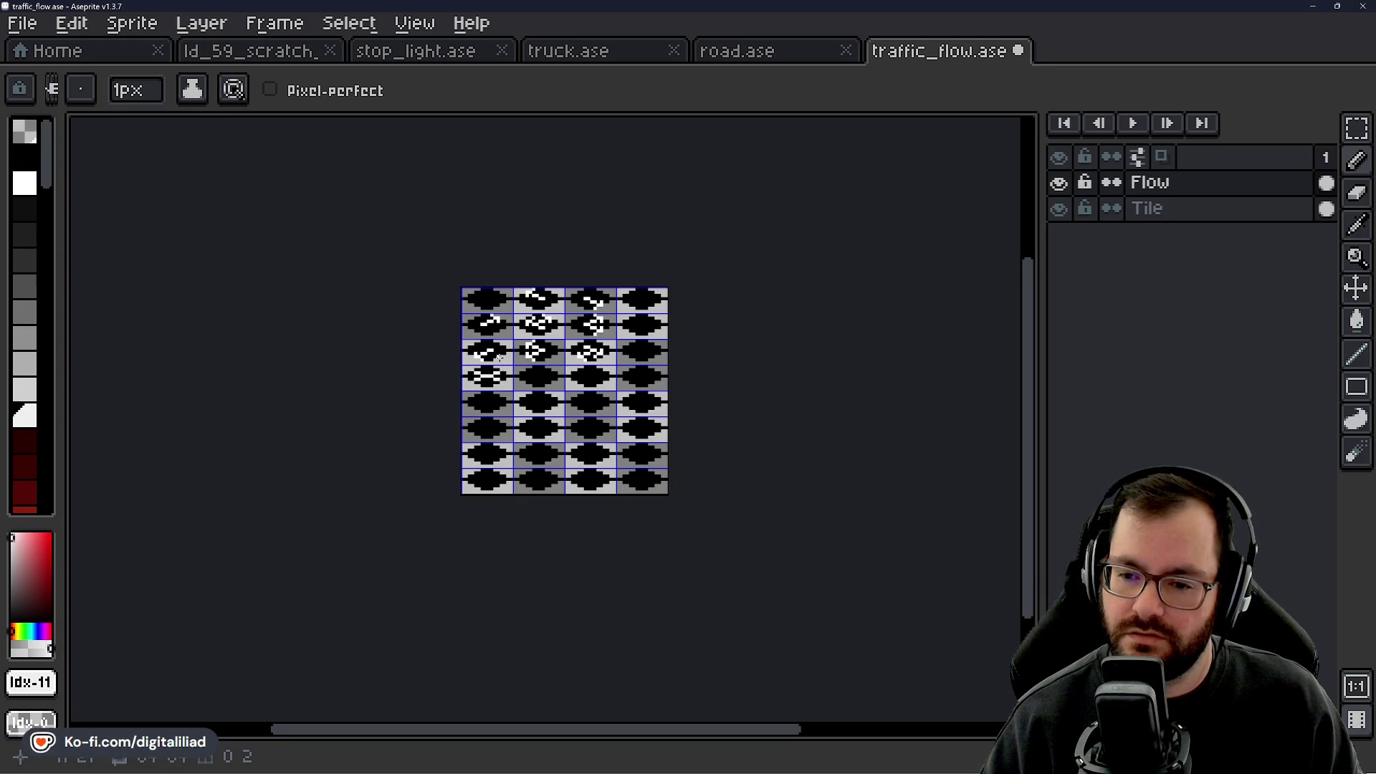
pyautogui.scroll(5, 500, 367)
pyautogui.scroll(1, 514, 340)
pyautogui.moveTo(491, 347); pyautogui.dragTo(527, 358)
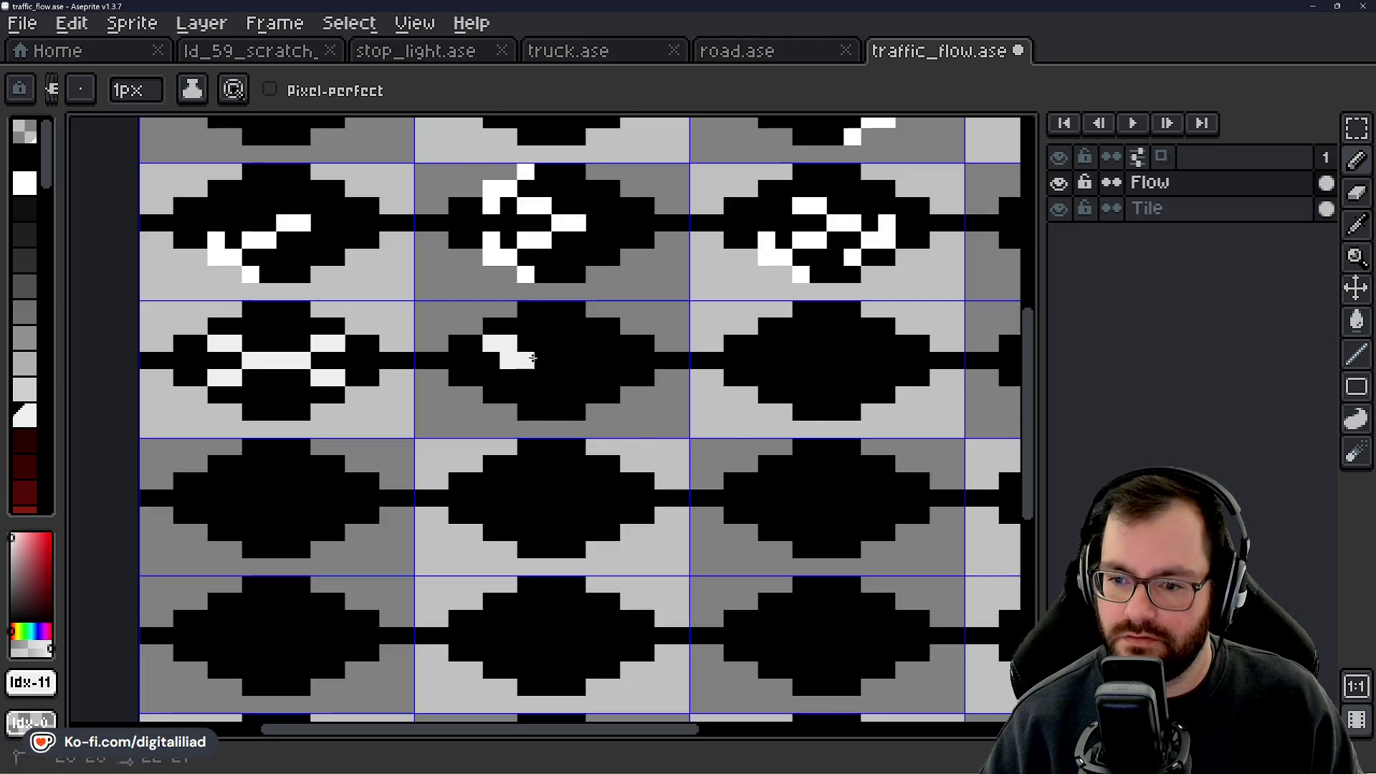
pyautogui.hotkey('ctrl', 'z')
pyautogui.scroll(-3, 574, 367)
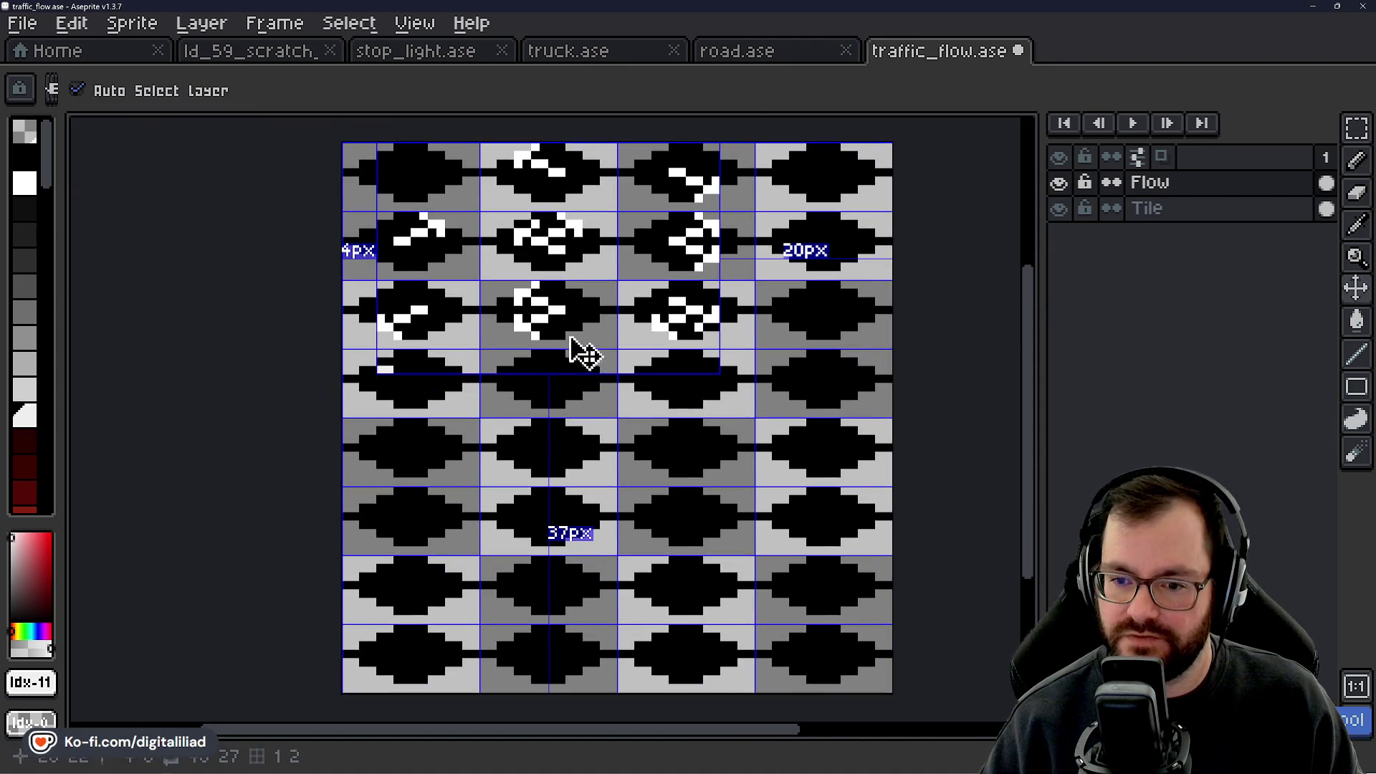
# Save, then copy an arrow tile into the first cell of the fourth row.
pyautogui.hotkey('ctrl', 's')
pyautogui.click(1357, 131)
pyautogui.moveTo(493, 265); pyautogui.dragTo(670, 287)
pyautogui.moveTo(520, 230)
pyautogui.mouseDown()
pyautogui.moveTo(605, 279)
pyautogui.moveTo(600, 414)
pyautogui.moveTo(624, 344)
pyautogui.moveTo(612, 356)
pyautogui.moveTo(618, 423)
pyautogui.mouseUp()
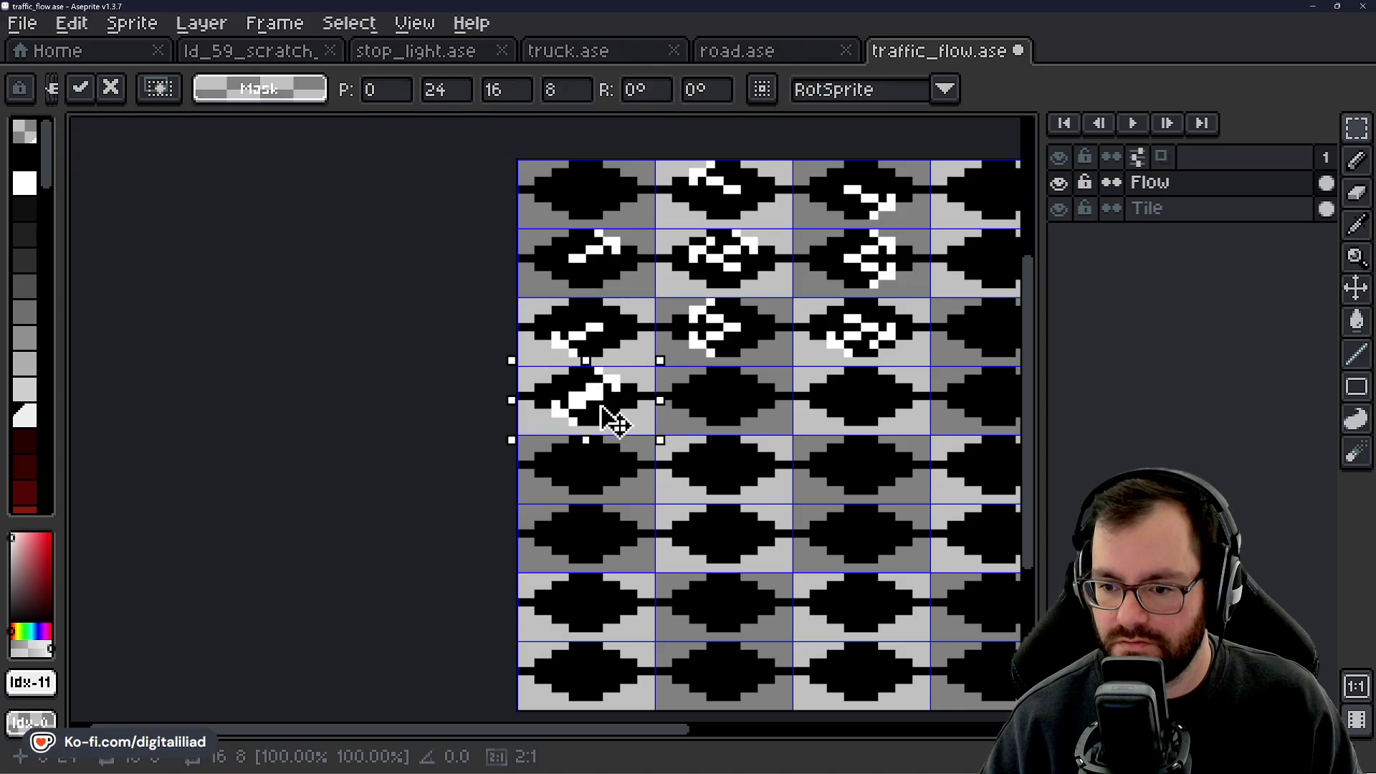
pyautogui.click(679, 378)
pyautogui.scroll(-2, 679, 378)
pyautogui.scroll(4, 501, 390)
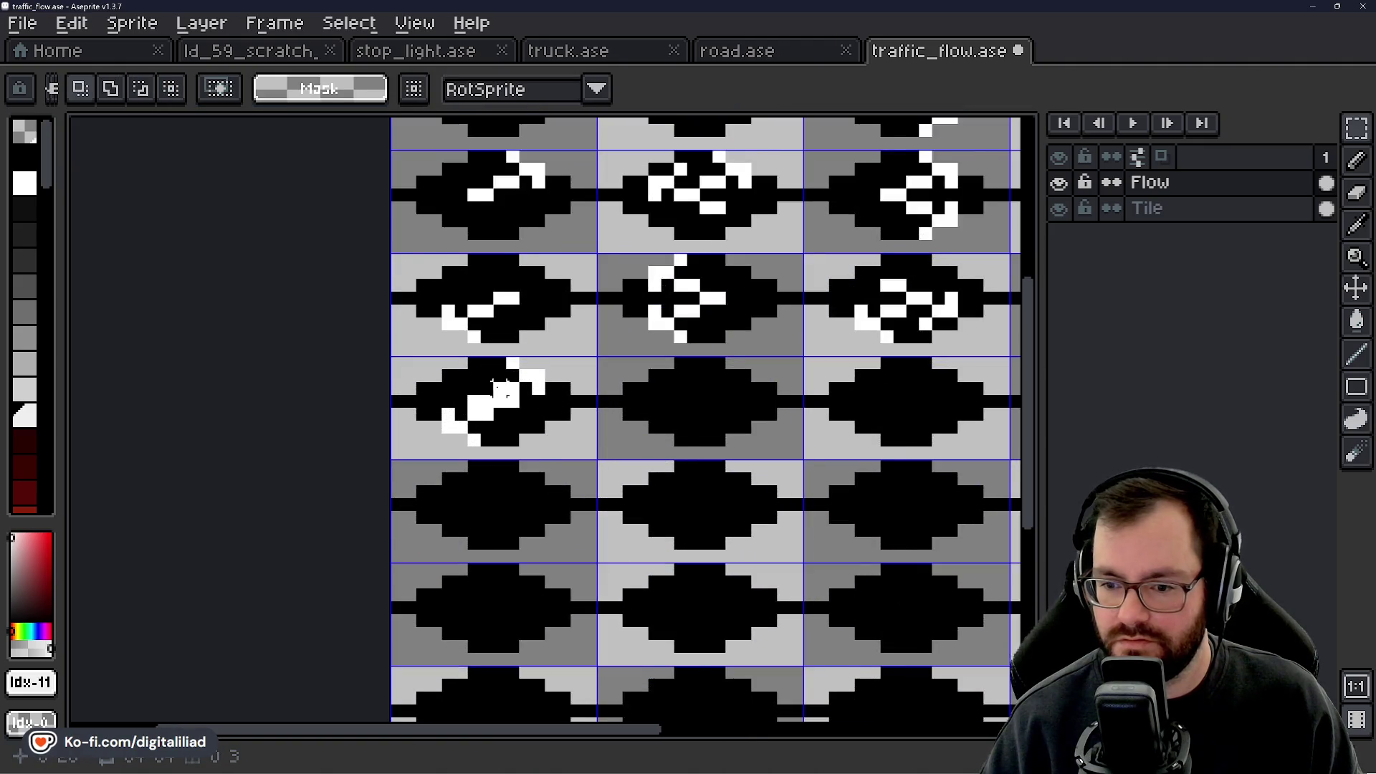
pyautogui.scroll(1, 501, 389)
pyautogui.moveTo(474, 387); pyautogui.dragTo(471, 406)
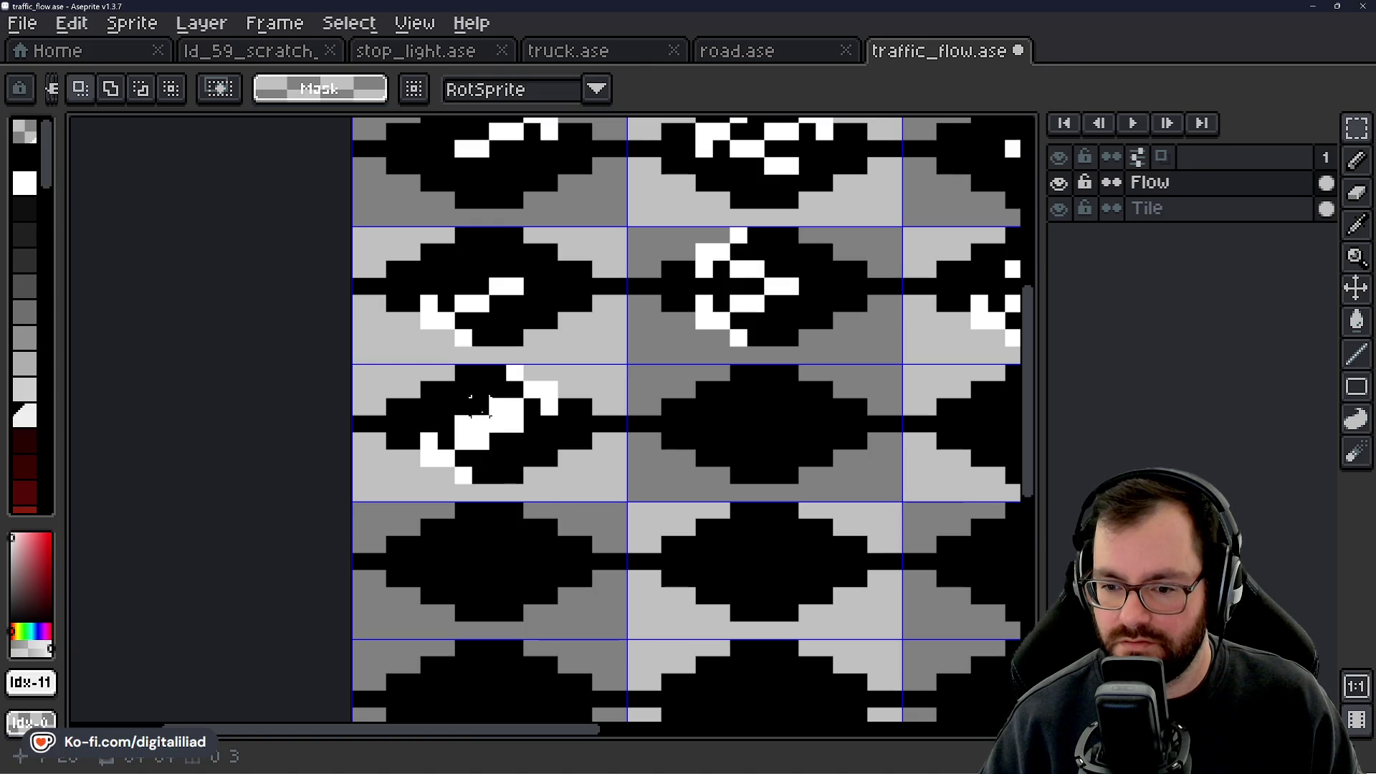
pyautogui.scroll(-3, 471, 433)
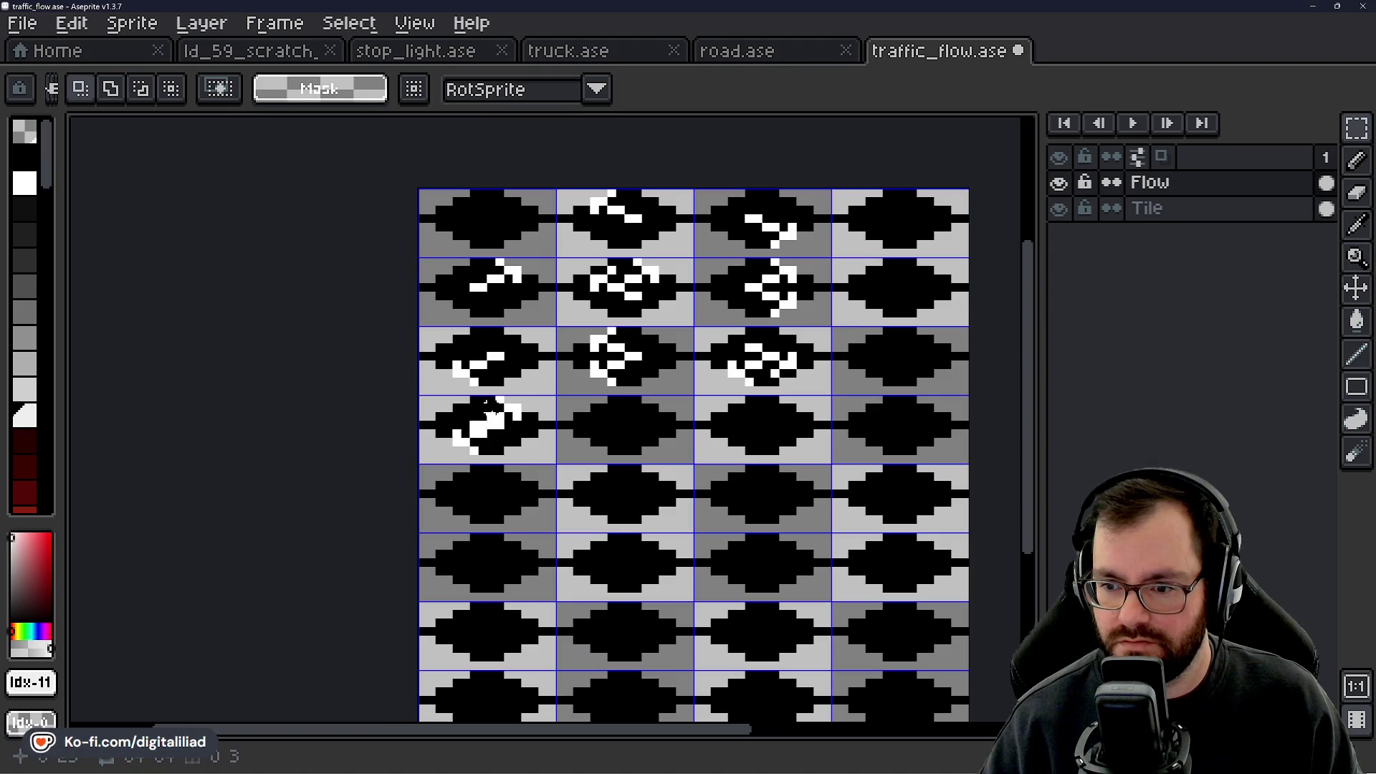
pyautogui.scroll(4, 492, 407)
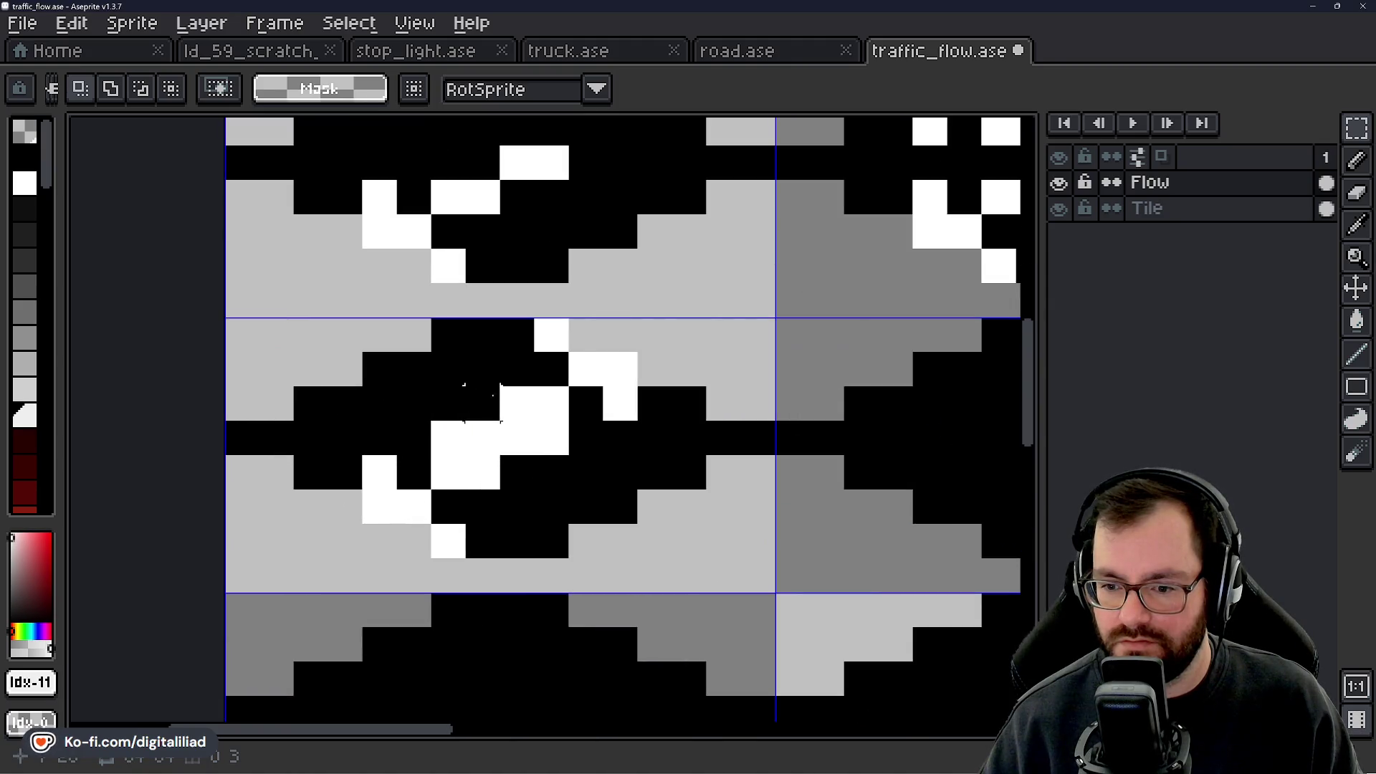
pyautogui.scroll(-5, 489, 394)
pyautogui.scroll(1, 549, 373)
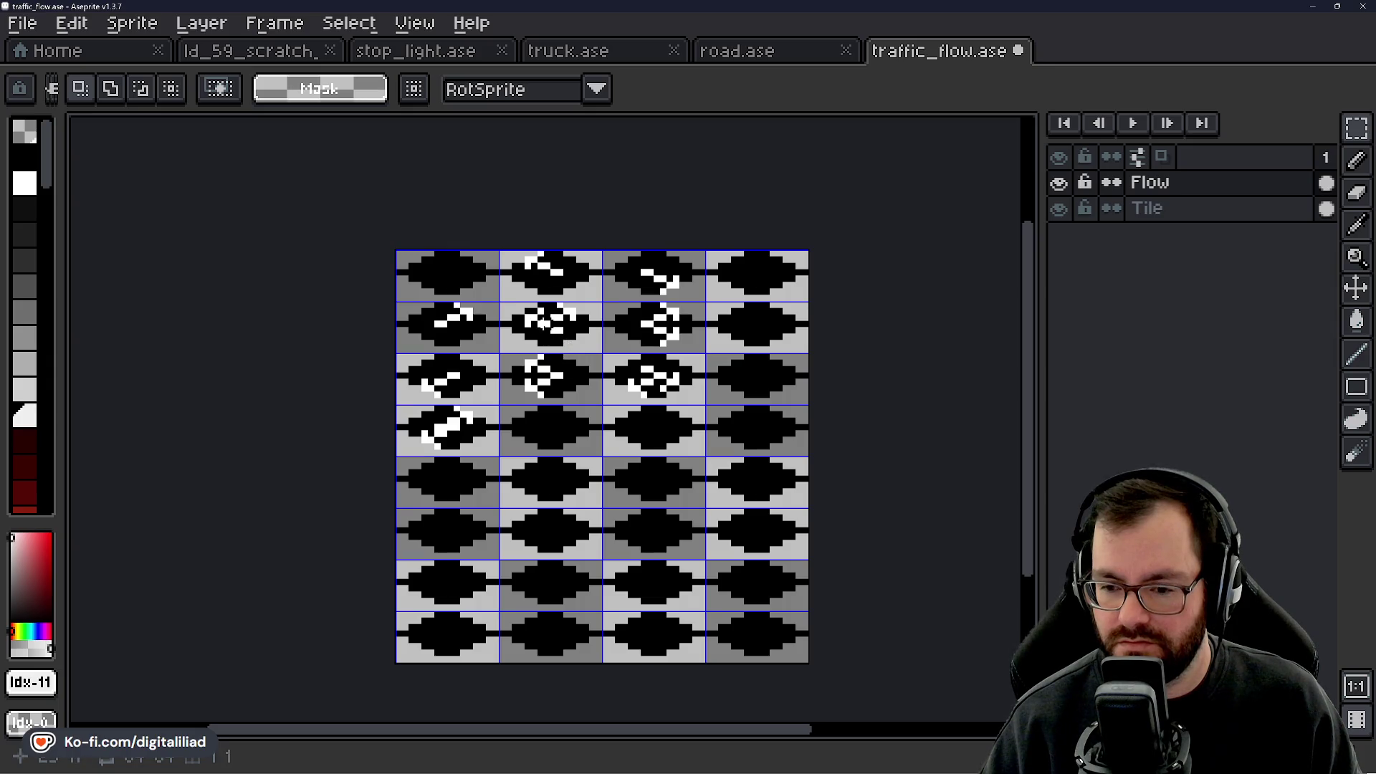
# Paste a copy of an arrow tile into the fourth row's second cell.
pyautogui.hotkey('ctrl', 'v')
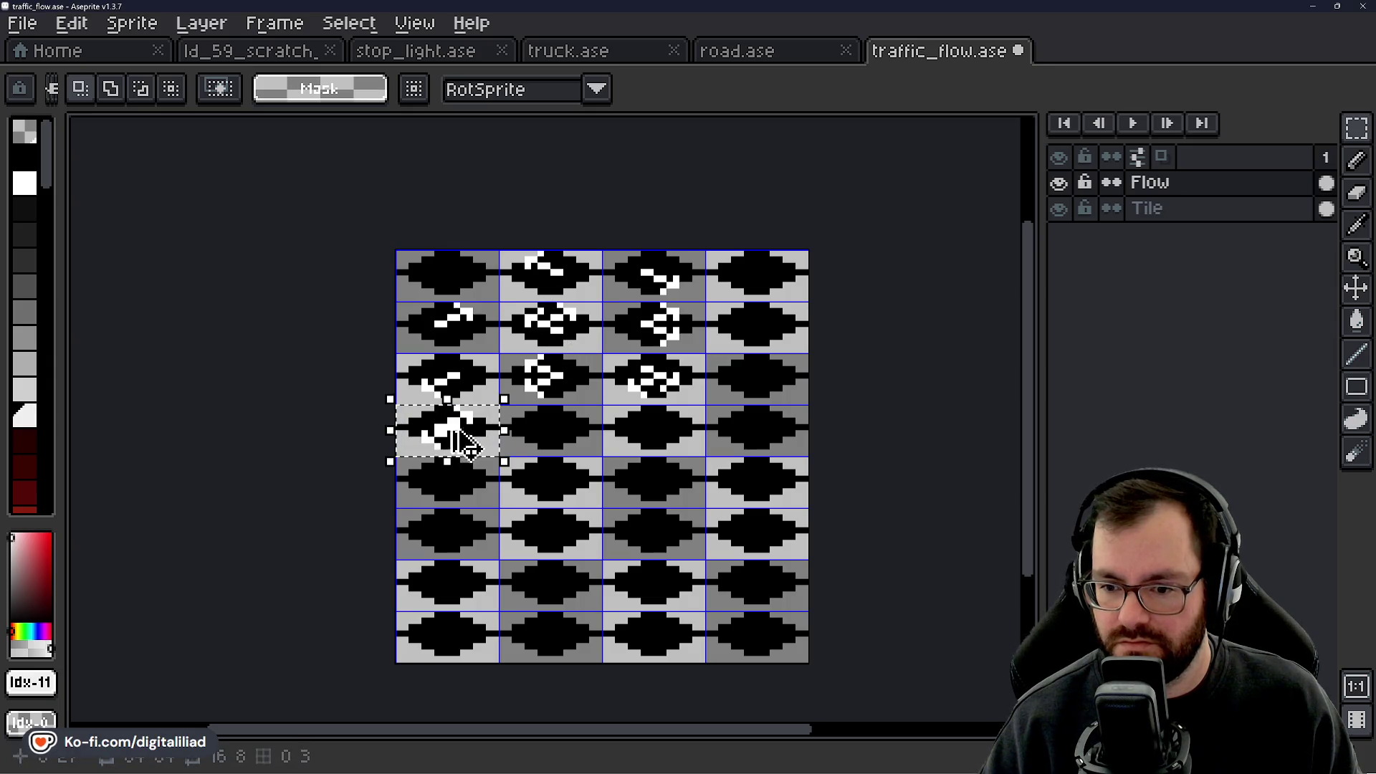
pyautogui.moveTo(454, 439); pyautogui.dragTo(572, 452)
pyautogui.hotkey('ctrl', 'z')
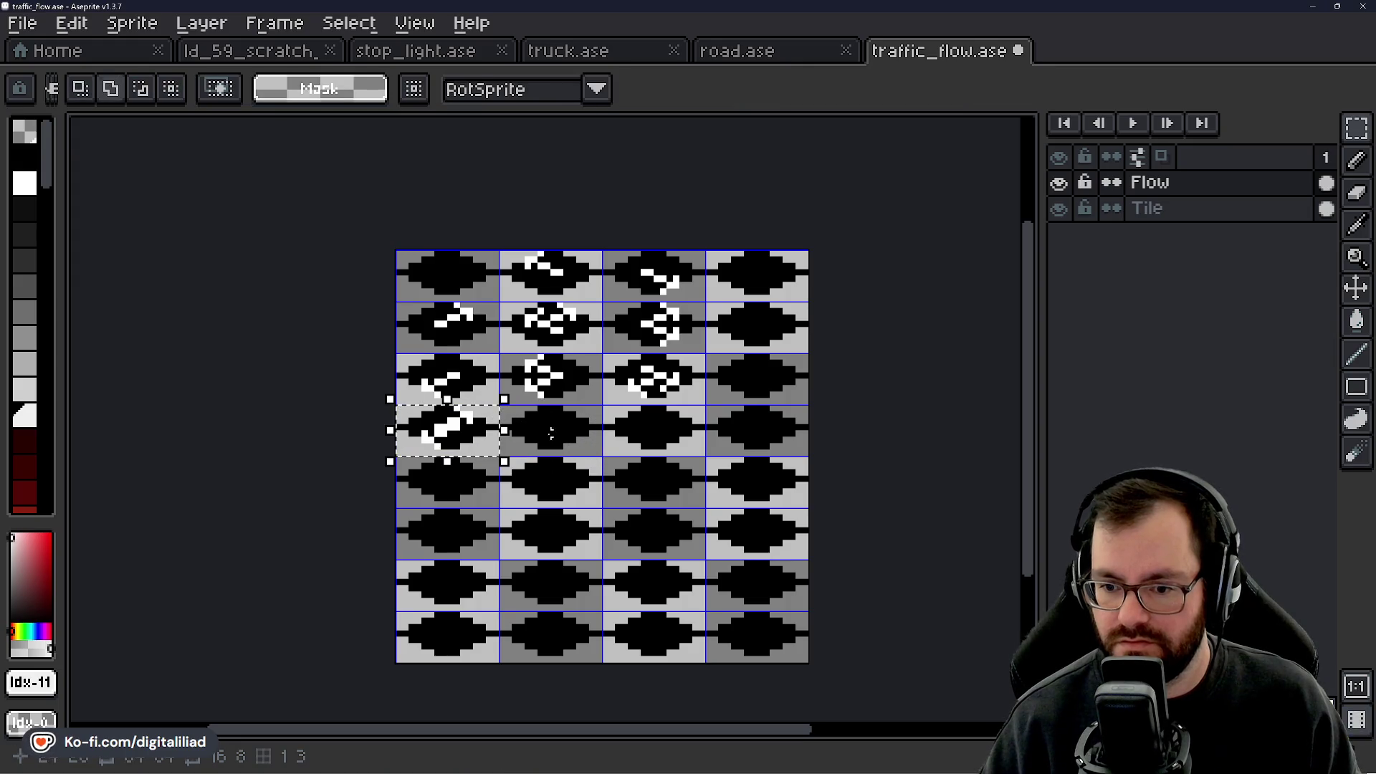
pyautogui.hotkey('ctrl', 'v')
pyautogui.moveTo(461, 440); pyautogui.dragTo(569, 445)
pyautogui.click(579, 290)
pyautogui.moveTo(501, 252)
pyautogui.mouseDown()
pyautogui.moveTo(601, 301)
pyautogui.moveTo(561, 423)
pyautogui.mouseUp()
pyautogui.hotkey('ctrl', 'c')
pyautogui.hotkey('ctrl', 'v')
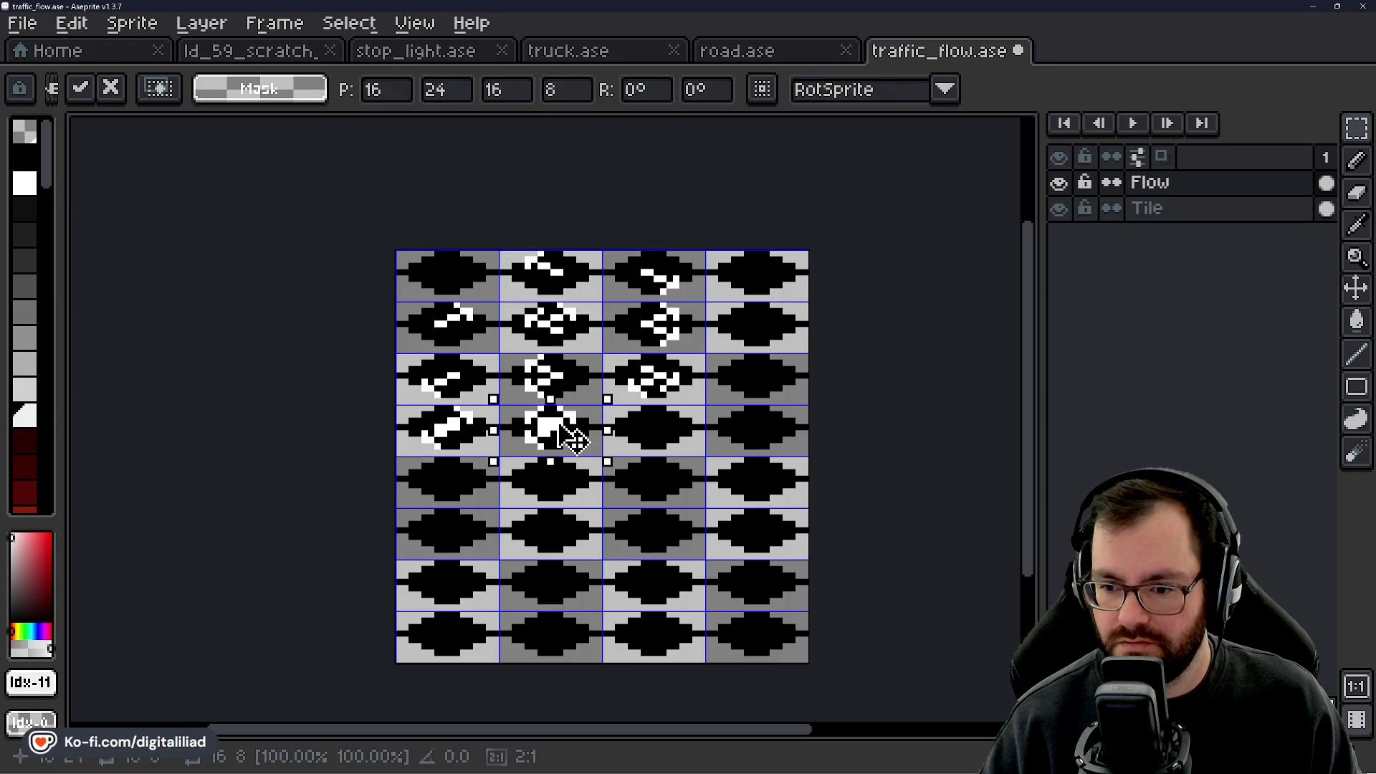
pyautogui.click(570, 324)
# Copy an arrow tile into the fourth row's third cell.
pyautogui.moveTo(604, 252)
pyautogui.mouseDown()
pyautogui.moveTo(704, 301)
pyautogui.moveTo(660, 439)
pyautogui.mouseUp()
pyautogui.hotkey('ctrl', 'c')
pyautogui.hotkey('ctrl', 'v')
pyautogui.click(660, 439)
pyautogui.moveTo(397, 405)
pyautogui.mouseDown()
pyautogui.moveTo(500, 457)
pyautogui.moveTo(683, 445)
pyautogui.moveTo(570, 438)
pyautogui.mouseUp()
pyautogui.hotkey('ctrl', 'c')
pyautogui.hotkey('ctrl', 'v')
pyautogui.click(649, 432)
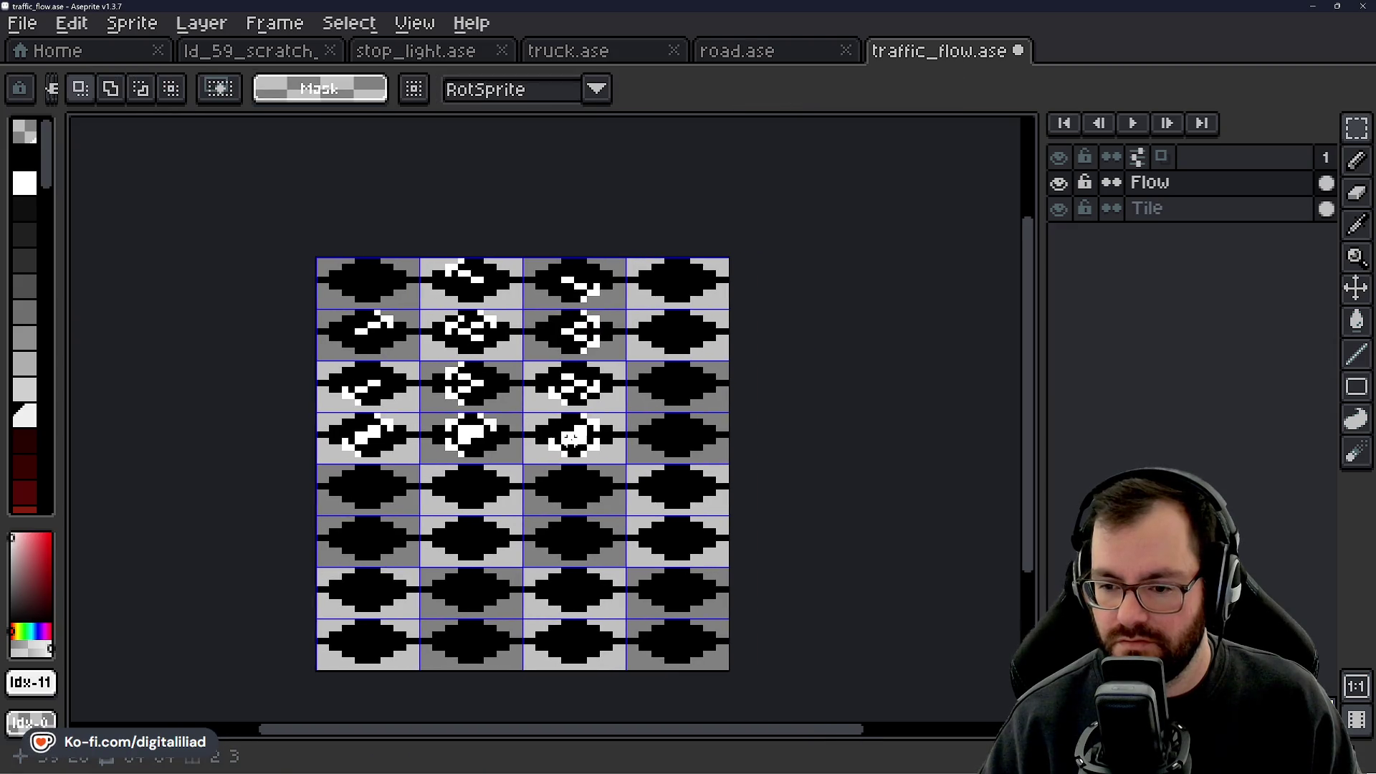
# Fill the fourth-column cells of the first and second rows with arrow tile copies.
pyautogui.moveTo(423, 261)
pyautogui.mouseDown()
pyautogui.moveTo(502, 296)
pyautogui.moveTo(670, 309)
pyautogui.moveTo(584, 306)
pyautogui.moveTo(677, 306)
pyautogui.moveTo(700, 286)
pyautogui.moveTo(695, 347)
pyautogui.mouseUp()
pyautogui.hotkey('ctrl', 'c')
pyautogui.hotkey('ctrl', 'v')
pyautogui.click(635, 388)
pyautogui.hotkey('ctrl', 'shift', 'd')
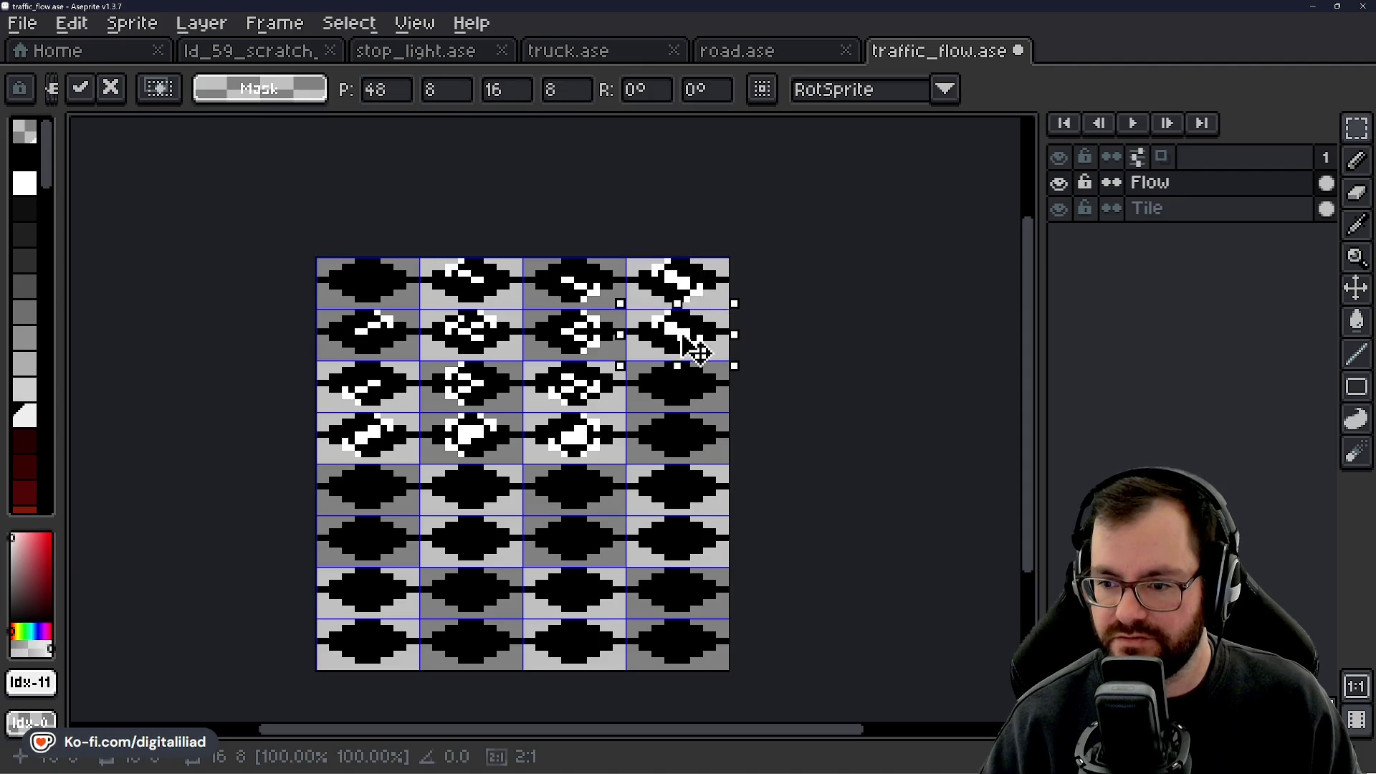
pyautogui.press('Return')
pyautogui.moveTo(323, 316)
pyautogui.mouseDown()
pyautogui.moveTo(400, 353)
pyautogui.moveTo(676, 337)
pyautogui.mouseUp()
pyautogui.press('Return')
# Fill the fourth-column cells of the third and fourth rows with arrow tile copies.
pyautogui.hotkey('ctrl', 'shift', 'd')
pyautogui.moveTo(700, 292); pyautogui.dragTo(682, 408)
pyautogui.press('Return')
pyautogui.moveTo(372, 382)
pyautogui.mouseDown()
pyautogui.moveTo(394, 402)
pyautogui.moveTo(706, 393)
pyautogui.moveTo(700, 439)
pyautogui.mouseUp()
pyautogui.press('Return')
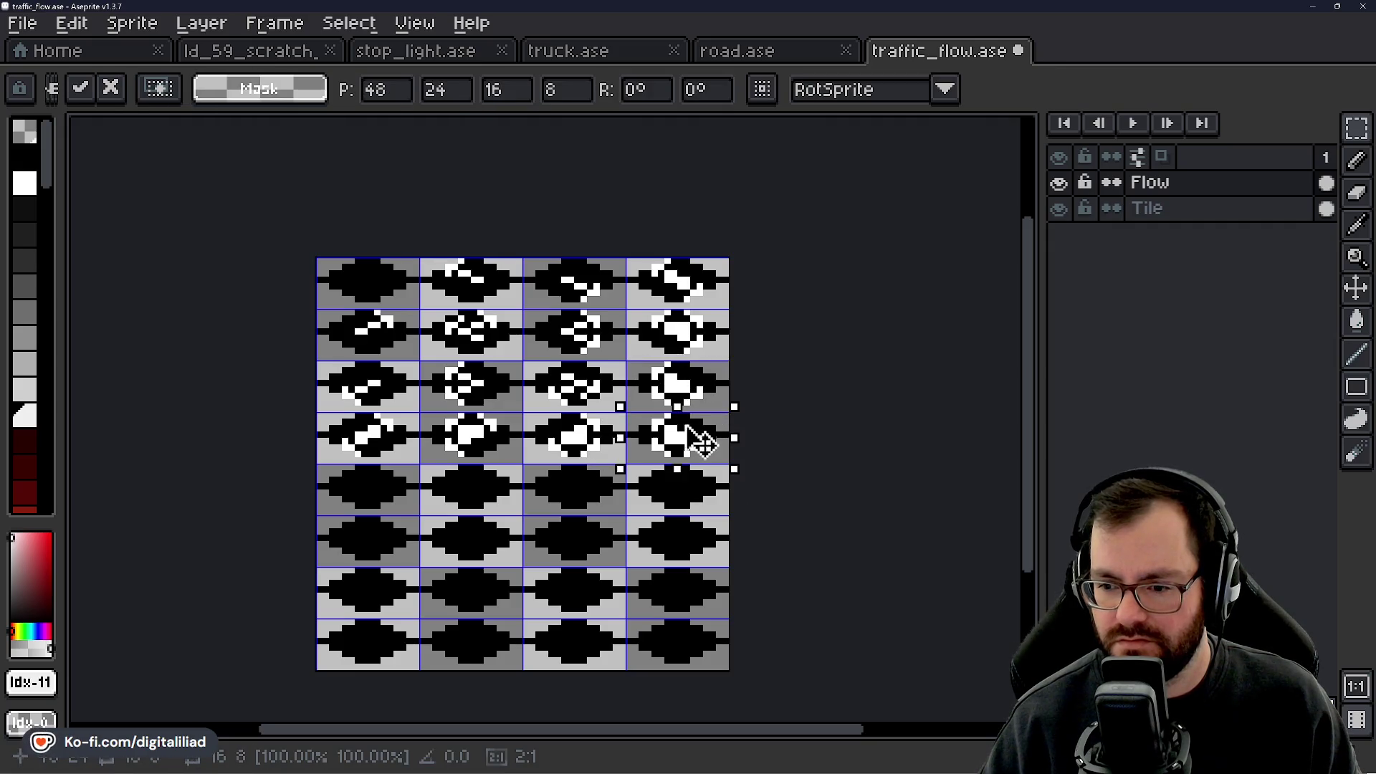
pyautogui.press('Return')
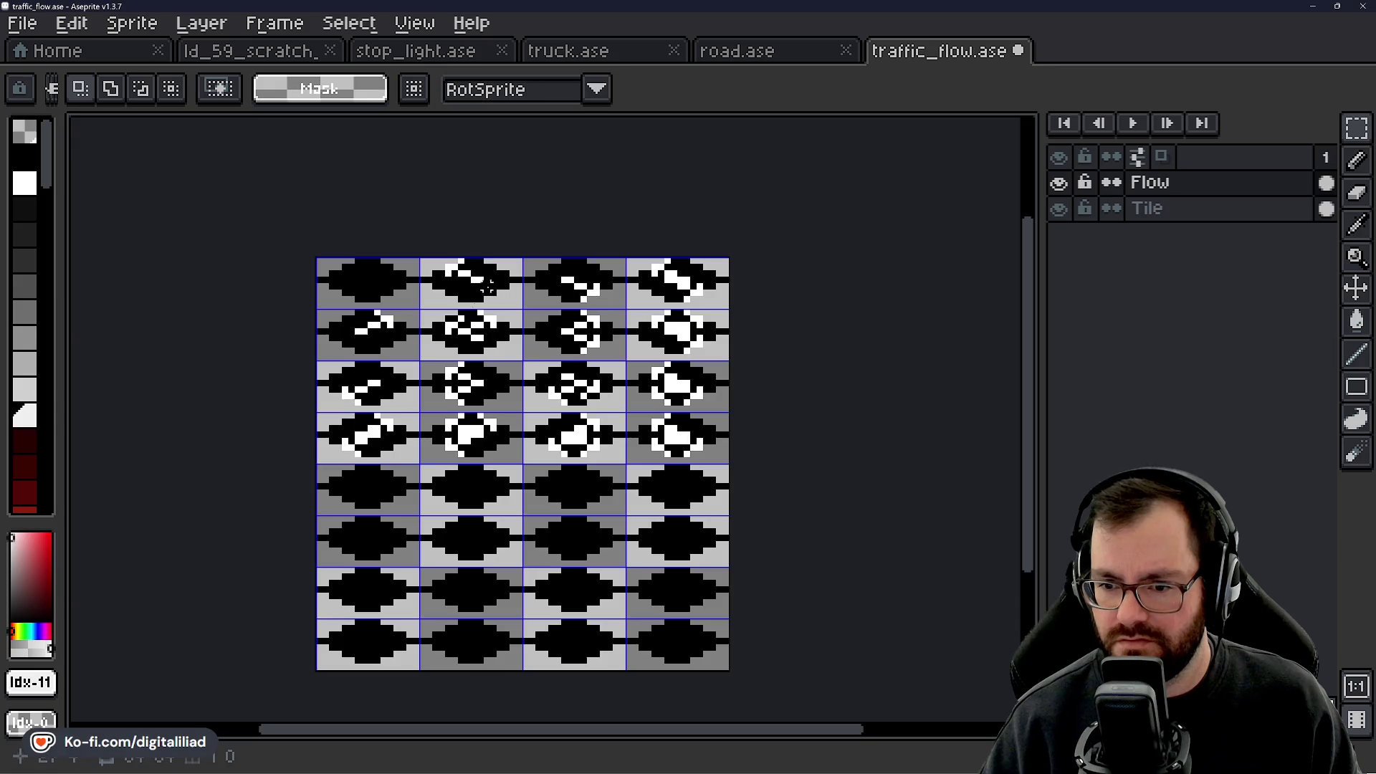
pyautogui.moveTo(390, 333); pyautogui.dragTo(712, 454)
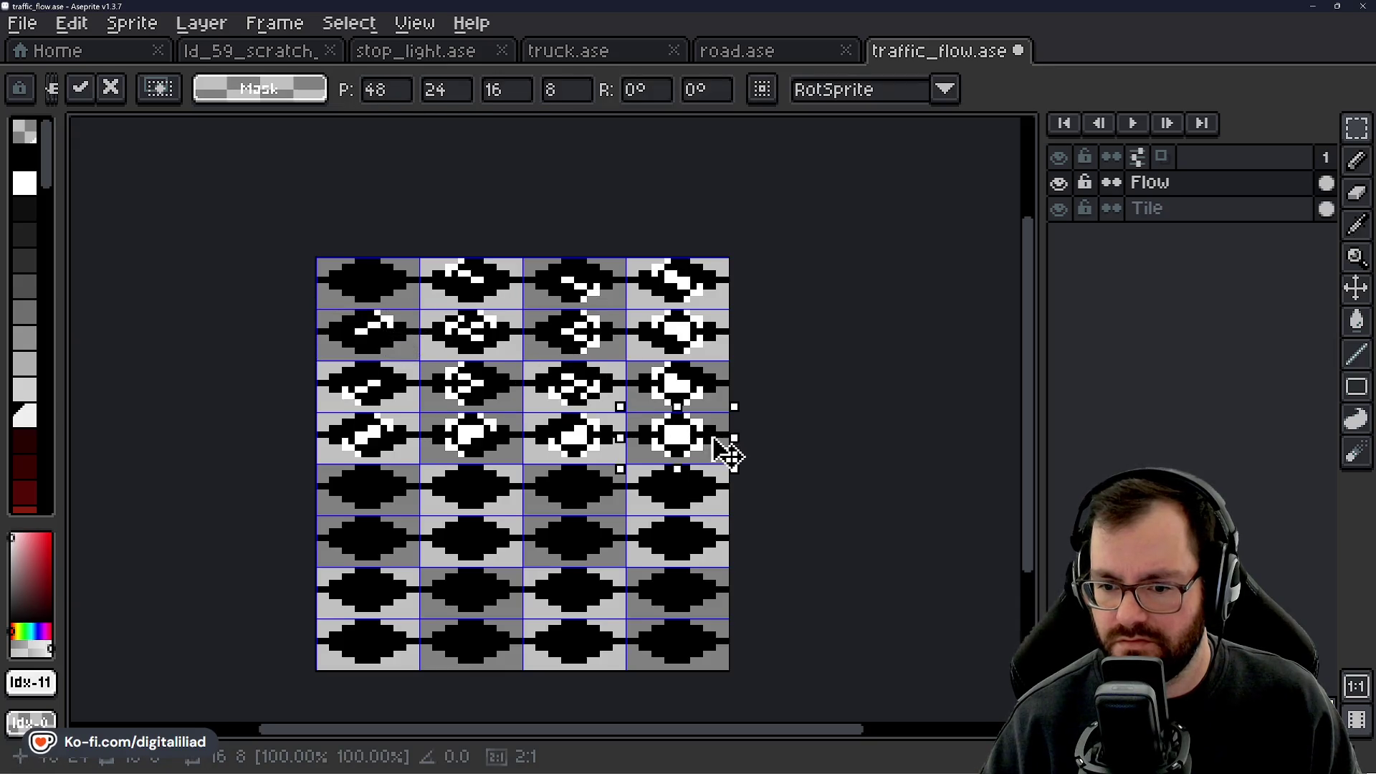
pyautogui.press('Return')
# Save traffic_flow.ase.
pyautogui.hotkey('ctrl', 's')
pyautogui.moveTo(528, 431)
pyautogui.mouseDown()
pyautogui.moveTo(554, 455)
pyautogui.moveTo(564, 373)
pyautogui.moveTo(562, 416)
pyautogui.mouseUp()
pyautogui.scroll(1, 461, 276)
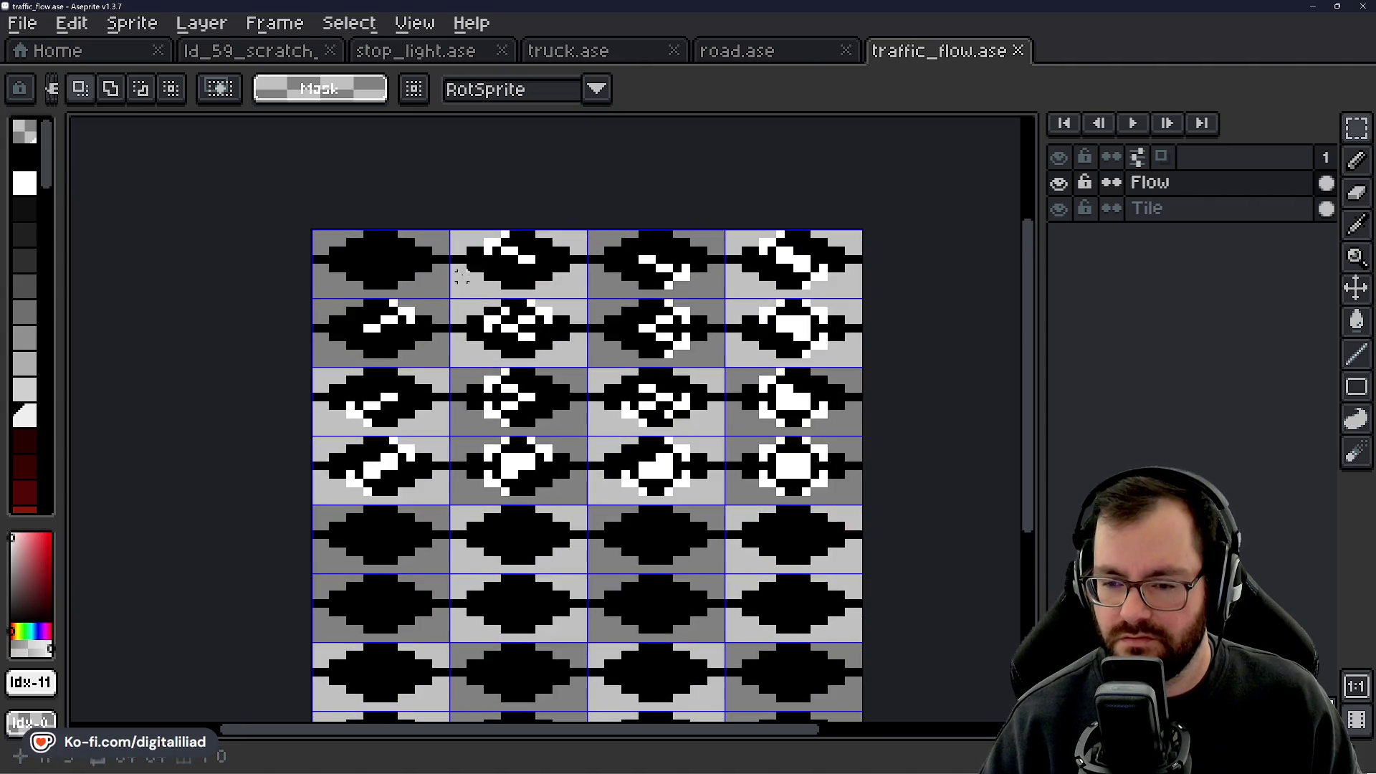
# Sample the dark red from the stop light sprite as the drawing colour.
pyautogui.scroll(-3, 46, 310)
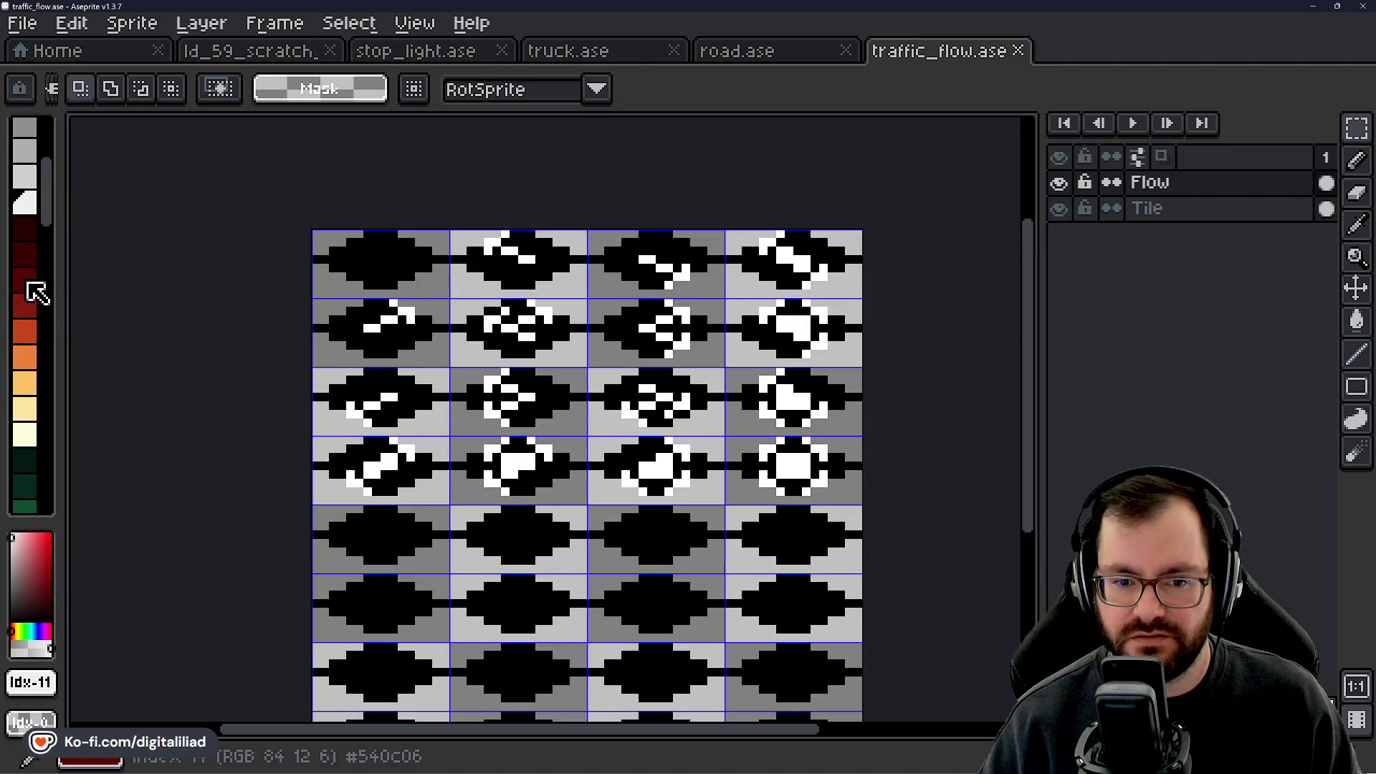
pyautogui.click(27, 333)
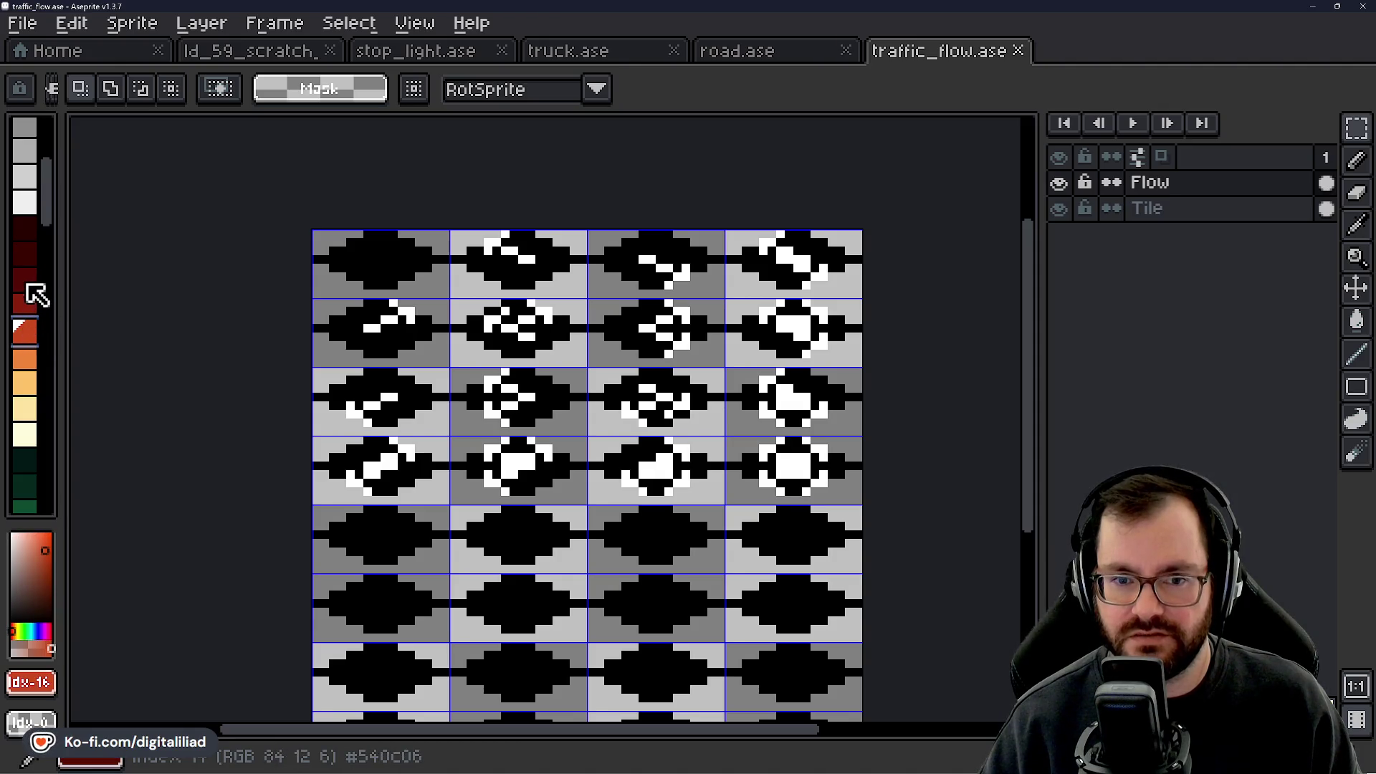
pyautogui.click(419, 54)
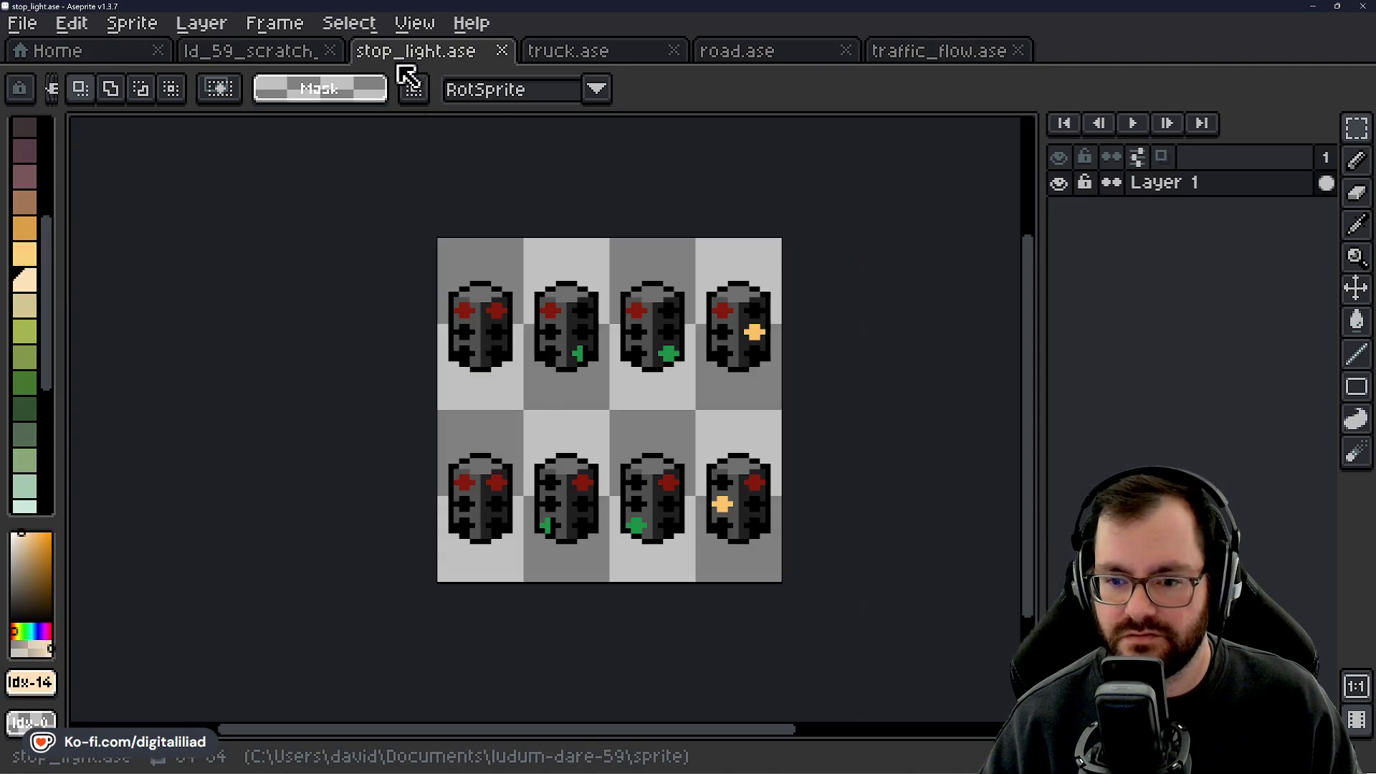
pyautogui.keyDown('alt'); pyautogui.click(467, 309); pyautogui.keyUp('alt')
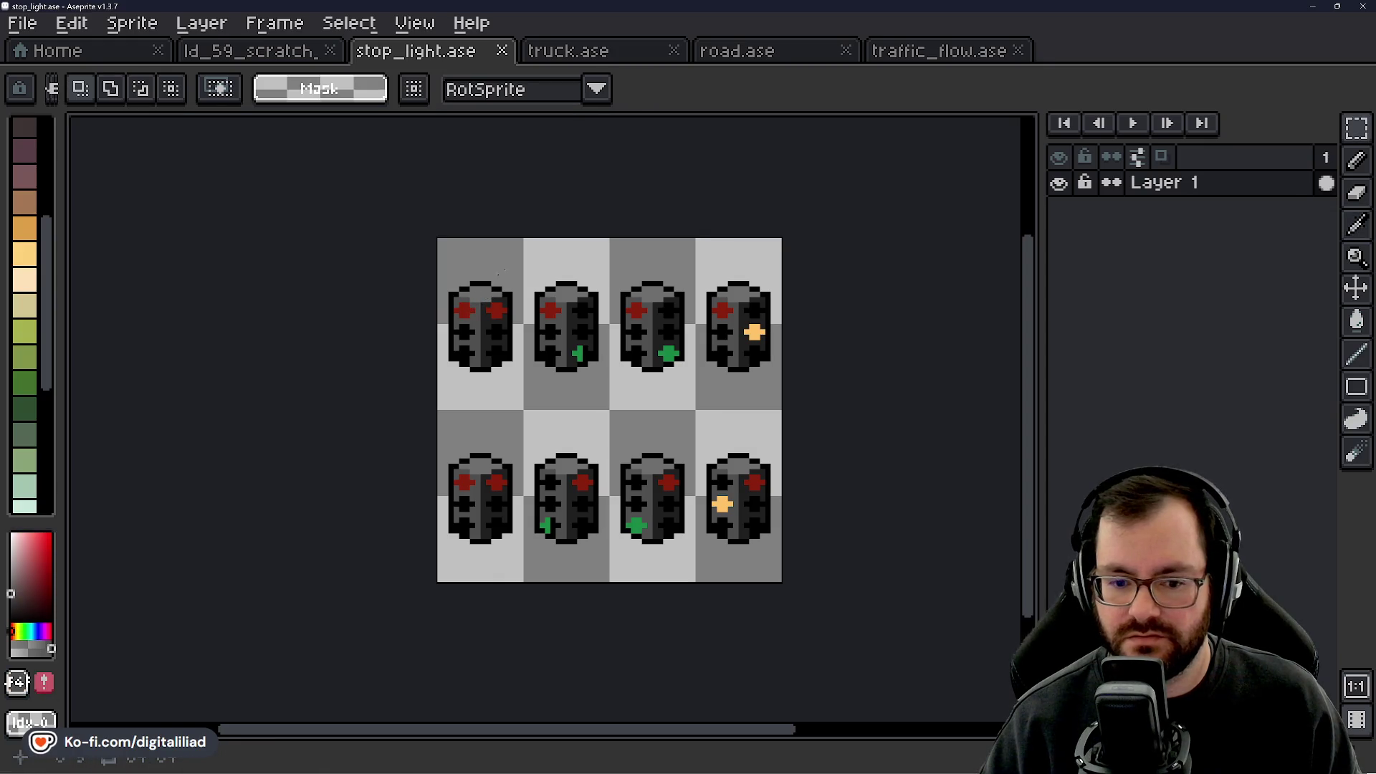
pyautogui.keyDown('alt'); pyautogui.click(468, 308); pyautogui.keyUp('alt')
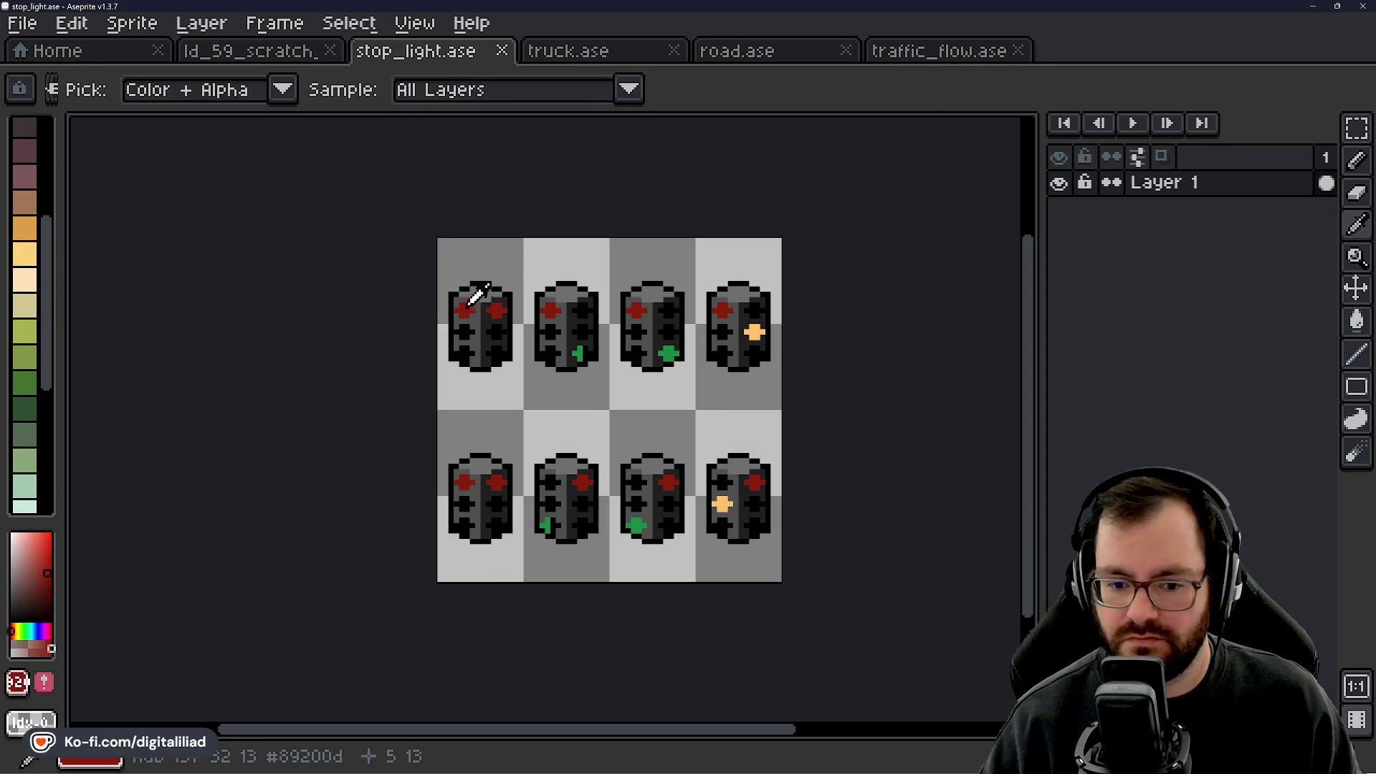
pyautogui.click(941, 52)
# Use a non-contiguous Paint Bucket fill to turn the white arrow pixels dark red.
pyautogui.press('g')
pyautogui.scroll(1, 384, 287)
pyautogui.scroll(-1, 384, 307)
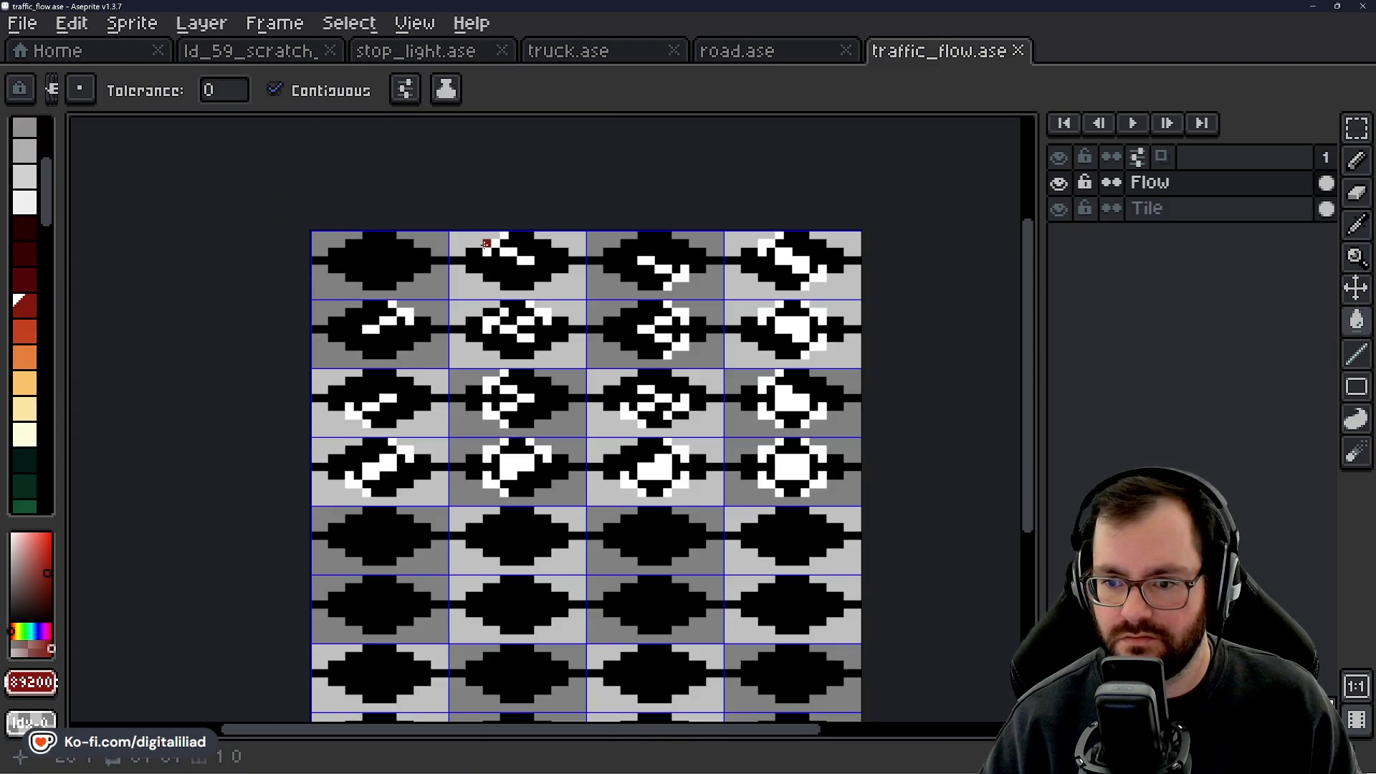
pyautogui.click(326, 94)
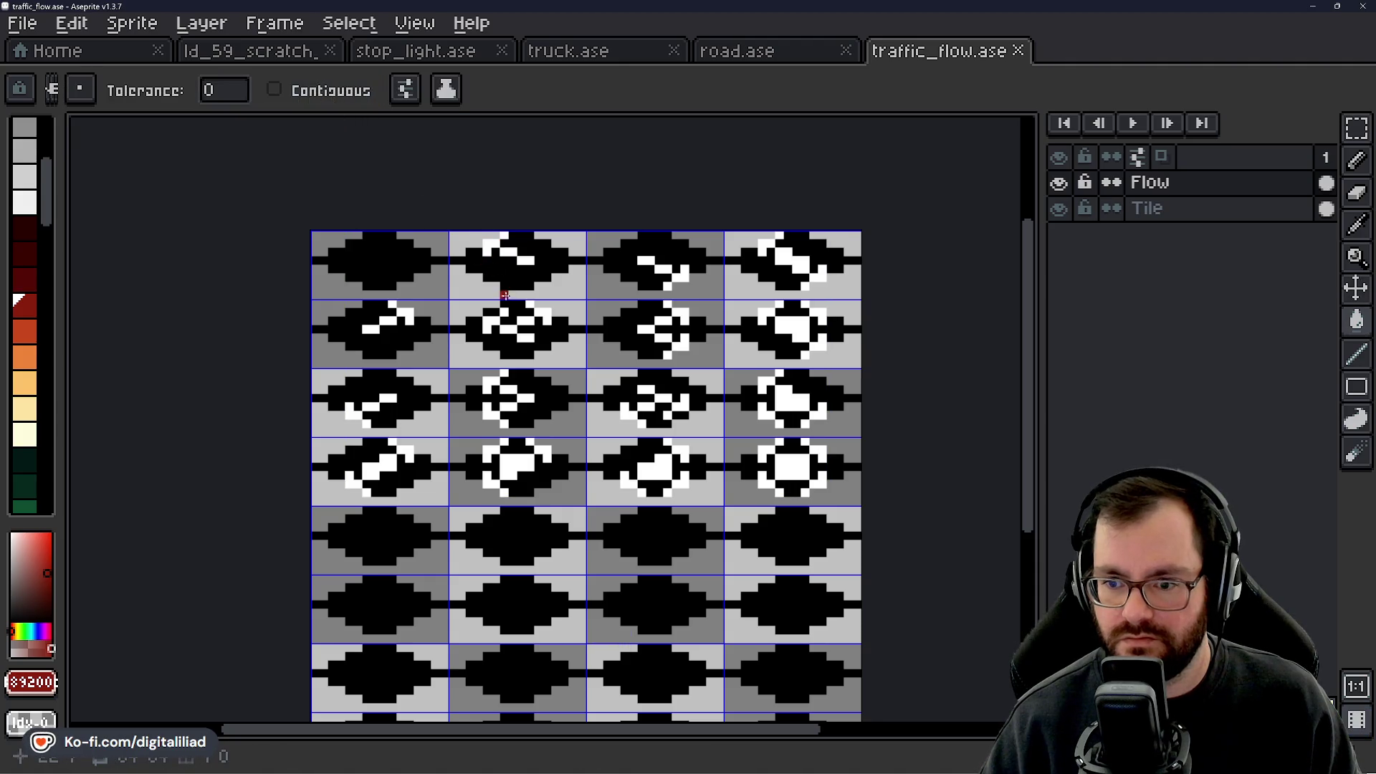
pyautogui.click(504, 250)
pyautogui.scroll(1, 477, 358)
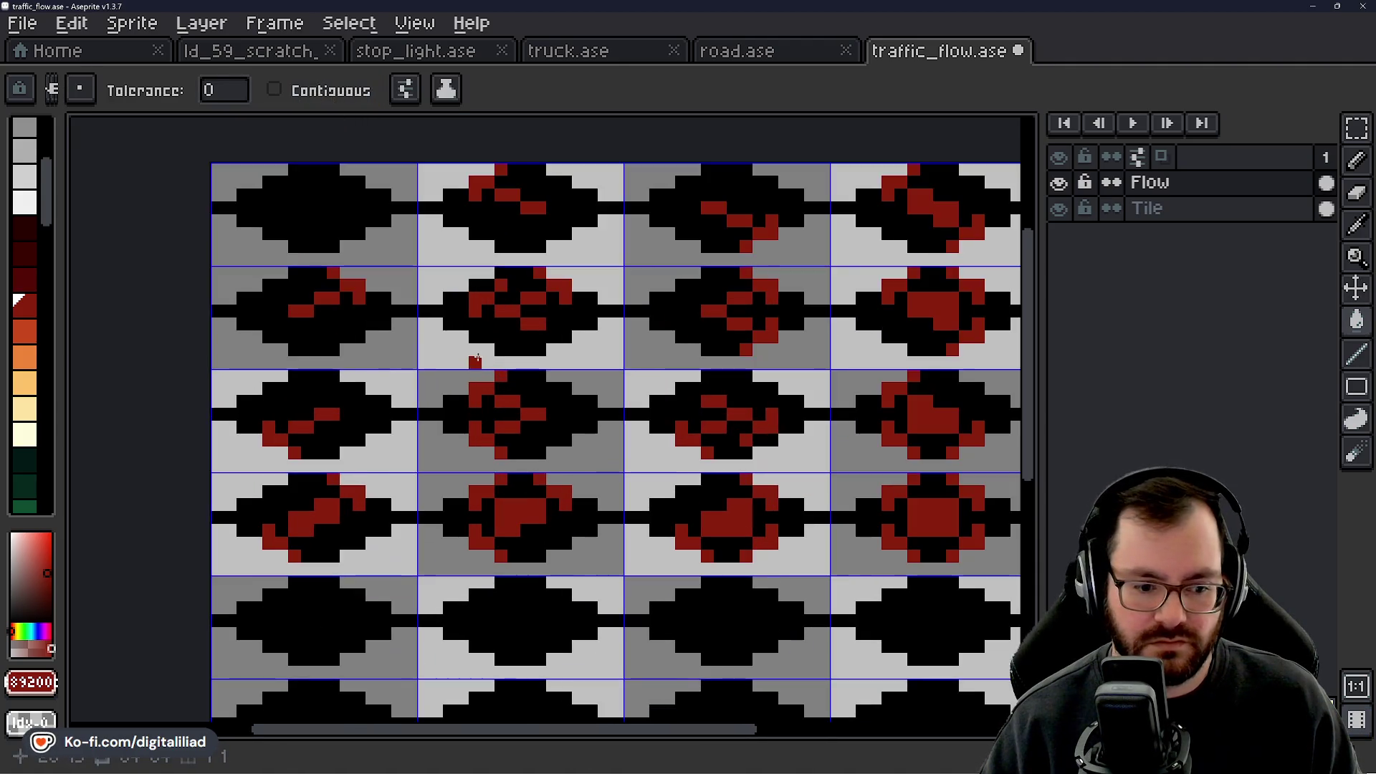
pyautogui.moveTo(487, 358)
pyautogui.mouseDown()
pyautogui.moveTo(511, 362)
pyautogui.moveTo(461, 317)
pyautogui.mouseUp()
pyautogui.scroll(-1, 522, 409)
pyautogui.scroll(1, 521, 409)
# Hide and re-show the Tile layer to check the recoloured arrows.
pyautogui.click(1059, 208)
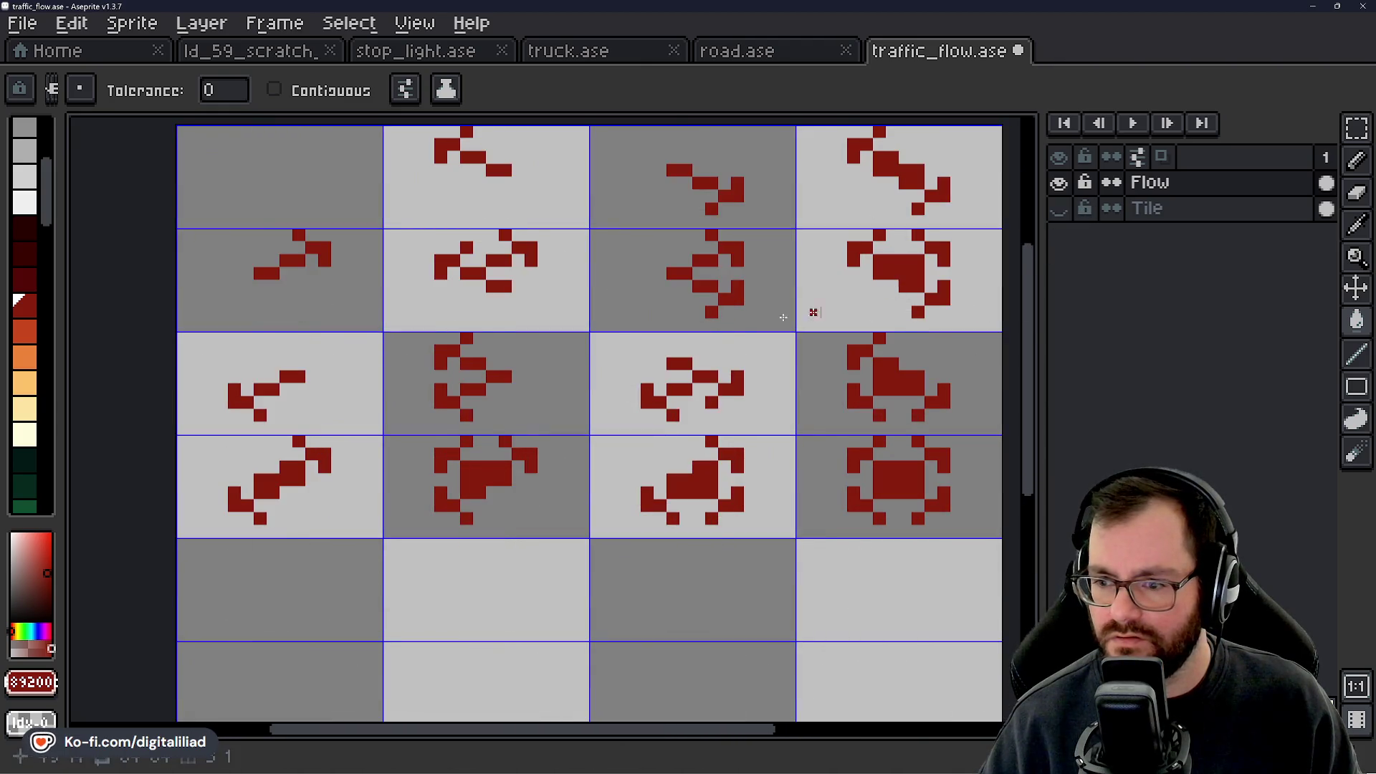
pyautogui.scroll(-2, 505, 390)
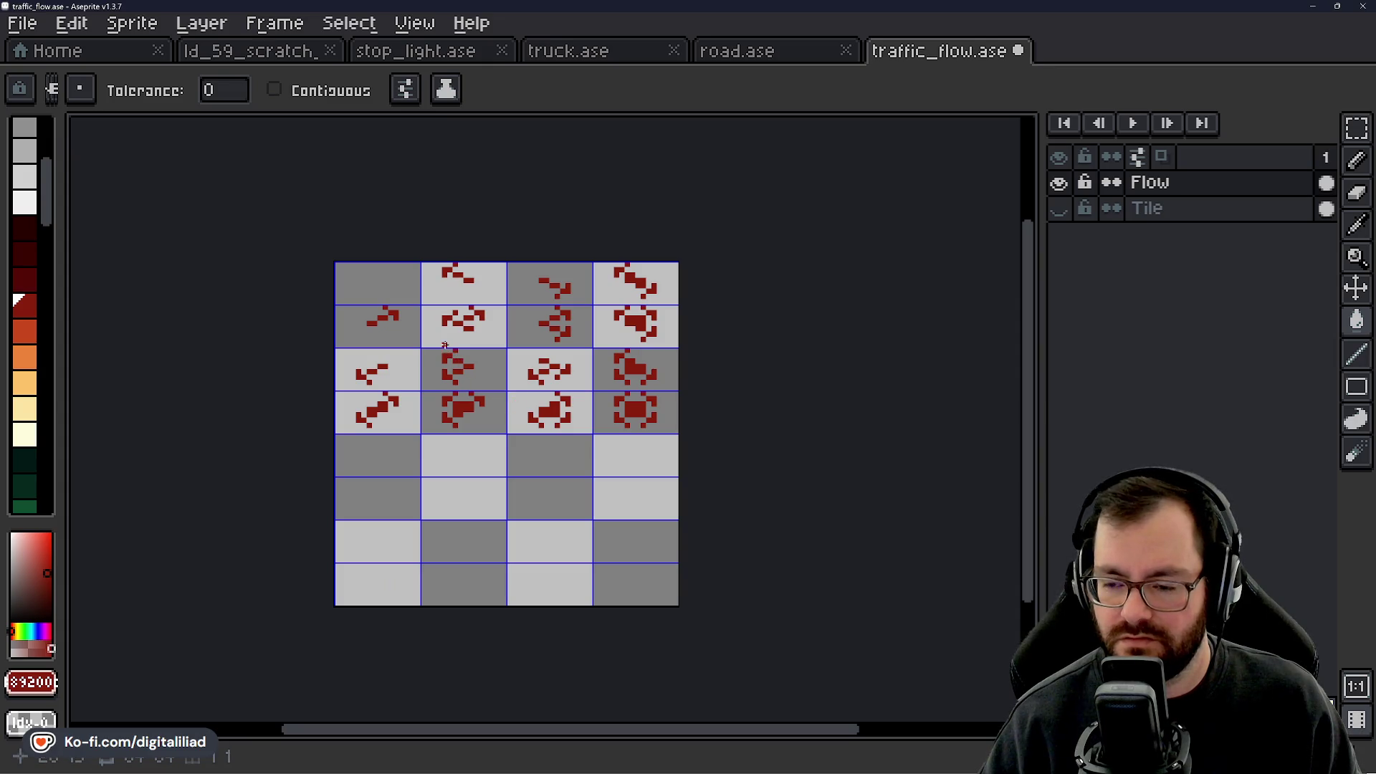
pyautogui.scroll(1, 445, 345)
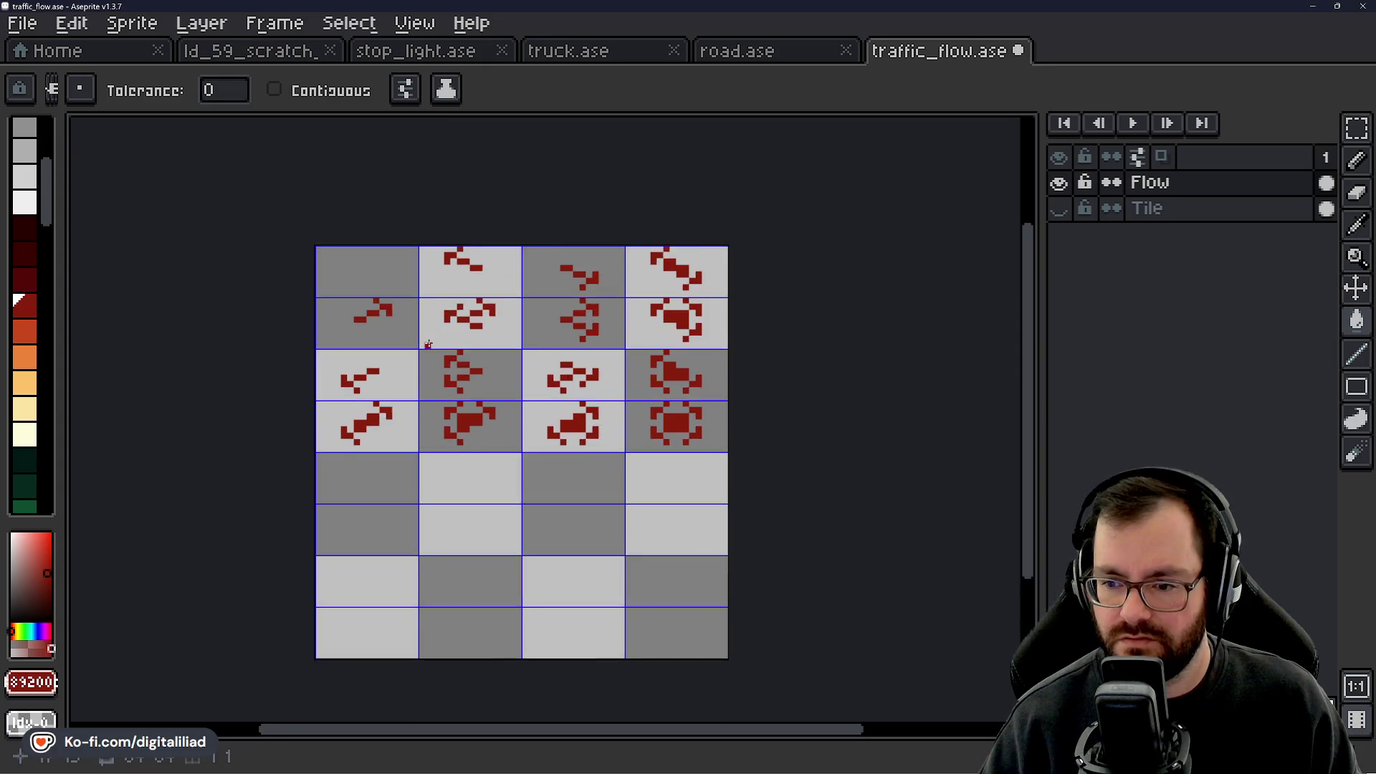
pyautogui.click(1059, 208)
pyautogui.click(1355, 127)
# Duplicate the top four rows of red arrow tiles into rows 5–8.
pyautogui.moveTo(319, 246)
pyautogui.mouseDown()
pyautogui.moveTo(750, 421)
pyautogui.moveTo(745, 444)
pyautogui.mouseUp()
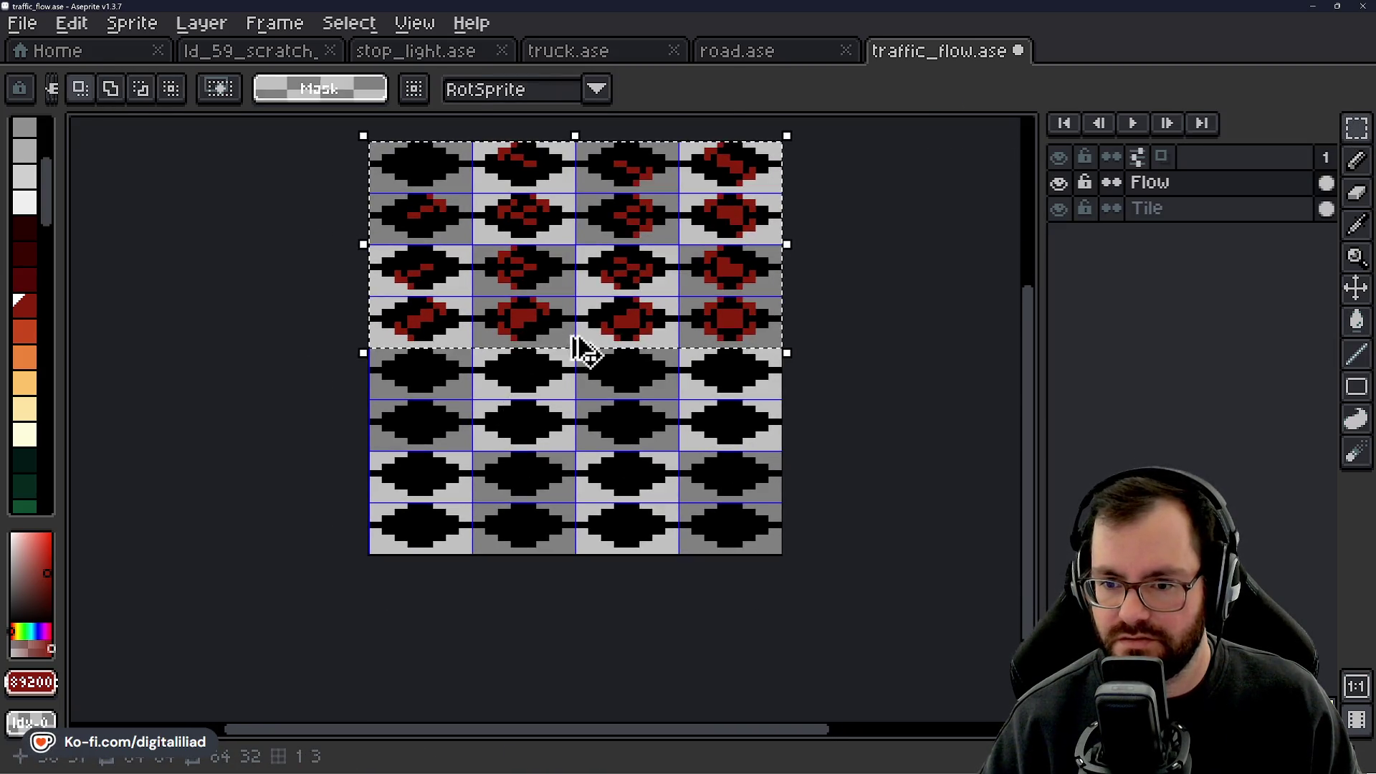
pyautogui.moveTo(630, 286); pyautogui.dragTo(640, 500)
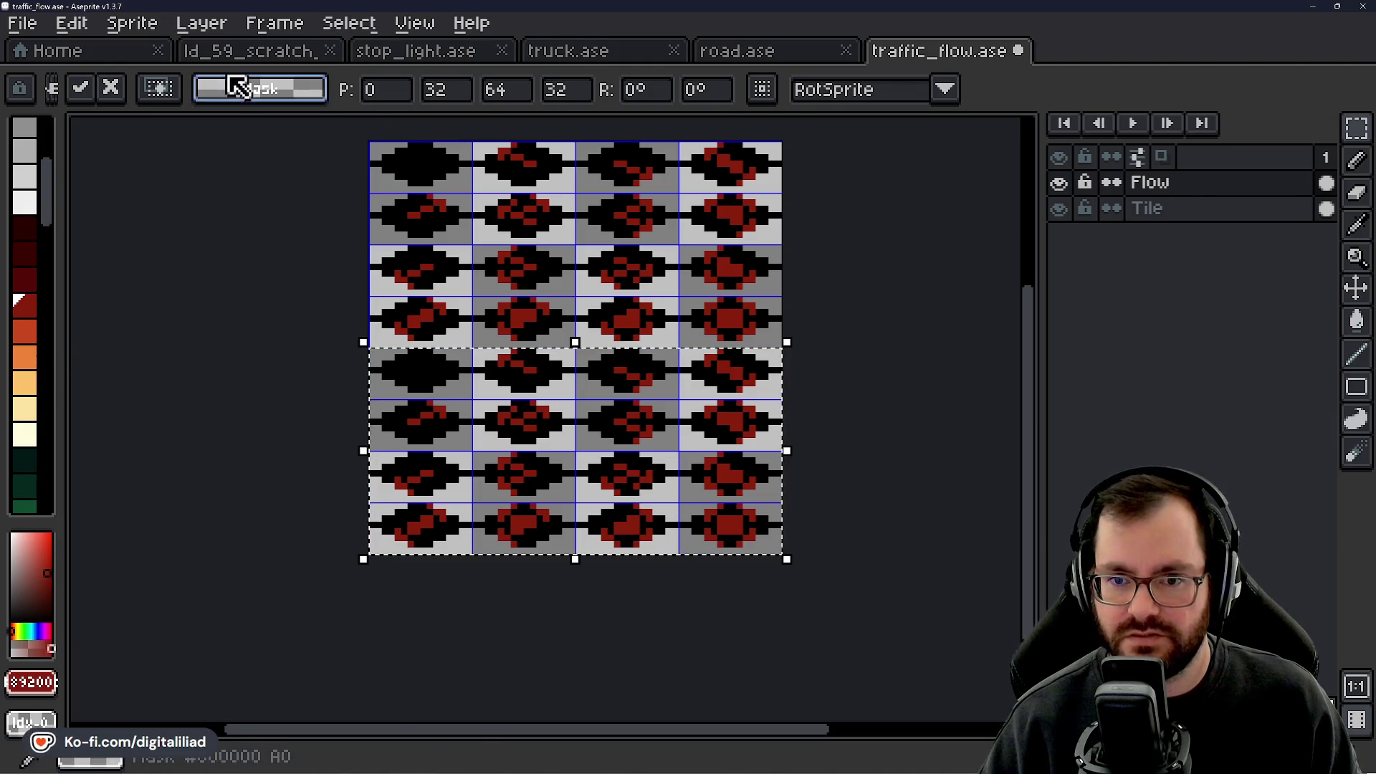
pyautogui.click(240, 50)
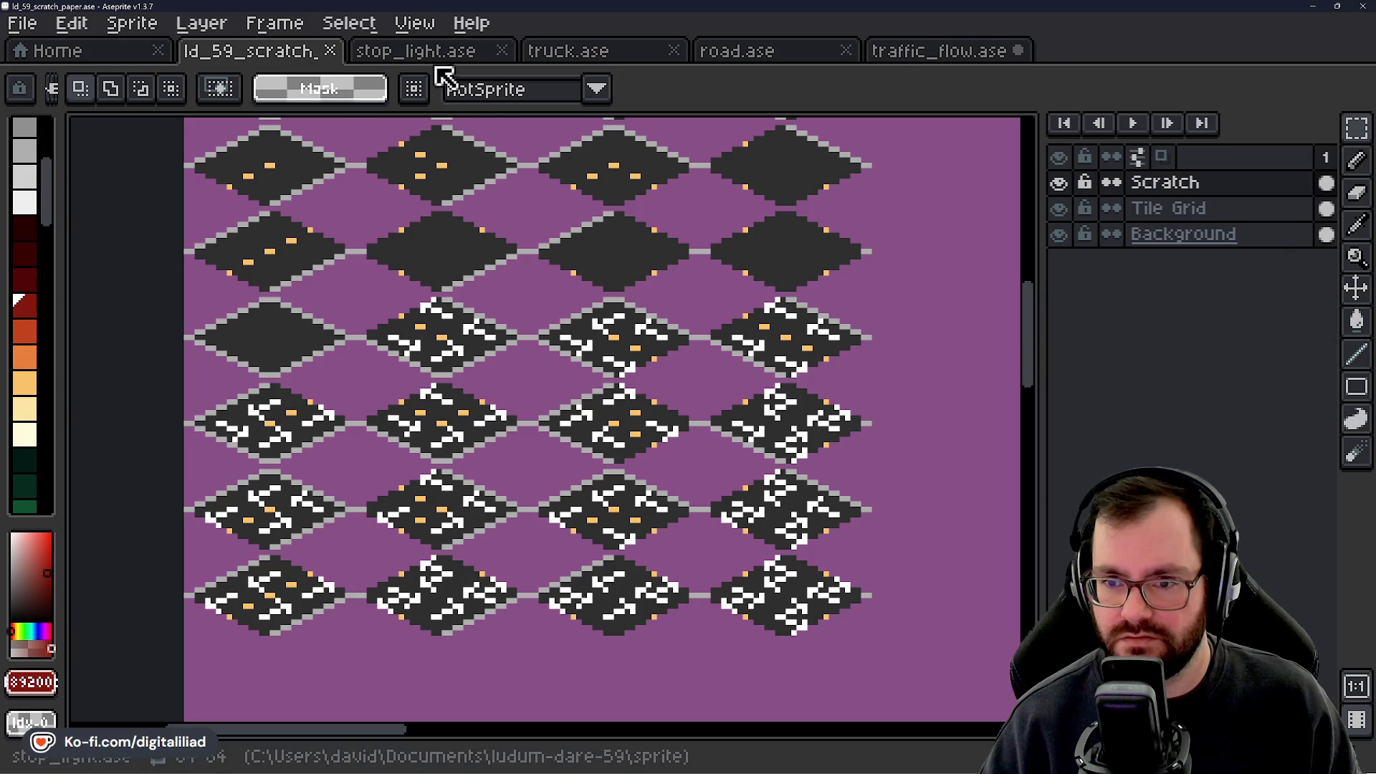
# Sample the stop light's green and fill the bottom-half red pixels with it.
pyautogui.scroll(-4, 572, 480)
pyautogui.scroll(5, 530, 326)
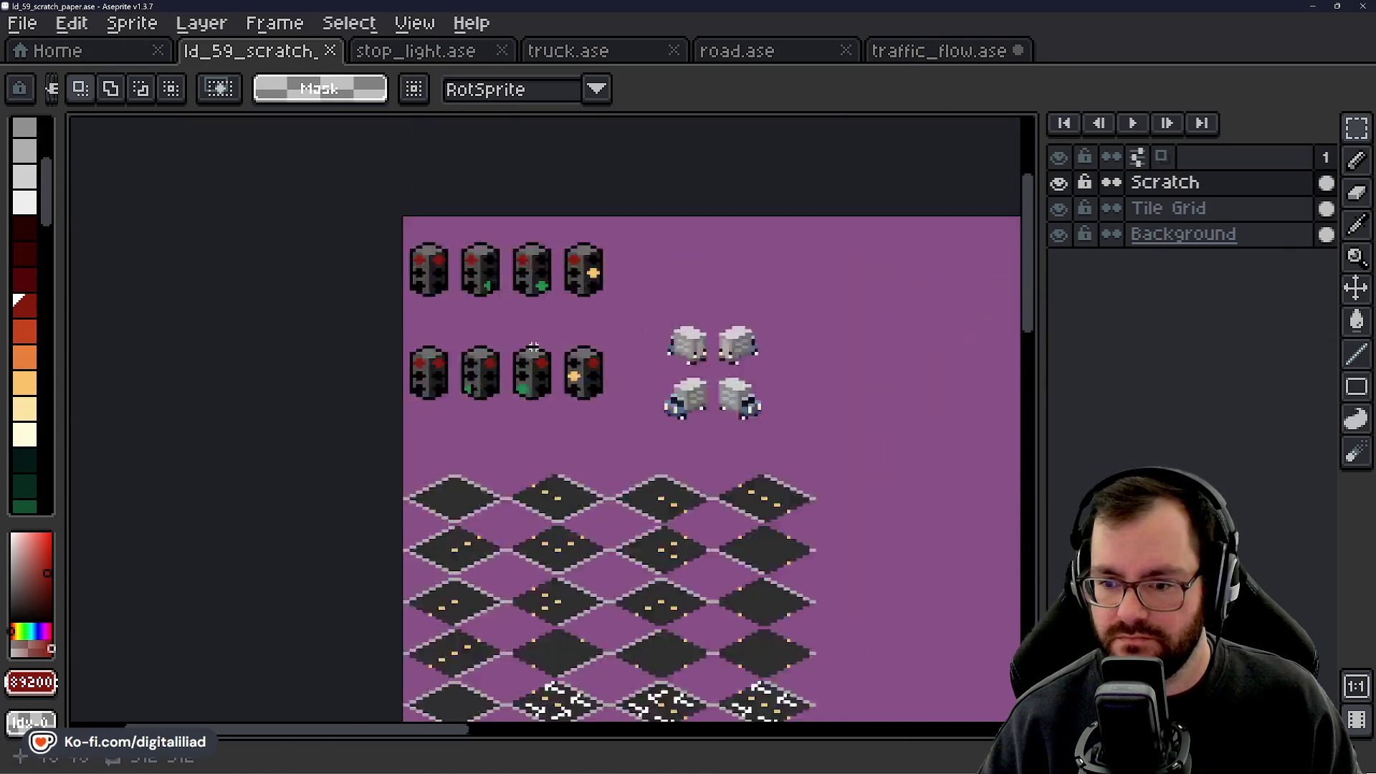
pyautogui.keyDown('alt'); pyautogui.click(513, 469); pyautogui.keyUp('alt')
pyautogui.click(925, 52)
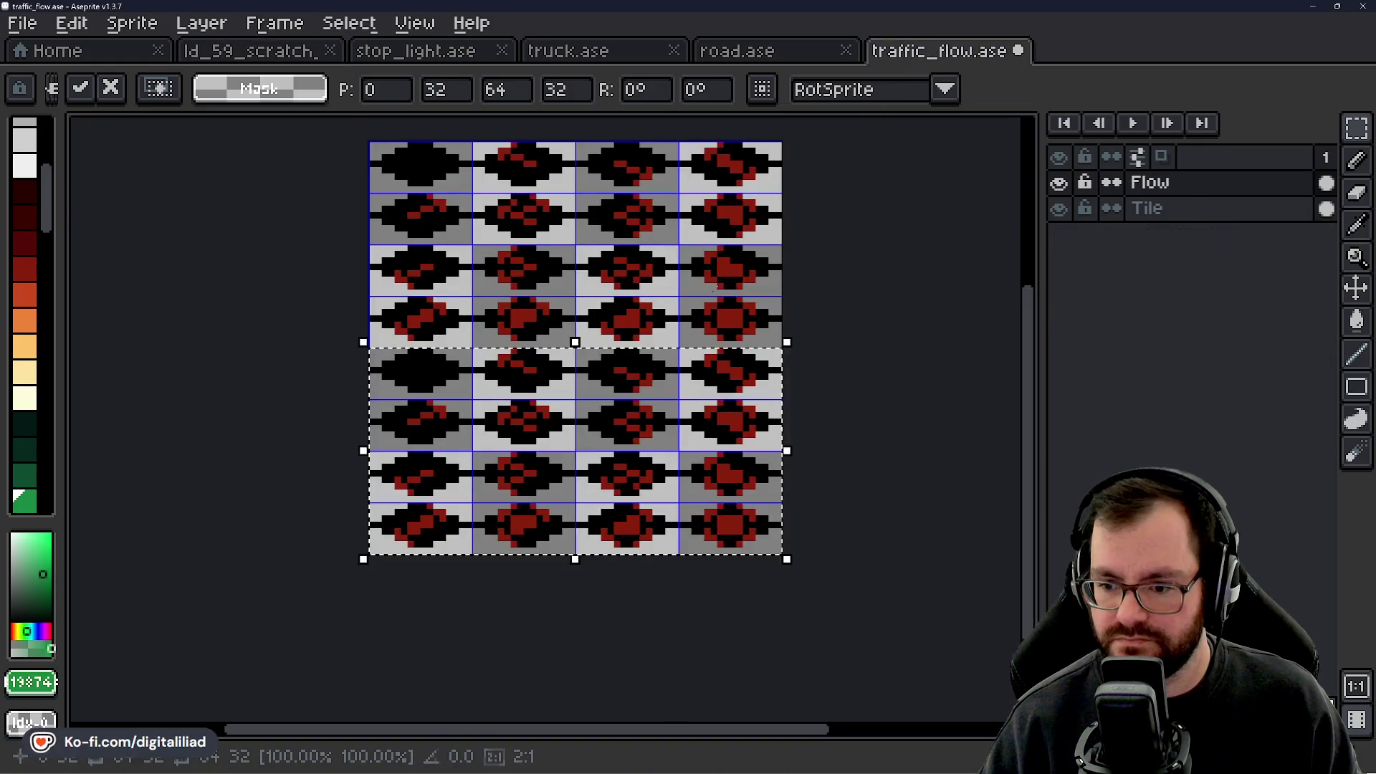
pyautogui.press('w')
pyautogui.click(512, 356)
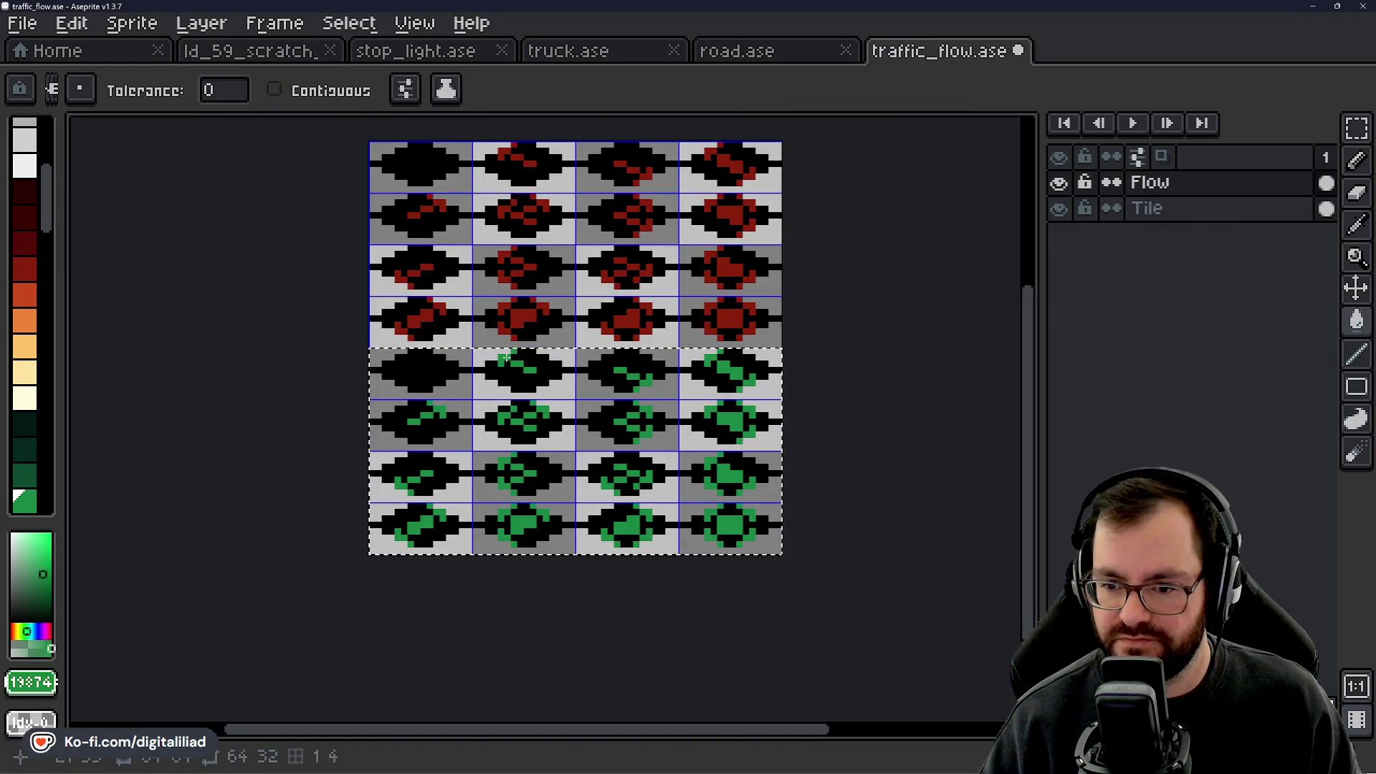
# Clear the bottom-half selection with Ctrl+D and save traffic_flow.ase.
pyautogui.click(1357, 127)
pyautogui.scroll(-2, 799, 381)
pyautogui.hotkey('ctrl', 'd')
pyautogui.scroll(-2, 747, 404)
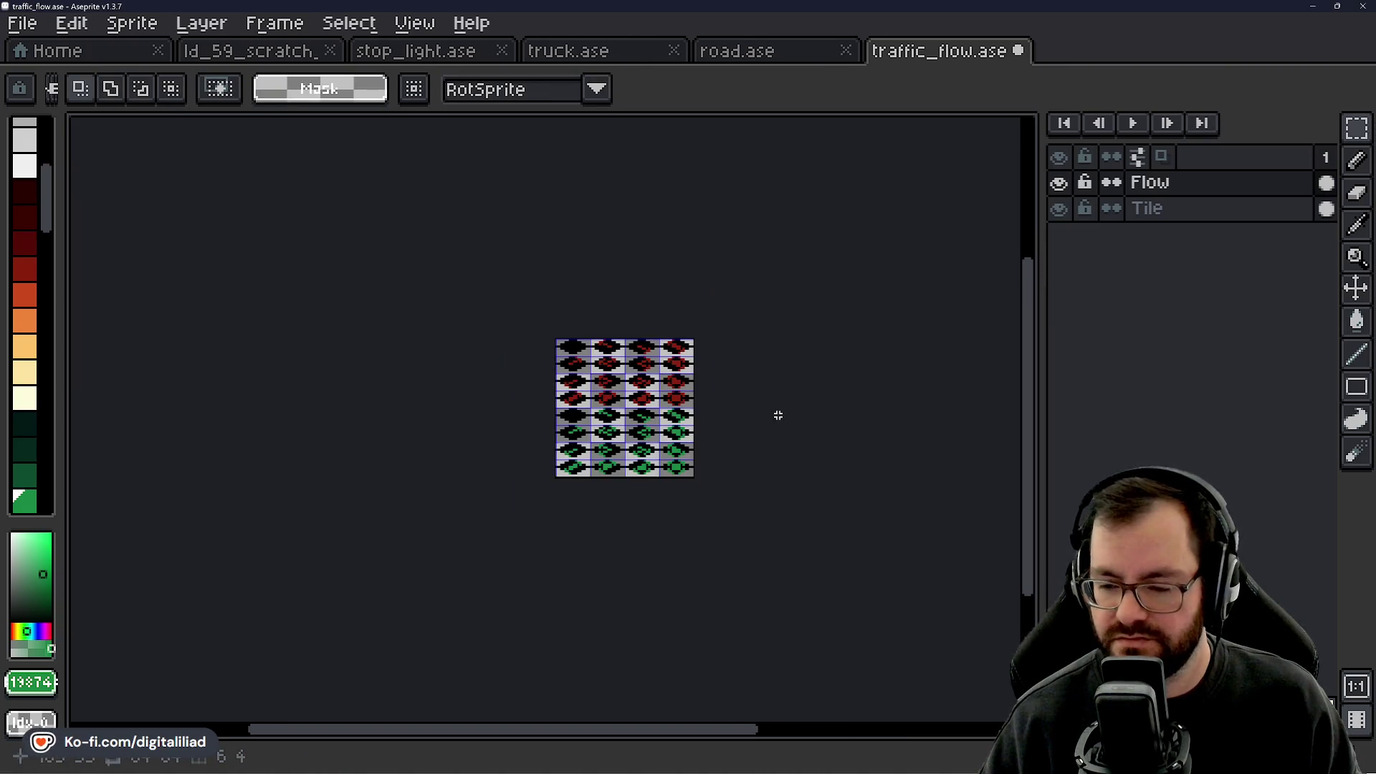
pyautogui.scroll(2, 747, 417)
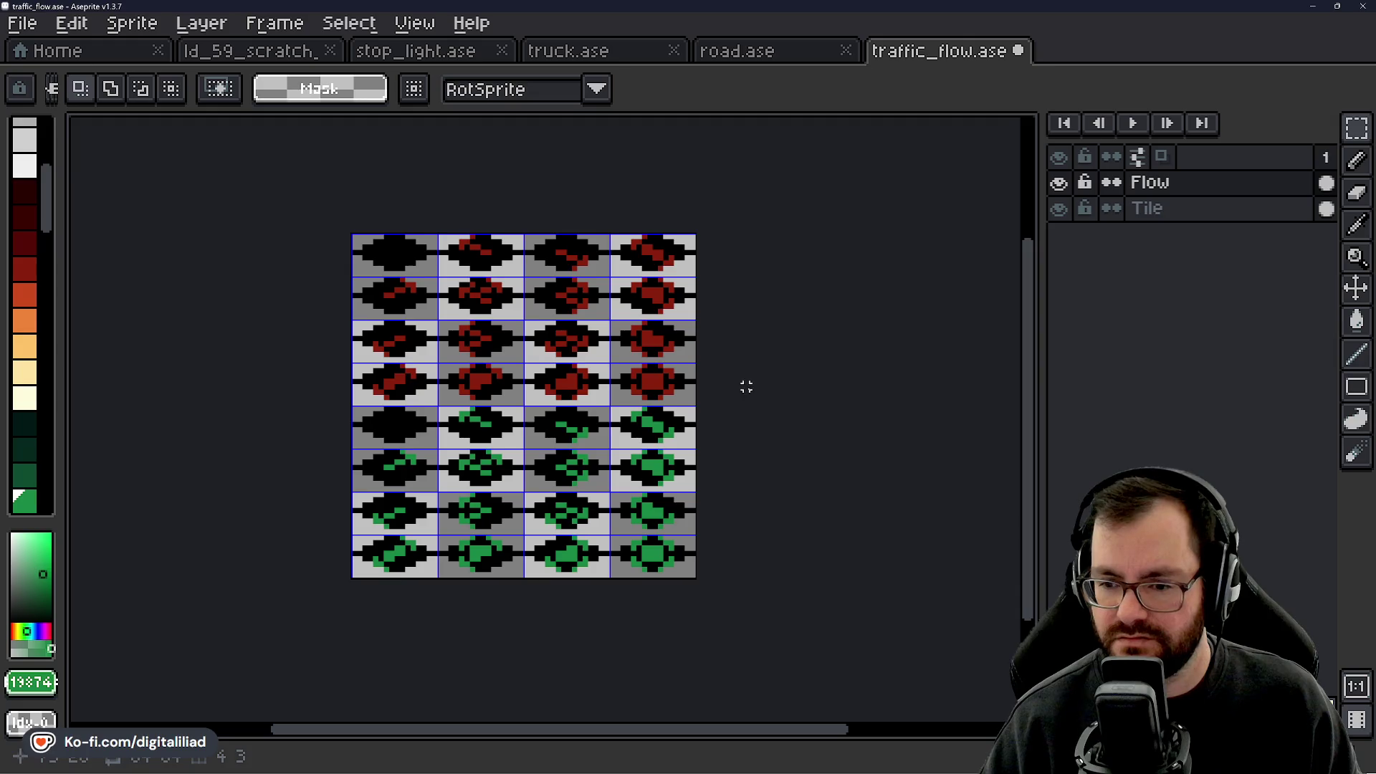
pyautogui.scroll(2, 746, 387)
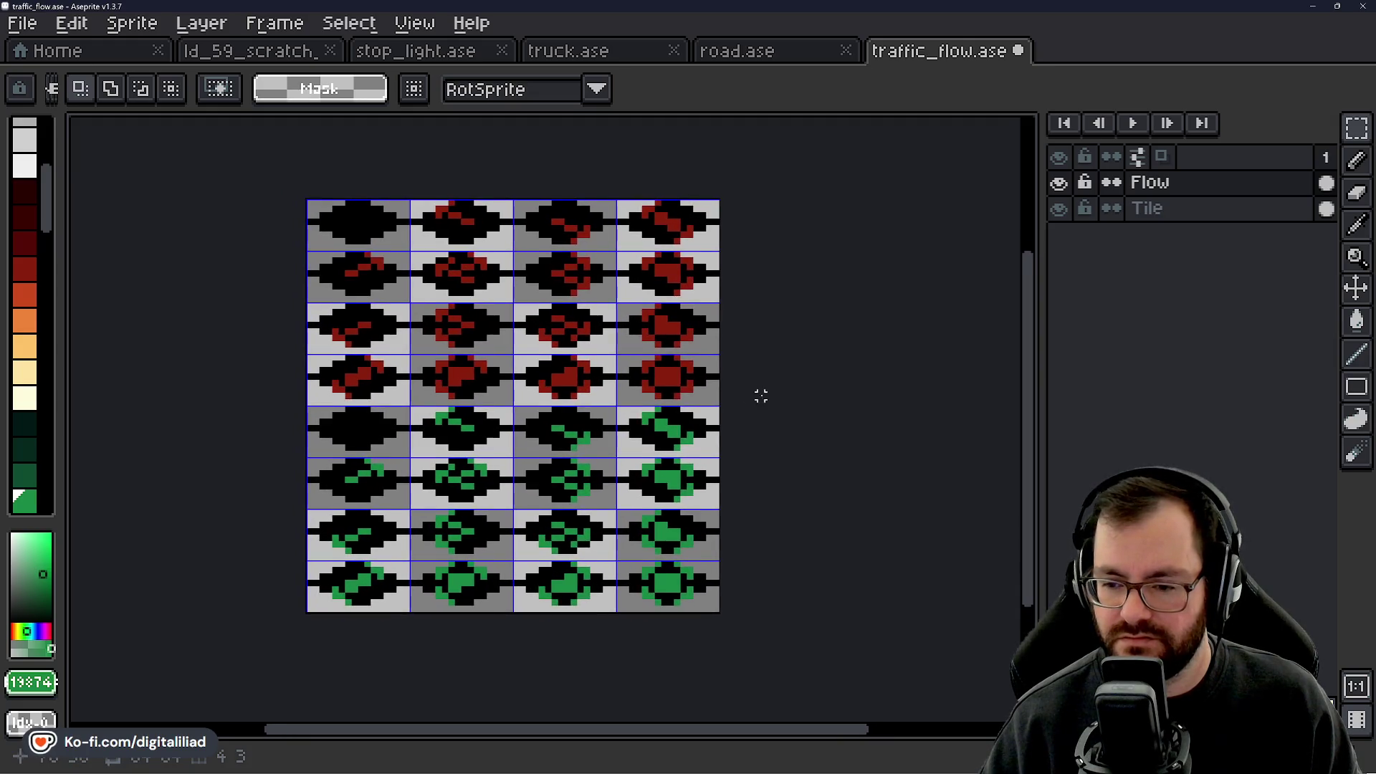
pyautogui.hotkey('ctrl', 's')
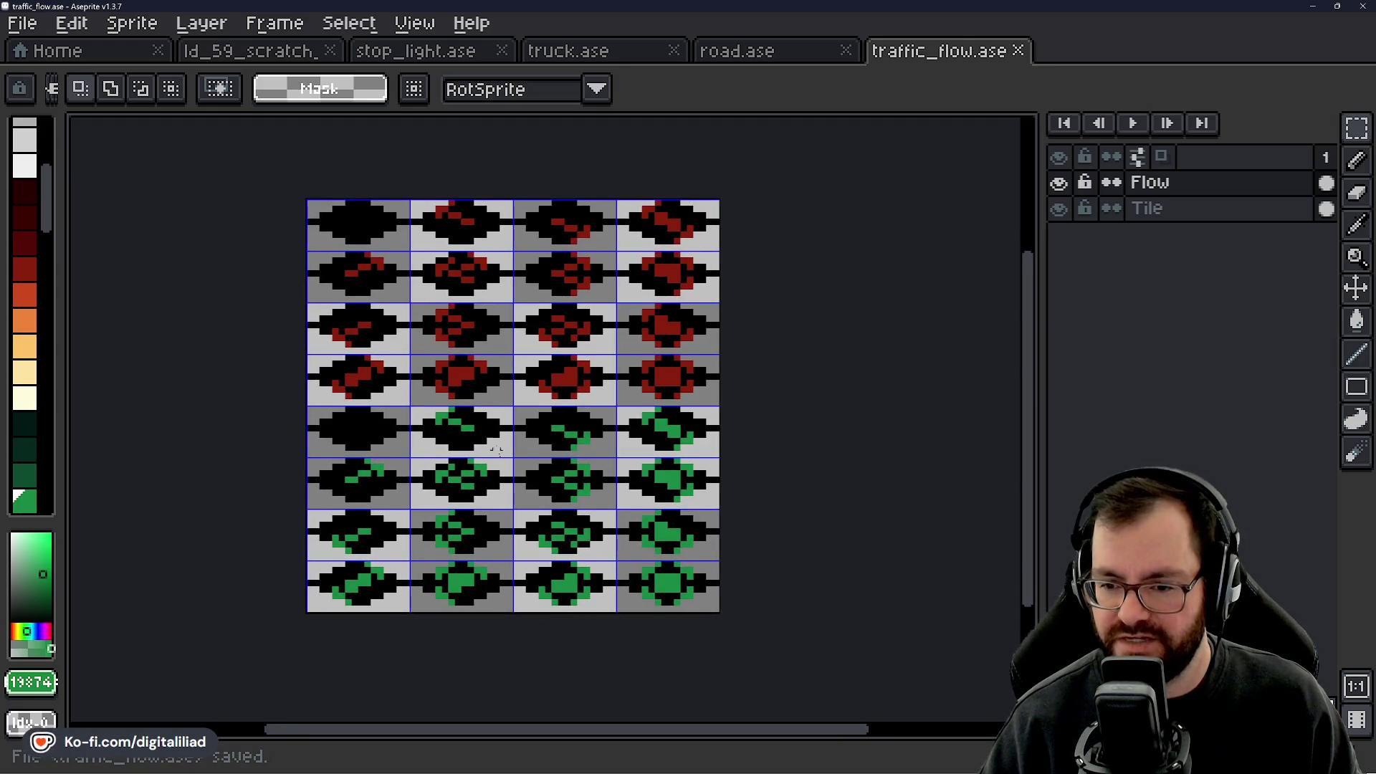
# Preview the arrows by hiding the Tile layer, save again, then show the Tile layer.
pyautogui.moveTo(884, 422); pyautogui.dragTo(821, 438)
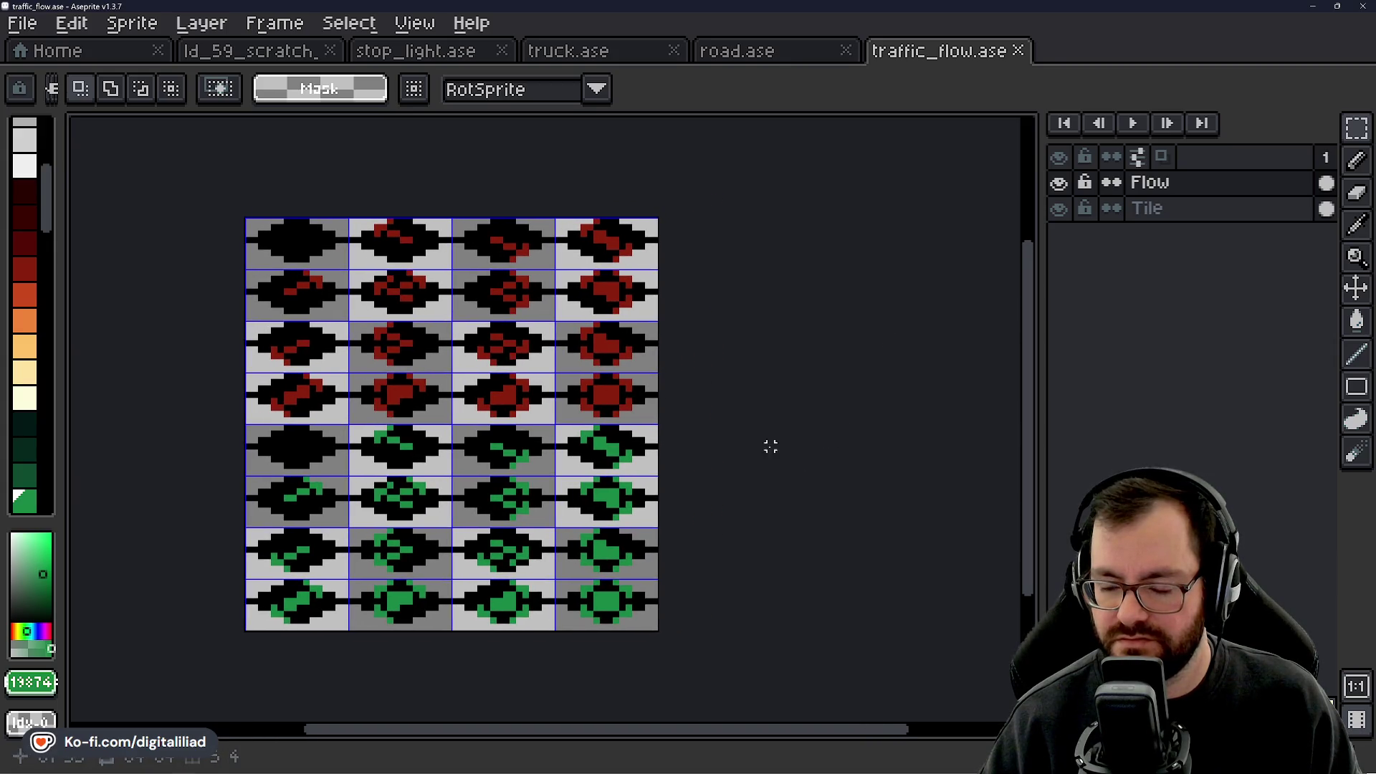
pyautogui.moveTo(719, 414); pyautogui.dragTo(781, 390)
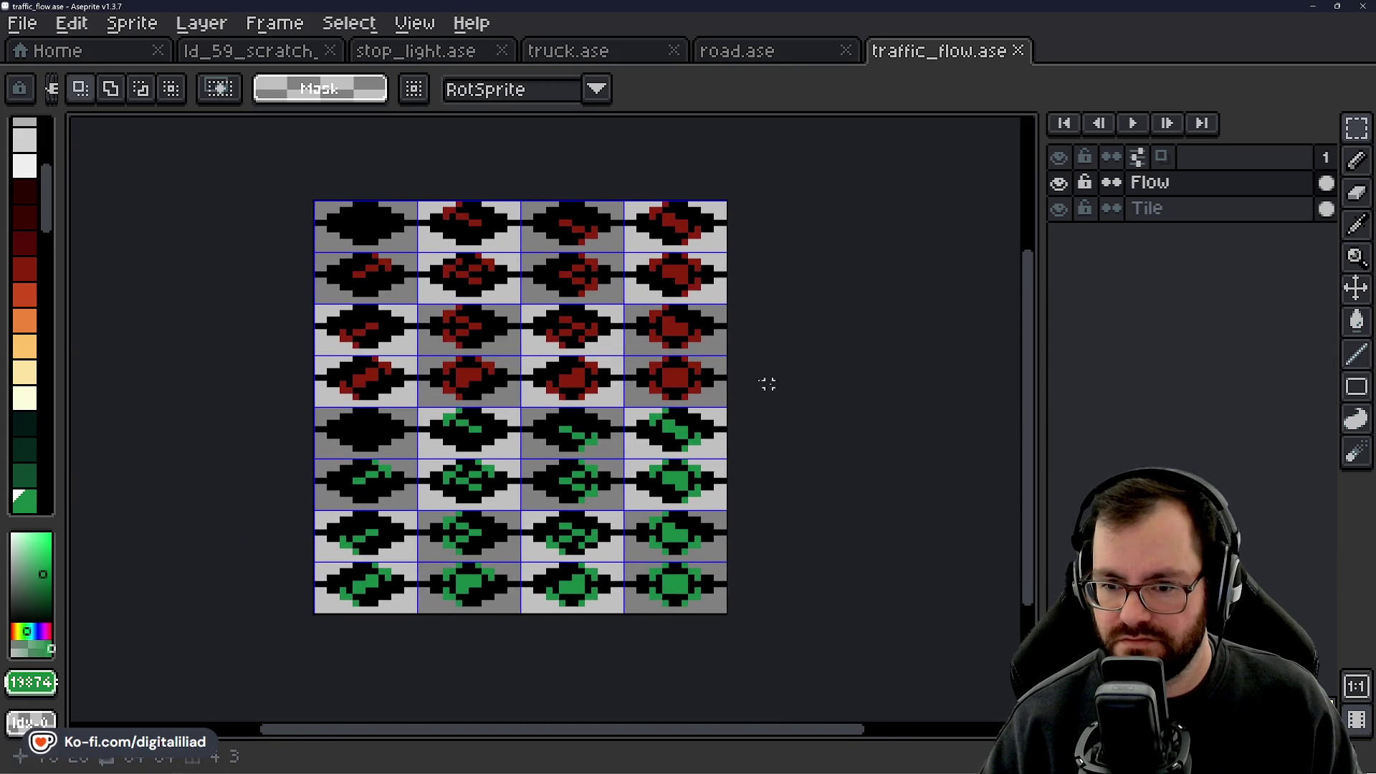
pyautogui.click(1059, 209)
pyautogui.hotkey('ctrl', 's')
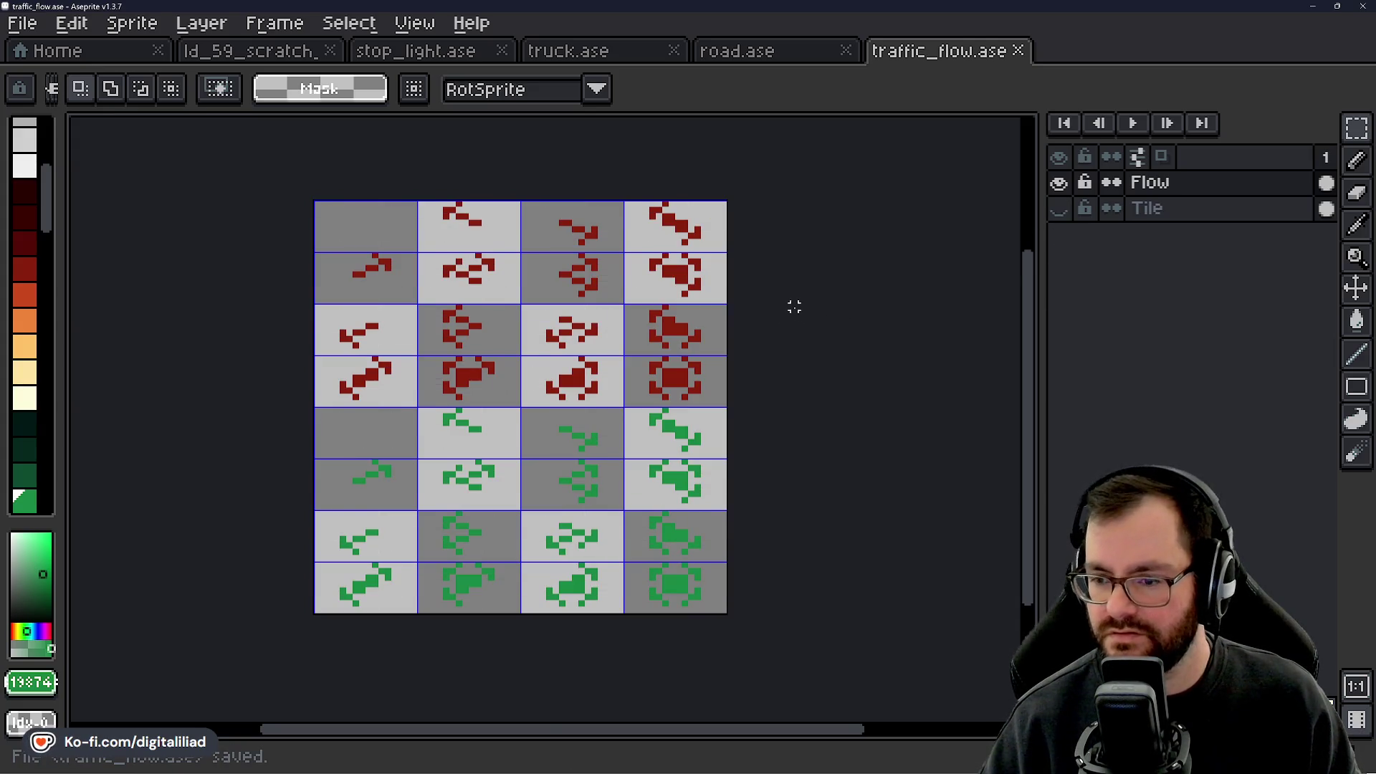
pyautogui.click(1060, 210)
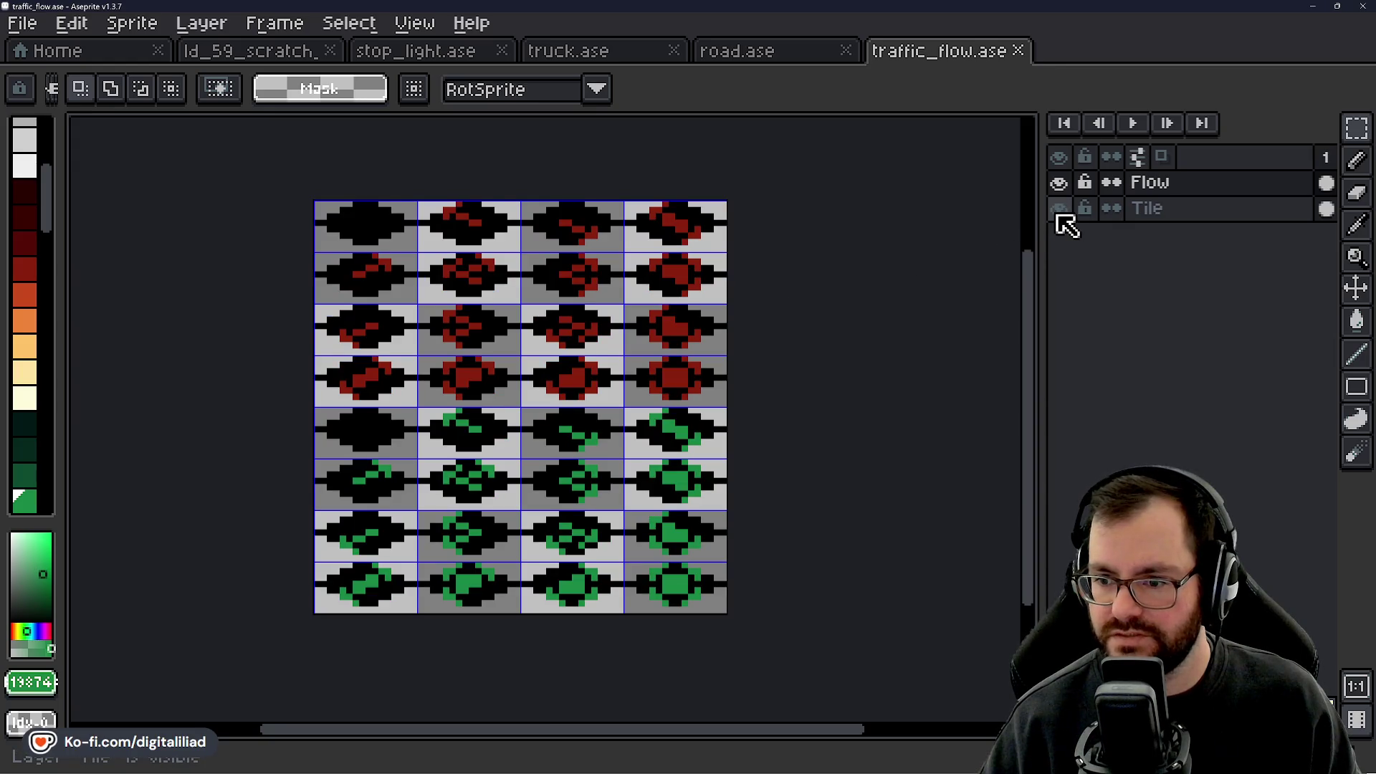
# Zoom in on the top-left tiles and make the Tile layer active for editing.
pyautogui.scroll(5, 394, 195)
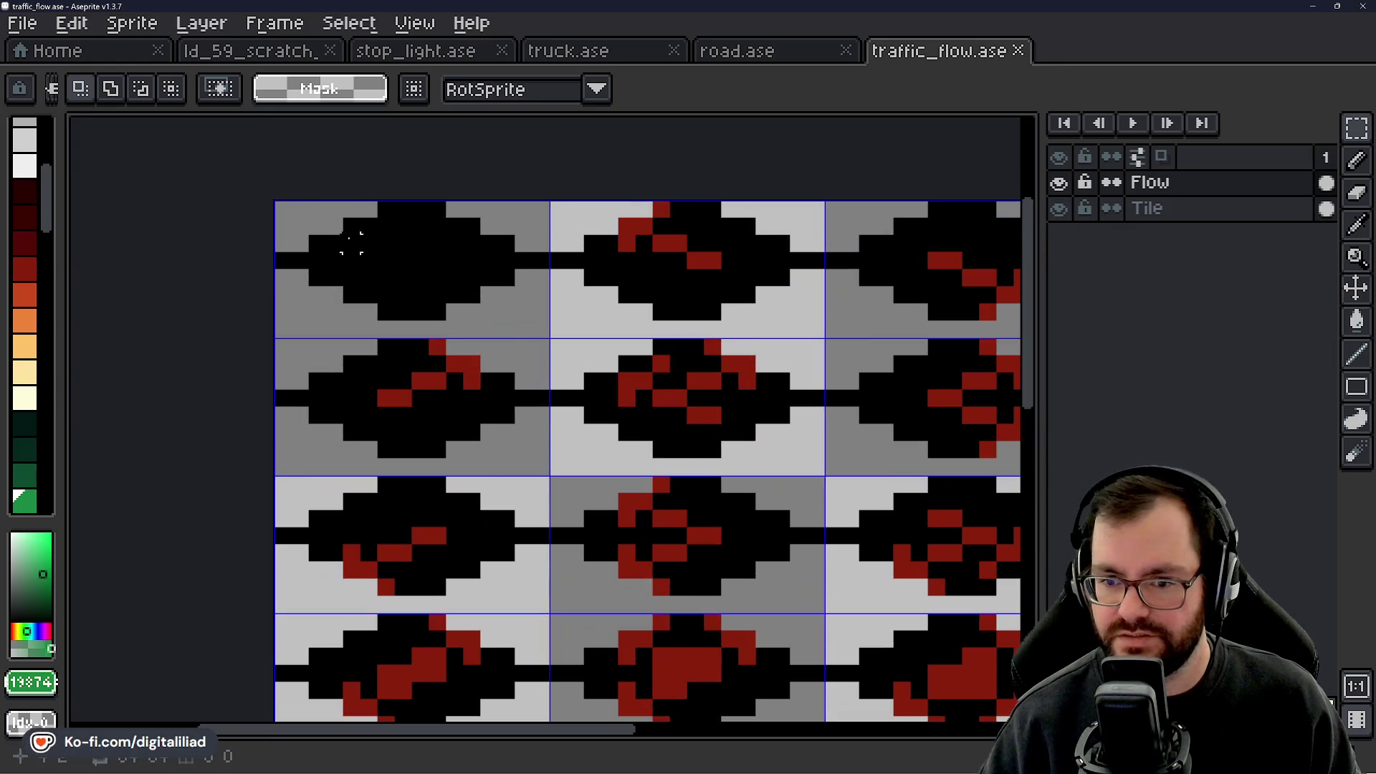
pyautogui.moveTo(345, 244); pyautogui.dragTo(423, 280)
pyautogui.press('e')
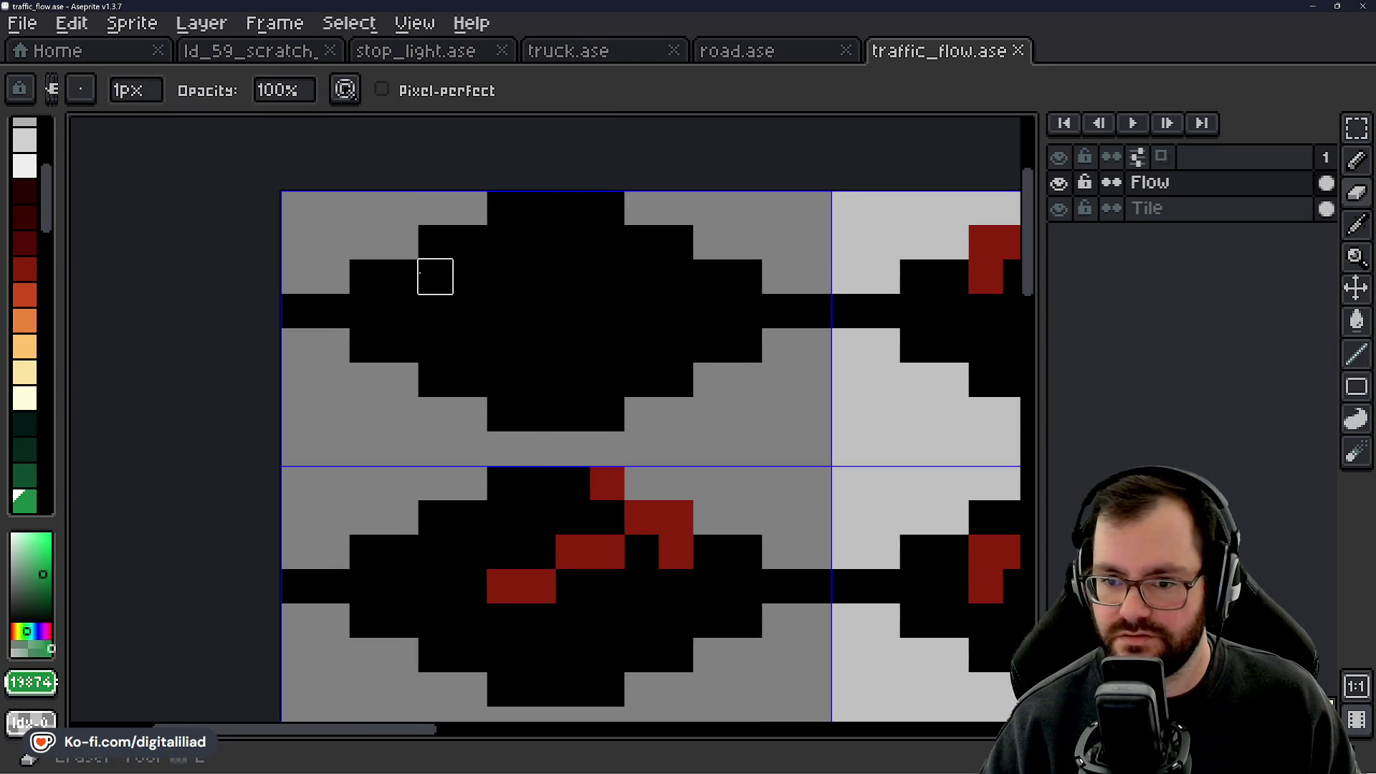
pyautogui.click(1190, 209)
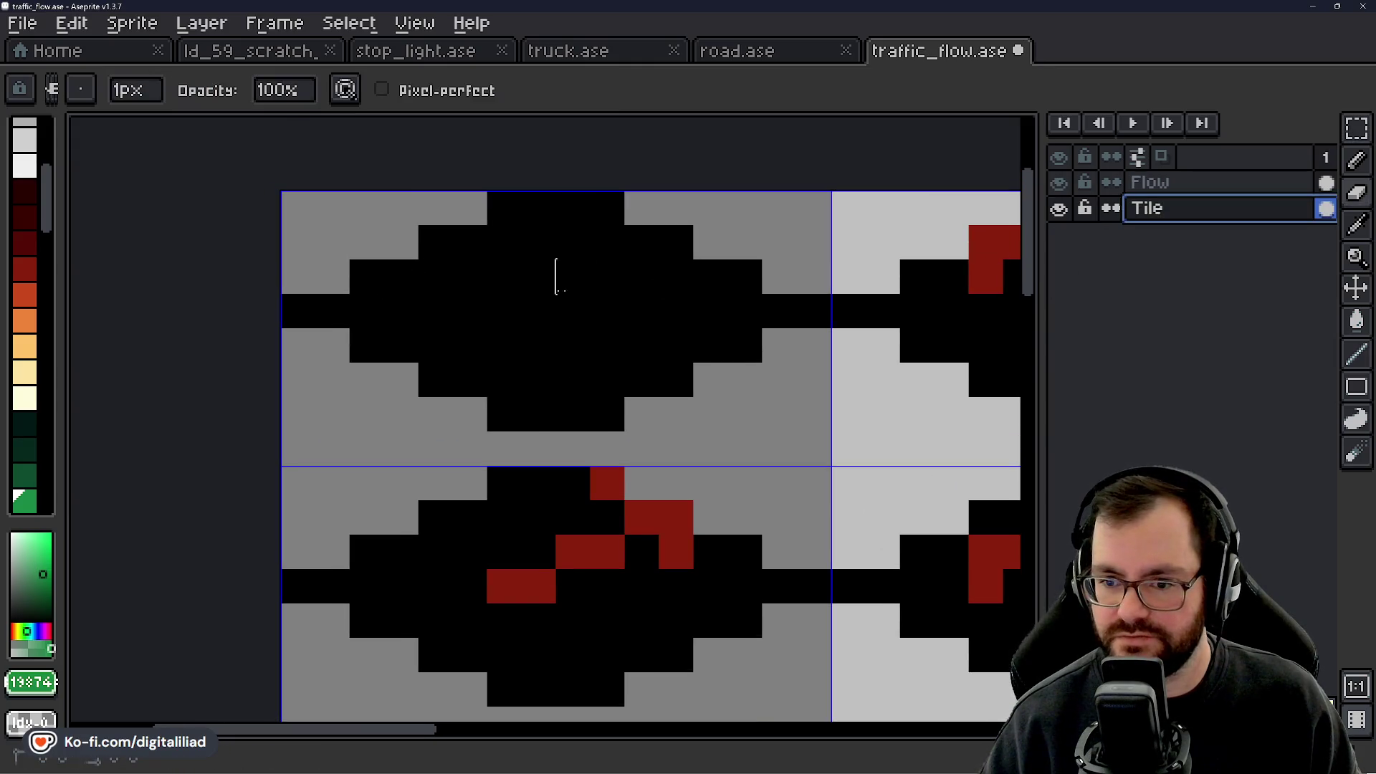
pyautogui.click(1359, 130)
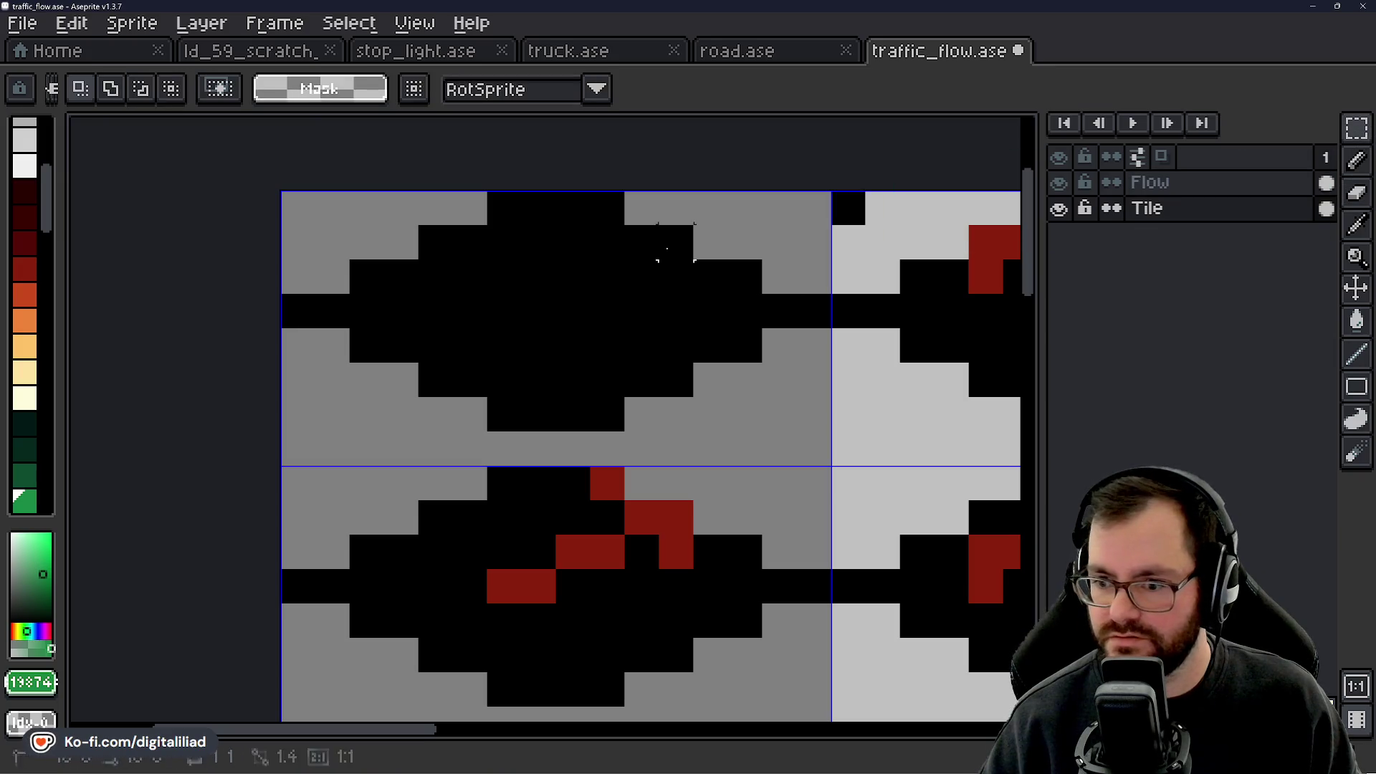
pyautogui.press('e')
pyautogui.scroll(-5, 556, 276)
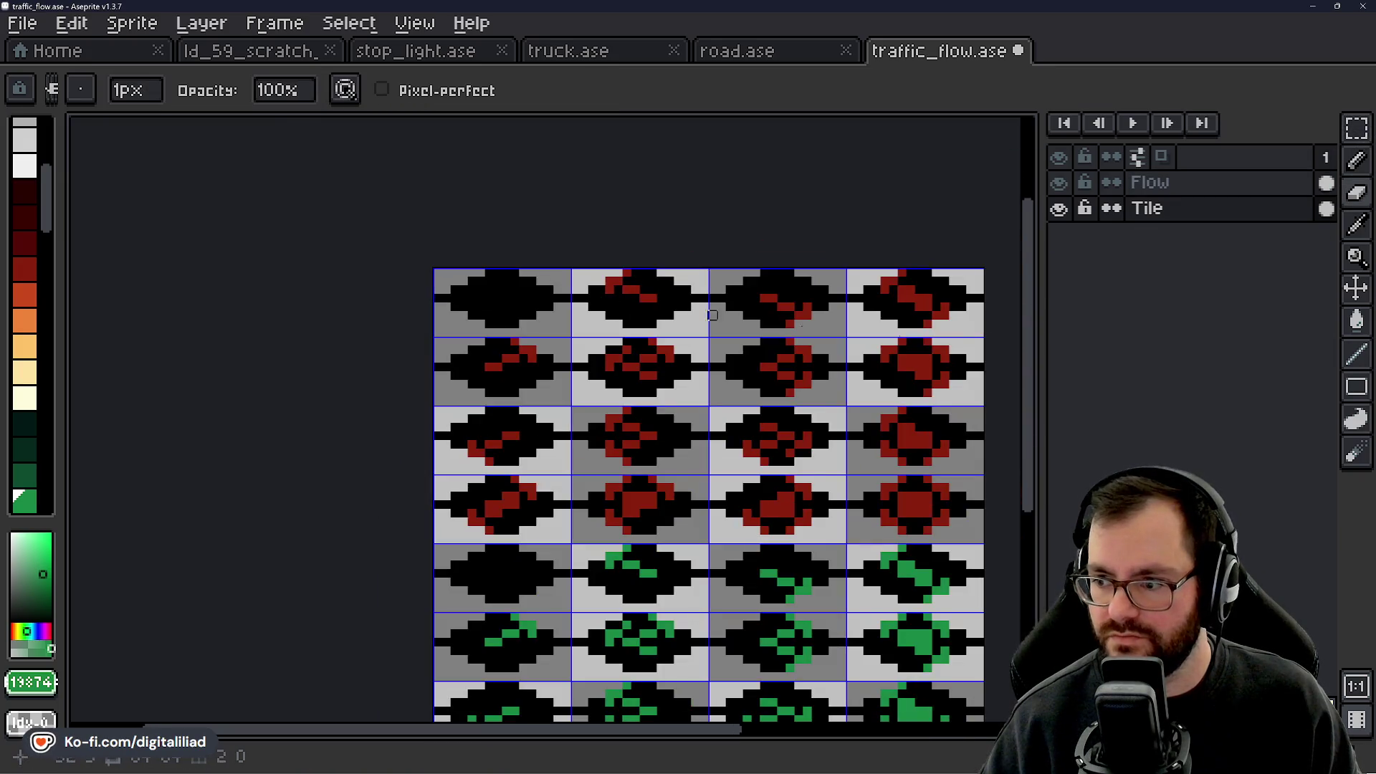
pyautogui.click(1061, 210)
pyautogui.click(1061, 210)
# Keep the Tile layer active and toggle the Flow layer's visibility.
pyautogui.click(1104, 214)
pyautogui.scroll(-2, 417, 275)
pyautogui.scroll(1, 416, 275)
pyautogui.scroll(6, 416, 274)
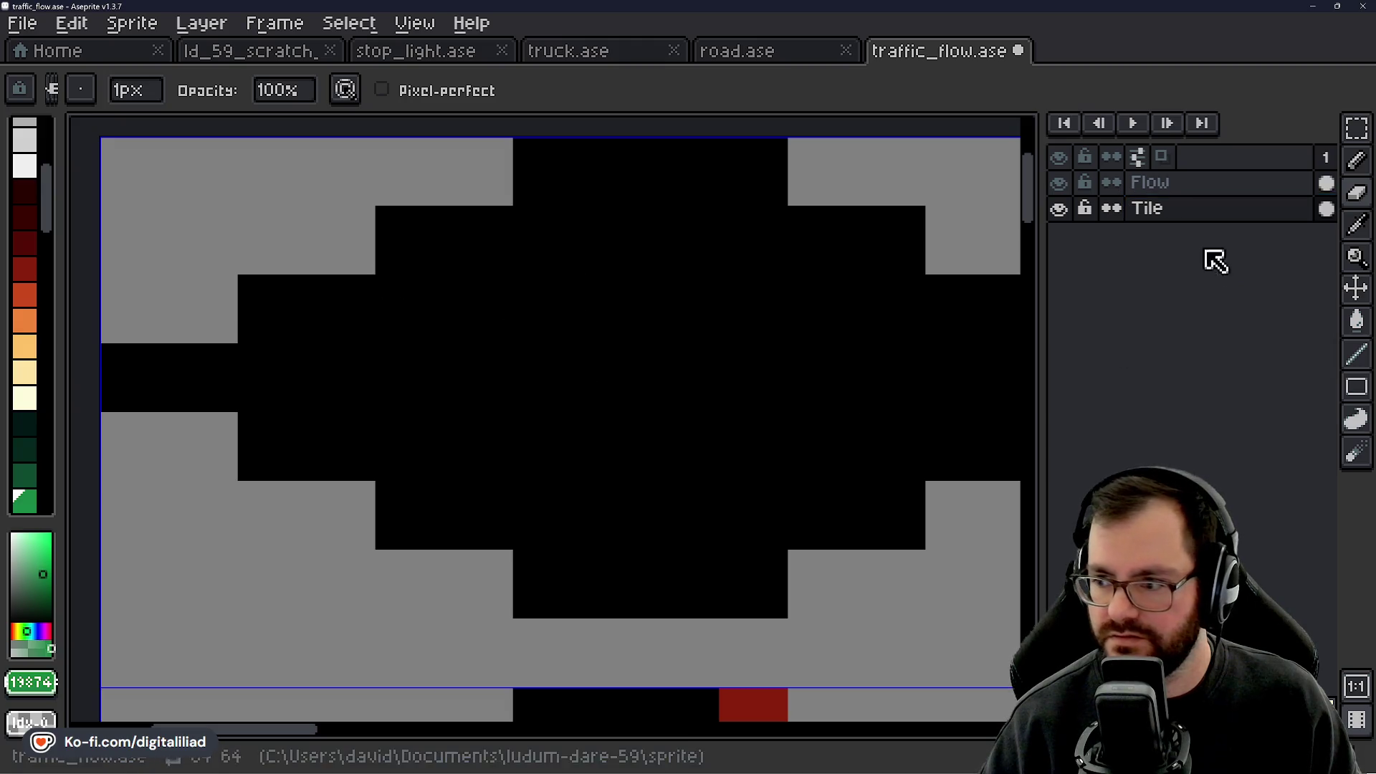
pyautogui.click(1060, 184)
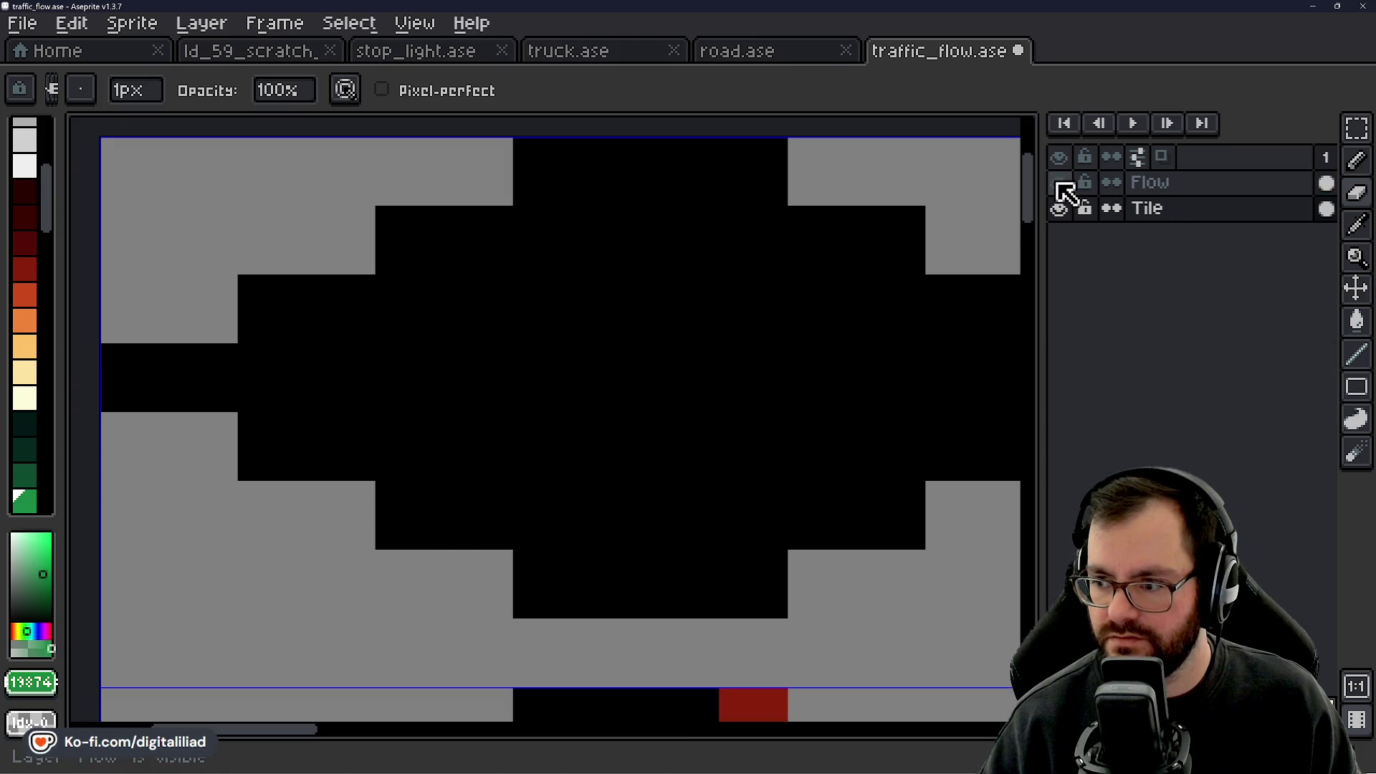
pyautogui.click(1356, 129)
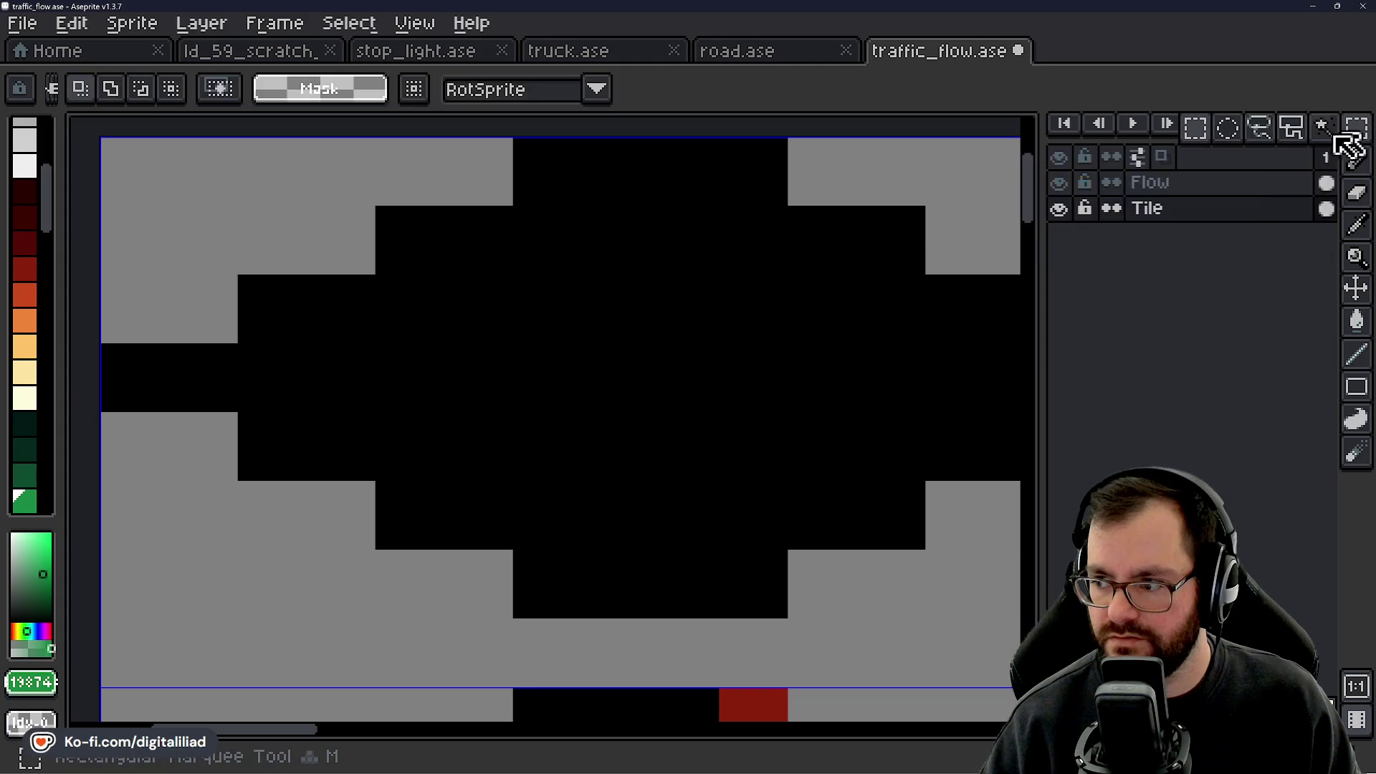
pyautogui.scroll(-2, 340, 210)
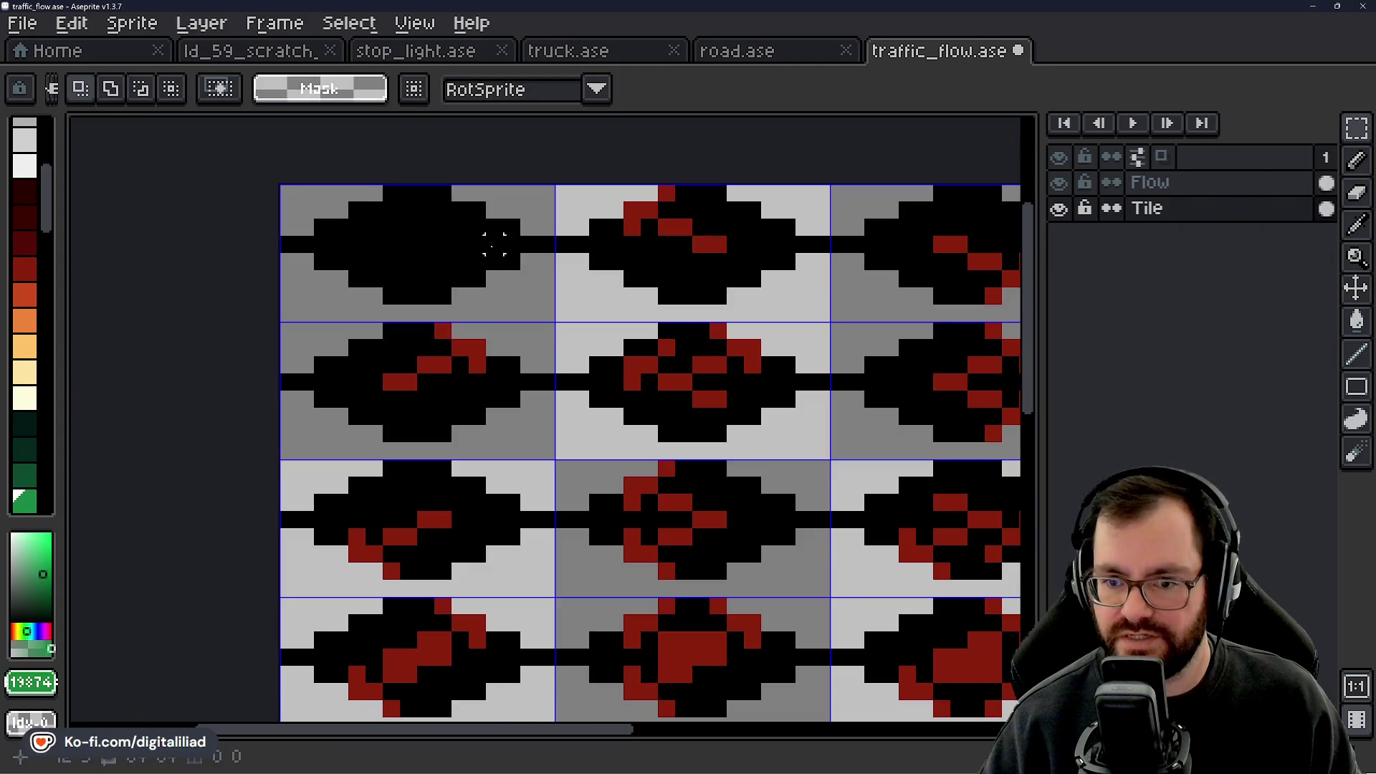
pyautogui.scroll(2, 380, 218)
# Paint the top-left tile's black diamond grey with the Pencil.
pyautogui.press('b')
pyautogui.moveTo(331, 237)
pyautogui.mouseDown()
pyautogui.moveTo(572, 238)
pyautogui.moveTo(504, 238)
pyautogui.moveTo(399, 204)
pyautogui.mouseUp()
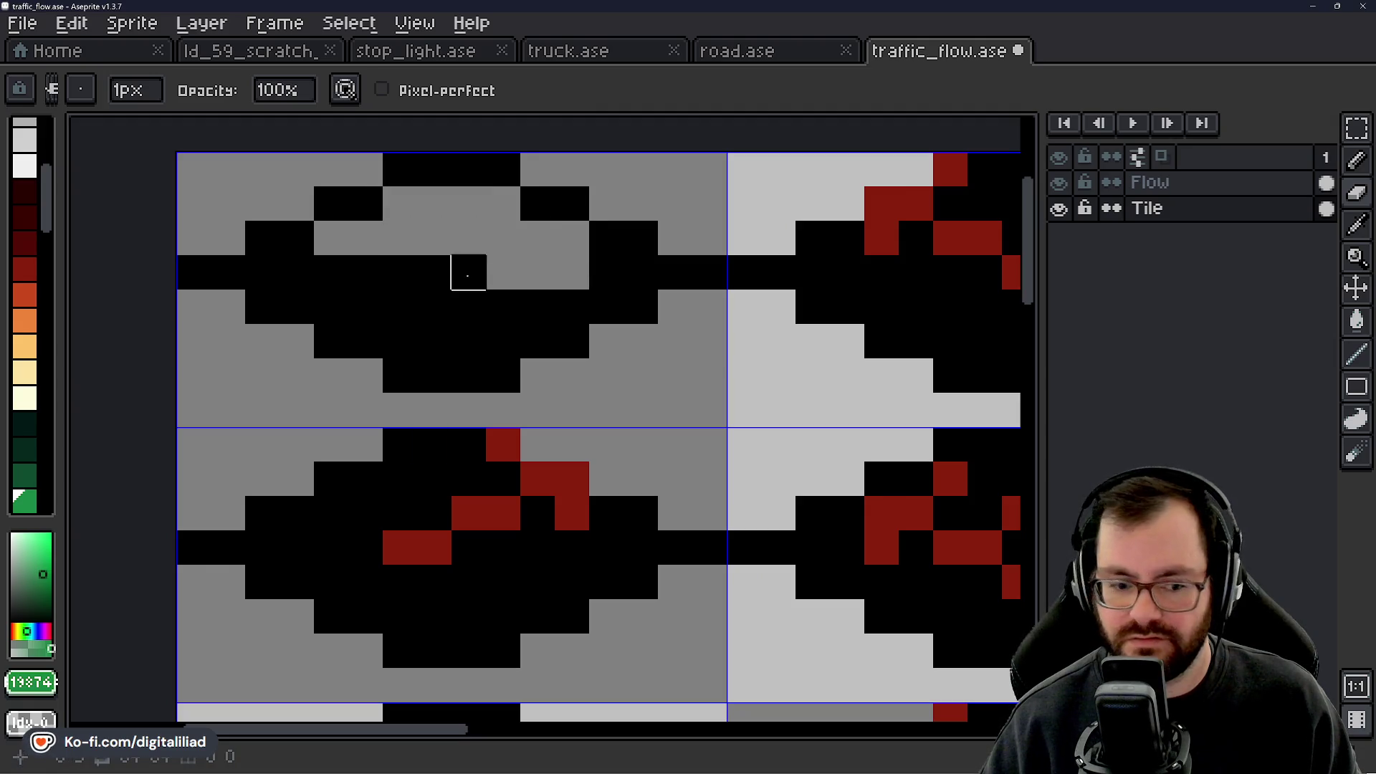
pyautogui.moveTo(289, 277)
pyautogui.mouseDown()
pyautogui.moveTo(631, 272)
pyautogui.moveTo(476, 301)
pyautogui.moveTo(572, 304)
pyautogui.moveTo(365, 301)
pyautogui.moveTo(437, 338)
pyautogui.moveTo(501, 304)
pyautogui.mouseUp()
pyautogui.scroll(-5, 501, 303)
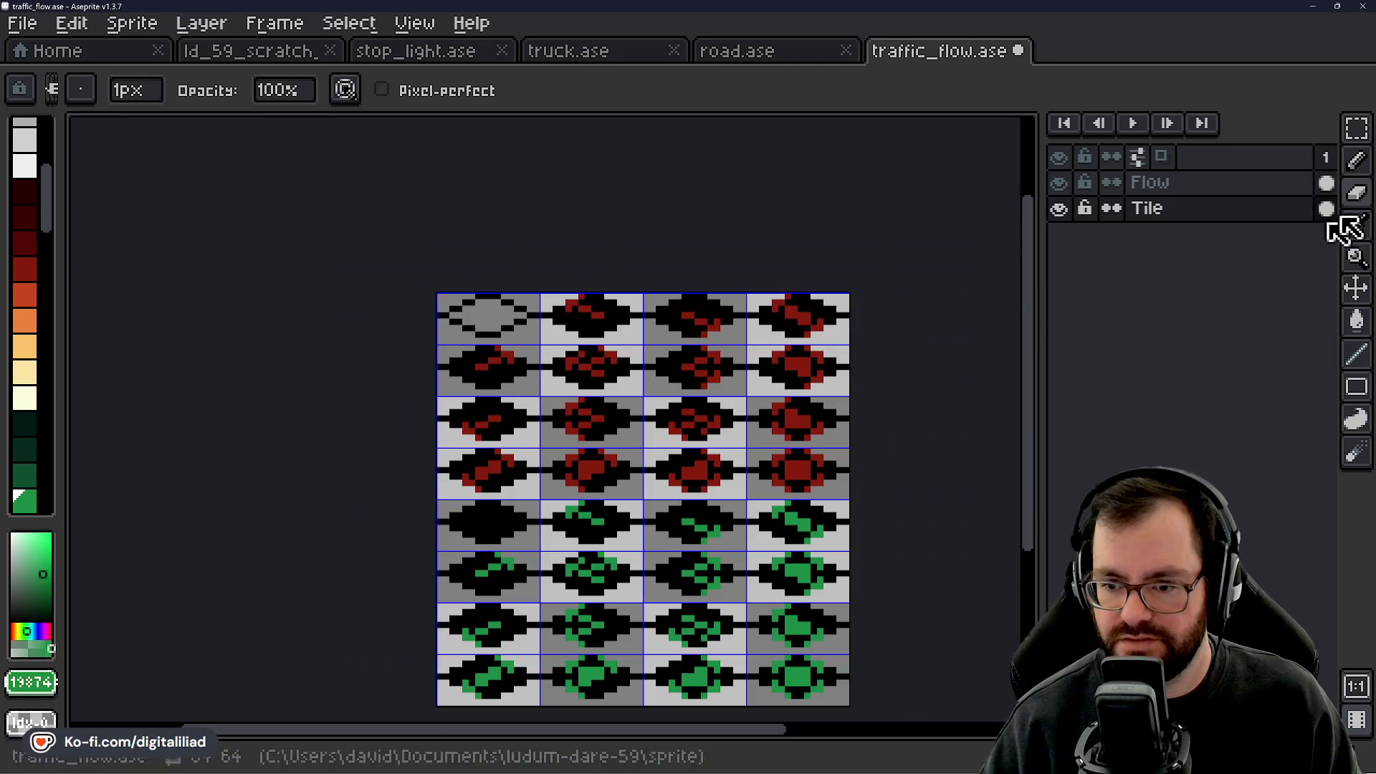
# Pick white and Paint Bucket every black pixel on the sheet white.
pyautogui.click(1357, 128)
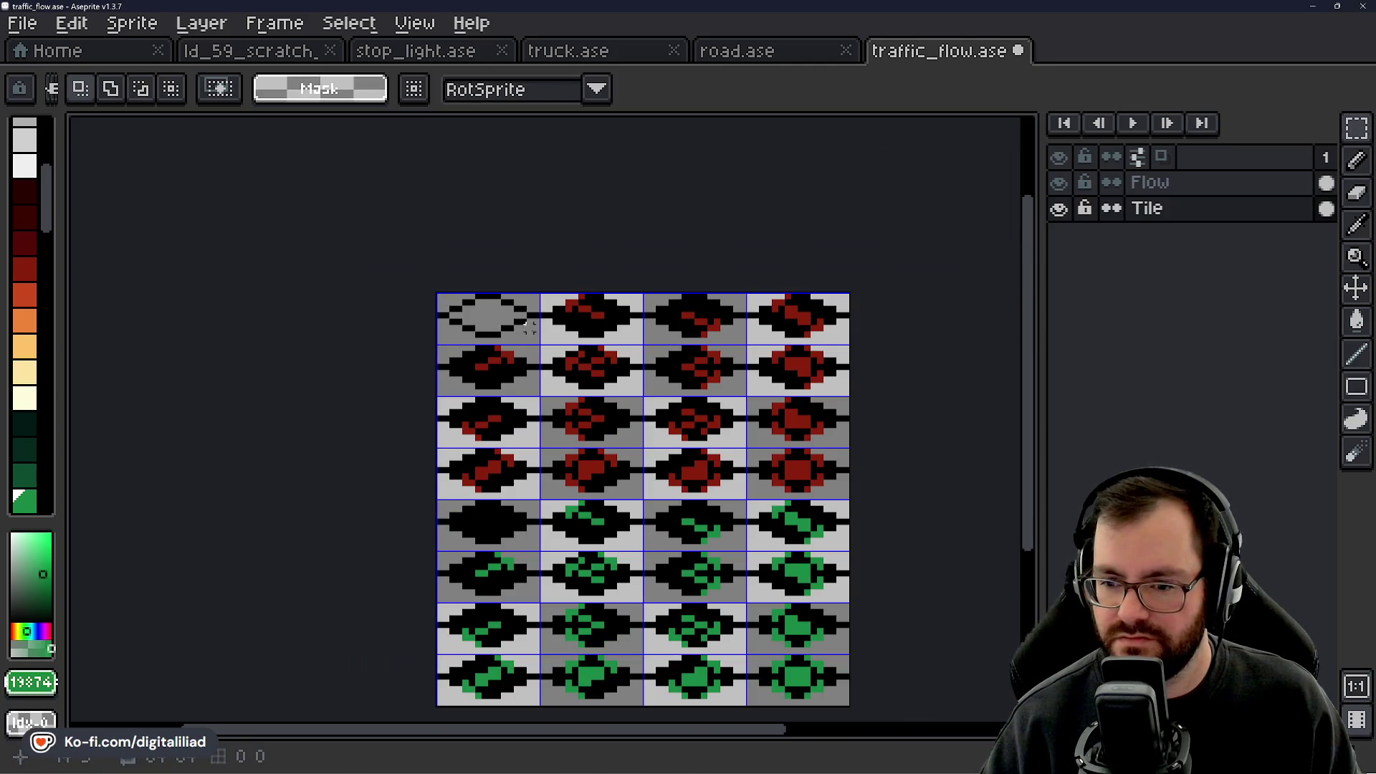
pyautogui.scroll(3, 529, 326)
pyautogui.scroll(5, 42, 233)
pyautogui.click(25, 183)
pyautogui.press('g')
pyautogui.click(387, 278)
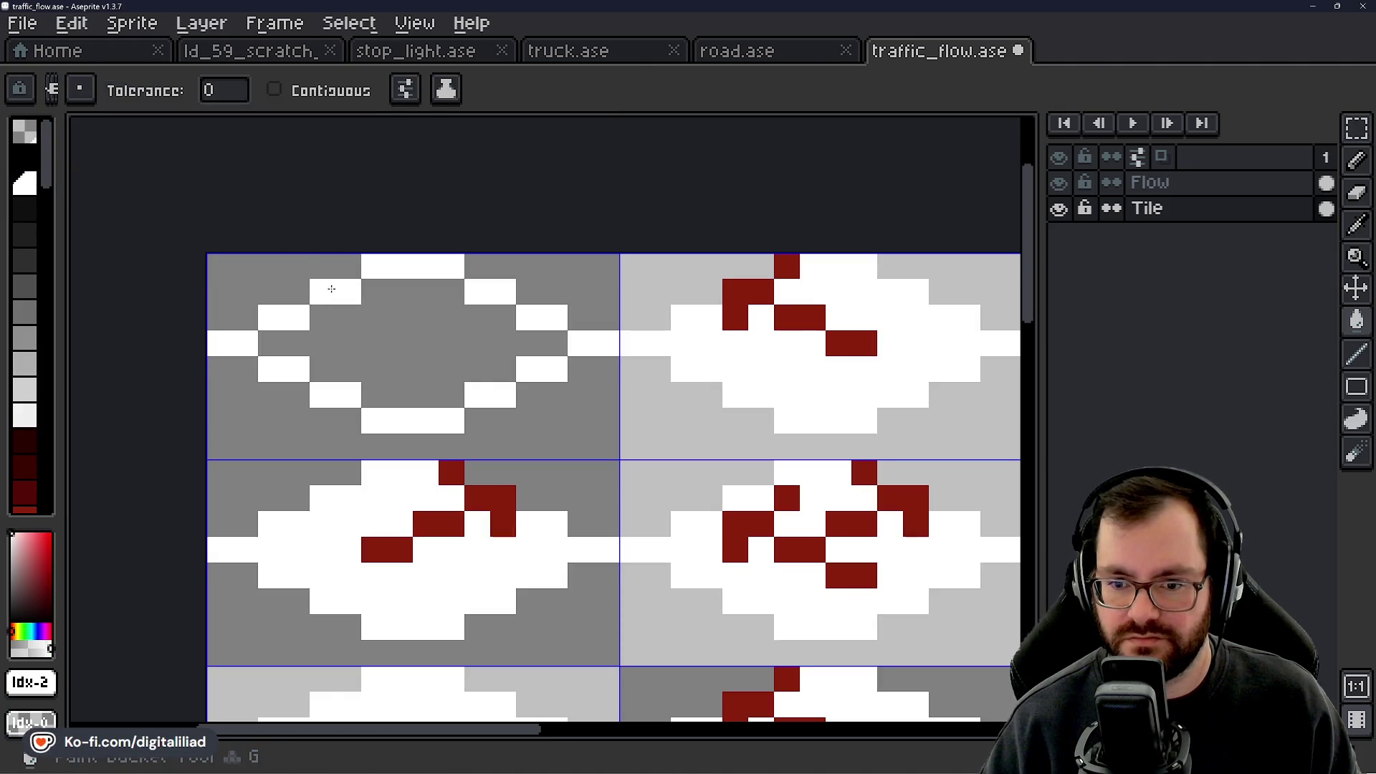
# Erase the white diamonds from the first-column tiles below the top-left outline tile.
pyautogui.scroll(-3, 377, 353)
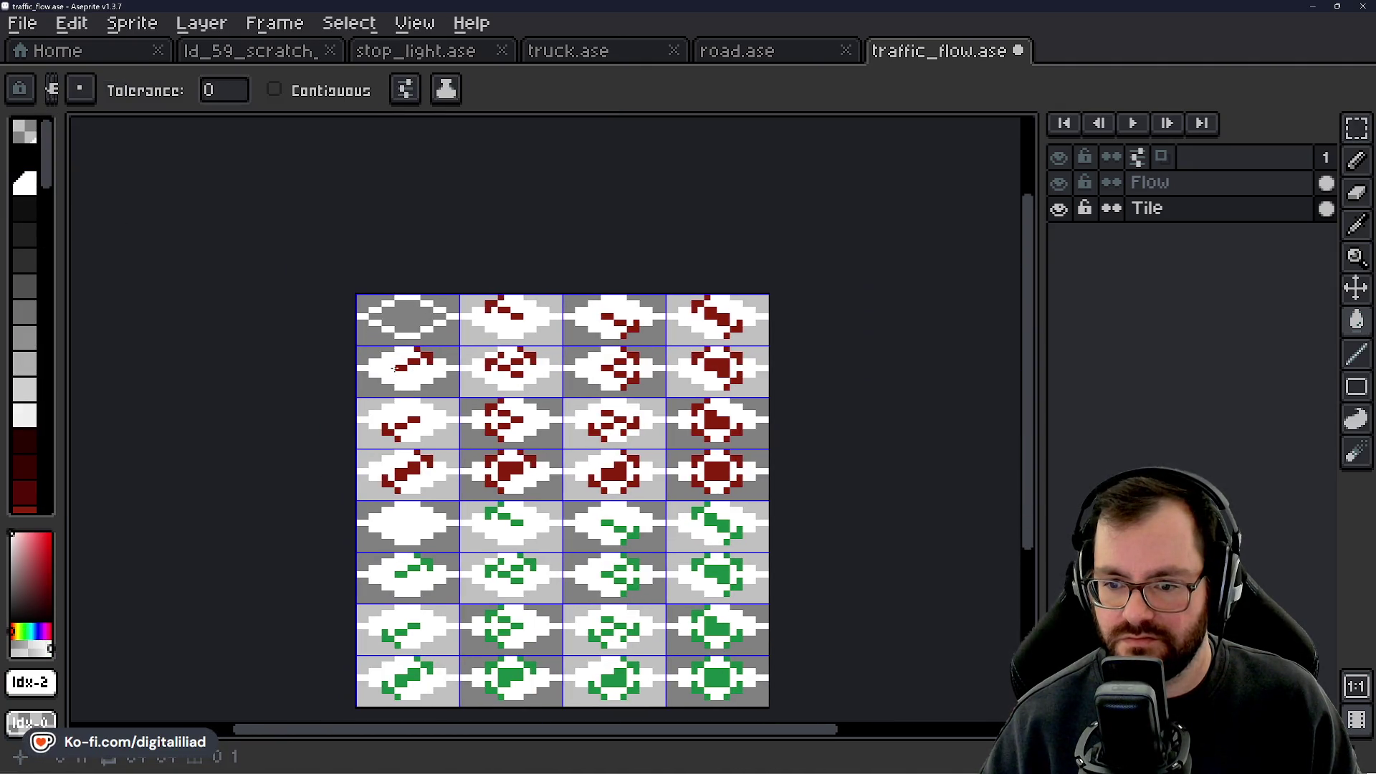
pyautogui.scroll(3, 391, 359)
pyautogui.click(1369, 147)
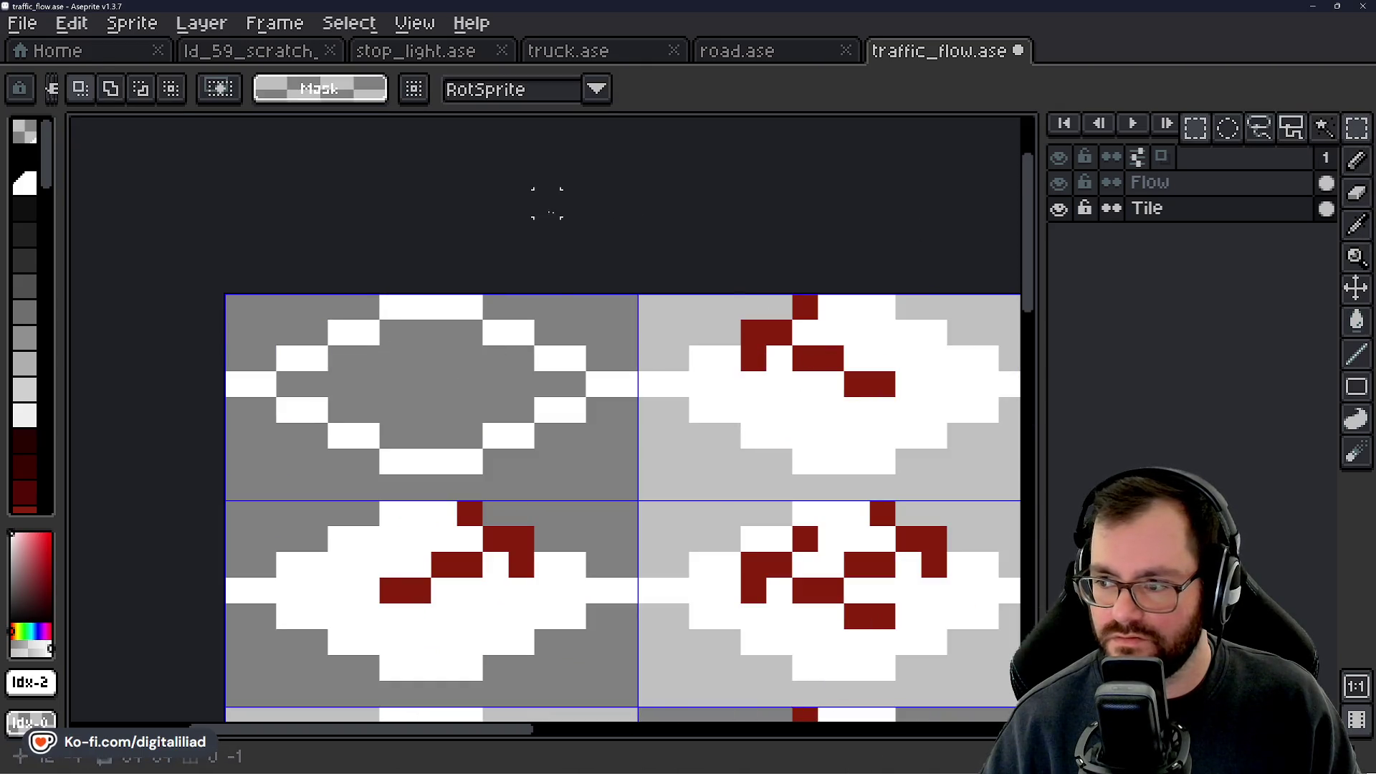
pyautogui.hotkey('ctrl', 'z')
pyautogui.moveTo(462, 303); pyautogui.dragTo(491, 359)
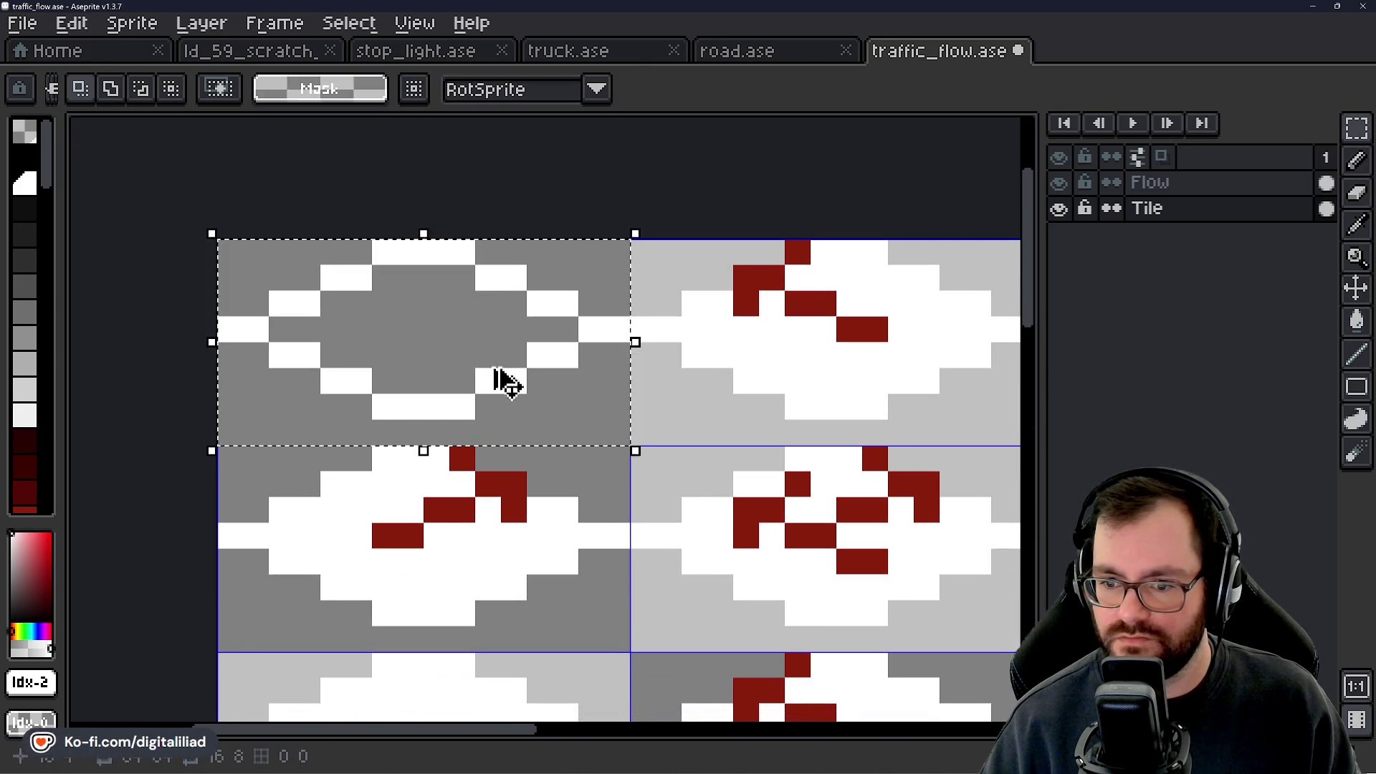
pyautogui.scroll(-3, 492, 360)
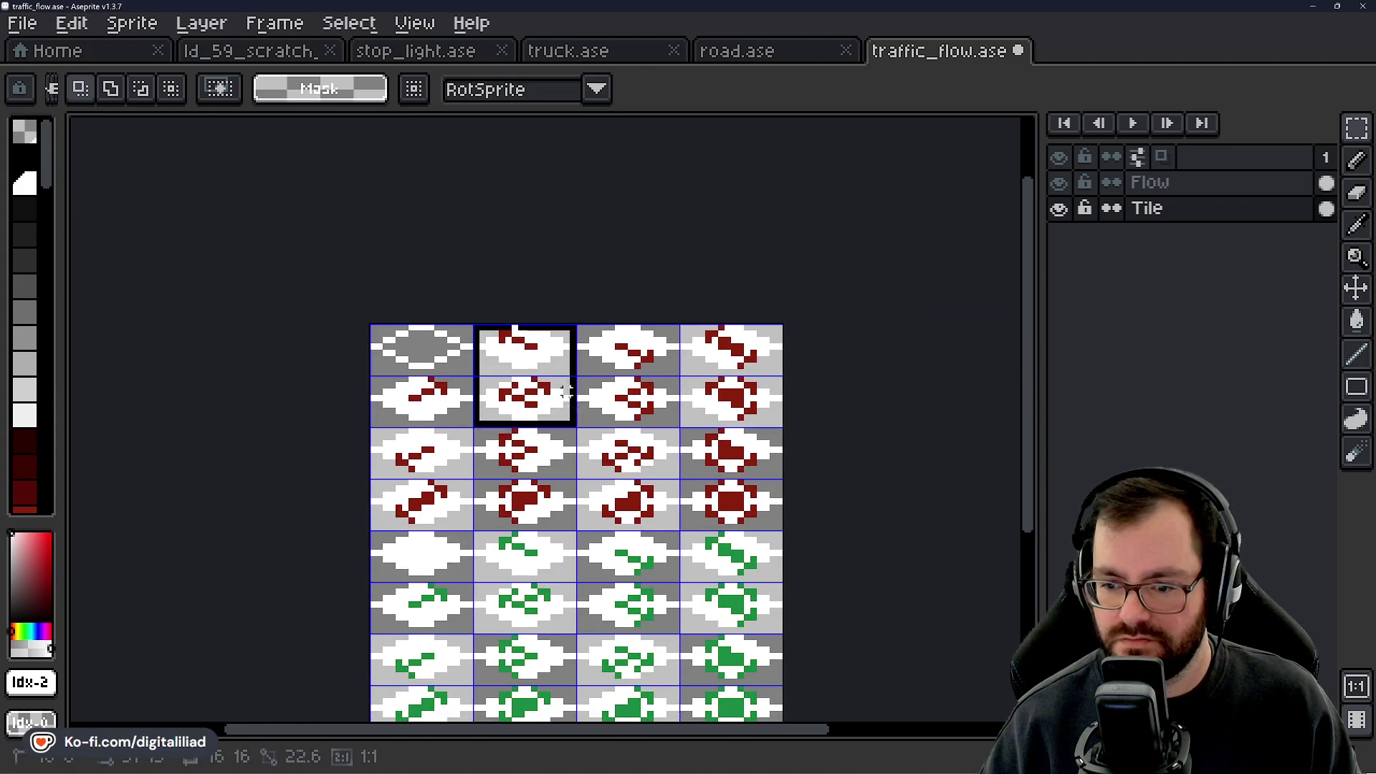
pyautogui.scroll(-3, 559, 369)
pyautogui.moveTo(431, 290); pyautogui.dragTo(437, 620)
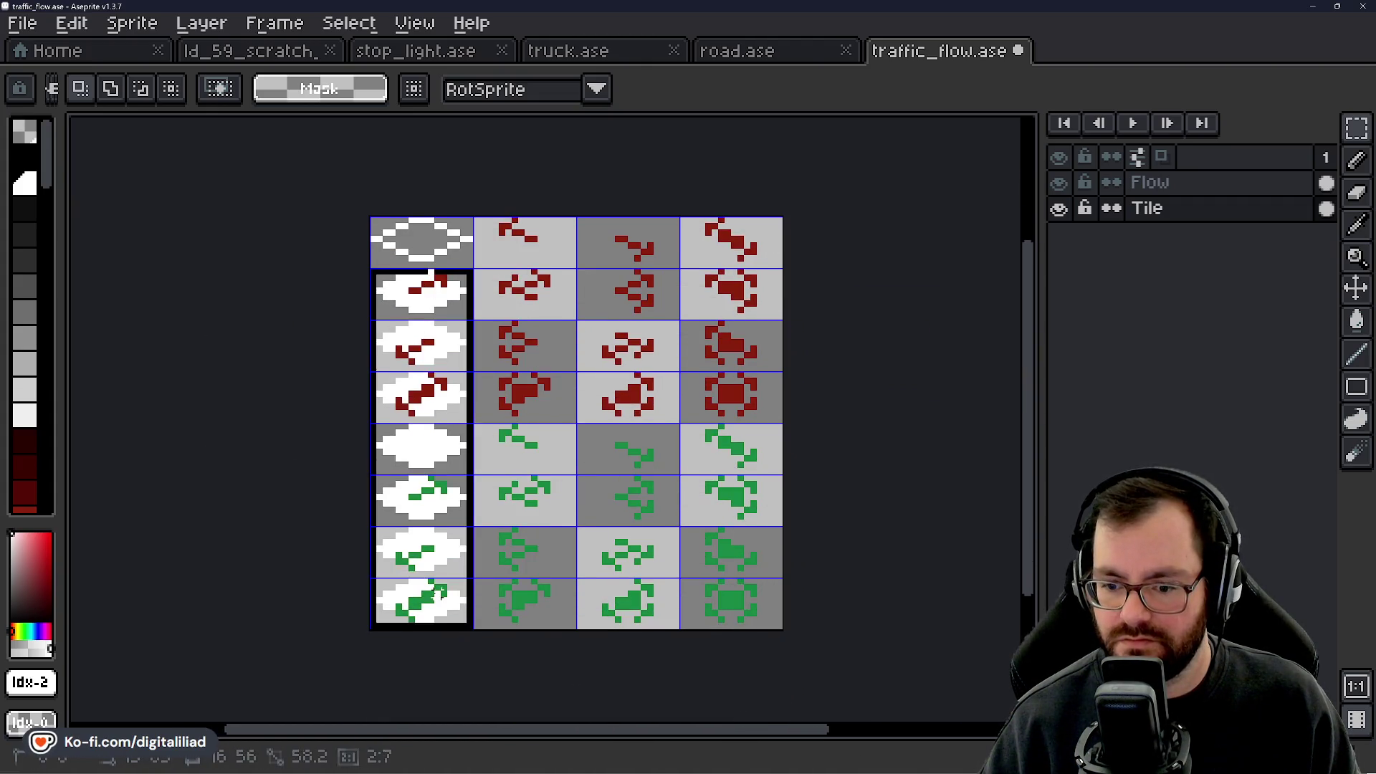
pyautogui.press('Delete')
# Copy the top-left outline tile and paste it onto the second top-row tile.
pyautogui.click(455, 253)
pyautogui.scroll(3, 409, 359)
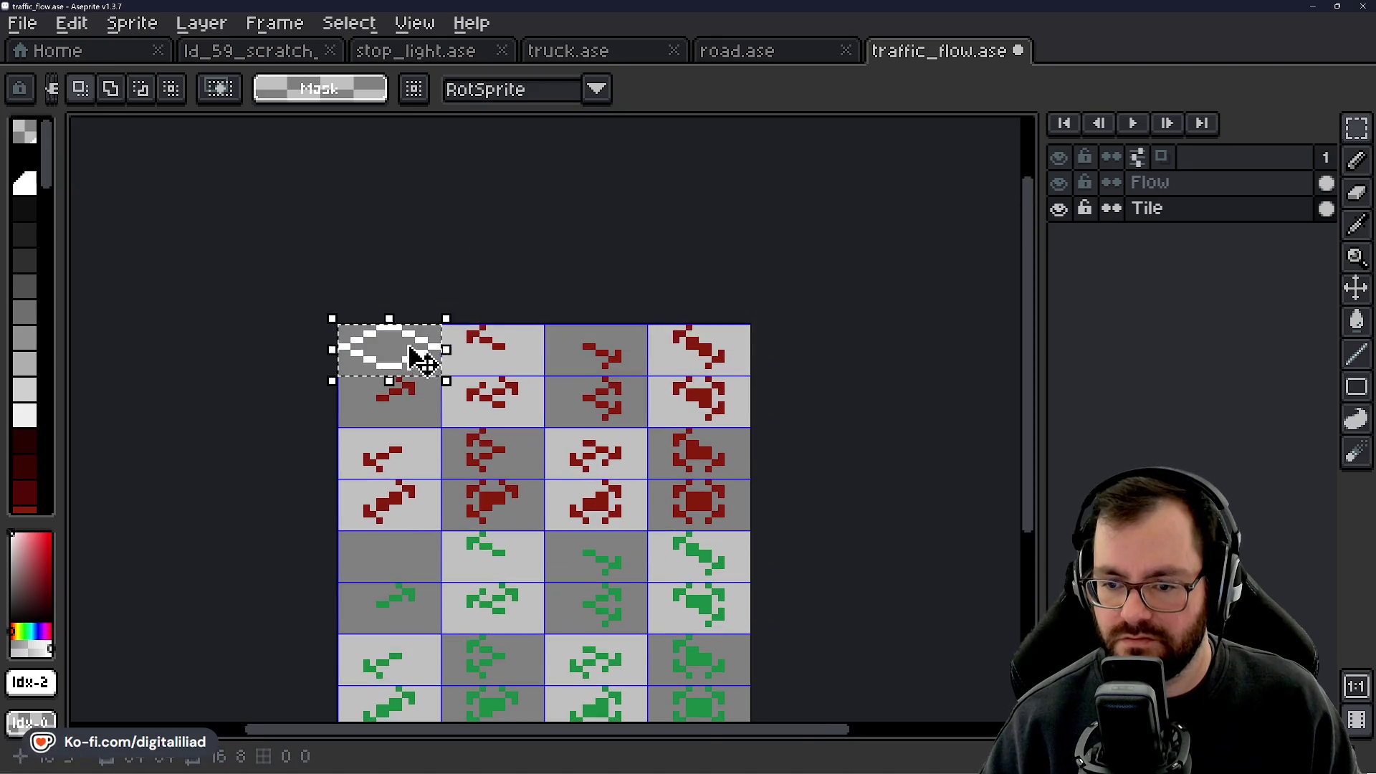
pyautogui.scroll(4, 409, 359)
pyautogui.hotkey('ctrl', 'v')
pyautogui.moveTo(409, 359); pyautogui.dragTo(608, 377)
pyautogui.hotkey('ctrl', 'z')
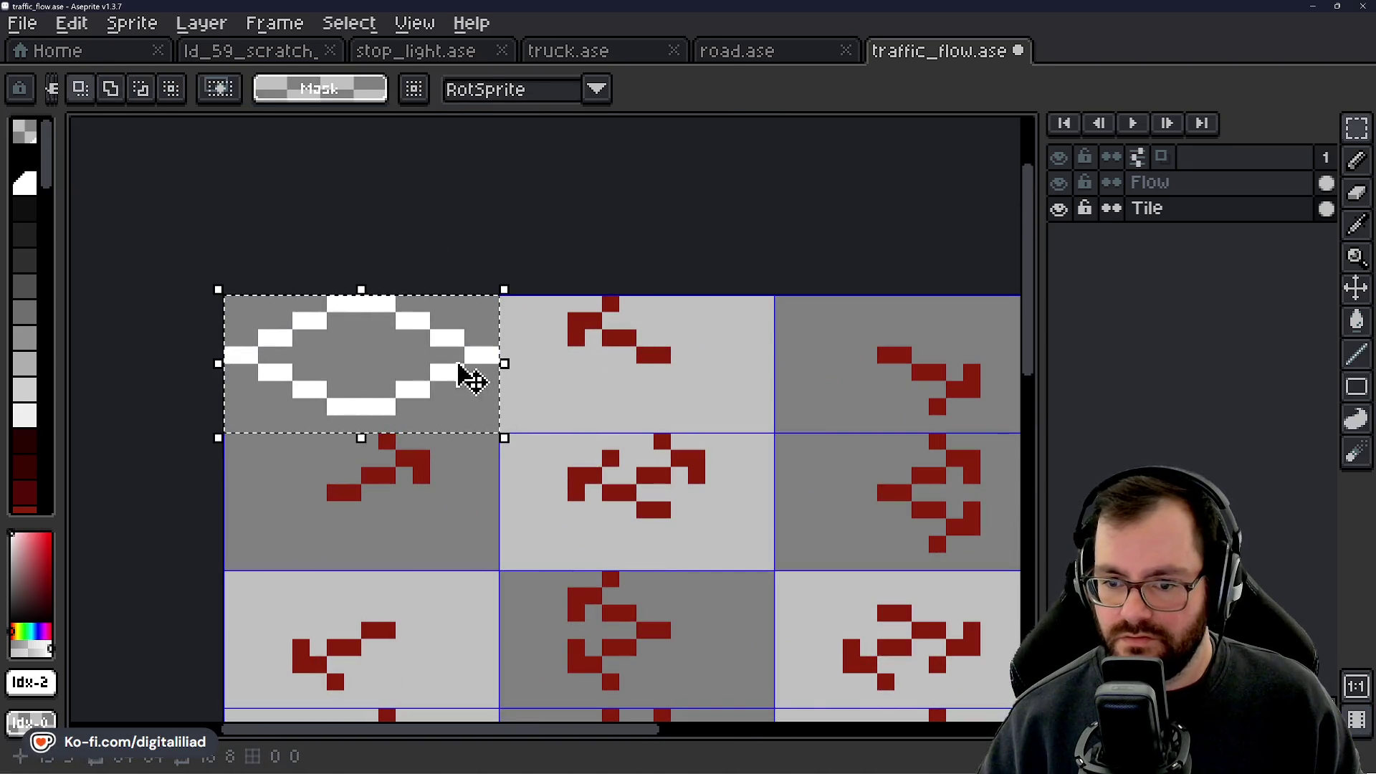
pyautogui.moveTo(400, 378); pyautogui.dragTo(721, 430)
pyautogui.press('Return')
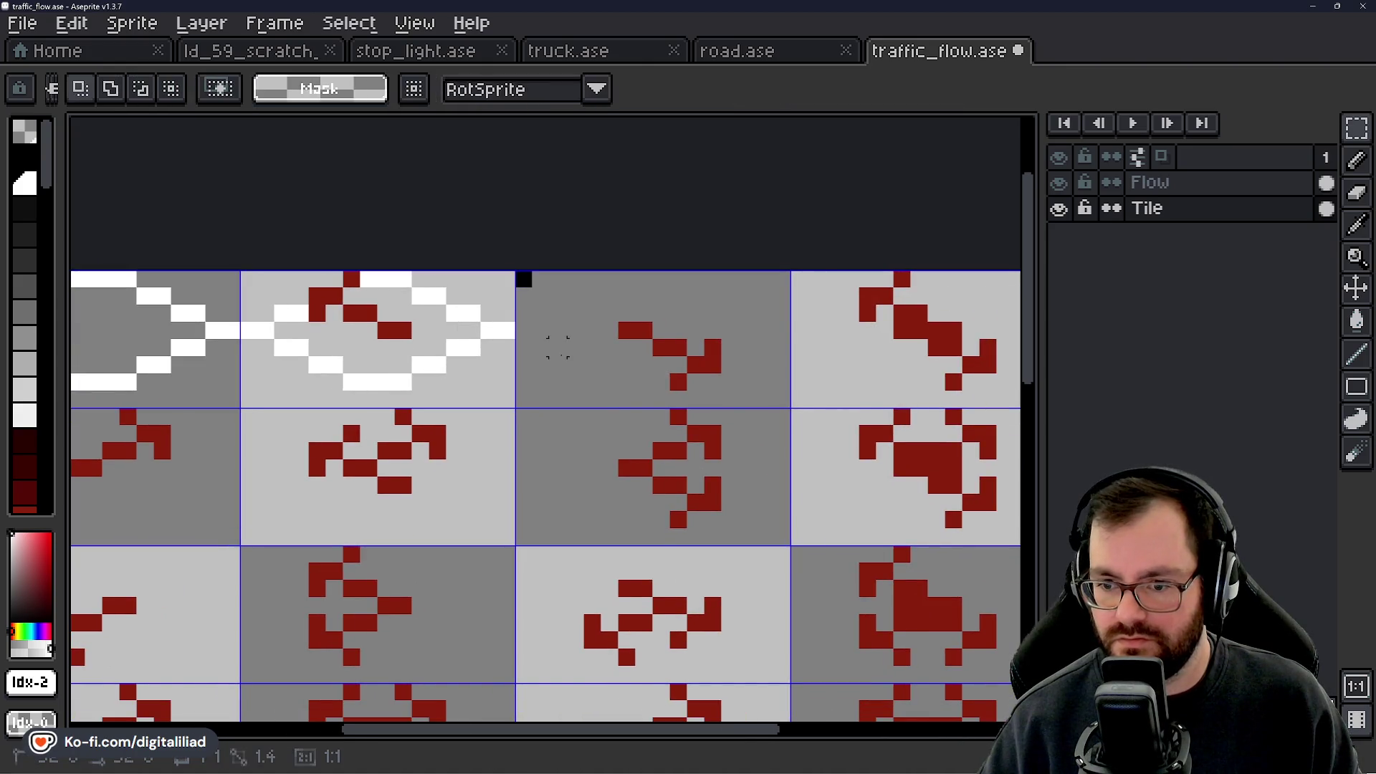
# Paste further outline copies onto the third and fourth top-row tiles.
pyautogui.scroll(-4, 537, 367)
pyautogui.hotkey('ctrl', 'v')
pyautogui.moveTo(391, 362); pyautogui.dragTo(609, 362)
pyautogui.press('Return')
pyautogui.hotkey('ctrl', 'v')
pyautogui.moveTo(387, 359); pyautogui.dragTo(726, 361)
pyautogui.scroll(-3, 557, 442)
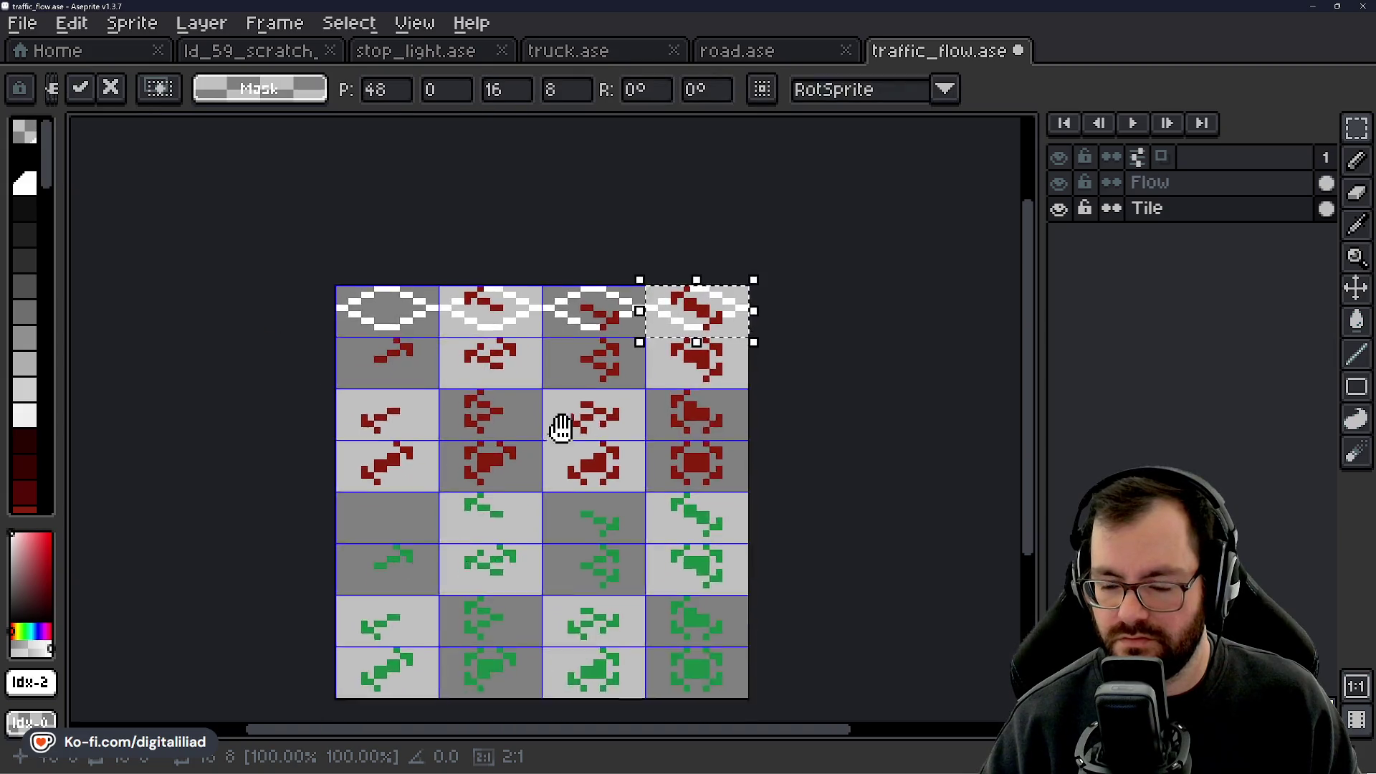
pyautogui.press('Return')
pyautogui.hotkey('ctrl', 'v')
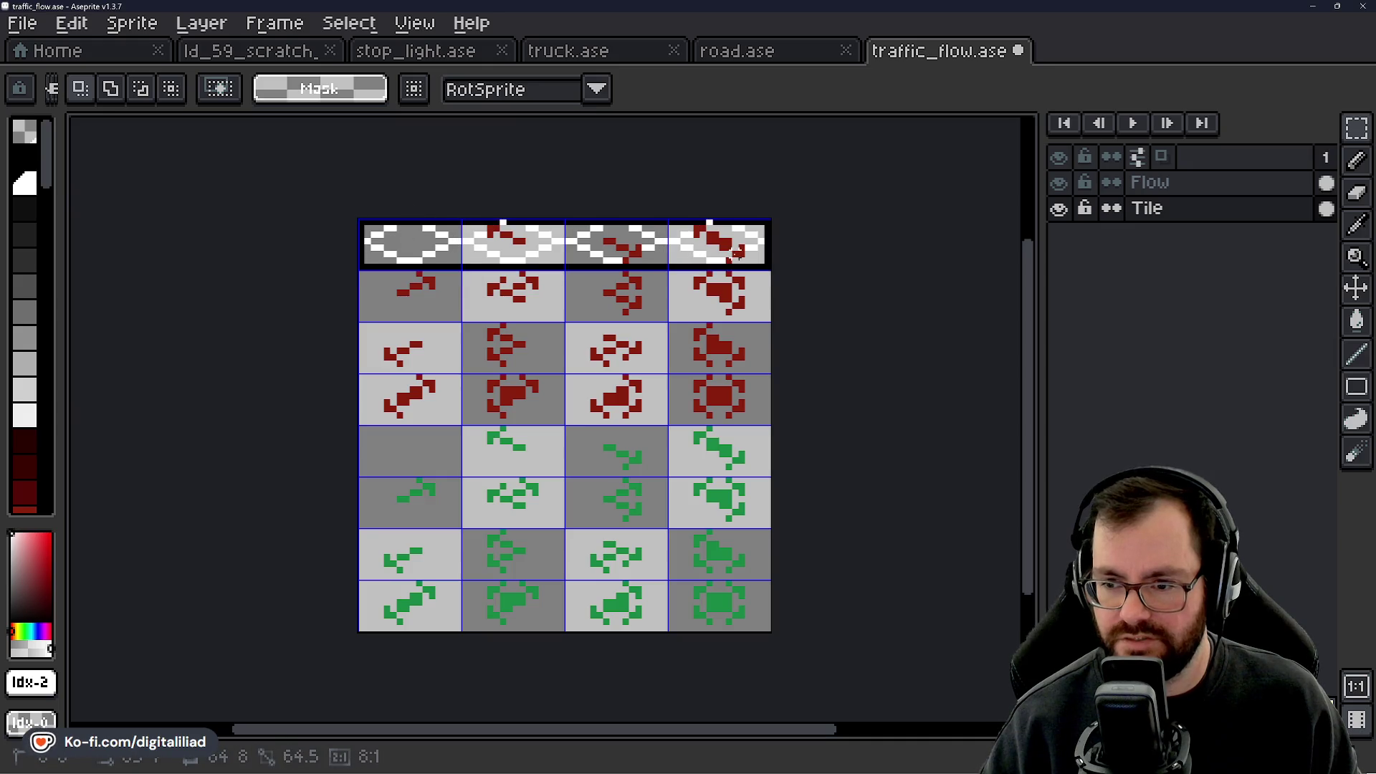
pyautogui.moveTo(406, 234); pyautogui.dragTo(509, 234)
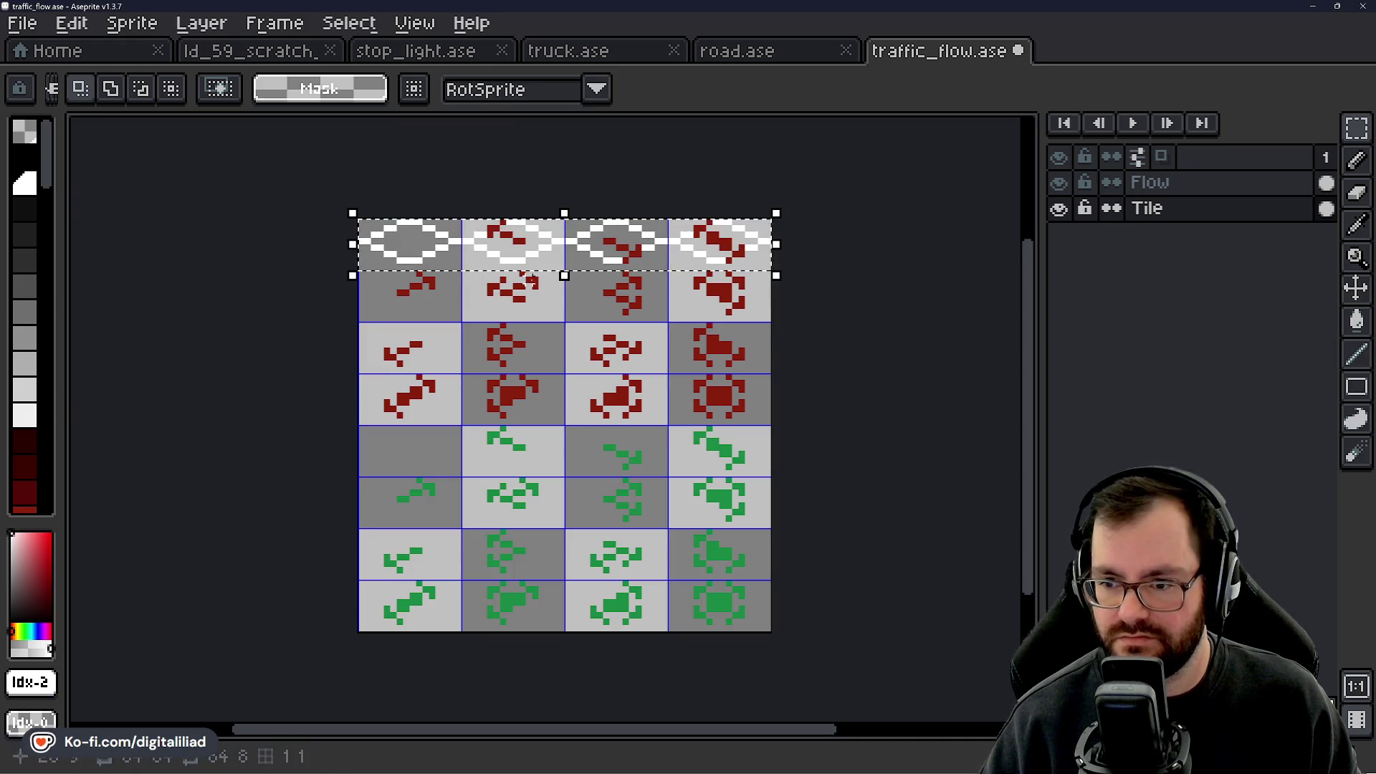
# Copy the top row's outlines down into rows 2 through 8 and save traffic_flow.ase.
pyautogui.moveTo(599, 252); pyautogui.dragTo(606, 329)
pyautogui.moveTo(638, 269); pyautogui.dragTo(614, 368)
pyautogui.moveTo(624, 244); pyautogui.dragTo(624, 399)
pyautogui.moveTo(613, 318)
pyautogui.mouseDown()
pyautogui.moveTo(630, 307)
pyautogui.moveTo(617, 463)
pyautogui.moveTo(636, 308)
pyautogui.moveTo(616, 506)
pyautogui.moveTo(605, 501)
pyautogui.mouseUp()
pyautogui.moveTo(645, 240); pyautogui.dragTo(631, 577)
pyautogui.press('Escape')
pyautogui.moveTo(614, 237); pyautogui.dragTo(614, 622)
pyautogui.hotkey('ctrl', 's')
# Clear the selection, try a white fill in the top-left diamond's centre, then undo it.
pyautogui.hotkey('ctrl', 'd')
pyautogui.scroll(5, 326, 233)
pyautogui.press('g')
pyautogui.scroll(-3, 384, 243)
pyautogui.click(497, 292)
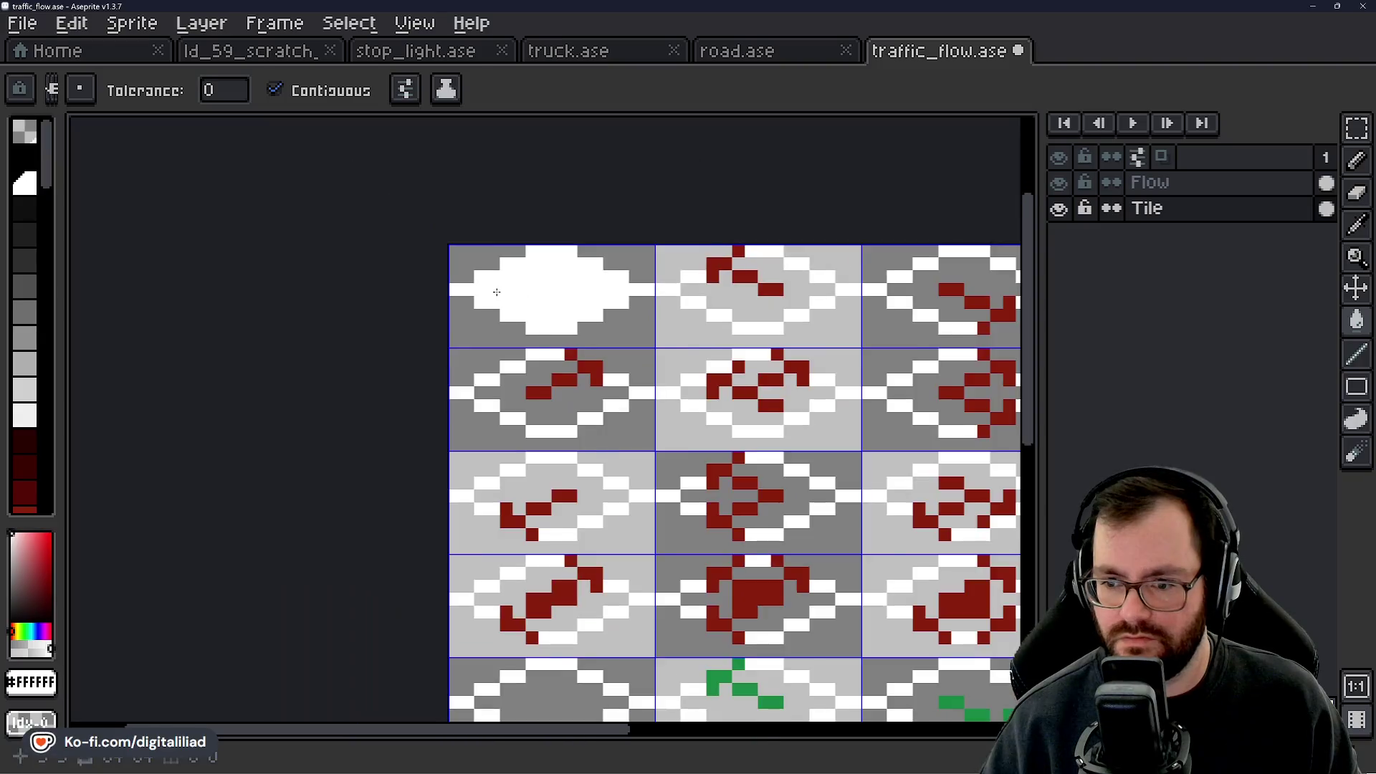
pyautogui.scroll(-4, 497, 292)
pyautogui.scroll(-2, 685, 401)
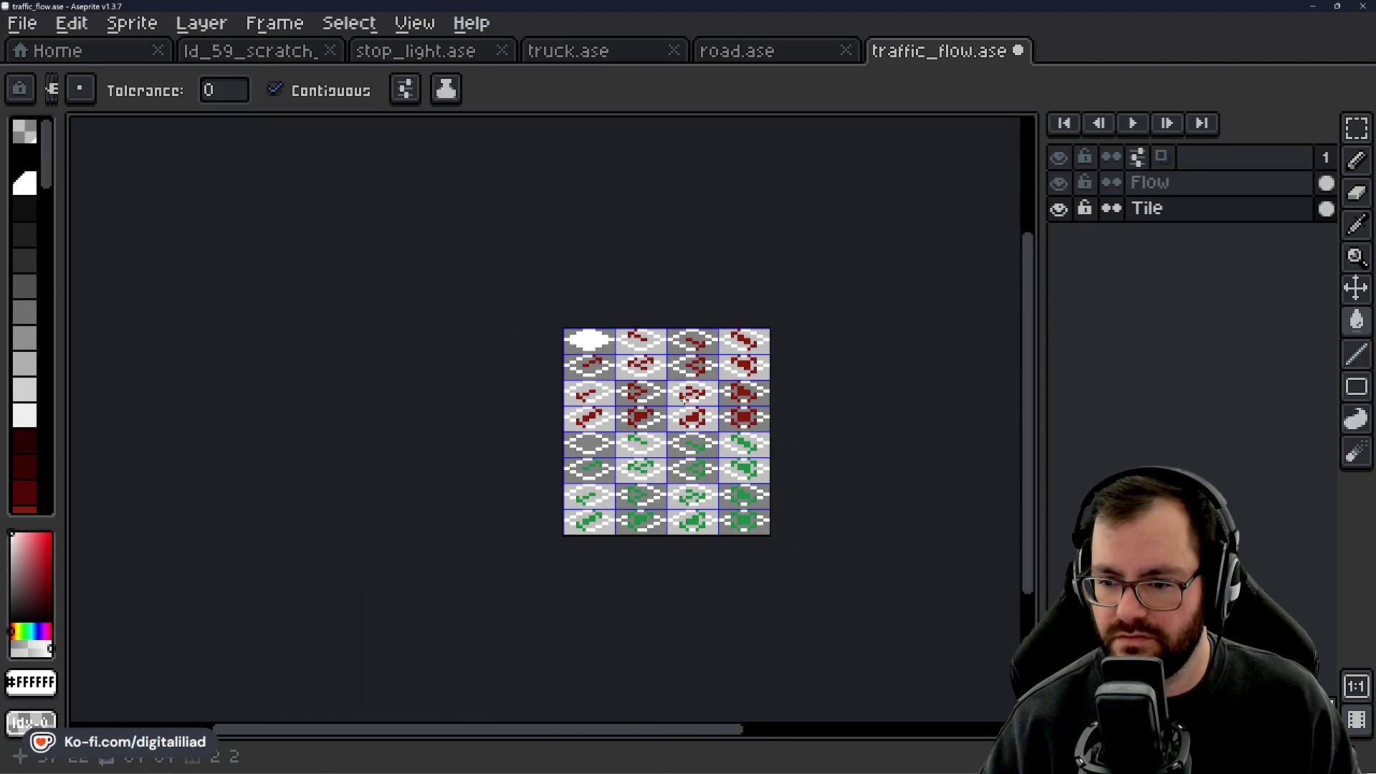
pyautogui.scroll(4, 652, 352)
pyautogui.hotkey('ctrl', 'z')
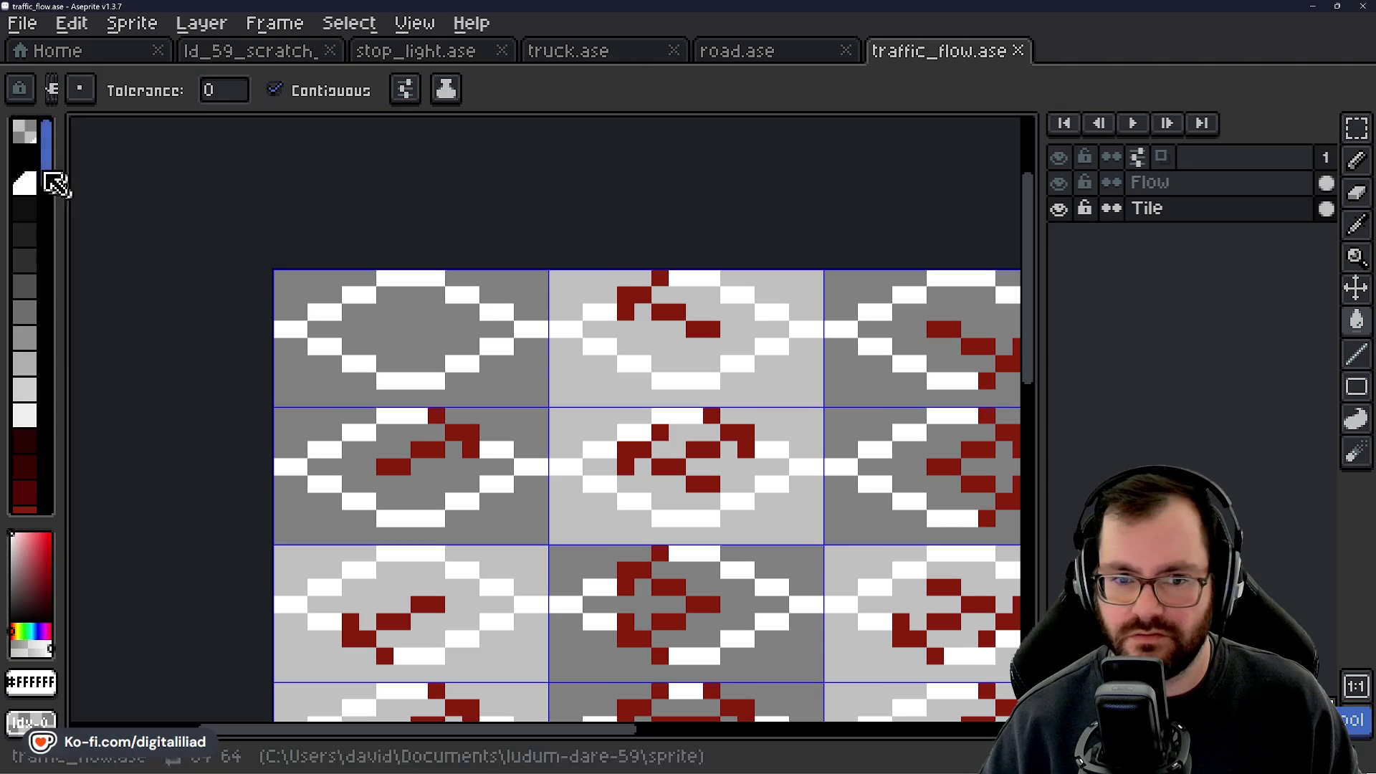
# Bucket-fill every white pixel on the sheet black with Contiguous unchecked.
pyautogui.click(32, 185)
pyautogui.click(274, 89)
pyautogui.click(430, 278)
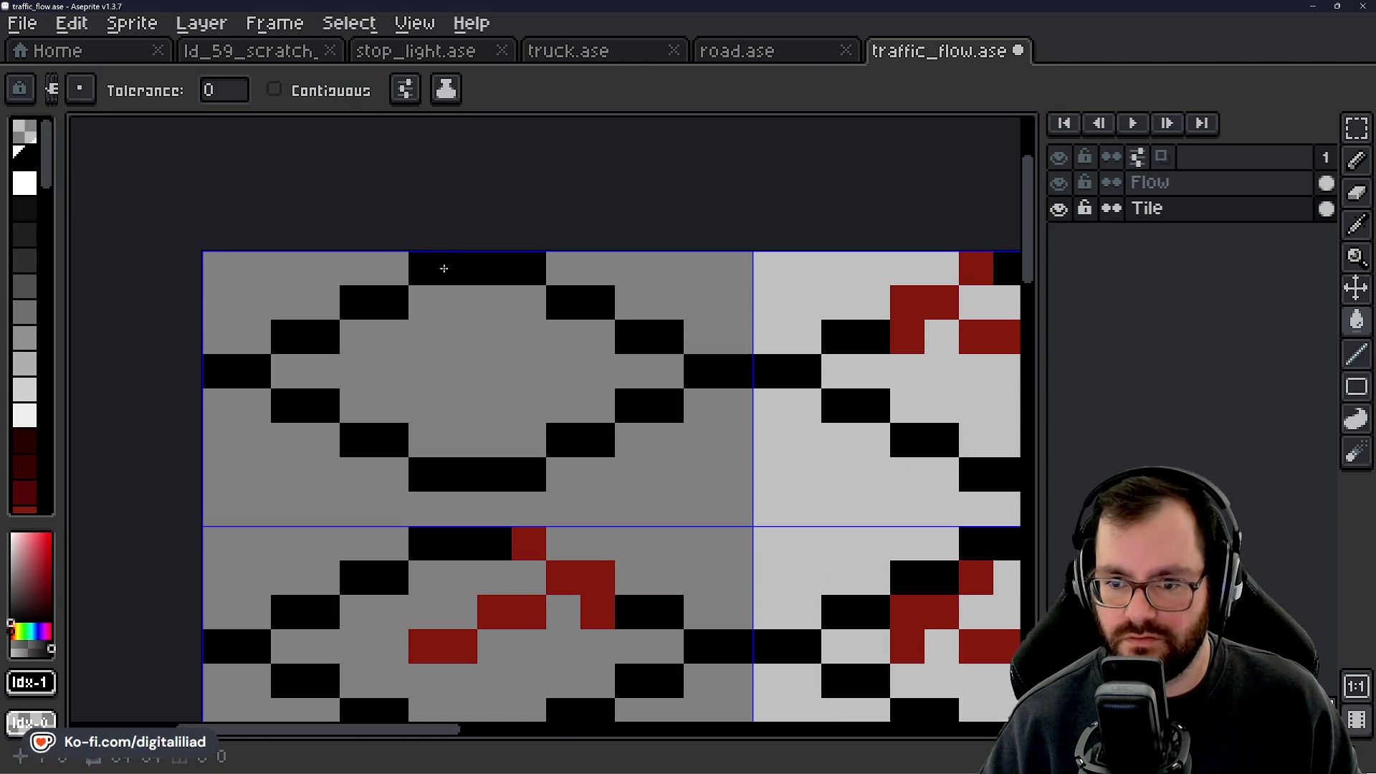
pyautogui.scroll(-3, 436, 271)
pyautogui.scroll(-1, 437, 271)
pyautogui.moveTo(585, 450); pyautogui.dragTo(588, 424)
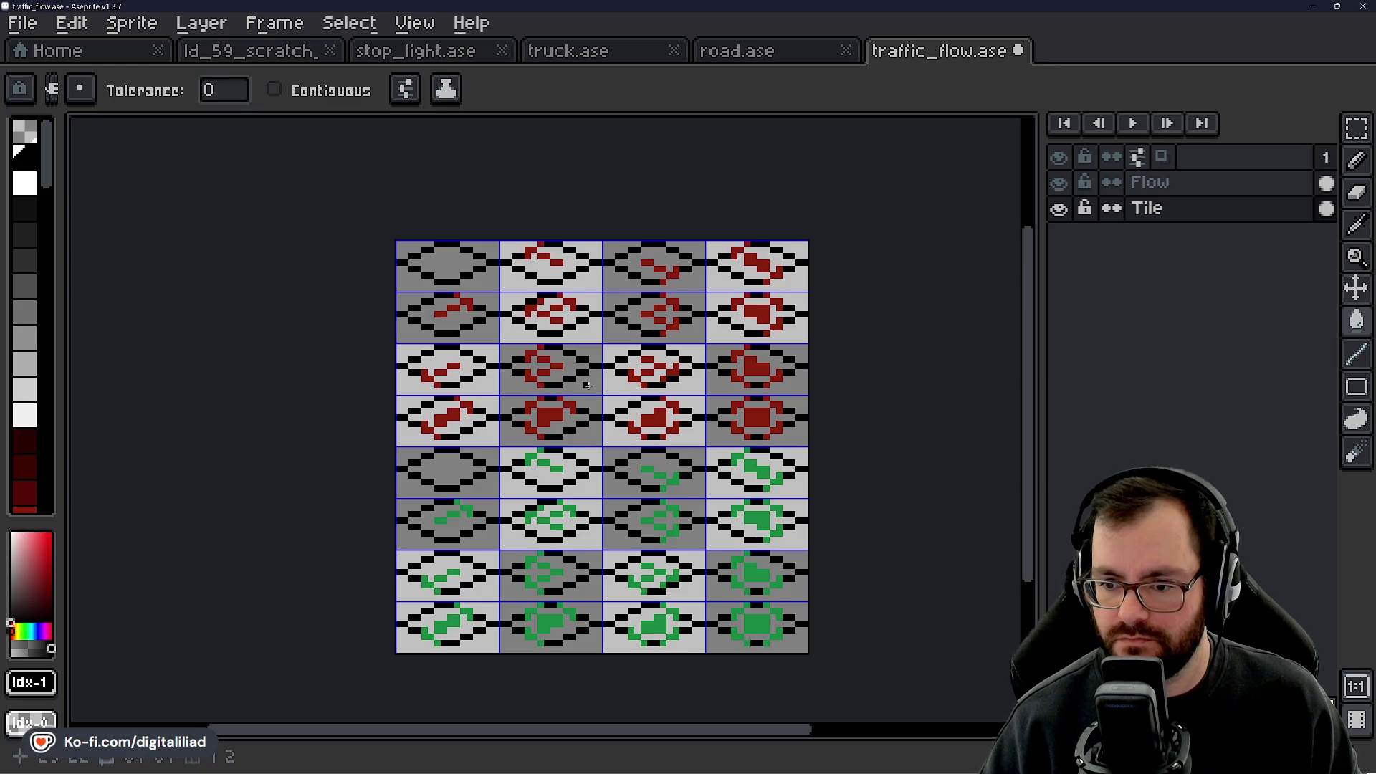
pyautogui.click(1060, 208)
# Export the sheet as traffic_flow.png and switch back to Godot Engine.
pyautogui.press('v')
pyautogui.press('g')
pyautogui.hotkey('ctrl', 'alt', 'shift', 's')
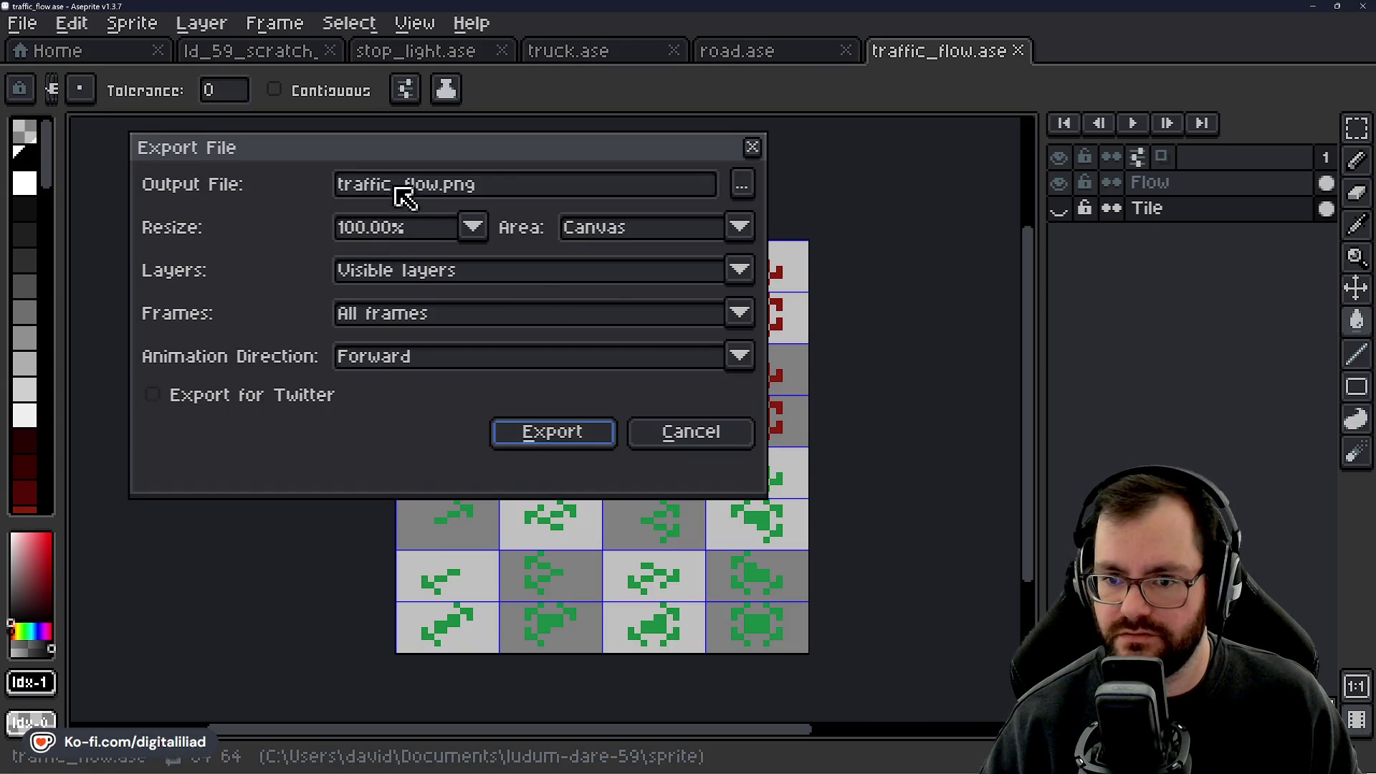
pyautogui.click(553, 432)
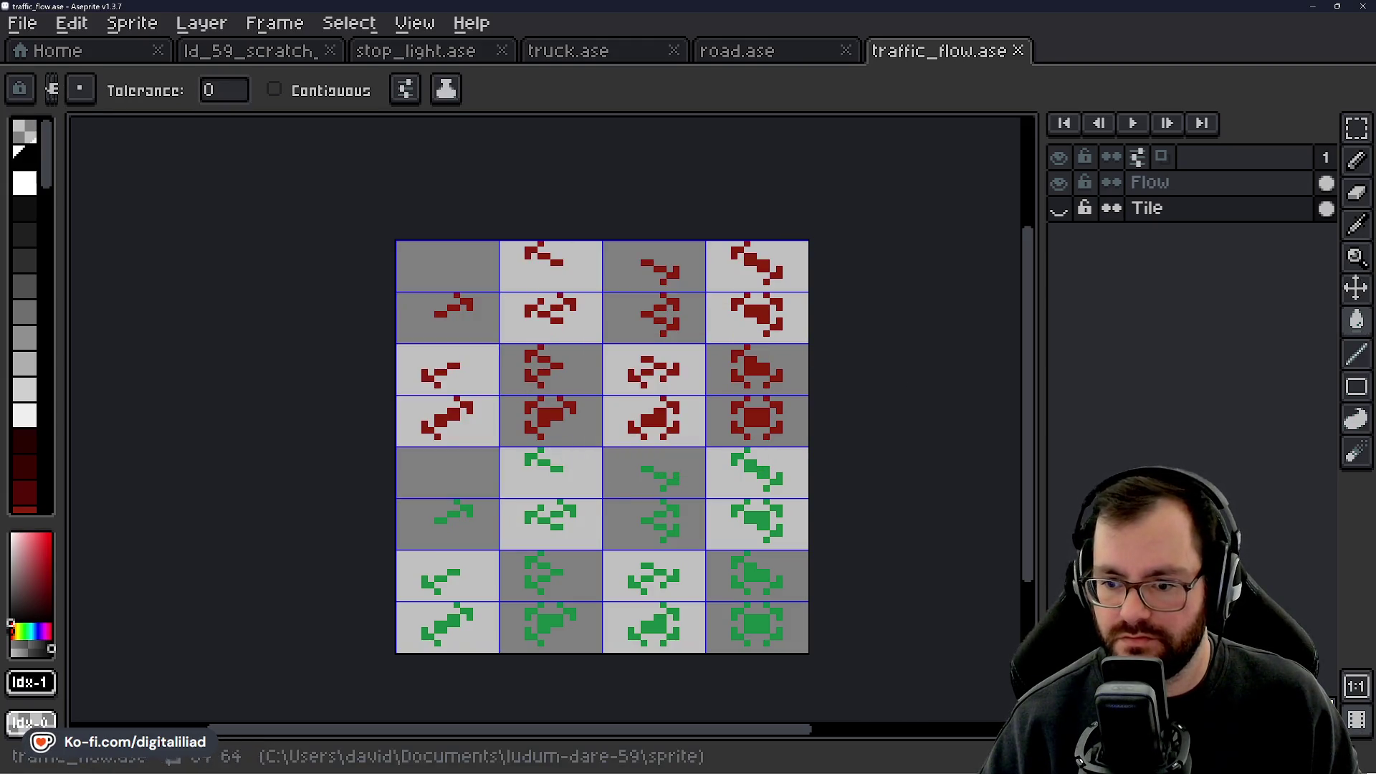
pyautogui.click(877, 766)
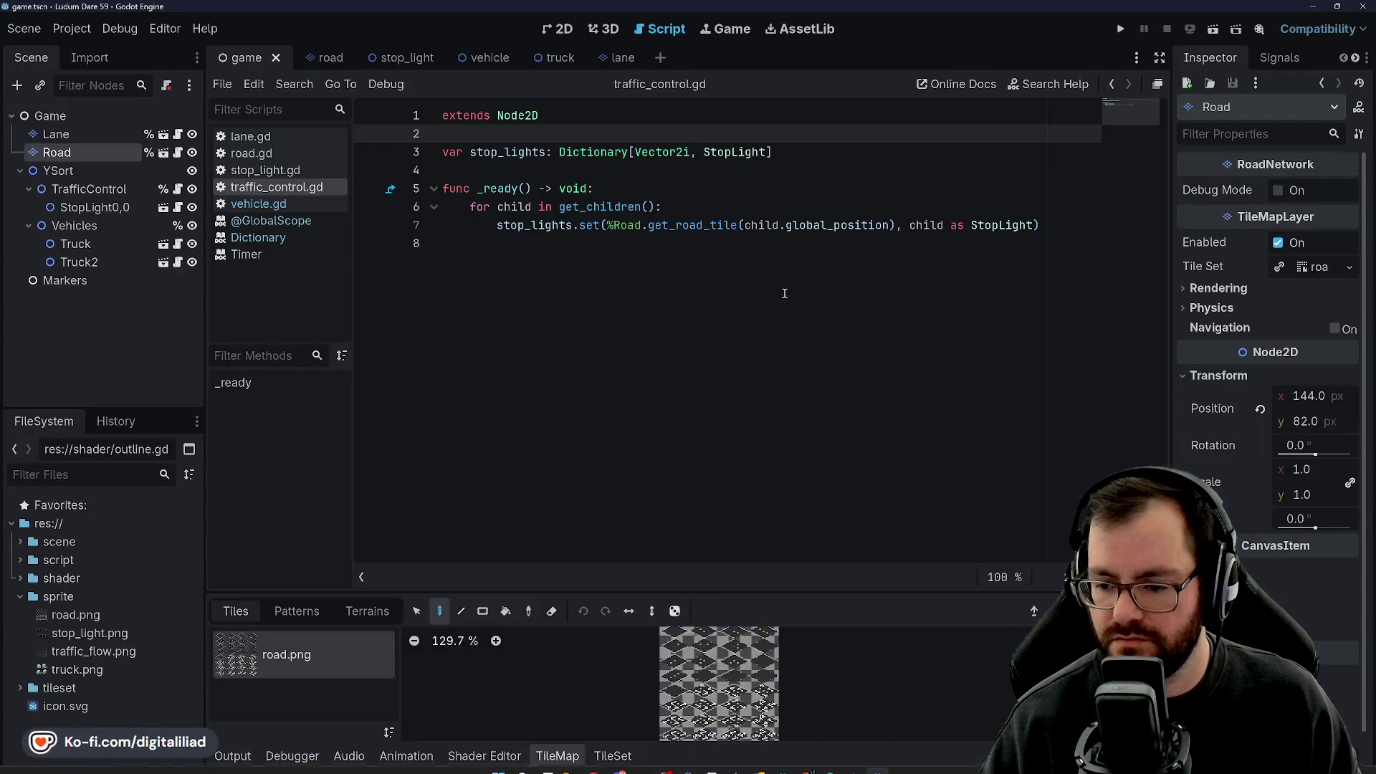
# Select the Lane node, open its lane TileSet in the 2D view, and select traffic_flow.png.
pyautogui.click(58, 170)
pyautogui.click(79, 137)
pyautogui.click(76, 148)
pyautogui.click(79, 130)
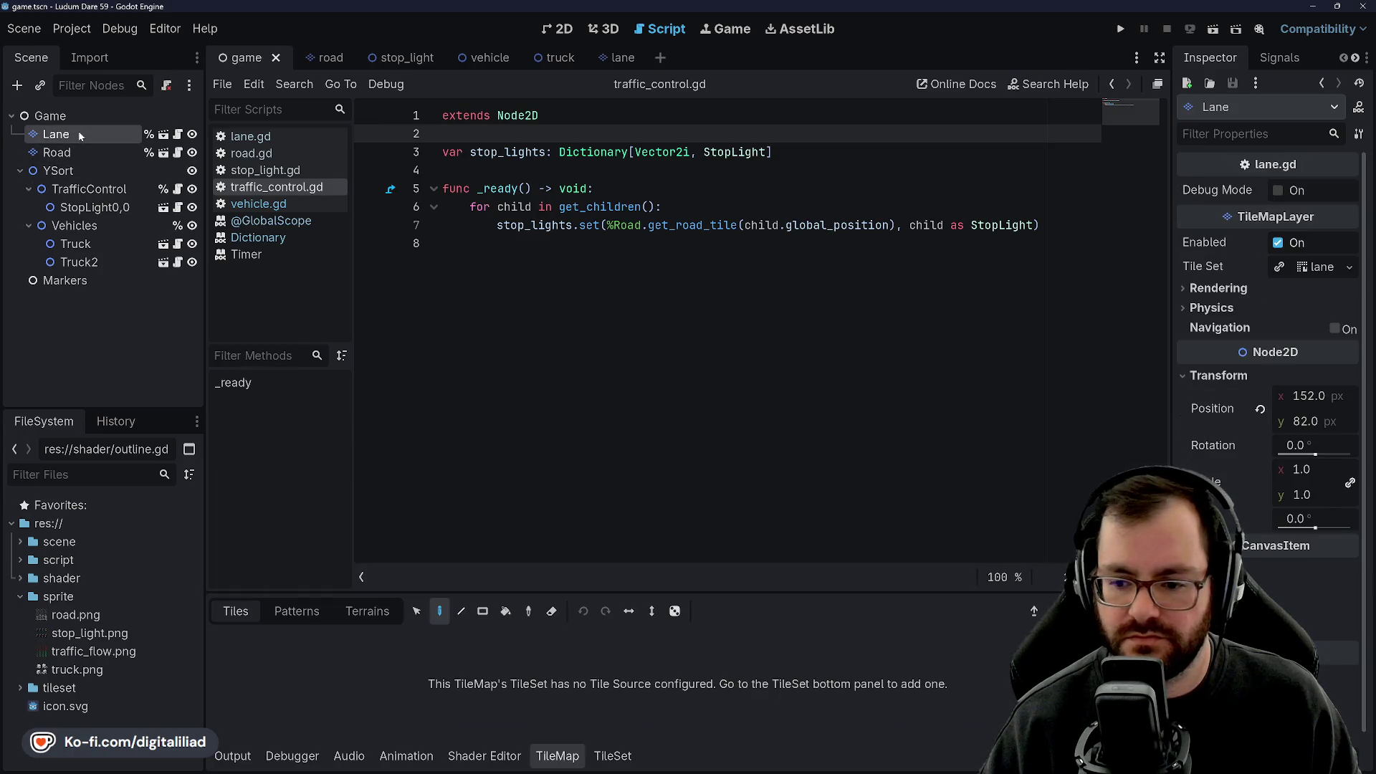
pyautogui.click(553, 28)
pyautogui.scroll(-2, 672, 403)
pyautogui.scroll(3, 640, 310)
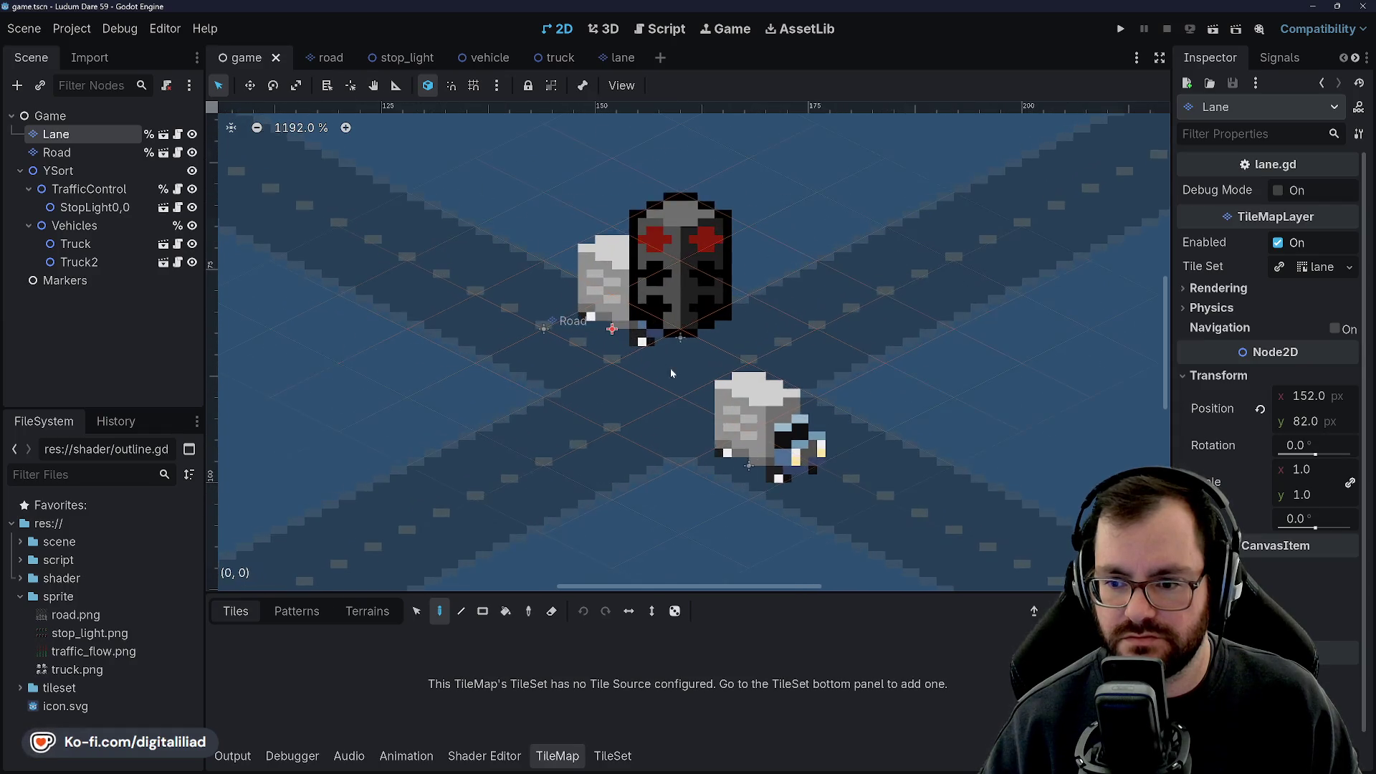
pyautogui.click(1331, 269)
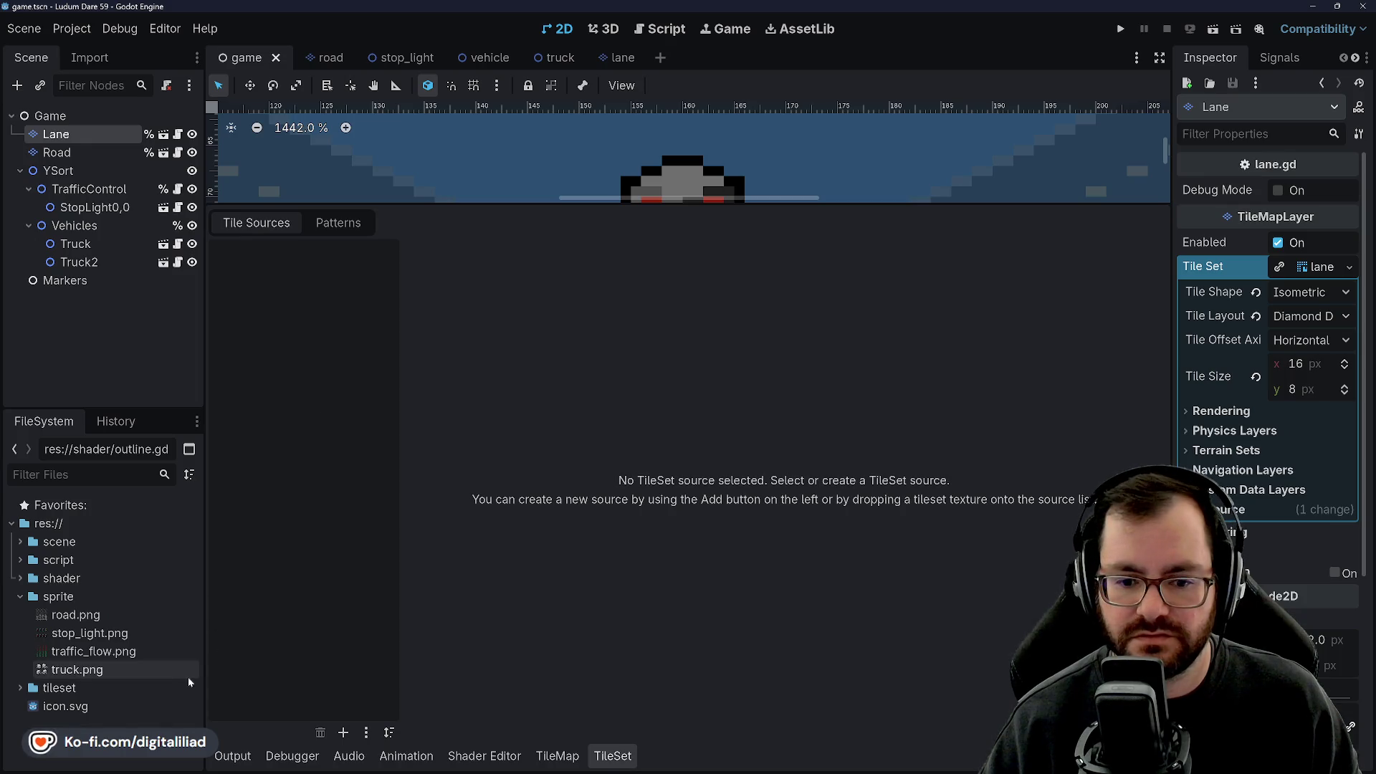
pyautogui.click(98, 651)
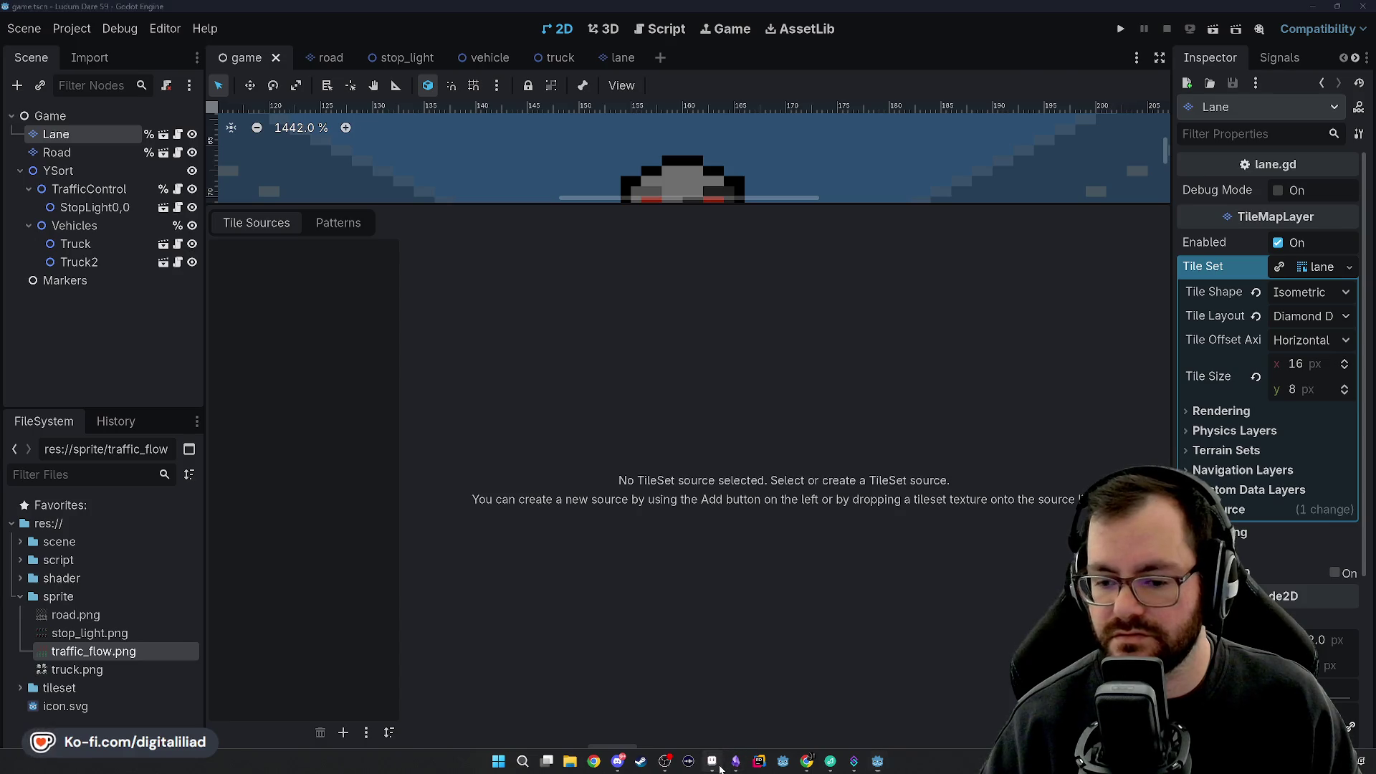
# Close the traffic_flow sprite in Aseprite and bring Godot back to the front.
pyautogui.click(736, 763)
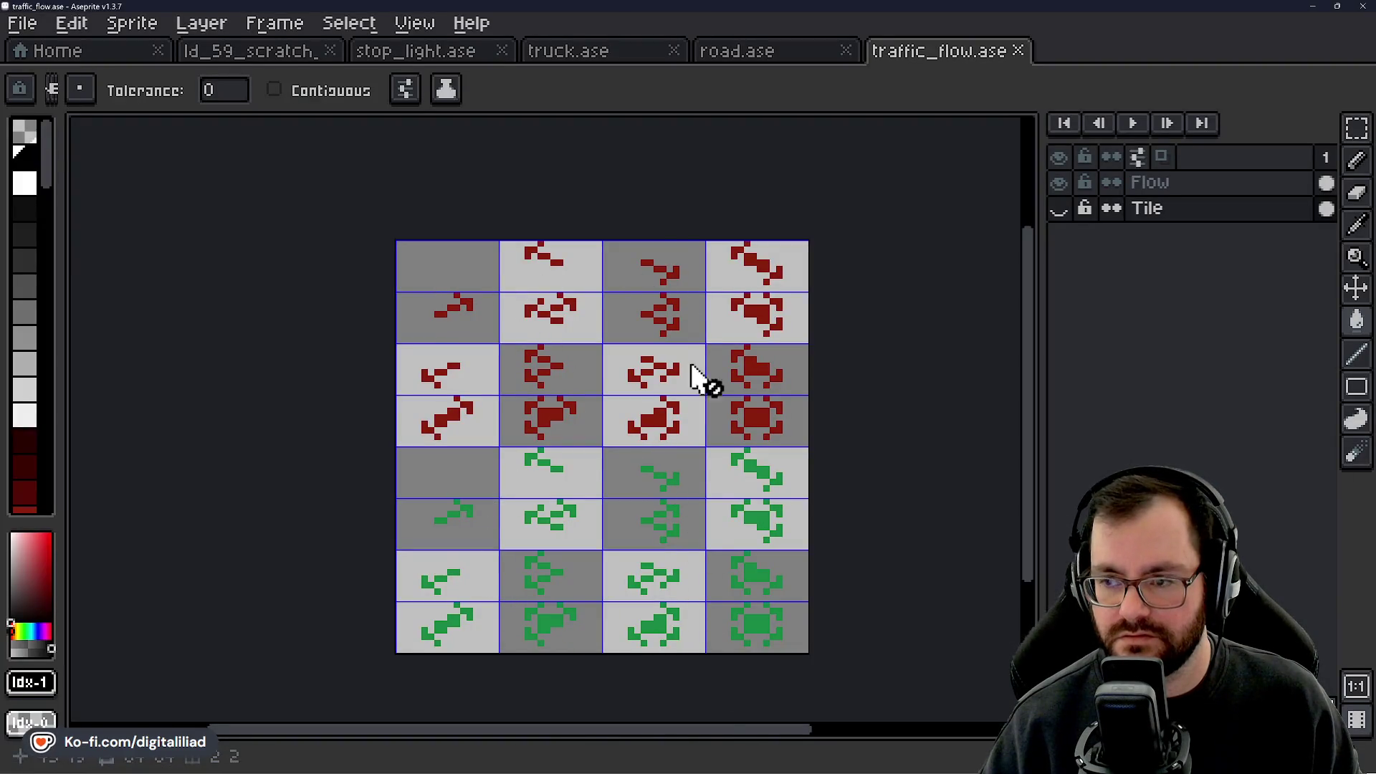
pyautogui.click(1018, 50)
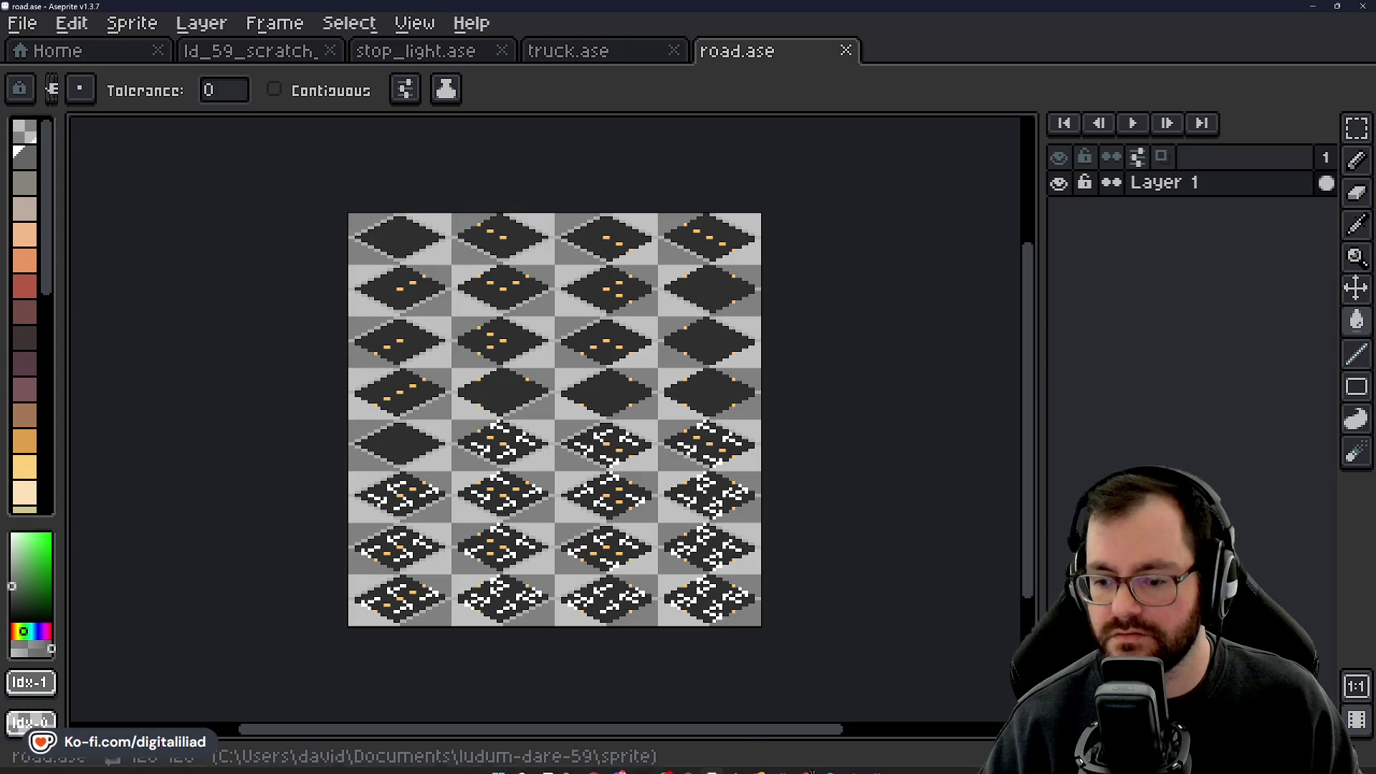
pyautogui.click(879, 763)
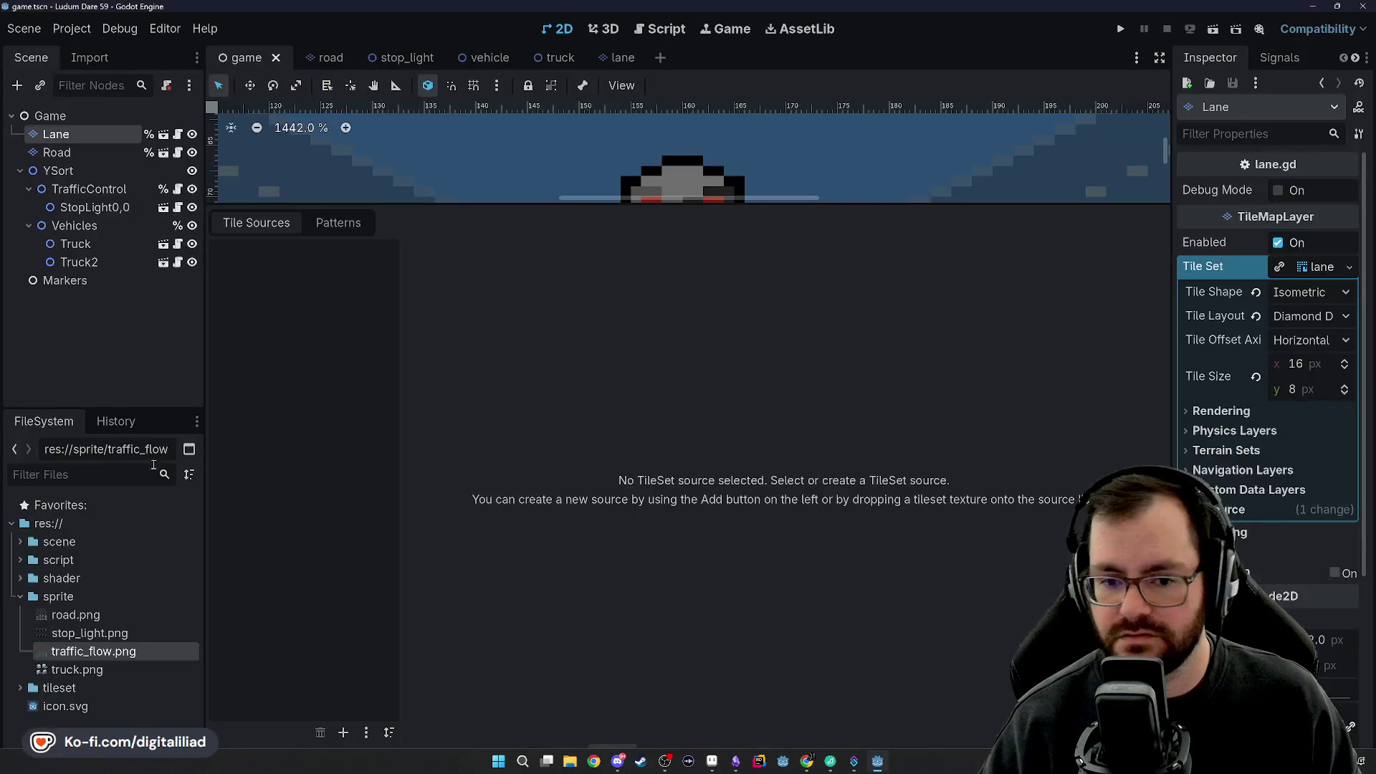
# Rename traffic_flow.png to lane.png in the FileSystem dock.
pyautogui.rightClick(95, 653)
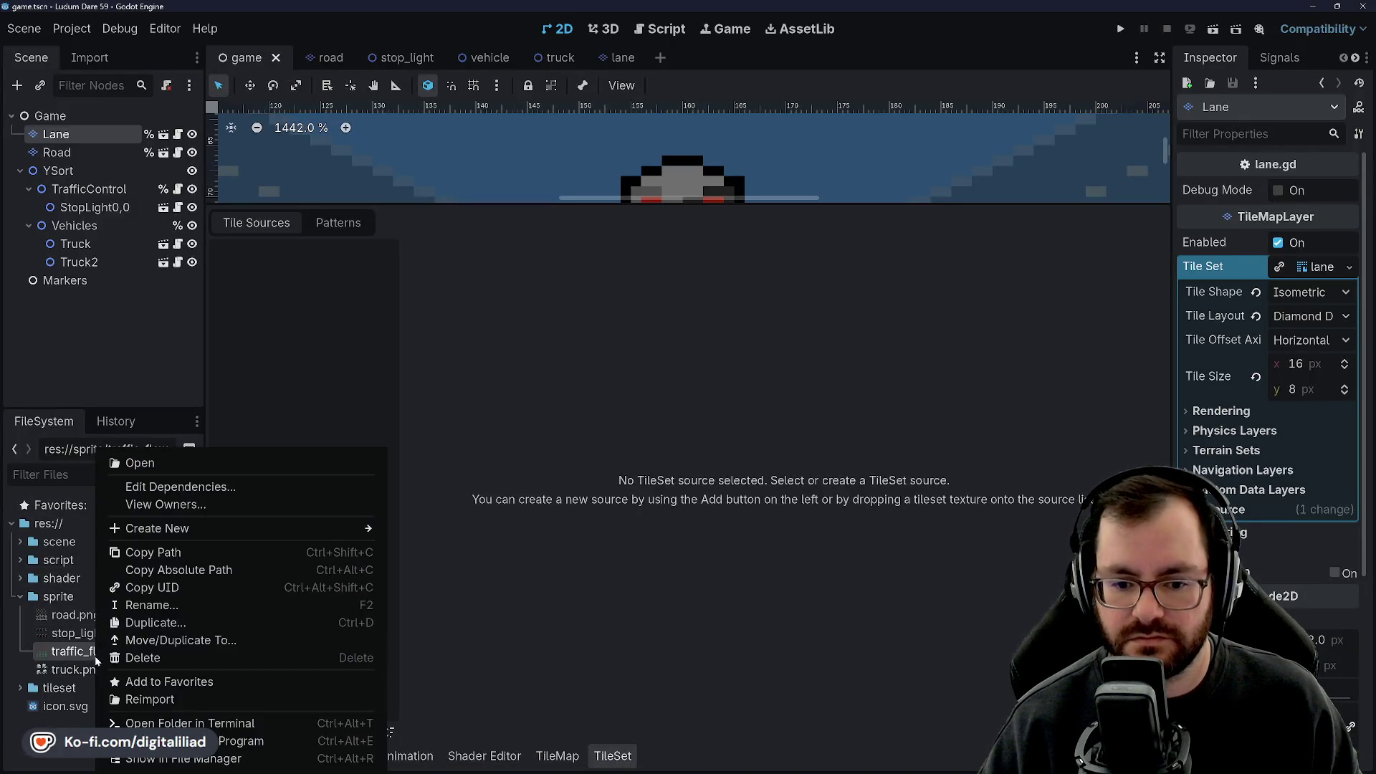
pyautogui.click(150, 605)
pyautogui.write('lane')
pyautogui.press('Return')
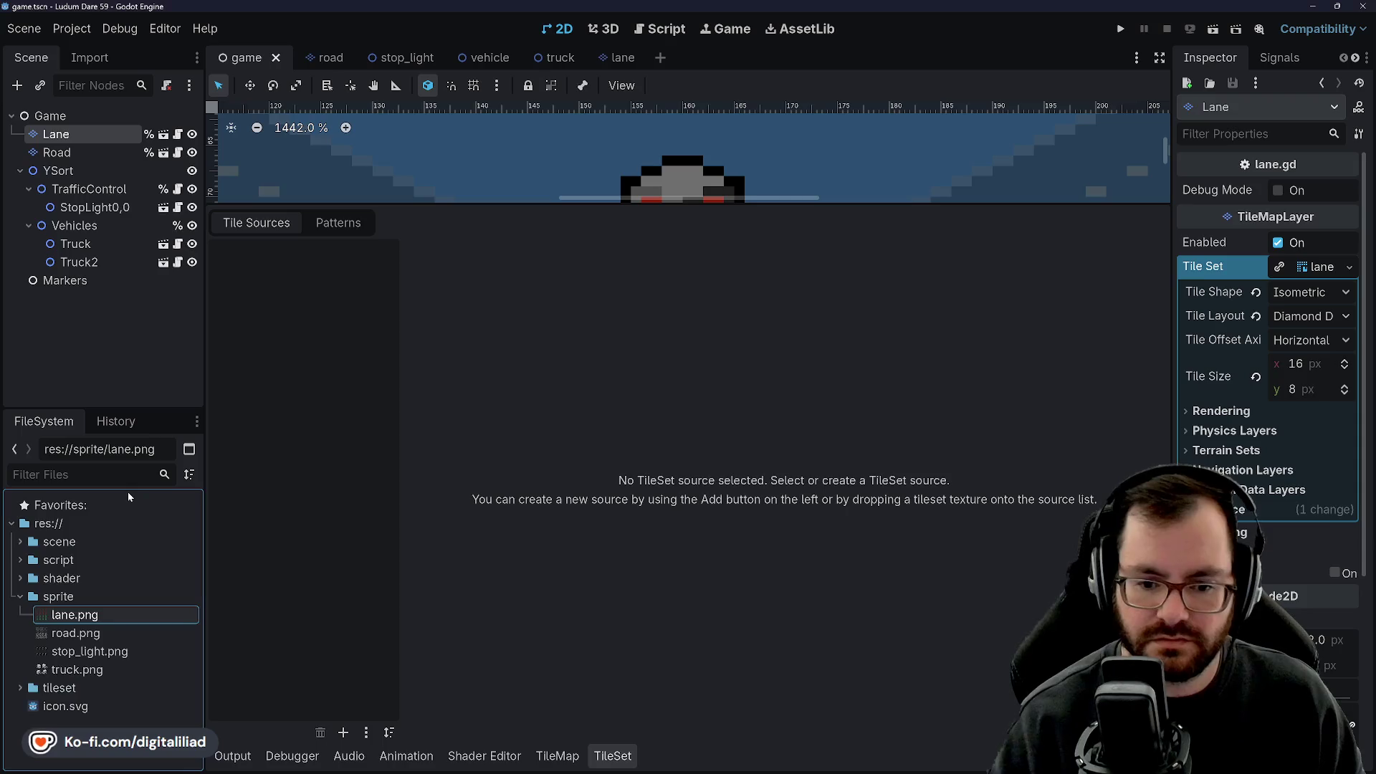
# Save the game scene and re-expand the lane TileSet settings with lane.png selected.
pyautogui.click(91, 635)
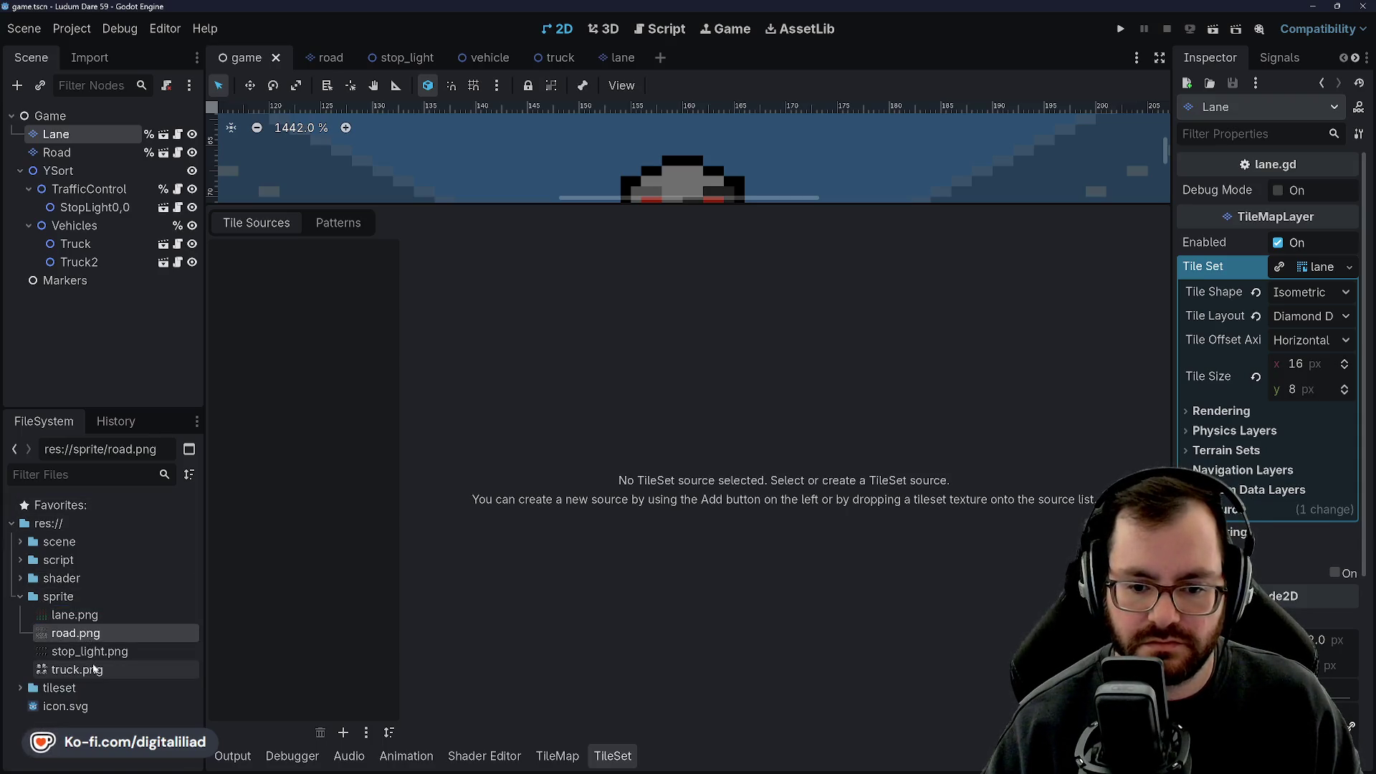
pyautogui.click(82, 615)
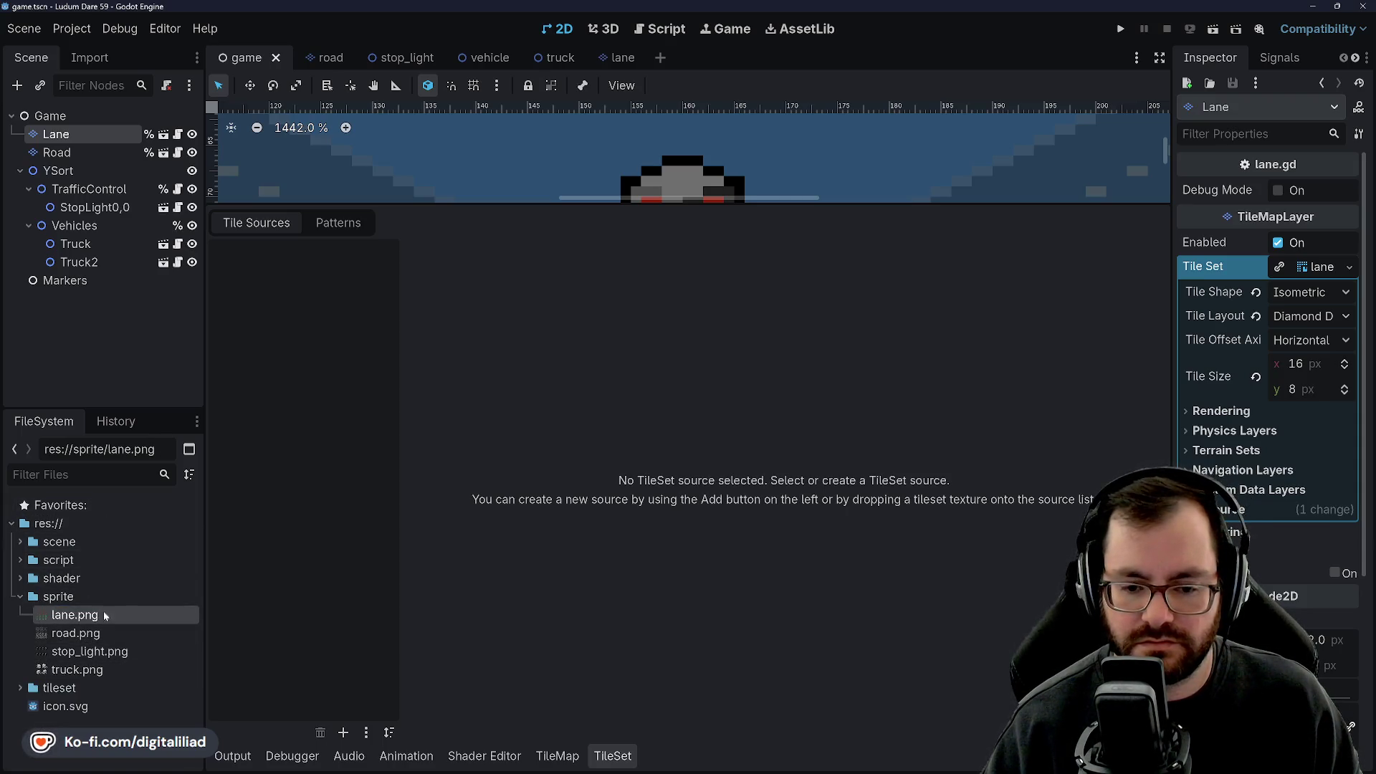
pyautogui.click(98, 578)
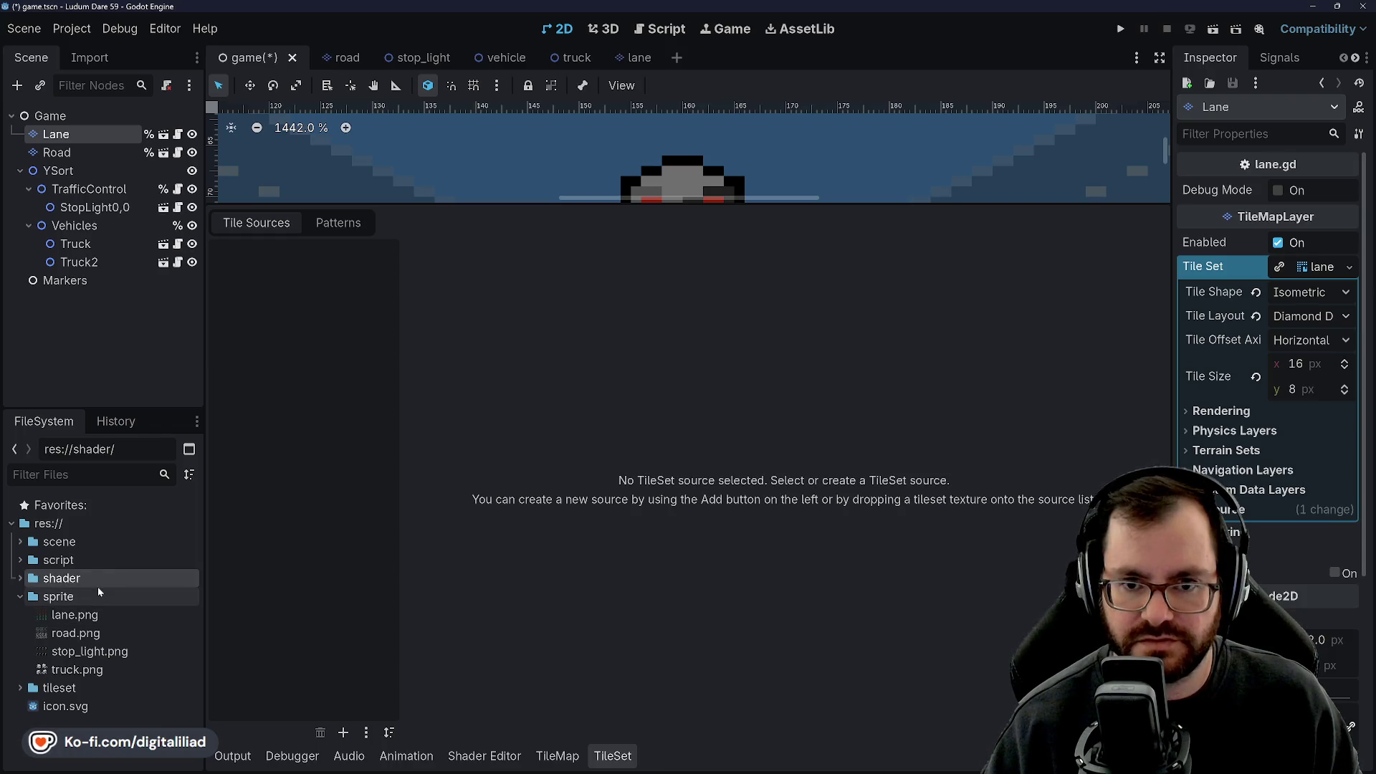
pyautogui.hotkey('ctrl', 's')
pyautogui.click(96, 616)
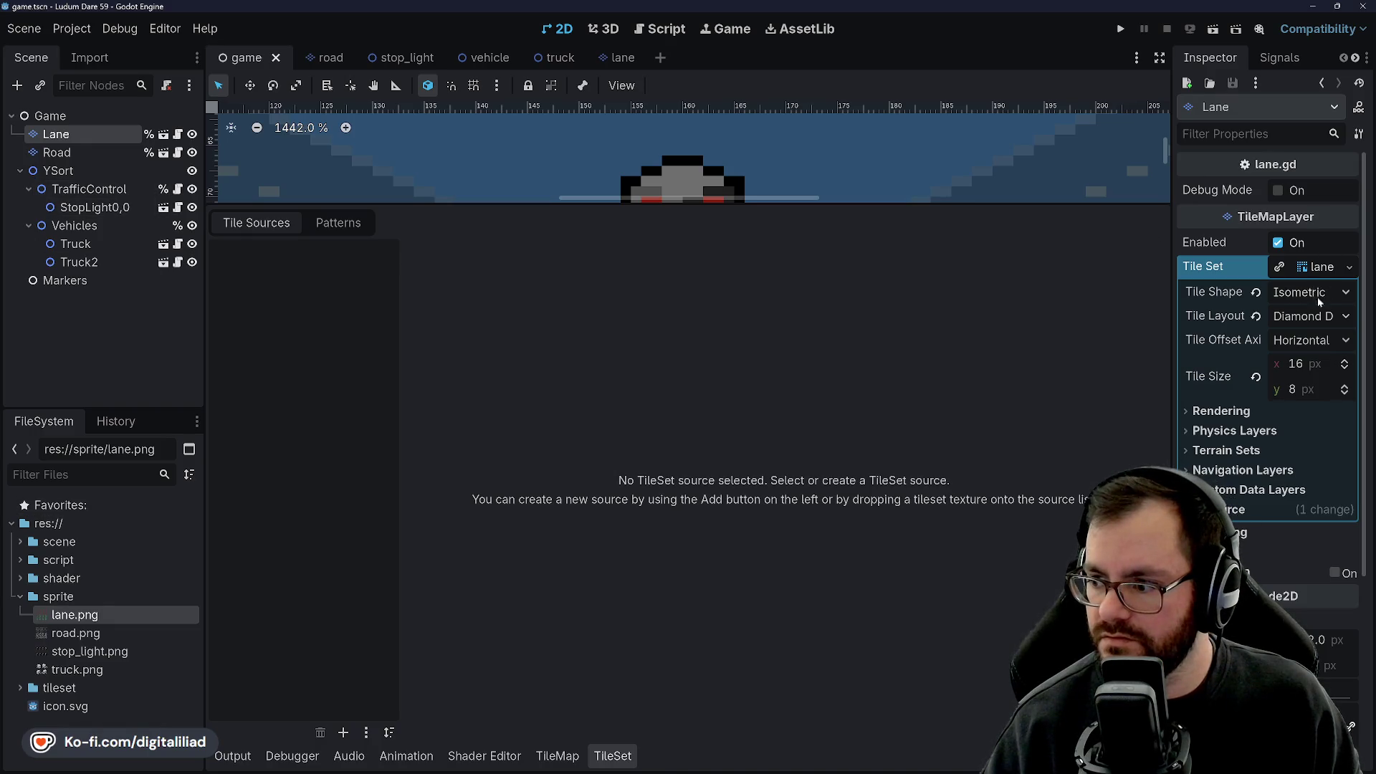
pyautogui.click(1322, 268)
pyautogui.click(1322, 268)
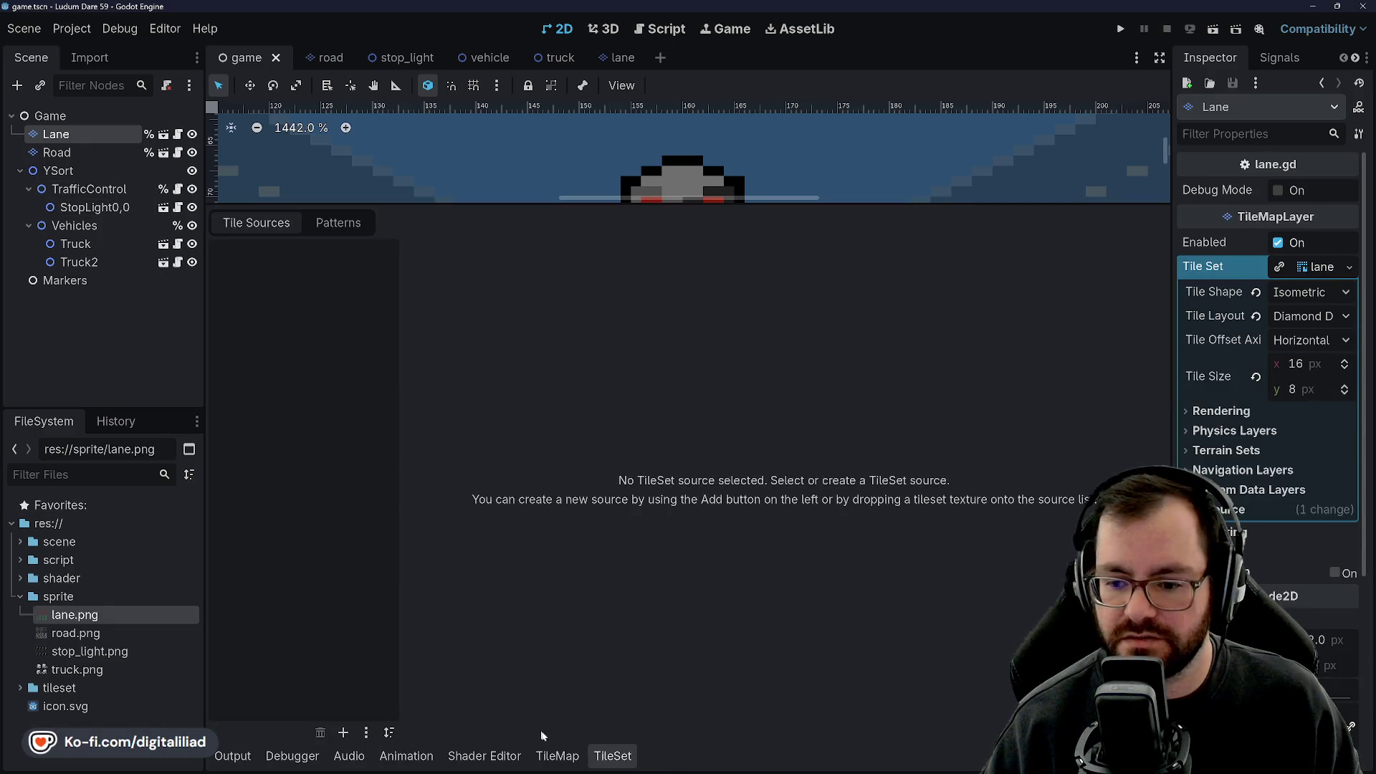
pyautogui.click(343, 732)
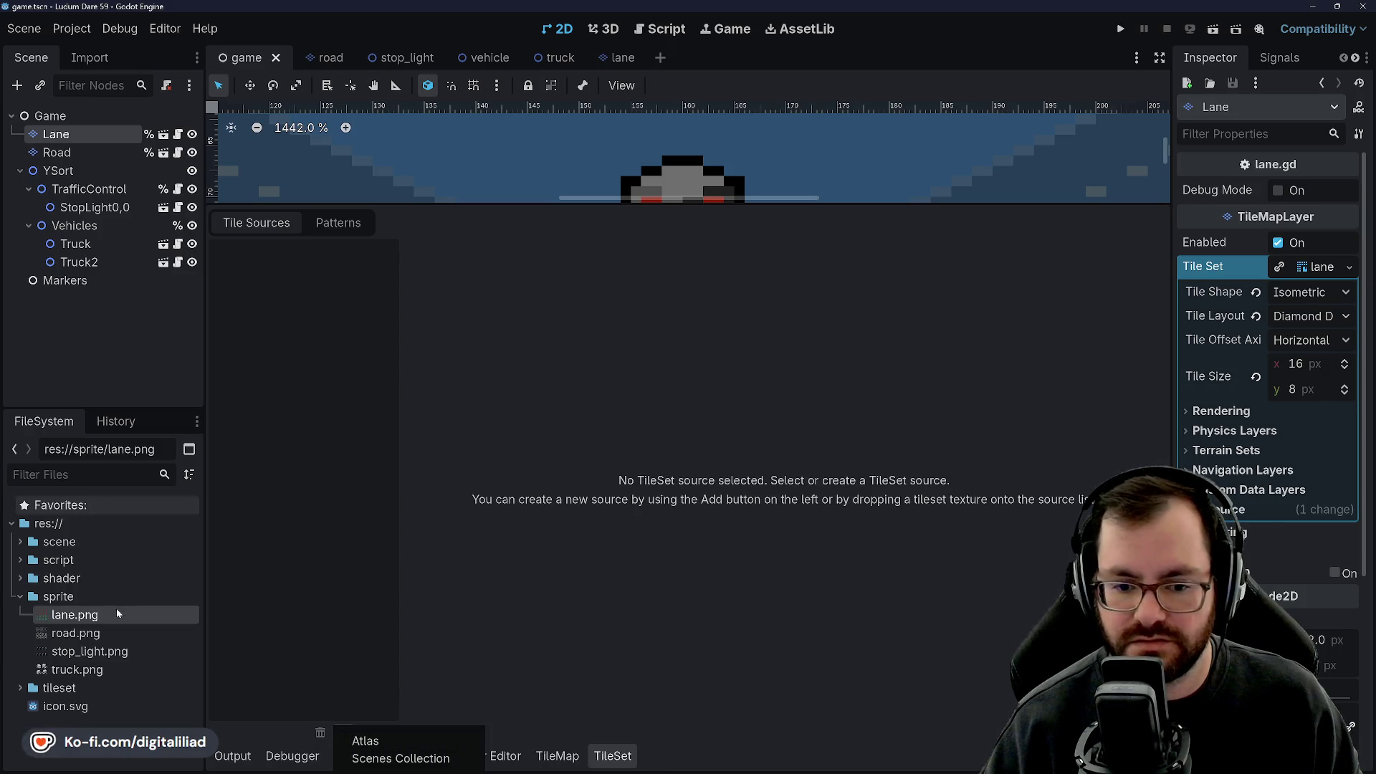
# Add lane.png as an atlas source, create its tiles with texture padding off, and save.
pyautogui.click(380, 742)
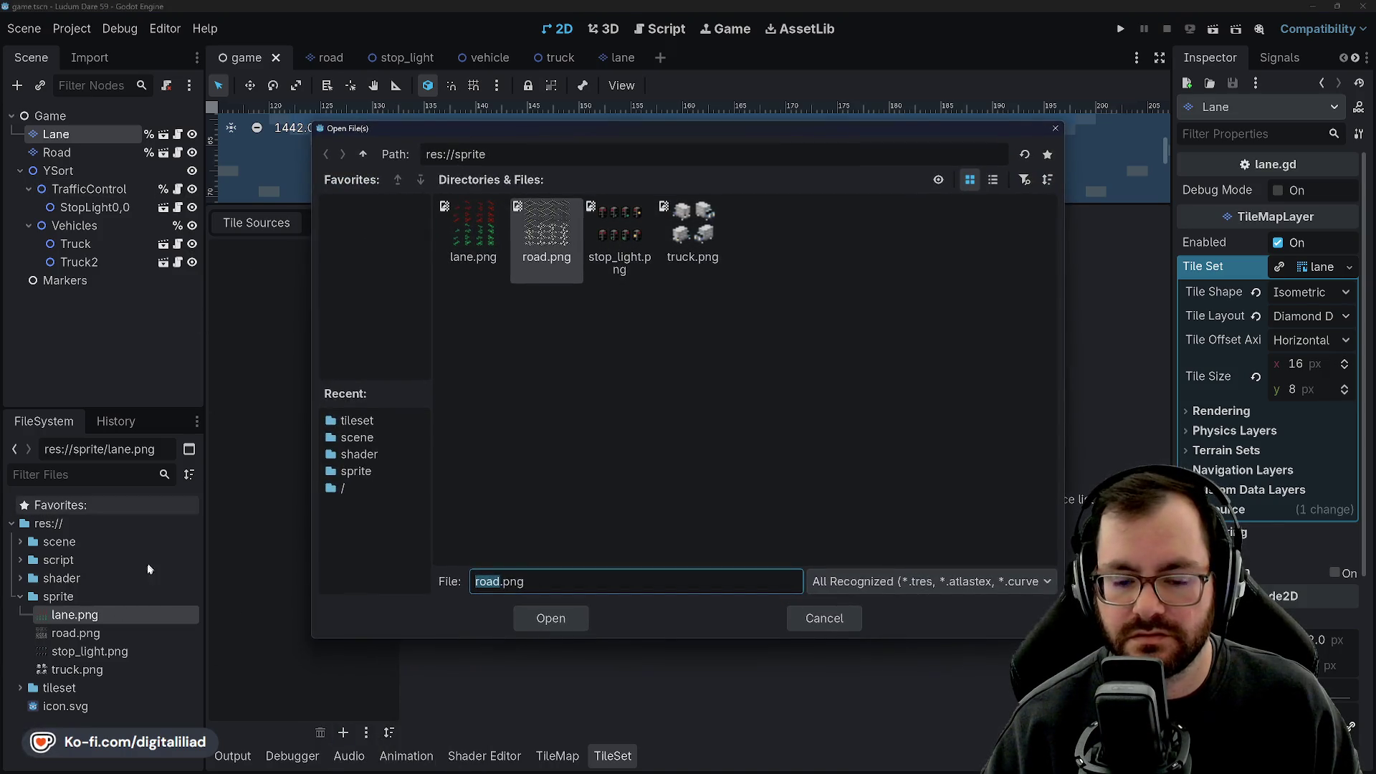
pyautogui.click(473, 237)
pyautogui.click(551, 618)
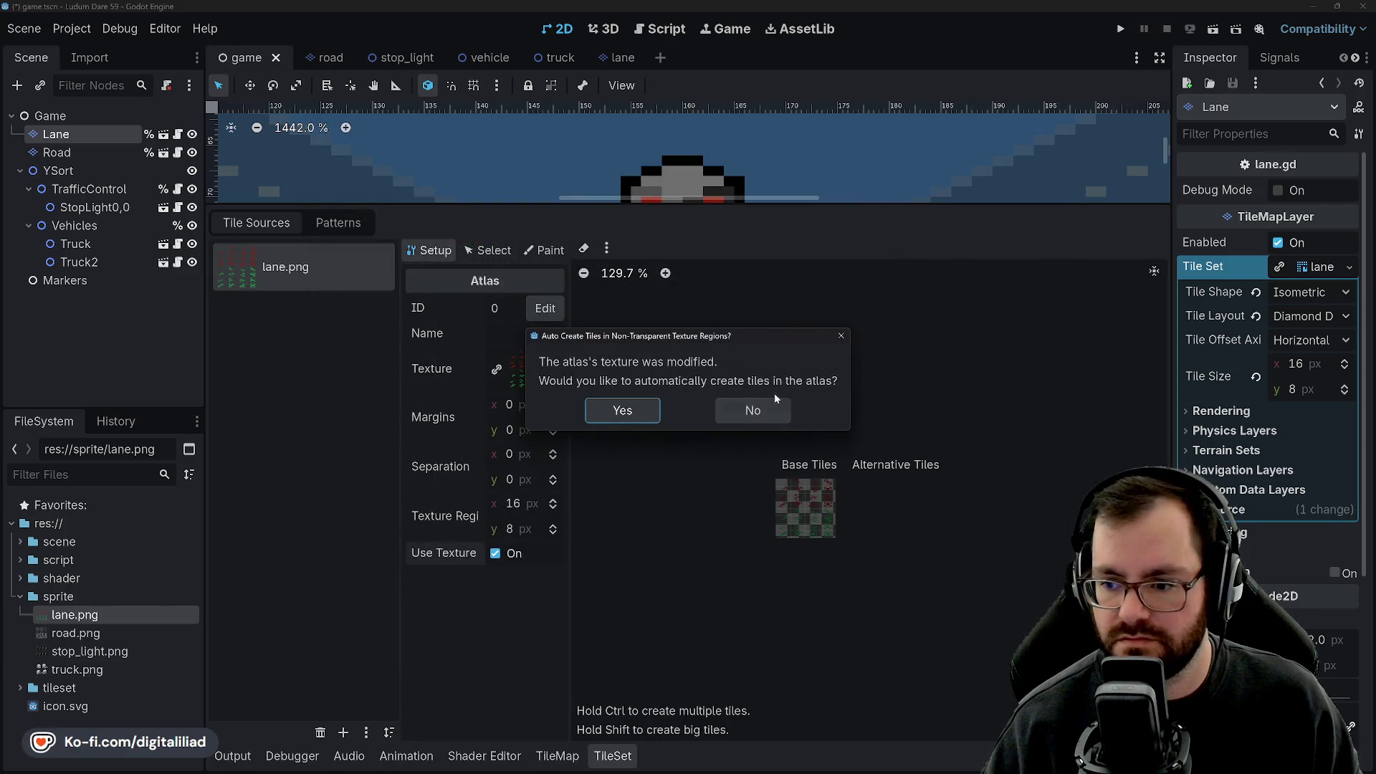
pyautogui.click(771, 411)
pyautogui.scroll(8, 838, 473)
pyautogui.moveTo(835, 459)
pyautogui.mouseDown()
pyautogui.moveTo(961, 438)
pyautogui.moveTo(775, 469)
pyautogui.moveTo(960, 502)
pyautogui.moveTo(736, 565)
pyautogui.moveTo(781, 595)
pyautogui.moveTo(1004, 605)
pyautogui.moveTo(753, 638)
pyautogui.moveTo(856, 666)
pyautogui.moveTo(797, 533)
pyautogui.mouseUp()
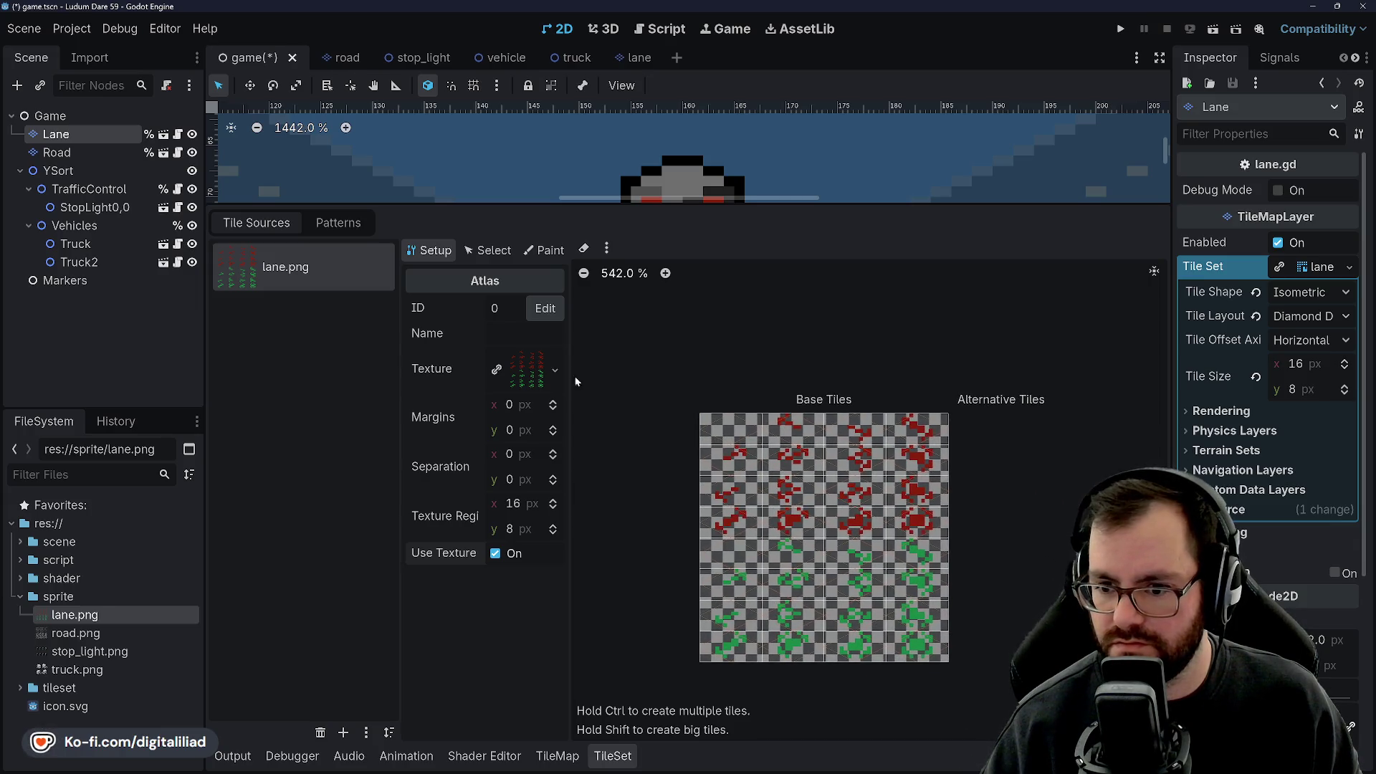
pyautogui.click(495, 554)
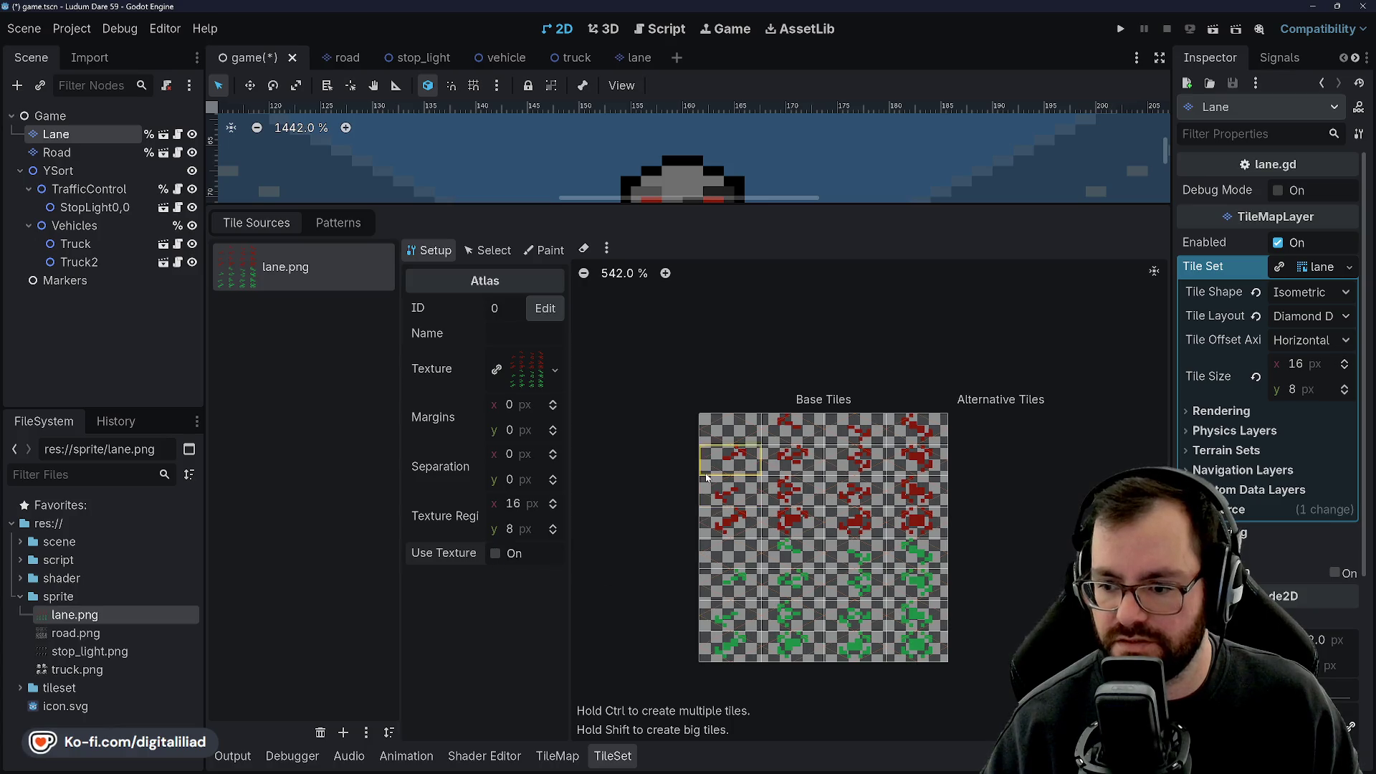
pyautogui.hotkey('ctrl', 's')
pyautogui.scroll(-1, 662, 475)
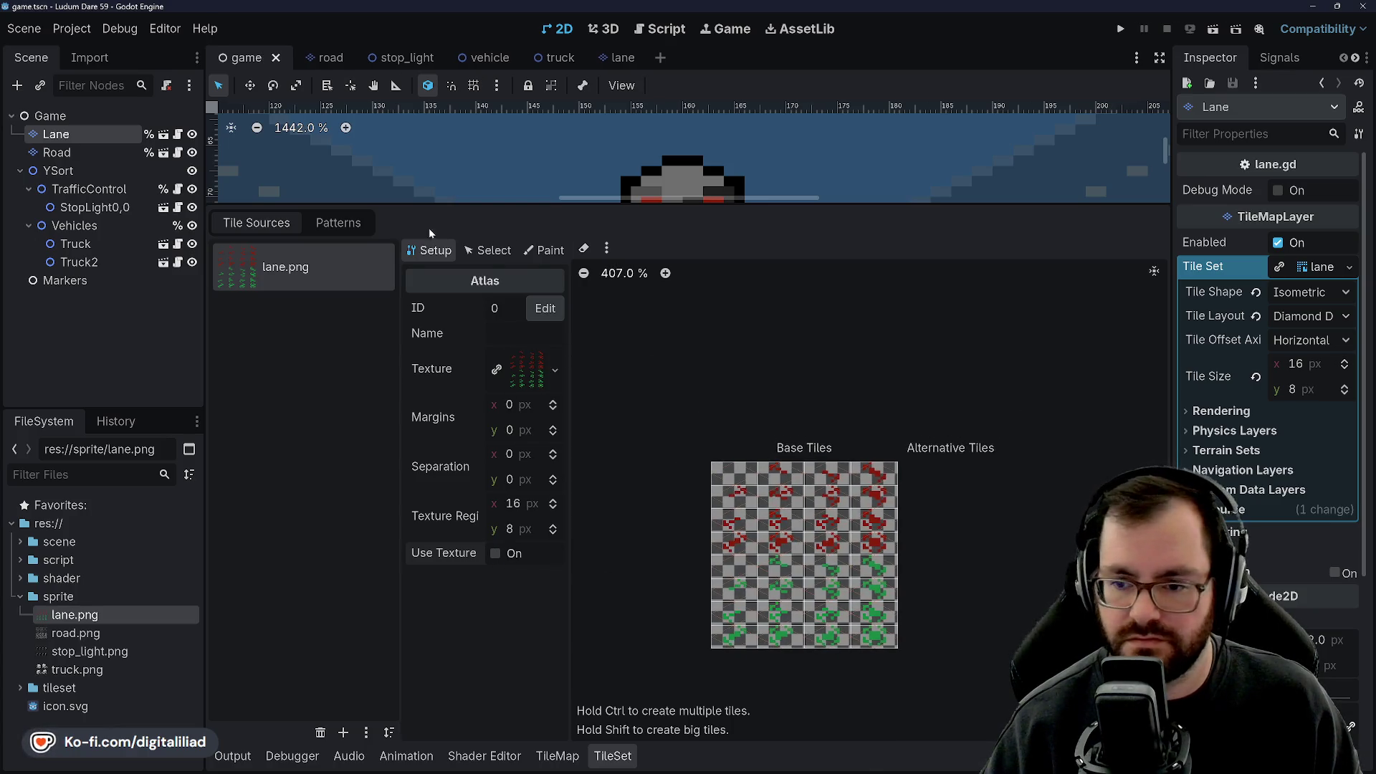
pyautogui.click(613, 756)
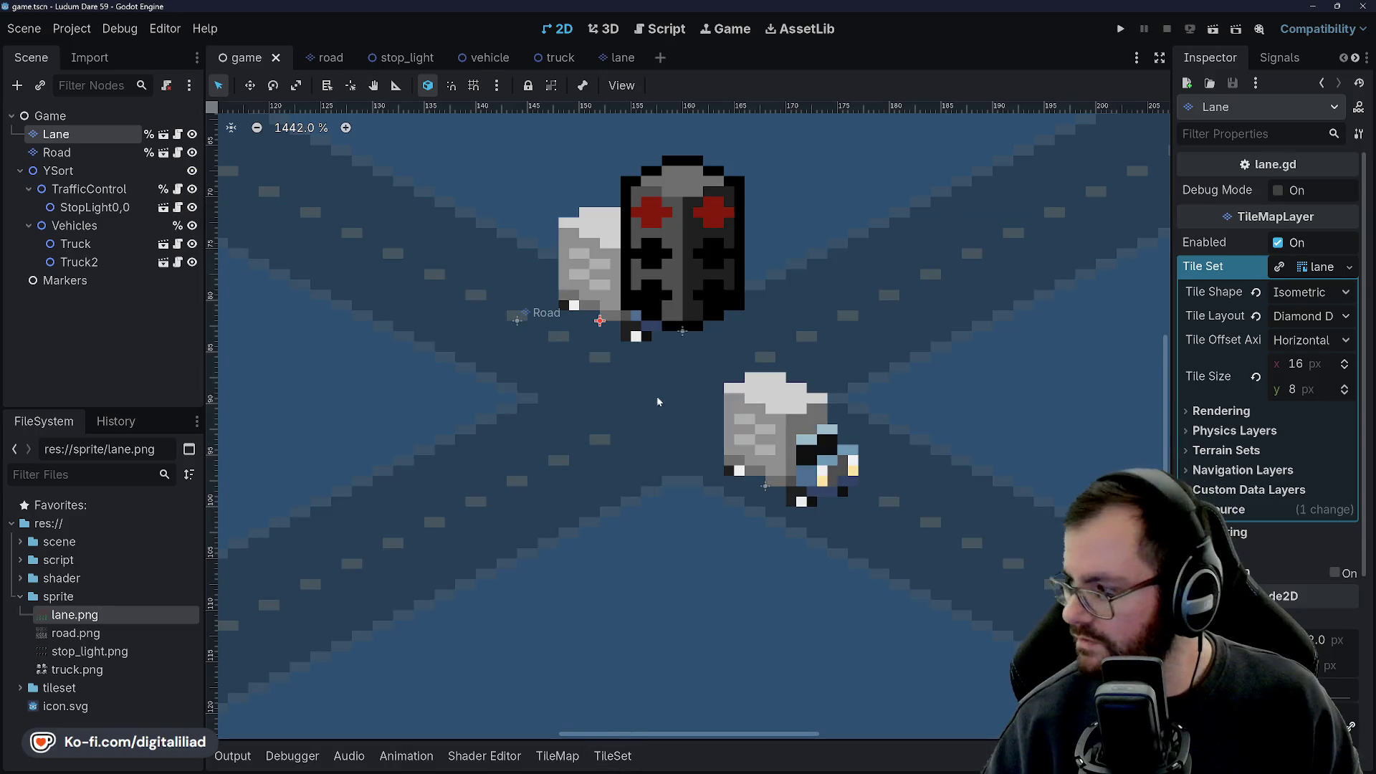
pyautogui.scroll(-4, 618, 387)
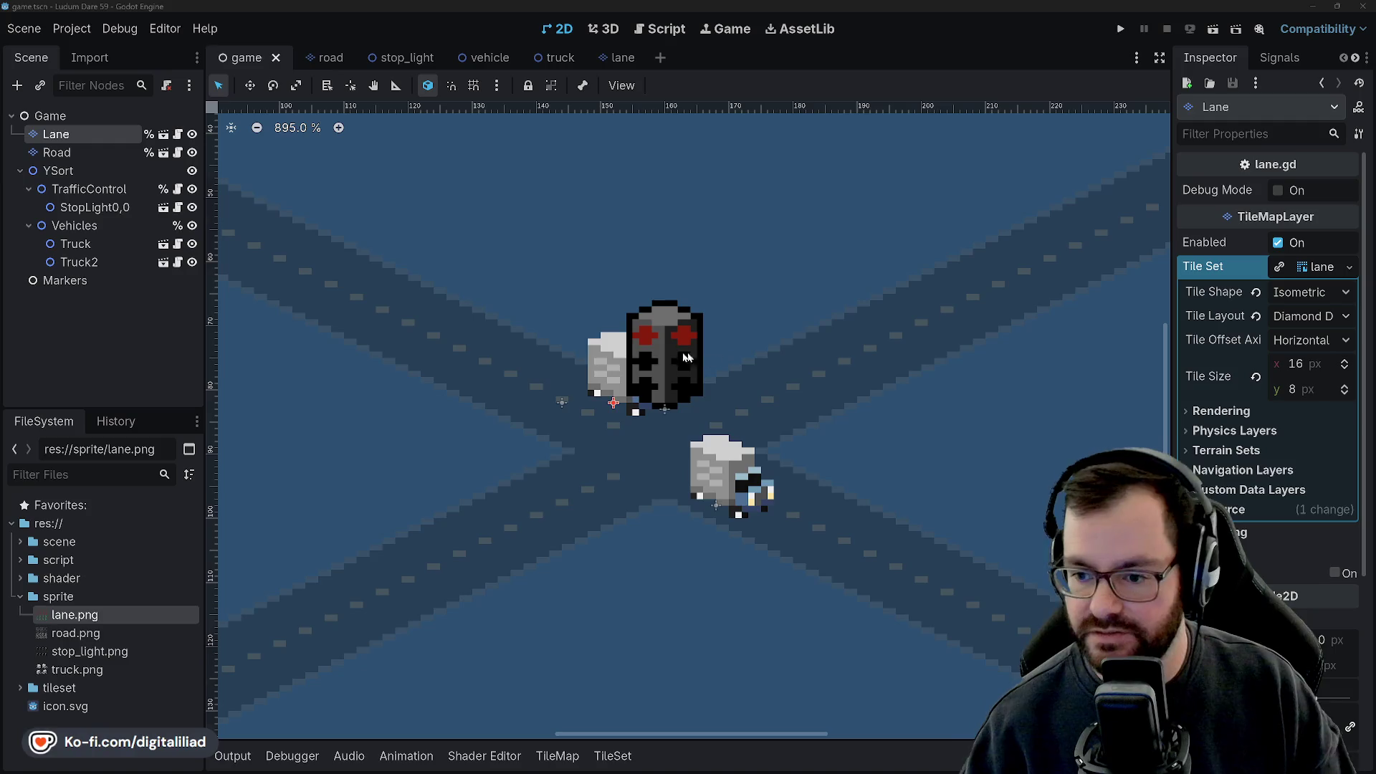
# Zoom around the crossroads scene, then switch to road.ase in Aseprite.
pyautogui.scroll(-2, 755, 493)
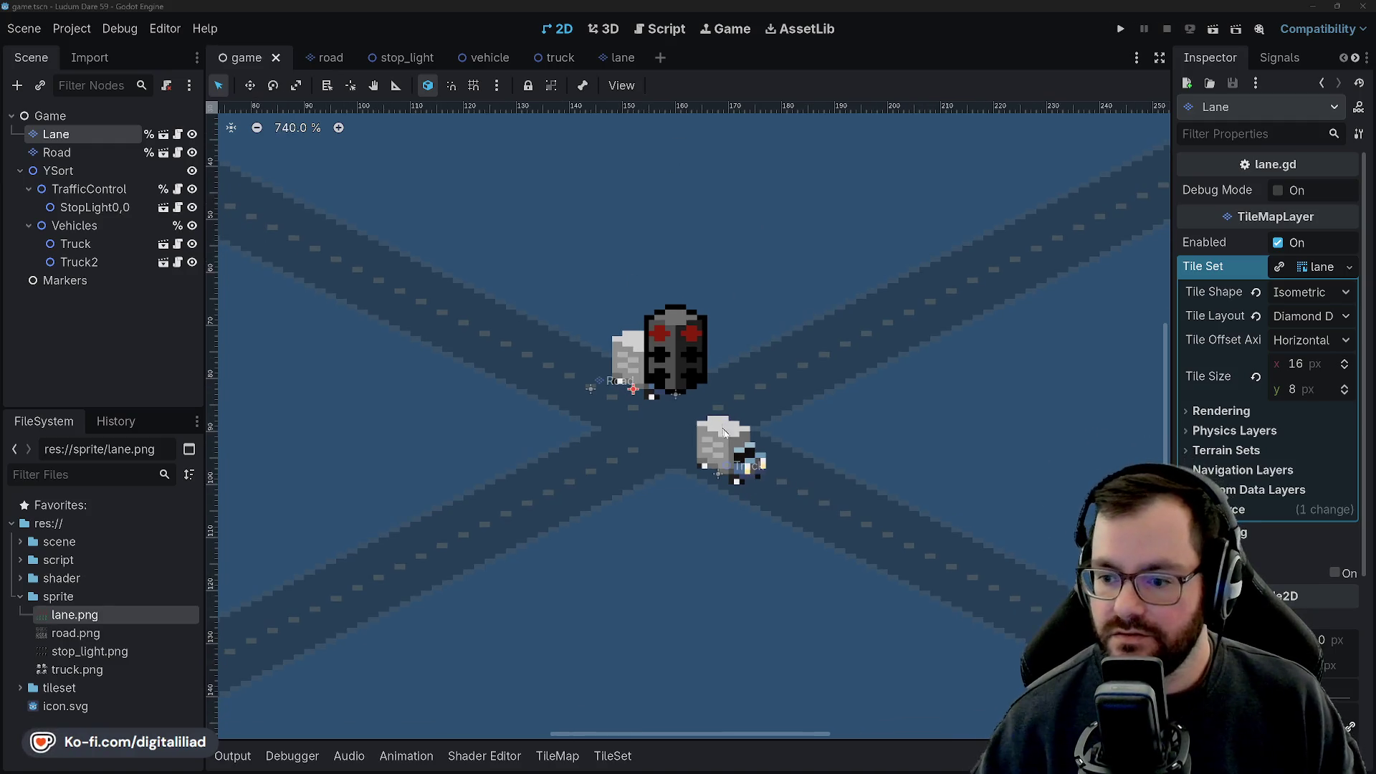
pyautogui.scroll(4, 755, 493)
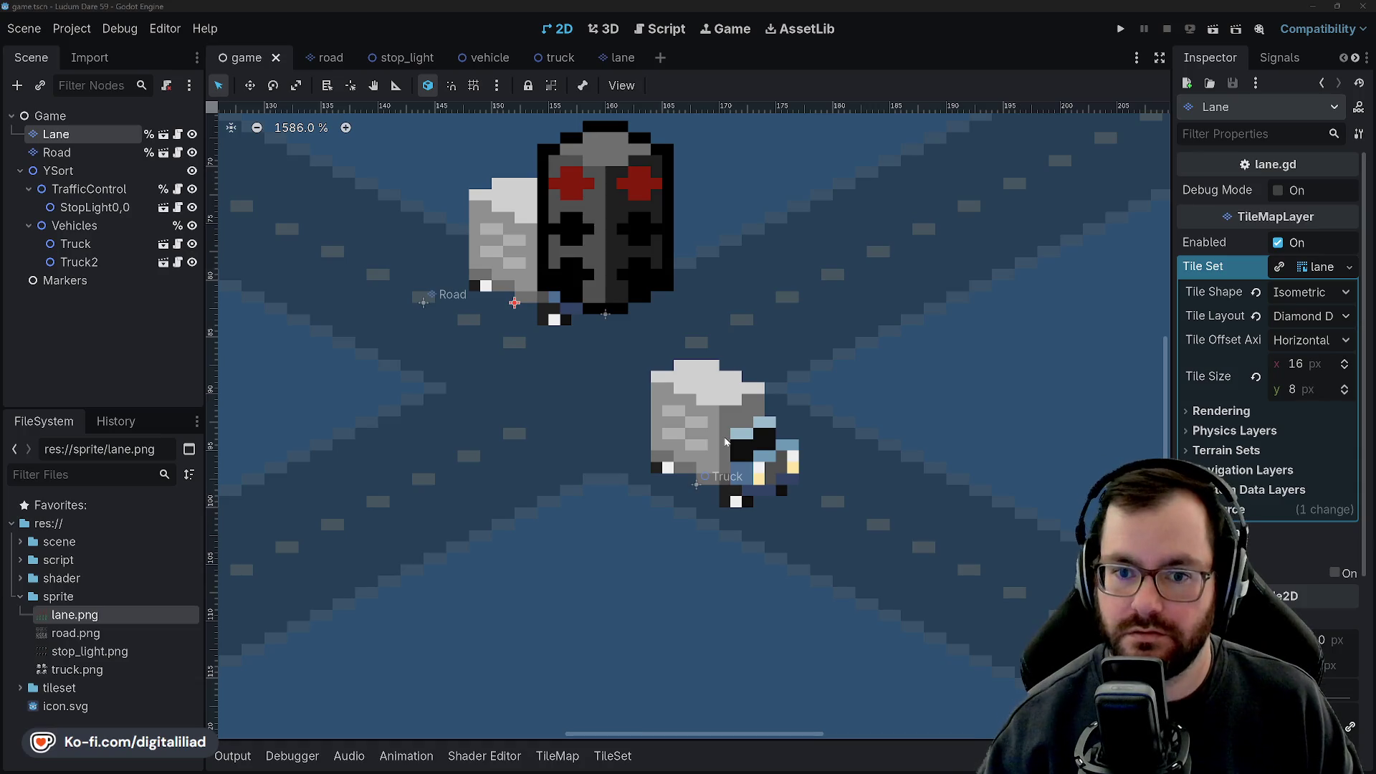
pyautogui.scroll(-3, 611, 470)
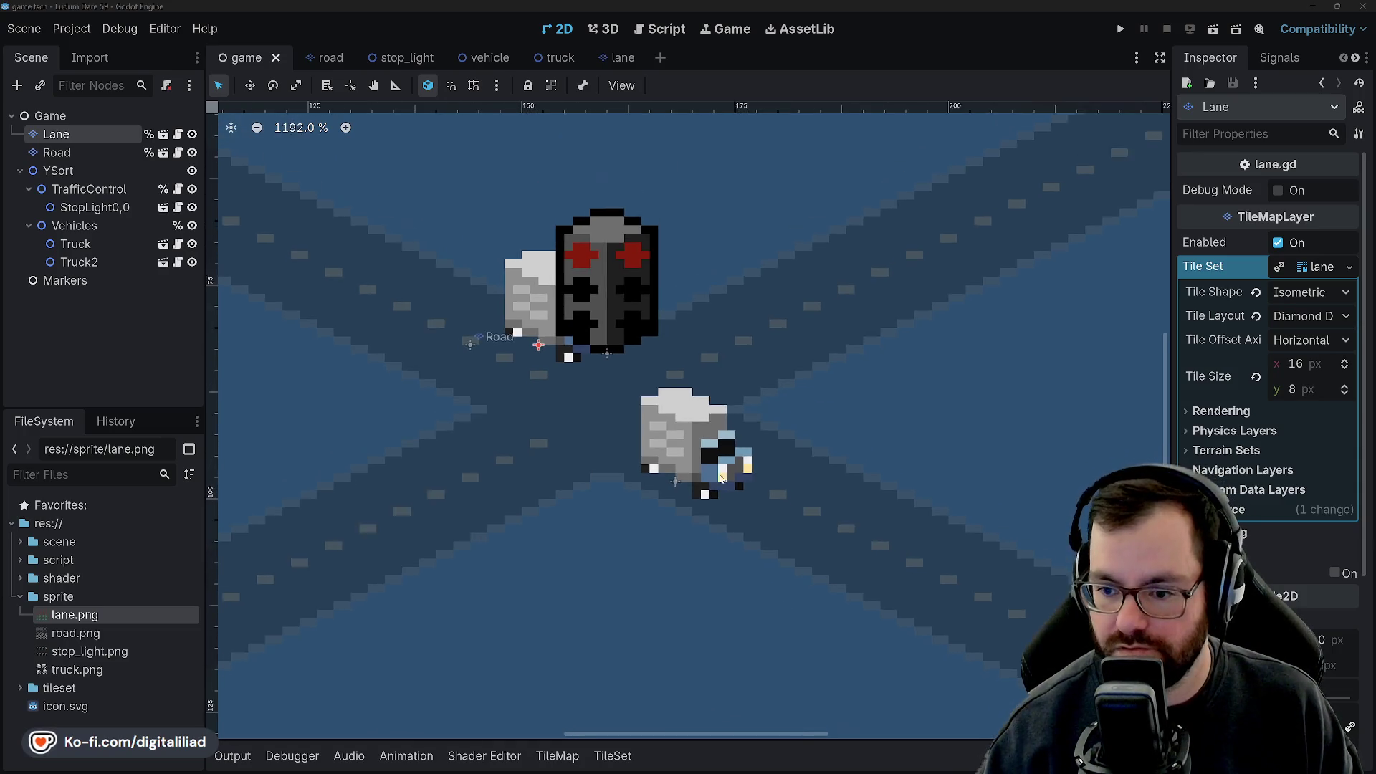
pyautogui.scroll(-4, 659, 467)
pyautogui.scroll(2, 659, 468)
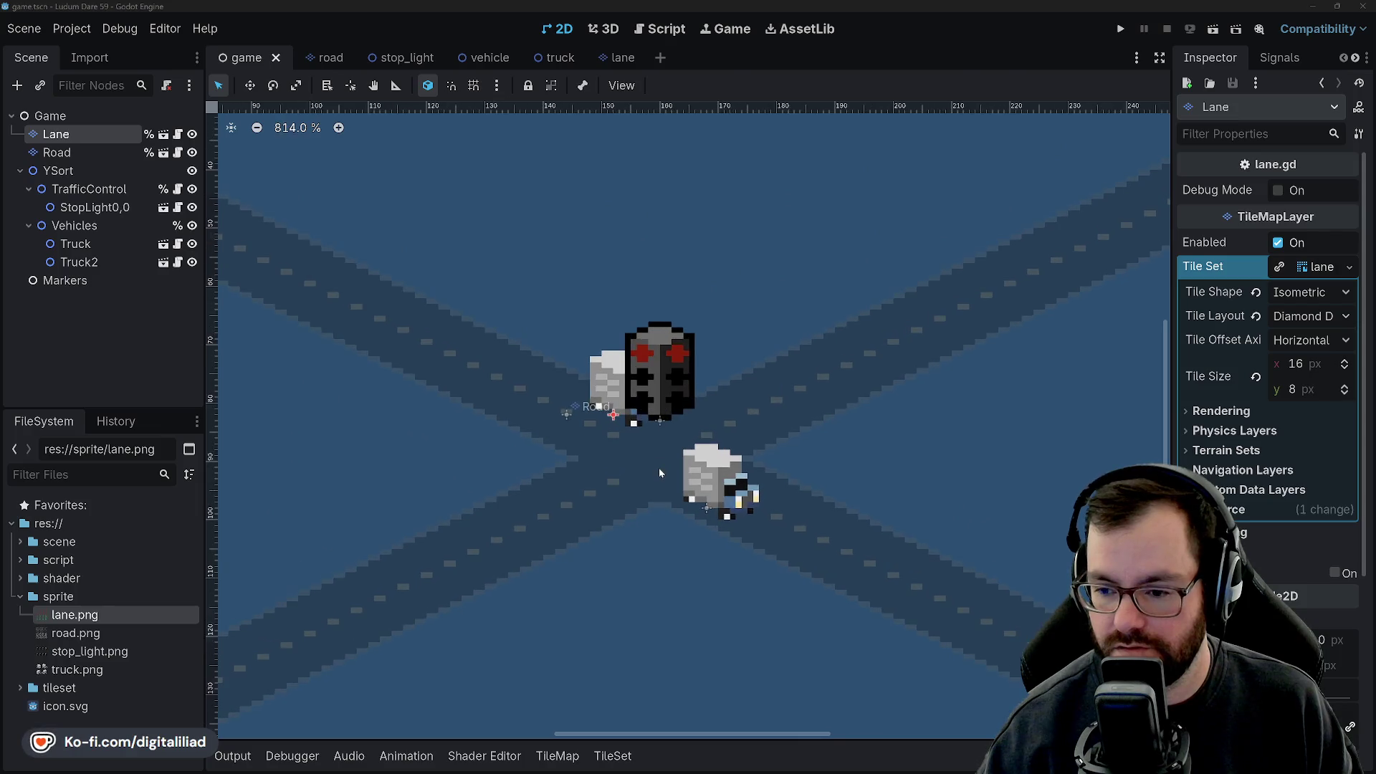
pyautogui.scroll(8, 659, 468)
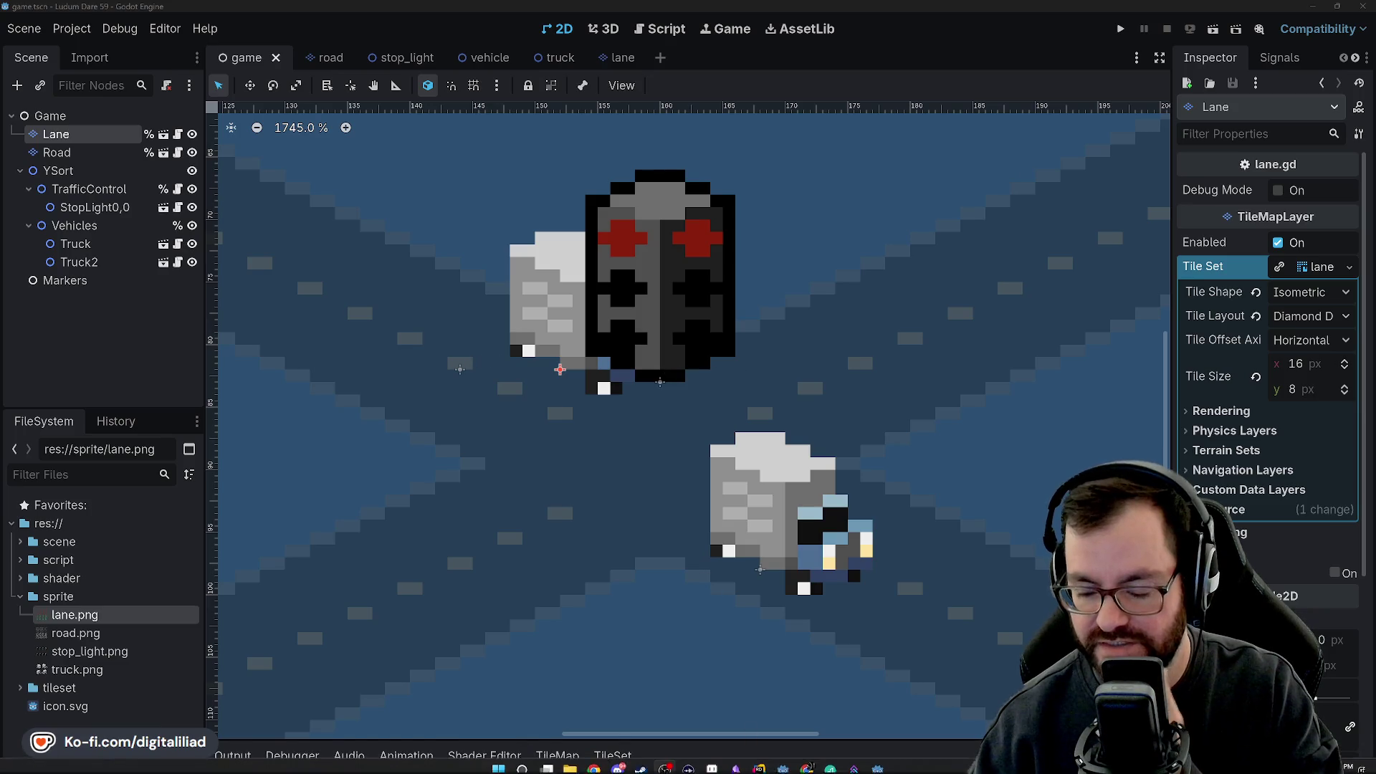
pyautogui.click(711, 769)
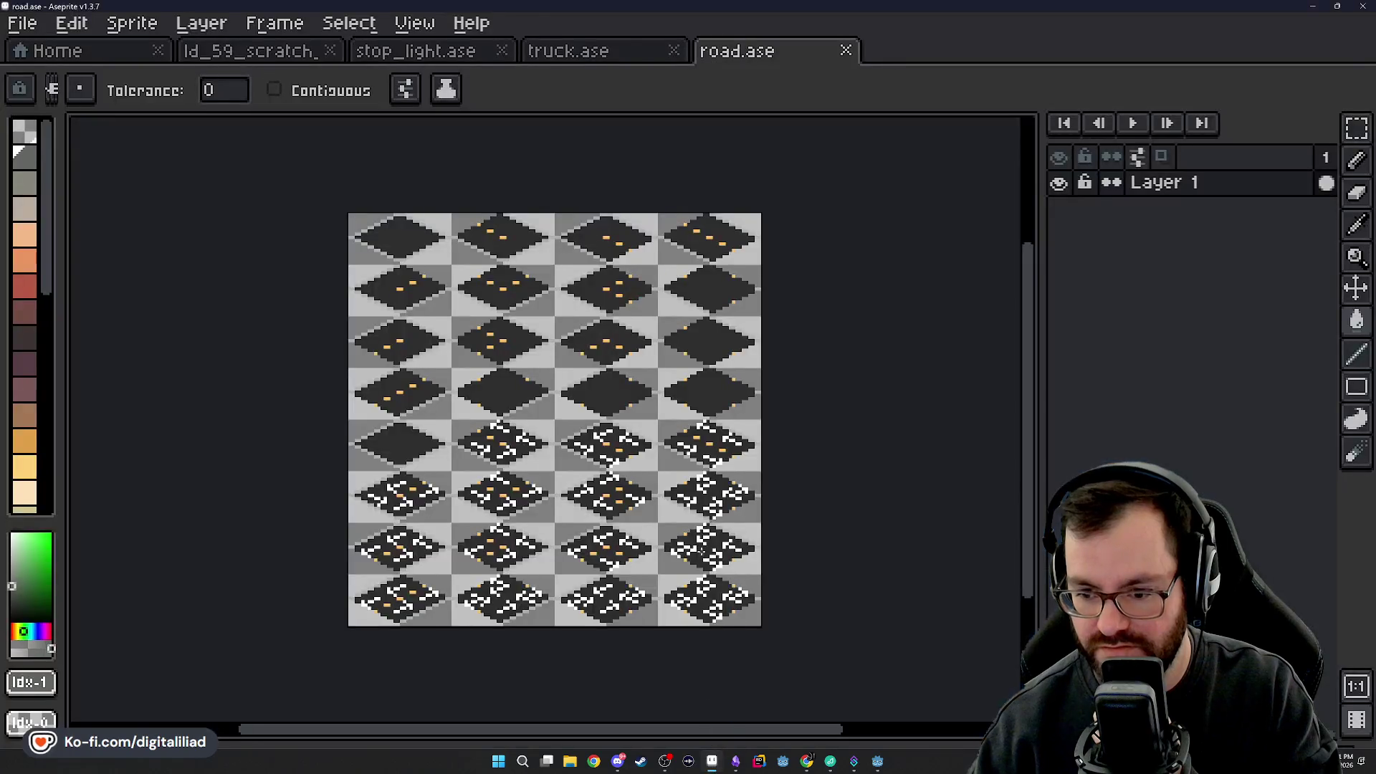
# Zoom and pan across the whole road.ase tile sheet, then go to the Home tab.
pyautogui.scroll(2, 576, 570)
pyautogui.scroll(2, 583, 538)
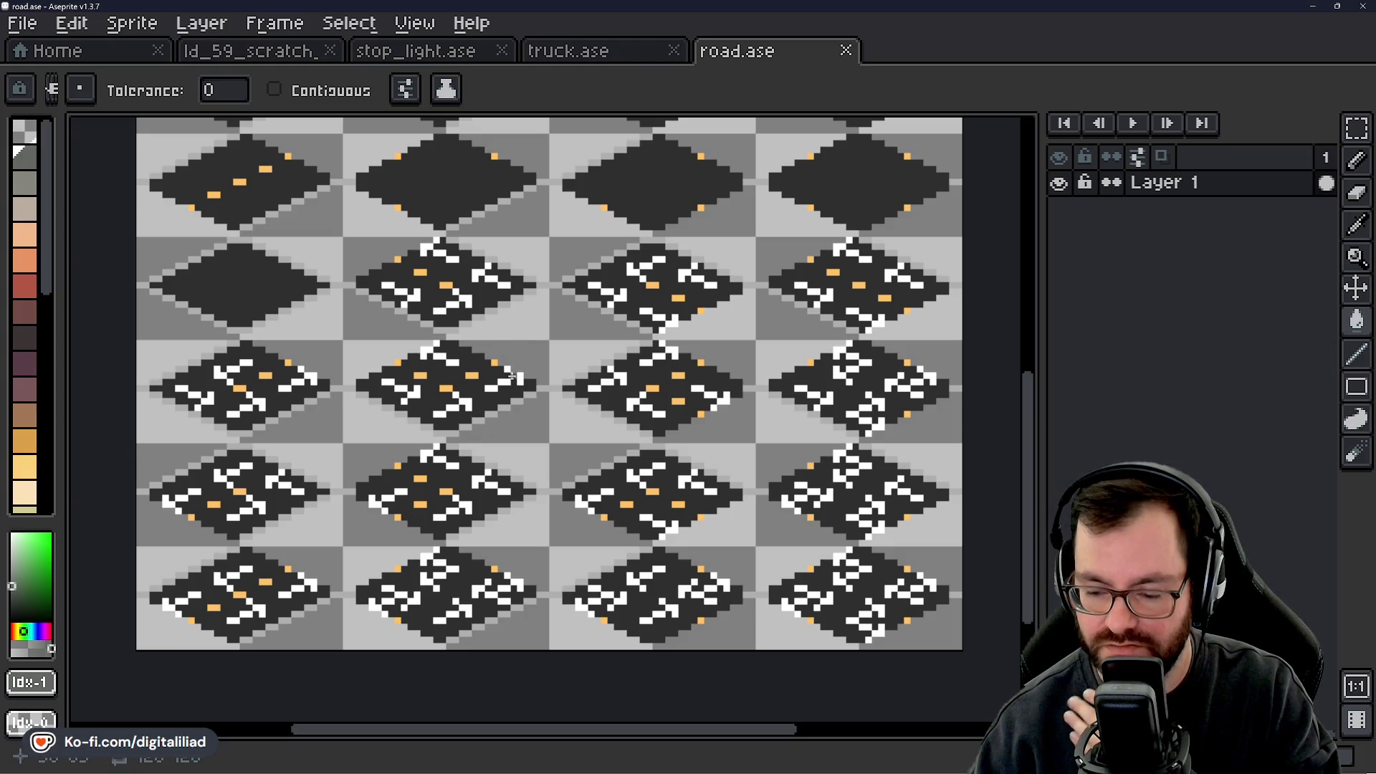
pyautogui.scroll(-3, 525, 364)
pyautogui.scroll(2, 573, 430)
pyautogui.scroll(1, 609, 487)
pyautogui.moveTo(623, 518); pyautogui.dragTo(605, 434)
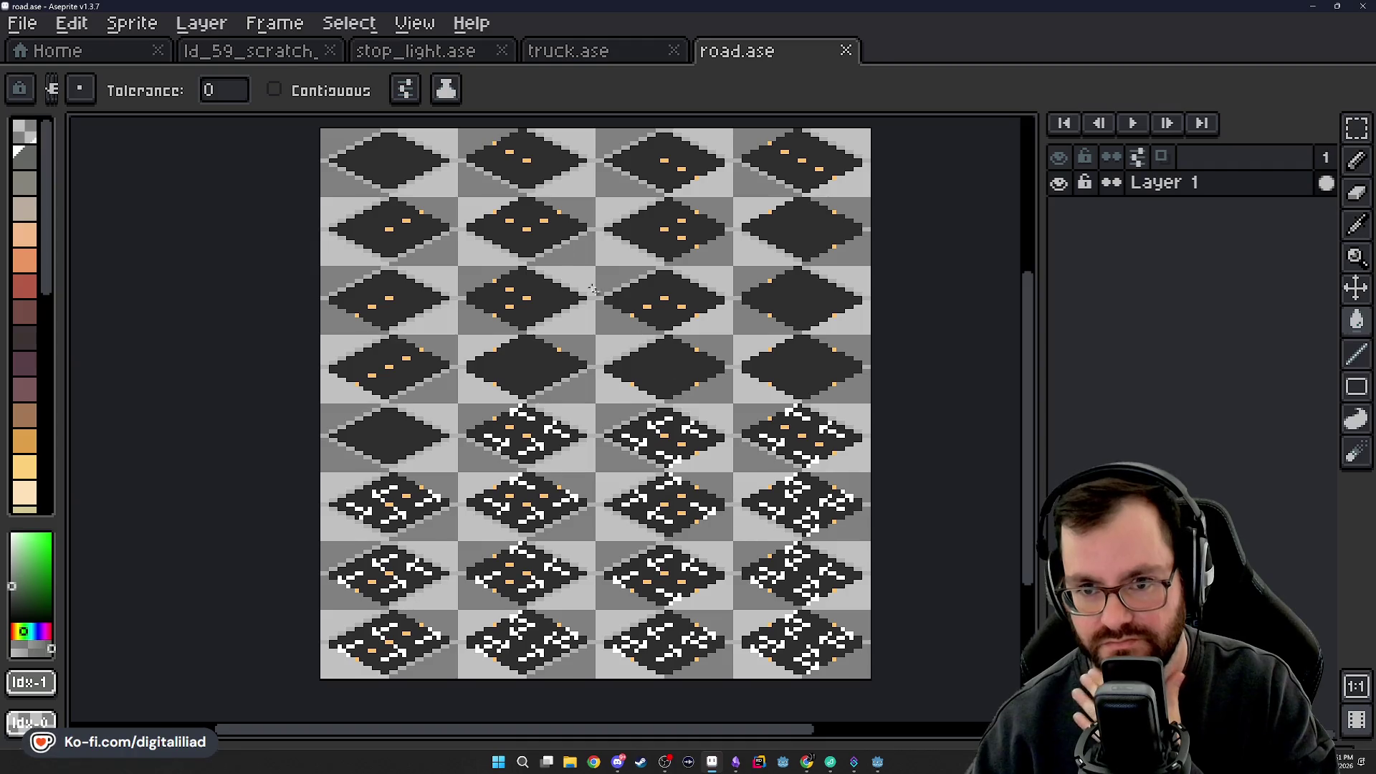
pyautogui.click(114, 50)
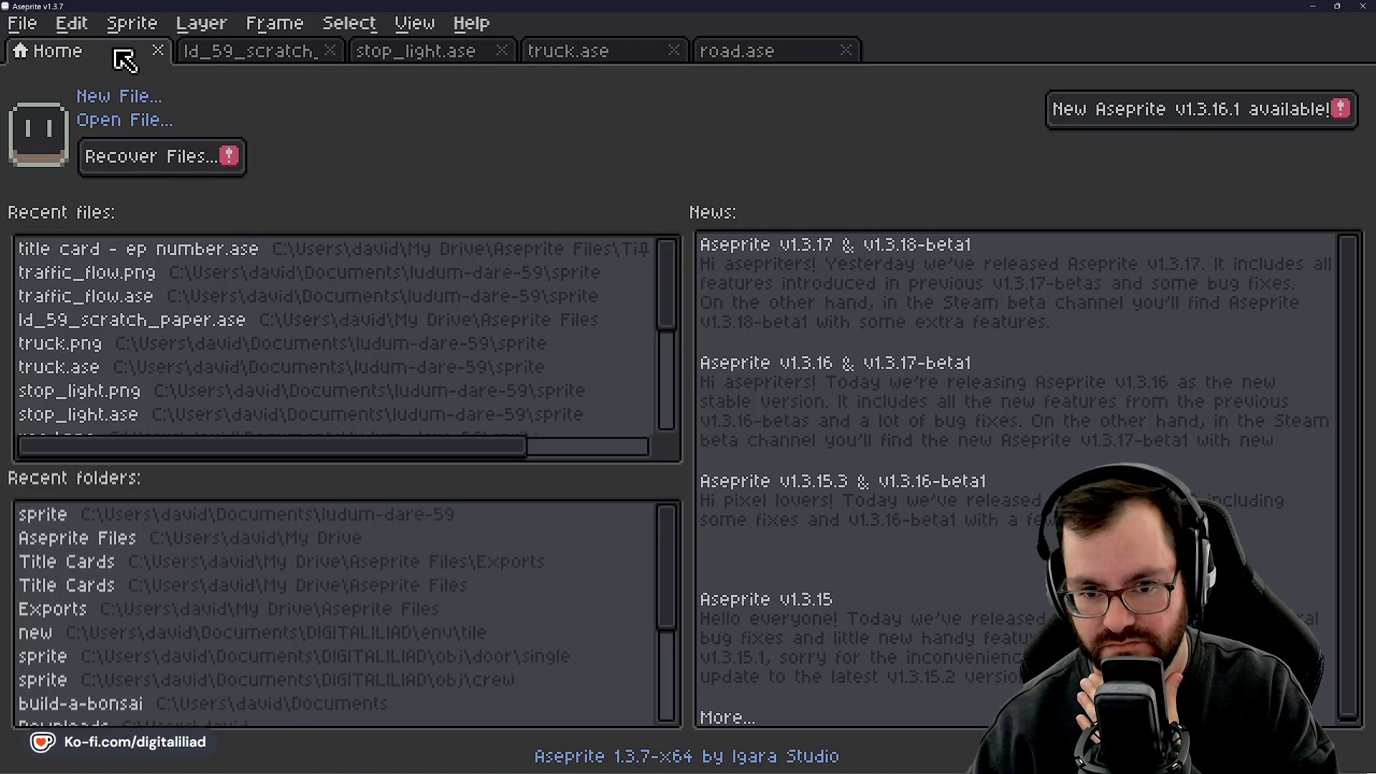
# Browse to ludum-dare-59's sprite folder and select traffic_flow, then cancel and return to Godot.
pyautogui.click(145, 131)
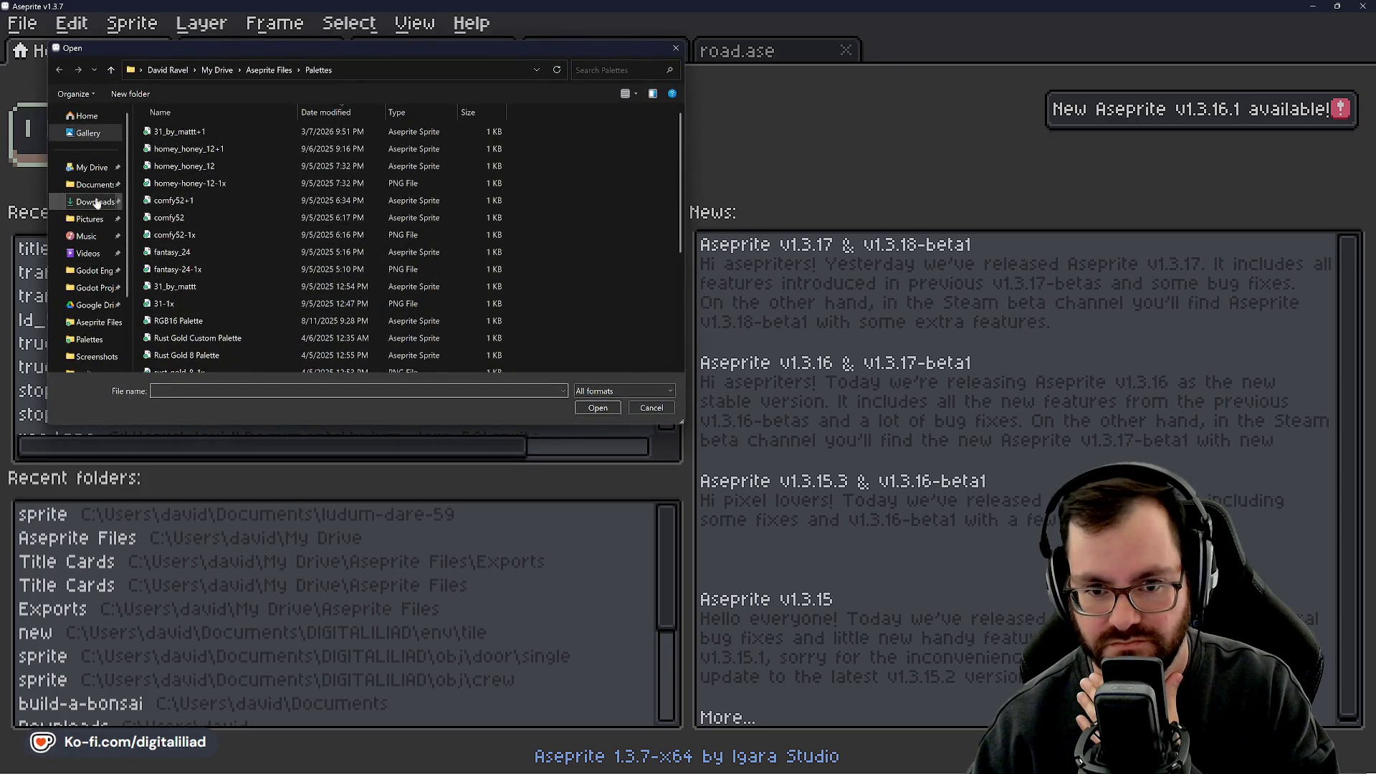
pyautogui.click(92, 185)
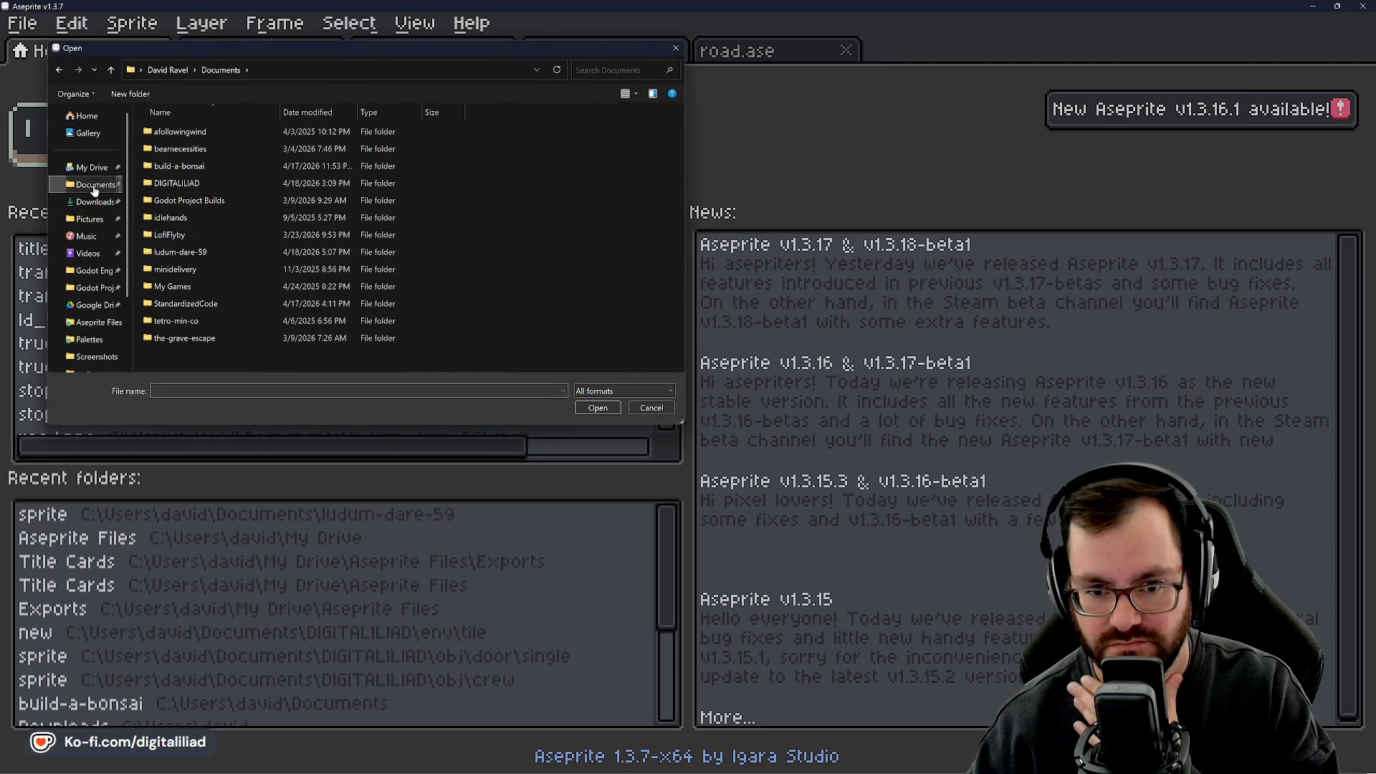
pyautogui.click(223, 251)
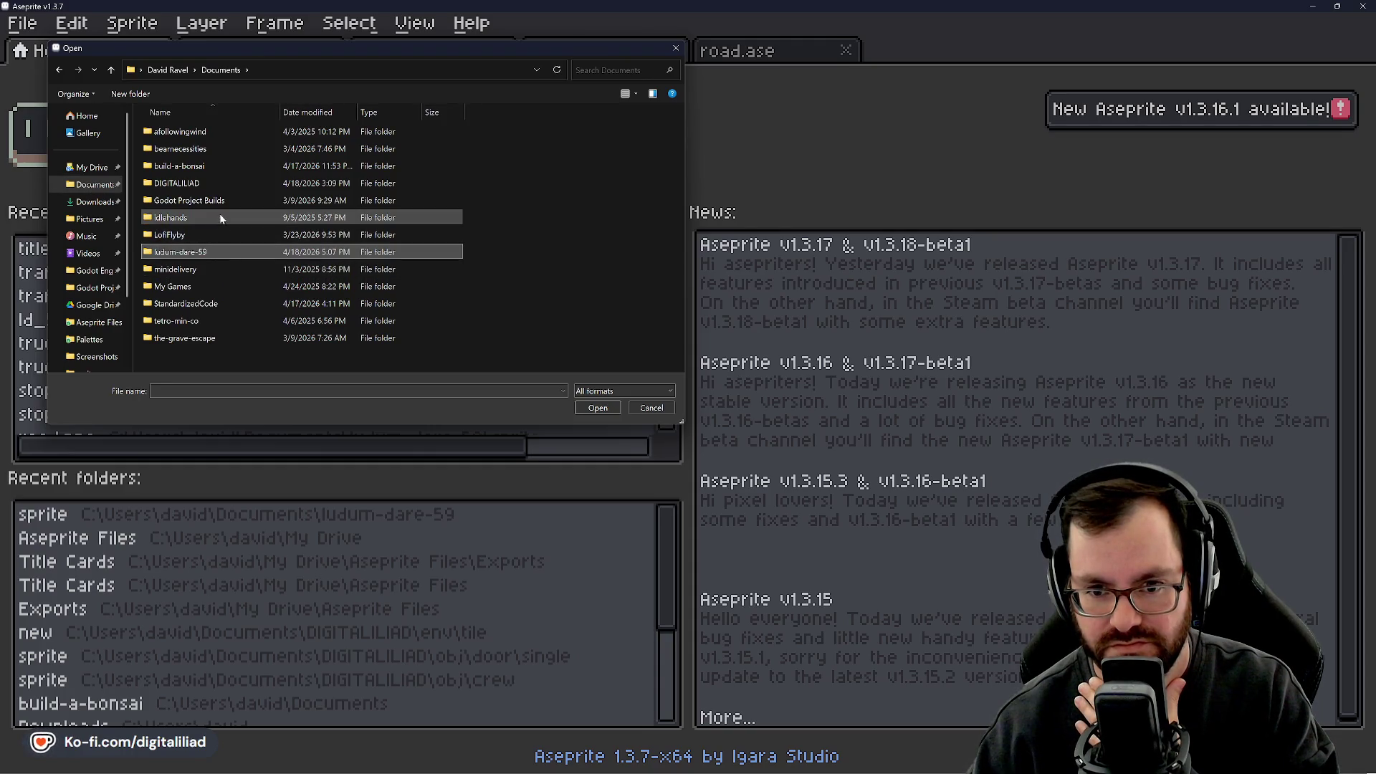
pyautogui.doubleClick(224, 253)
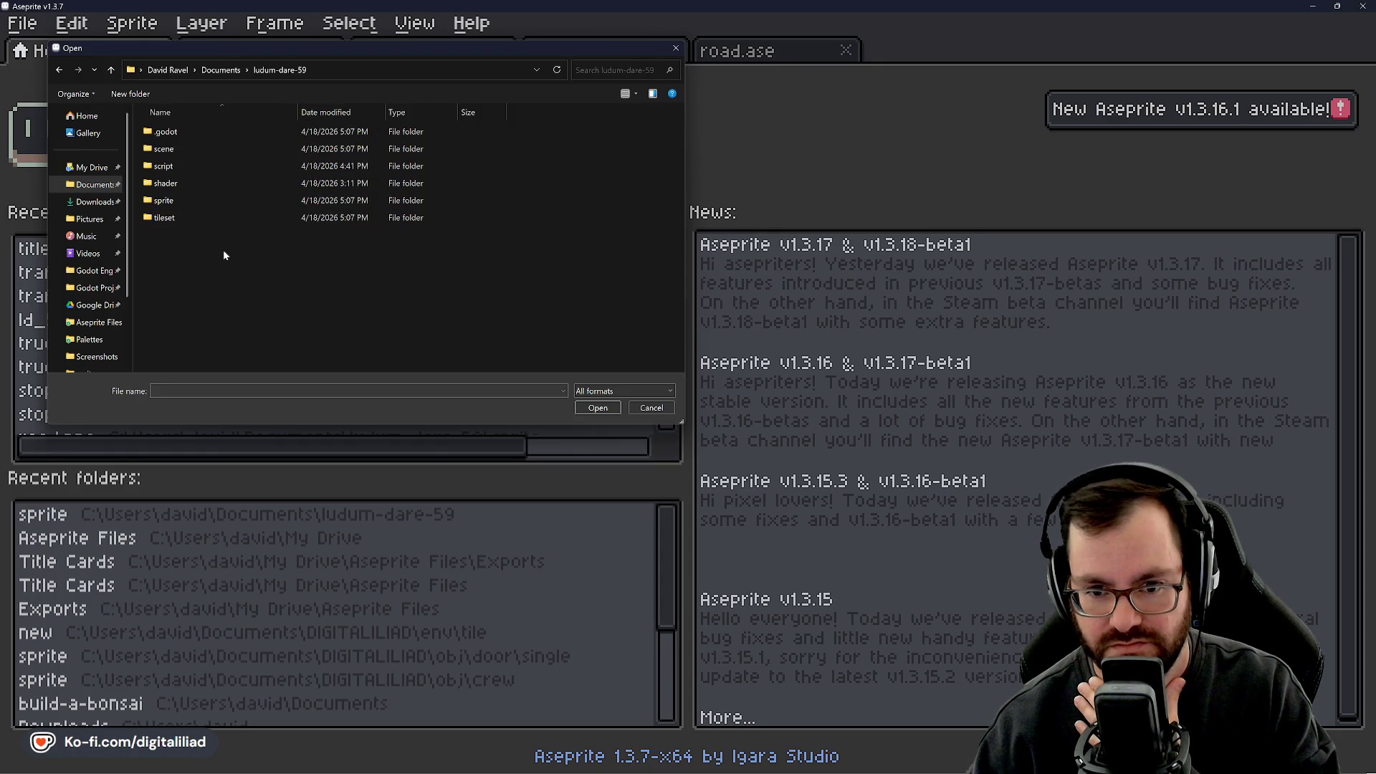
pyautogui.doubleClick(215, 200)
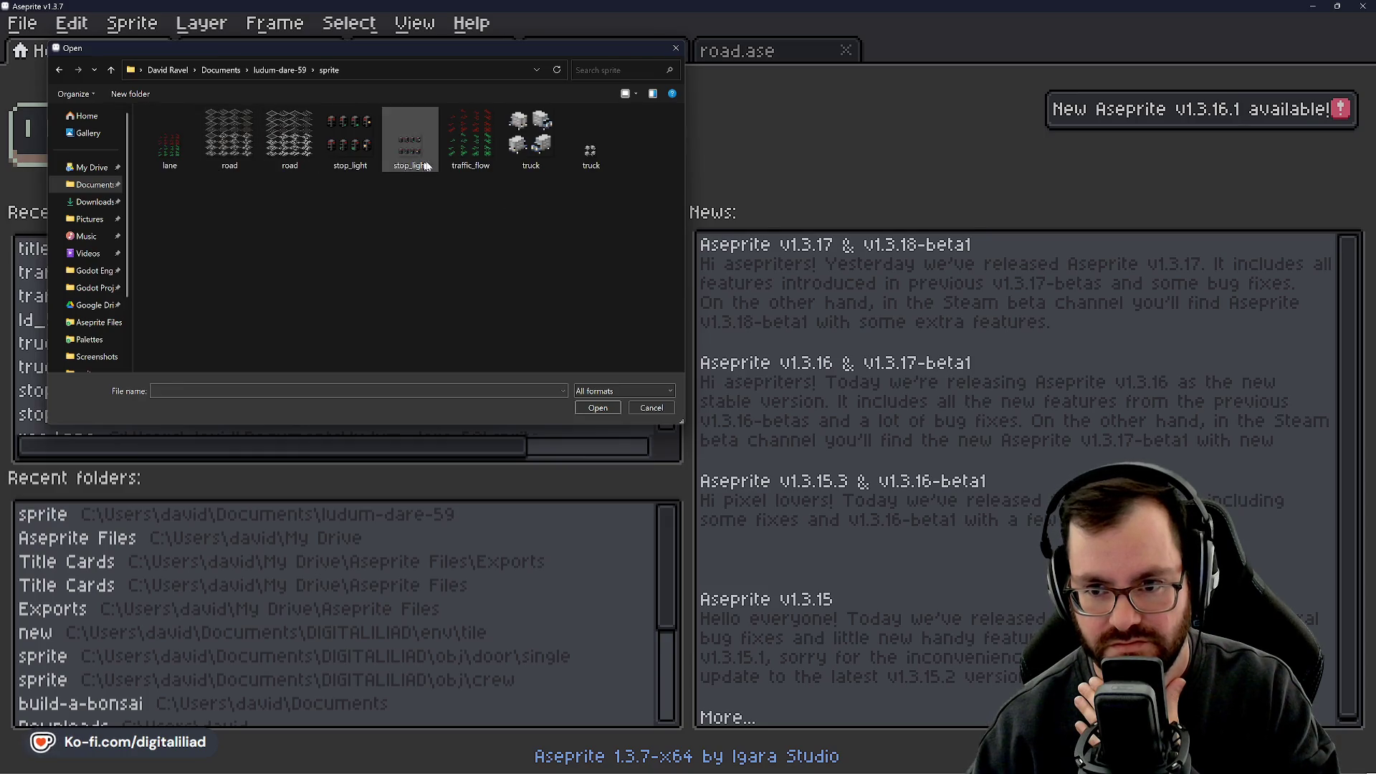
pyautogui.click(481, 156)
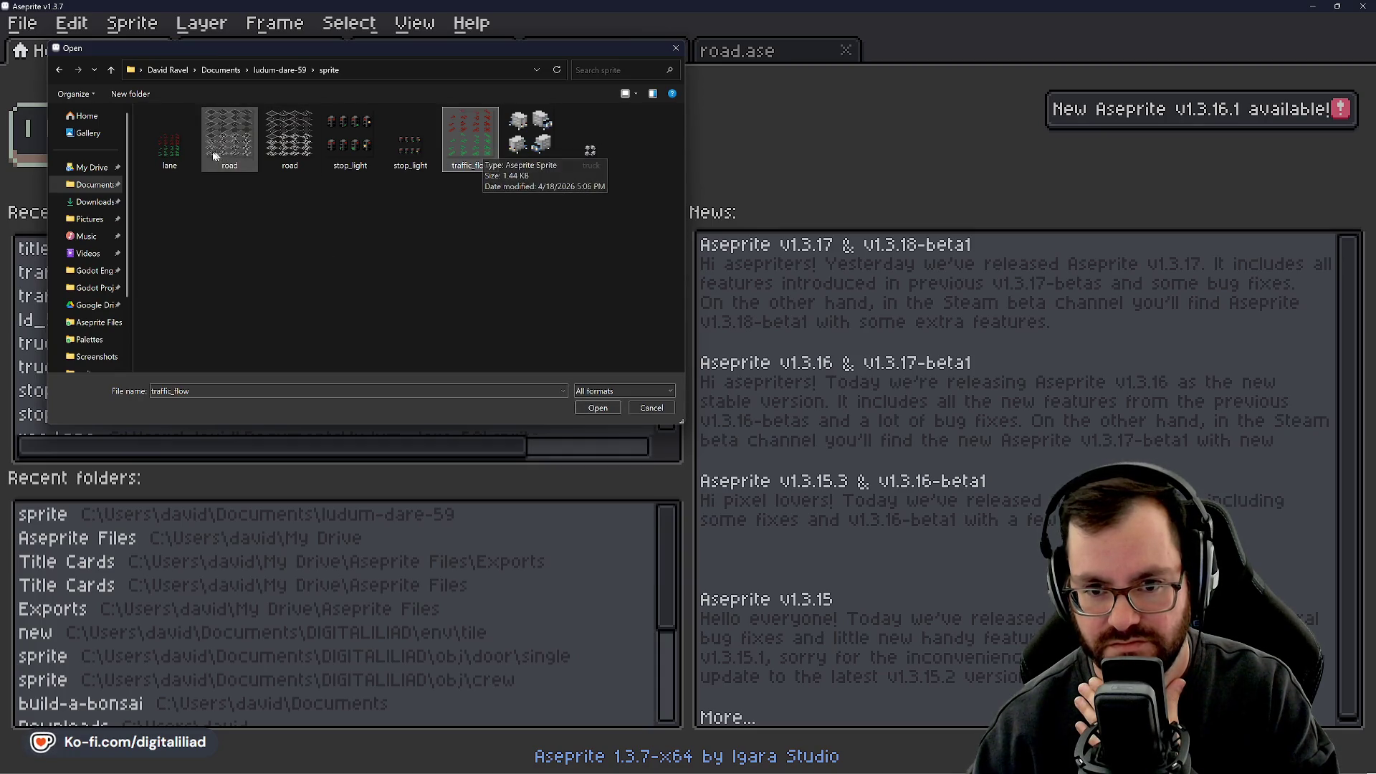
pyautogui.moveTo(185, 156)
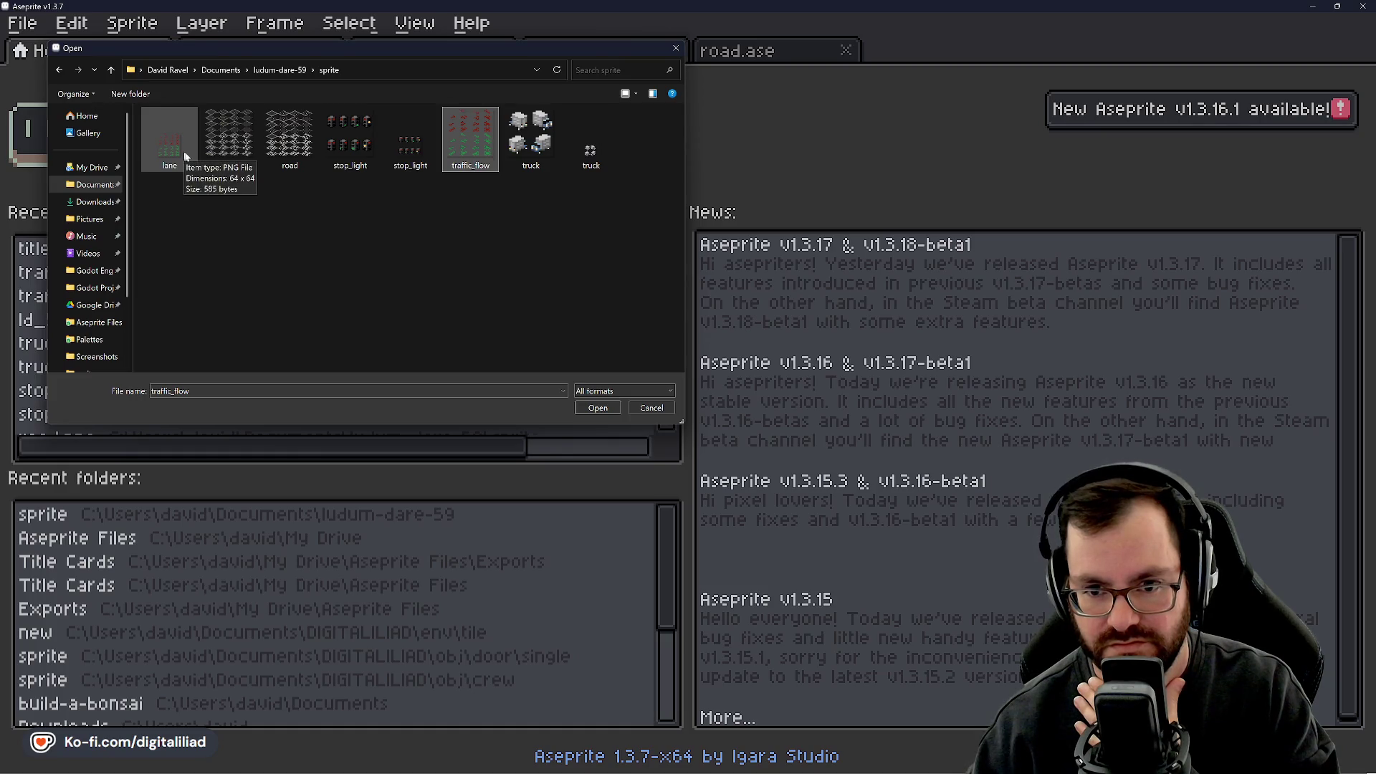
pyautogui.click(652, 408)
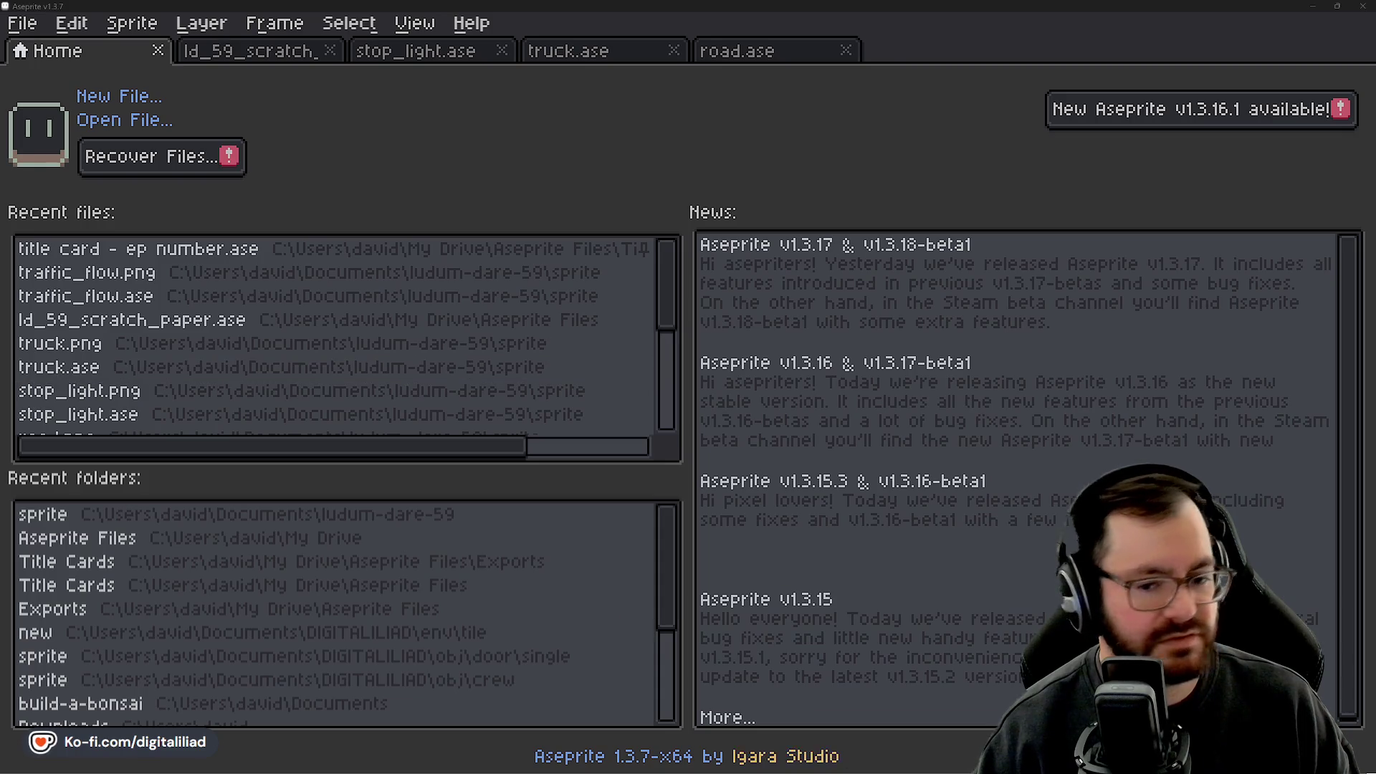
pyautogui.moveTo(736, 771)
pyautogui.click(854, 762)
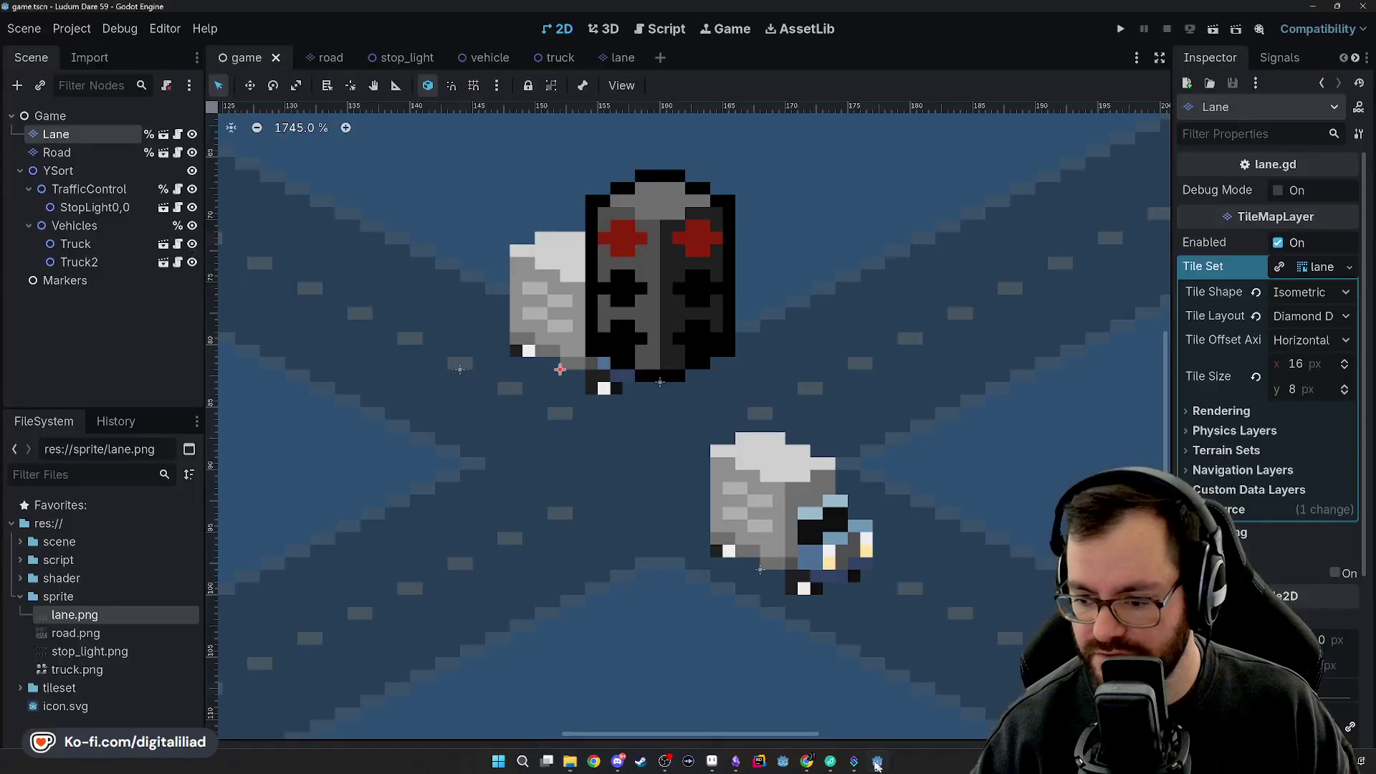
# Rename lane.png back to traffic_flow.png and open the TileSet bottom panel.
pyautogui.rightClick(81, 615)
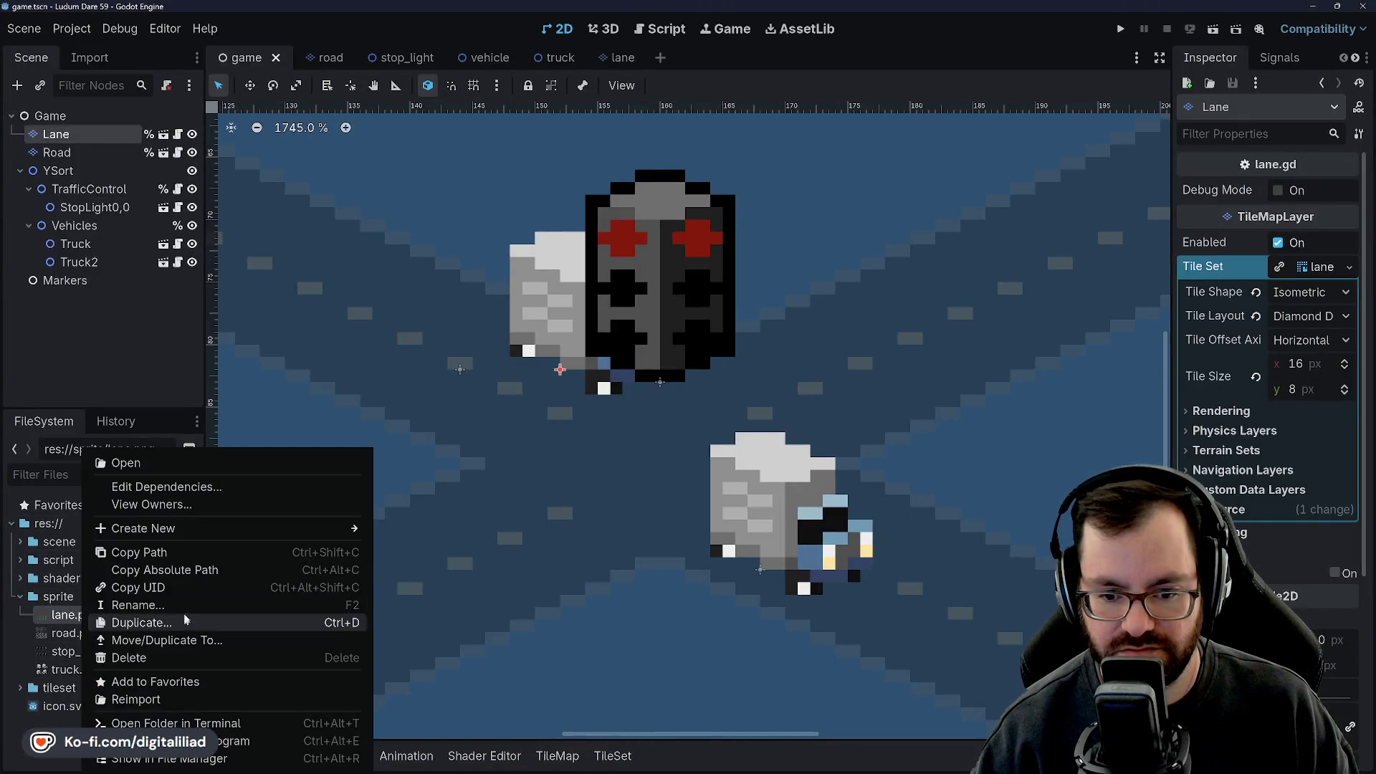
pyautogui.click(137, 605)
pyautogui.write('traffi')
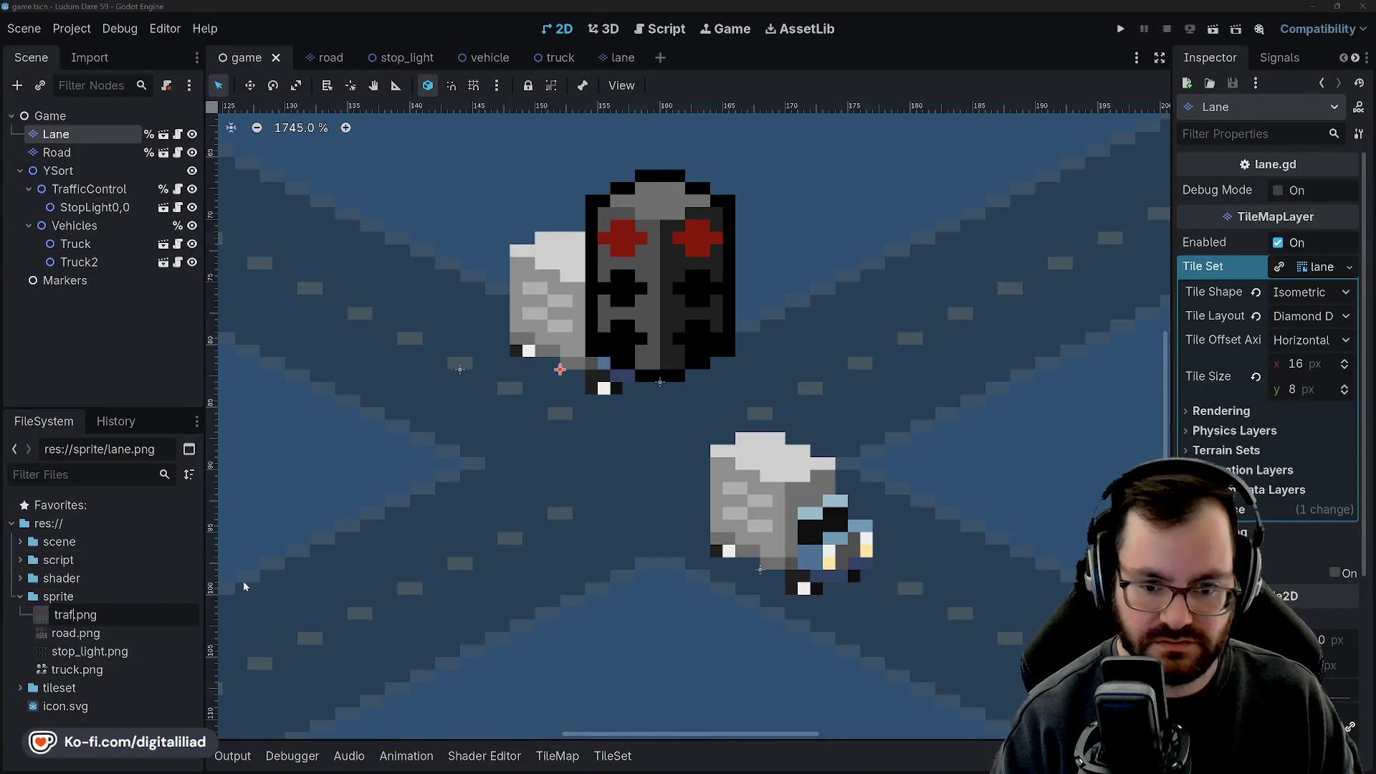
pyautogui.write('c_flow')
pyautogui.press('Return')
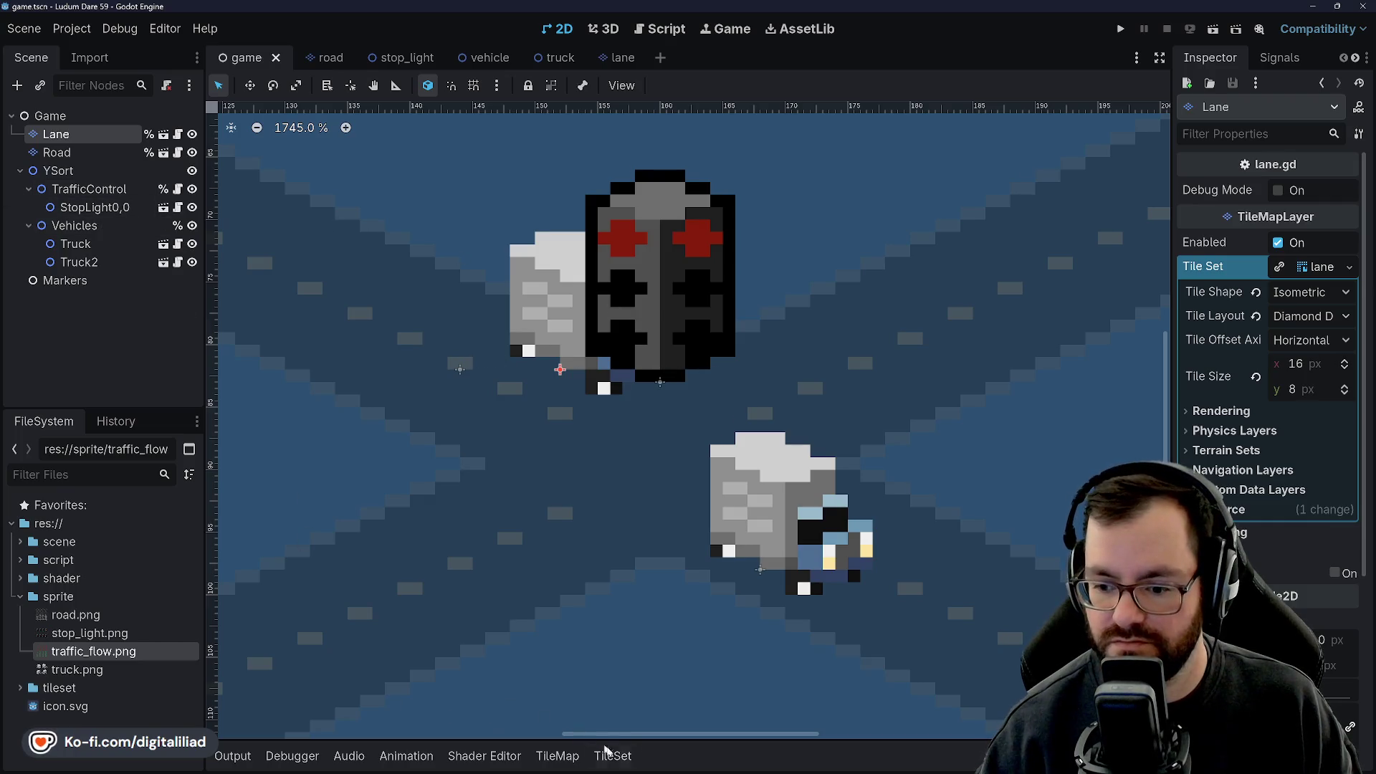
pyautogui.click(613, 755)
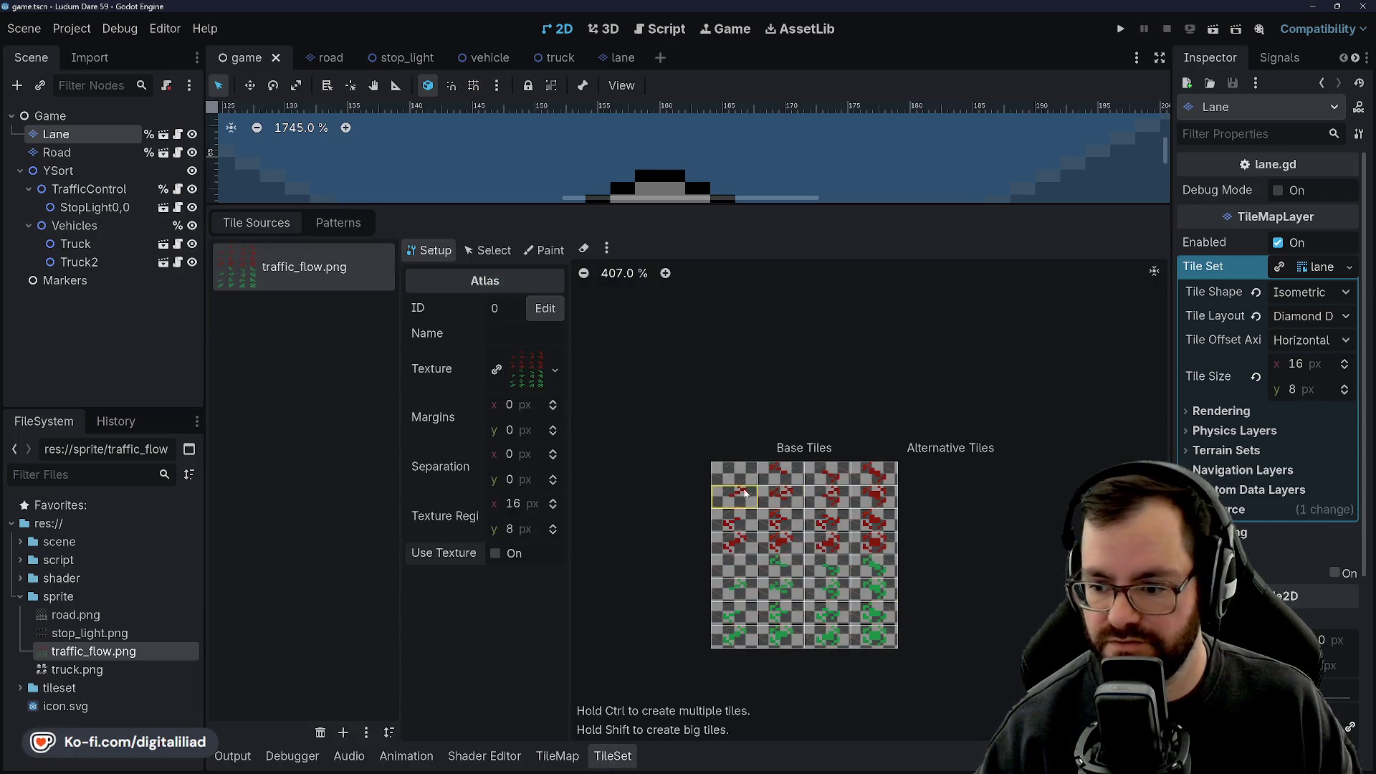
pyautogui.scroll(1, 831, 602)
pyautogui.scroll(1, 882, 507)
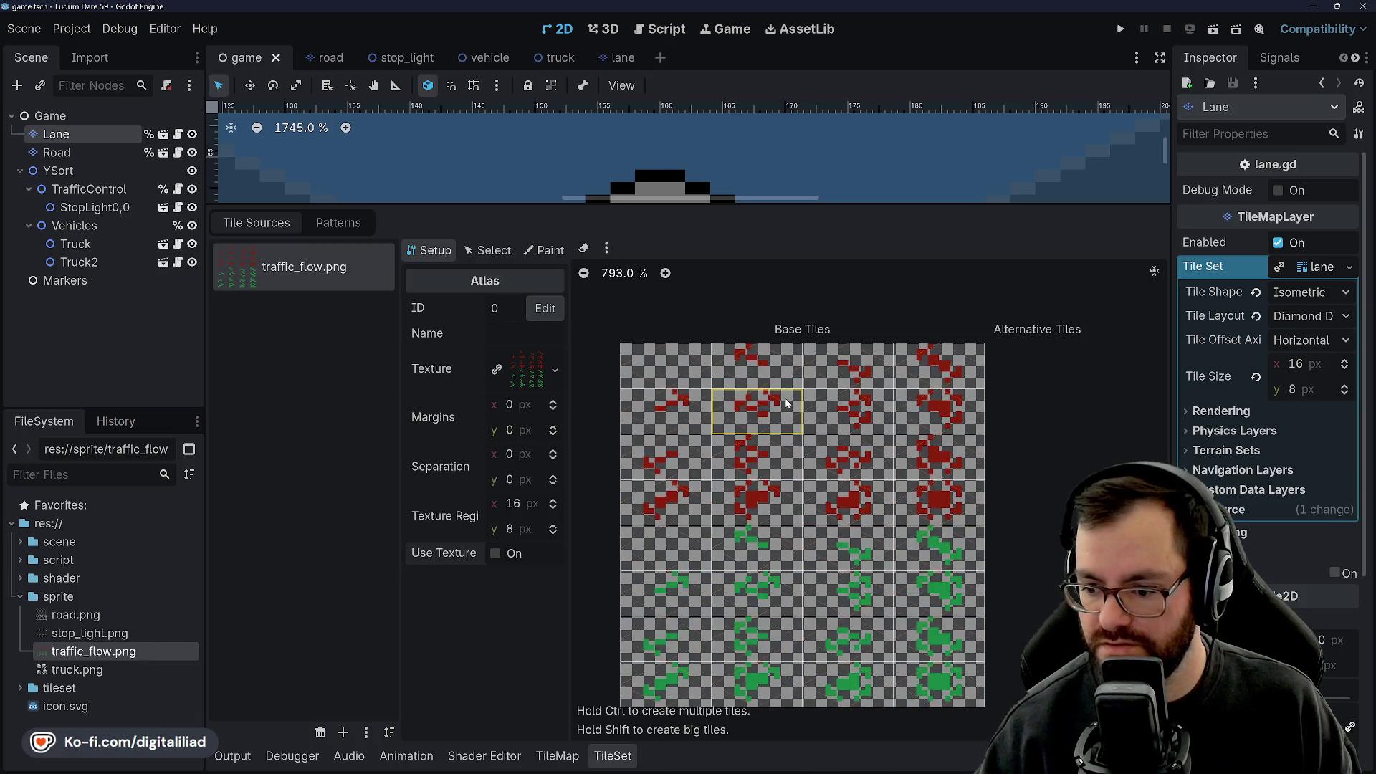
pyautogui.scroll(-1, 769, 570)
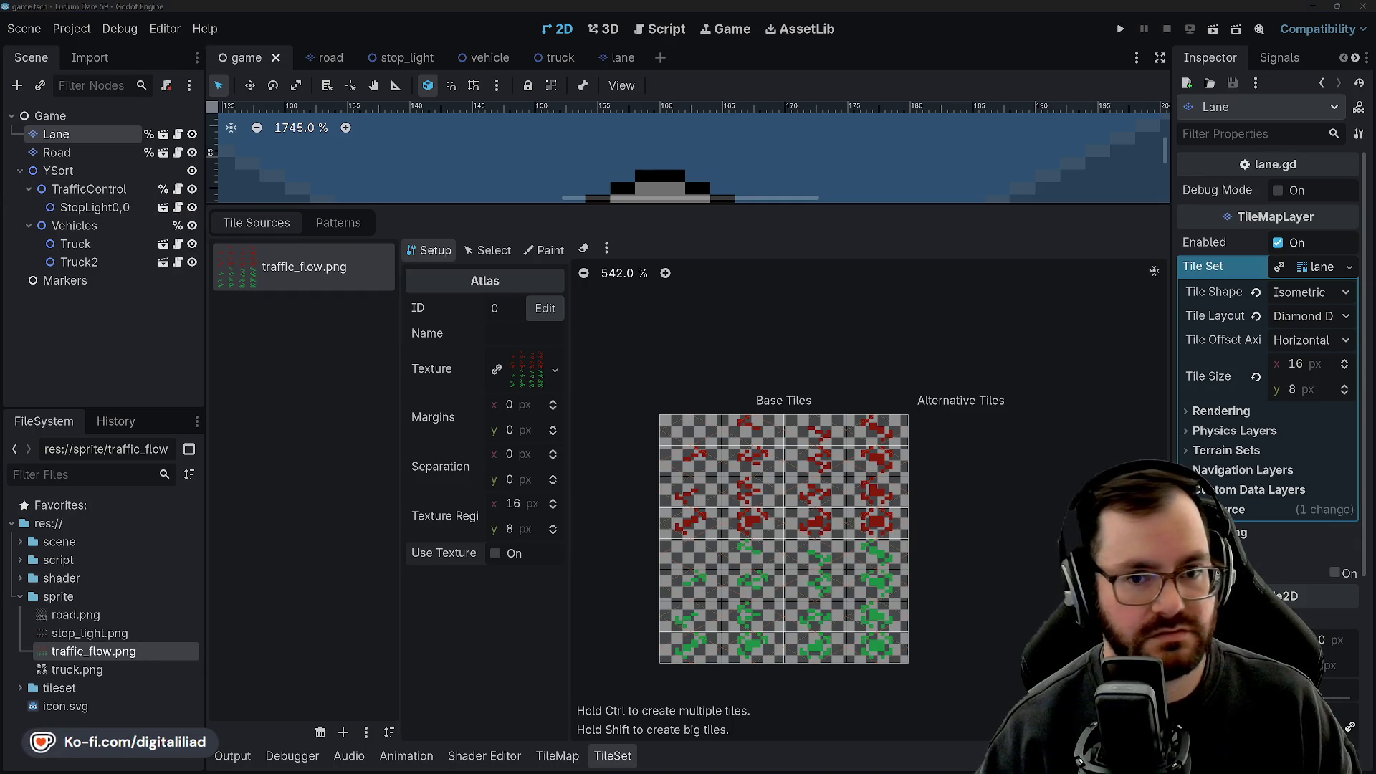
# Close the Lane TileSet editor and zoom out to show the whole crossroads.
pyautogui.click(564, 156)
pyautogui.scroll(-5, 613, 397)
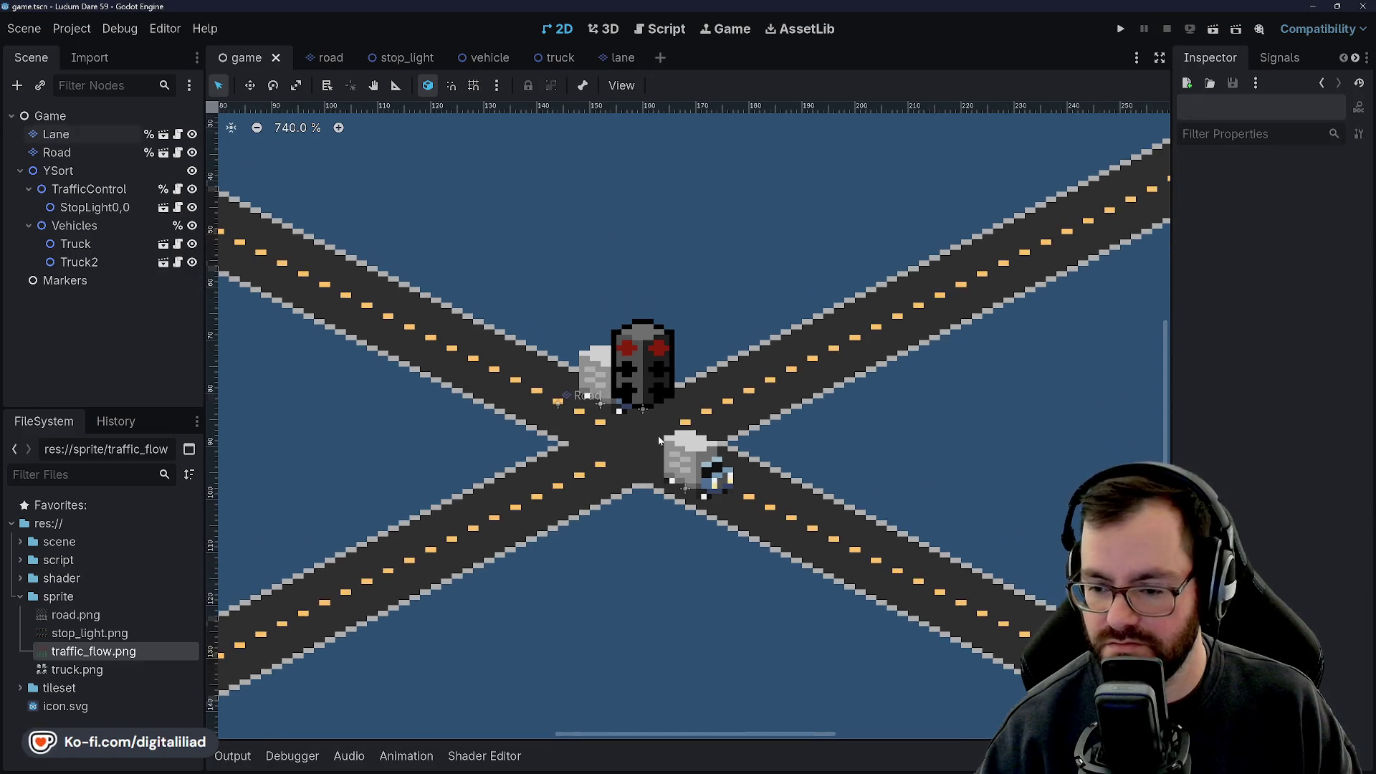
pyautogui.scroll(-1, 657, 433)
# Inspect the Road, YSort, Lane and Game nodes, ending with TrafficControl selected.
pyautogui.click(111, 153)
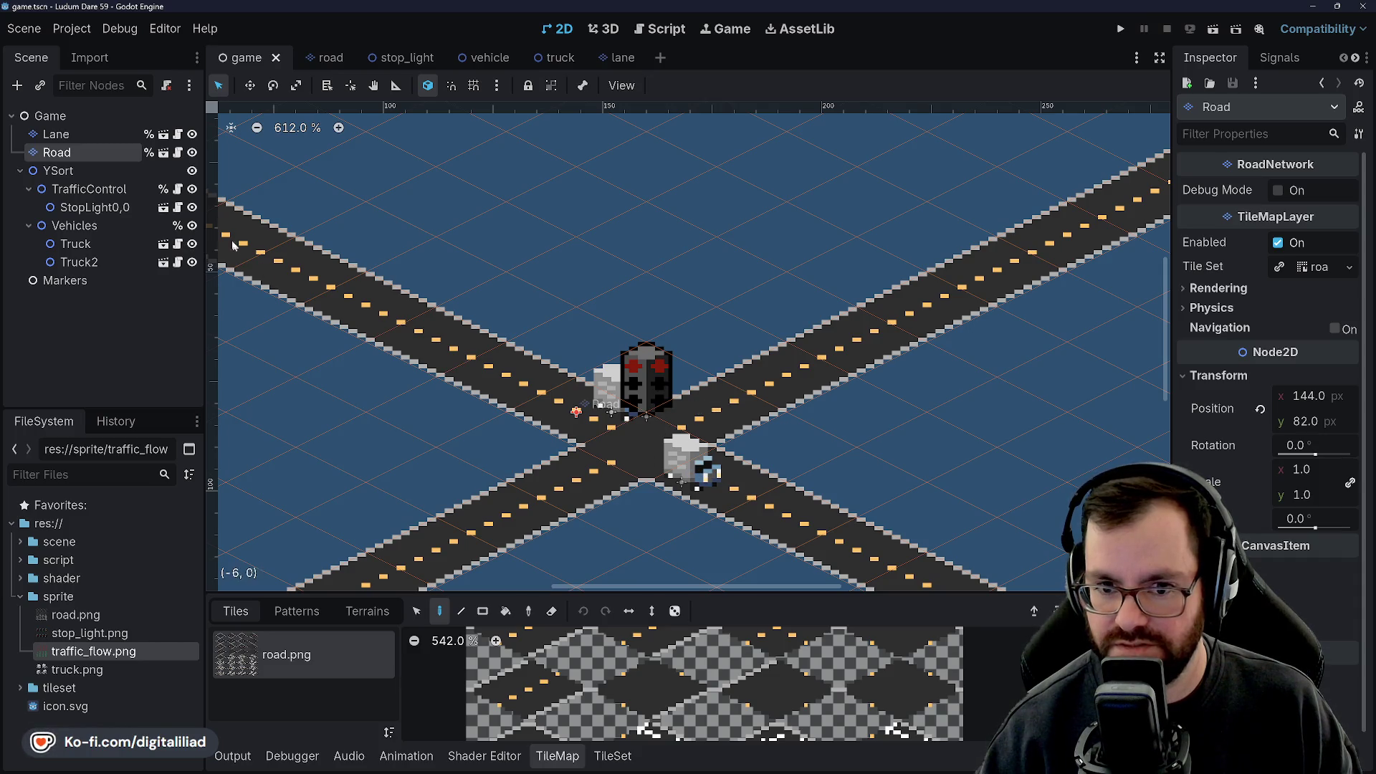
pyautogui.click(113, 174)
pyautogui.click(107, 140)
pyautogui.click(103, 158)
pyautogui.click(104, 136)
pyautogui.click(103, 170)
pyautogui.press('Down')
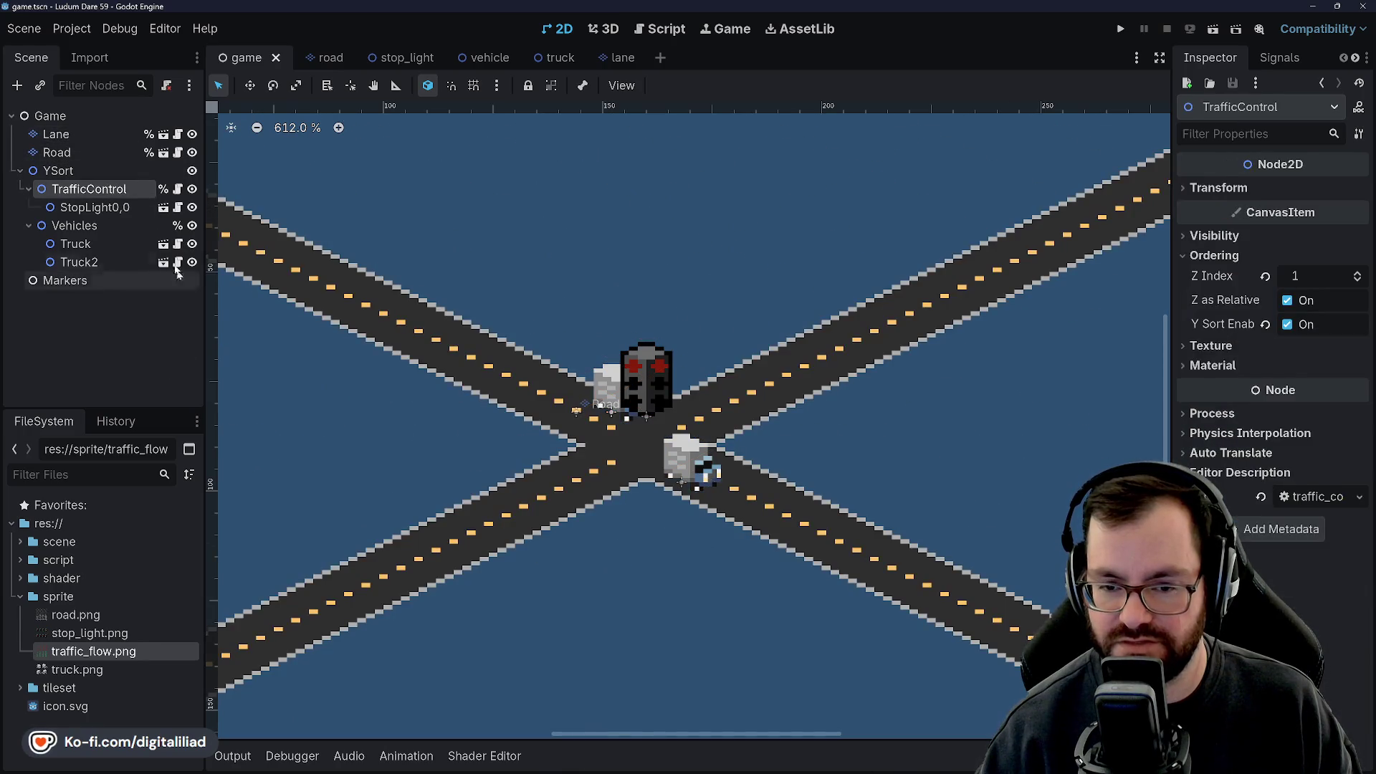
pyautogui.click(118, 116)
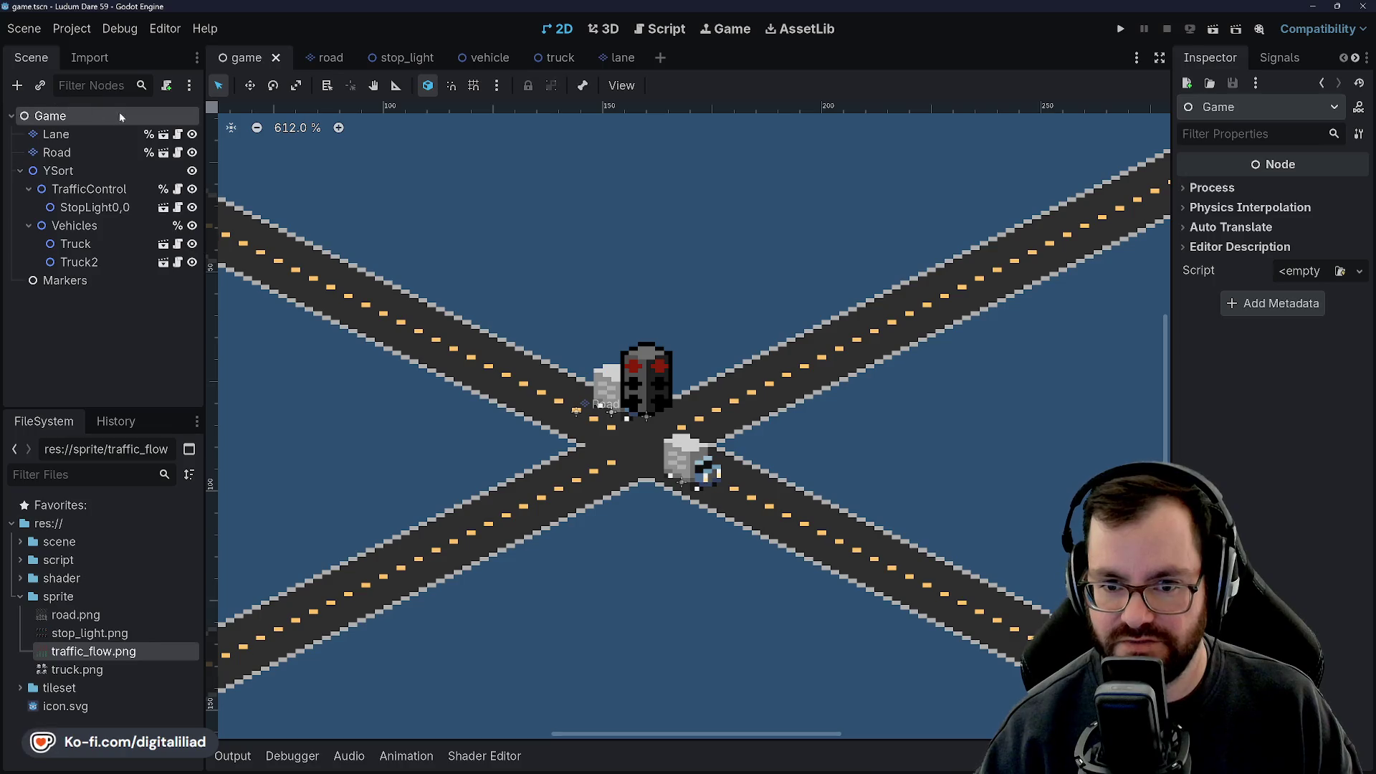
pyautogui.click(172, 189)
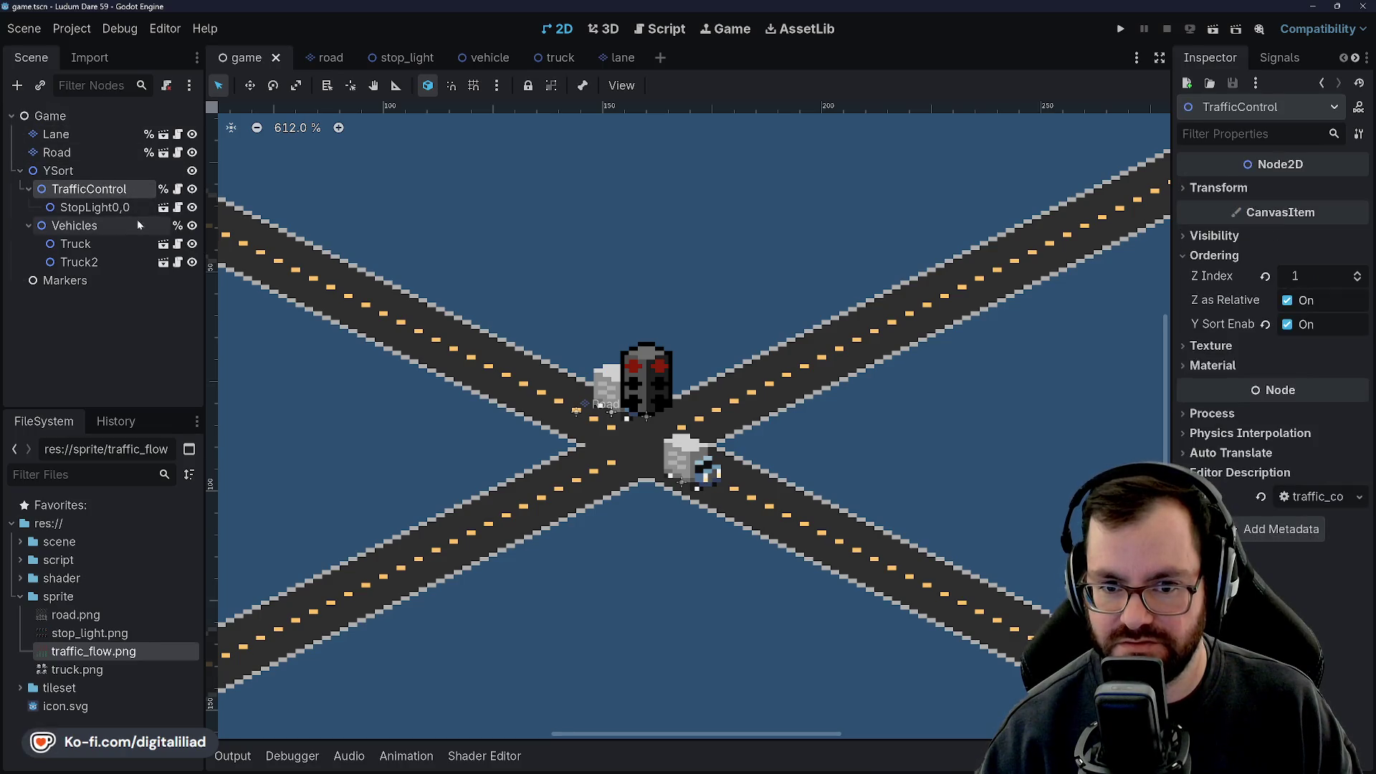
pyautogui.click(70, 115)
pyautogui.click(93, 191)
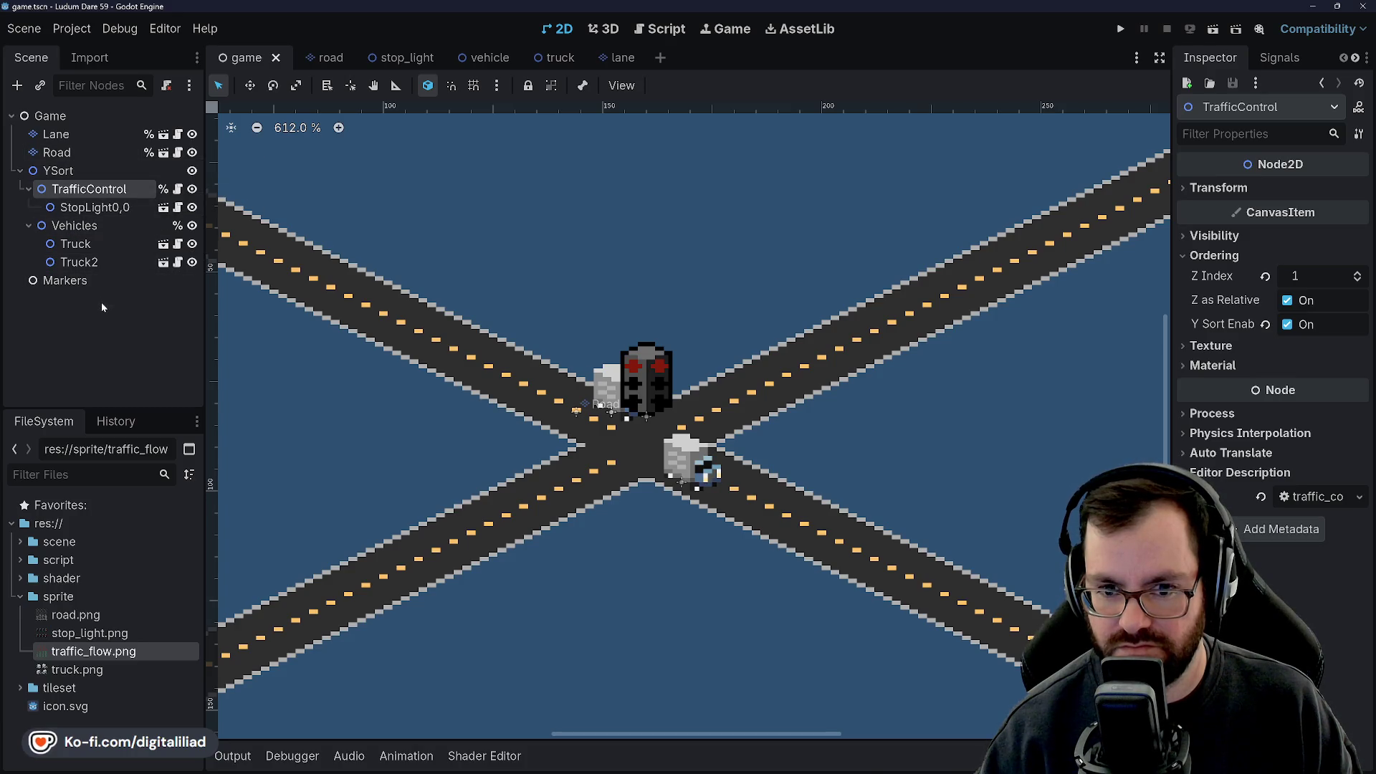
# Open traffic_control.gd from the TrafficControl node and look over its code.
pyautogui.click(178, 188)
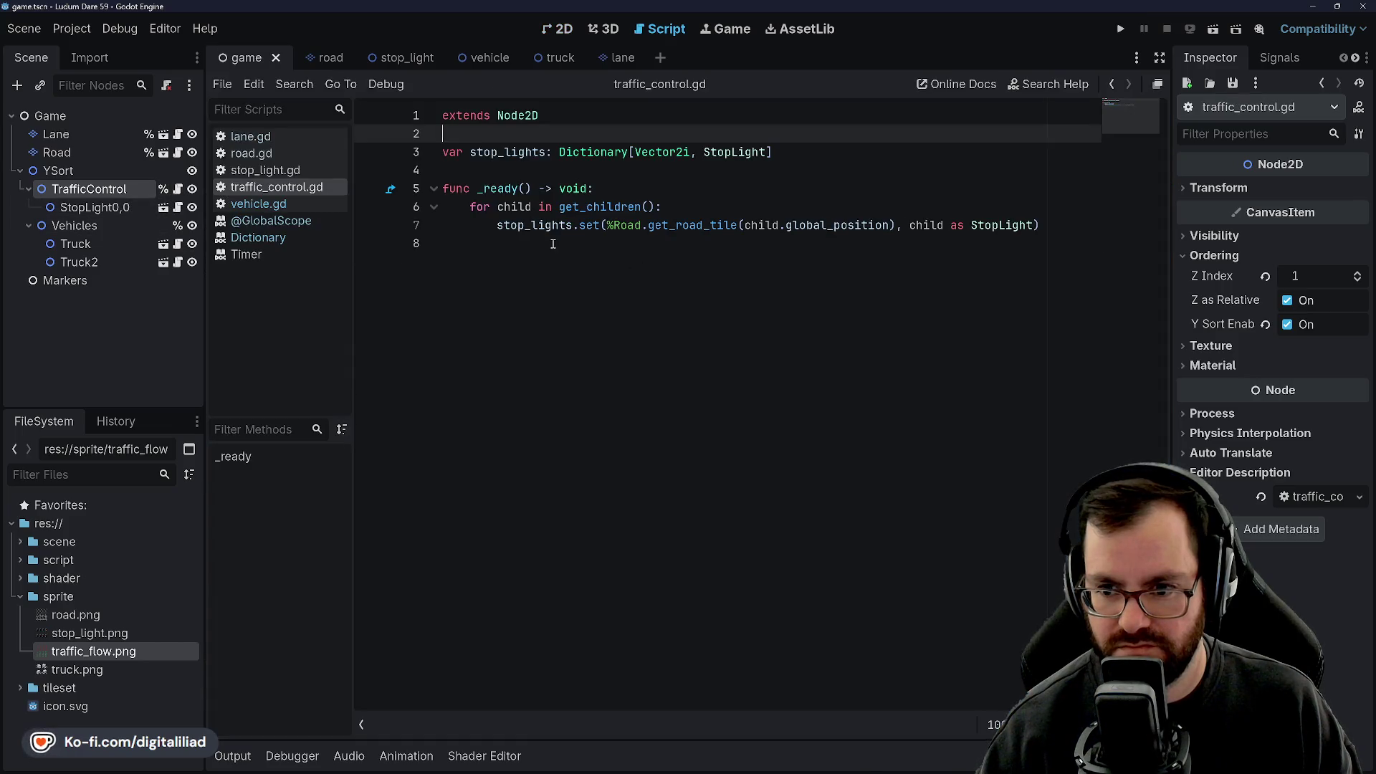
pyautogui.click(518, 179)
pyautogui.press('Down')
pyautogui.press('Down')
pyautogui.press('End')
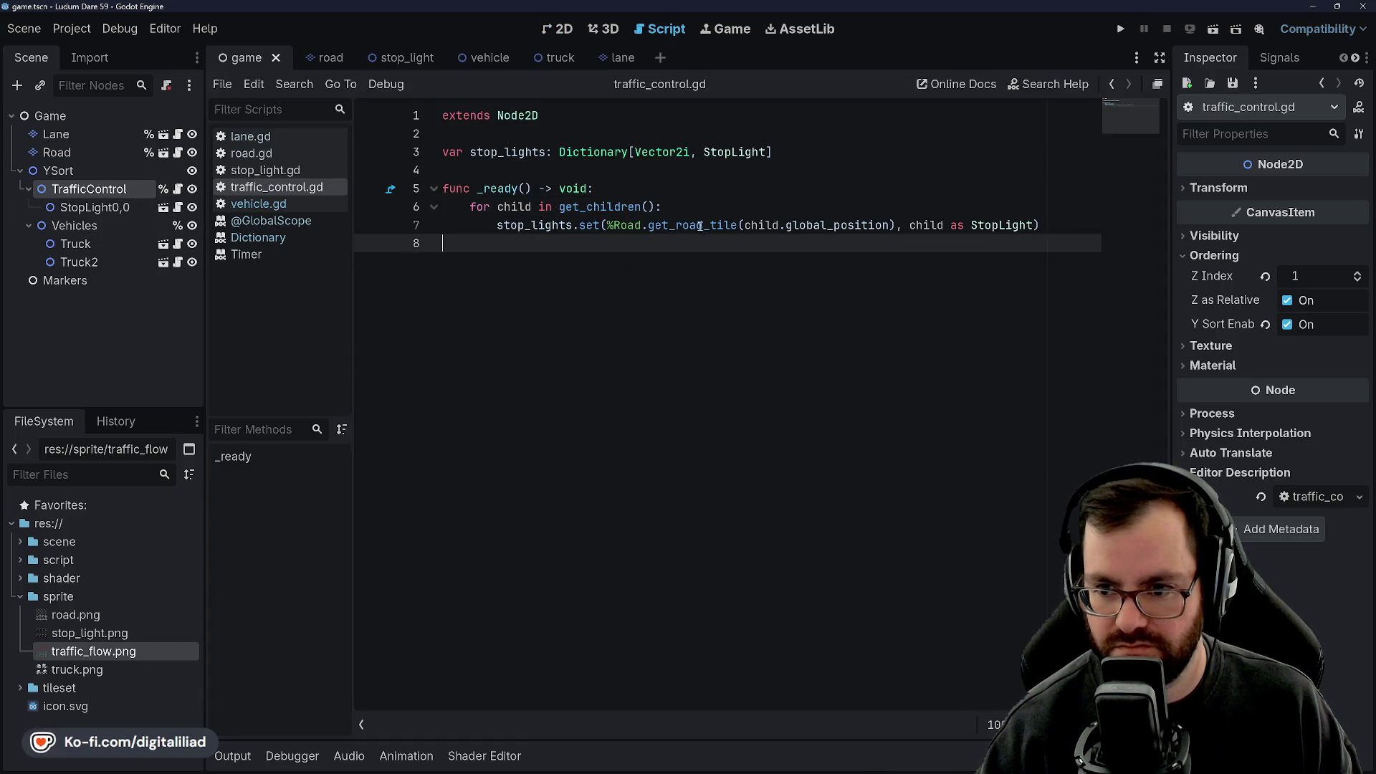
pyautogui.click(607, 259)
pyautogui.click(653, 170)
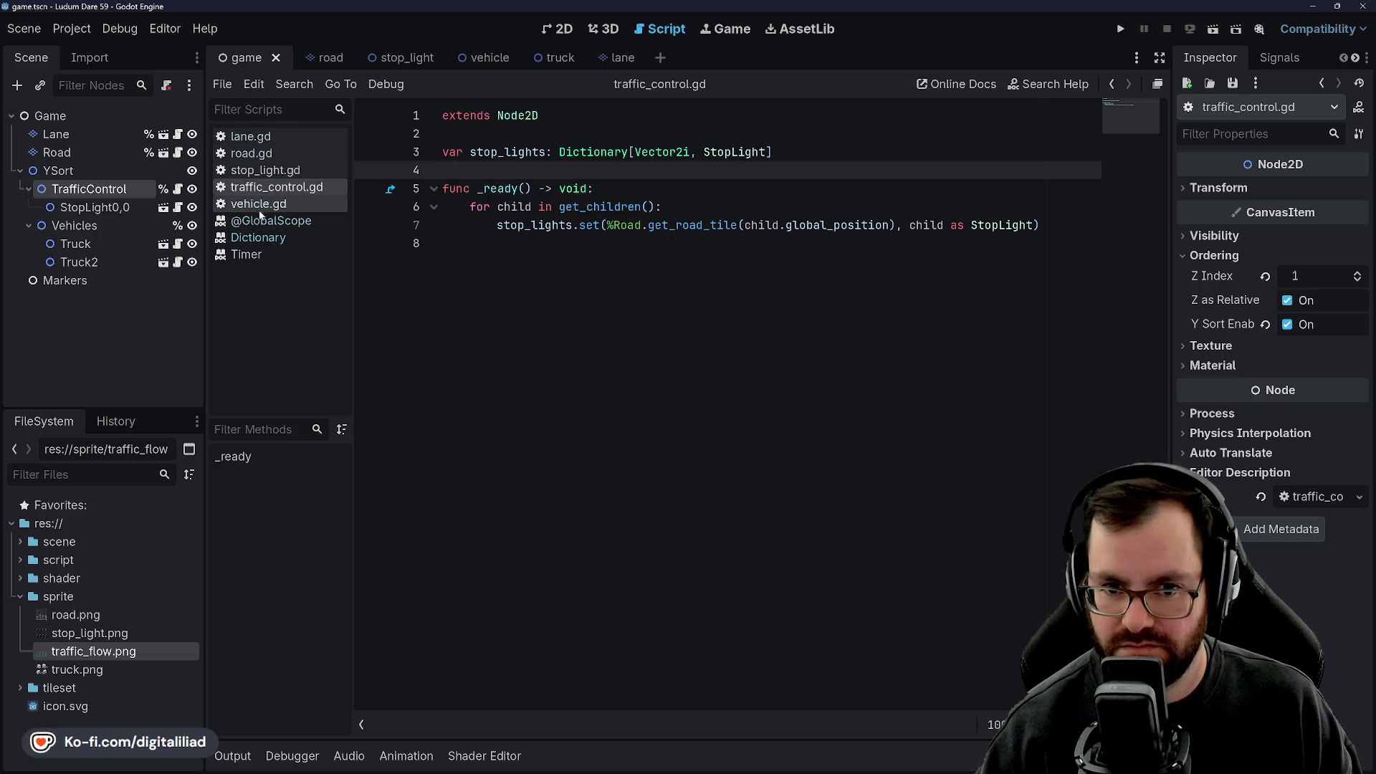
# Select the Road node and open its script, road.gd.
pyautogui.click(50, 116)
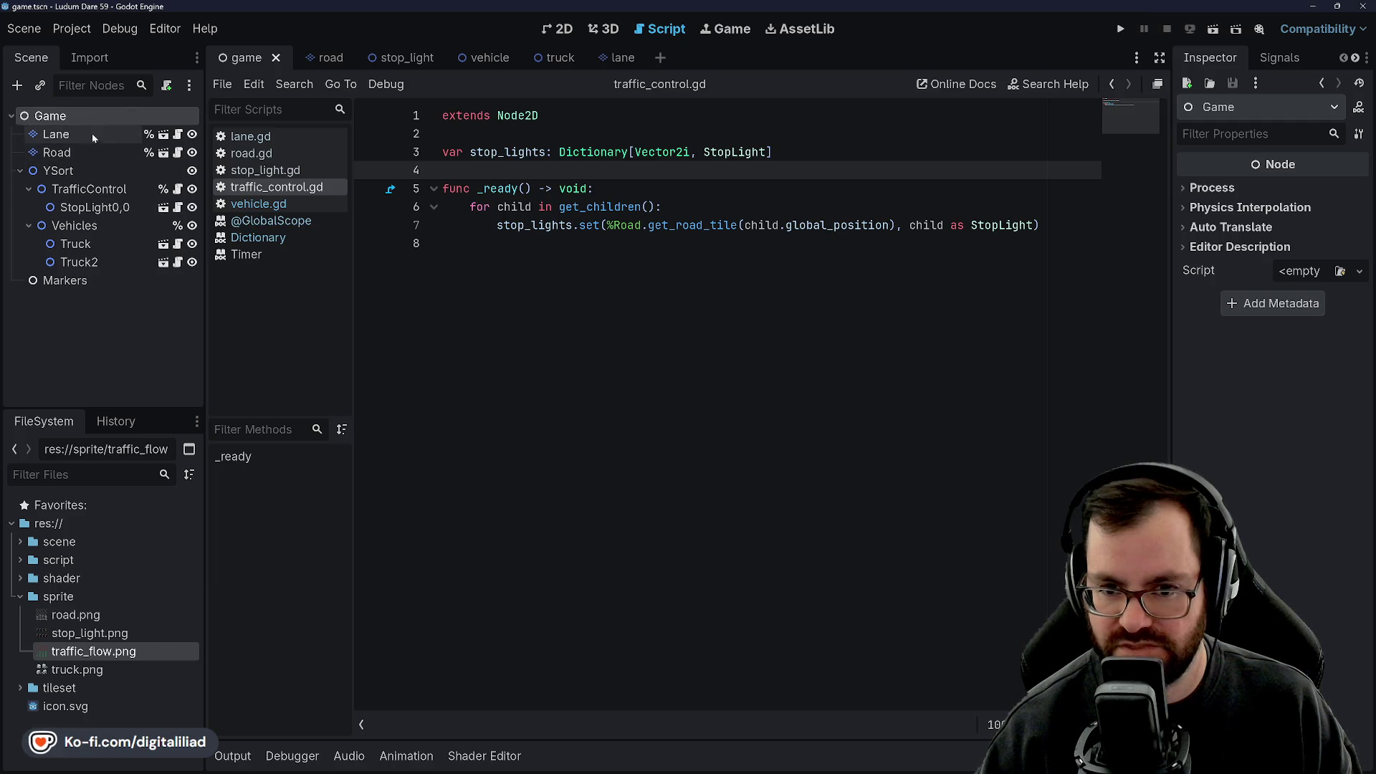
pyautogui.click(111, 188)
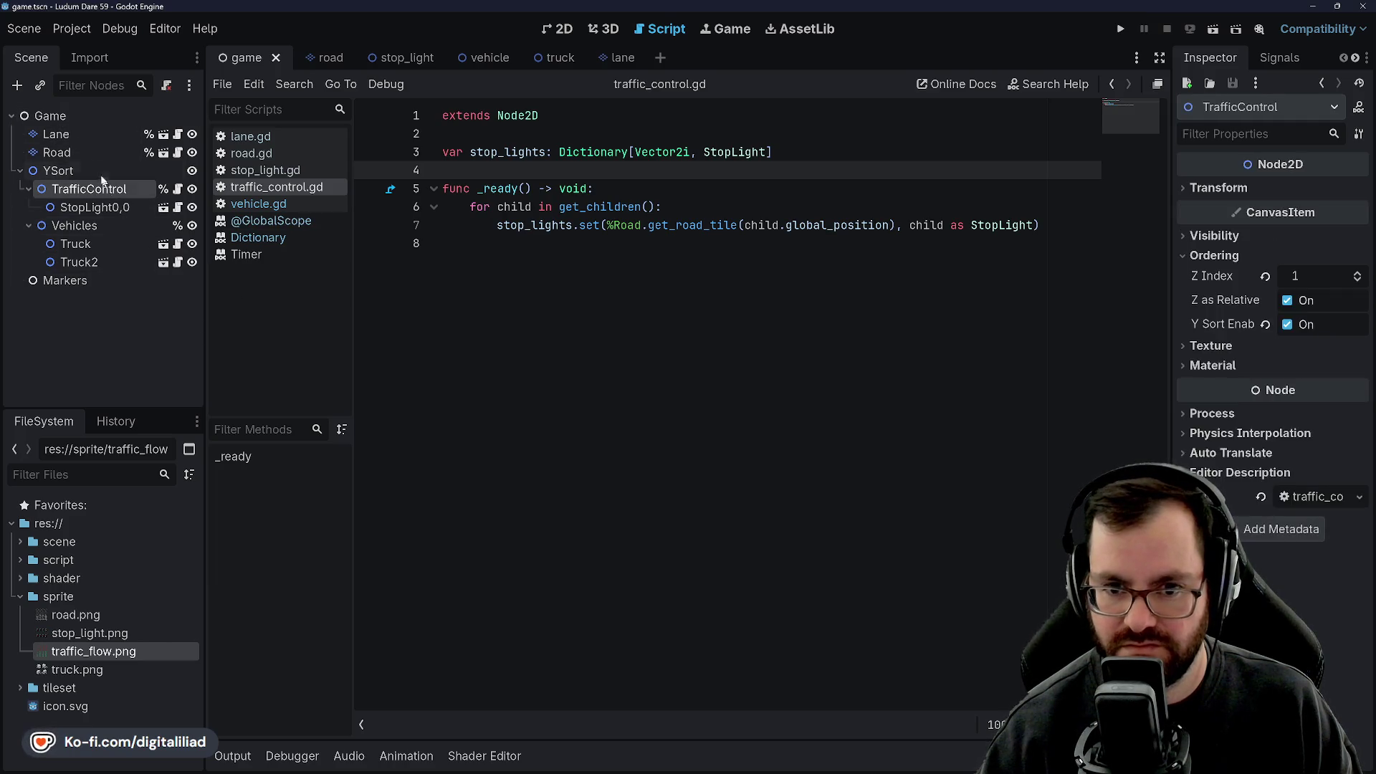
pyautogui.click(123, 154)
pyautogui.click(178, 154)
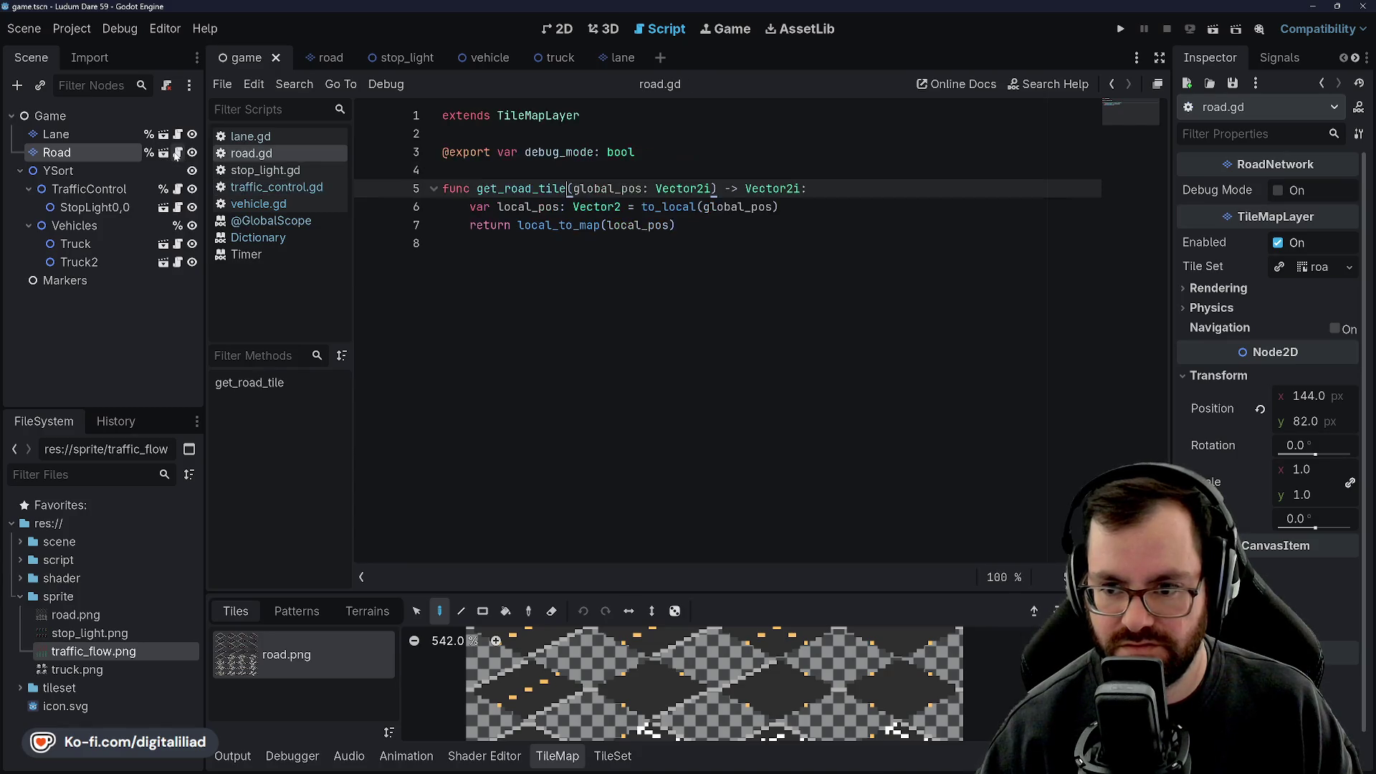
# Look over the top of road.gd around the exported debug_mode variable.
pyautogui.click(512, 171)
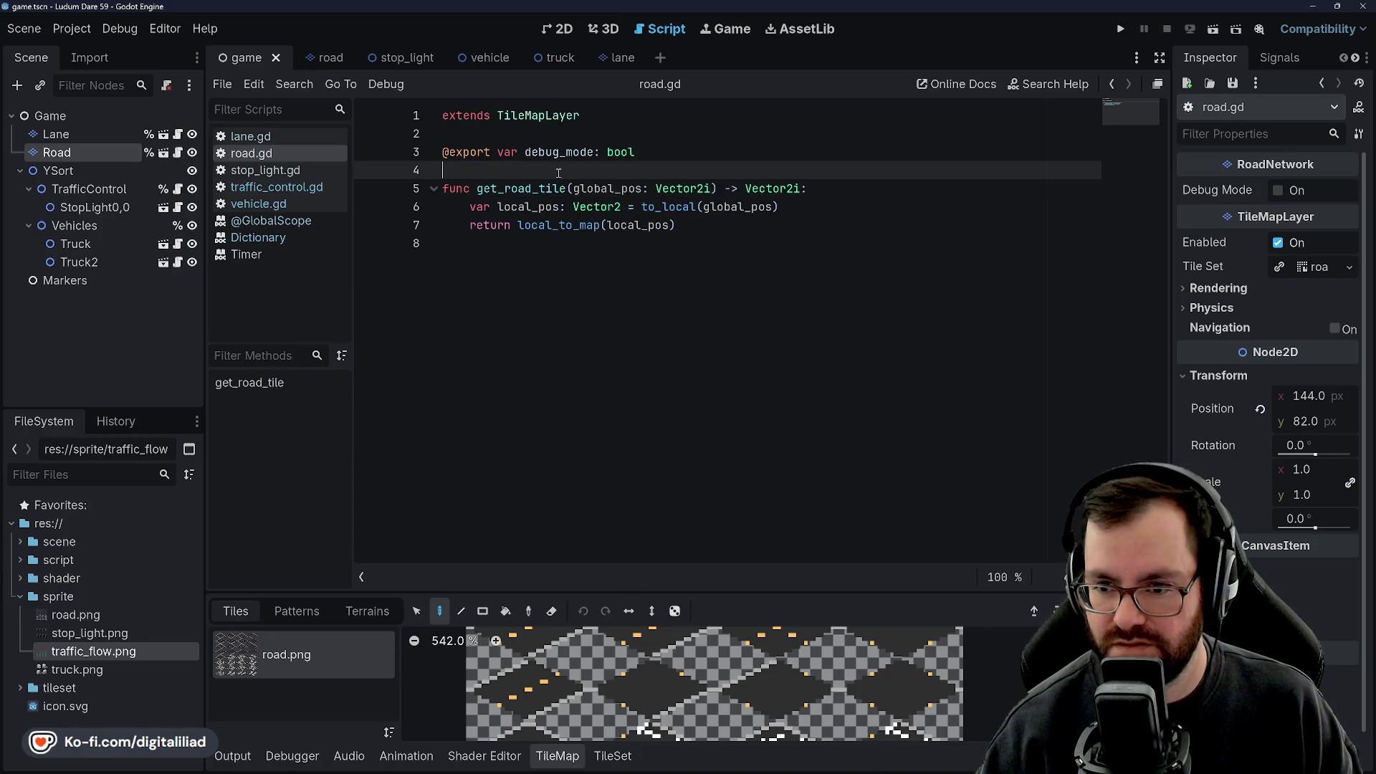
pyautogui.click(493, 130)
pyautogui.press('Down')
pyautogui.press('Down')
pyautogui.press('Up')
pyautogui.press('Up')
pyautogui.press('Down')
pyautogui.press('Down')
pyautogui.scroll(-8, 660, 722)
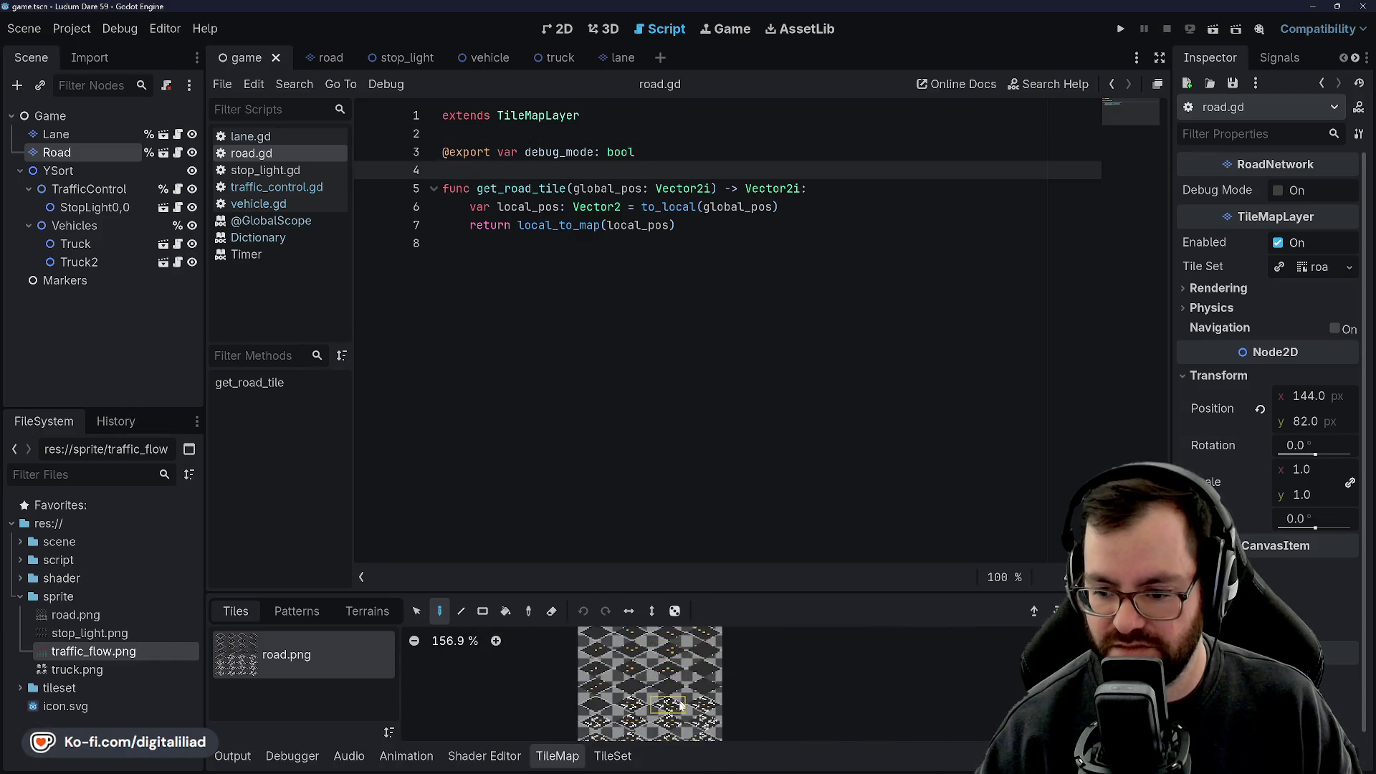
pyautogui.scroll(5, 656, 716)
pyautogui.scroll(-2, 727, 717)
pyautogui.scroll(2, 725, 702)
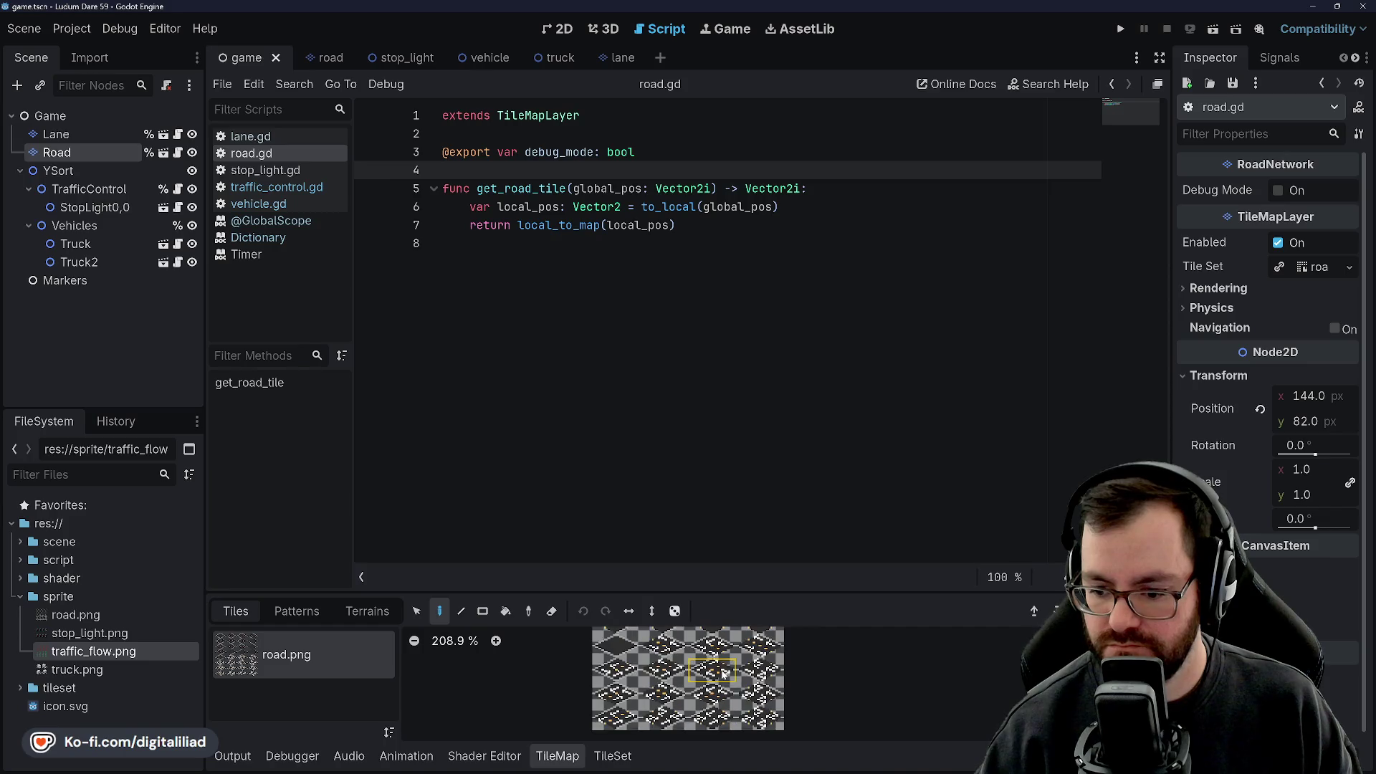
# Add an indented set(value): setter under debug_mode with 'debug_mode = false' as its body.
pyautogui.click(661, 155)
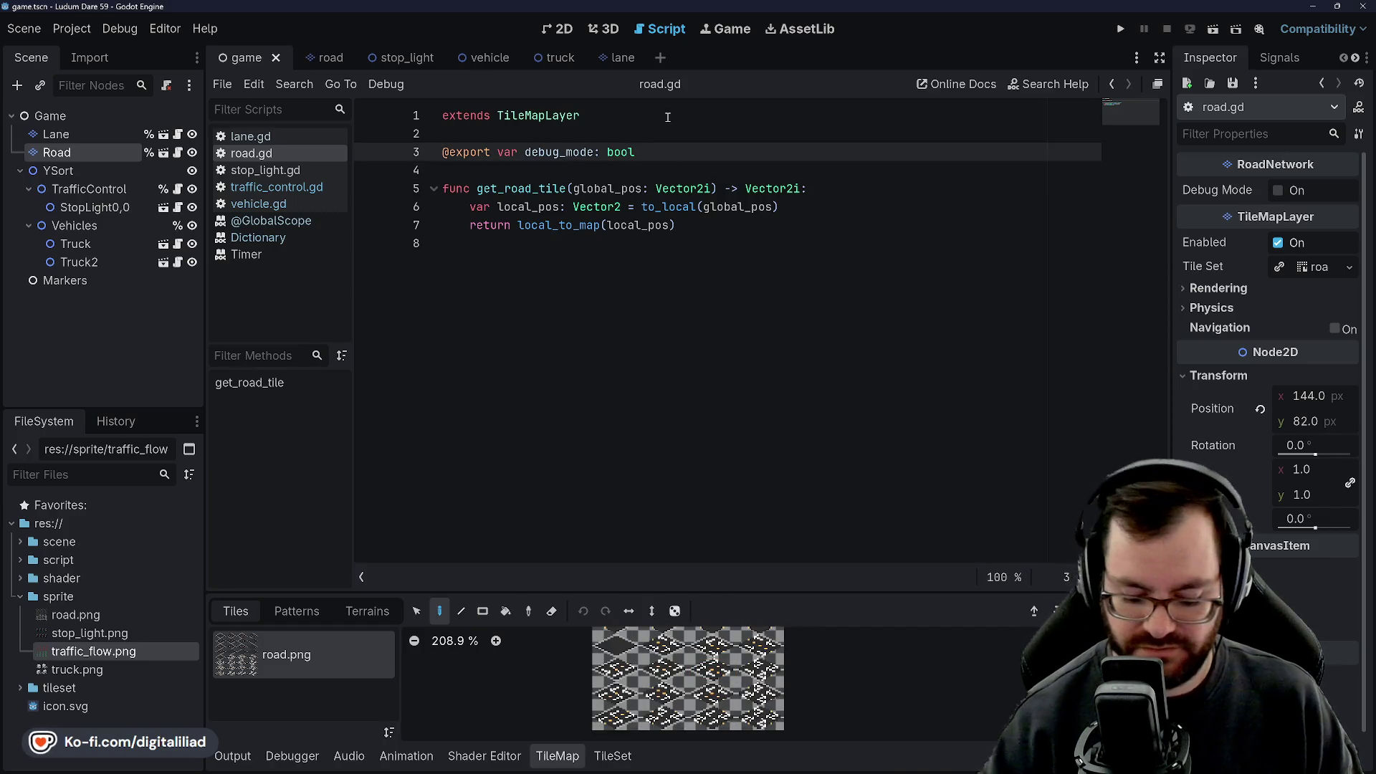
pyautogui.press('Return')
pyautogui.press('Tab')
pyautogui.write('set:')
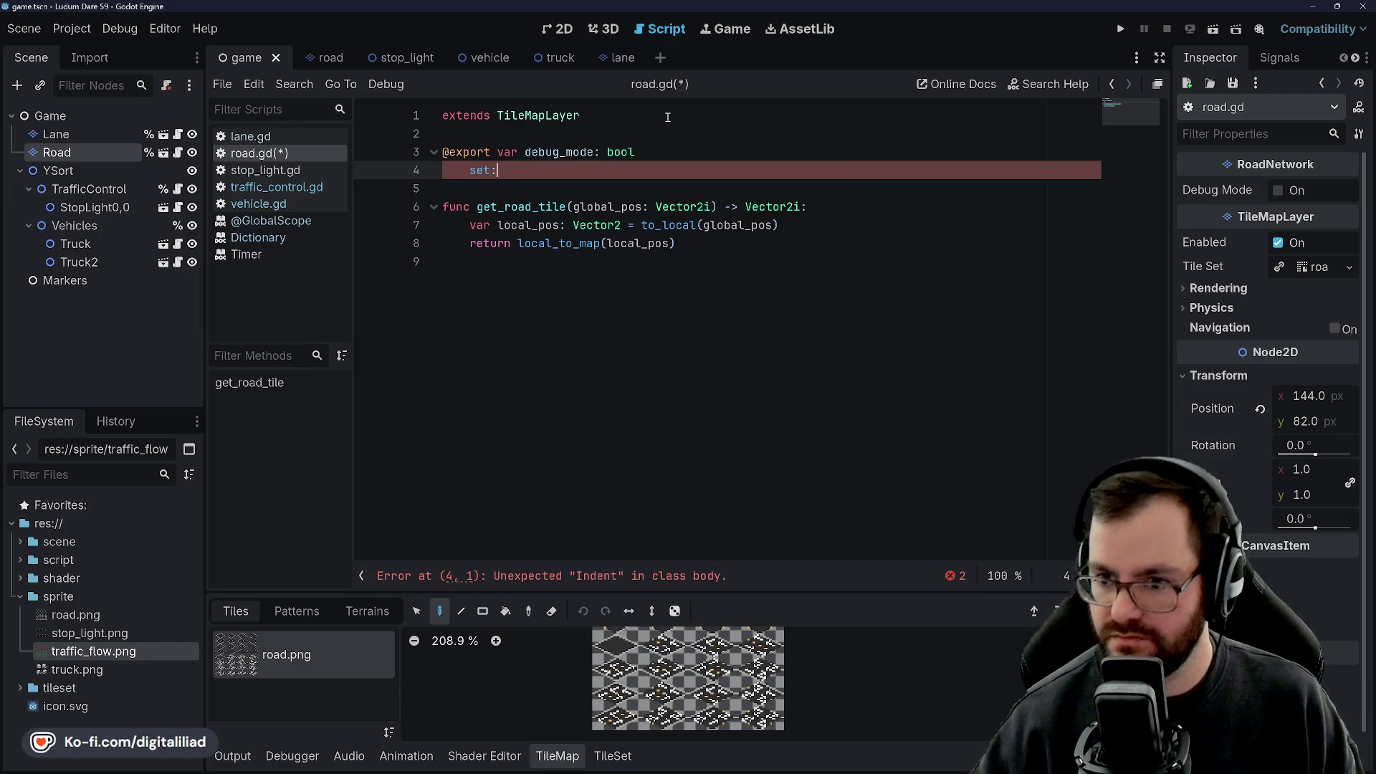
pyautogui.press('BackSpace')
pyautogui.write('(value):')
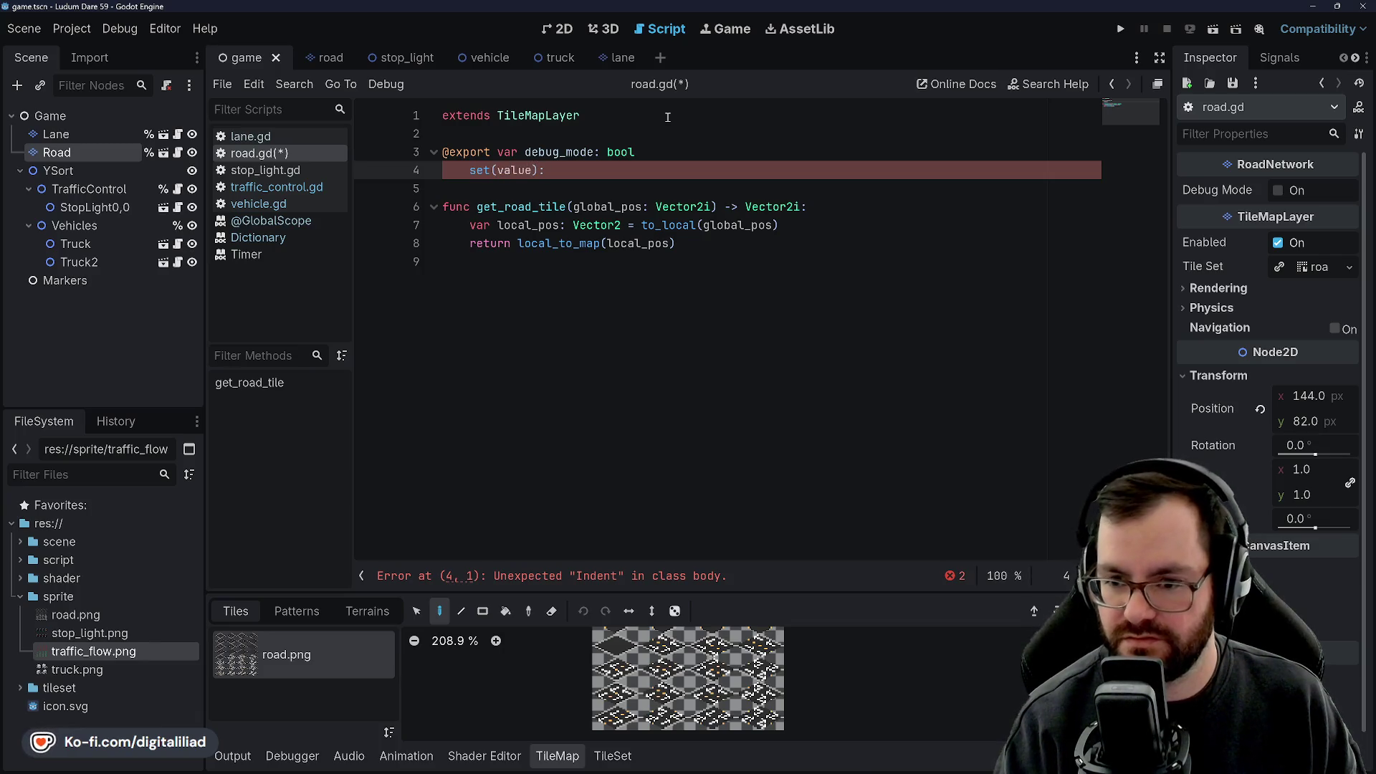
pyautogui.press('Return')
pyautogui.write('debug')
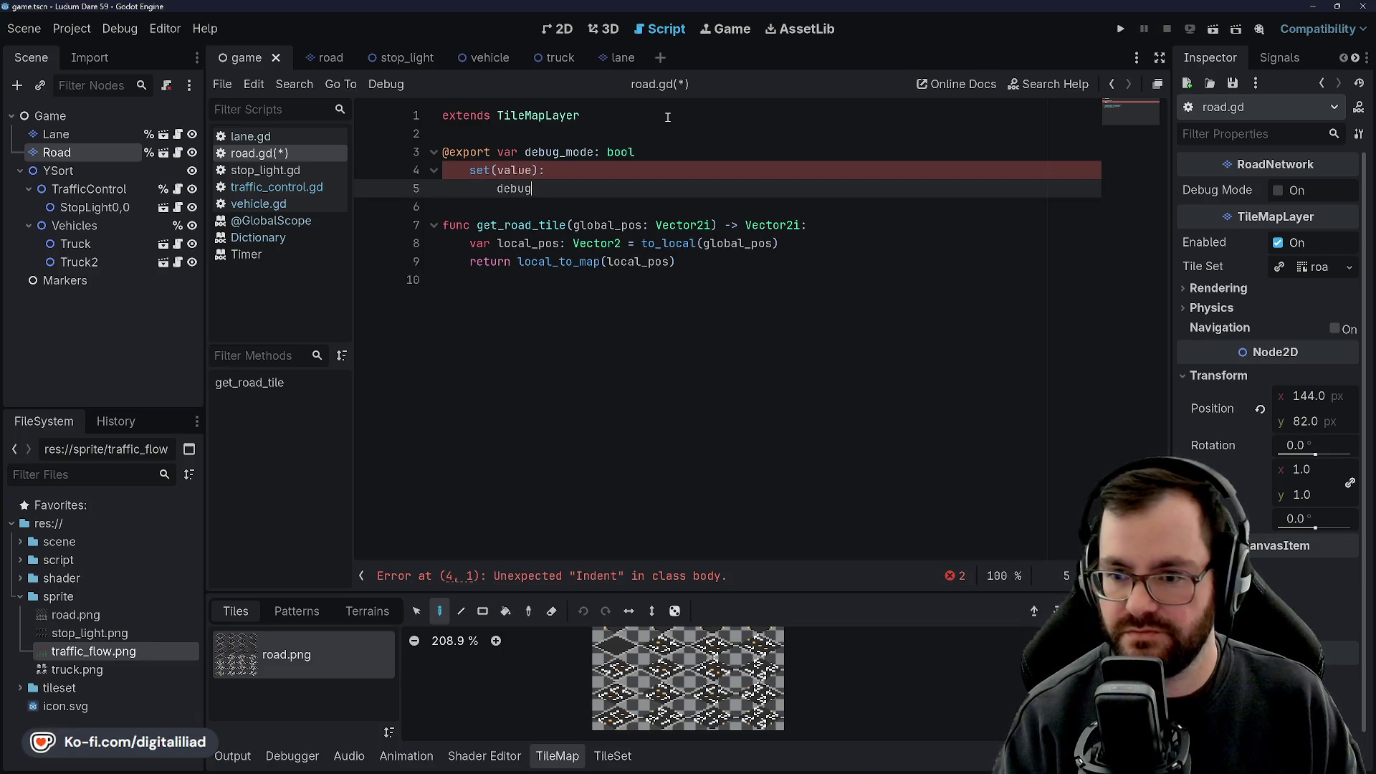
pyautogui.write('_mode = false')
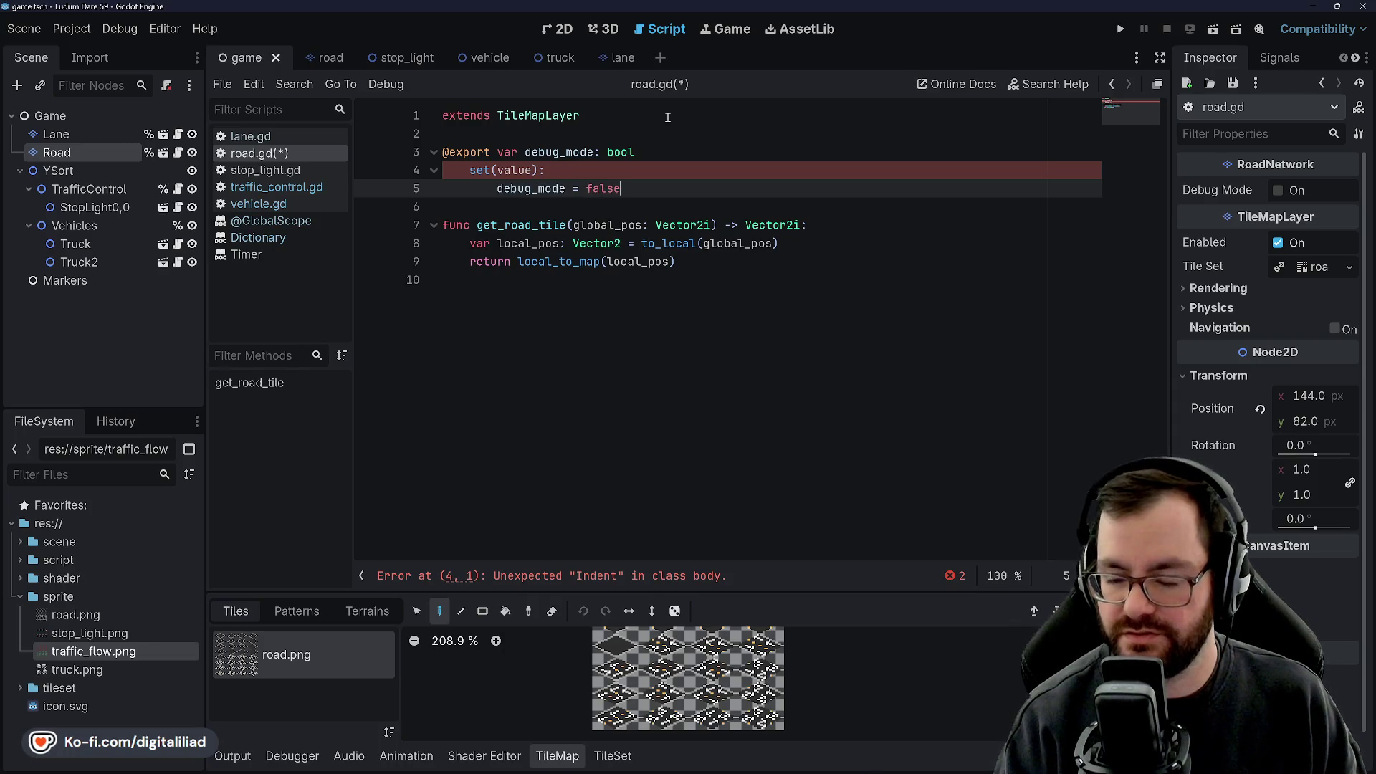
# Make the setter assign value and start an 'if value:' block beneath it.
pyautogui.press('Return')
pyautogui.press('BackSpace')
pyautogui.press('BackSpace')
pyautogui.press('BackSpace')
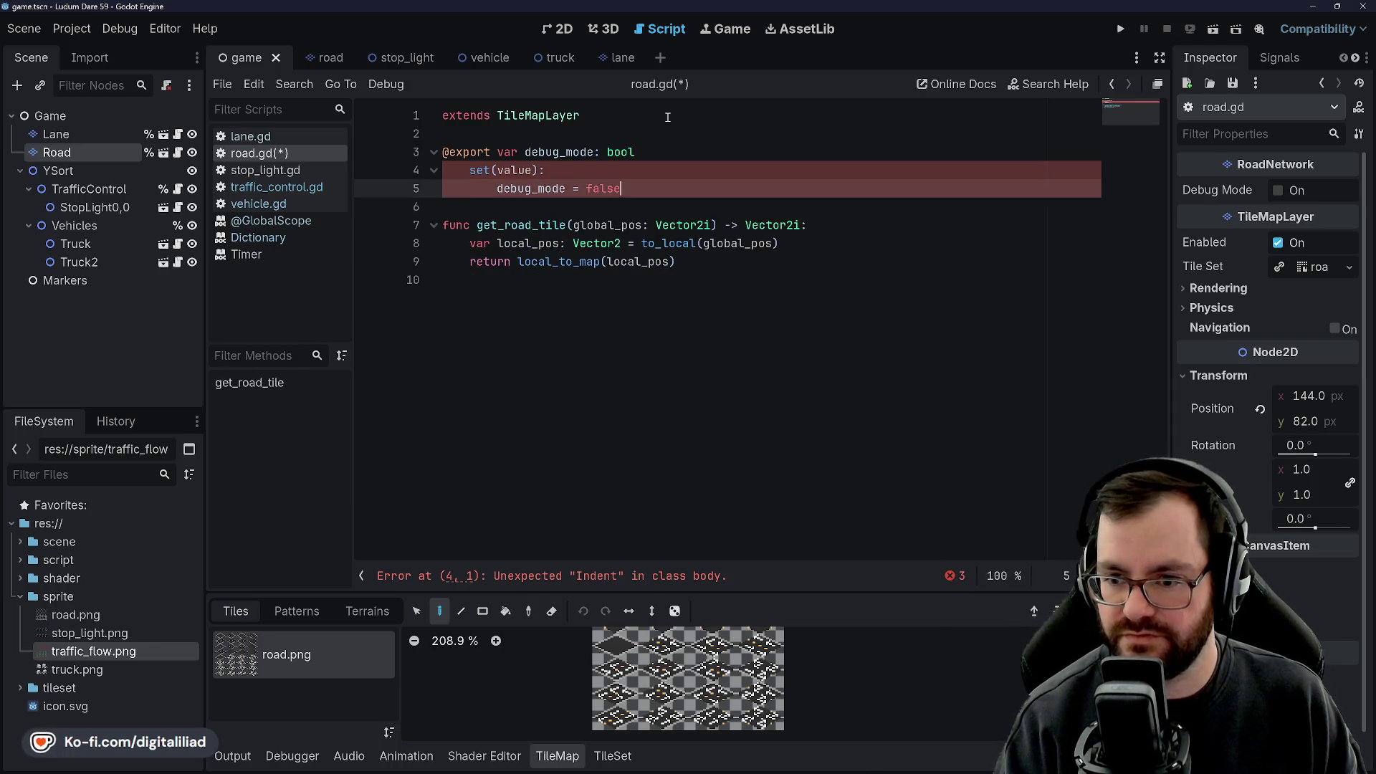
pyautogui.write('ue')
pyautogui.press('Return')
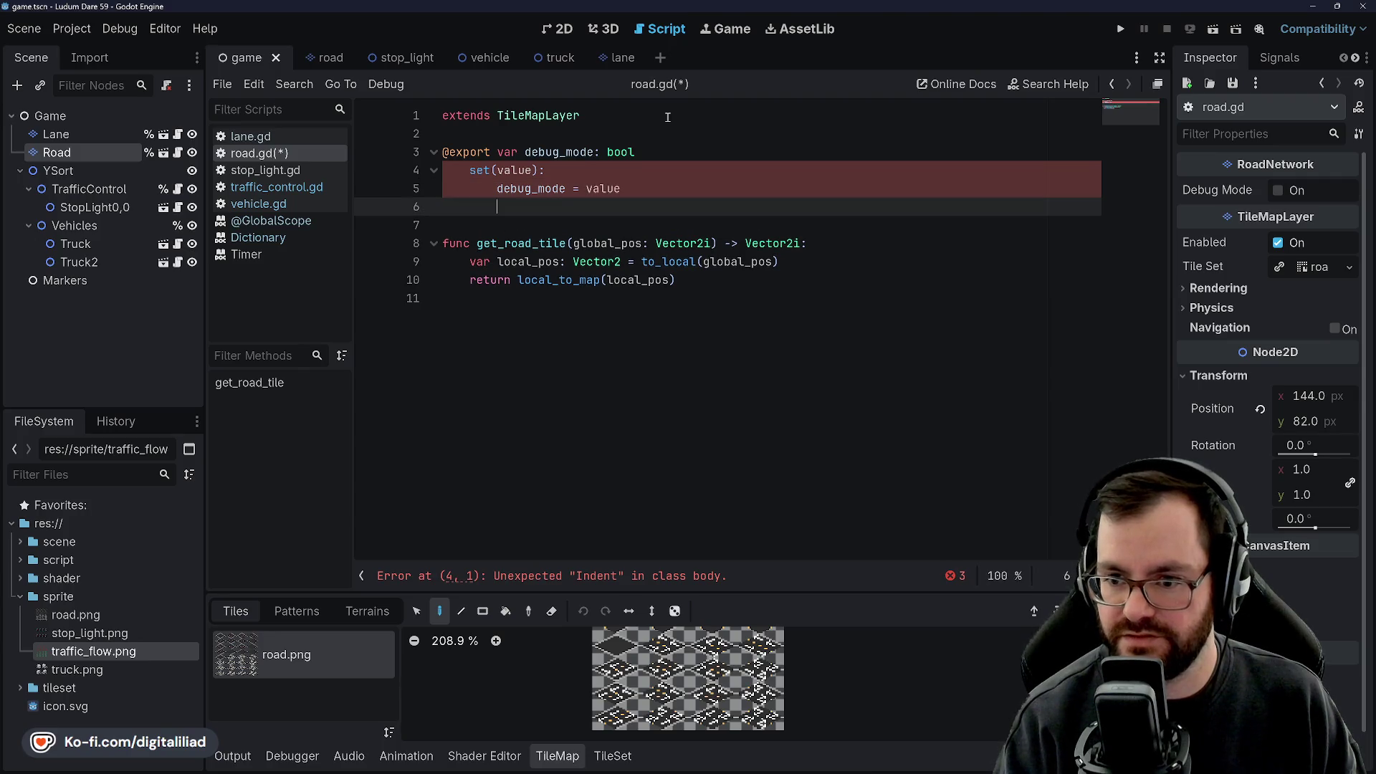
pyautogui.write('if value:')
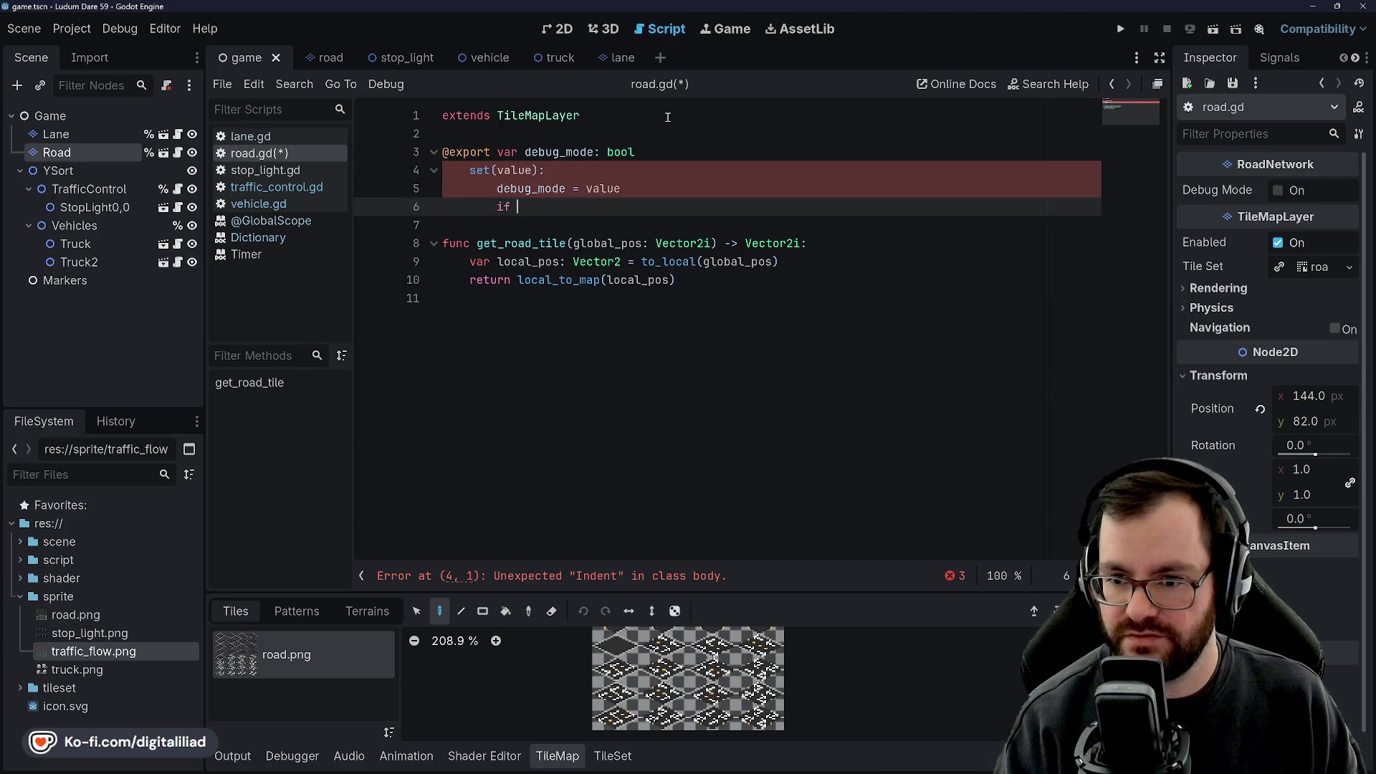
pyautogui.press('Return')
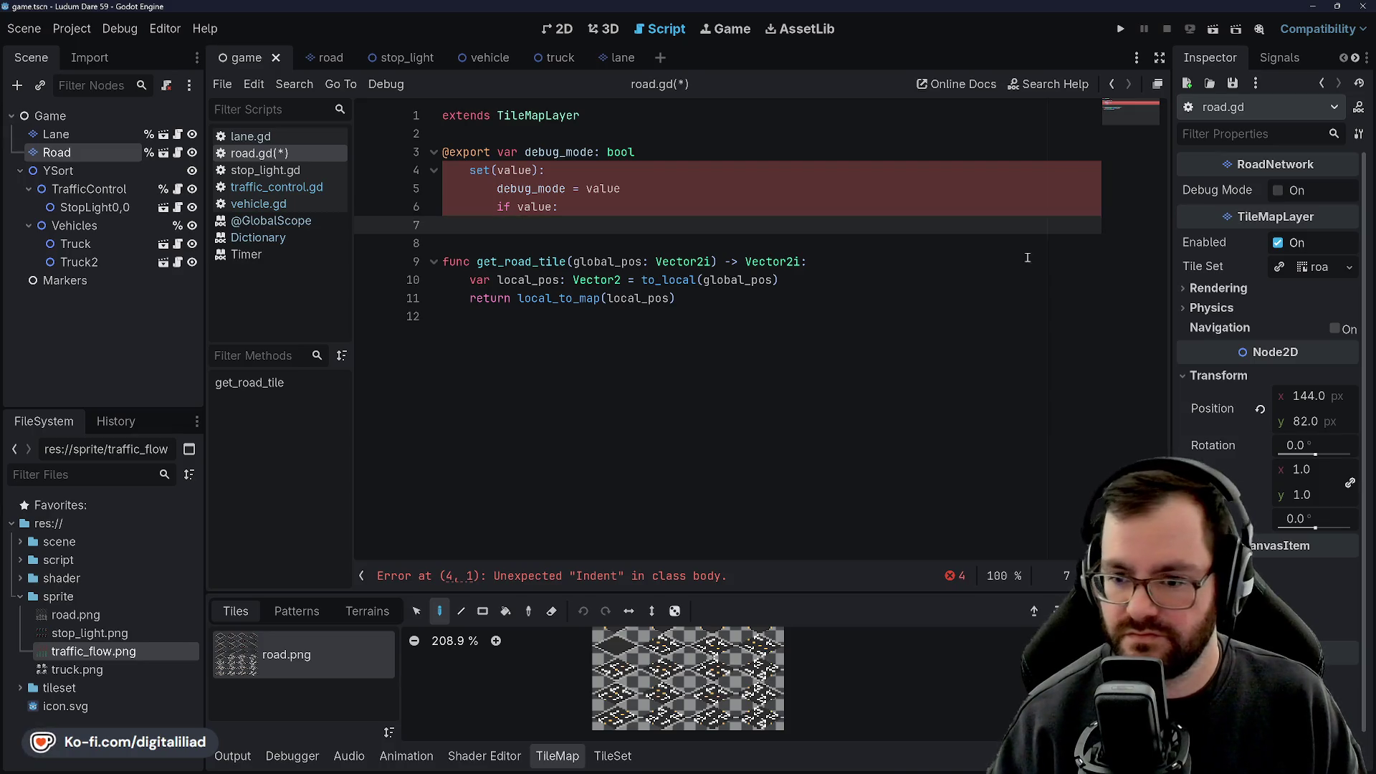
pyautogui.click(705, 301)
# Declare 'func _toggle_debug_mode() -> void:' at the end of road.gd.
pyautogui.press('Return')
pyautogui.press('Return')
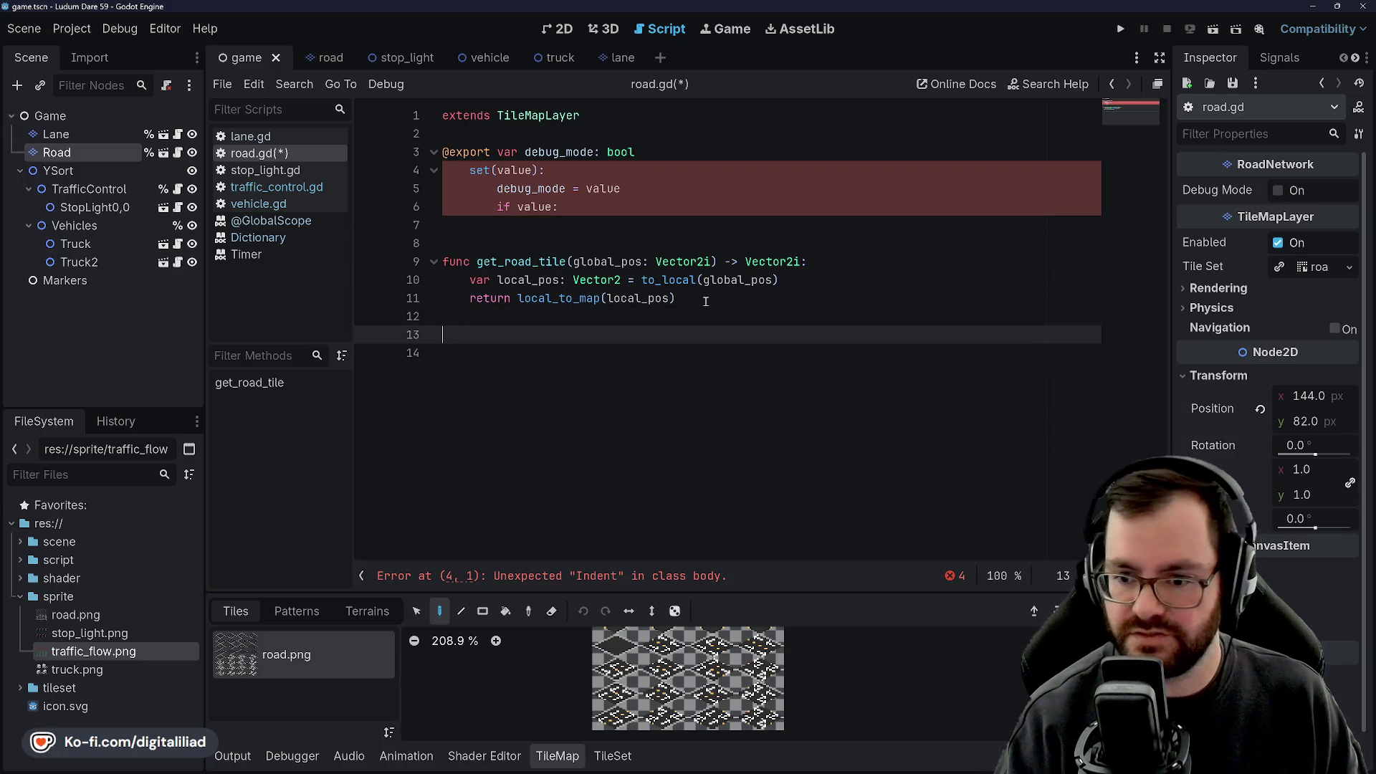
pyautogui.press('Return')
pyautogui.write('func _e')
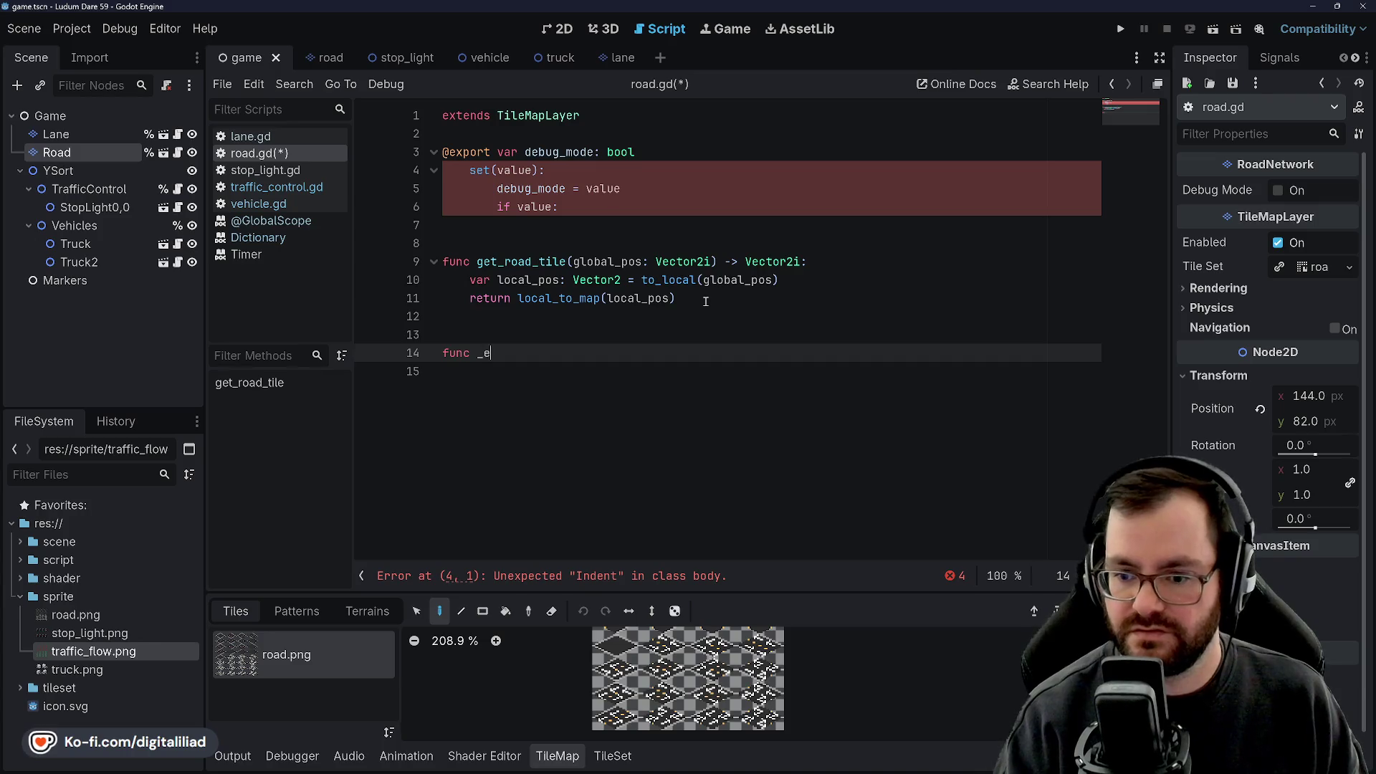
pyautogui.write('nter_debug_mode(')
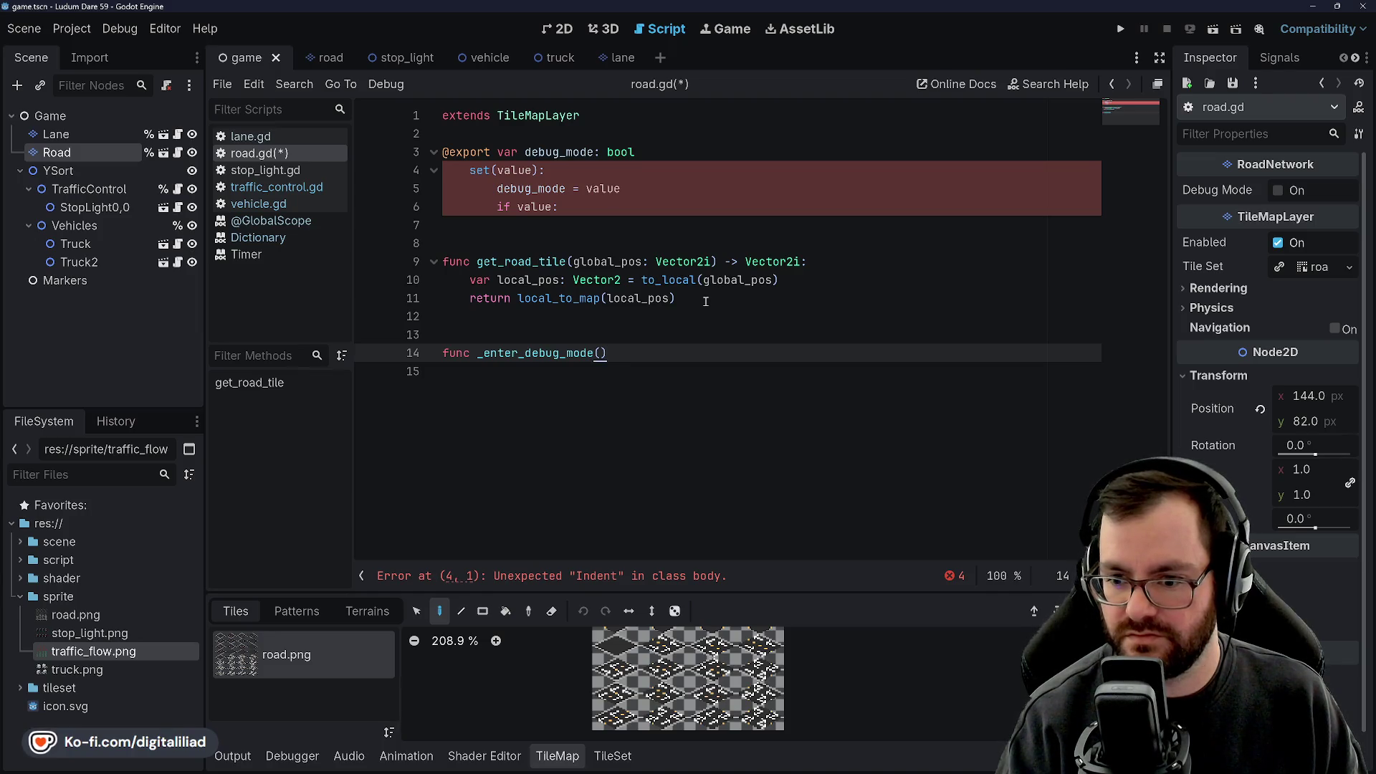
pyautogui.press('Left')
pyautogui.press('Left')
pyautogui.press('Left')
pyautogui.press('BackSpace')
pyautogui.press('BackSpace')
pyautogui.press('BackSpace')
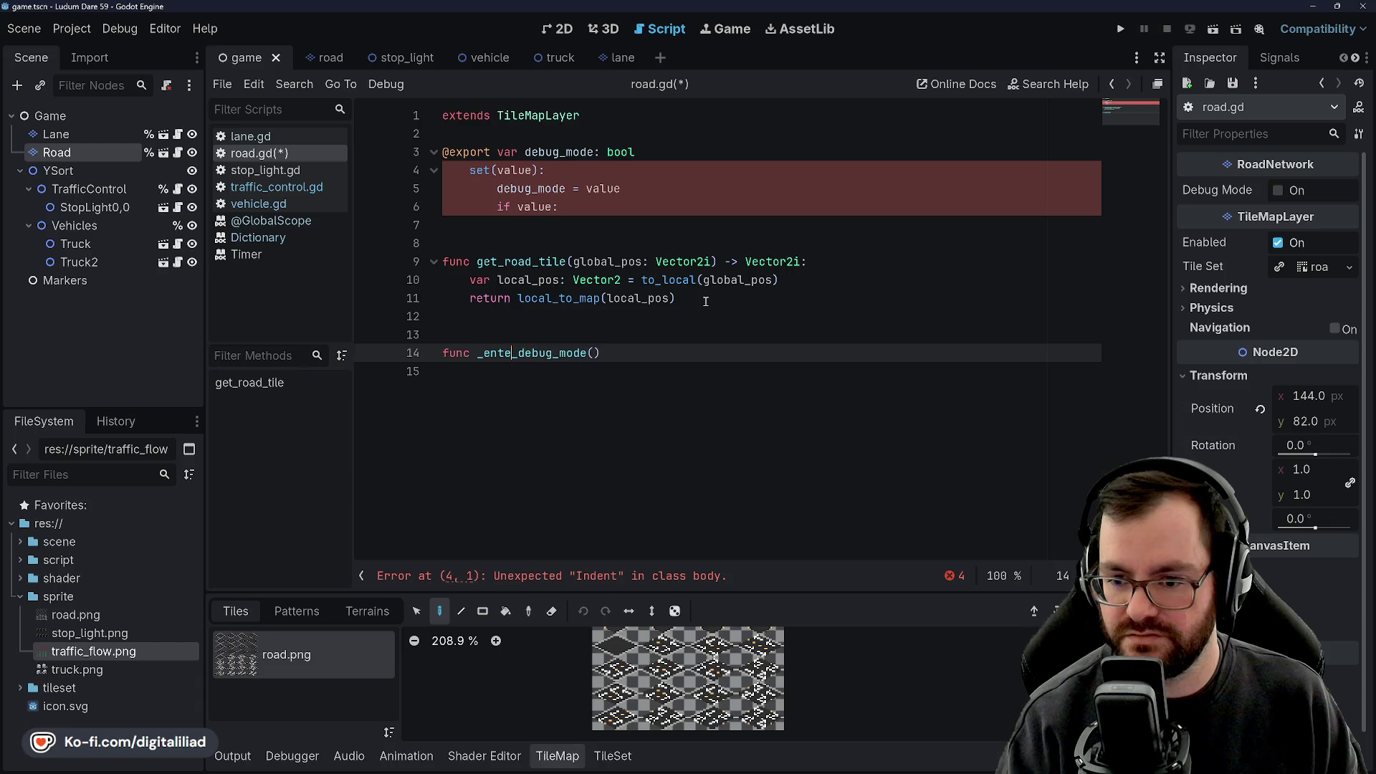
pyautogui.press('BackSpace')
pyautogui.press('BackSpace')
pyautogui.write('toggle')
pyautogui.press('Right')
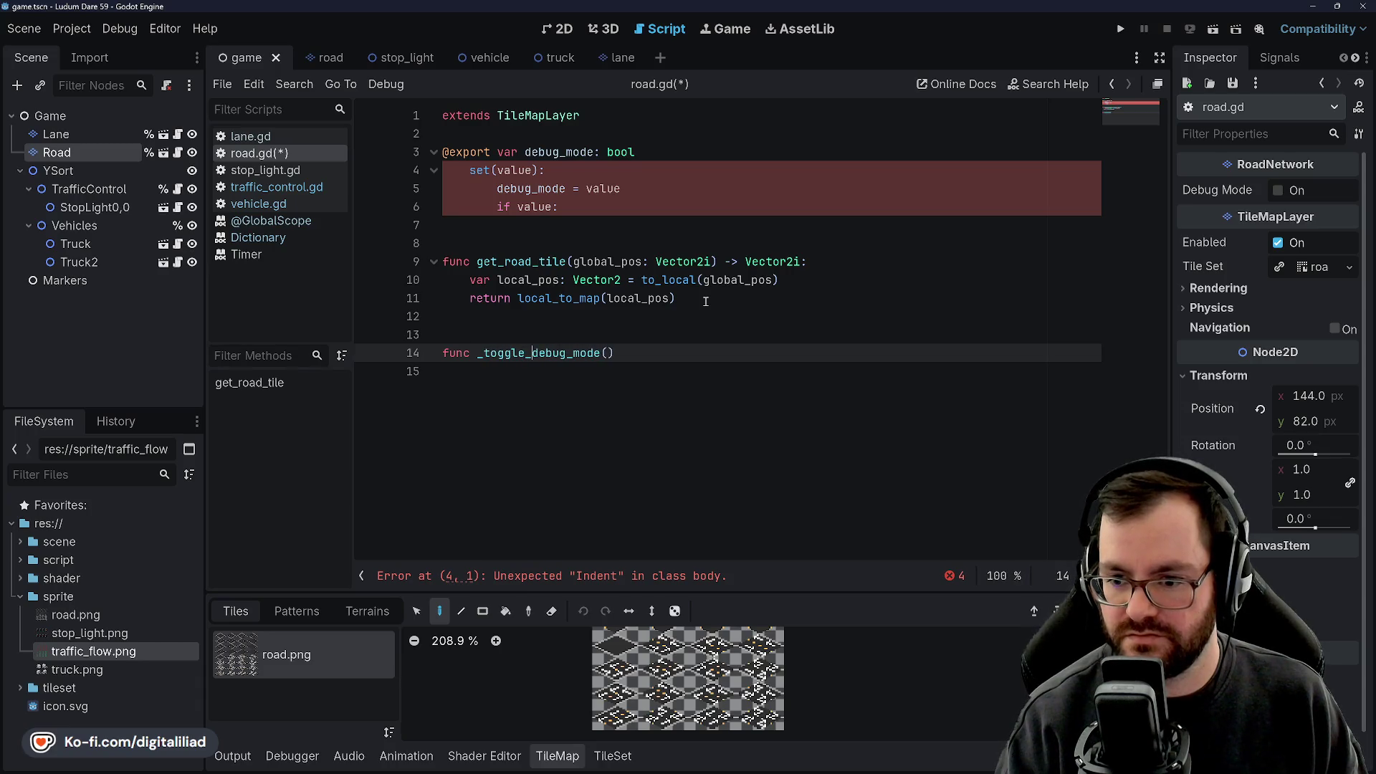
pyautogui.press('Right')
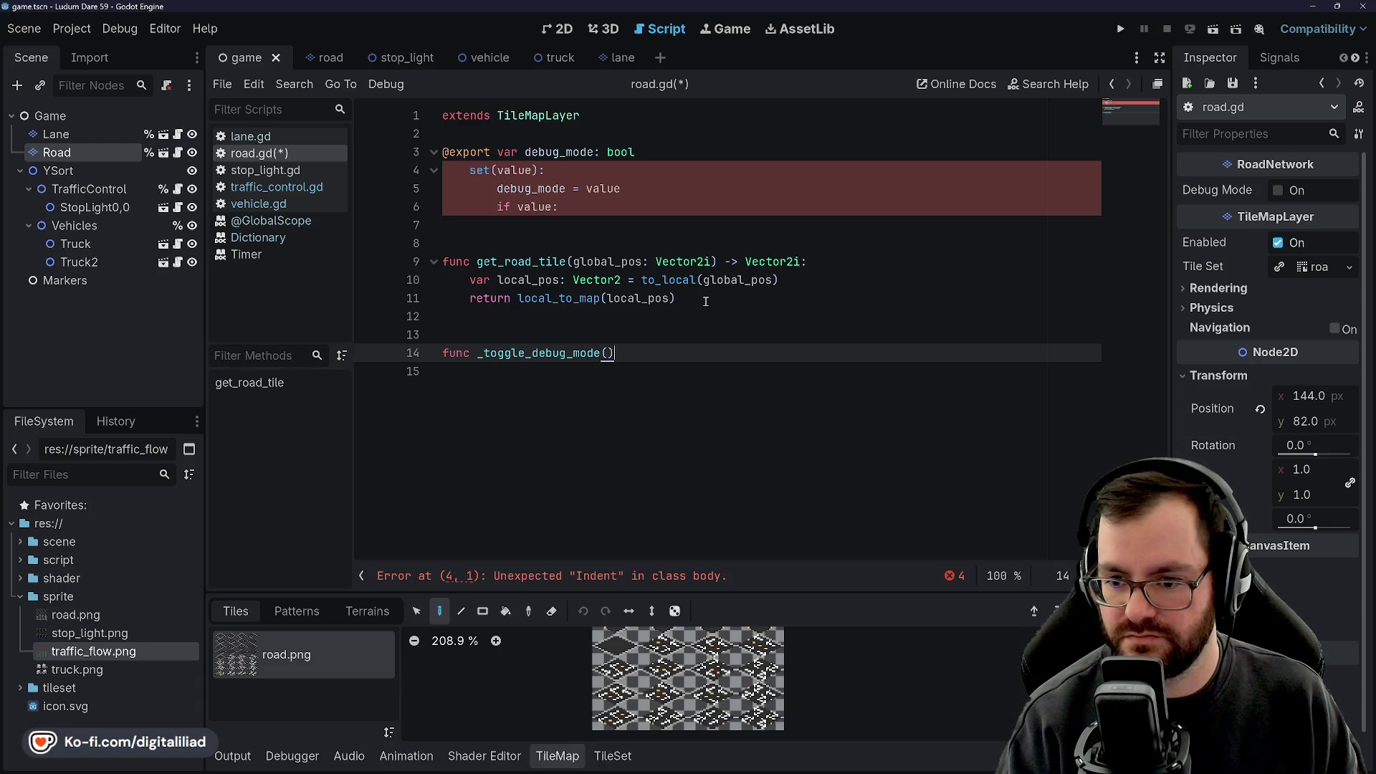
pyautogui.write(' -> void:')
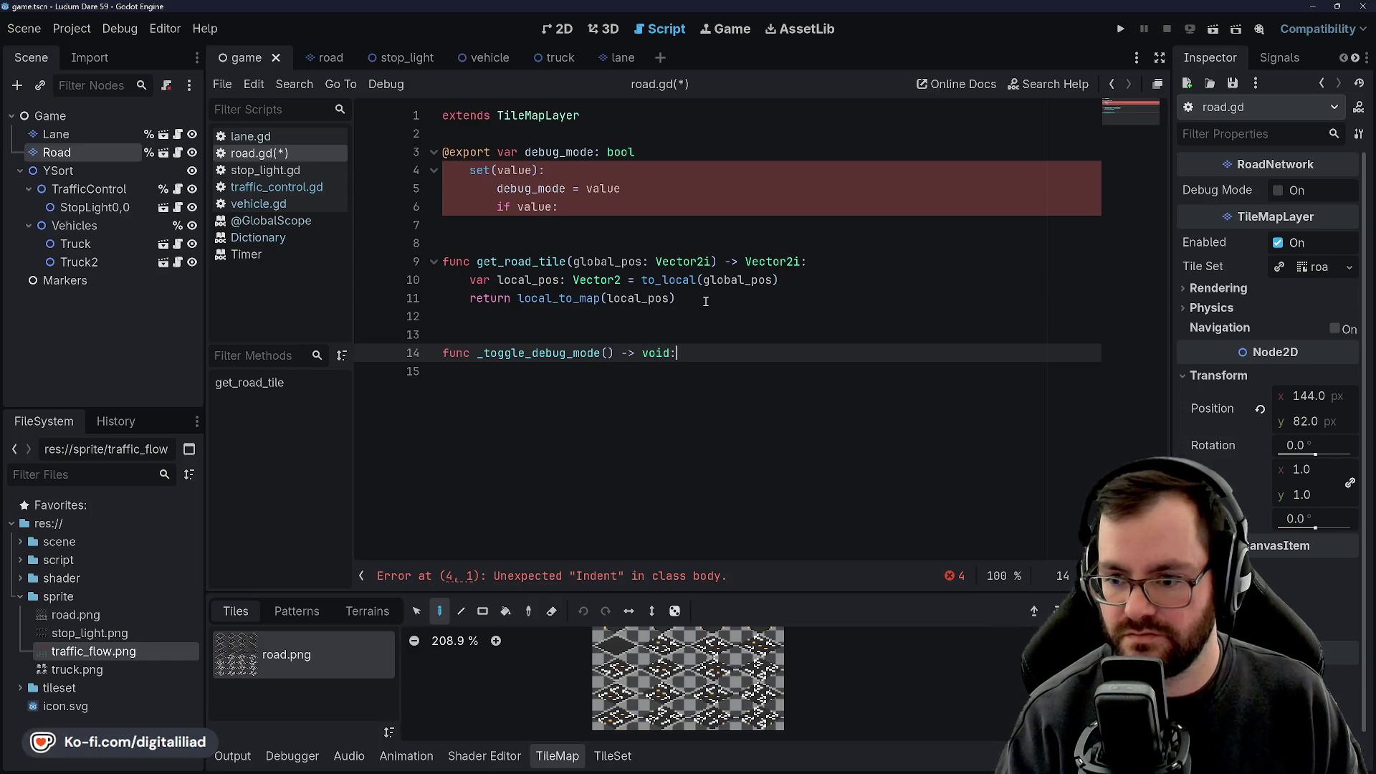
# Replace 'if value:' with a _toggle_debug_mode() call and save road.gd.
pyautogui.moveTo(559, 207); pyautogui.dragTo(497, 207)
pyautogui.write('ggle')
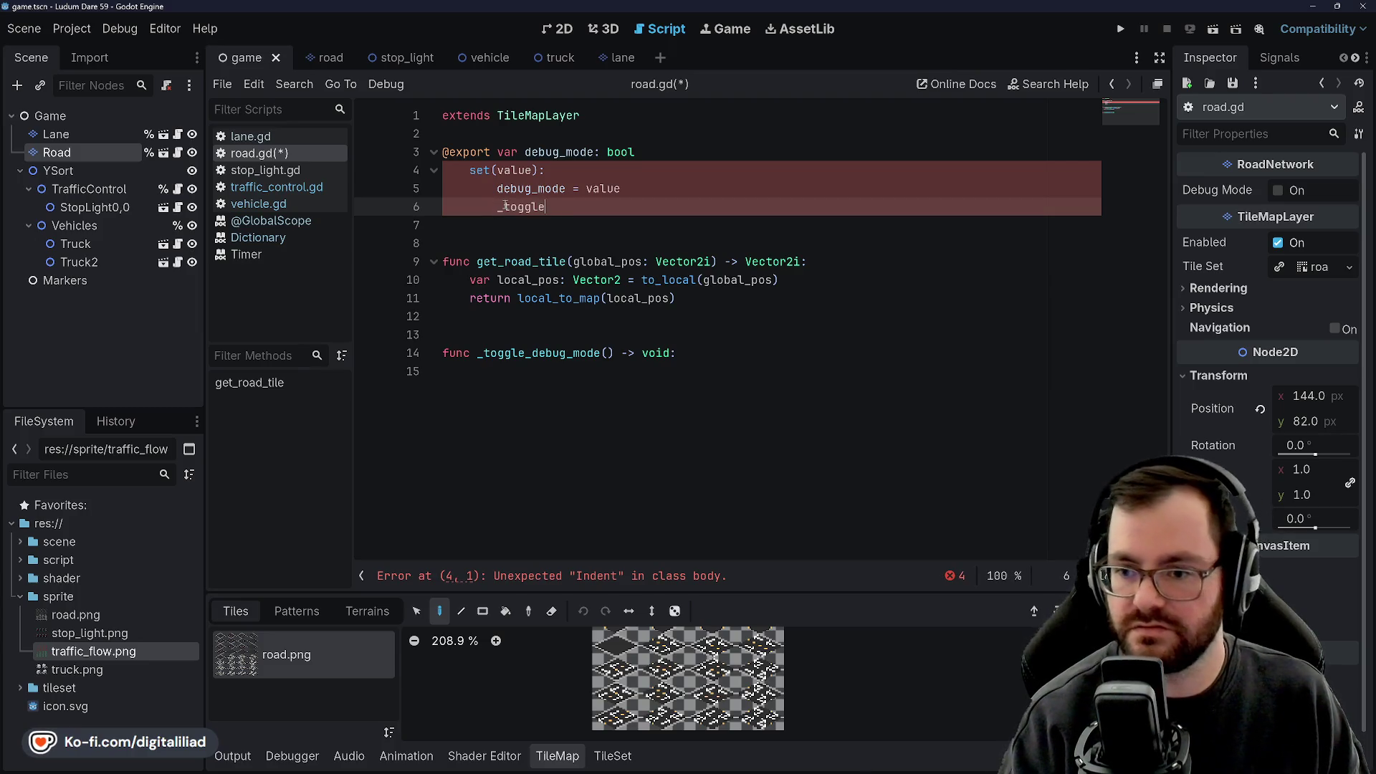
pyautogui.write('_debug_mode')
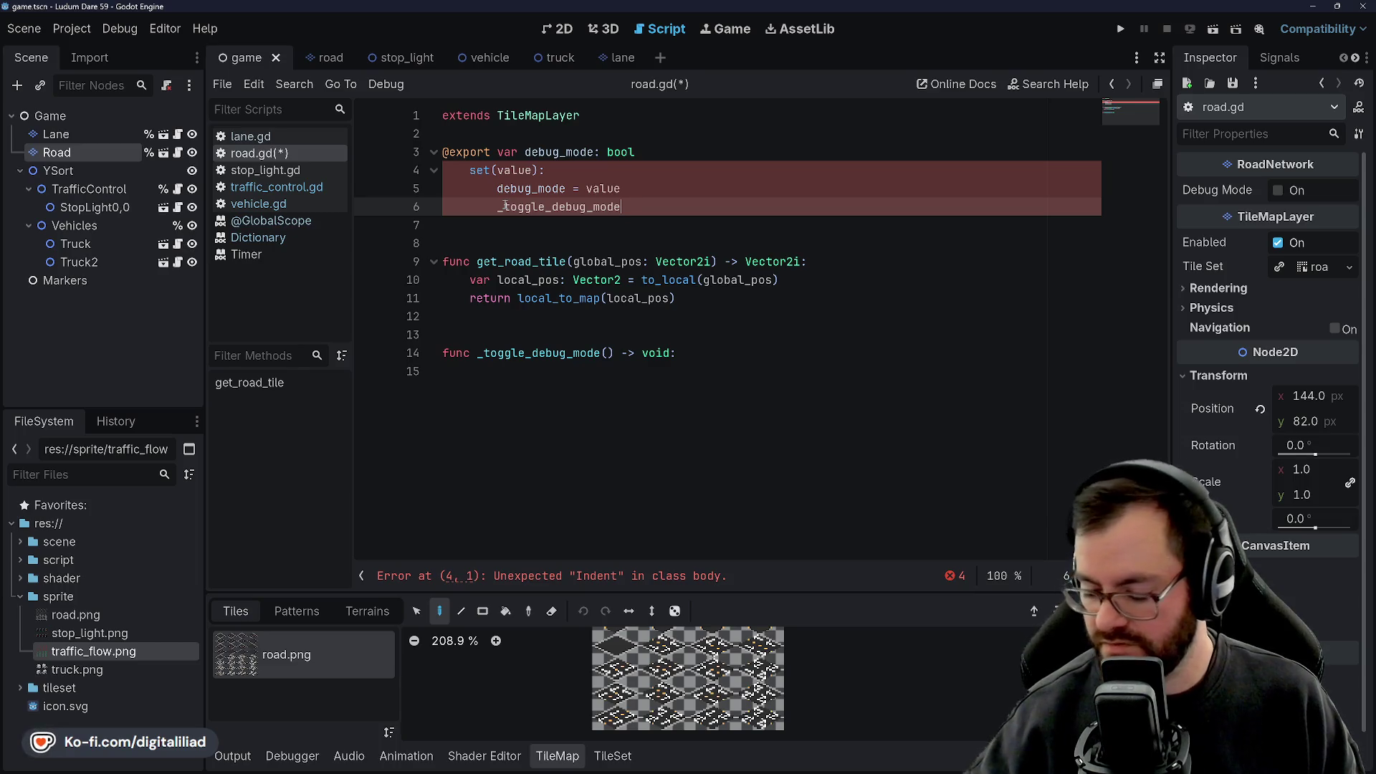
pyautogui.write('(')
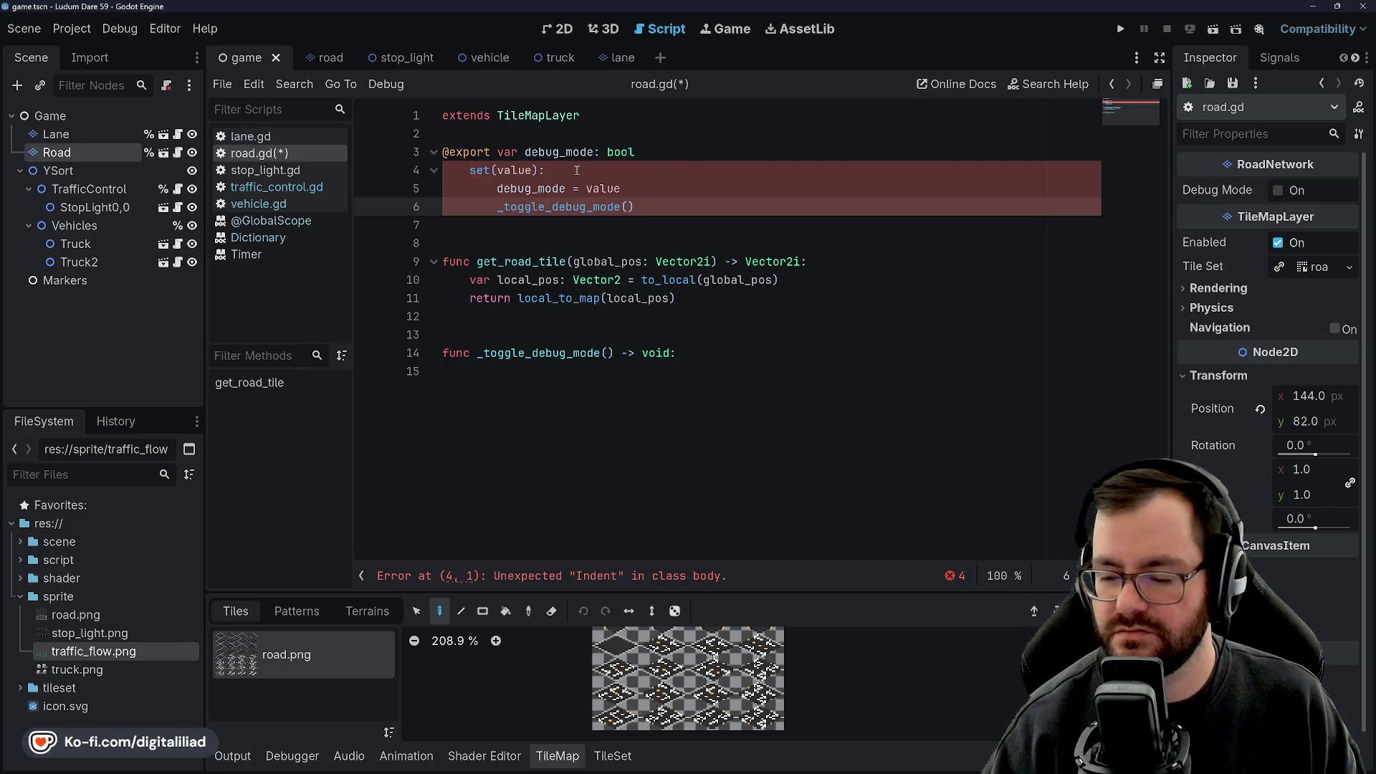
pyautogui.press('Up')
pyautogui.press('Up')
pyautogui.hotkey('ctrl', 's')
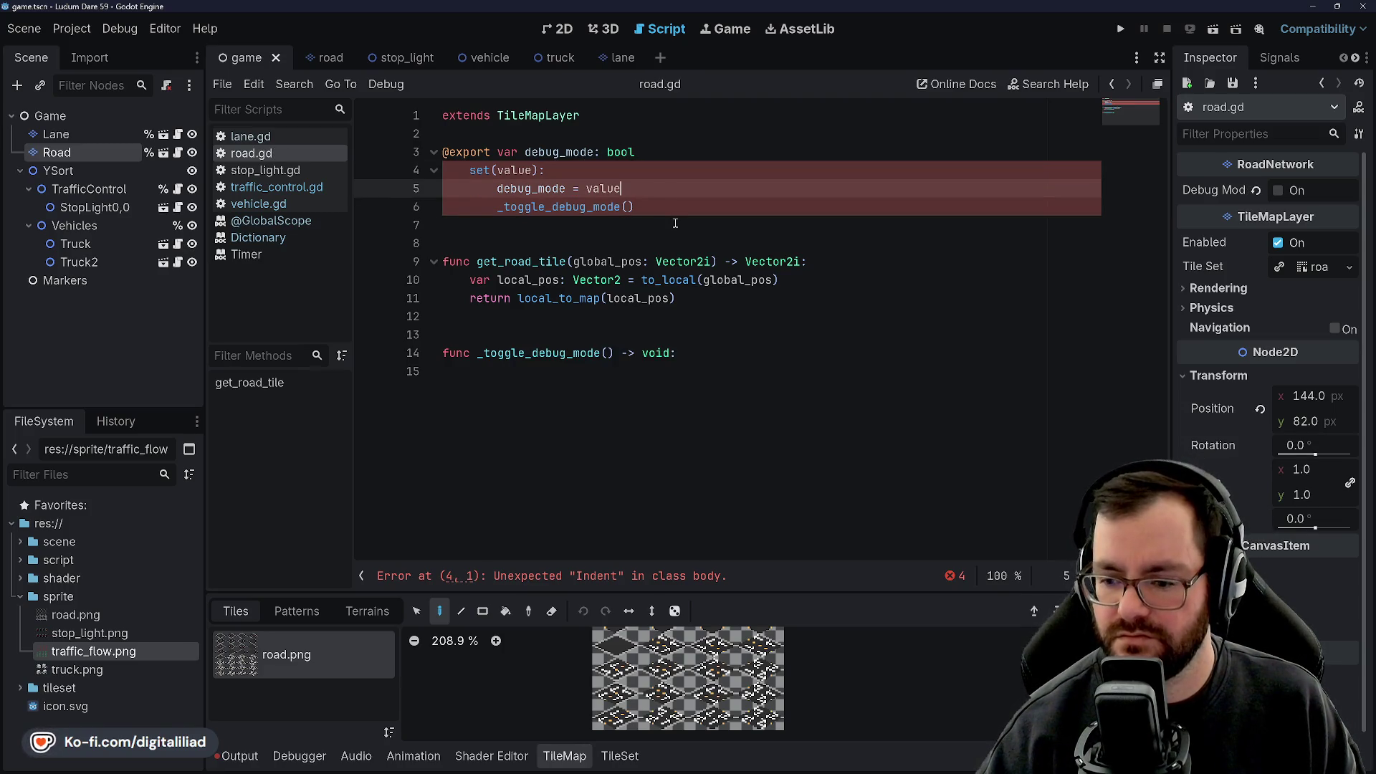
# Delete blank line 7, comment out the _toggle_debug_mode() call, and save.
pyautogui.click(584, 229)
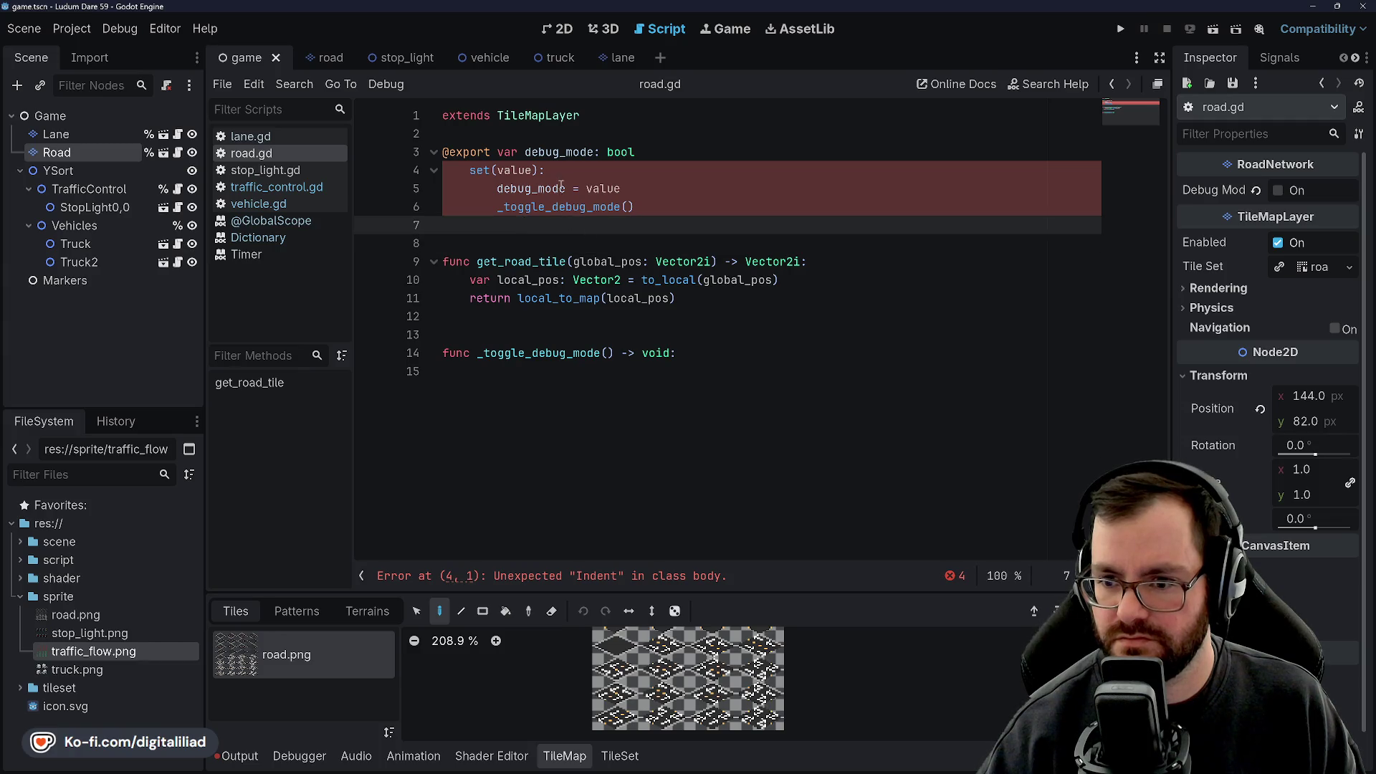
pyautogui.press('Up')
pyautogui.press('Up')
pyautogui.press('Up')
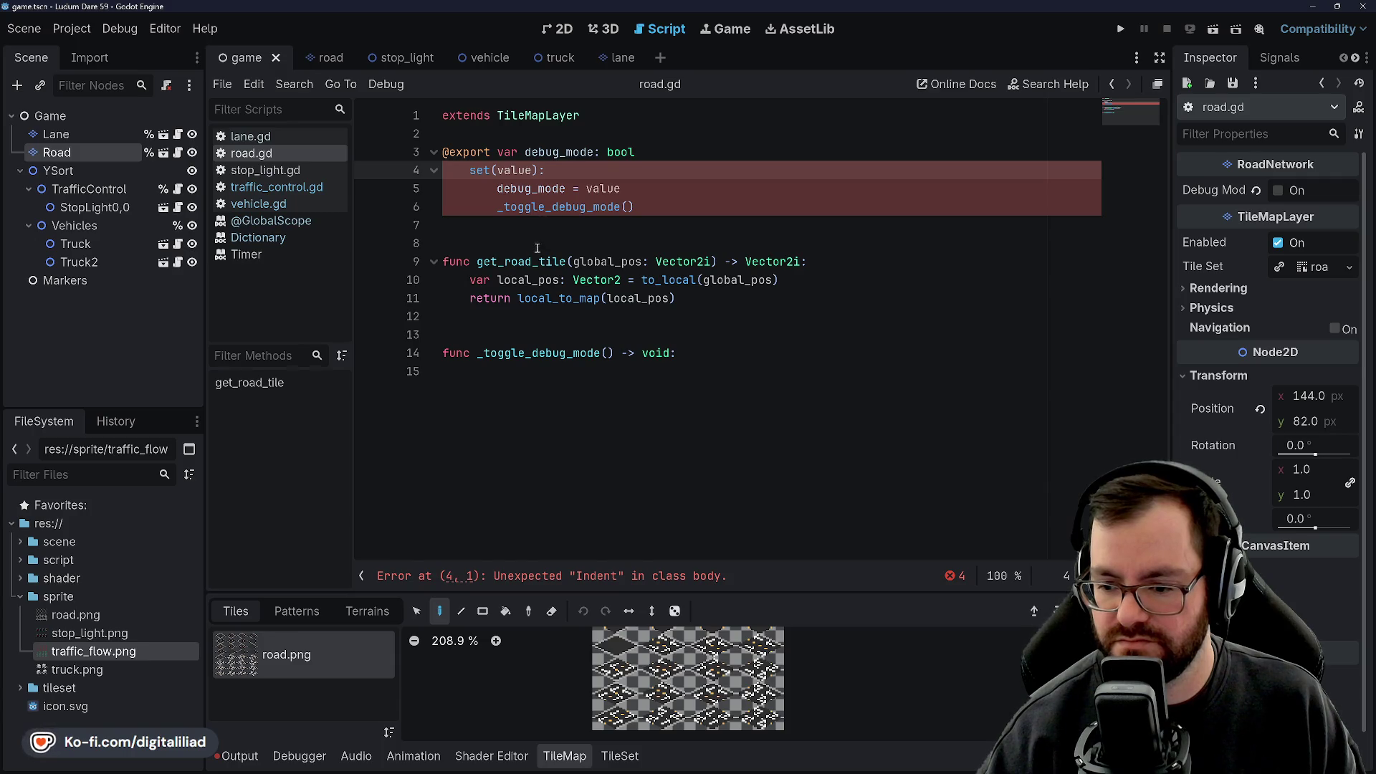
pyautogui.click(503, 206)
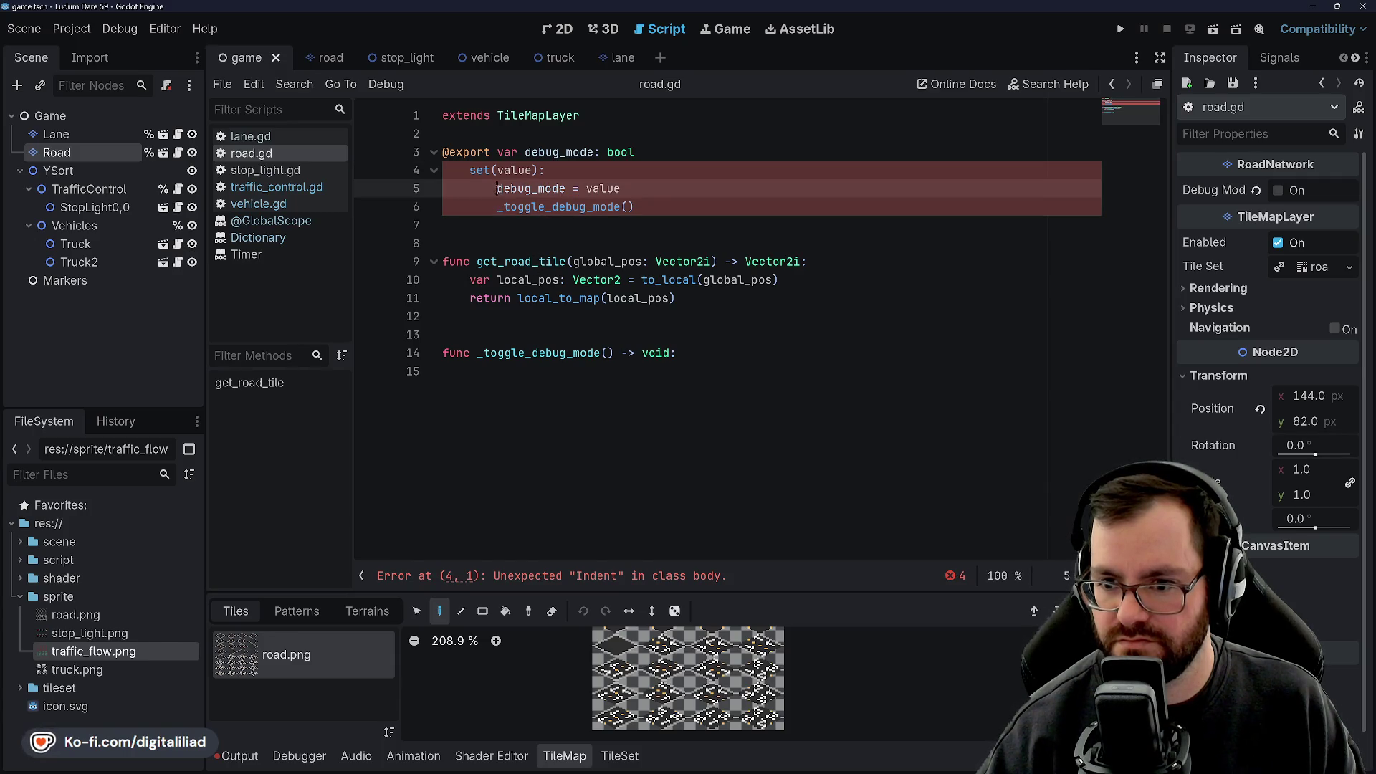
pyautogui.click(599, 177)
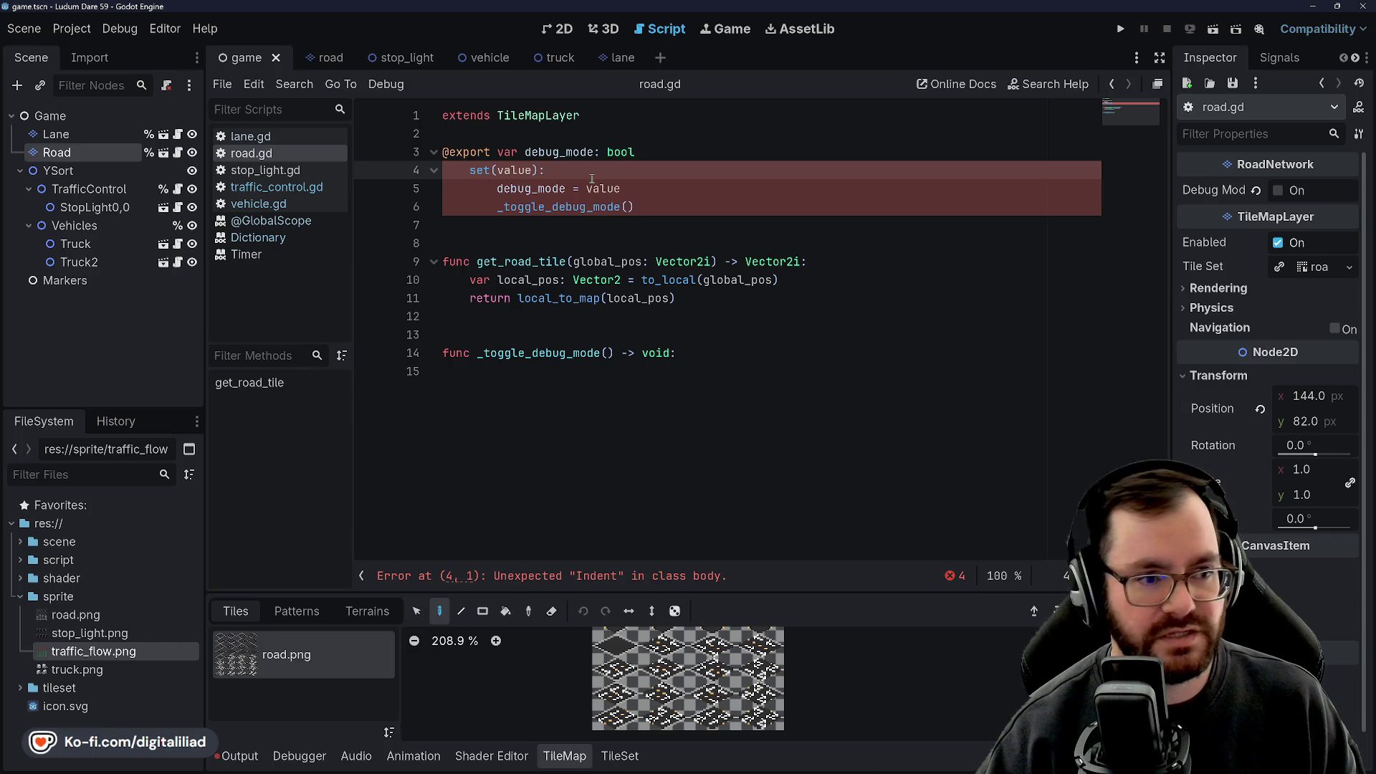
pyautogui.click(658, 223)
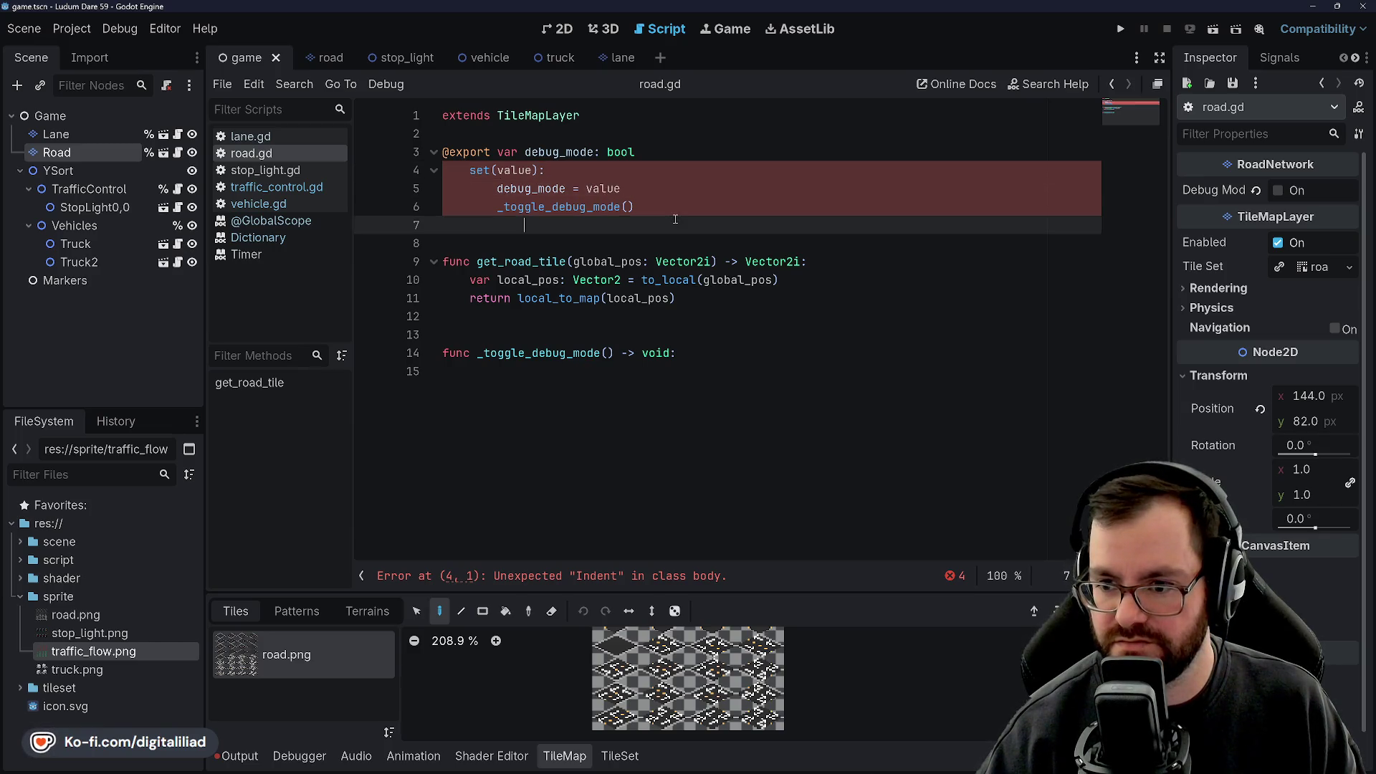
pyautogui.click(658, 188)
pyautogui.click(657, 219)
pyautogui.press('BackSpace')
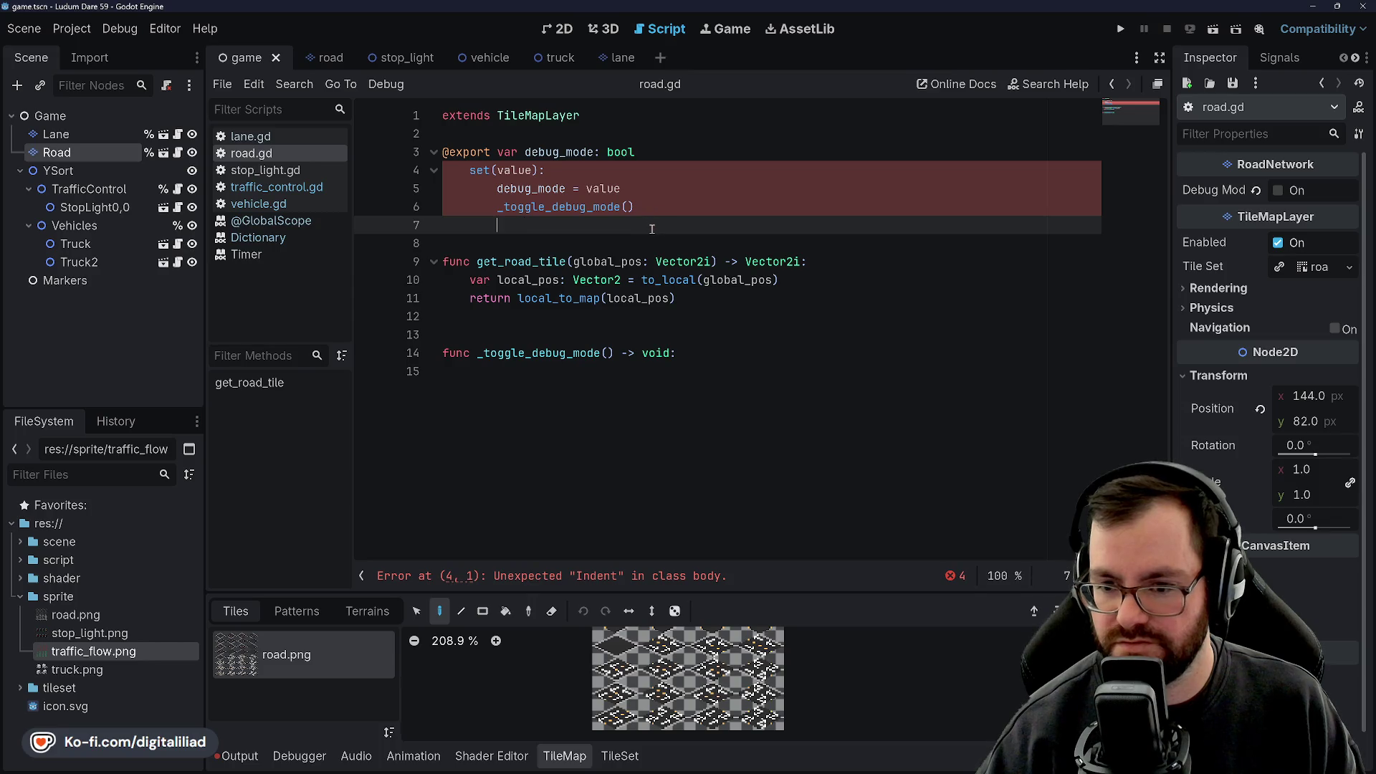
pyautogui.press('BackSpace')
pyautogui.press('BackSpace')
pyautogui.press('Home')
pyautogui.write('#')
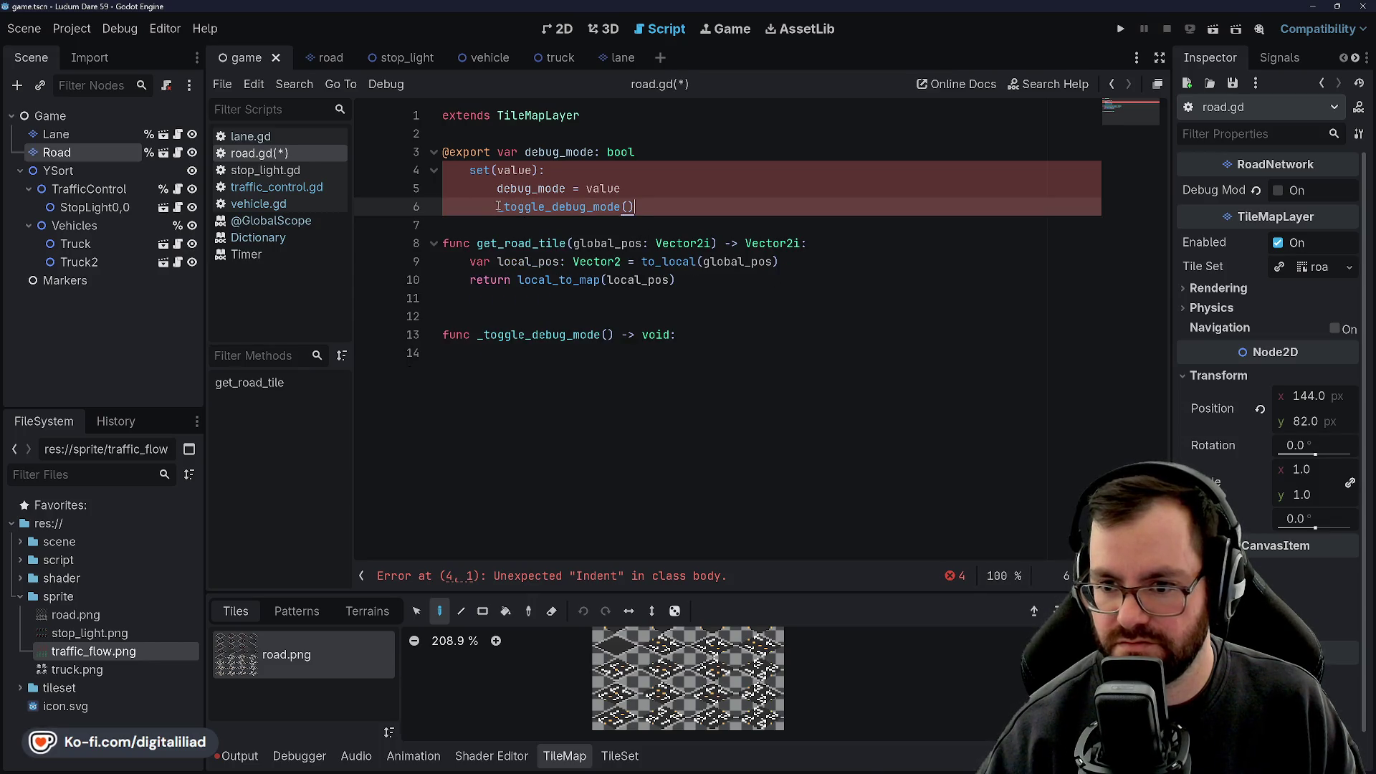
pyautogui.hotkey('ctrl', 's')
pyautogui.press('Up')
pyautogui.press('Up')
pyautogui.press('Up')
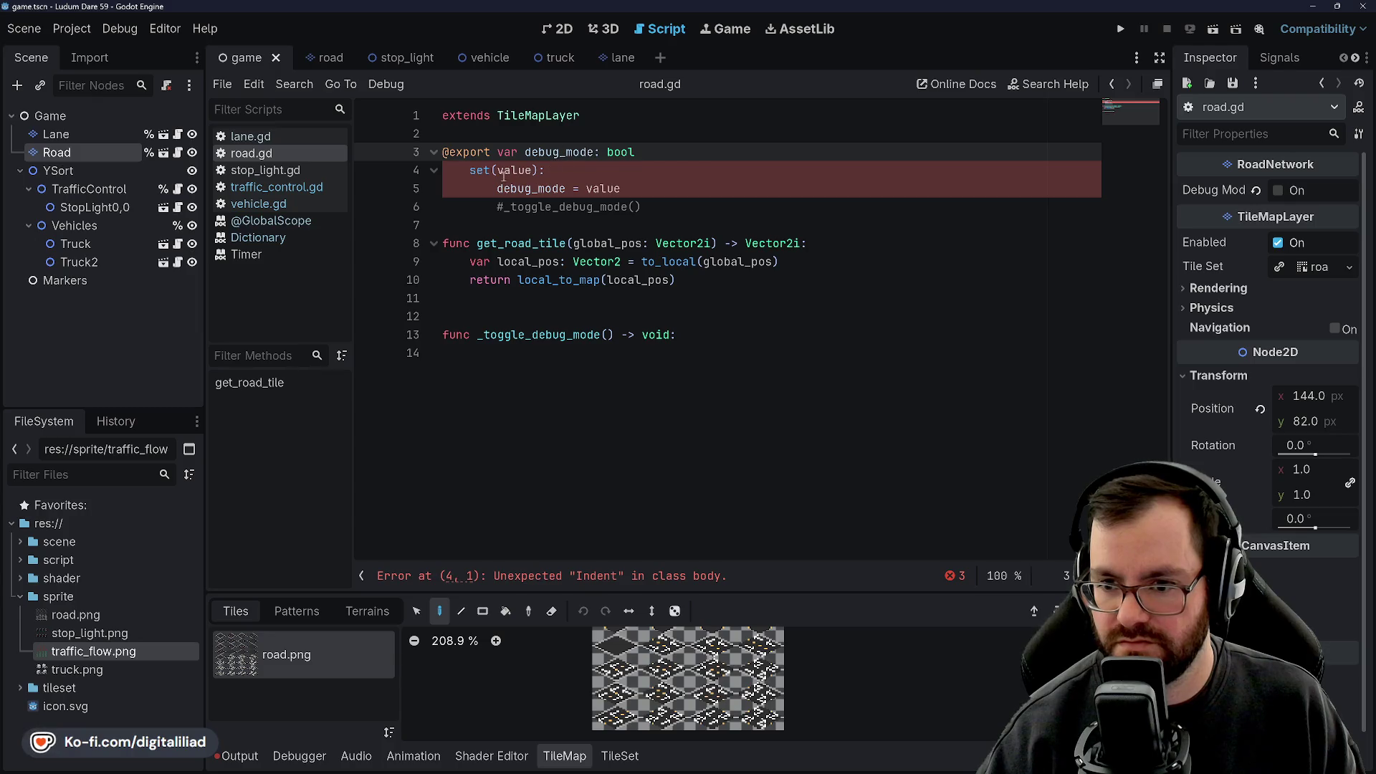
# Comment out the debug_mode assignment on line 5, keeping set(value): at its original indent.
pyautogui.click(502, 195)
pyautogui.write('#')
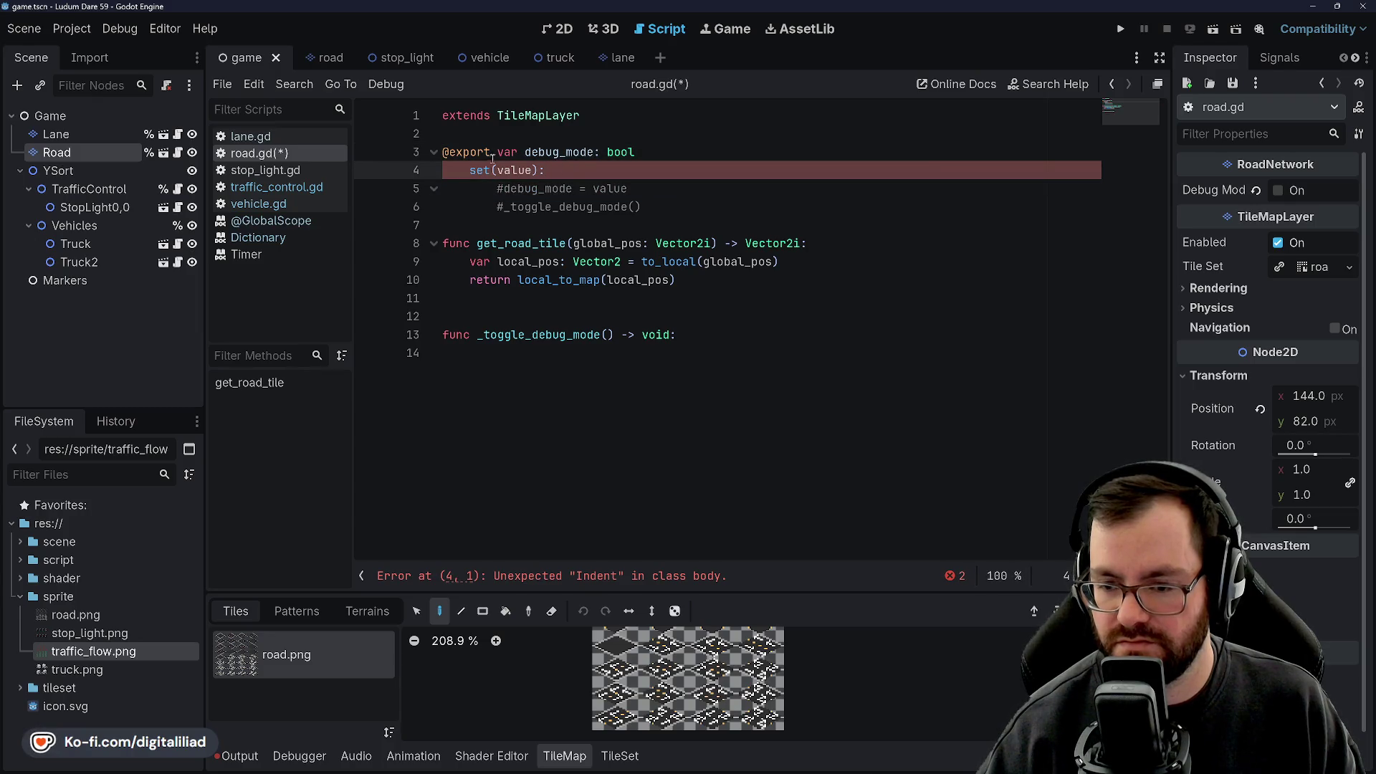
pyautogui.click(471, 170)
pyautogui.press('Tab')
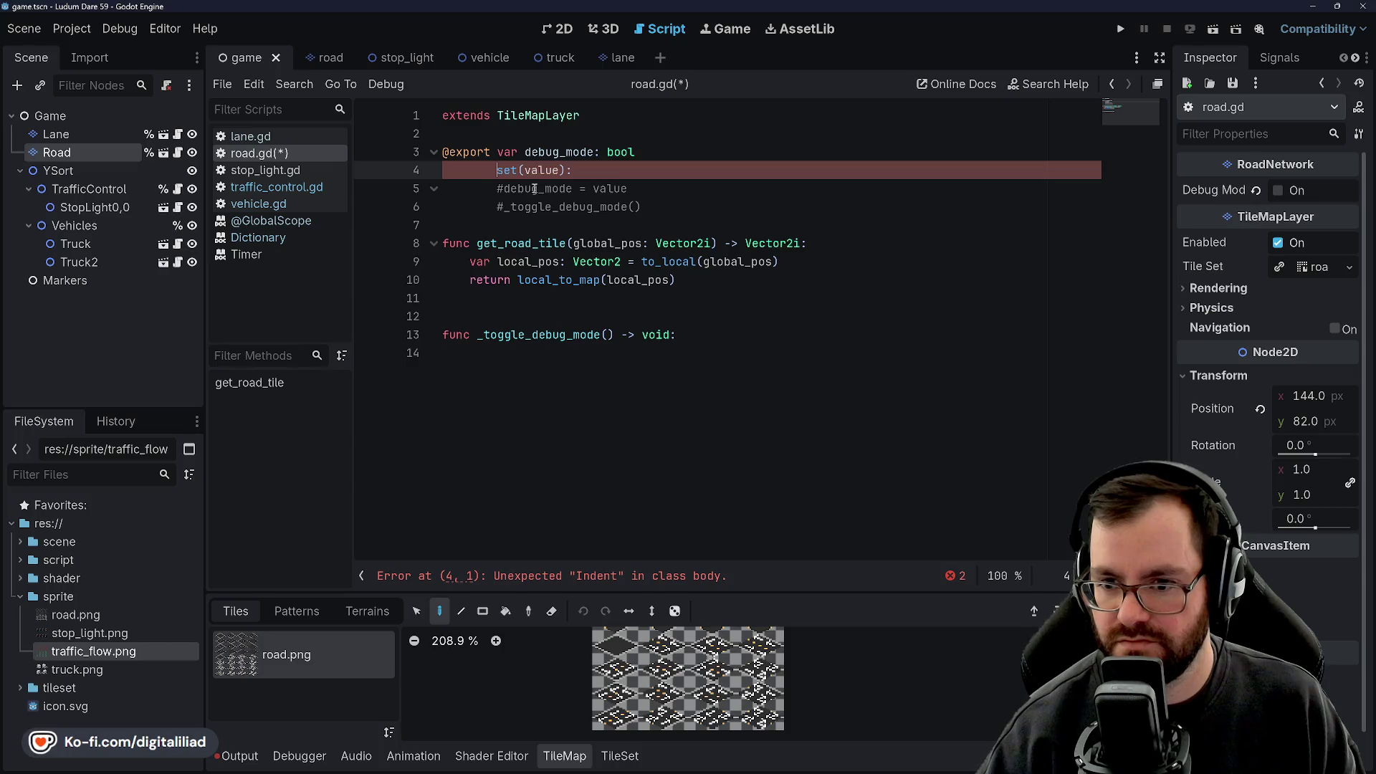
pyautogui.hotkey('shift', 'Tab')
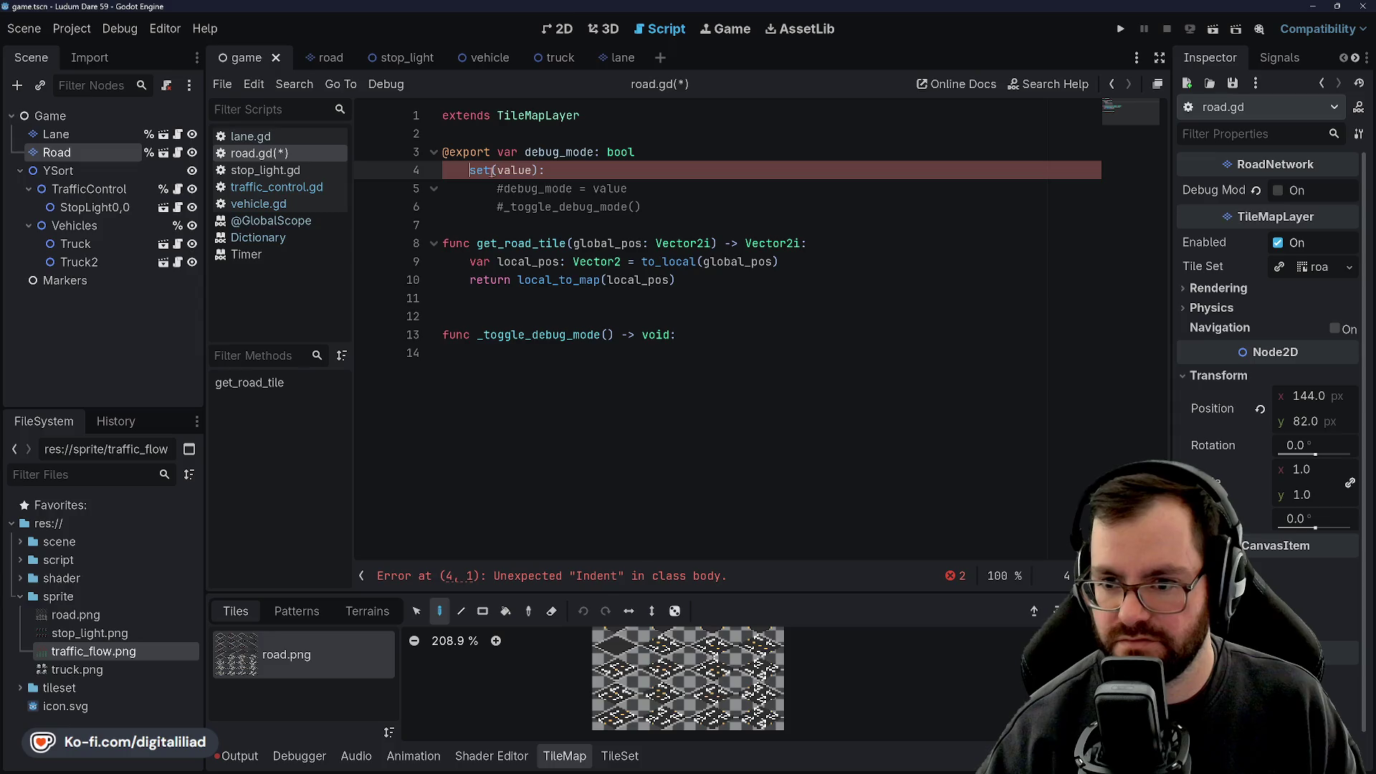
pyautogui.moveTo(574, 770)
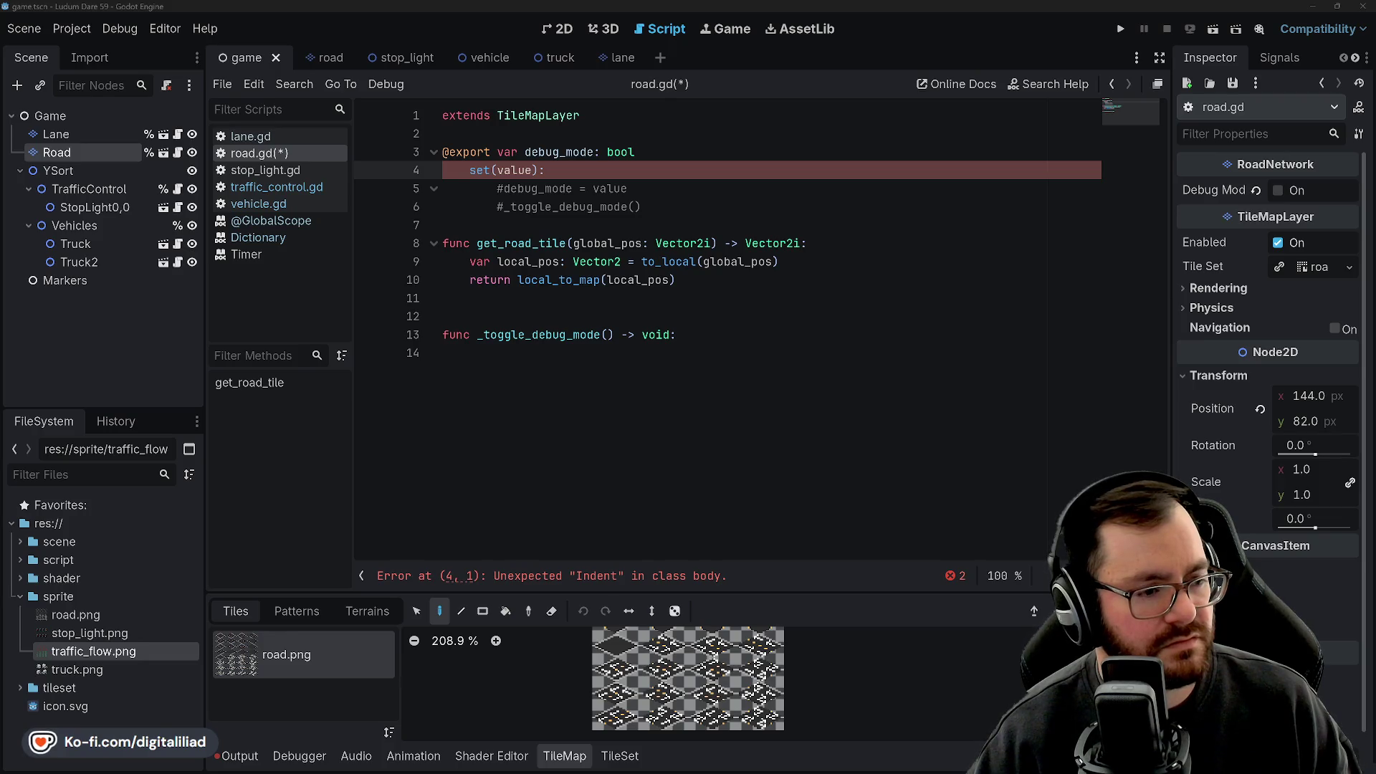
# Add ':' after bool on line 3, uncomment both setter lines, and save road.gd.
pyautogui.click(677, 146)
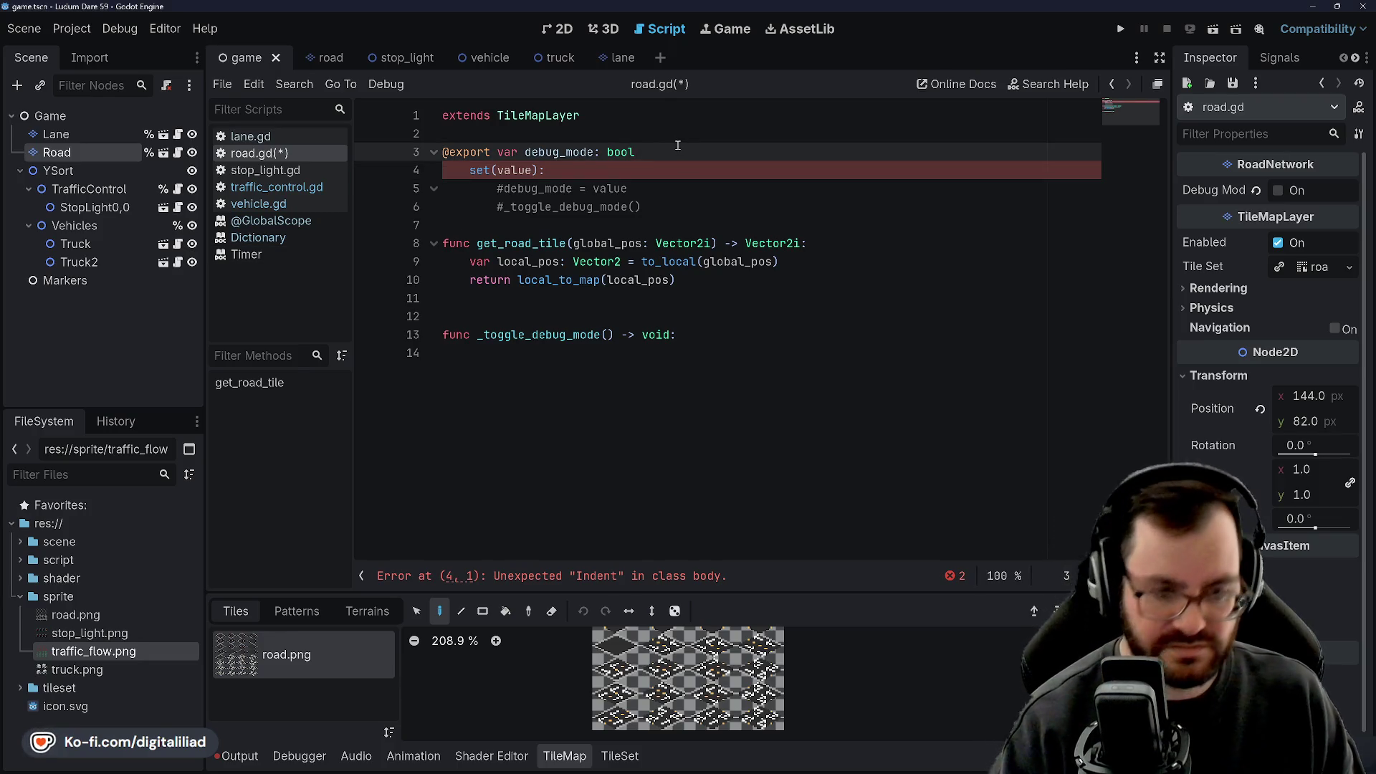
pyautogui.write(':')
pyautogui.click(577, 190)
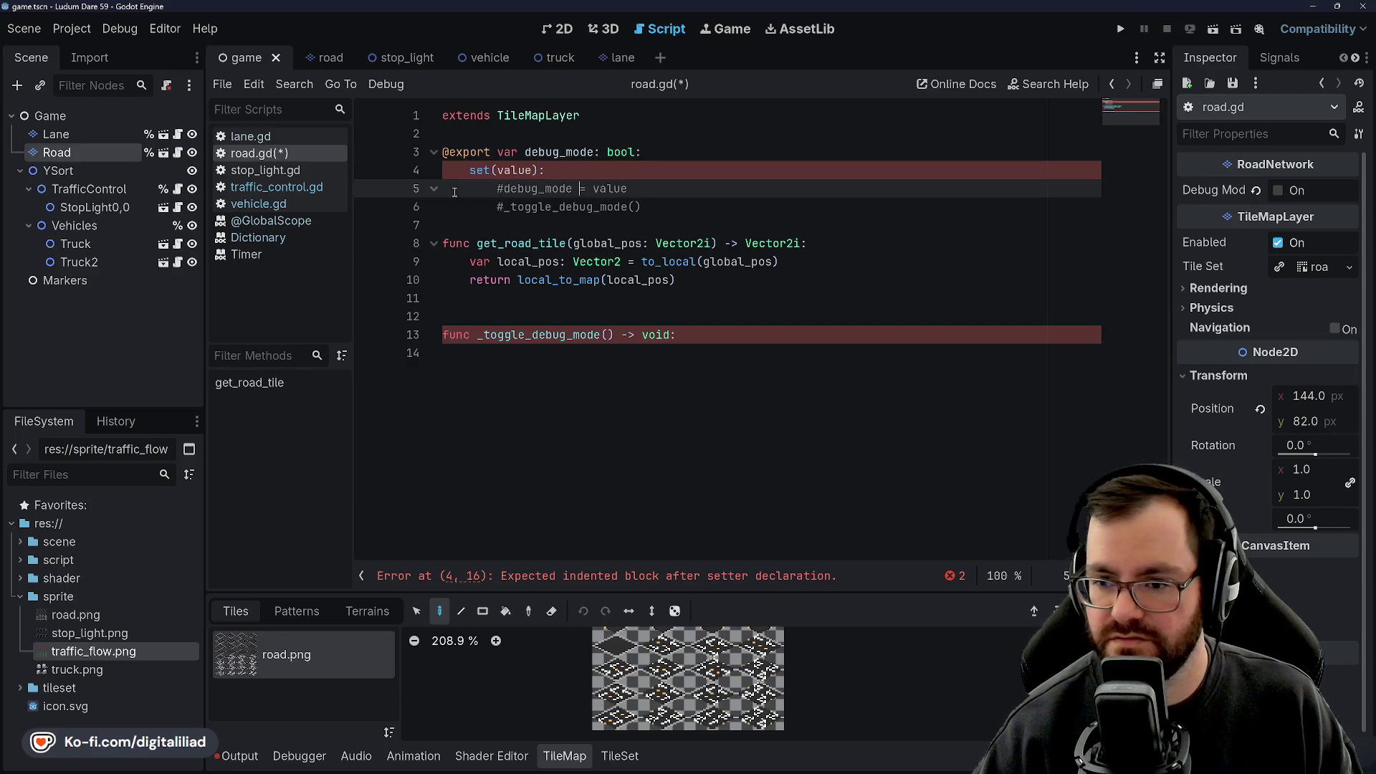
pyautogui.click(504, 189)
pyautogui.press('BackSpace')
pyautogui.click(507, 203)
pyautogui.press('BackSpace')
pyautogui.click(580, 170)
pyautogui.hotkey('ctrl', 's')
pyautogui.press('Down')
pyautogui.press('Down')
pyautogui.press('End')
pyautogui.click(600, 153)
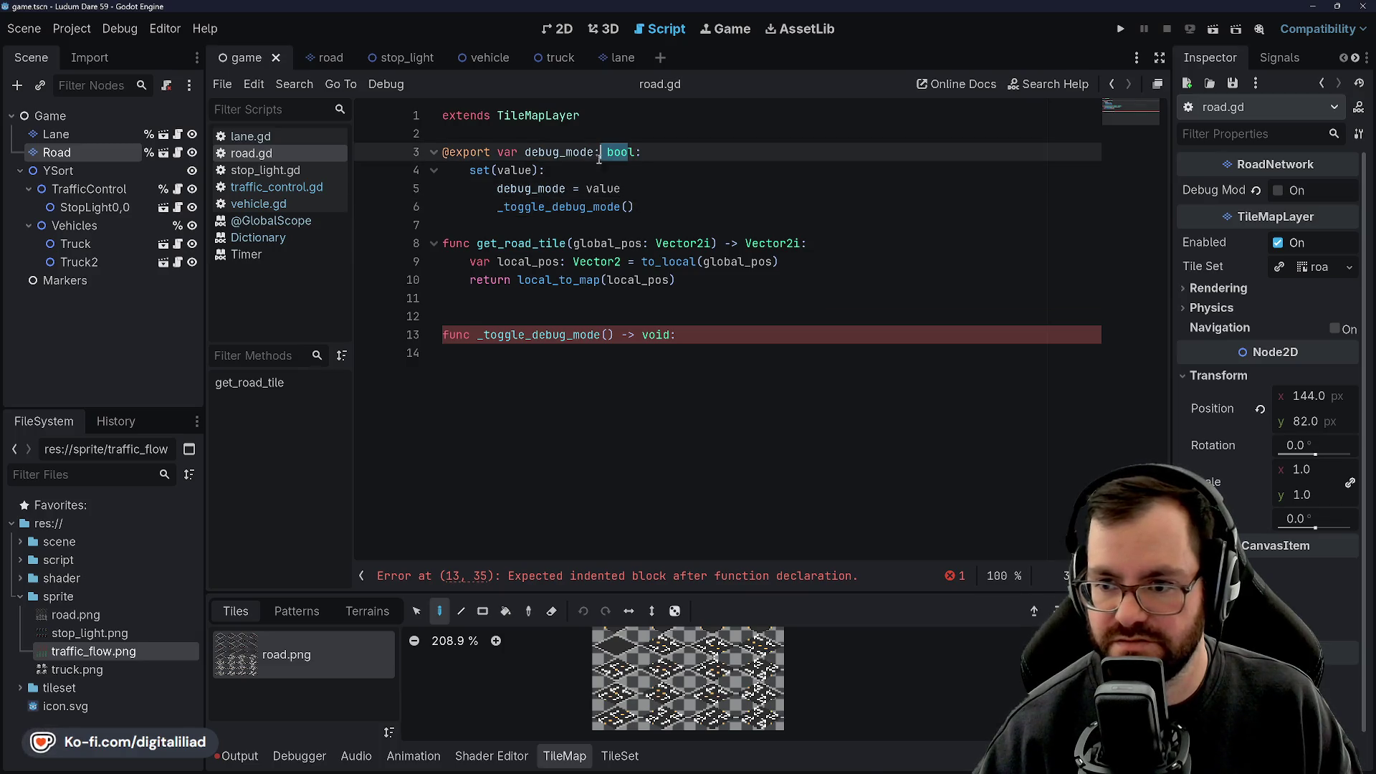
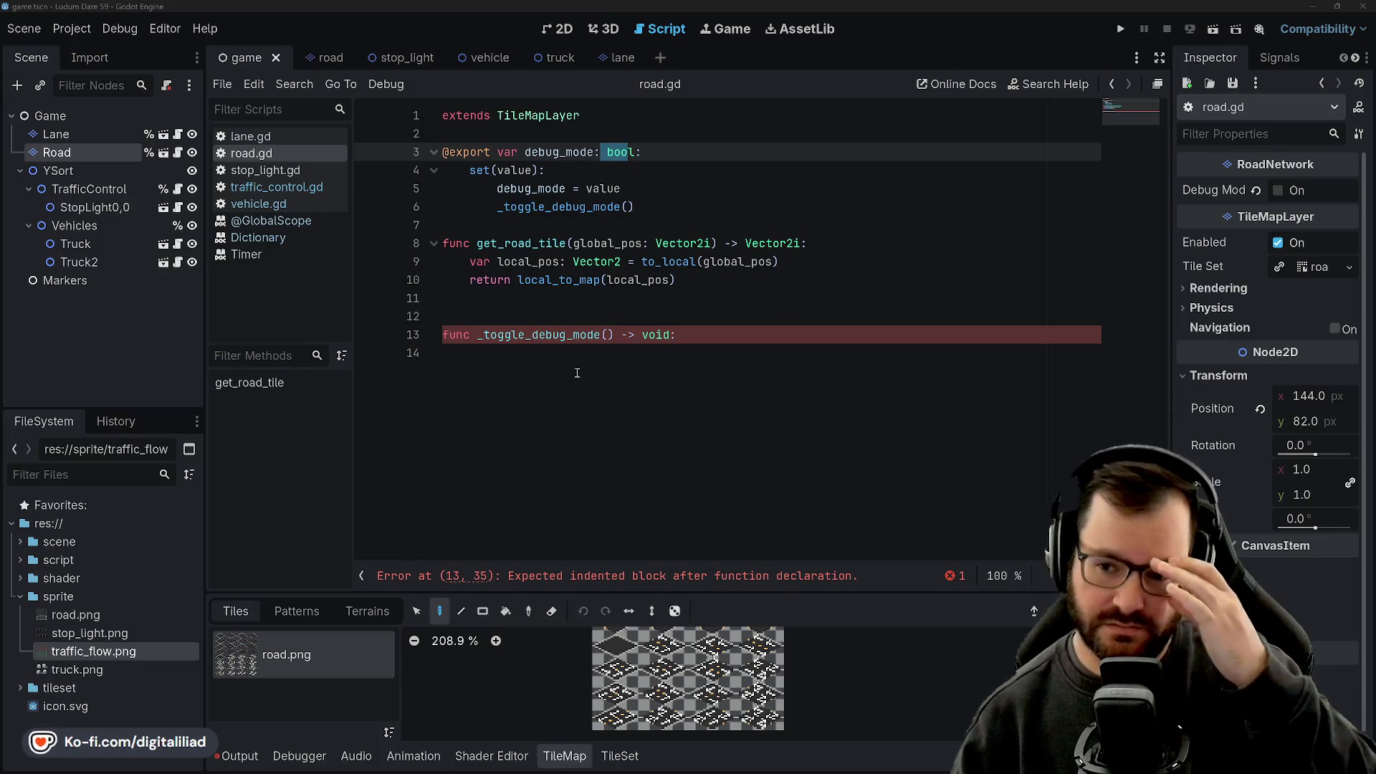
# Add a new indented line below 'func _toggle_debug_mode() -> void:' on line 13.
pyautogui.click(552, 299)
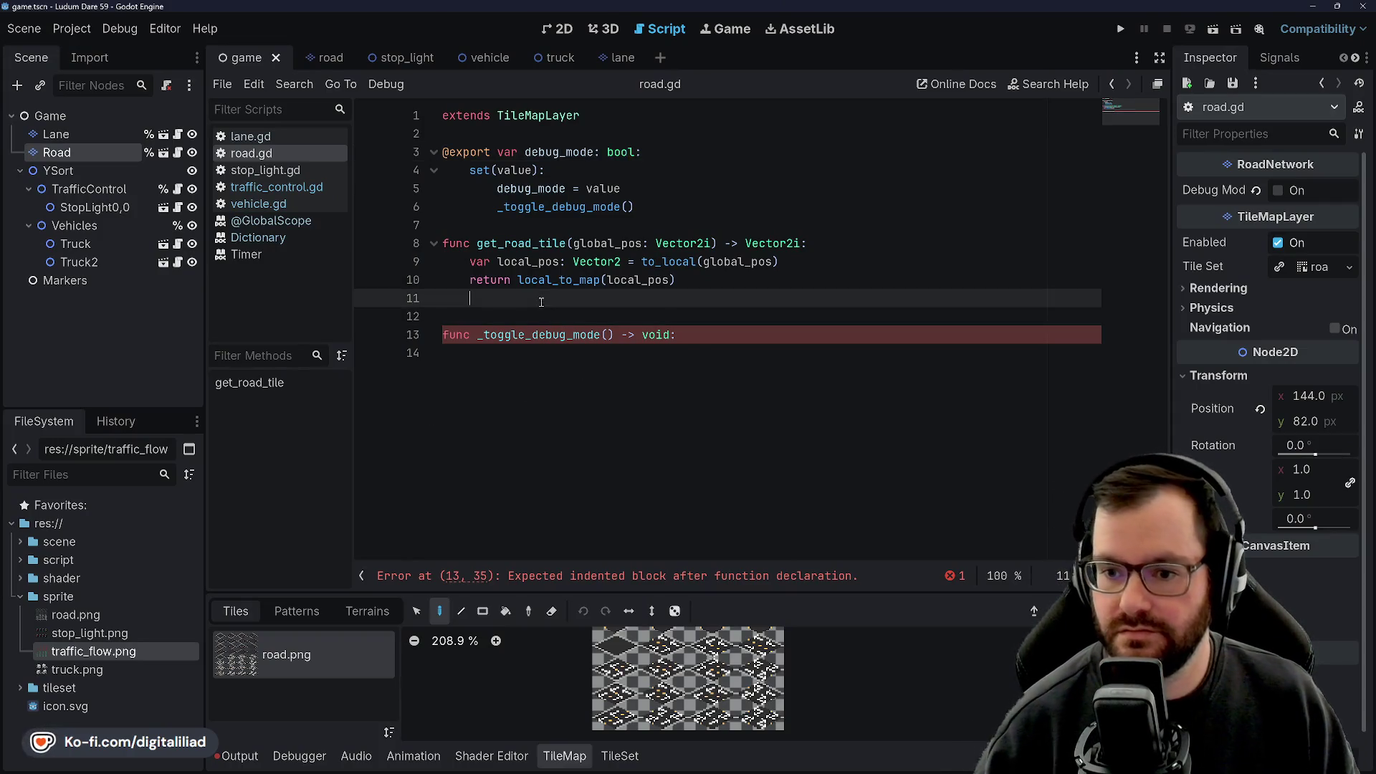
pyautogui.click(545, 223)
pyautogui.click(571, 316)
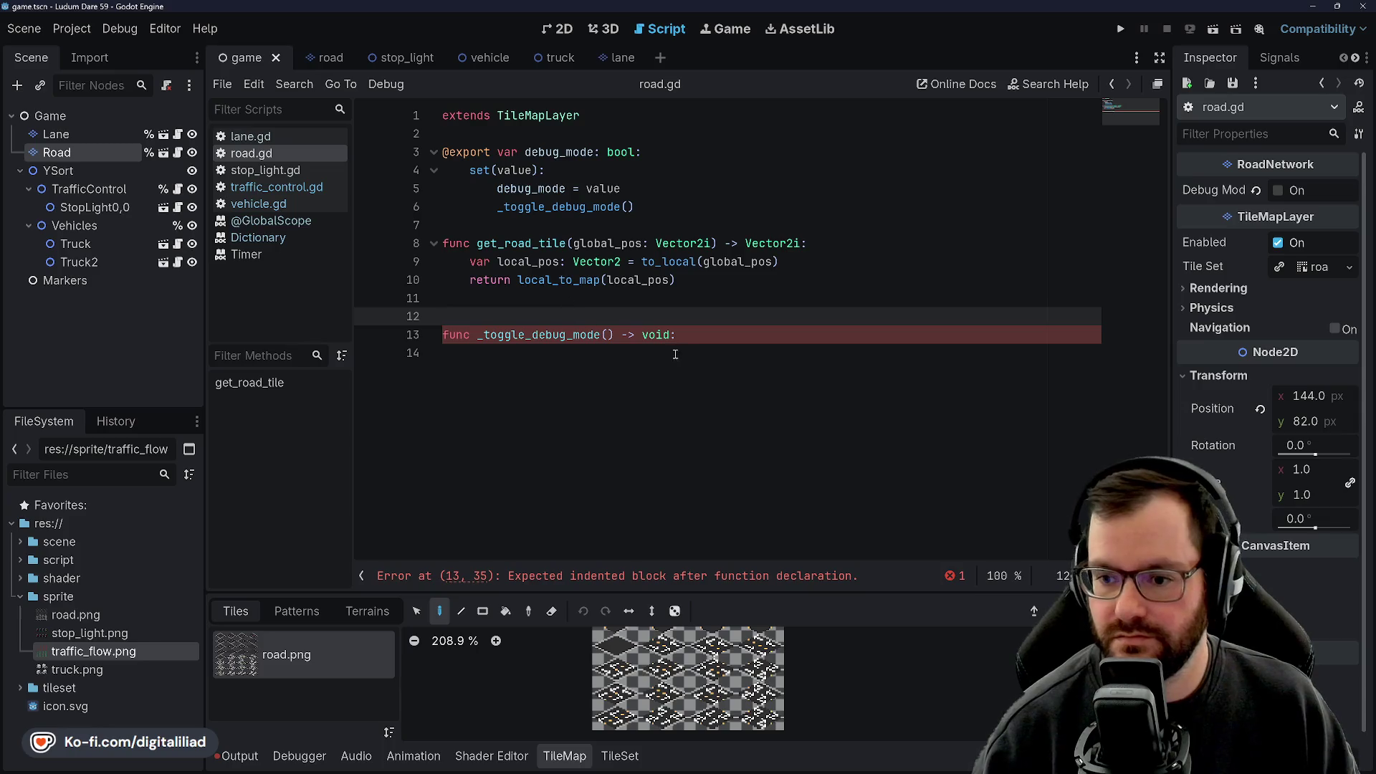
pyautogui.click(706, 335)
pyautogui.press('Return')
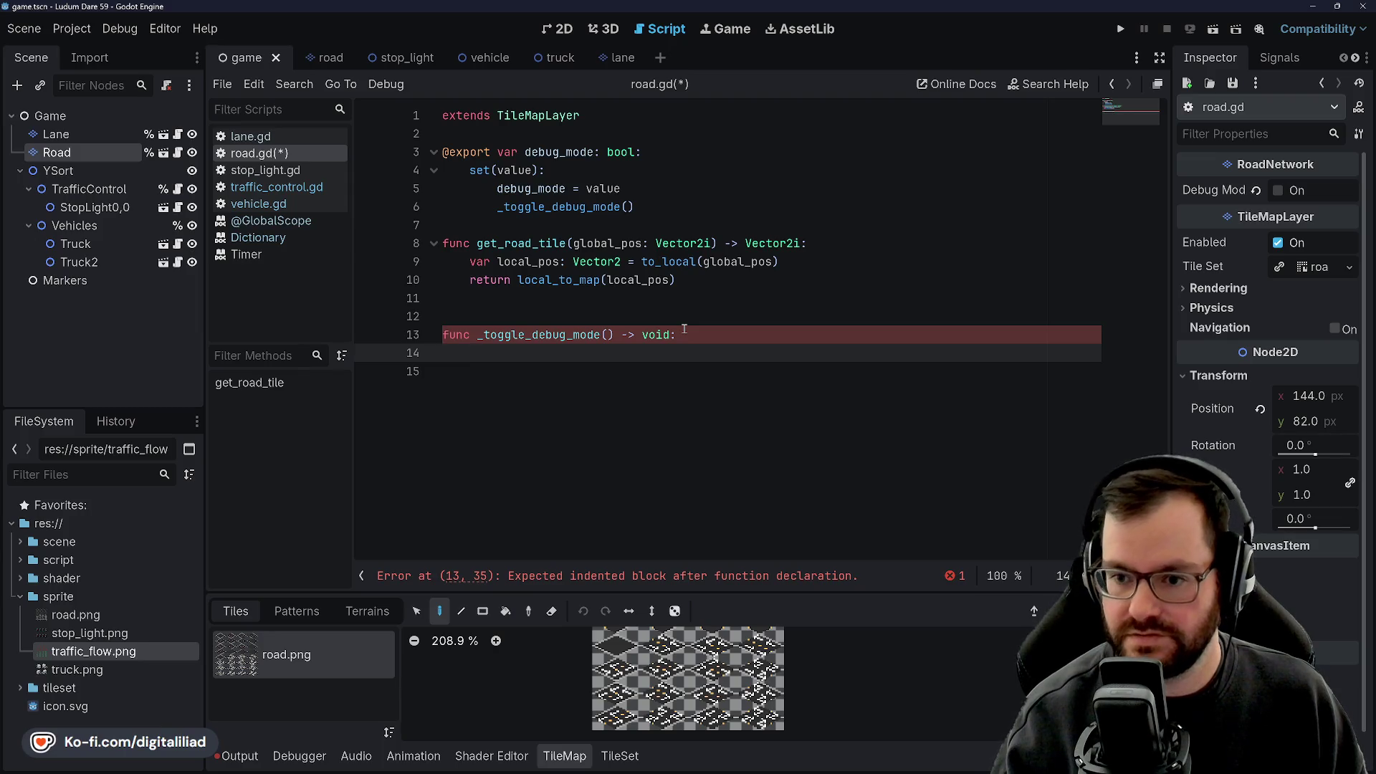
# Discard an 'if debug_mode:' attempt and write 'for cell in get_used_cells():' instead.
pyautogui.write('ifdebug_mod')
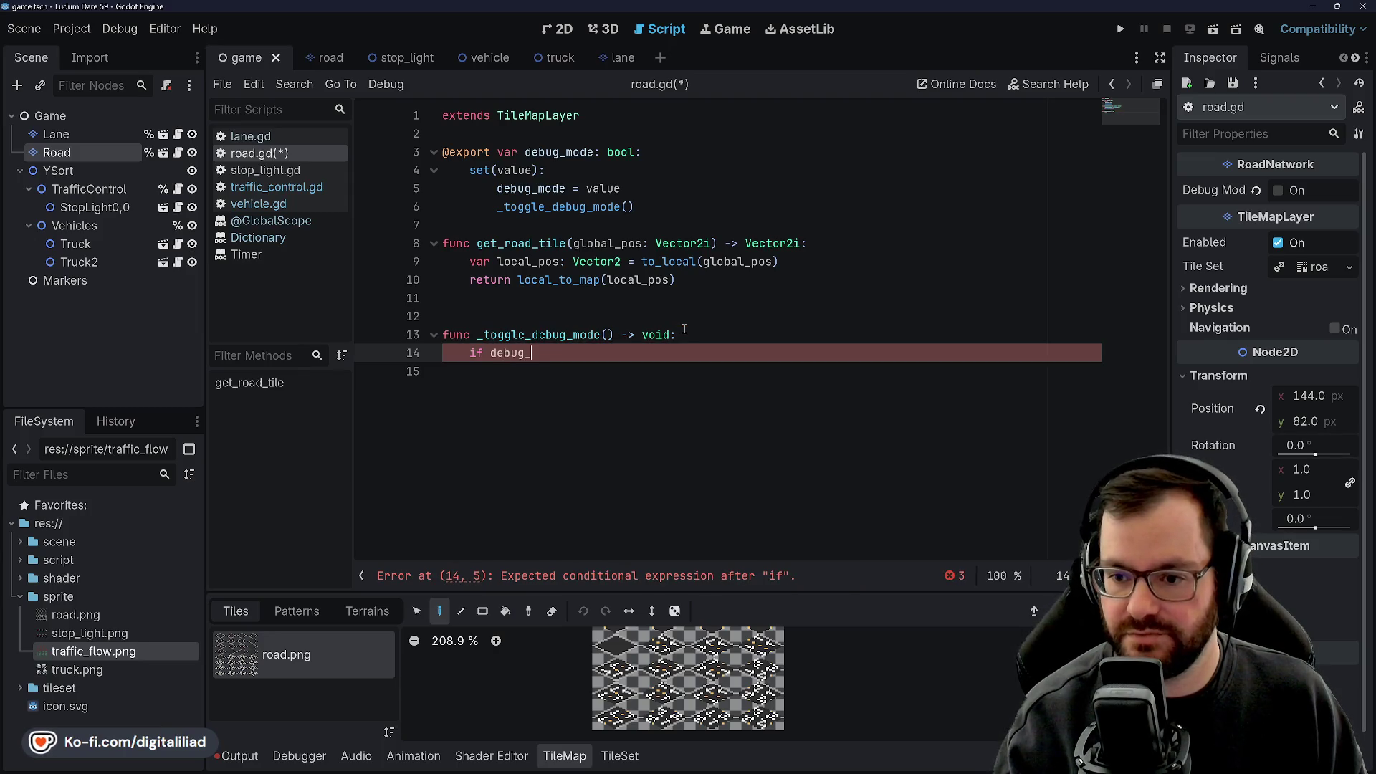
pyautogui.write('e:')
pyautogui.press('Return')
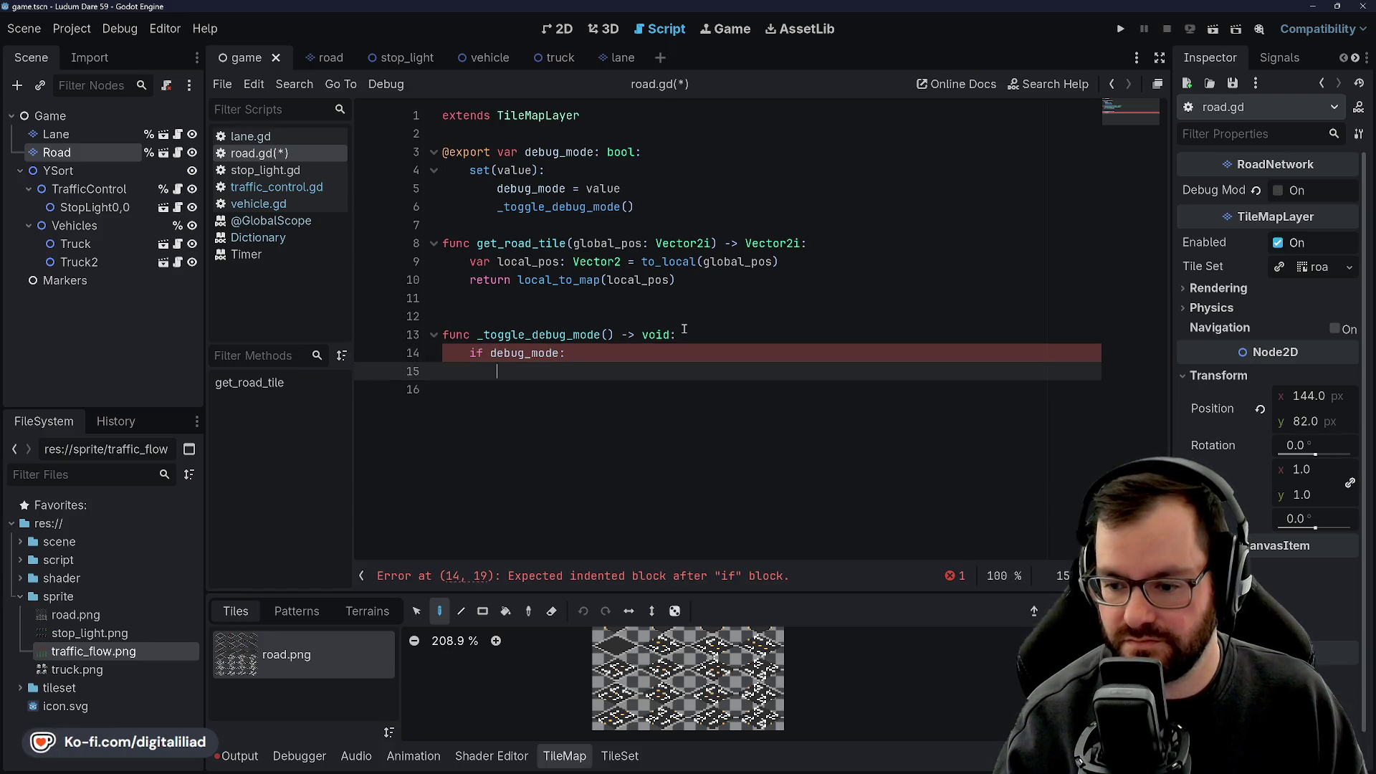
pyautogui.press('BackSpace')
pyautogui.press('BackSpace')
pyautogui.press('BackSpace')
pyautogui.write('e:')
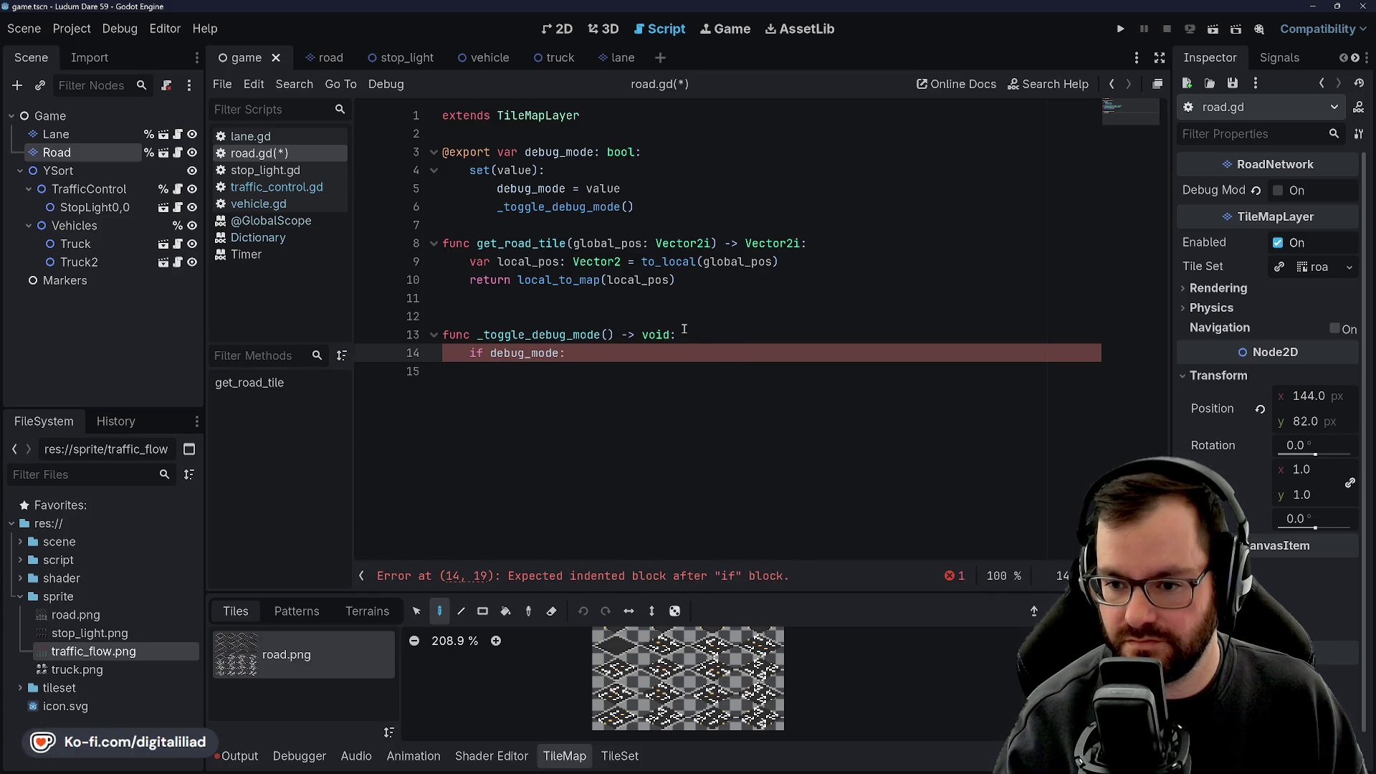
pyautogui.press('Return')
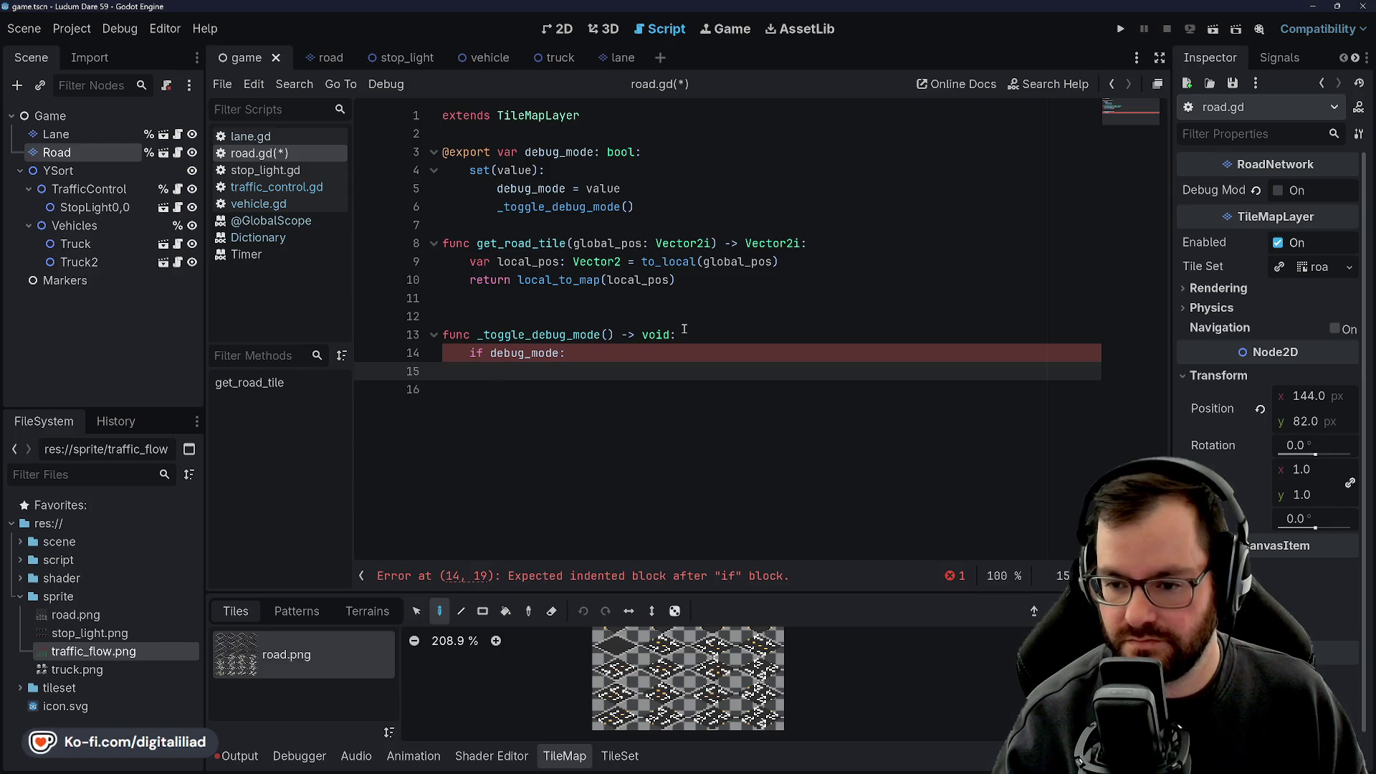
pyautogui.press('BackSpace')
pyautogui.press('BackSpace')
pyautogui.press('BackSpace')
pyautogui.write('for cell')
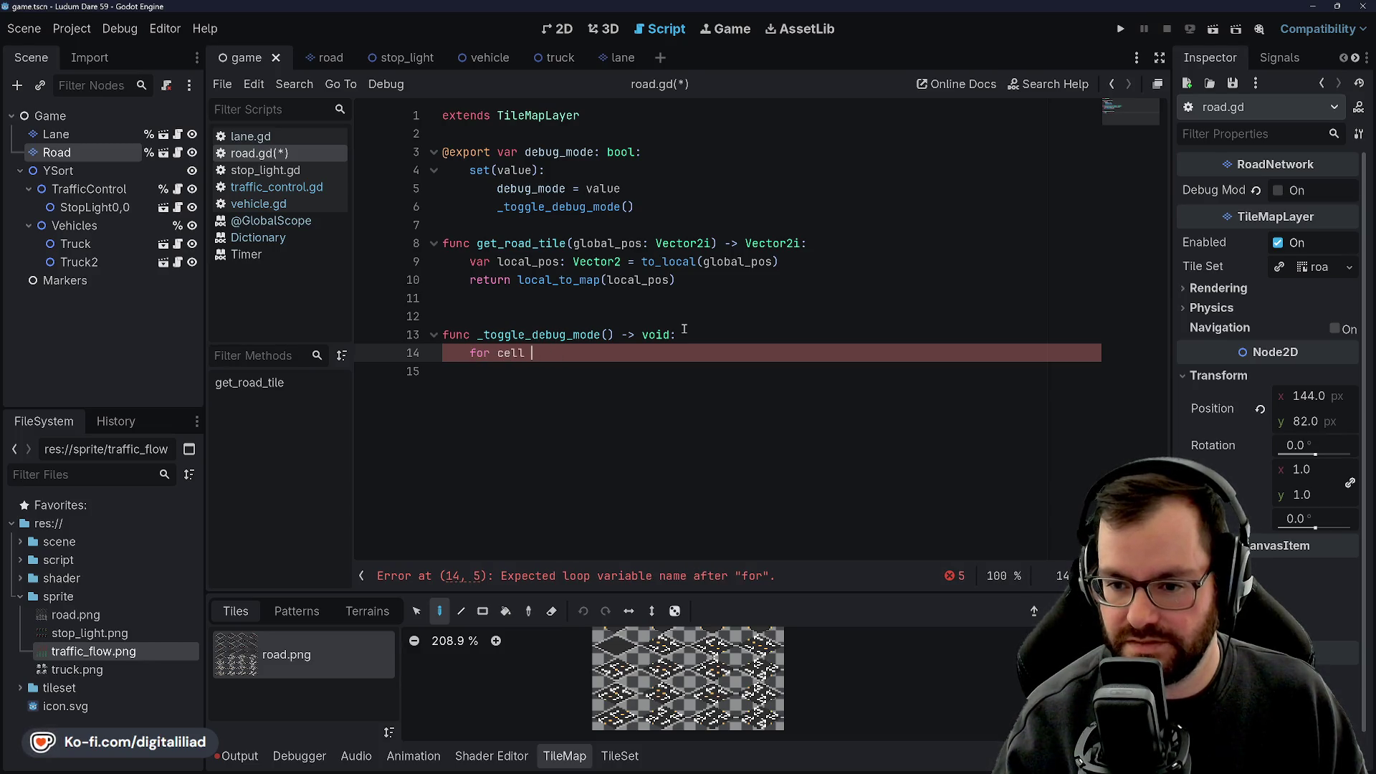
pyautogui.write('in get_')
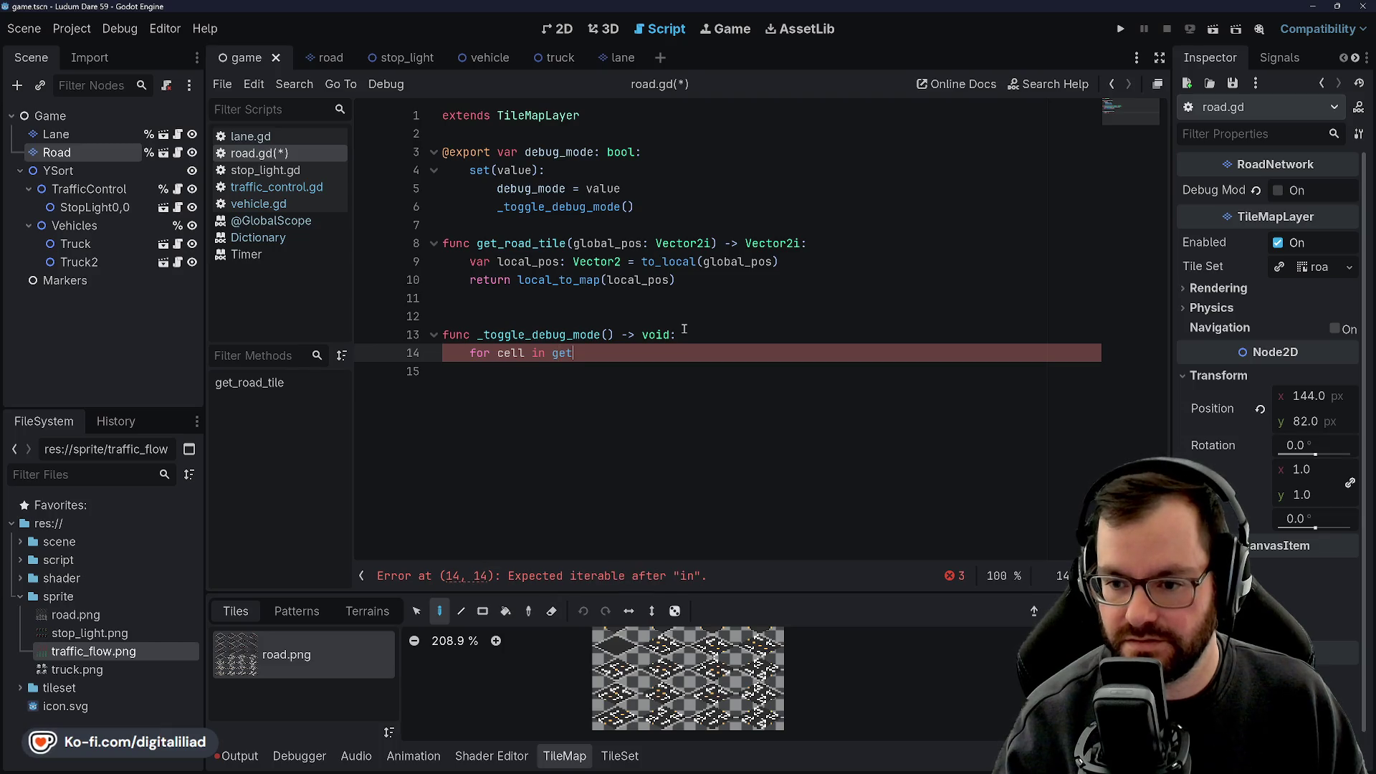
pyautogui.write('used')
pyautogui.press('Return')
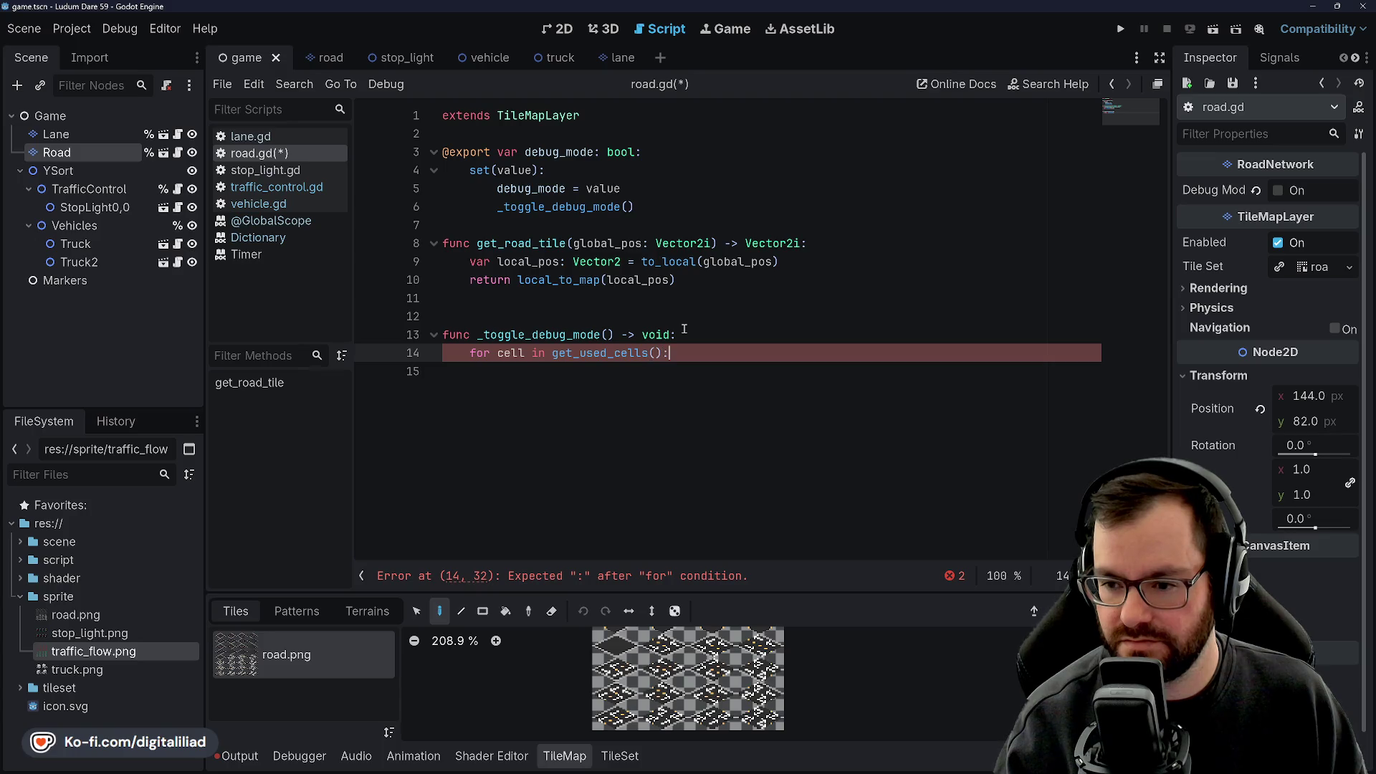
pyautogui.write(':')
pyautogui.press('Return')
# Start an empty set_cell() call inside the loop body.
pyautogui.write('cell.')
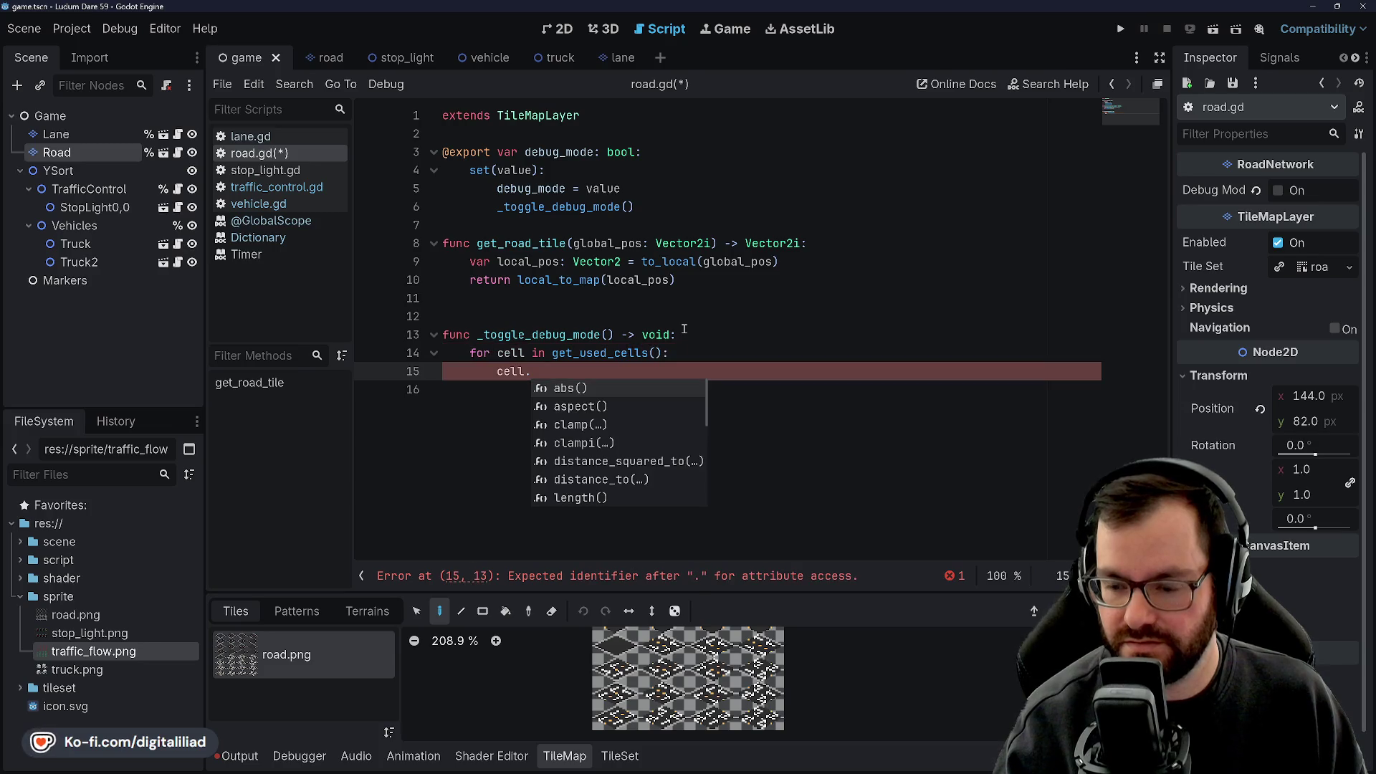
pyautogui.write('at')
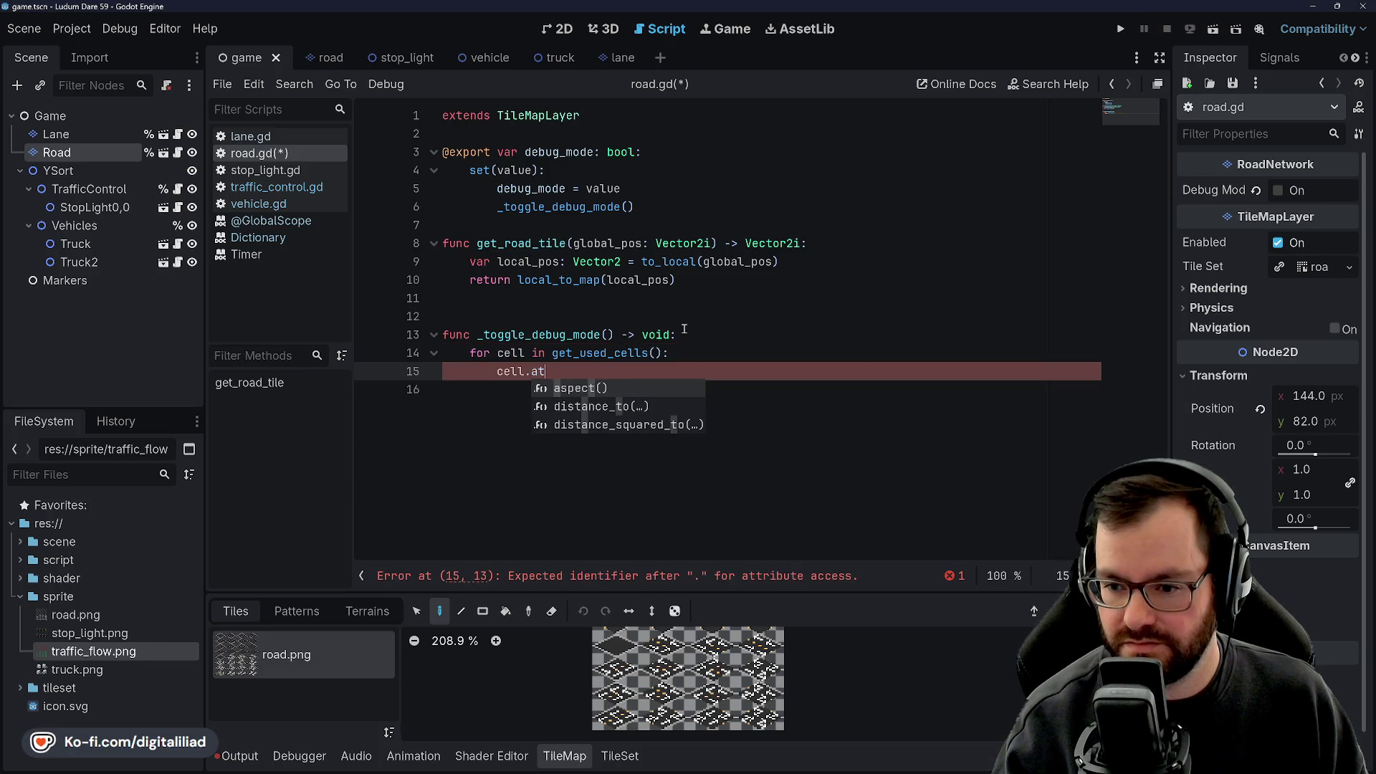
pyautogui.press('BackSpace')
pyautogui.press('BackSpace')
pyautogui.press('BackSpace')
pyautogui.press('BackSpace')
pyautogui.press('BackSpace')
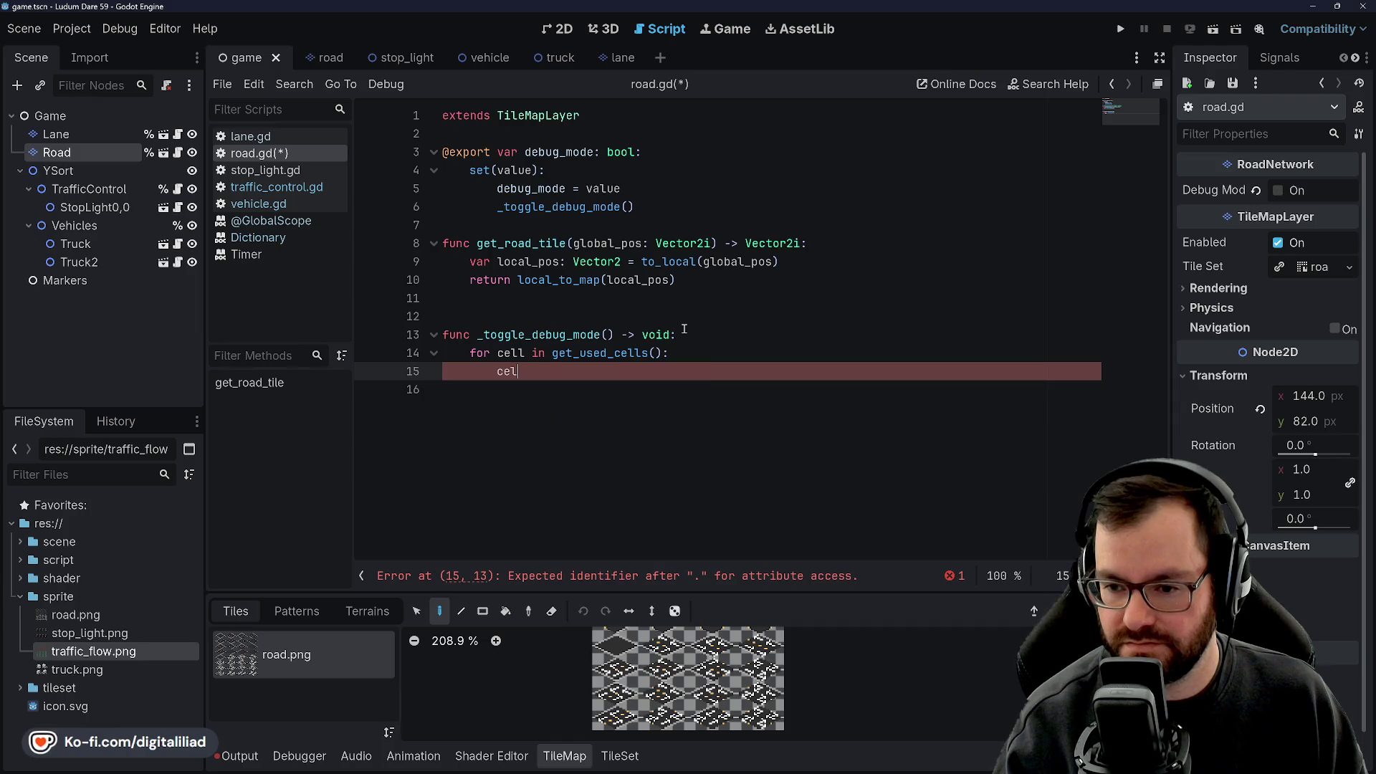
pyautogui.write('set_cell')
pyautogui.press('Return')
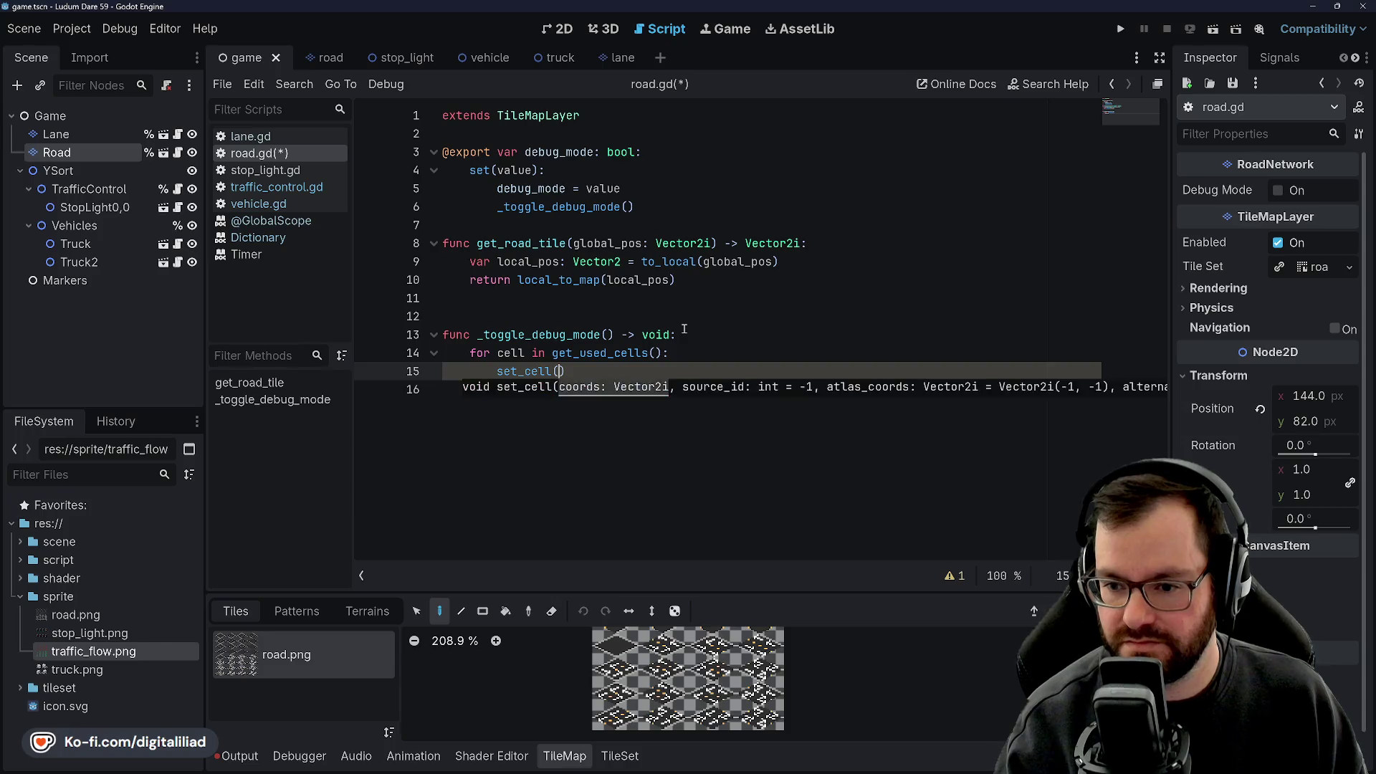
pyautogui.write('cell.co')
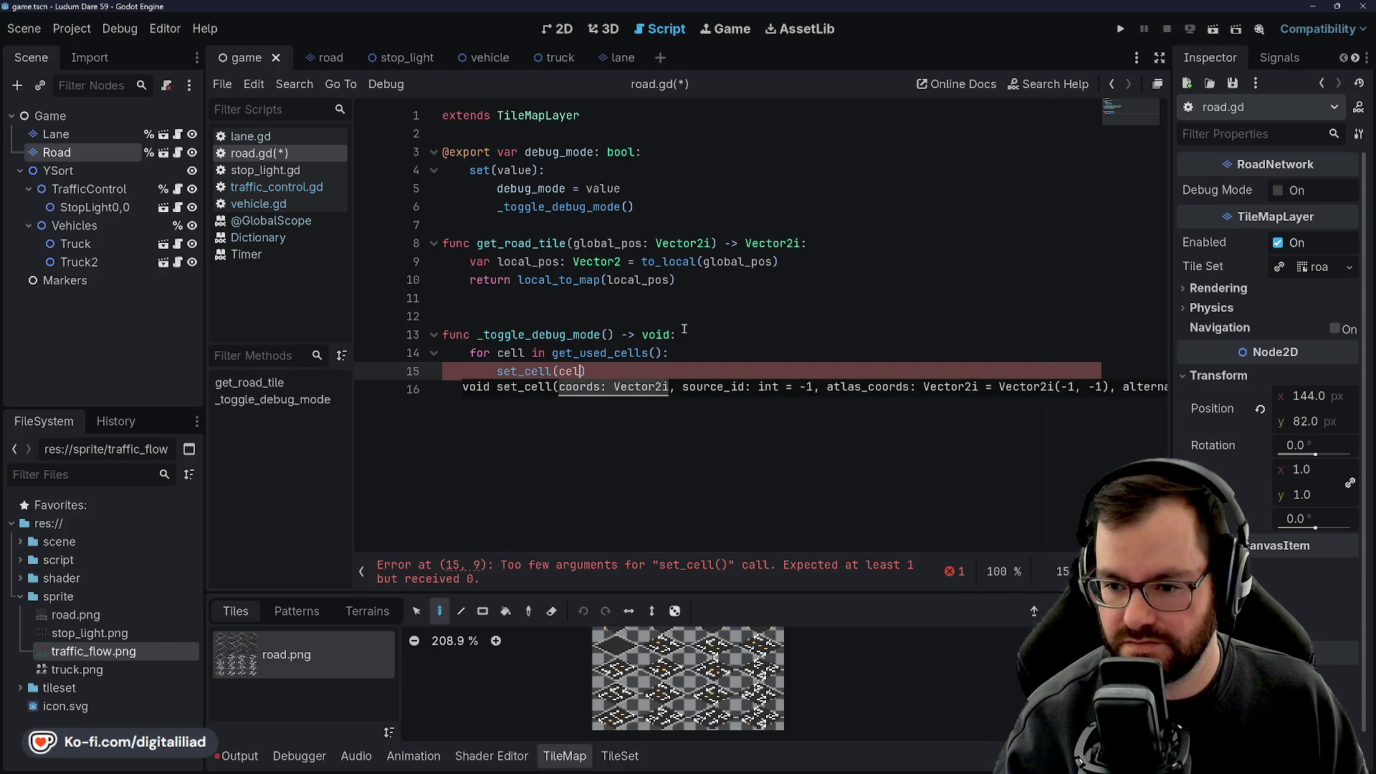
pyautogui.write('or')
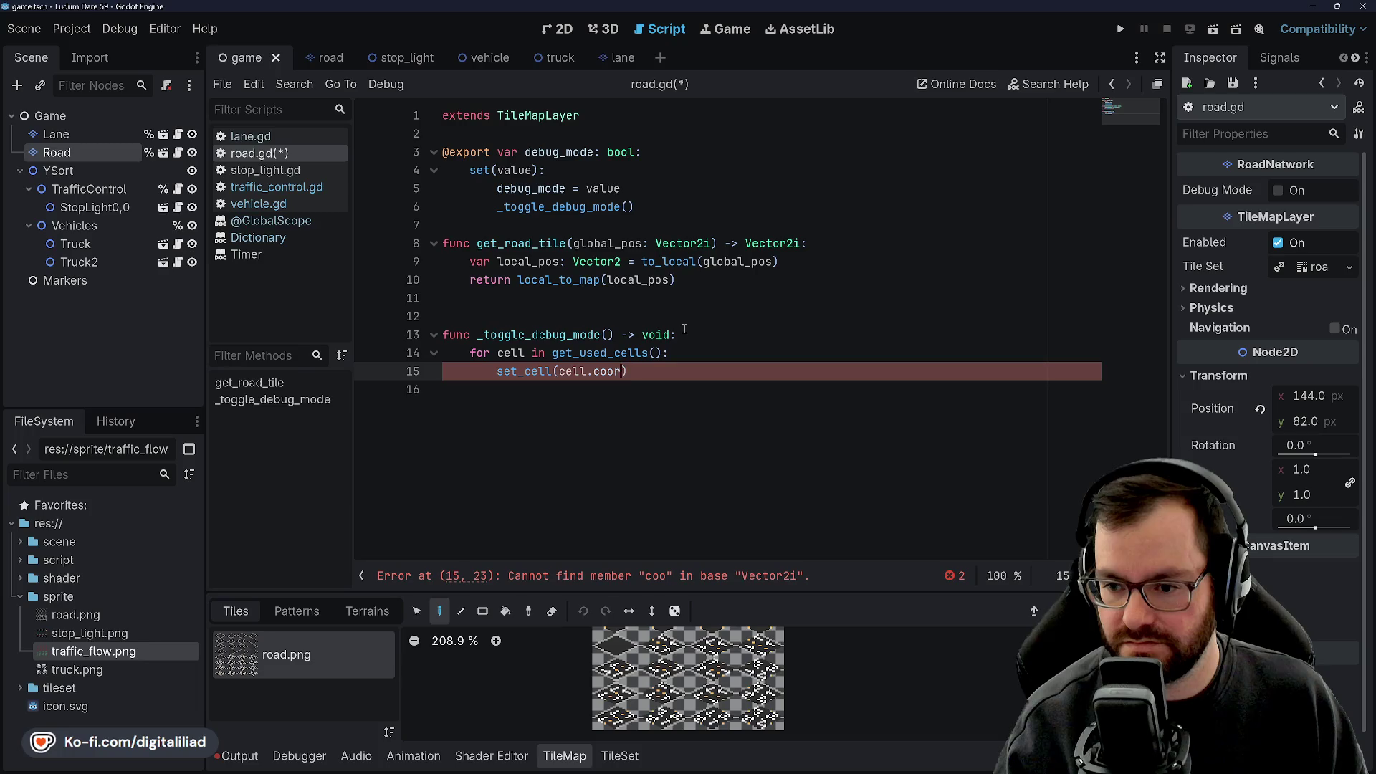
pyautogui.press('BackSpace')
pyautogui.press('BackSpace')
pyautogui.press('BackSpace')
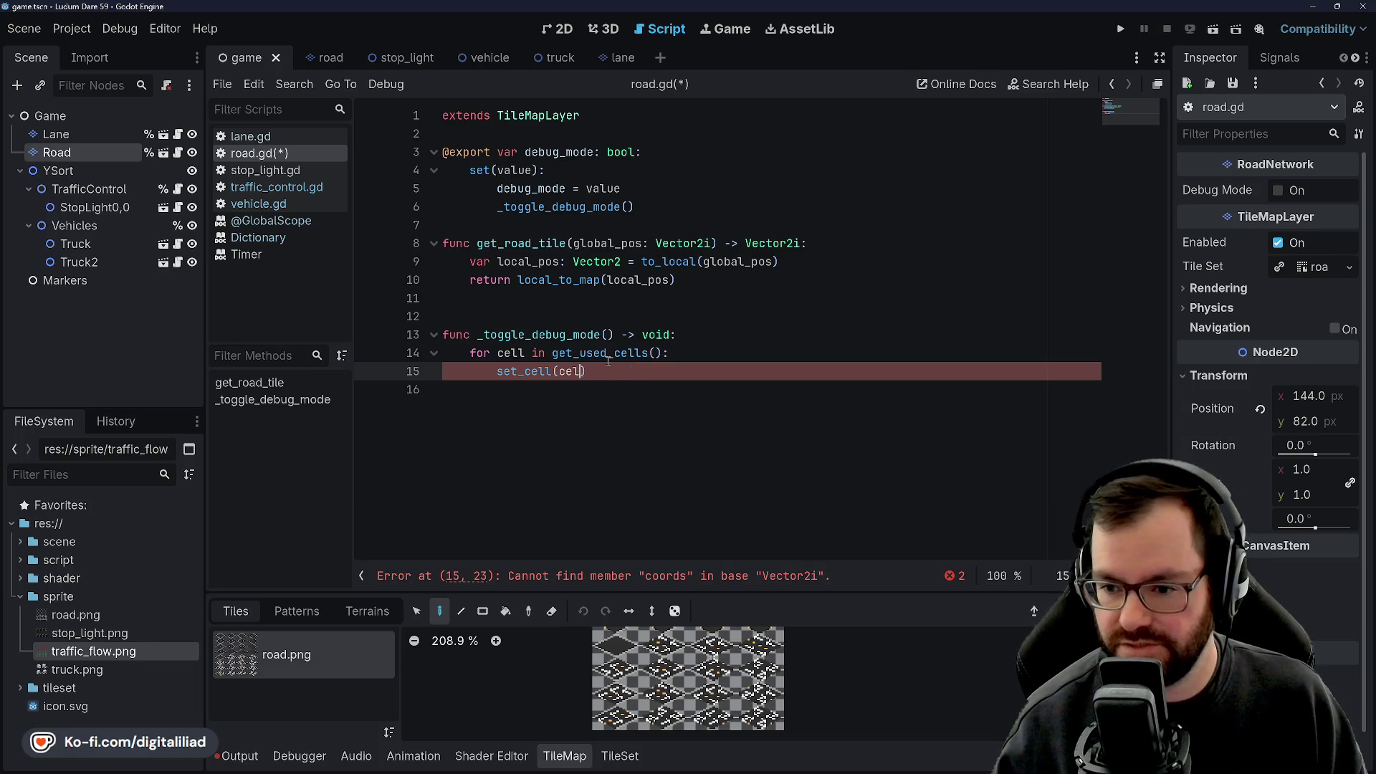
pyautogui.moveTo(597, 351)
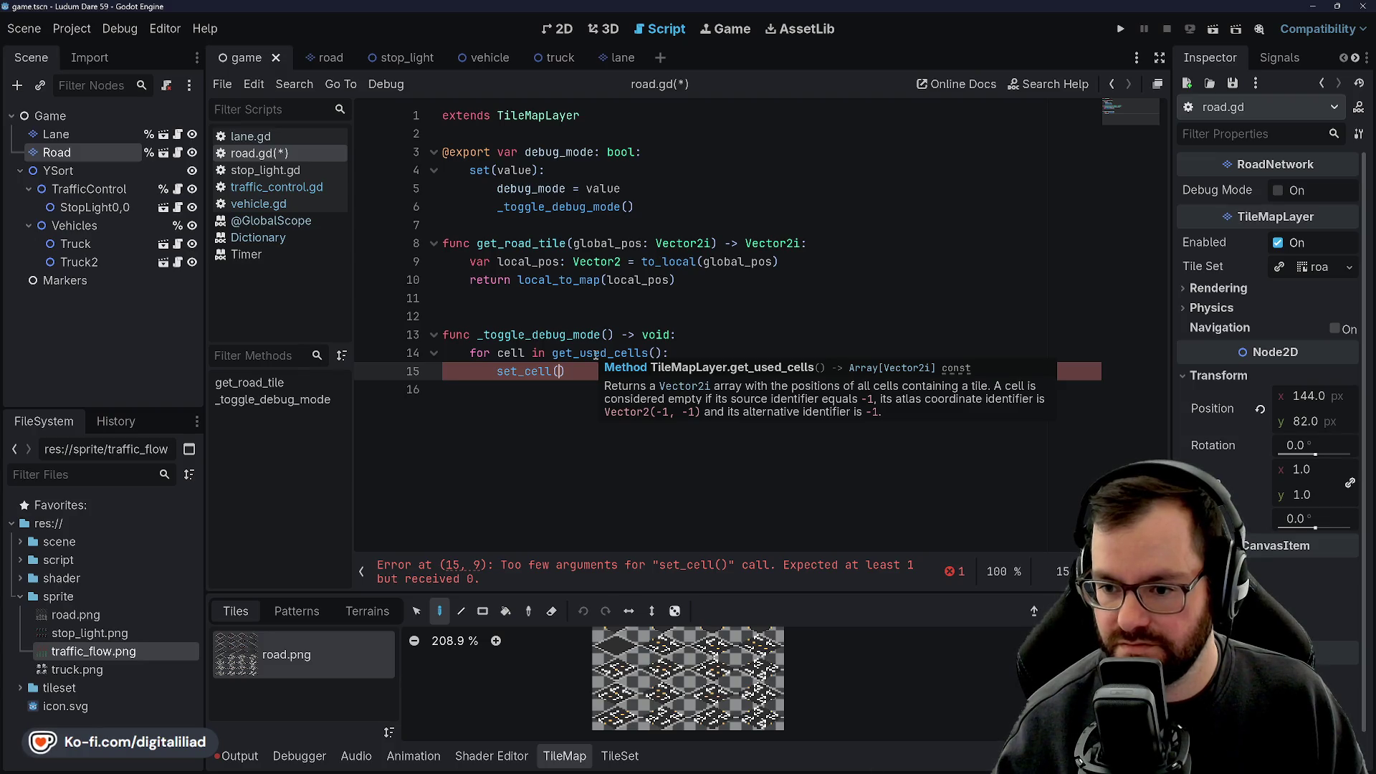
# Replace set_cell() with 'var atlas_coords: Vector2i = get_cell_atlas_coords()'.
pyautogui.moveTo(566, 371); pyautogui.dragTo(493, 375)
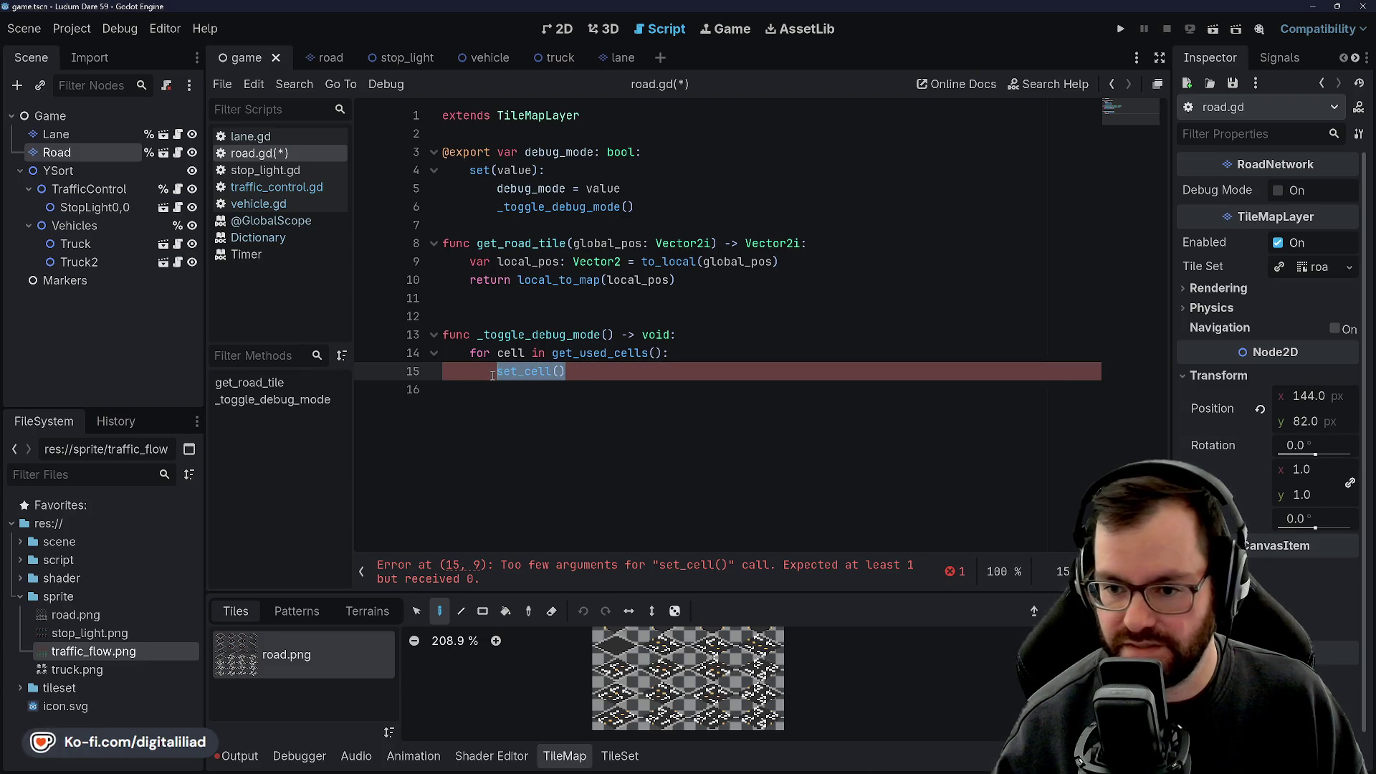
pyautogui.write('s')
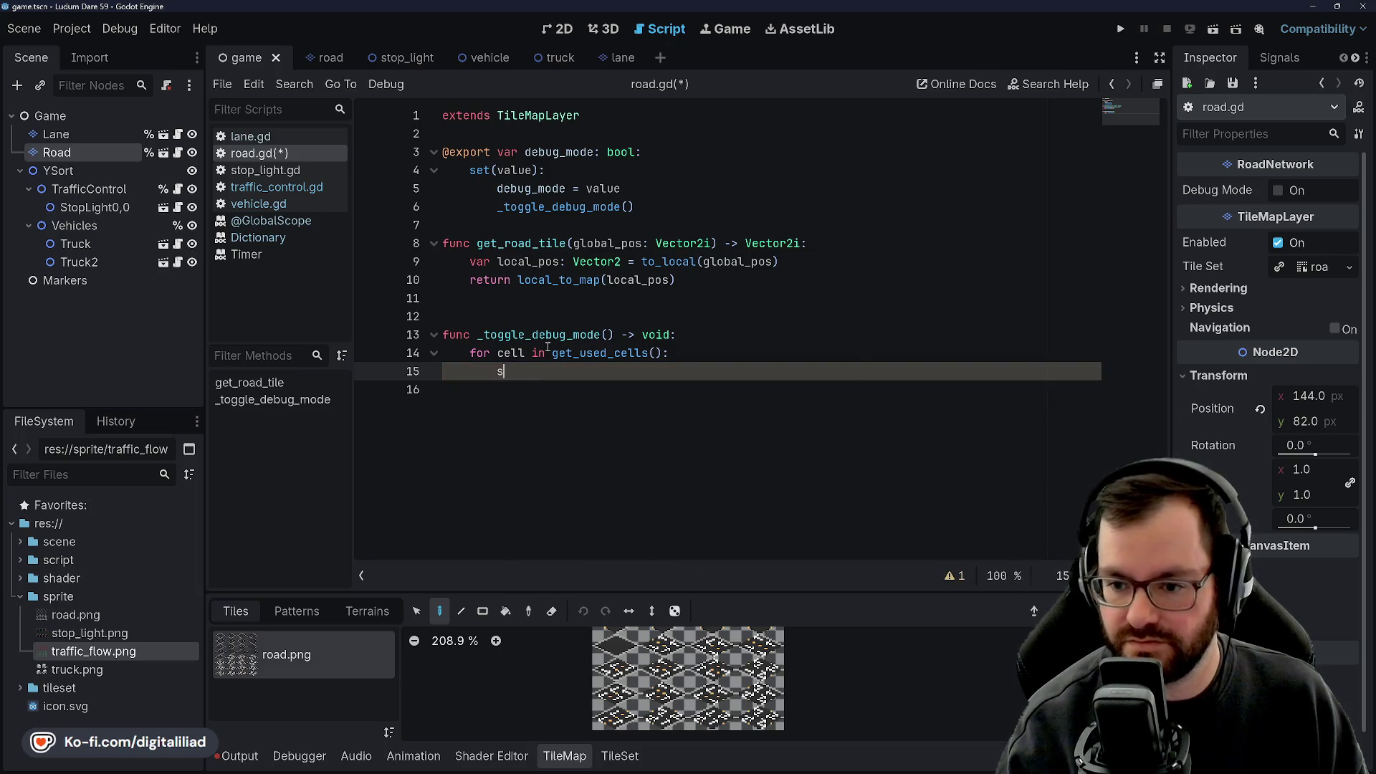
pyautogui.write('et_atlas')
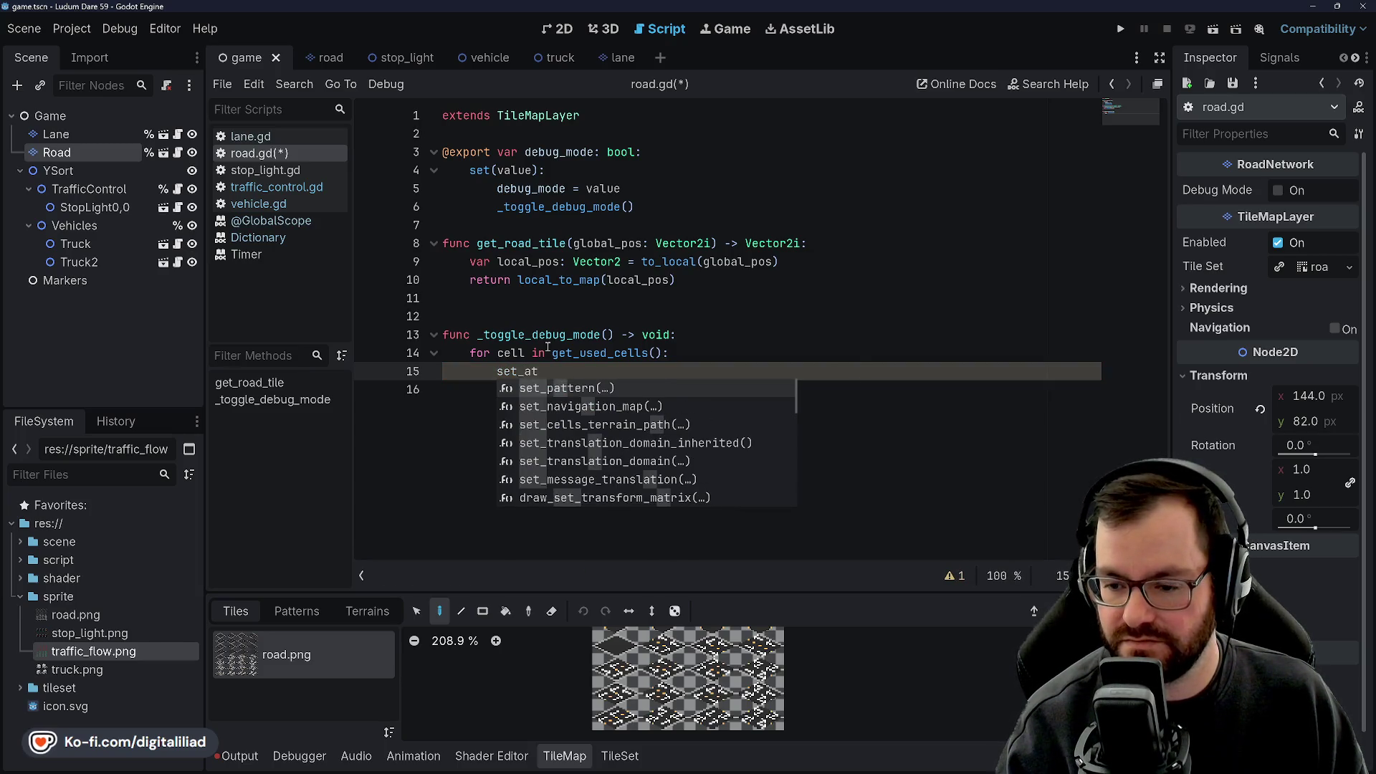
pyautogui.press('BackSpace')
pyautogui.press('BackSpace')
pyautogui.press('BackSpace')
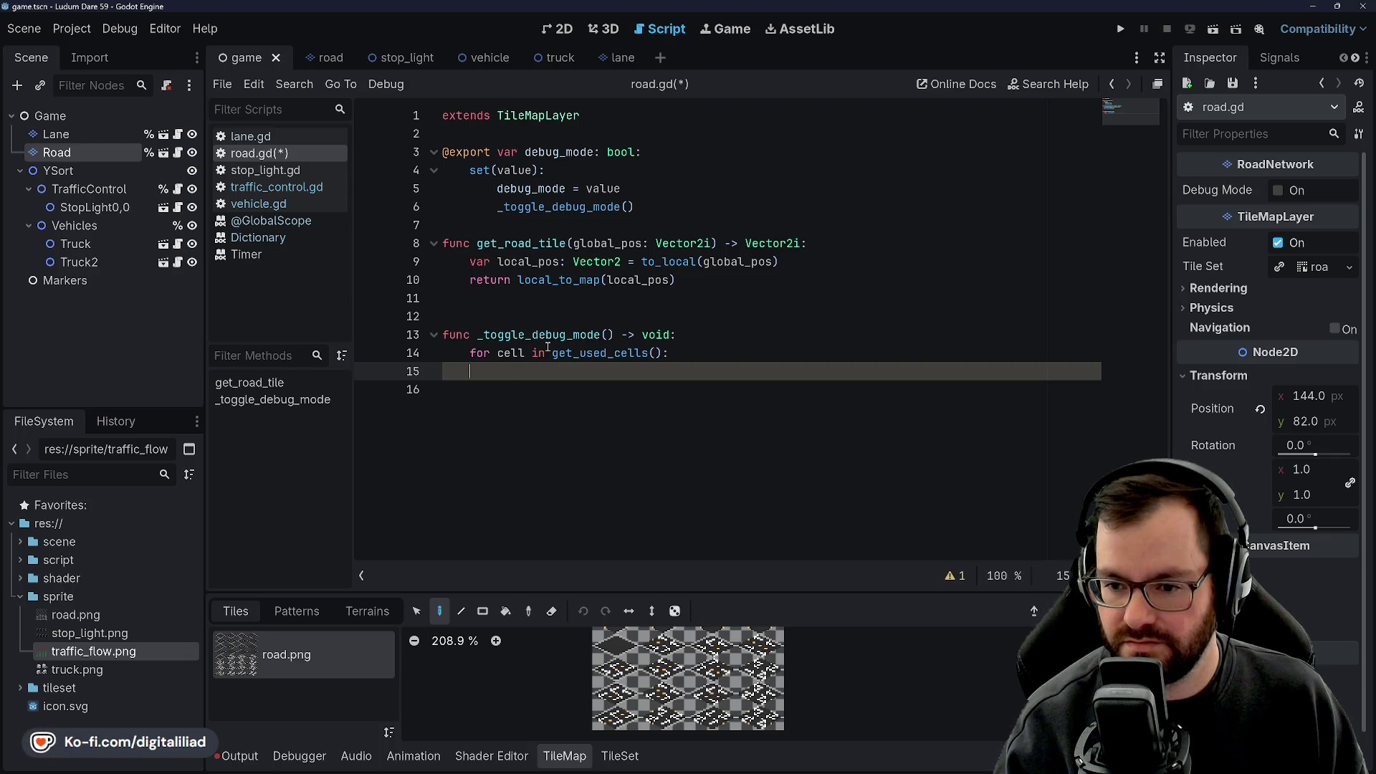
pyautogui.write('get_atlas')
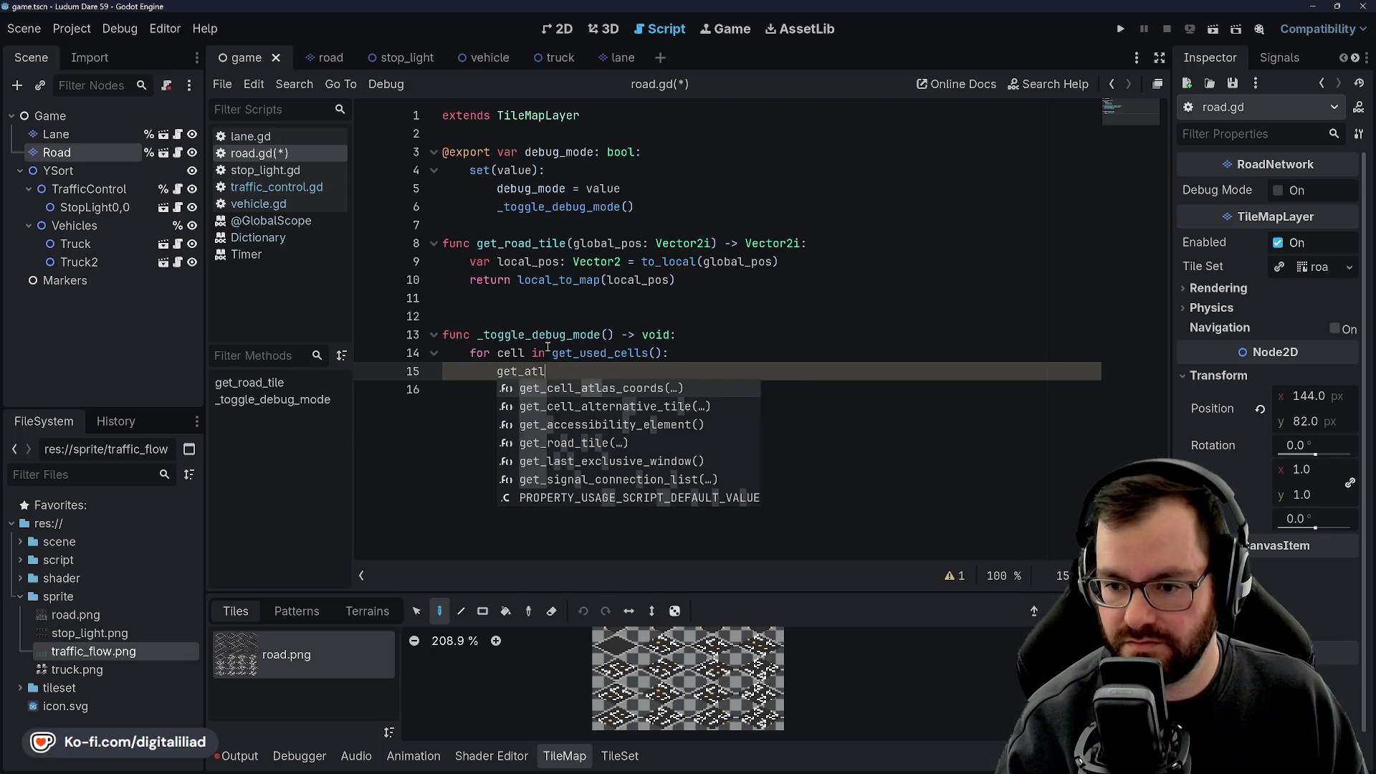
pyautogui.press('Return')
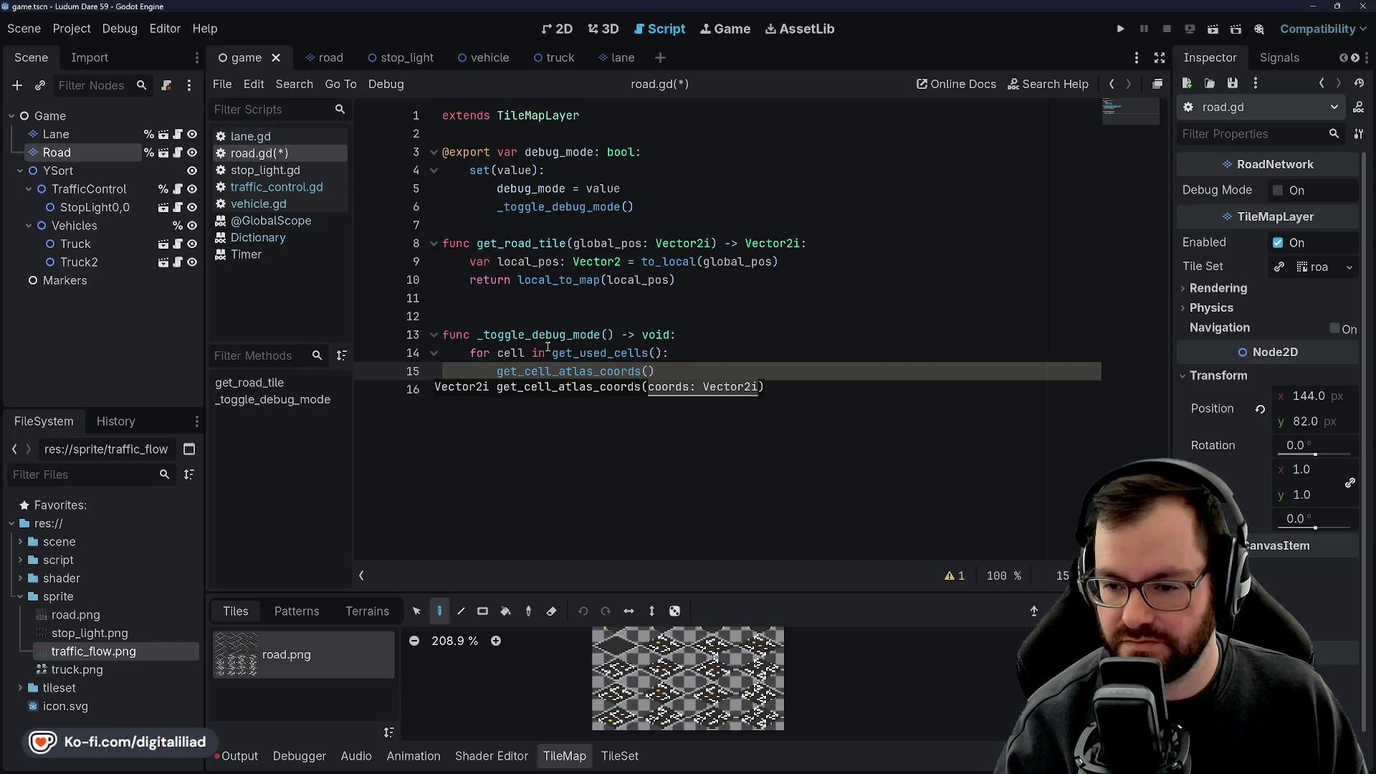
pyautogui.press('Home')
pyautogui.write('var atlas_coords: Vector2i =')
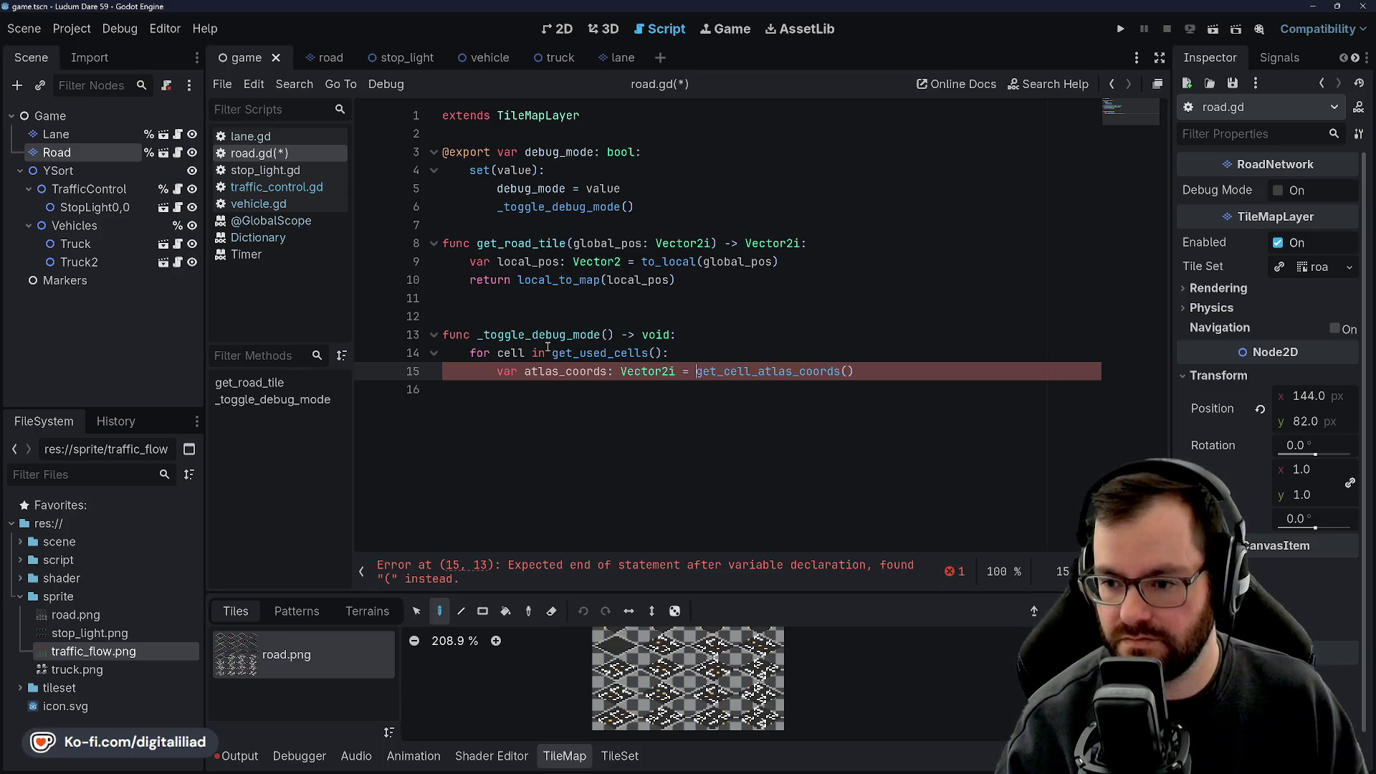
# Pass cell as the argument to get_cell_atlas_coords and check the loop variable.
pyautogui.click(631, 301)
pyautogui.click(866, 366)
pyautogui.press('Left')
pyautogui.write('cell')
pyautogui.click(857, 350)
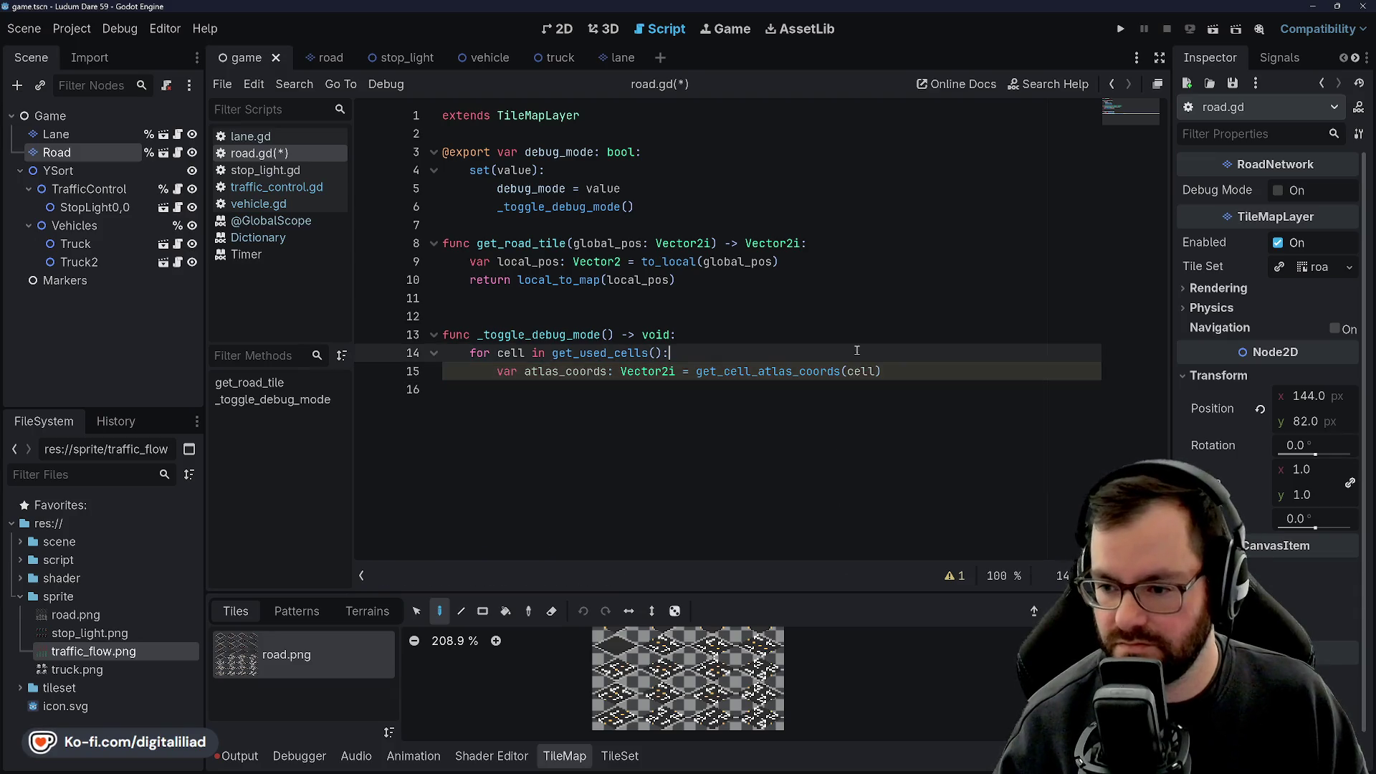
pyautogui.click(524, 353)
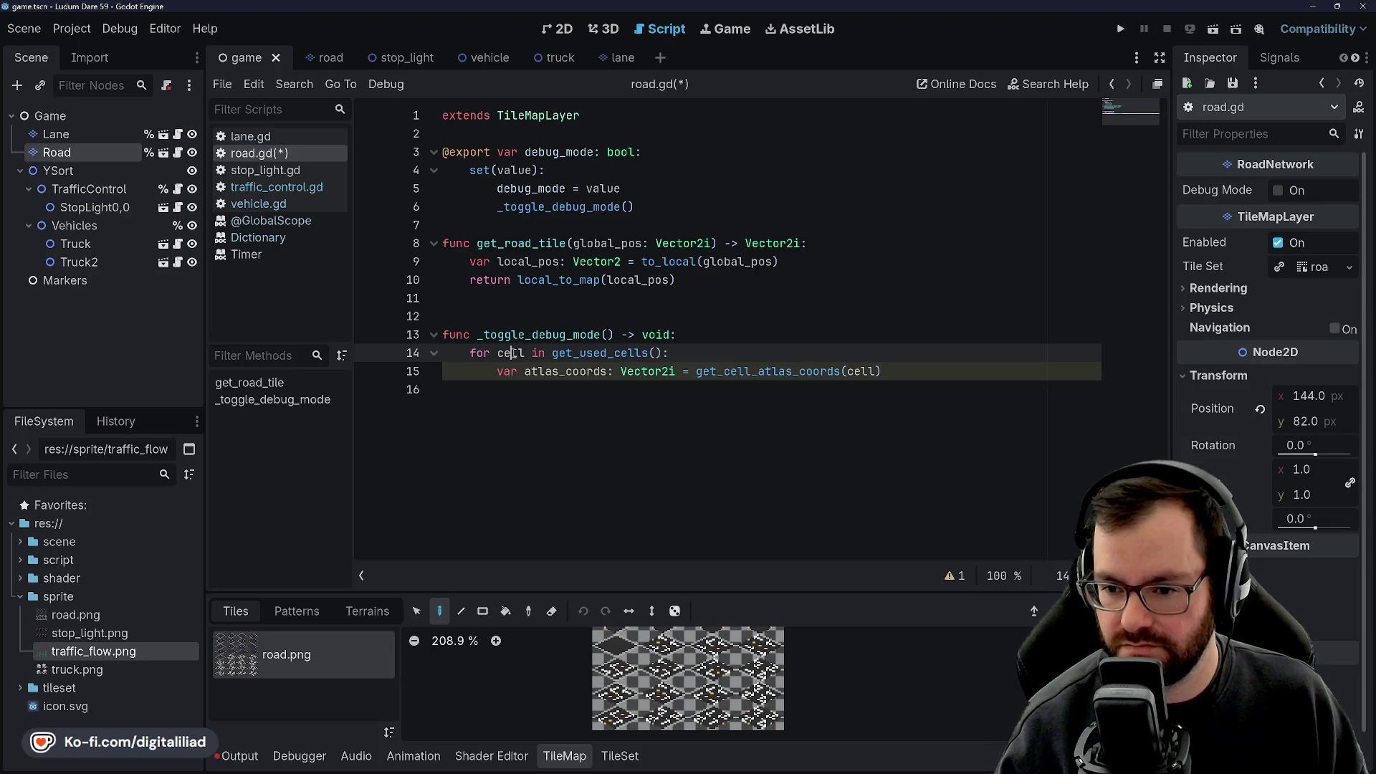
pyautogui.click(758, 370)
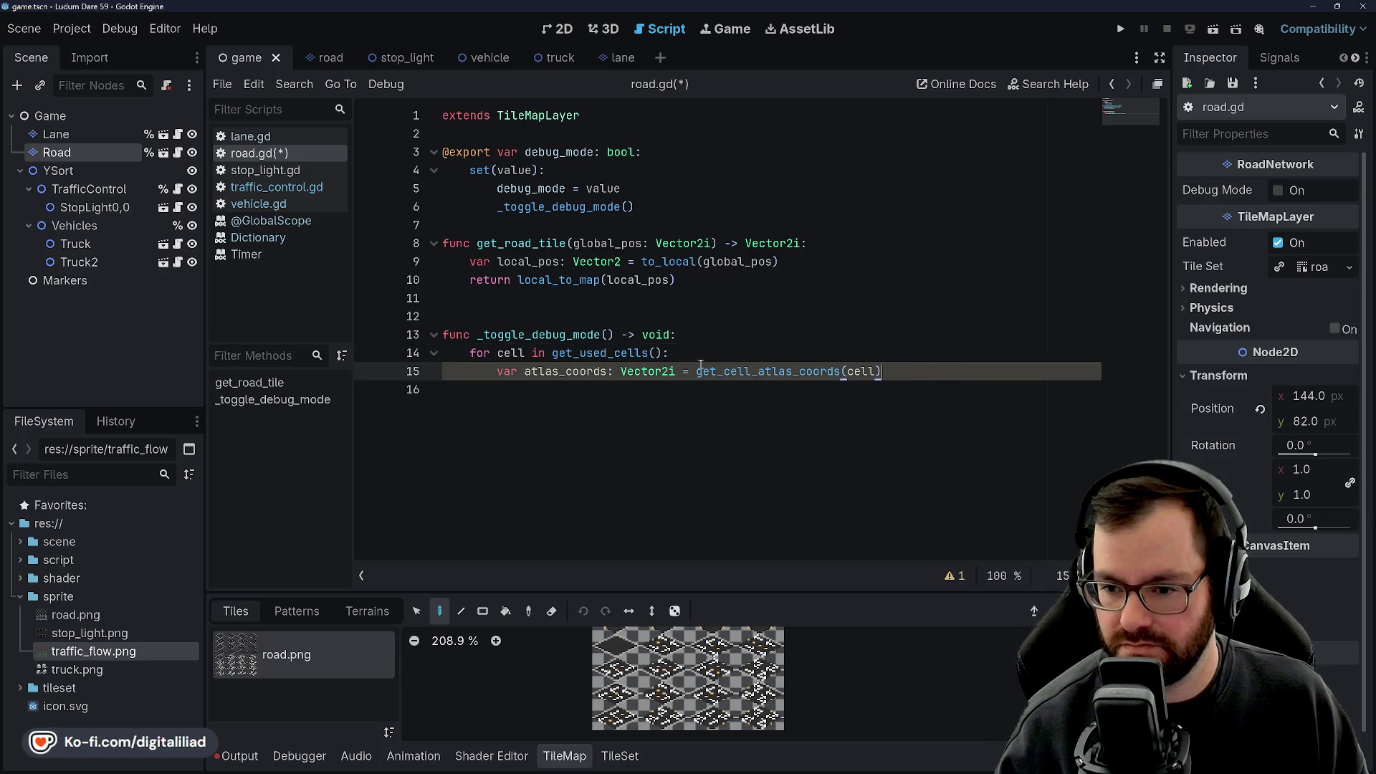